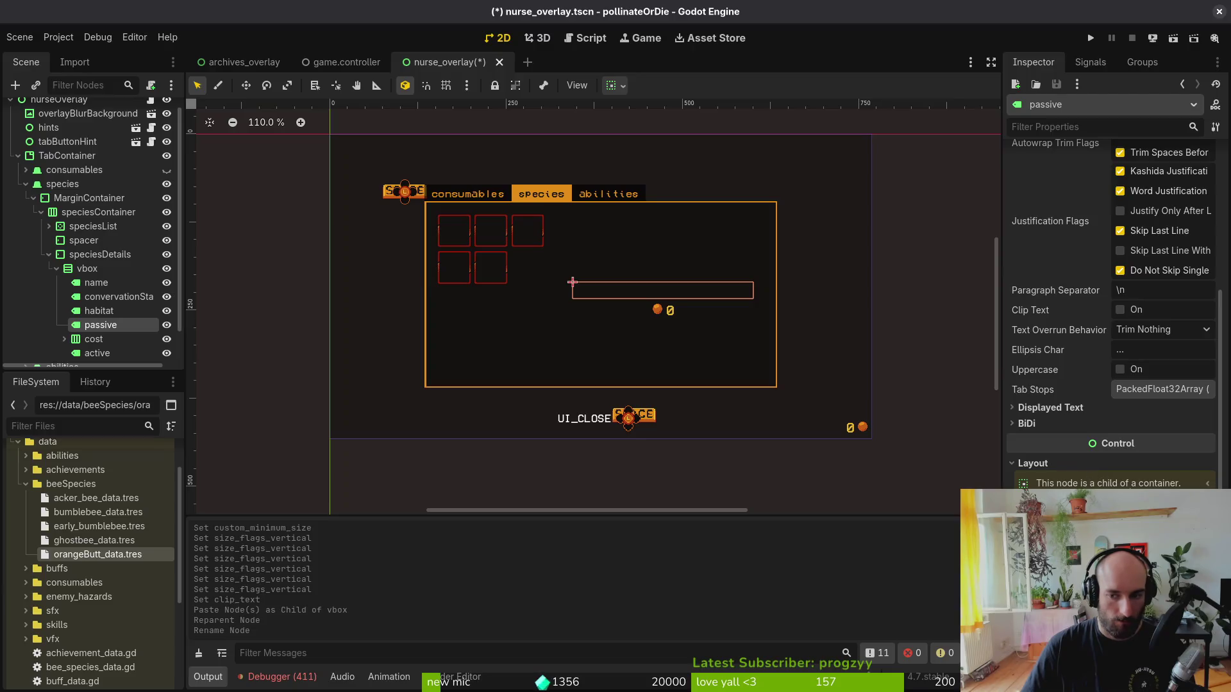
- Set the passive label's vertical container sizing to Expand/Fill
{"action": "scroll", "coordinate": [1111, 314], "scroll_direction": "down", "scroll_amount": 3}
{"action": "left_click", "coordinate": [1062, 459]}
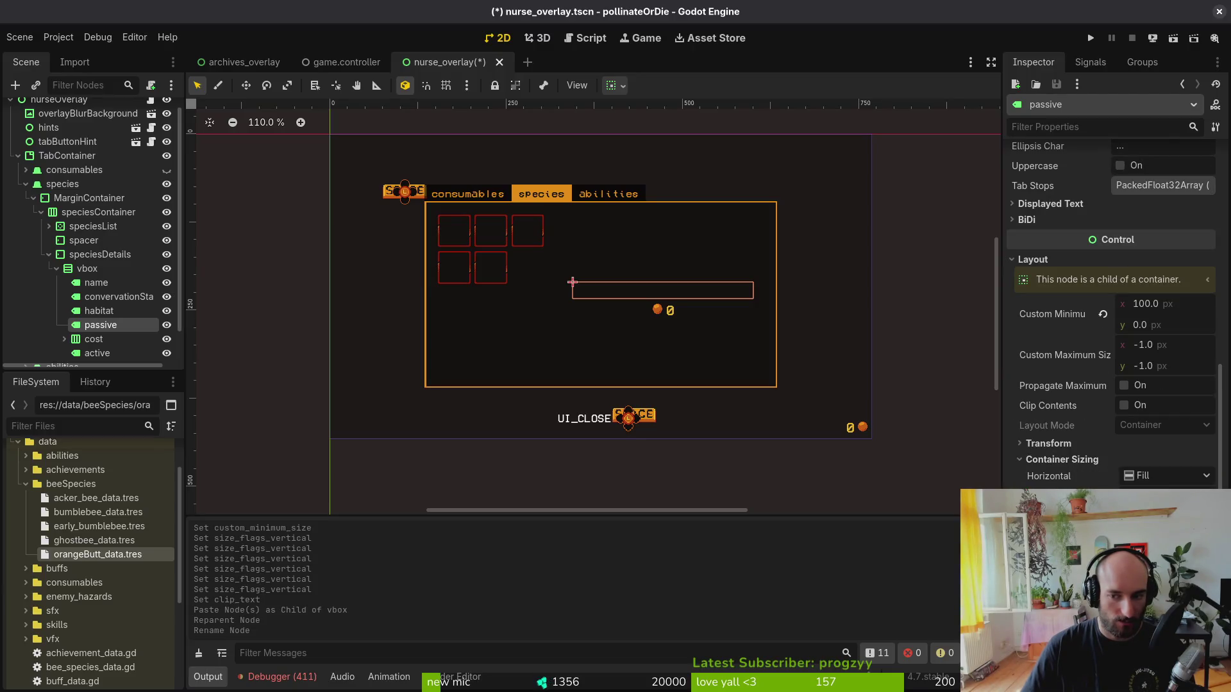
{"action": "left_click", "coordinate": [1173, 496]}
{"action": "left_click", "coordinate": [1148, 513]}
- Check the convervationStatus and habitat labels, then reselect the passive label
{"action": "left_click", "coordinate": [96, 299]}
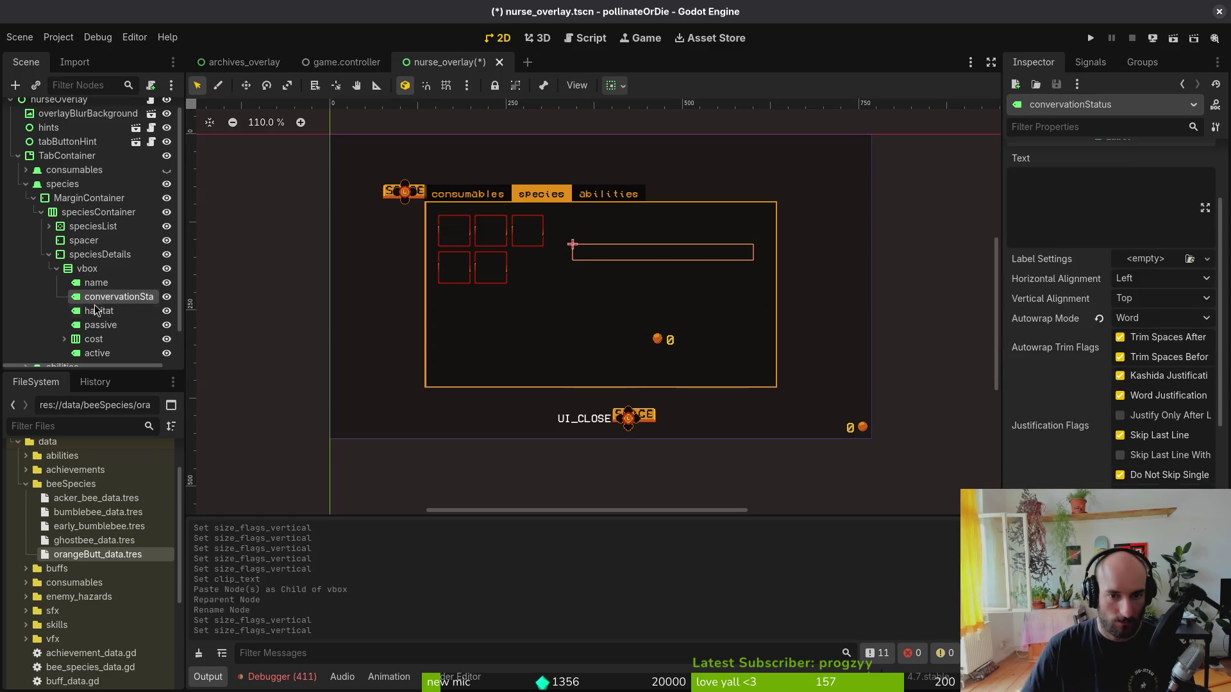
{"action": "left_click", "coordinate": [96, 311]}
{"action": "left_click", "coordinate": [109, 325]}
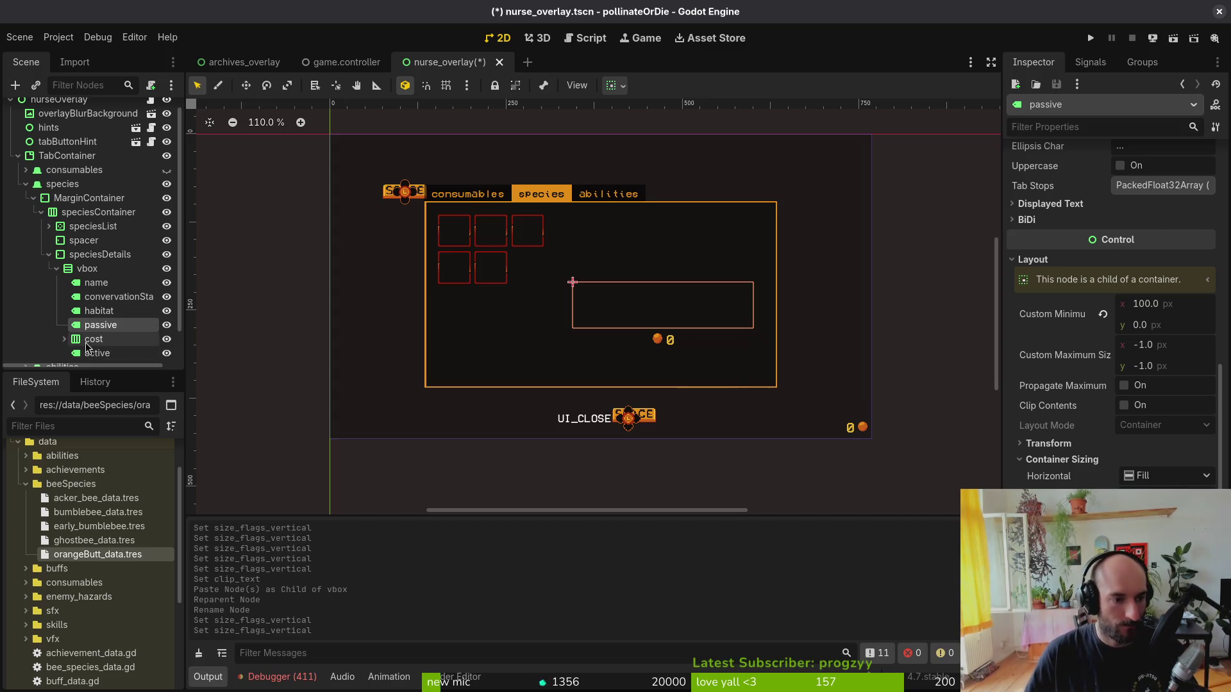
- Collapse the vbox branch and save nurse_overlay.tscn
{"action": "scroll", "coordinate": [86, 346], "scroll_direction": "down", "scroll_amount": 2}
{"action": "left_click", "coordinate": [57, 240]}
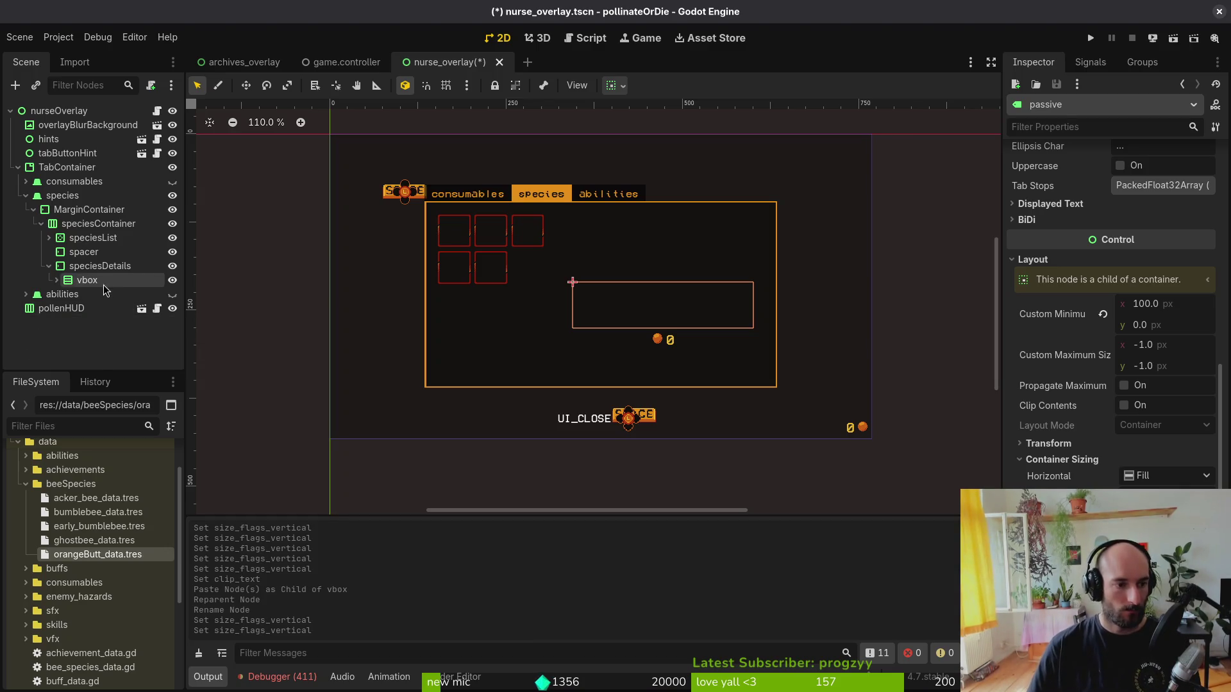
{"action": "key", "text": "ctrl+s"}
- Launch vim in the project terminal and open bee_species_data.gd
{"action": "key", "text": "alt+Tab"}
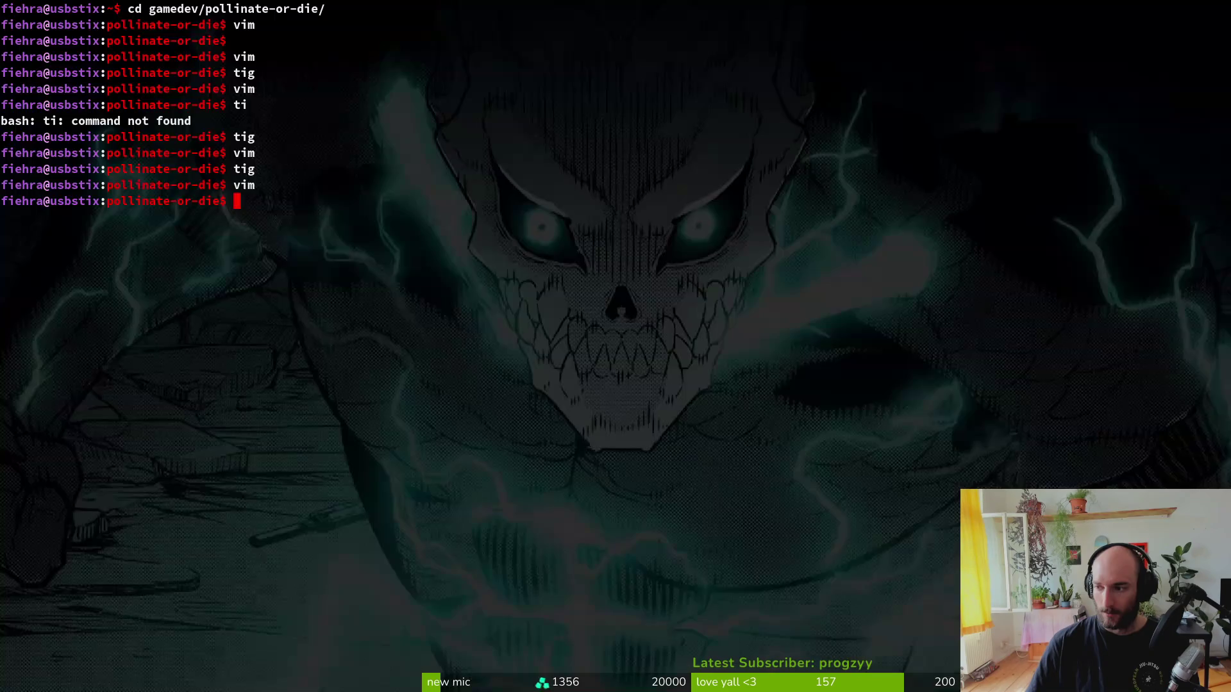
{"action": "type", "text": "vm"}
{"action": "key", "text": "Return"}
{"action": "type", "text": "vim"}
{"action": "key", "text": "Return"}
{"action": "key", "text": "space"}
{"action": "key", "text": "f"}
{"action": "key", "text": "f"}
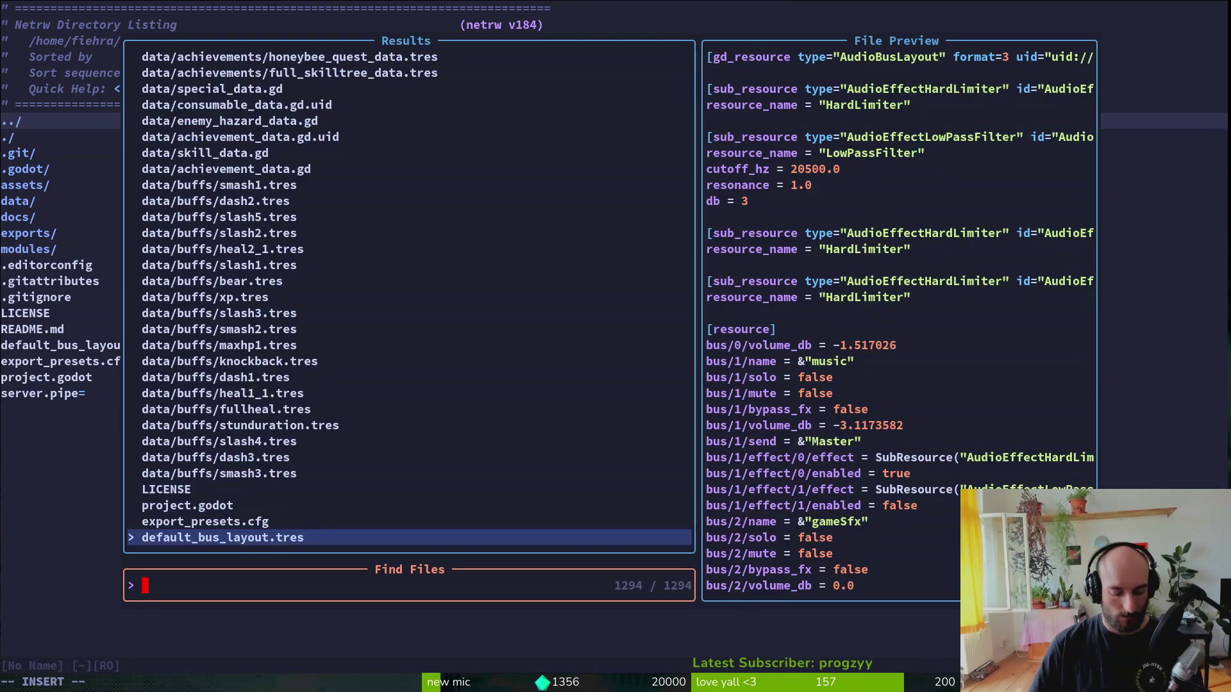
{"action": "type", "text": "beesped"}
{"action": "key", "text": "Return"}
- Change the ConservationStatus enum keyword to const
{"action": "key", "text": "braceright"}
{"action": "key", "text": "braceright"}
{"action": "key", "text": "braceright"}
{"action": "key", "text": "k"}
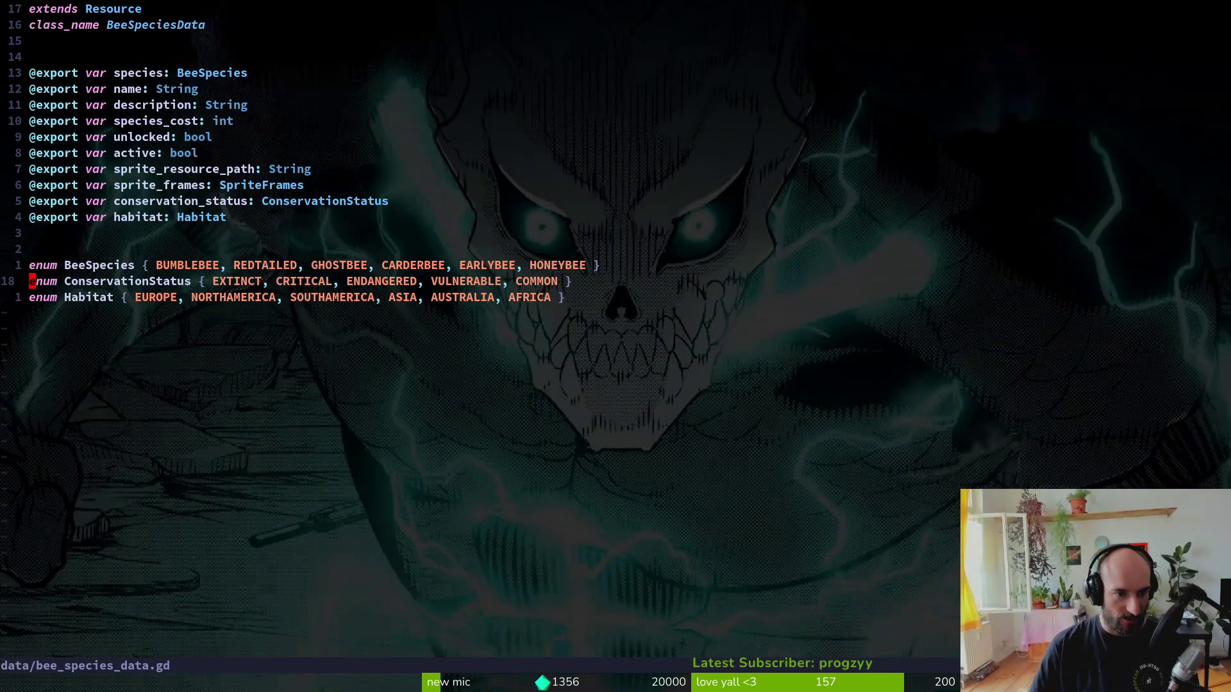
{"action": "key", "text": "w"}
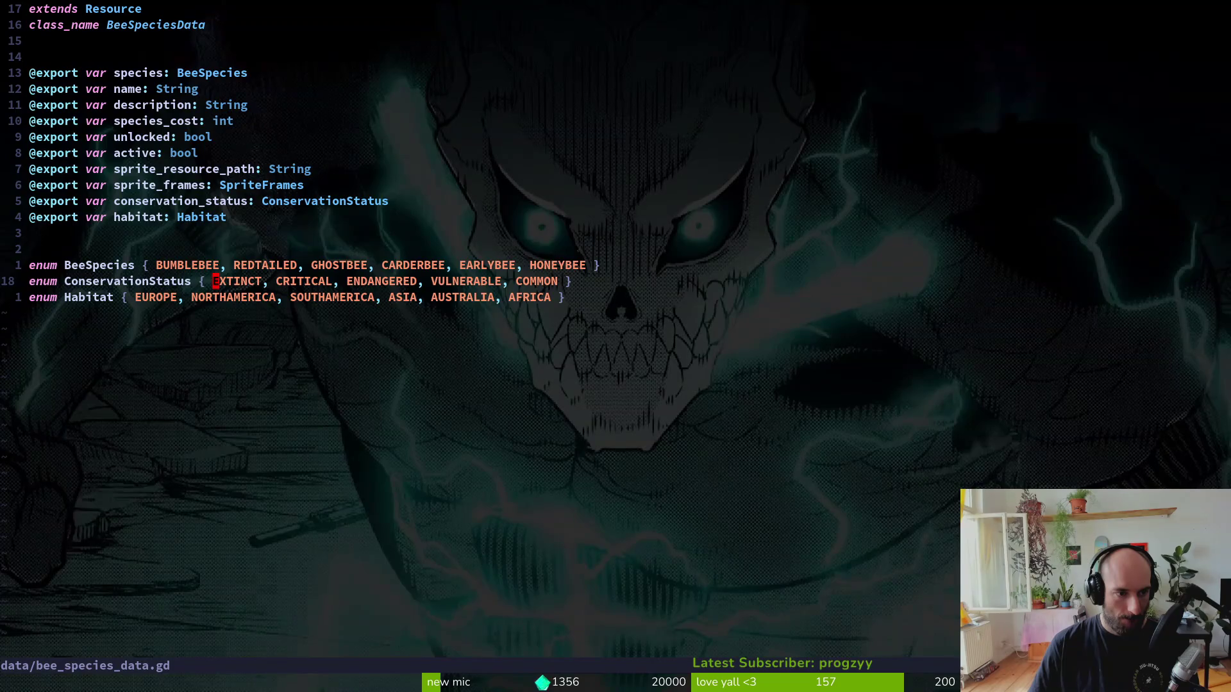
{"action": "type", "text": "cwconst"}
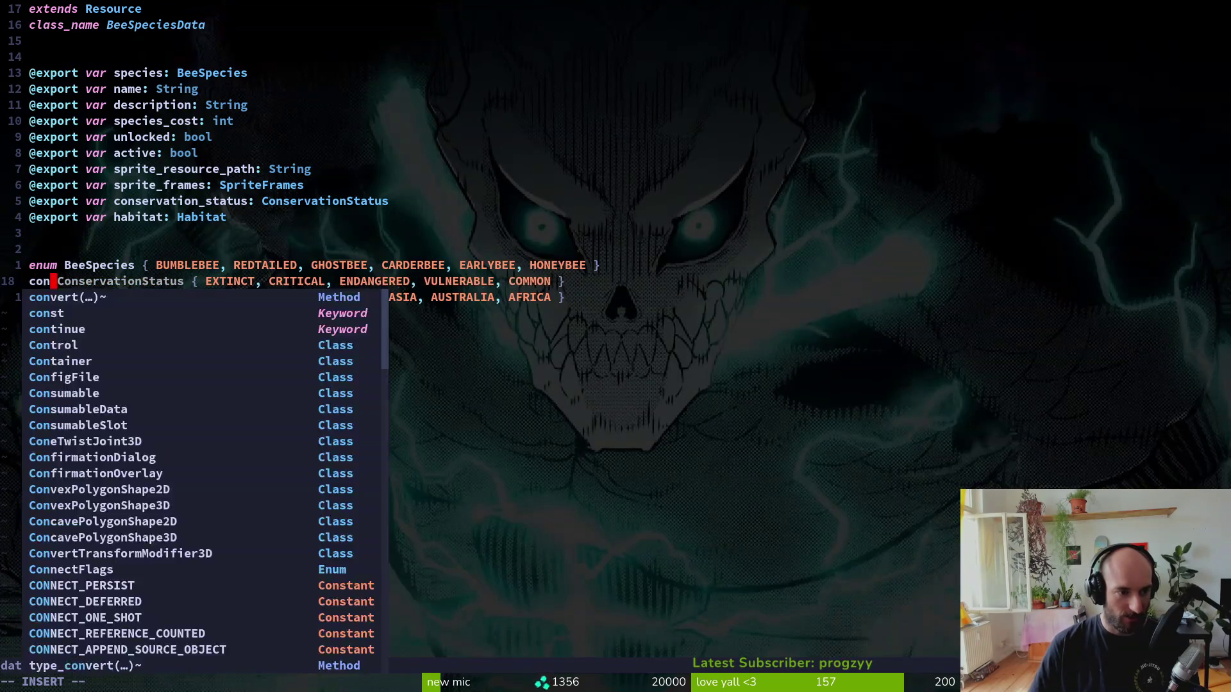
{"action": "key", "text": "BackSpace"}
{"action": "type", "text": "t"}
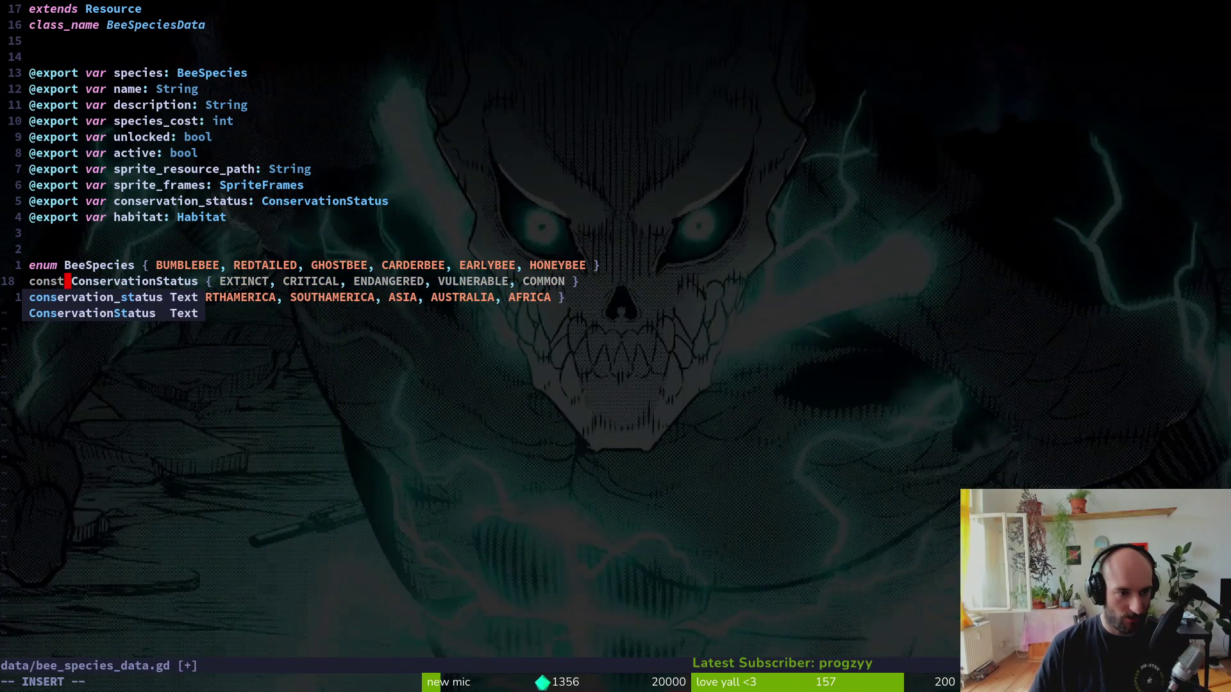
{"action": "key", "text": "Escape"}
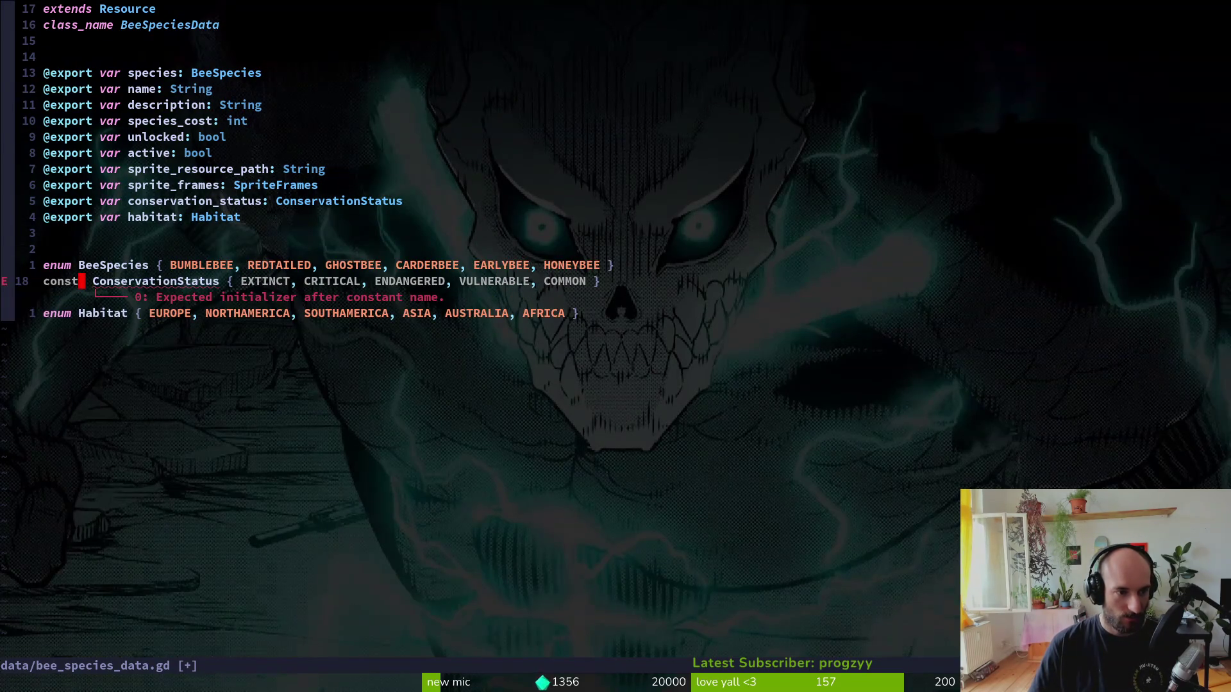
- Search the whole project for Dictionary
{"action": "key", "text": "space"}
{"action": "key", "text": "f"}
{"action": "key", "text": "f"}
{"action": "key", "text": "Escape"}
{"action": "key", "text": "space"}
{"action": "type", "text": "psDionary"}
{"action": "key", "text": "Return"}
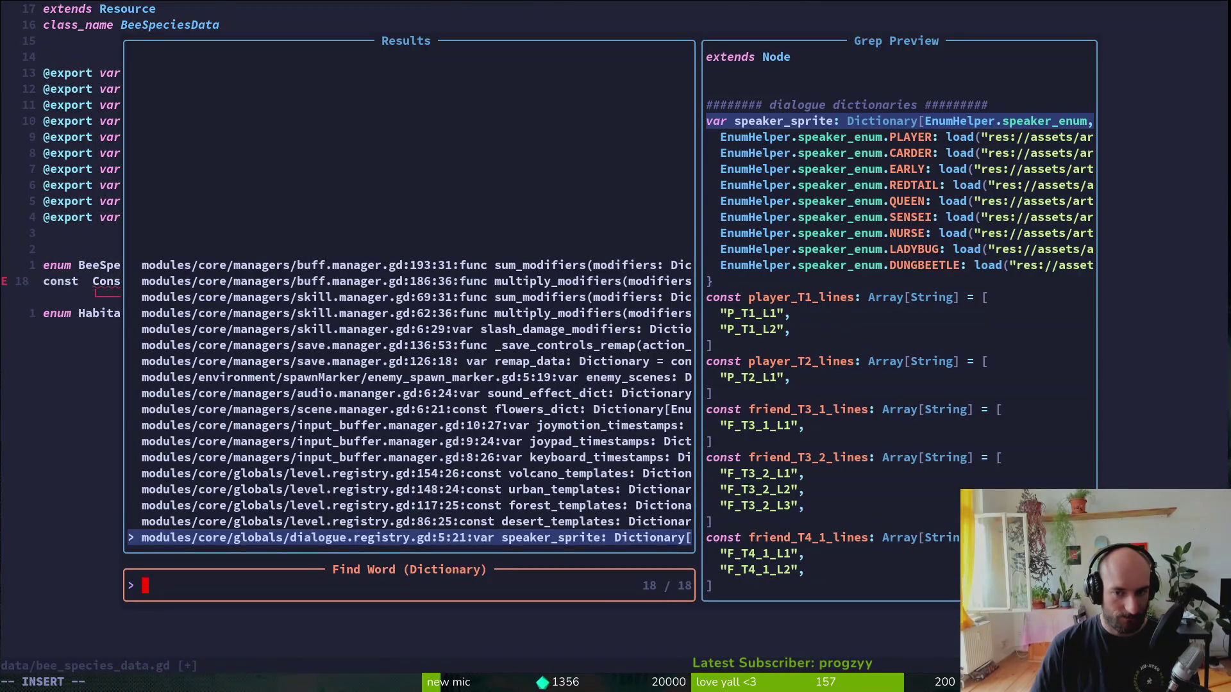
- Paste the Dictionary declaration from dialogue.registry.gd into bee_species_data.gd
{"action": "key", "text": "Return"}
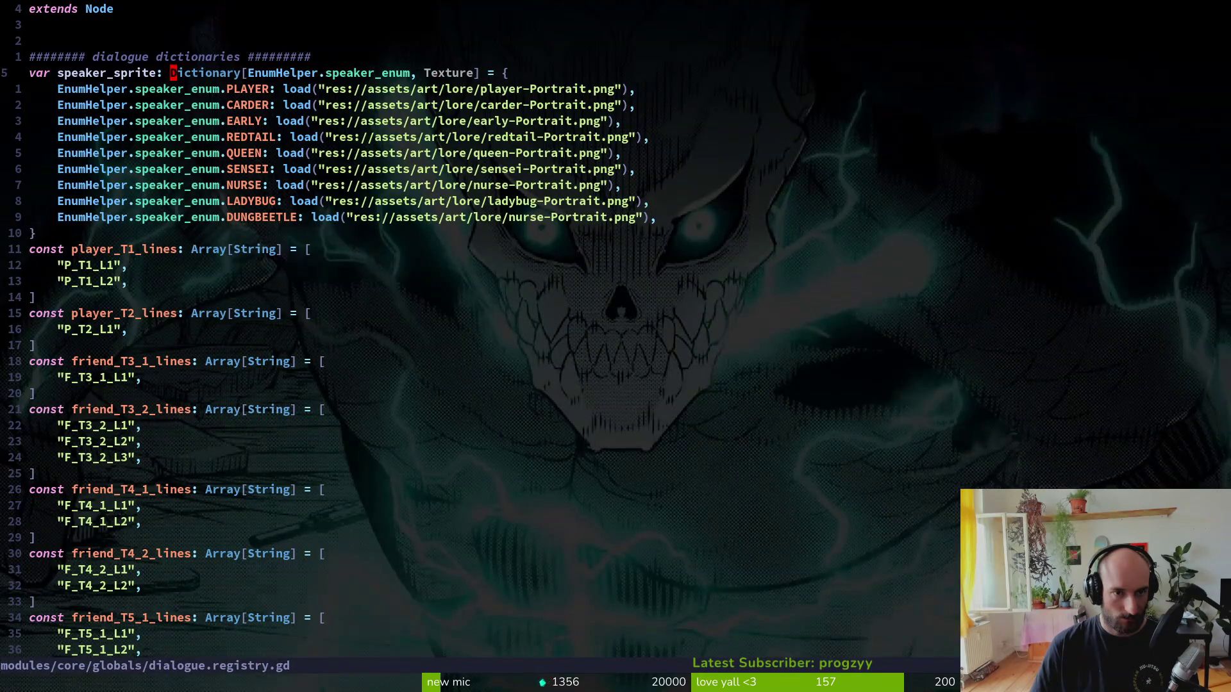
{"action": "key", "text": "ctrl+o"}
{"action": "key", "text": "k"}
{"action": "key", "text": "j"}
{"action": "key", "text": "j"}
{"action": "key", "text": "p"}
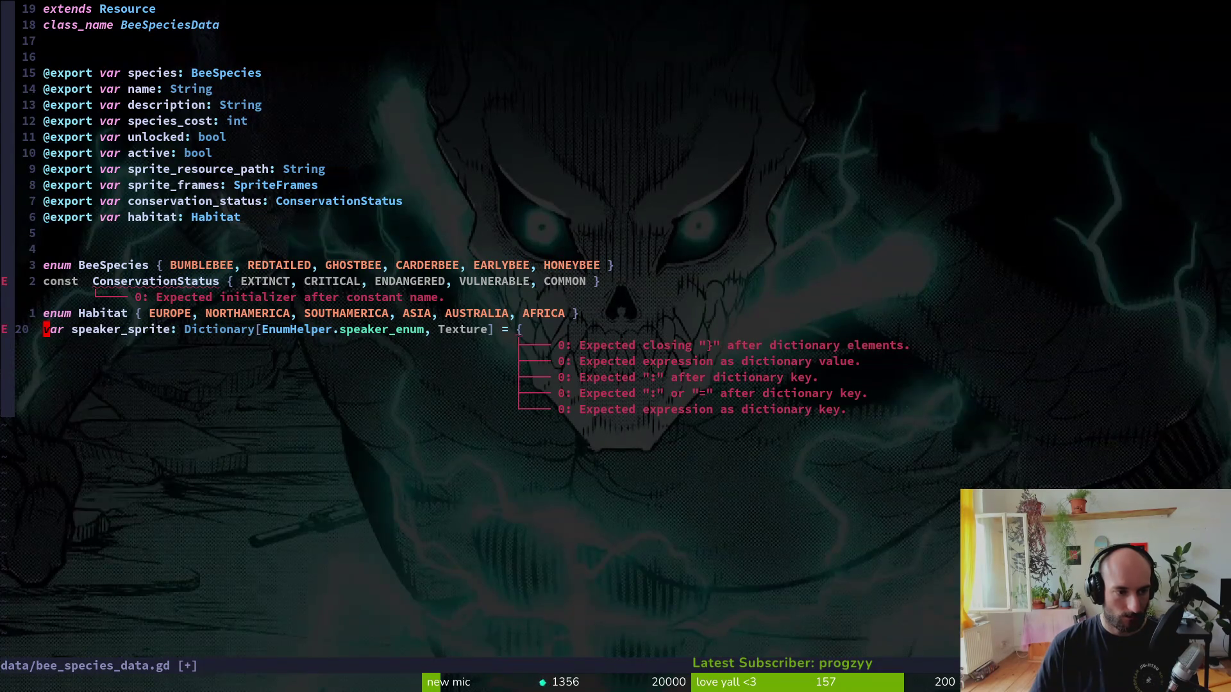
- Try changing words to const and deleting the ConservationStatus line, then undo it
{"action": "type", "text": "ciwconst"}
{"action": "key", "text": "Escape"}
{"action": "key", "text": "k"}
{"action": "key", "text": "k"}
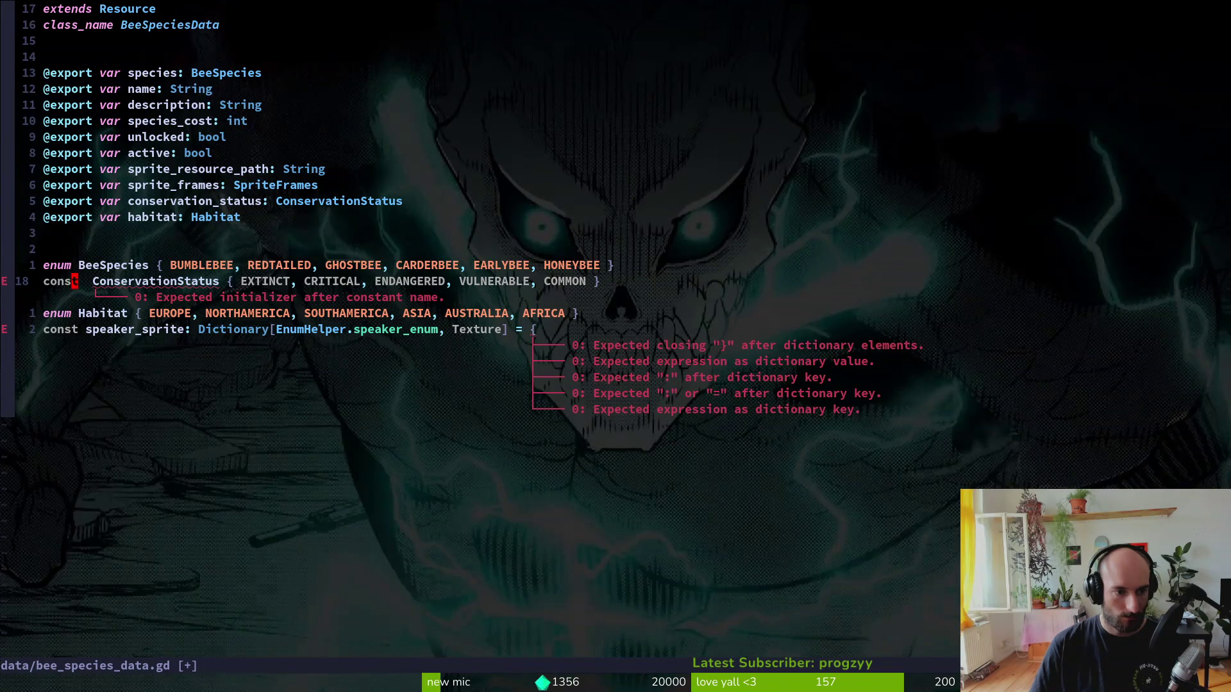
{"action": "key", "text": "d"}
{"action": "key", "text": "d"}
{"action": "key", "text": "w"}
{"action": "key", "text": "c"}
{"action": "key", "text": "W"}
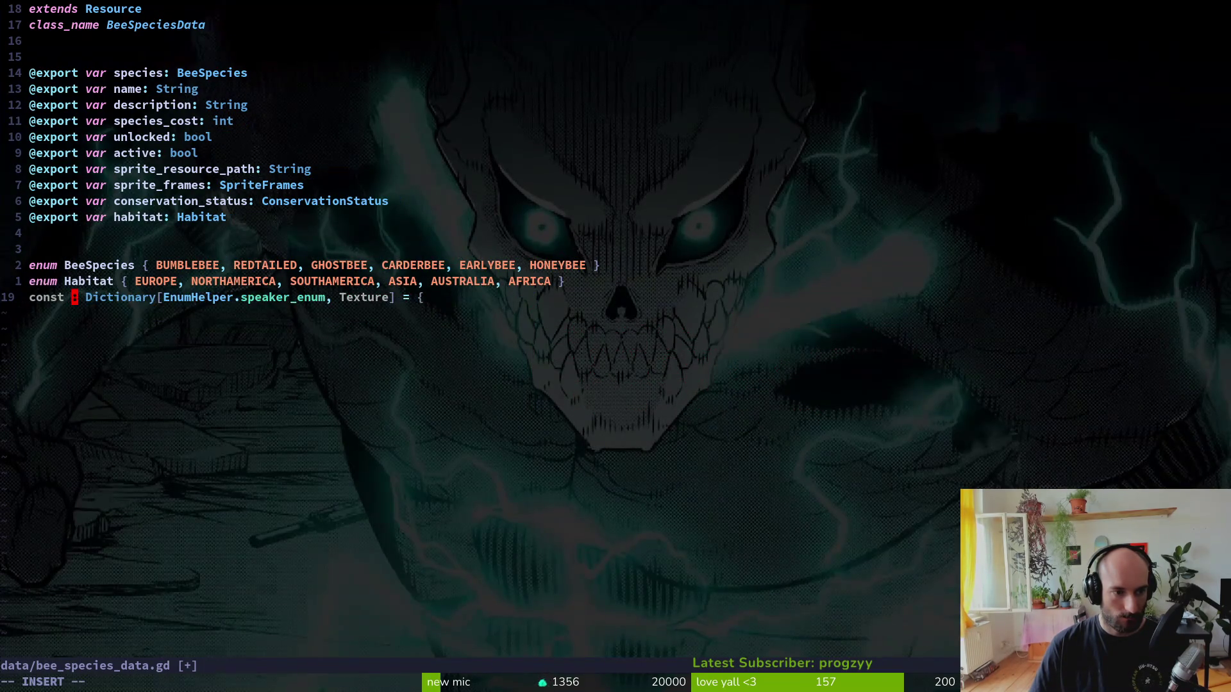
{"action": "key", "text": "Escape"}
{"action": "key", "text": "u"}
{"action": "key", "text": "u"}
- Restore enum on the ConservationStatus line and remove the extra space after it
{"action": "type", "text": "jkciw"}
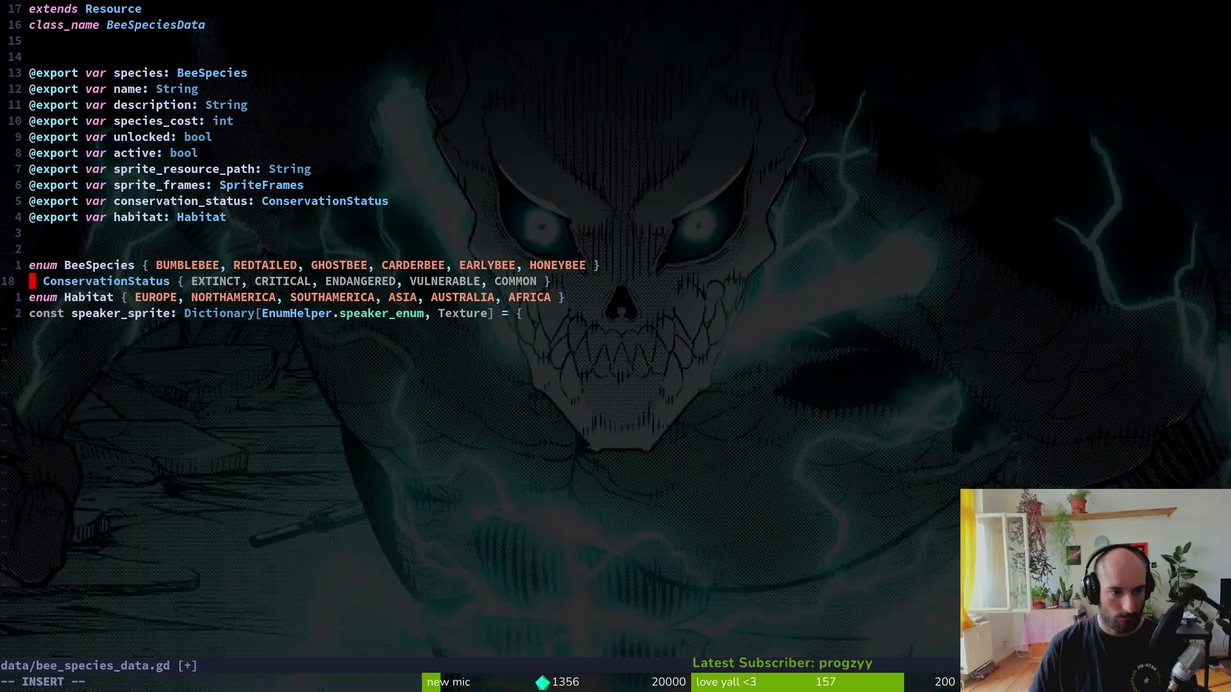
{"action": "type", "text": "w"}
{"action": "key", "text": "BackSpace"}
{"action": "type", "text": "enum"}
{"action": "key", "text": "Escape"}
{"action": "key", "text": "a"}
{"action": "key", "text": "Delete"}
{"action": "key", "text": "Escape"}
{"action": "key", "text": "j"}
- Rename the pasted line's key to ConservationStatus and look over its EnumHelper key type
{"action": "type", "text": "jf:"}
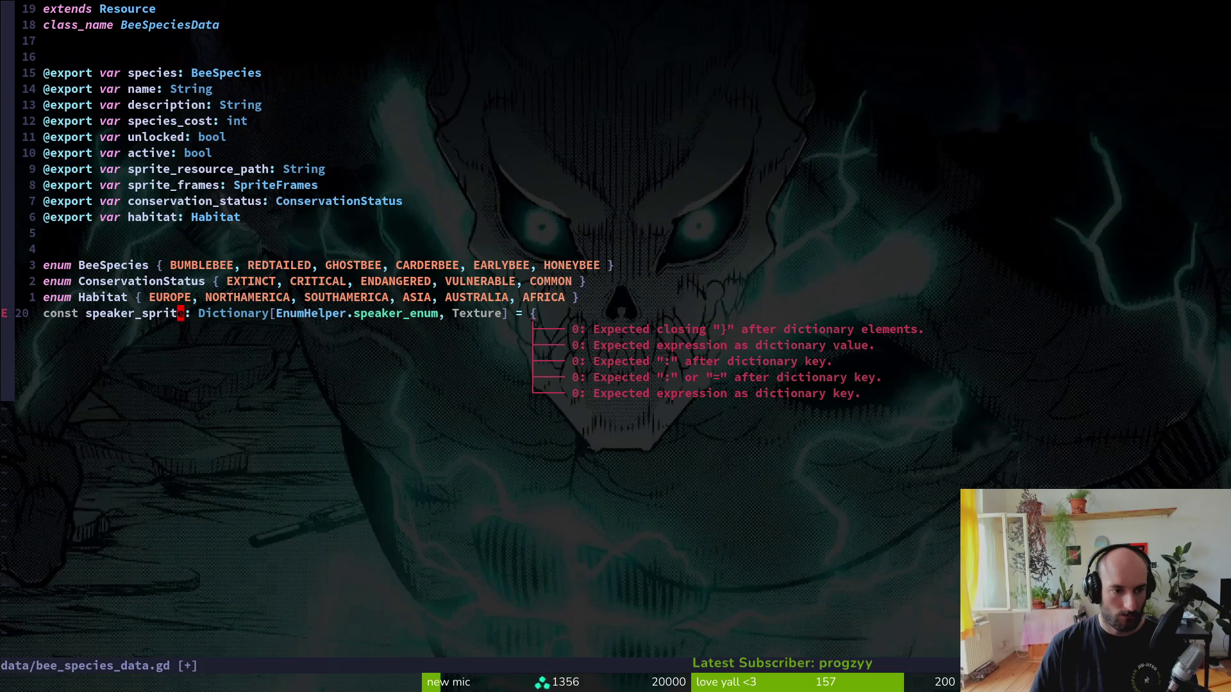
{"action": "type", "text": "ciwCon"}
{"action": "key", "text": "Tab"}
{"action": "key", "text": "Escape"}
{"action": "key", "text": "w"}
{"action": "key", "text": "w"}
{"action": "key", "text": "w"}
{"action": "key", "text": "v"}
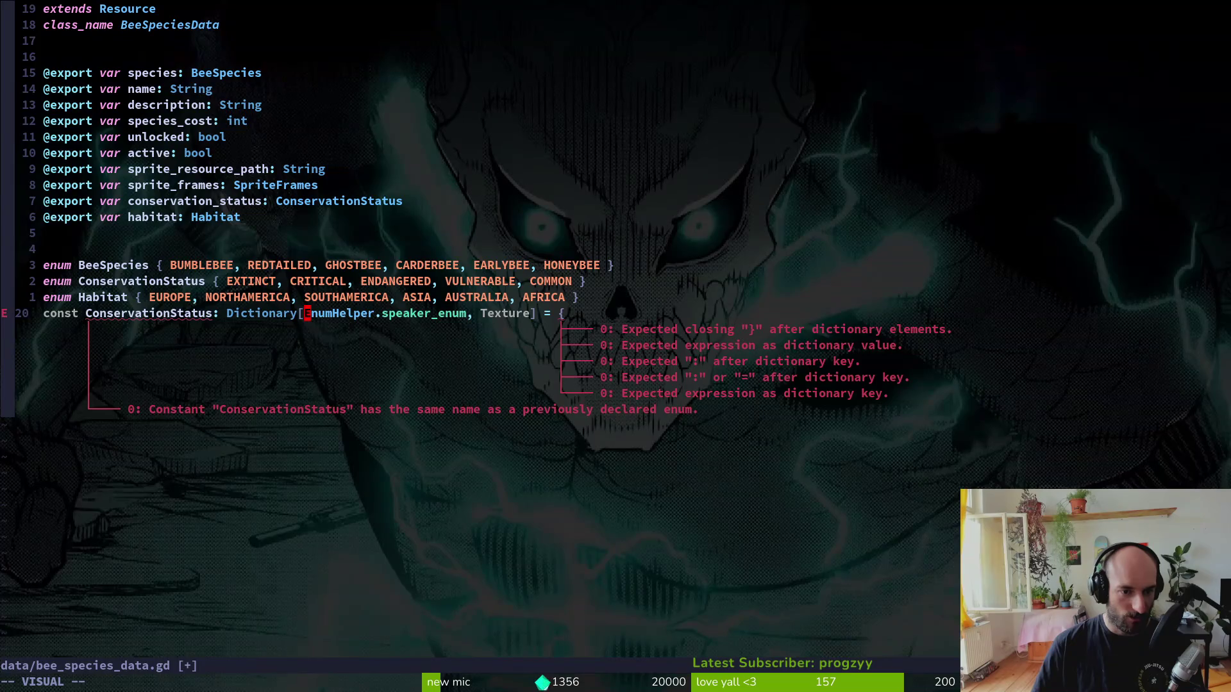
{"action": "key", "text": "f"}
{"action": "key", "text": "period"}
{"action": "key", "text": "w"}
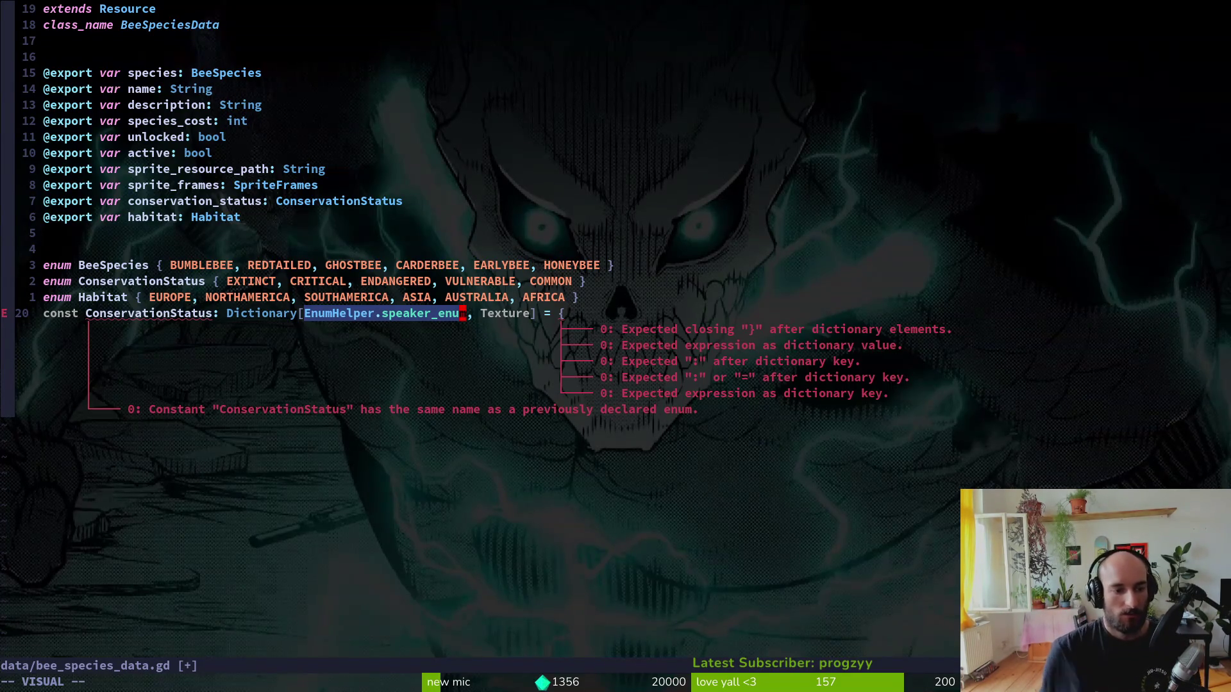
{"action": "key", "text": "Escape"}
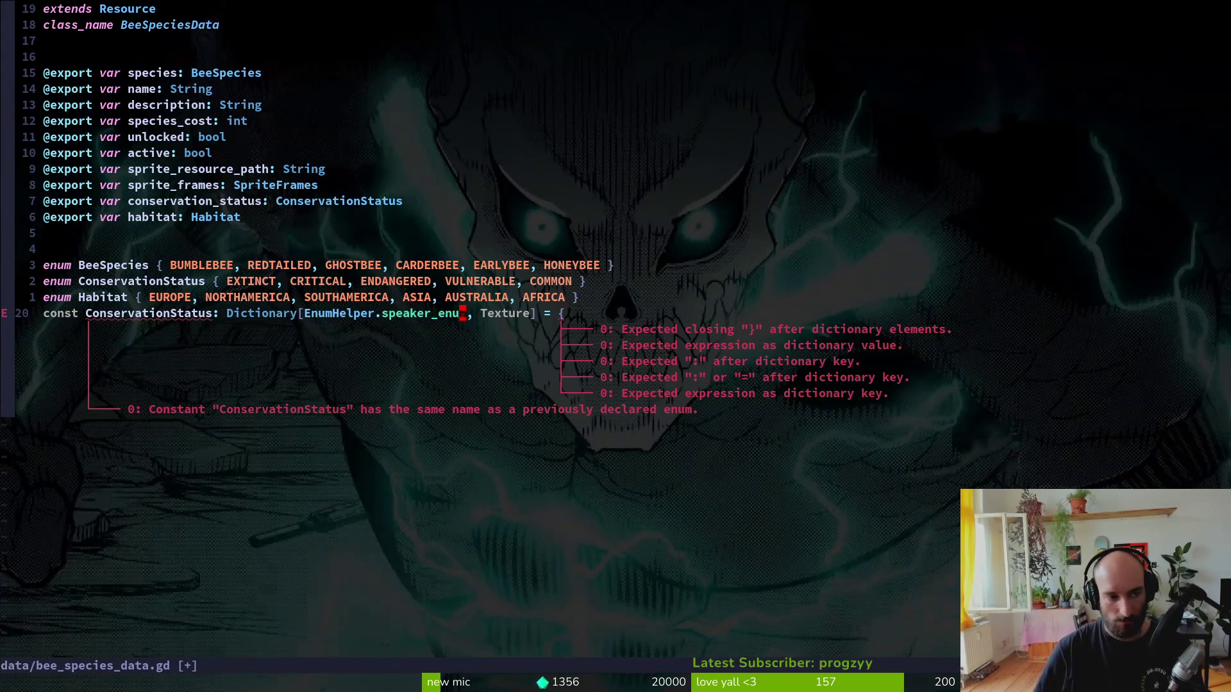
- Delete the broken line 20 and save bee_species_data.gd with :w
{"action": "key", "text": "d"}
{"action": "key", "text": "d"}
{"action": "type", "text": ":w"}
{"action": "key", "text": "Return"}
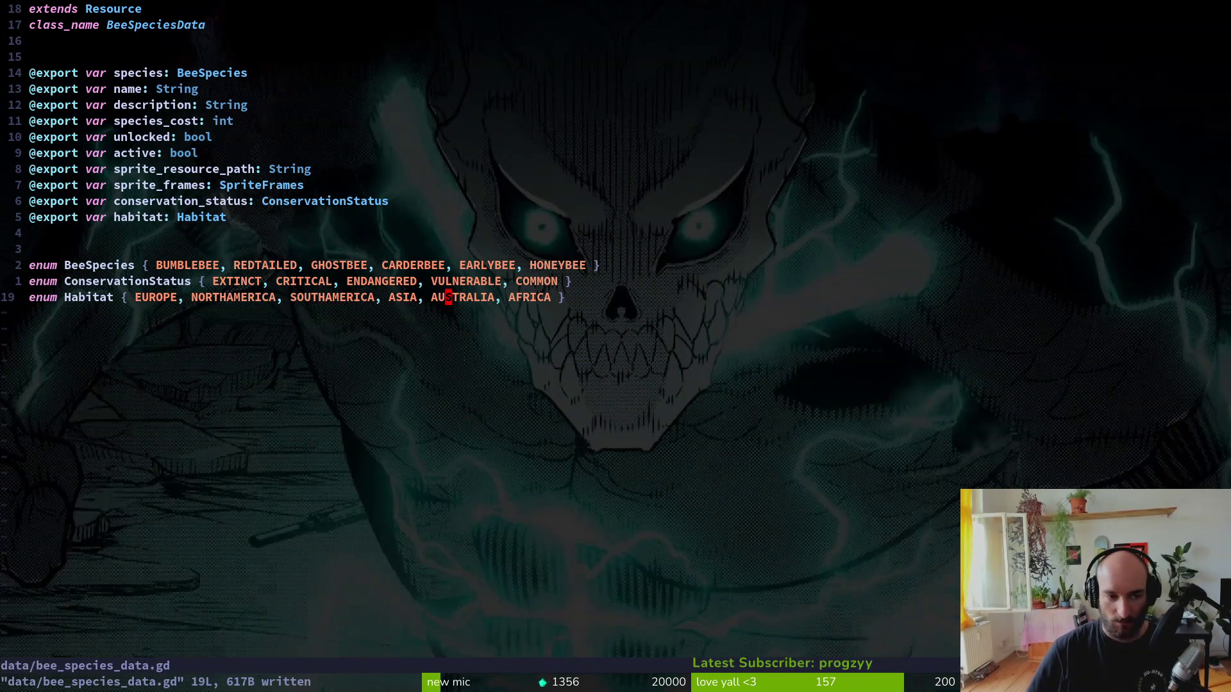
{"action": "left_click", "coordinate": [134, 225]}
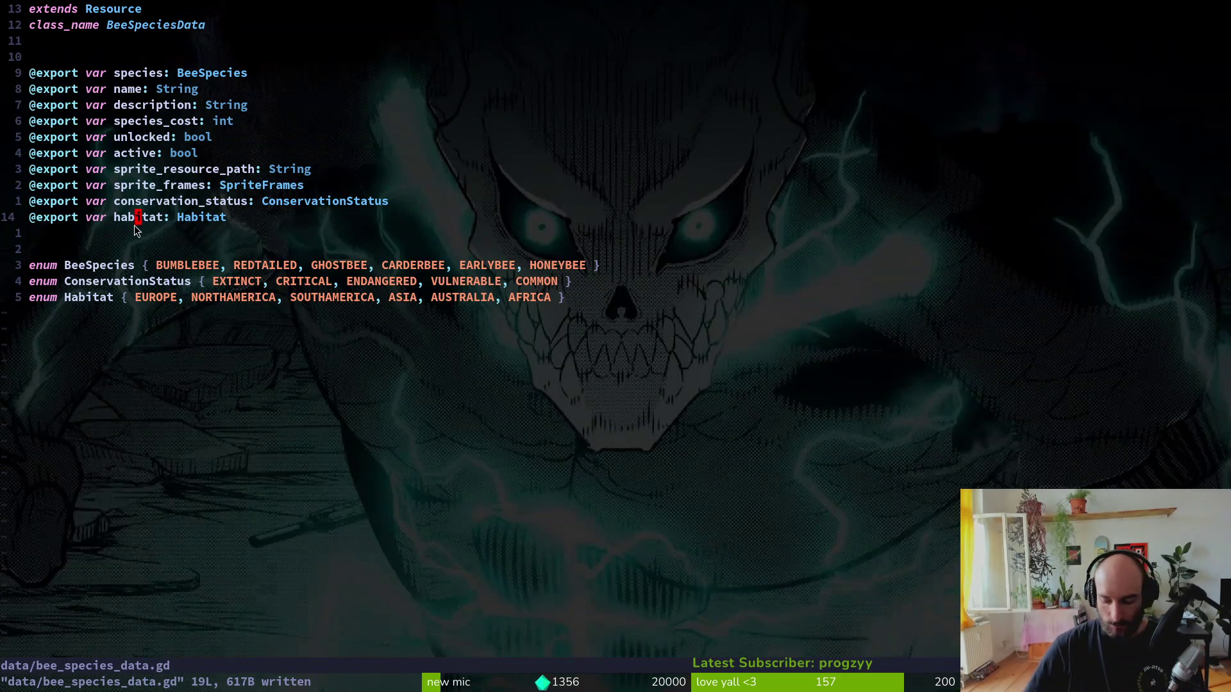
- Run the game, start a session and open the nurse overlay to hit the error, then select nurseOverlay
{"action": "key", "text": "alt+Tab"}
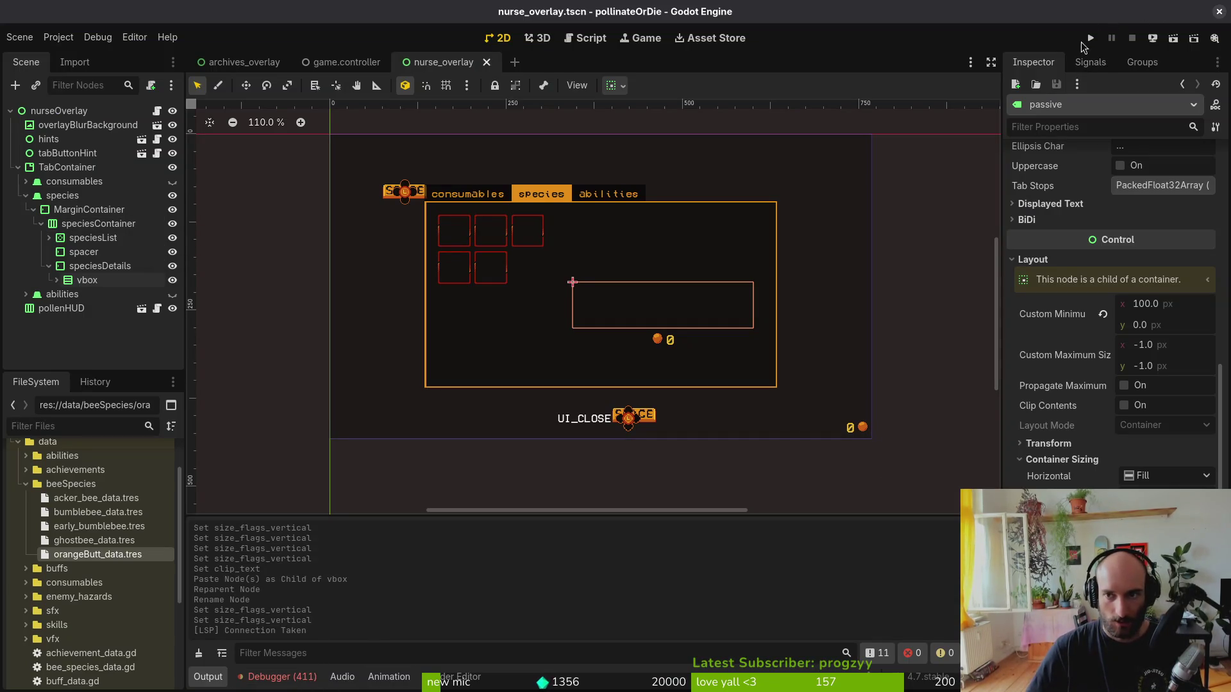
{"action": "left_click", "coordinate": [1090, 38]}
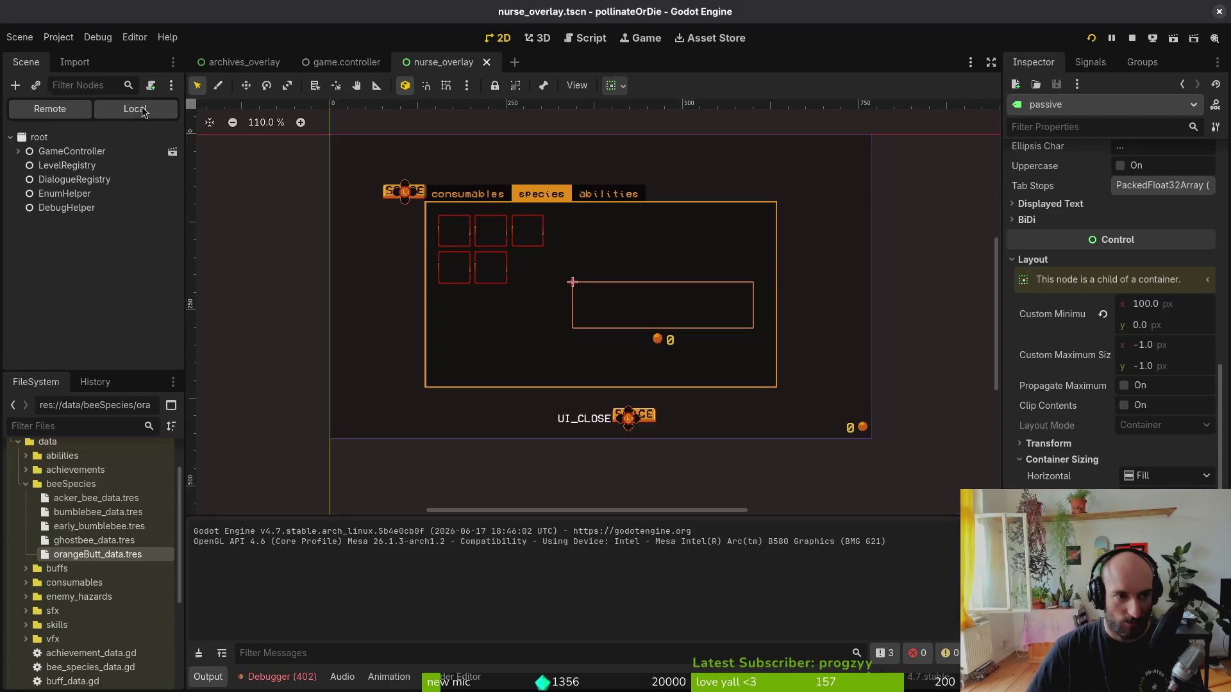
{"action": "key", "text": "Return"}
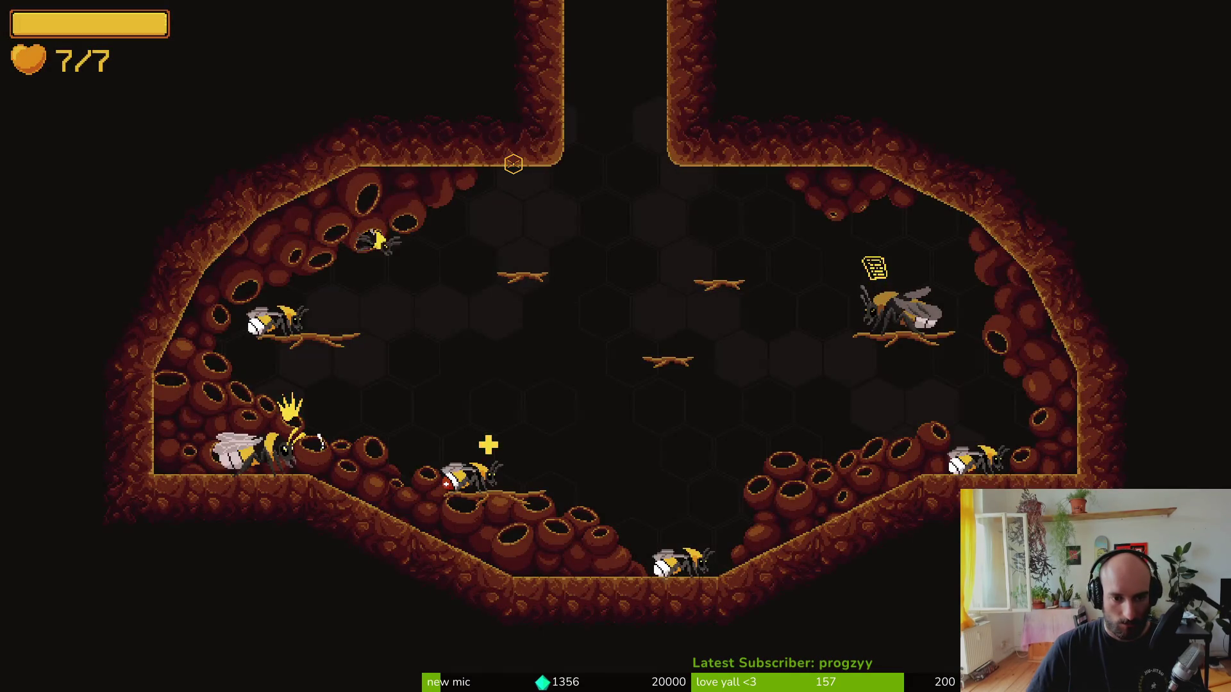
{"action": "key", "text": "alt+Tab"}
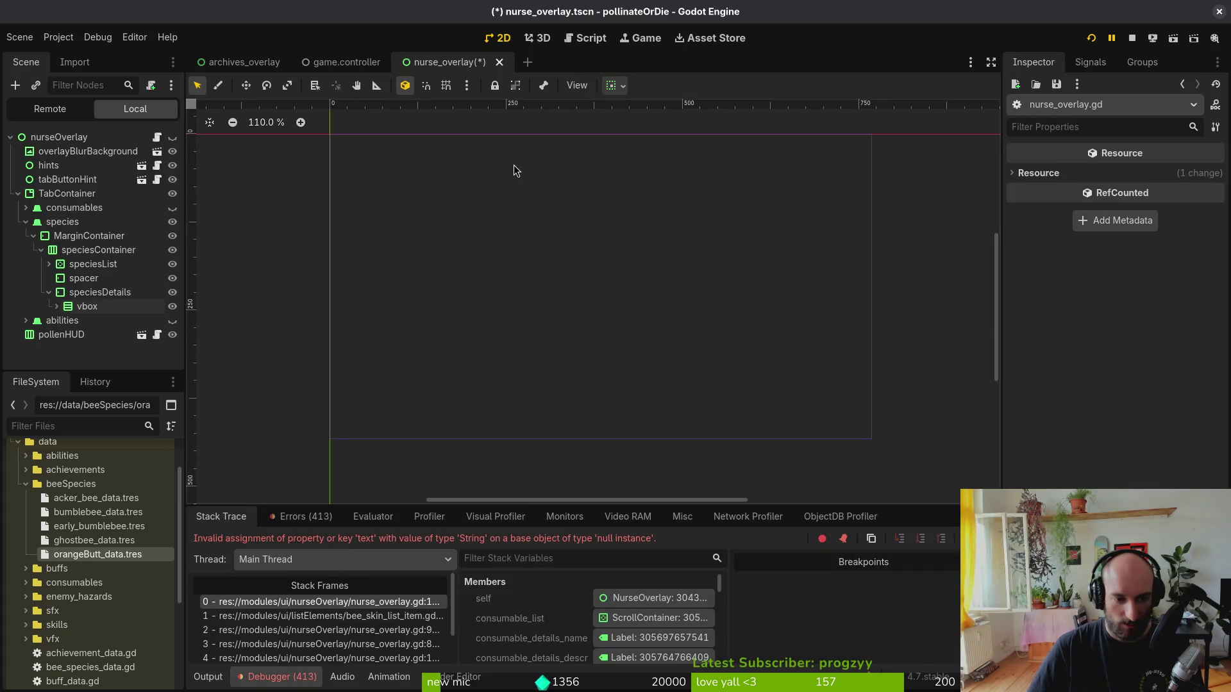
{"action": "left_click", "coordinate": [106, 137]}
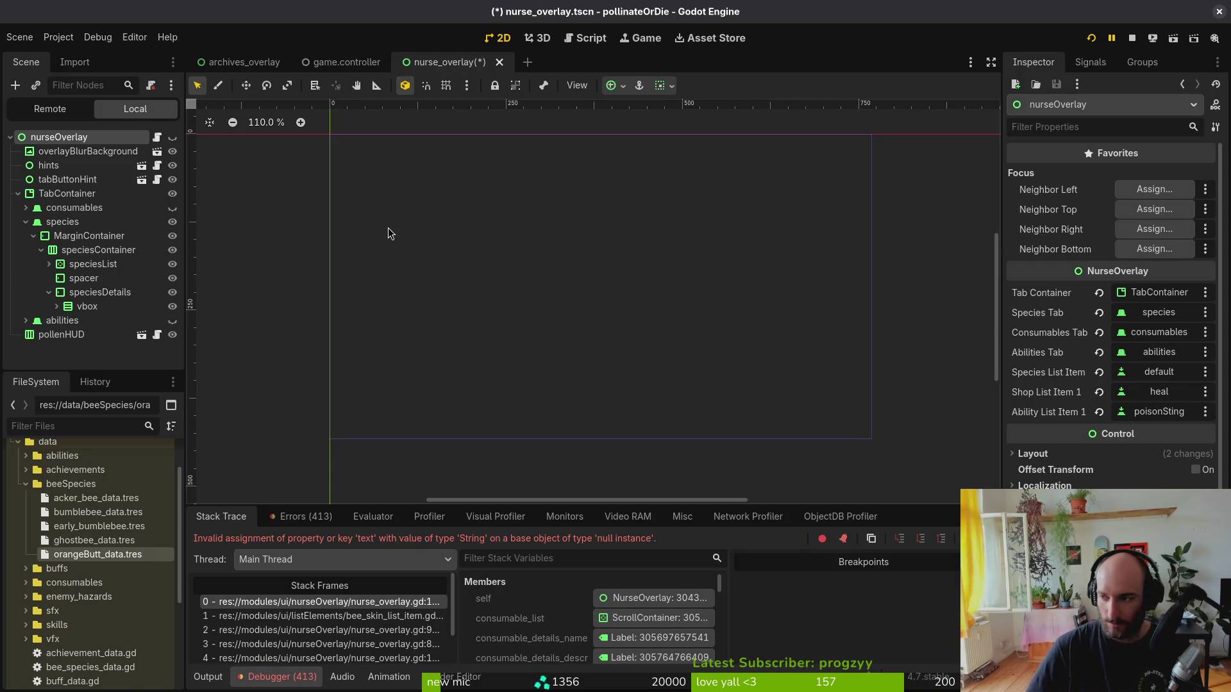
- Switch back to Neovim and open the project file finder
{"action": "key", "text": "alt+Tab"}
{"action": "key", "text": "space"}
{"action": "key", "text": "f"}
{"action": "key", "text": "f"}
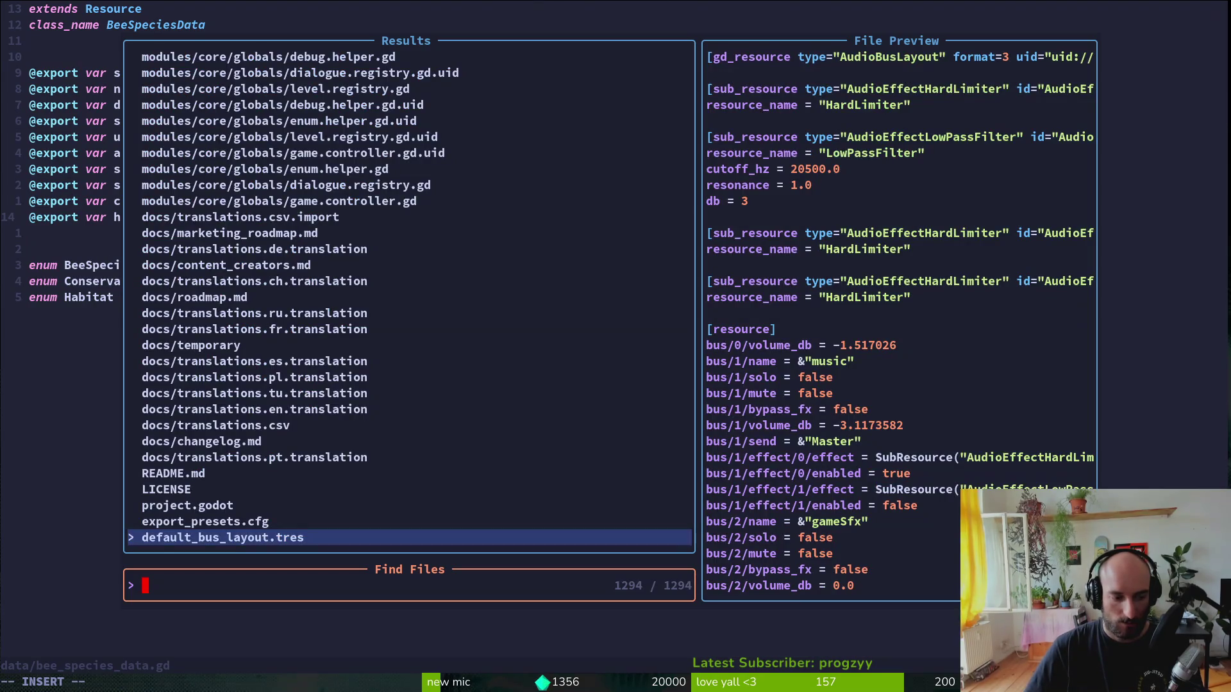
{"action": "type", "text": "nurse"}
{"action": "key", "text": "Return"}
{"action": "key", "text": "alt+Tab"}
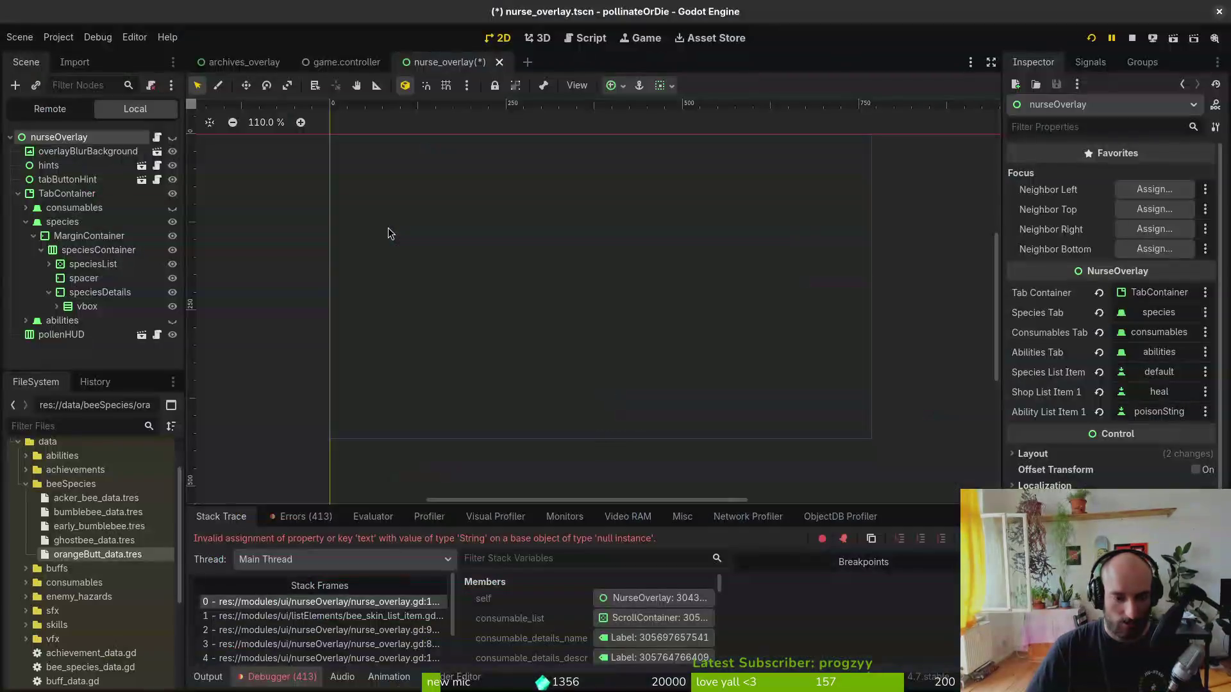
{"action": "key", "text": "alt+Tab"}
{"action": "key", "text": "alt+Tab"}
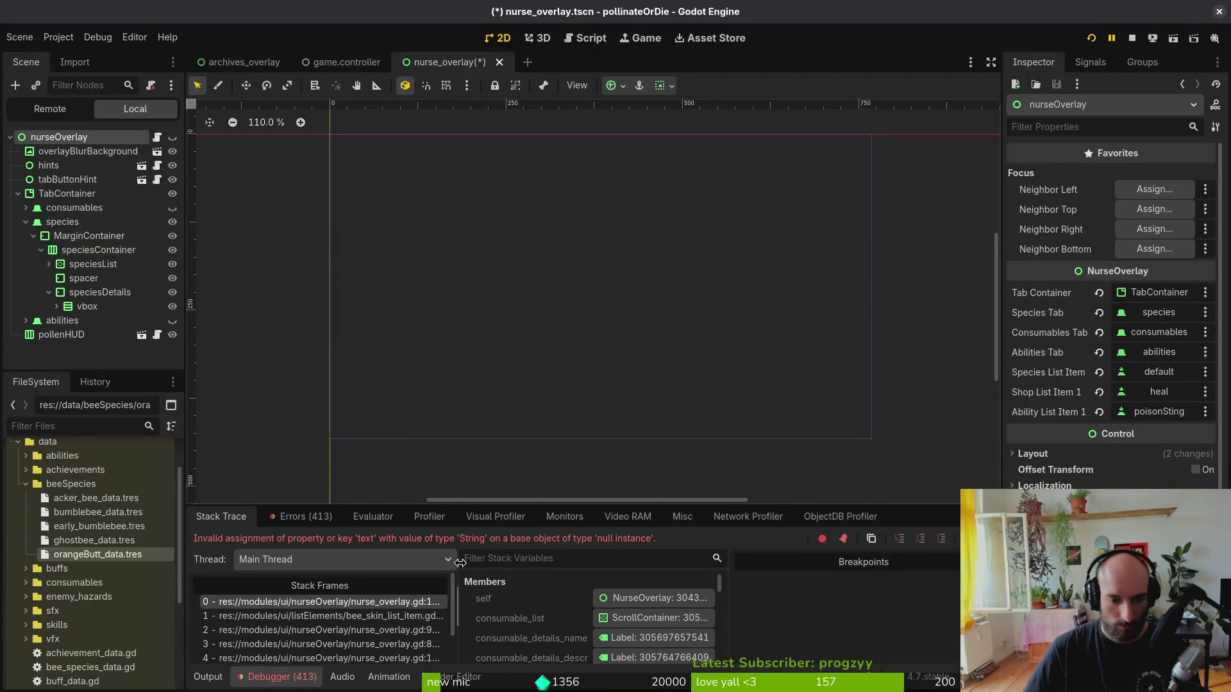
{"action": "key", "text": "alt+Tab"}
{"action": "type", "text": ":12"}
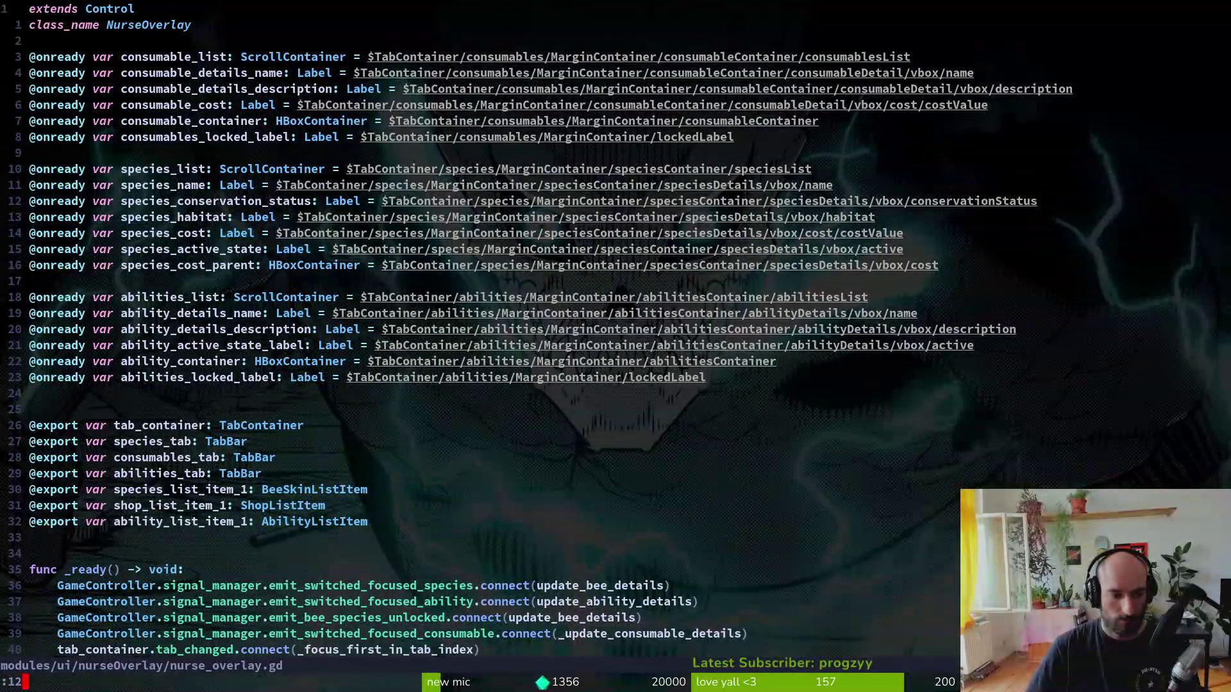
{"action": "type", "text": "2"}
{"action": "key", "text": "Return"}
{"action": "key", "text": "shift+v"}
{"action": "key", "text": "Escape"}
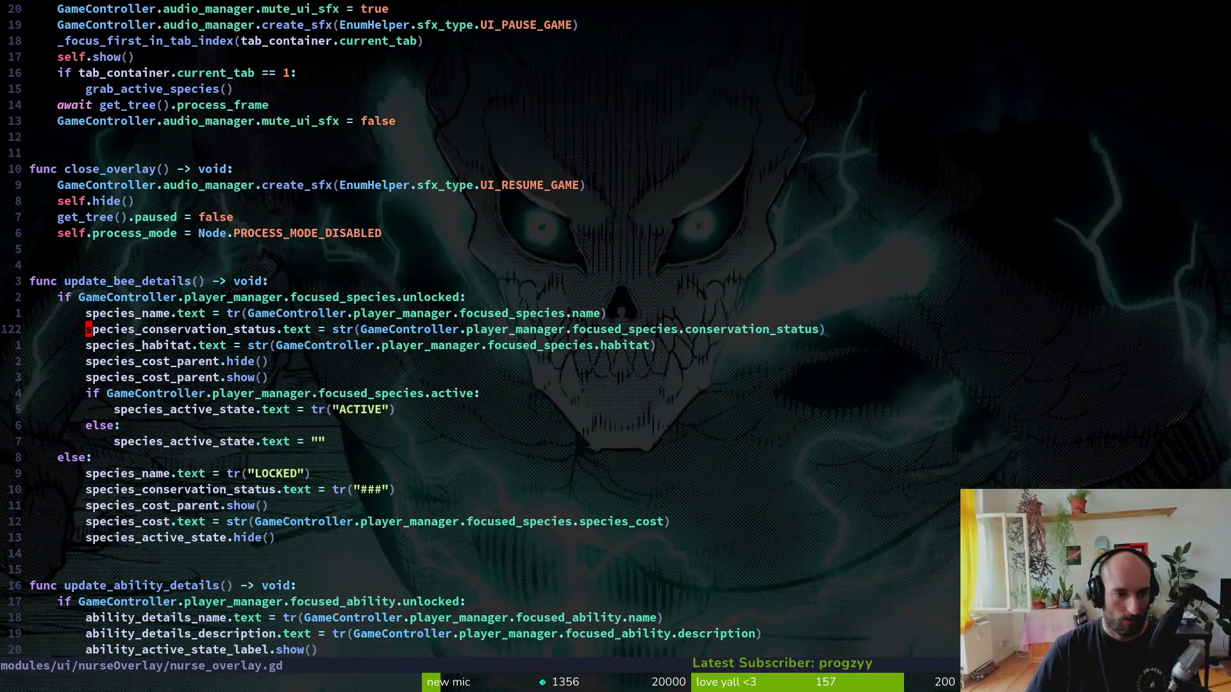
{"action": "key", "text": "g"}
{"action": "key", "text": "g"}
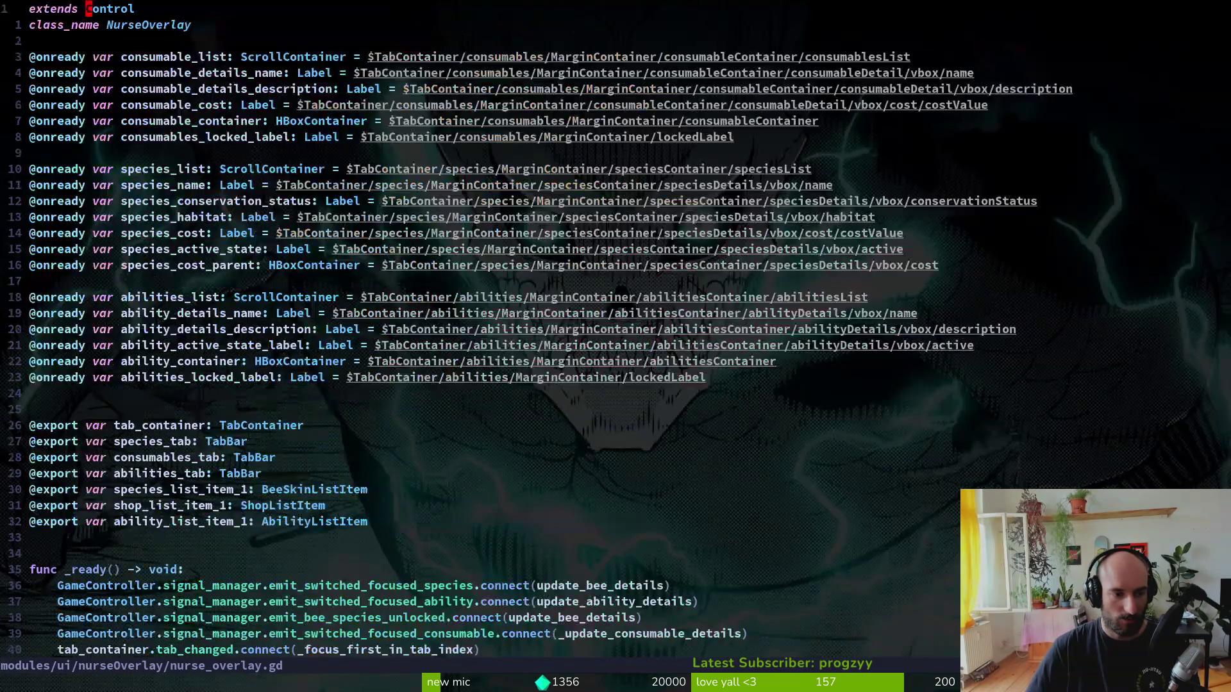
{"action": "key", "text": "r"}
{"action": "key", "text": "shift+c"}
{"action": "key", "text": "j"}
{"action": "key", "text": "j"}
{"action": "key", "text": "j"}
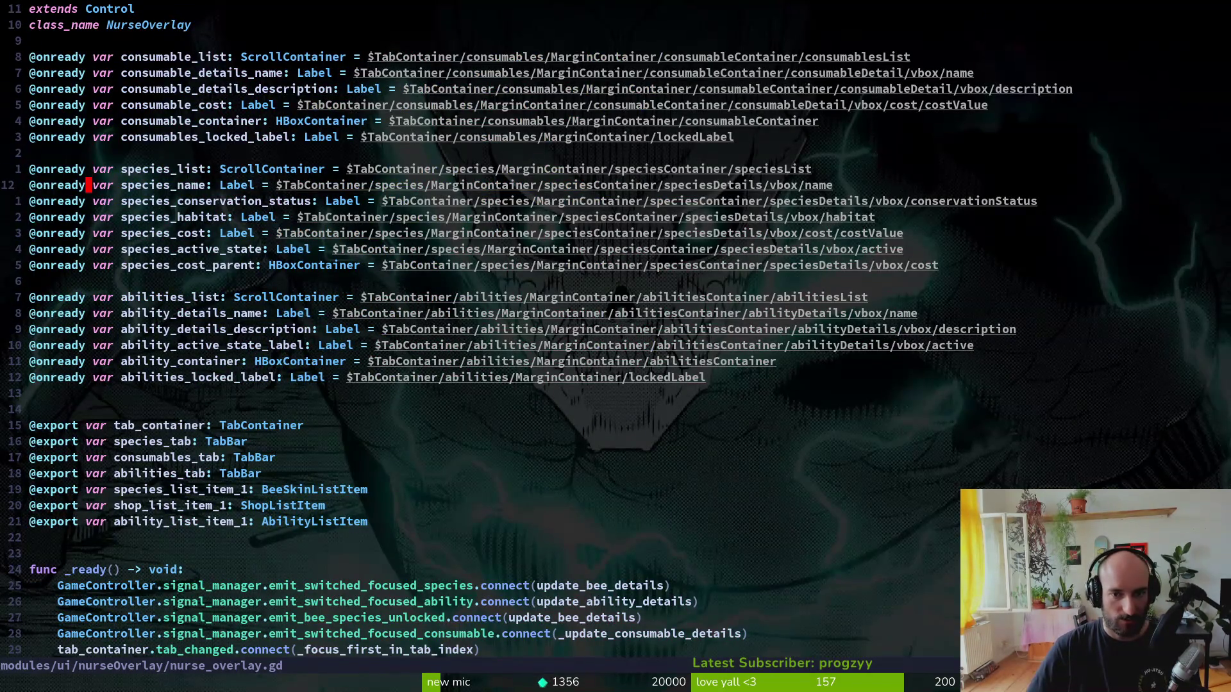
{"action": "key", "text": "alt+Tab"}
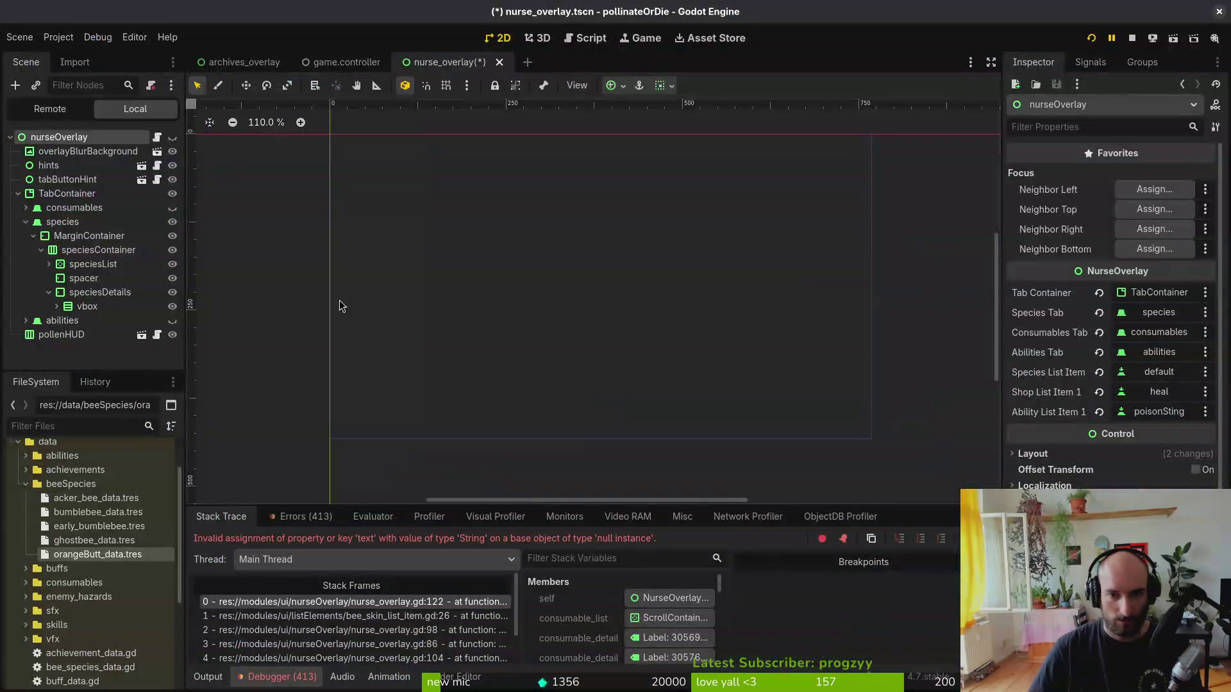
- Rename the convervationStatus label node to conservationStatus
{"action": "left_click", "coordinate": [49, 292]}
{"action": "left_click", "coordinate": [57, 306]}
{"action": "scroll", "coordinate": [57, 307], "scroll_direction": "down", "scroll_amount": 2}
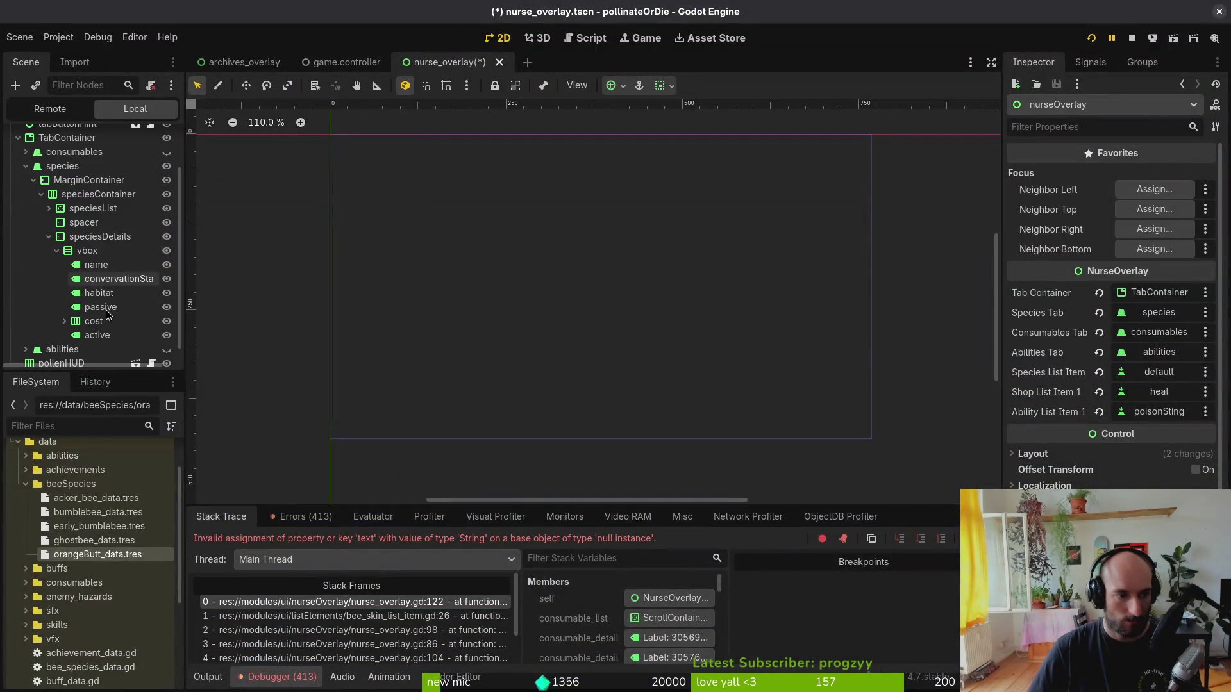
{"action": "left_click", "coordinate": [119, 279]}
{"action": "key", "text": "F2"}
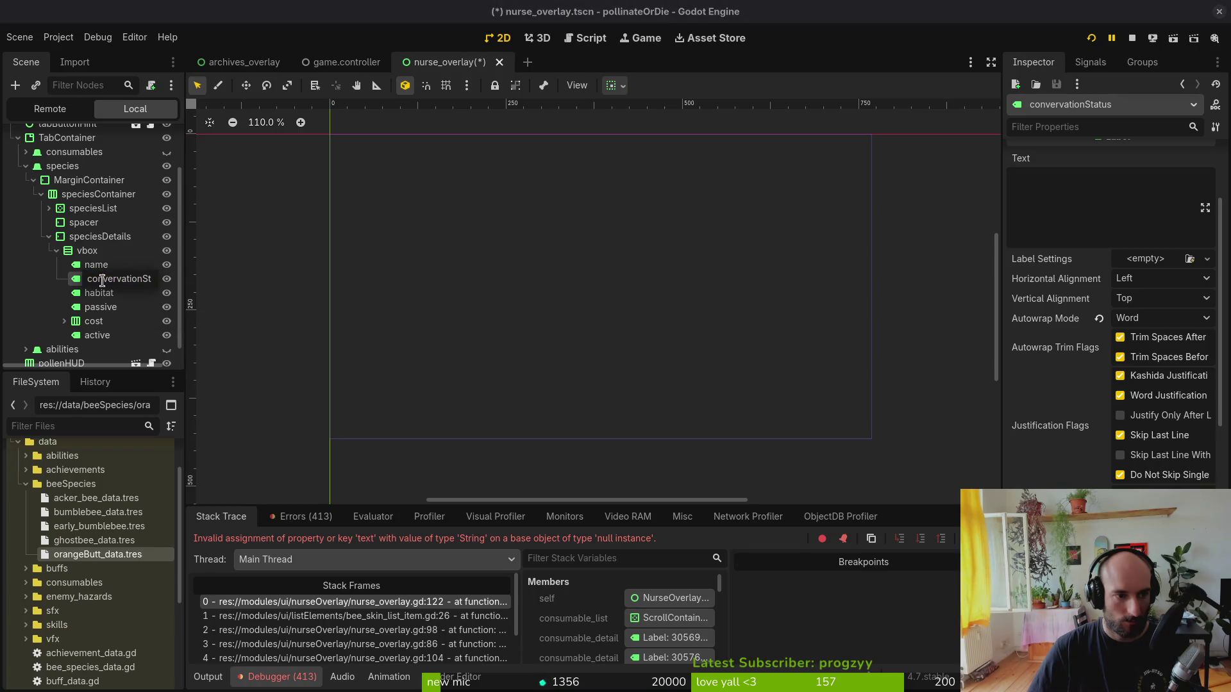
{"action": "key", "text": "Home"}
{"action": "key", "text": "Right"}
{"action": "key", "text": "Right"}
{"action": "key", "text": "Right"}
{"action": "key", "text": "BackSpace"}
{"action": "type", "text": "s"}
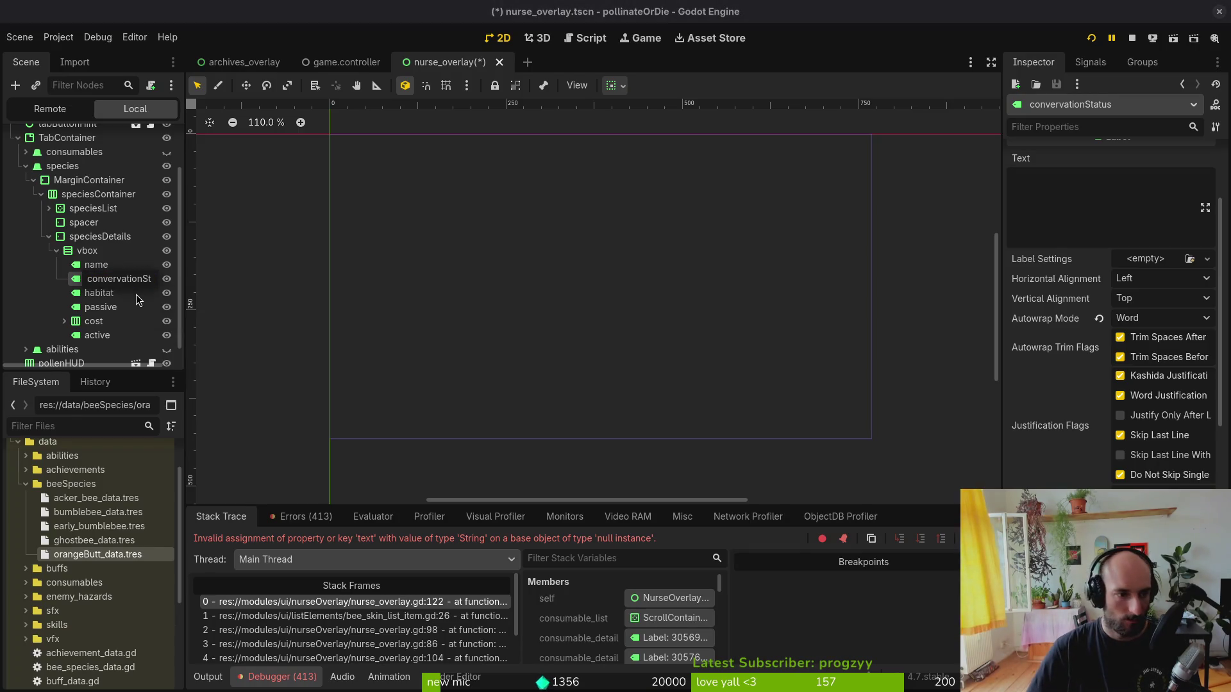
{"action": "key", "text": "Right"}
{"action": "key", "text": "Right"}
{"action": "key", "text": "Right"}
{"action": "key", "text": "BackSpace"}
{"action": "type", "text": "s"}
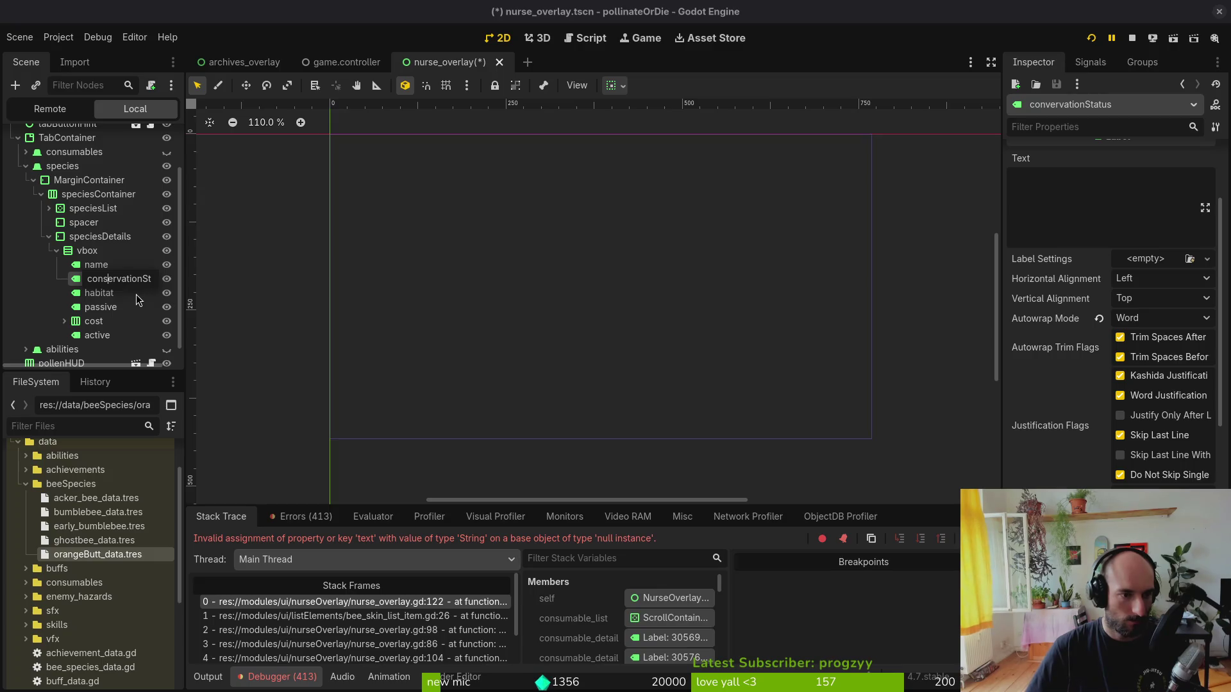
{"action": "key", "text": "Return"}
- Save, relaunch the game and browse the species tab, including the locked slot
{"action": "key", "text": "ctrl+s"}
{"action": "left_click", "coordinate": [1133, 38]}
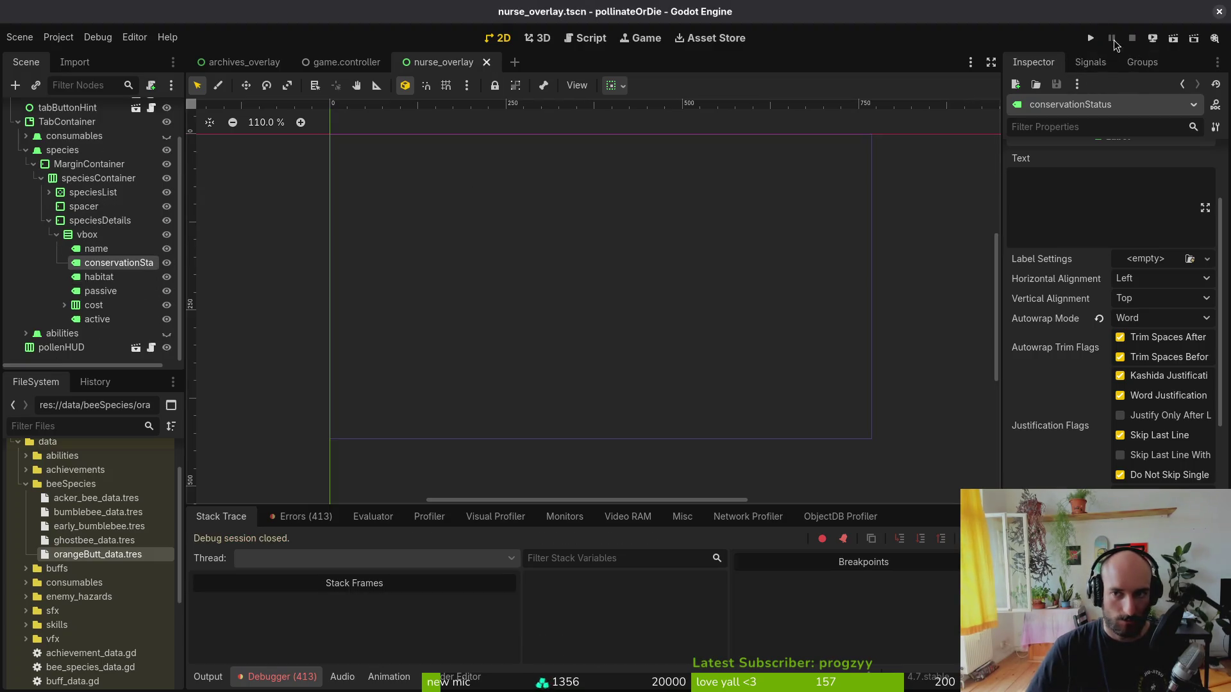
{"action": "left_click", "coordinate": [1097, 37]}
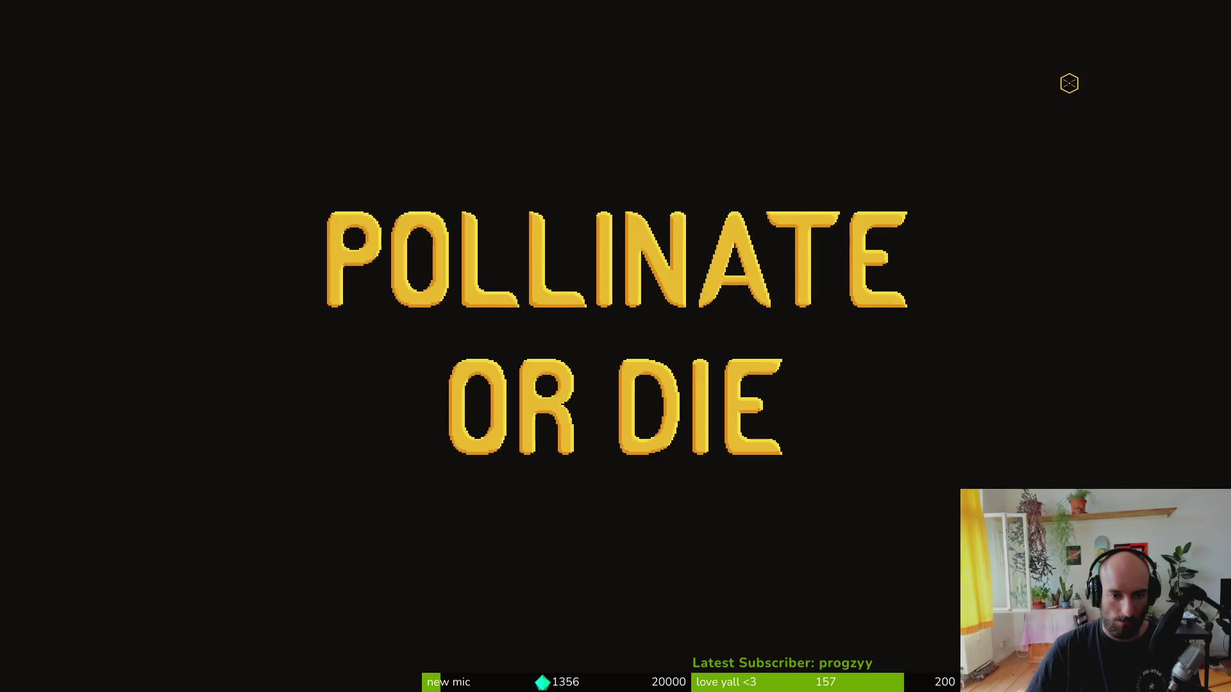
{"action": "key", "text": "Return"}
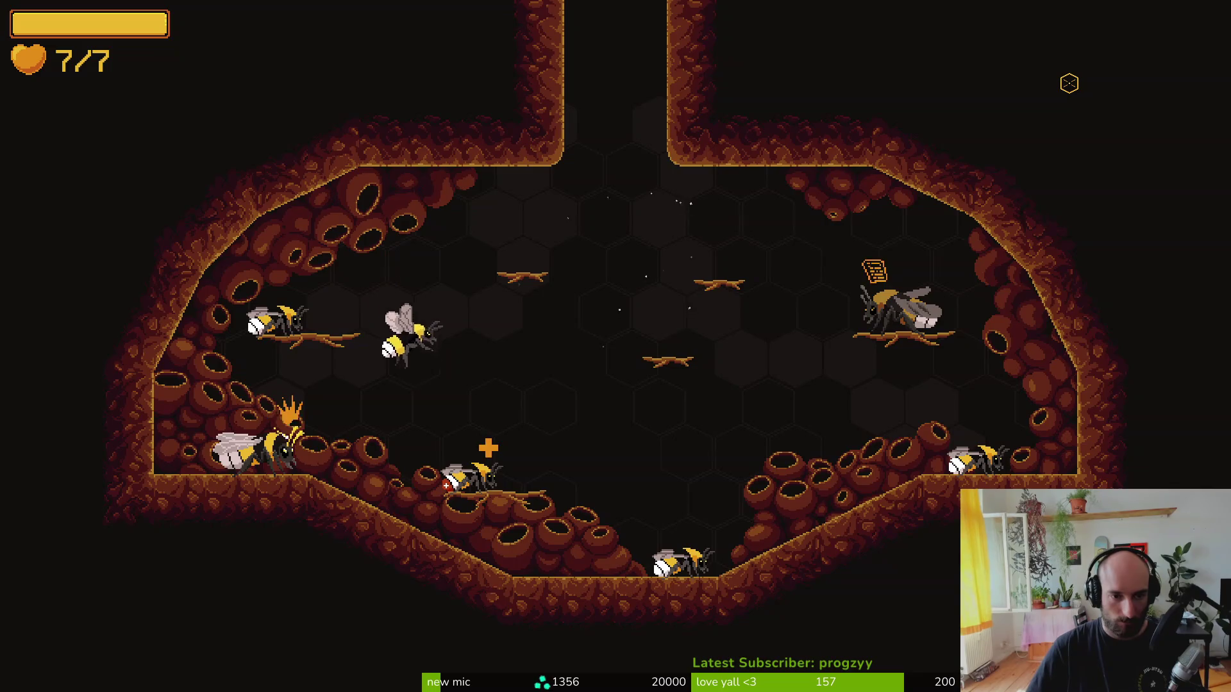
{"action": "key", "text": "Tab"}
{"action": "key", "text": "Right"}
{"action": "key", "text": "Down"}
{"action": "key", "text": "Left"}
- Quit the game back to the editor and open acker_bee_data.tres
{"action": "key", "text": "Escape"}
{"action": "key", "text": "Escape"}
{"action": "key", "text": "Down"}
{"action": "key", "text": "Down"}
{"action": "key", "text": "Down"}
{"action": "key", "text": "Return"}
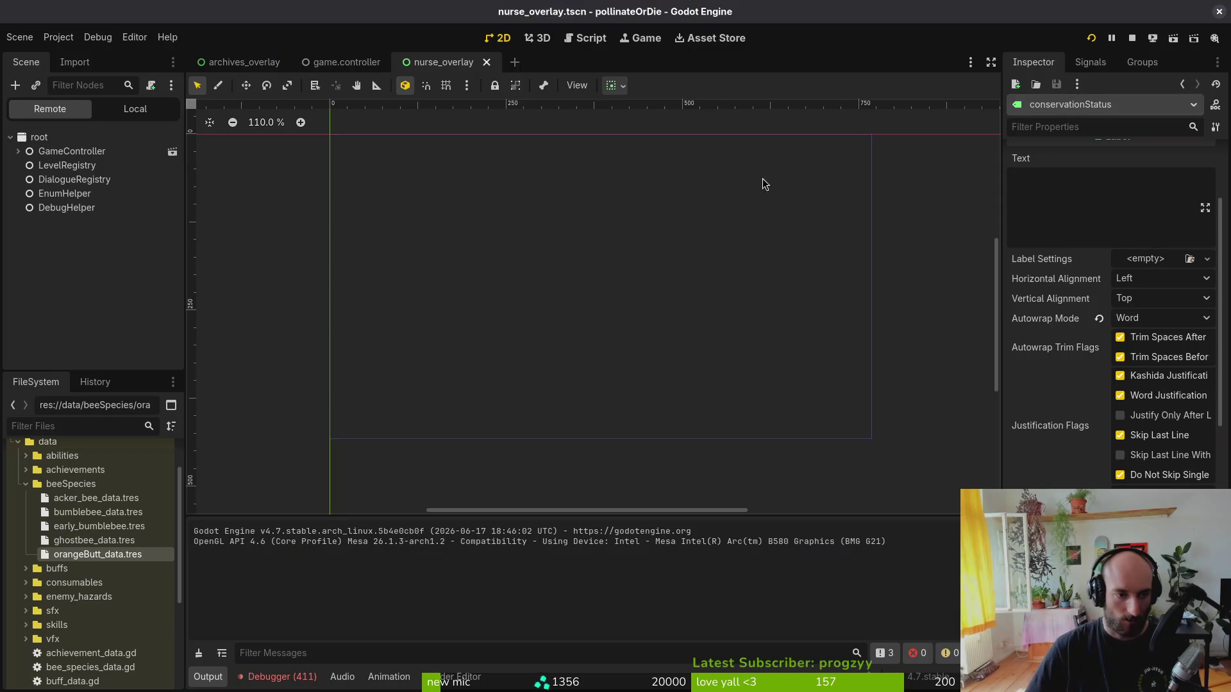
{"action": "left_click", "coordinate": [102, 498]}
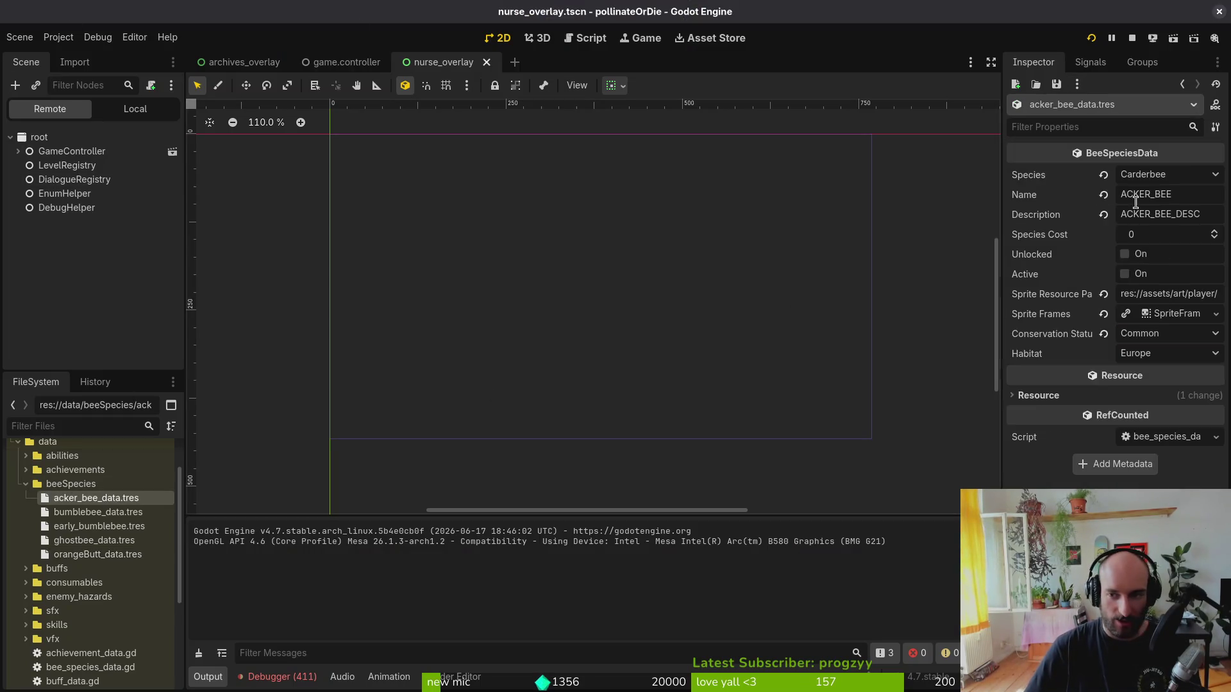
{"action": "left_click", "coordinate": [1163, 233]}
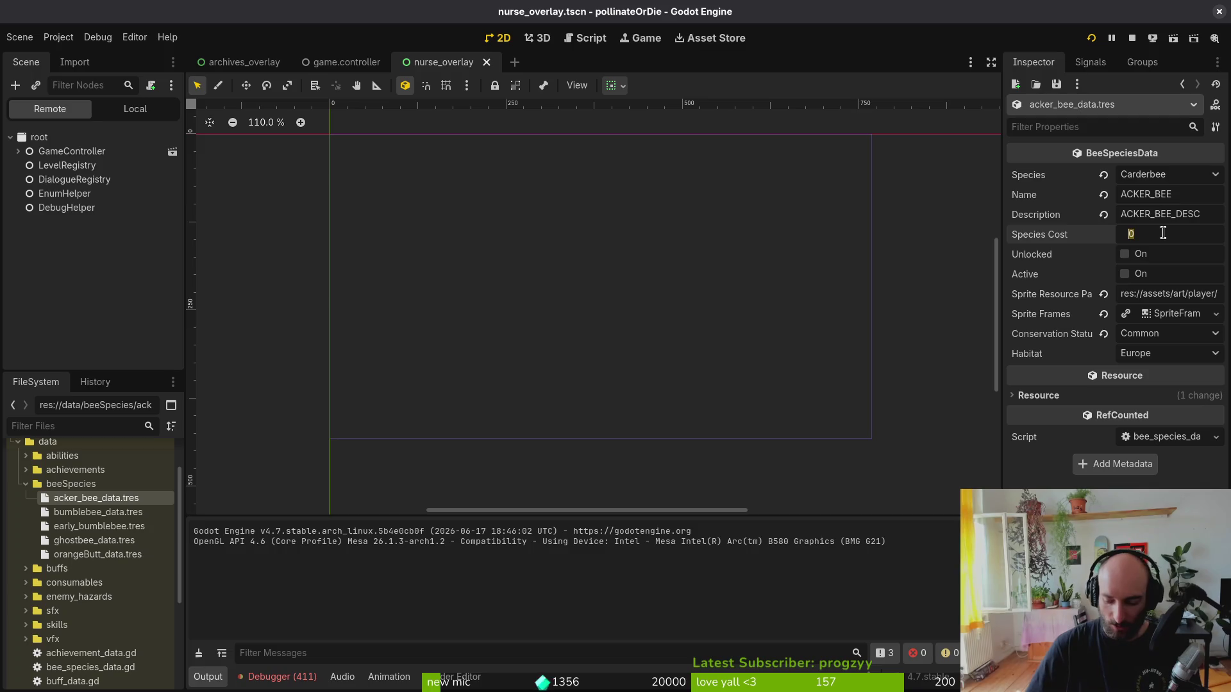
{"action": "type", "text": "100"}
- Set Species Cost to 100 for the acker bee, bumblebee and early bumblebee resources
{"action": "key", "text": "Return"}
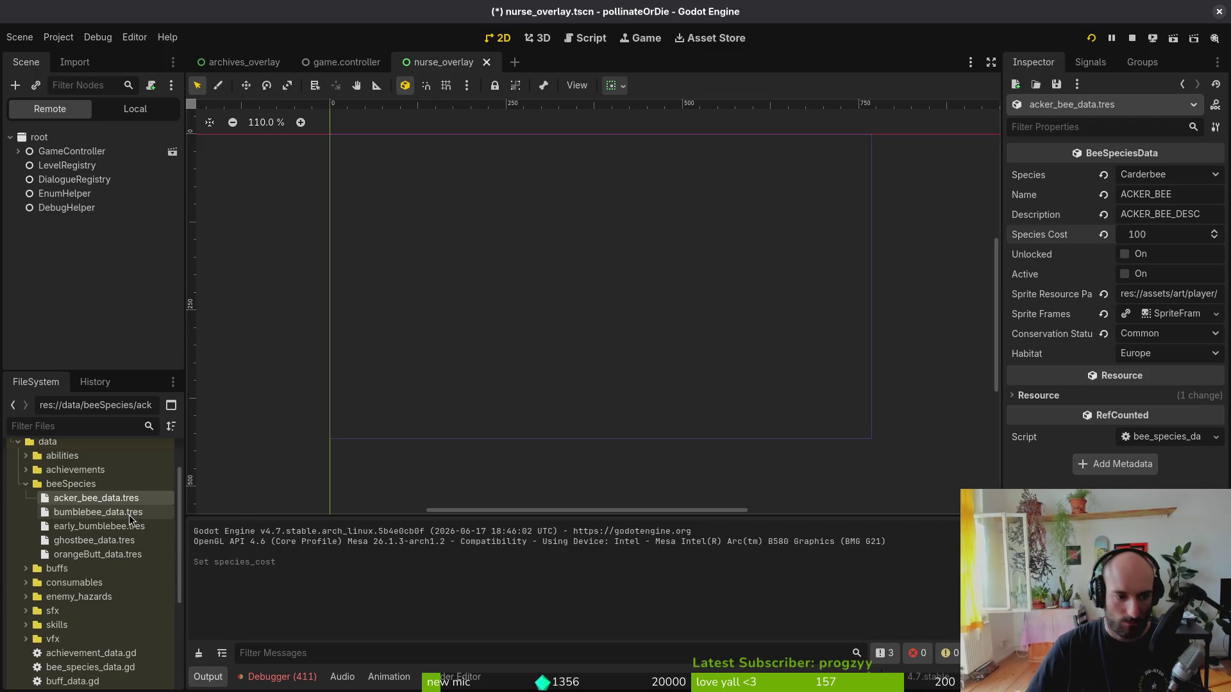
{"action": "left_click", "coordinate": [122, 512]}
{"action": "left_click", "coordinate": [1190, 235]}
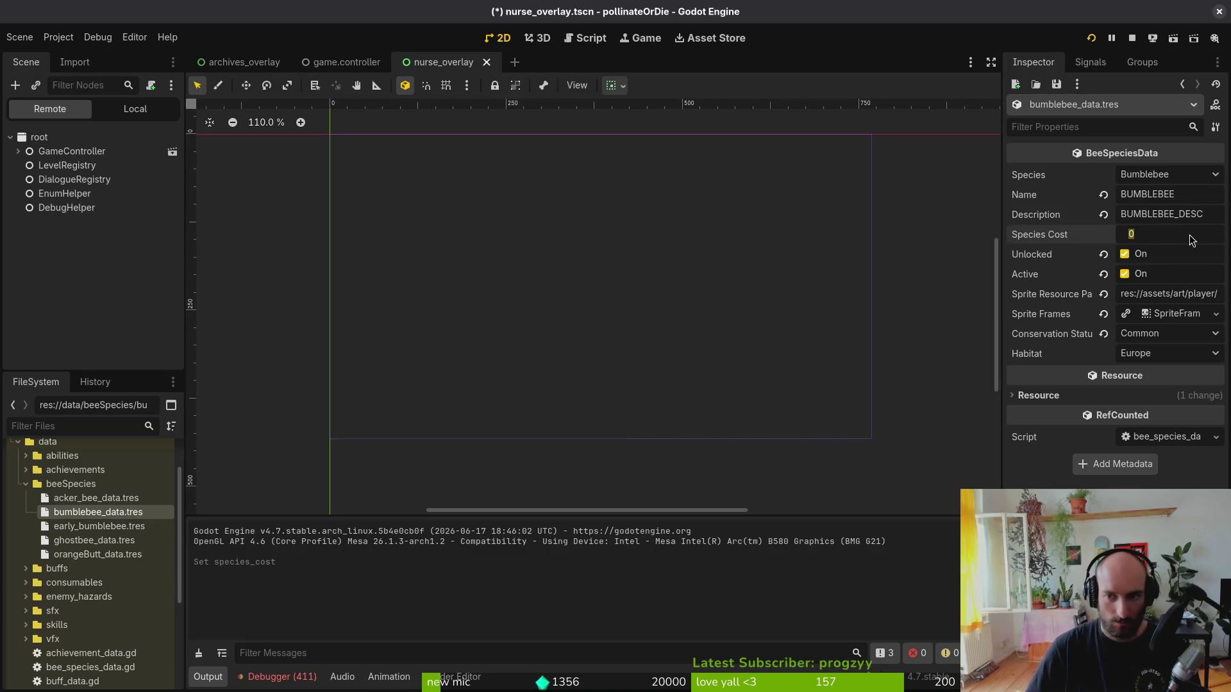
{"action": "key", "text": "BackSpace"}
{"action": "type", "text": "100"}
{"action": "key", "text": "Return"}
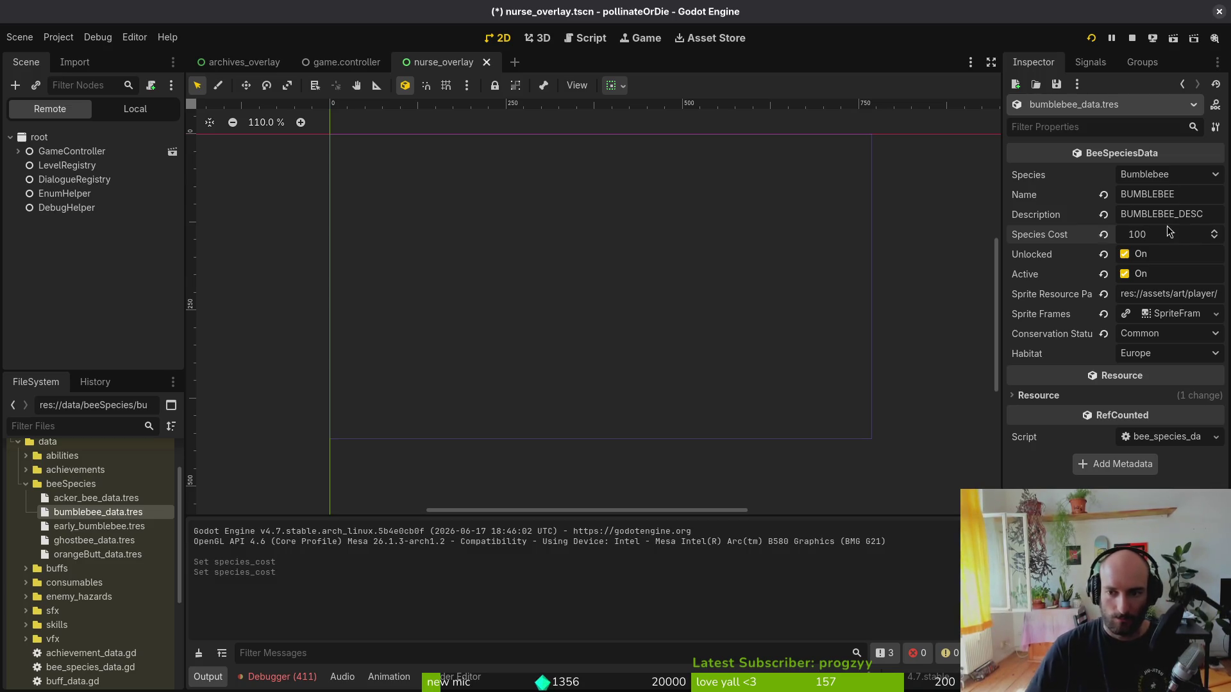
{"action": "left_click", "coordinate": [122, 526]}
{"action": "left_click", "coordinate": [1166, 234]}
{"action": "type", "text": "0"}
{"action": "key", "text": "Return"}
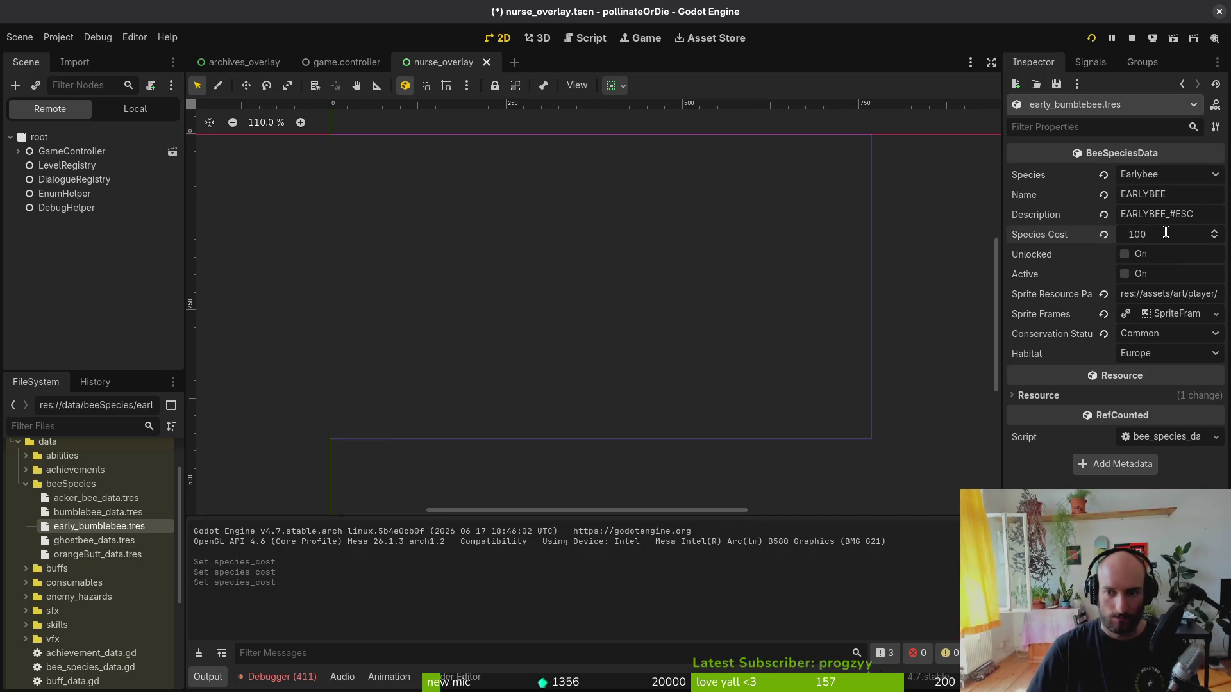
- Set Species Cost to 100 for the ghost bee and orangeButt resources and save
{"action": "left_click", "coordinate": [110, 540]}
{"action": "left_click", "coordinate": [1190, 234]}
{"action": "type", "text": "0"}
{"action": "key", "text": "Return"}
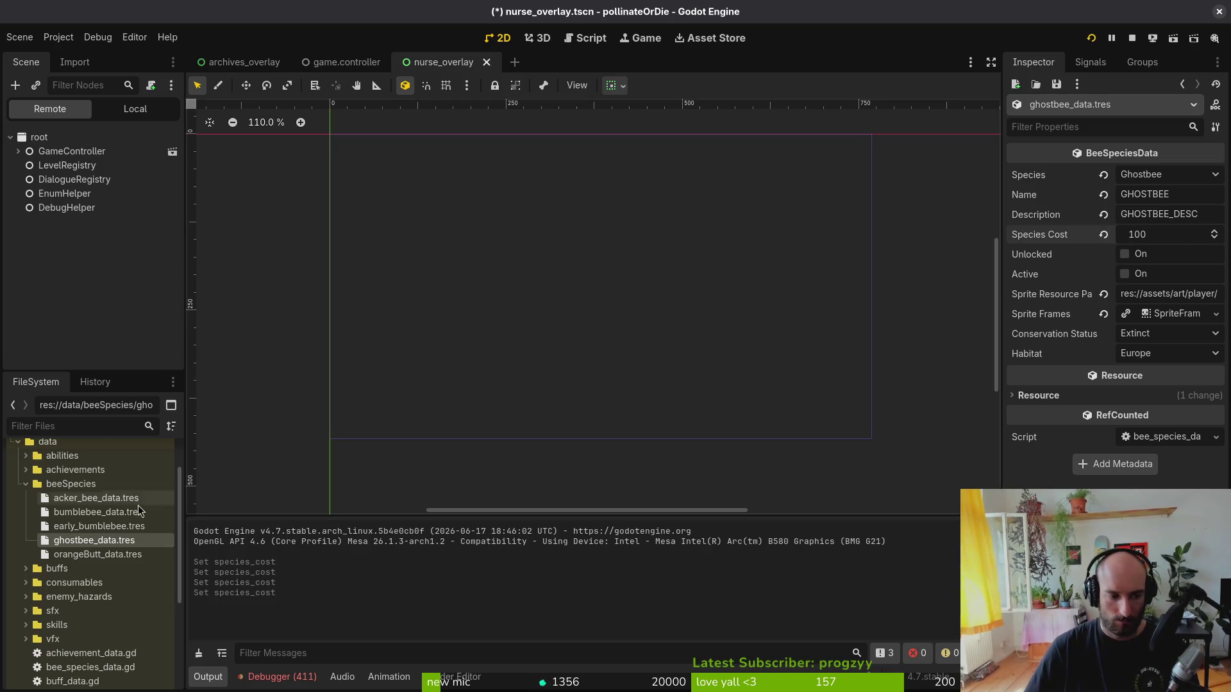
{"action": "left_click", "coordinate": [98, 555]}
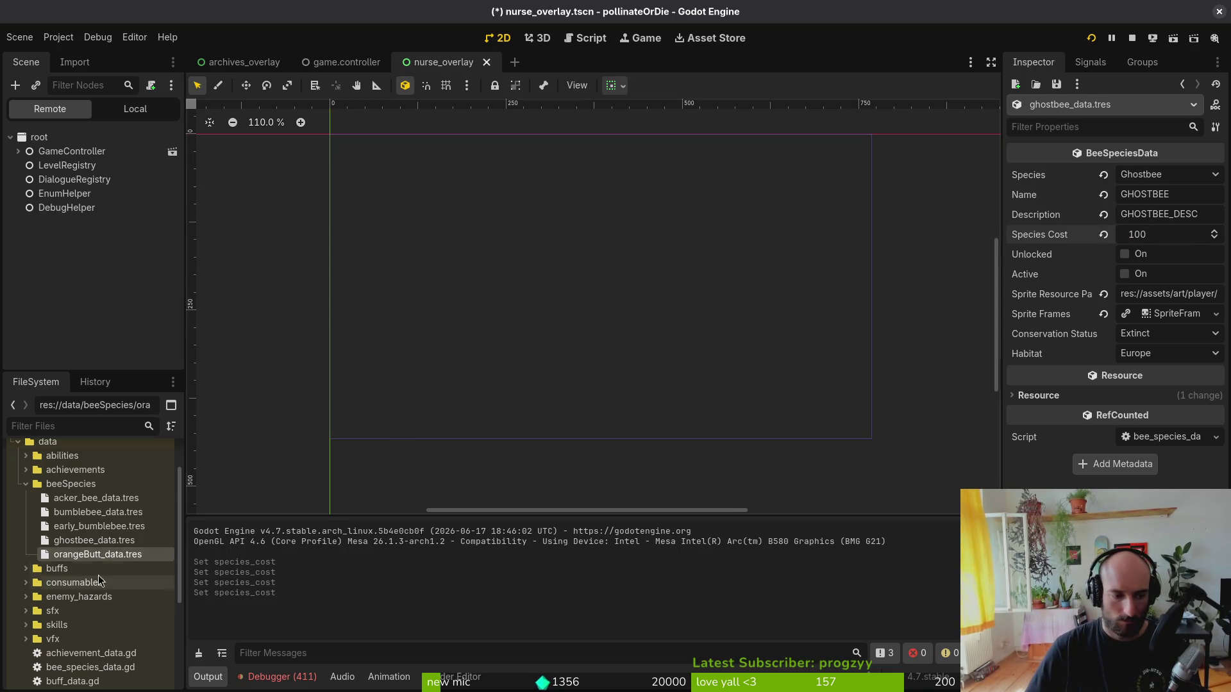
{"action": "left_click", "coordinate": [1166, 237]}
{"action": "type", "text": "100"}
{"action": "key", "text": "Return"}
{"action": "key", "text": "ctrl+s"}
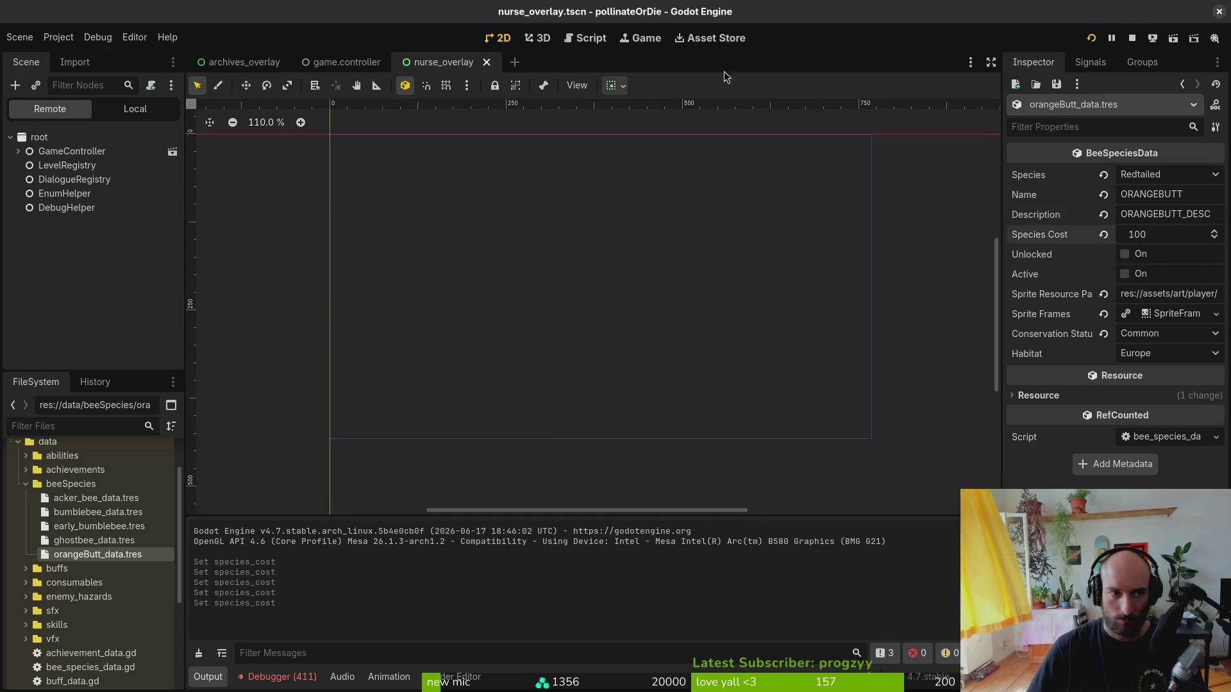
{"action": "left_click", "coordinate": [58, 36]}
- Delete logs, savefile.tres and shader_cache from the user data folder and close Files
{"action": "left_click", "coordinate": [96, 162]}
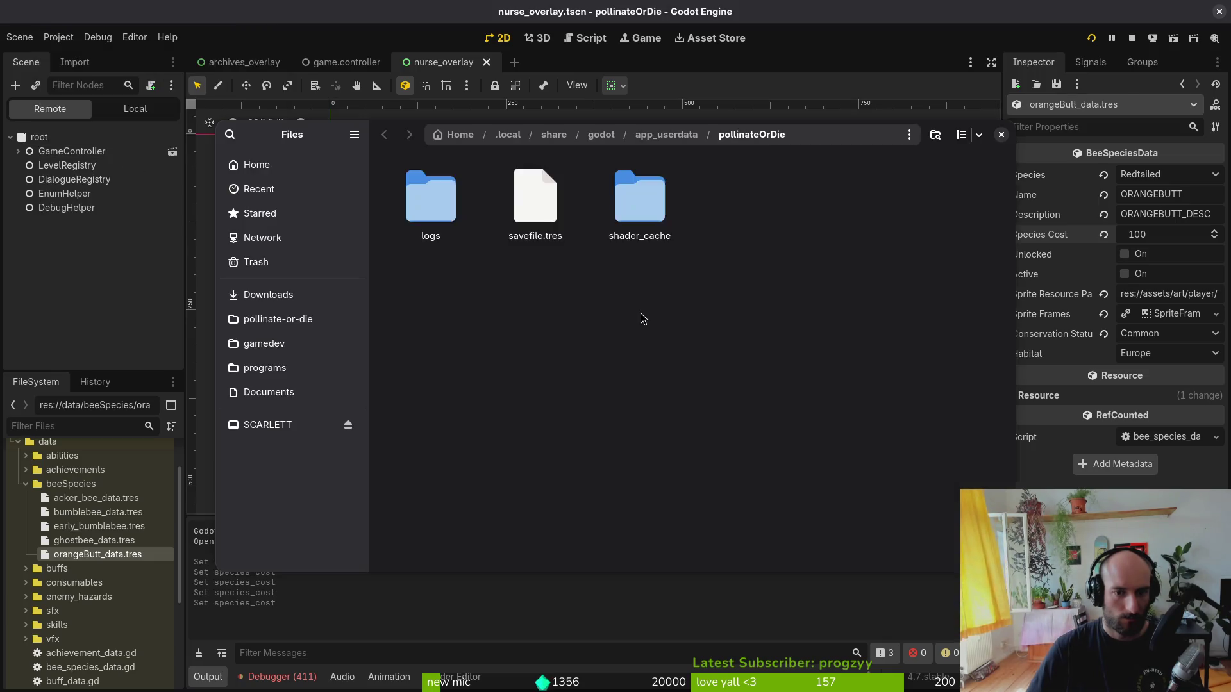
{"action": "left_click", "coordinate": [1001, 134]}
{"action": "left_click", "coordinate": [1094, 39]}
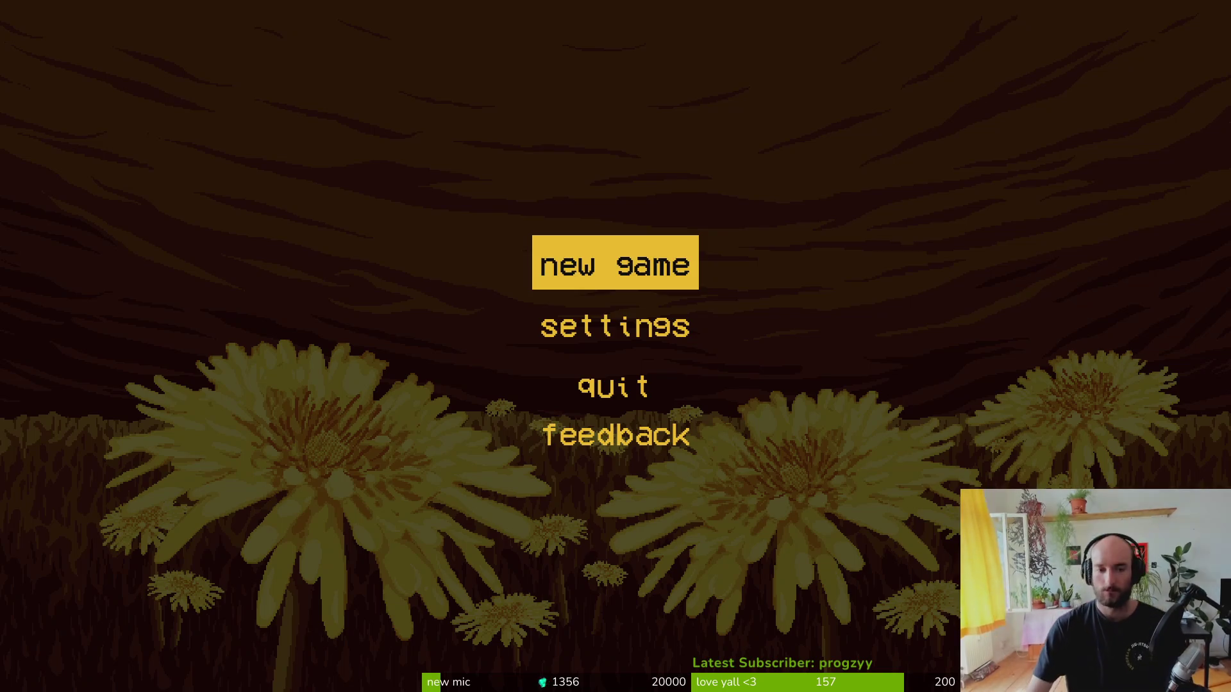
- Start a new game, skip the opening dialogue, and fly the bee up into the next room
{"action": "left_click", "coordinate": [589, 279]}
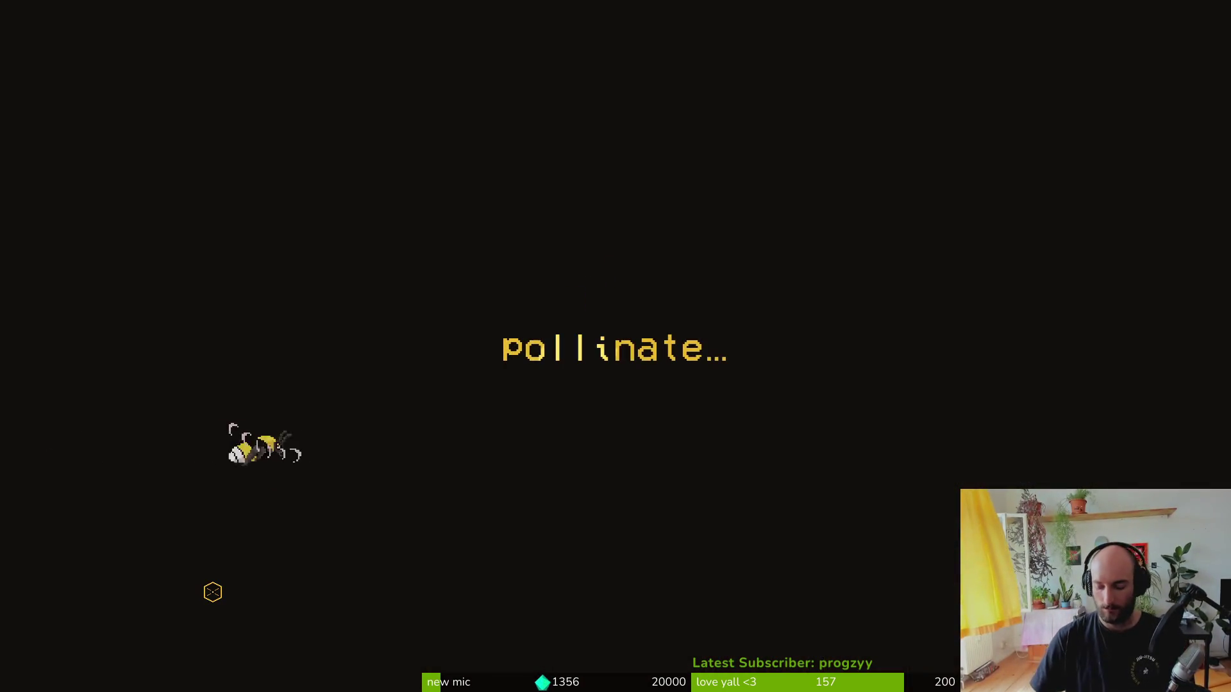
{"action": "key", "text": "i"}
{"action": "key", "text": "i"}
{"action": "key", "text": "d"}
{"action": "key", "text": "w"}
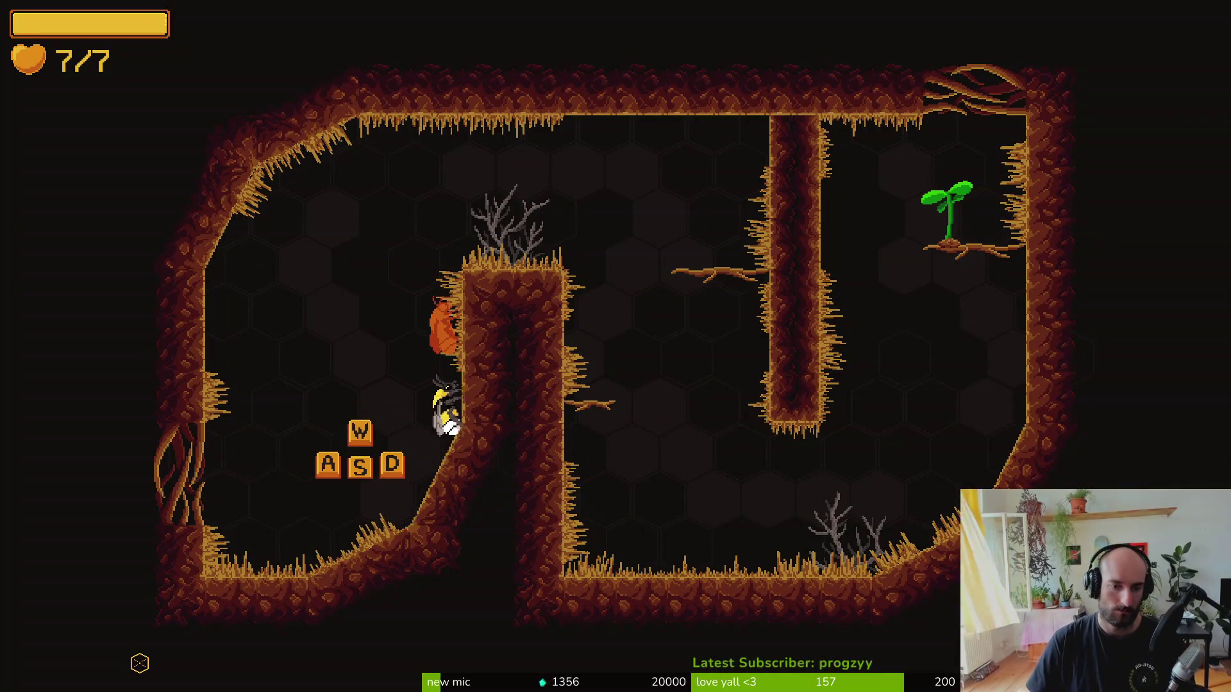
{"action": "key", "text": "d"}
{"action": "key", "text": "d"}
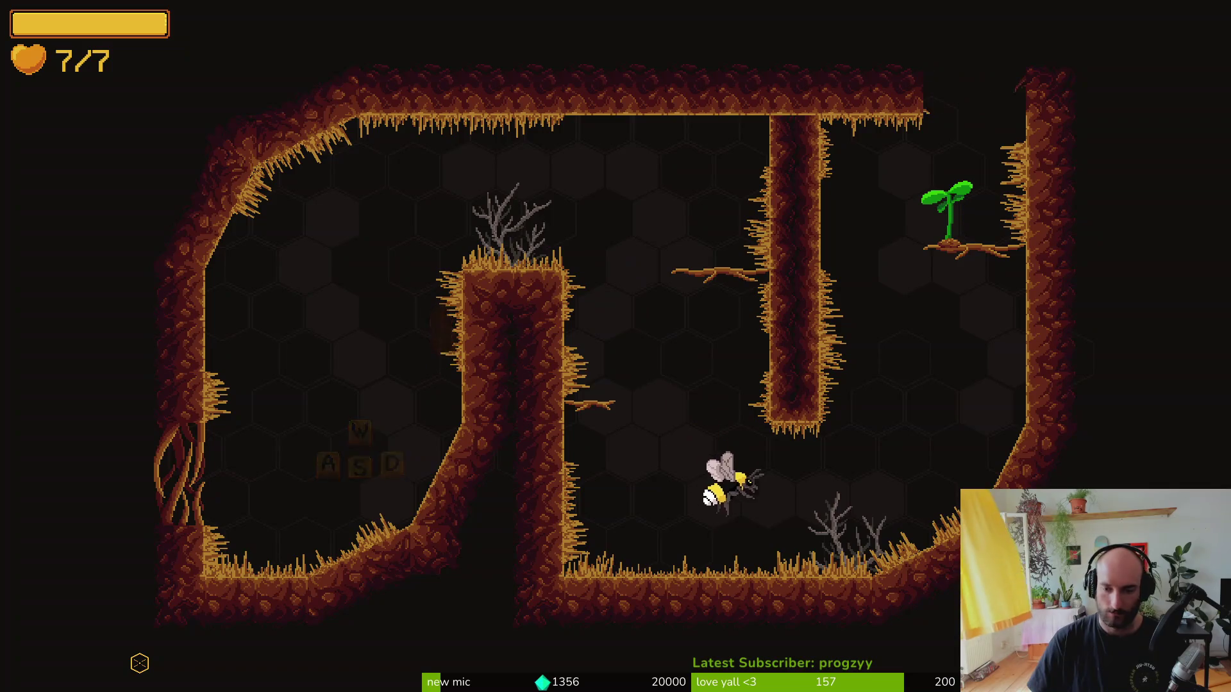
{"action": "key", "text": "w"}
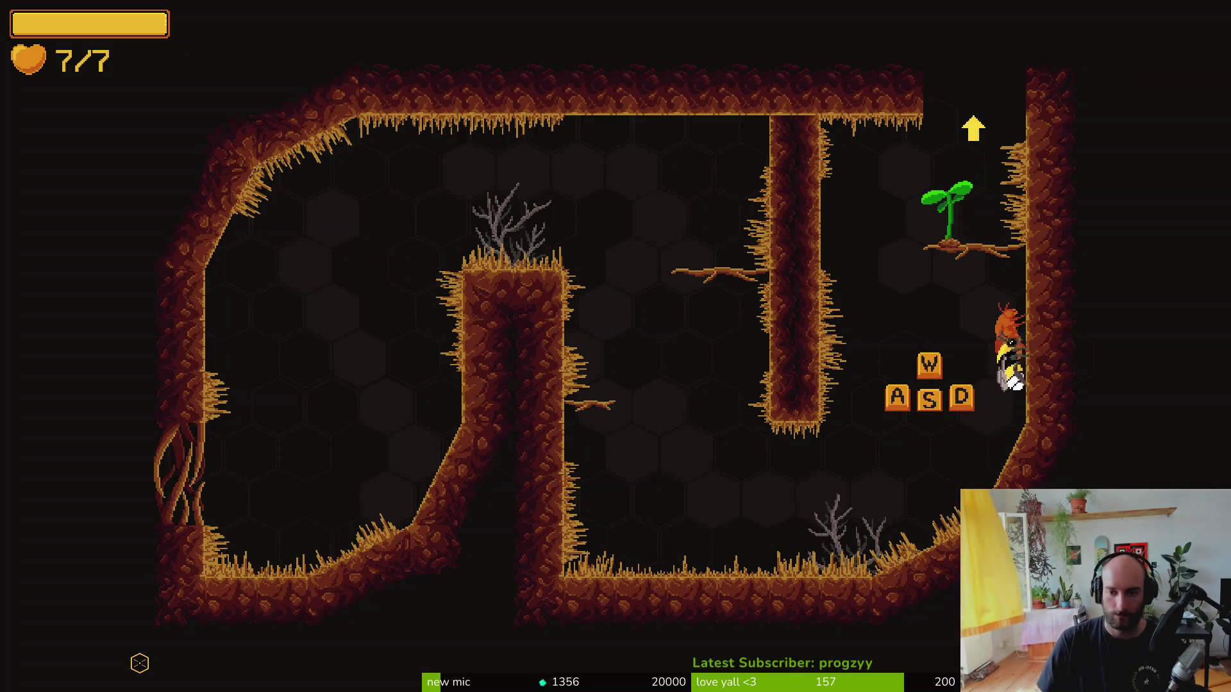
- Open the pause menu's debugging options and close them again
{"action": "key", "text": "Escape"}
{"action": "key", "text": "Escape"}
{"action": "key", "text": "Escape"}
{"action": "key", "text": "Down"}
{"action": "key", "text": "Down"}
{"action": "key", "text": "Return"}
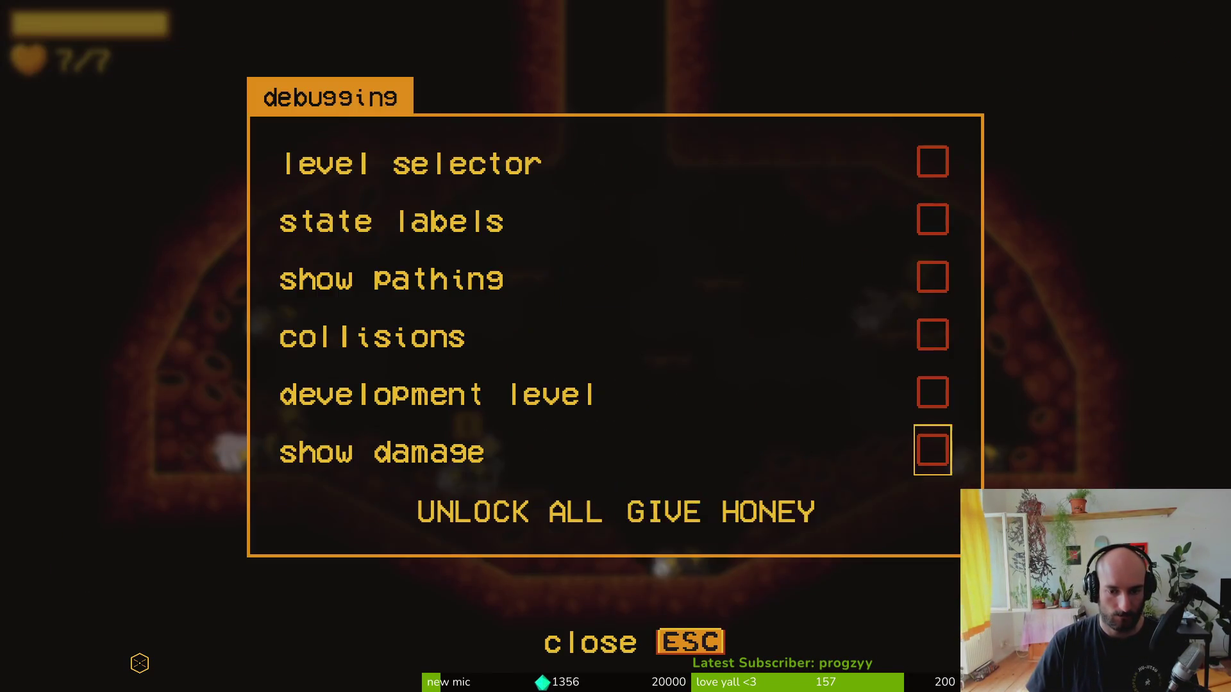
{"action": "key", "text": "Down"}
{"action": "key", "text": "Escape"}
- Browse the species overlay's locked slots, end on Bombus terrestris, and return to the Godot editor's scene tree
{"action": "key", "text": "i"}
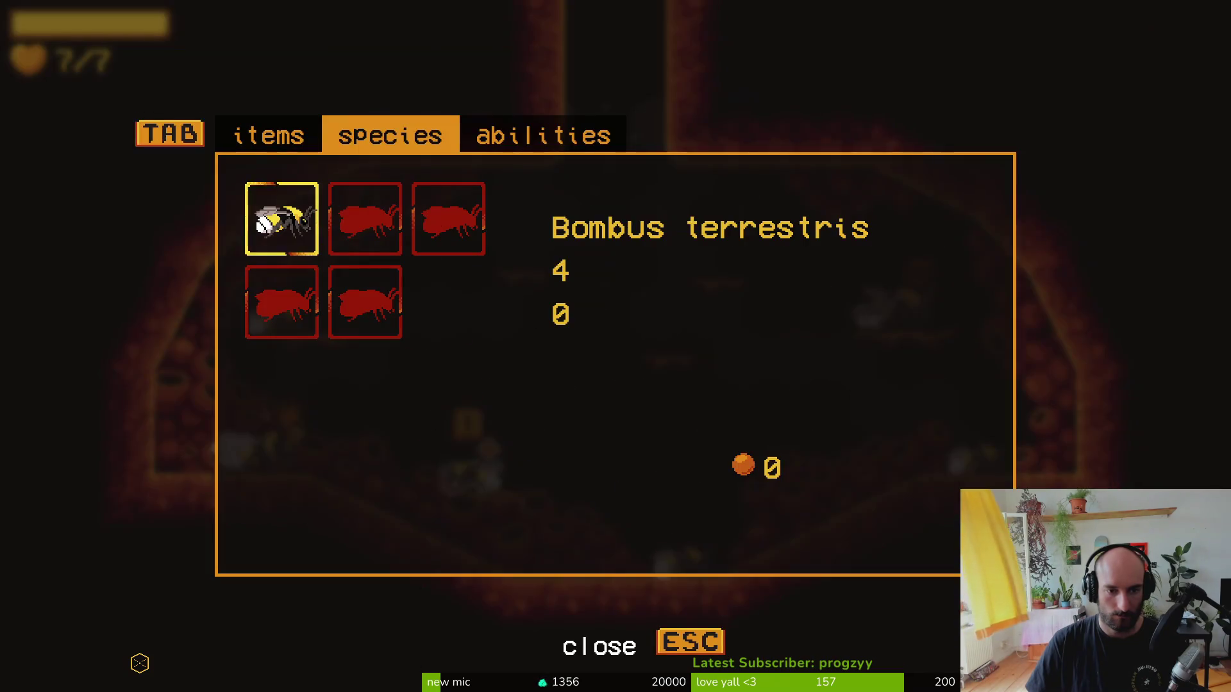
{"action": "key", "text": "Right"}
{"action": "key", "text": "Left"}
{"action": "key", "text": "Down"}
{"action": "key", "text": "Right"}
{"action": "key", "text": "Up"}
{"action": "key", "text": "Left"}
{"action": "key", "text": "Right"}
{"action": "key", "text": "Right"}
{"action": "key", "text": "Left"}
{"action": "key", "text": "Left"}
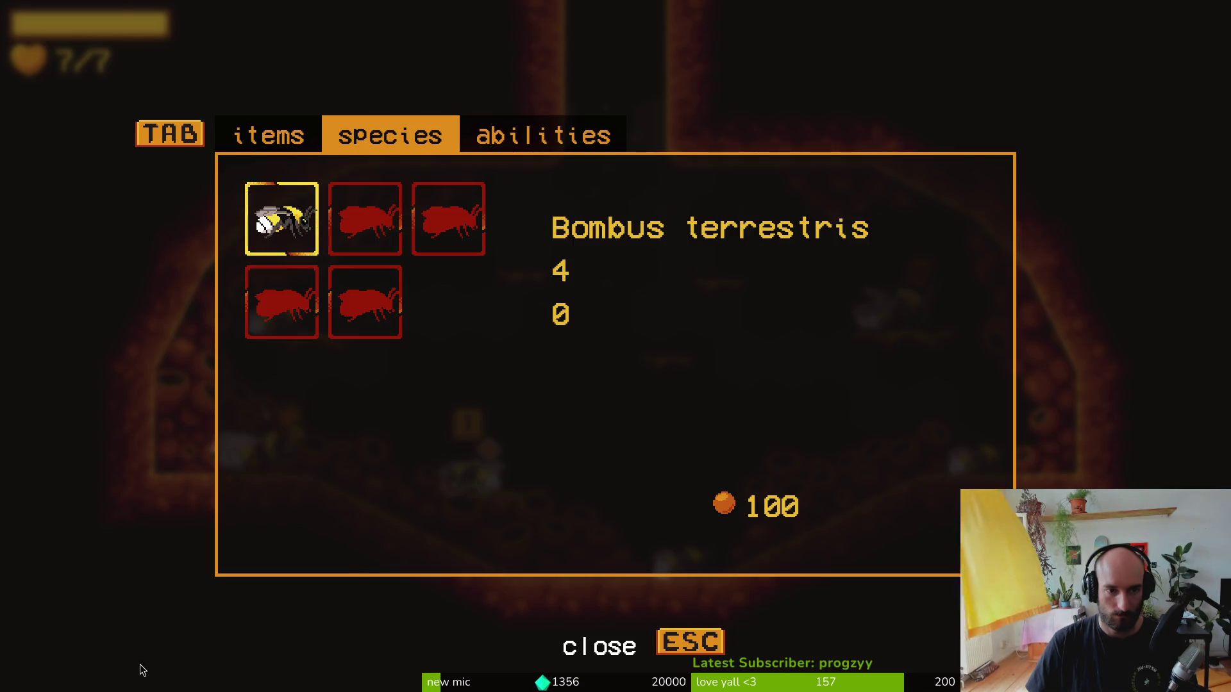
{"action": "key", "text": "alt+Tab"}
{"action": "left_click", "coordinate": [131, 108]}
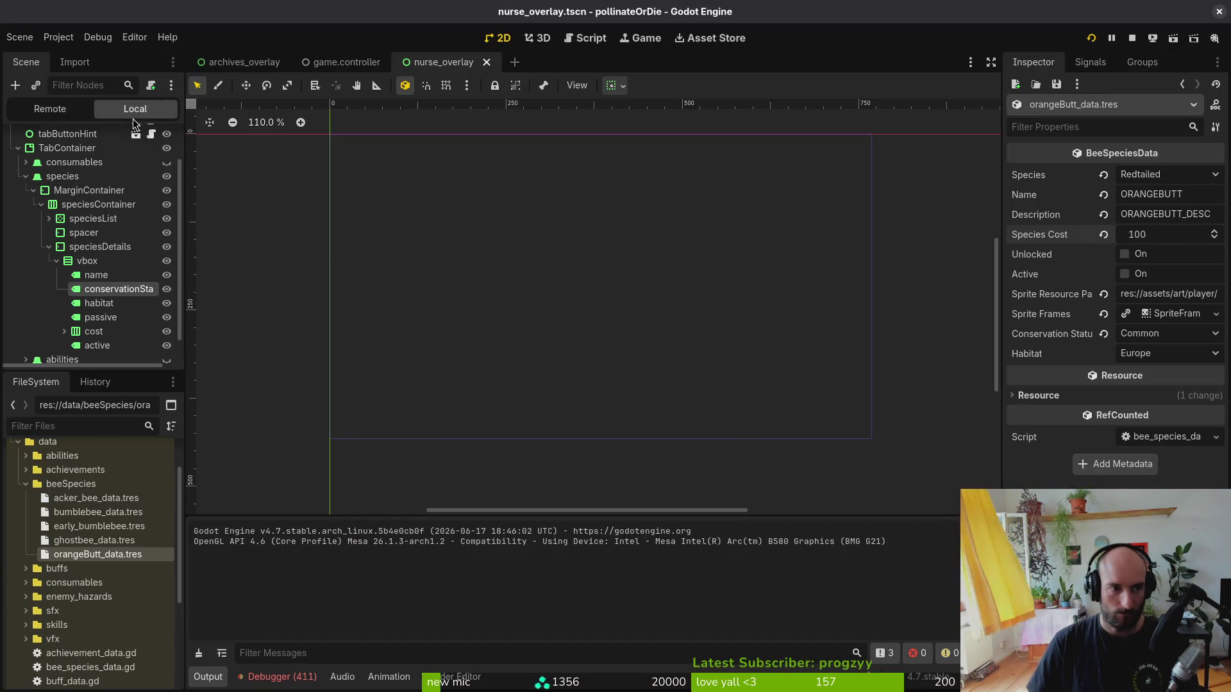
- Bring the Neovim window with nurse_overlay.gd forward and jump to the end of the file
{"action": "key", "text": "alt+Tab"}
{"action": "key", "text": "alt+Tab"}
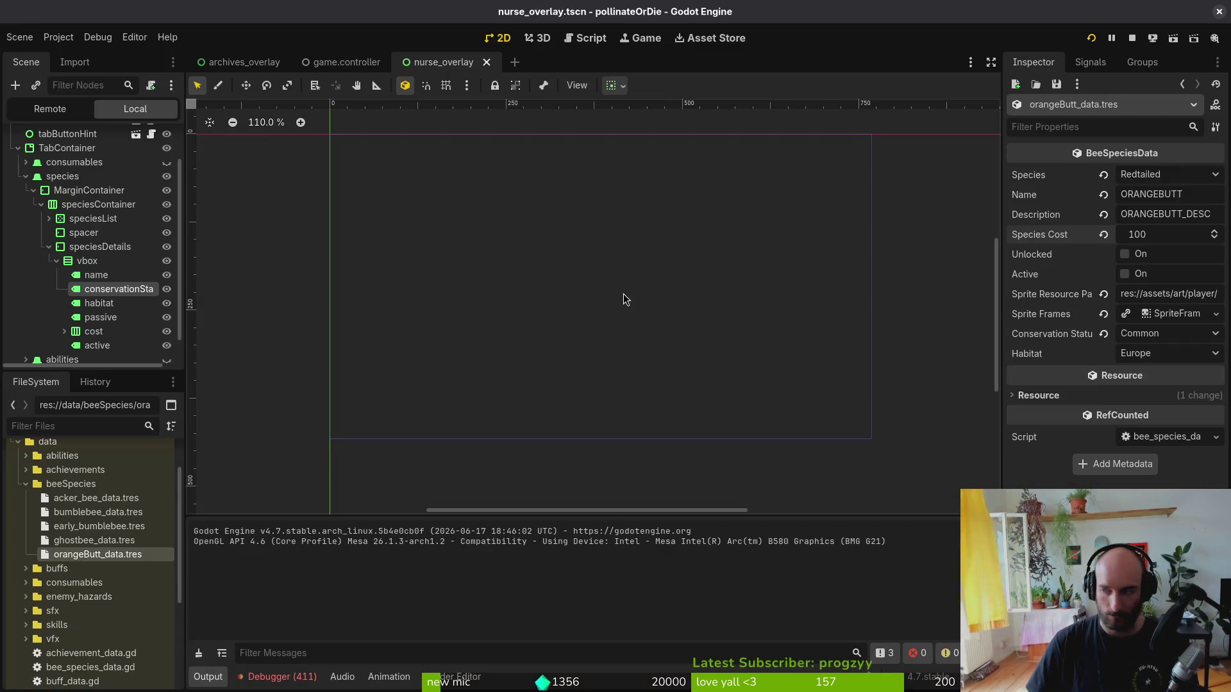
{"action": "key", "text": "alt+Tab"}
{"action": "key", "text": "shift+g"}
- Move up through nurse_overlay.gd to review update_ability_details' active-state and cost-parent lines
{"action": "key", "text": "k"}
{"action": "key", "text": "1"}
{"action": "key", "text": "2"}
{"action": "key", "text": "k"}
{"action": "key", "text": "k"}
{"action": "key", "text": "3"}
{"action": "key", "text": "0"}
{"action": "key", "text": "k"}
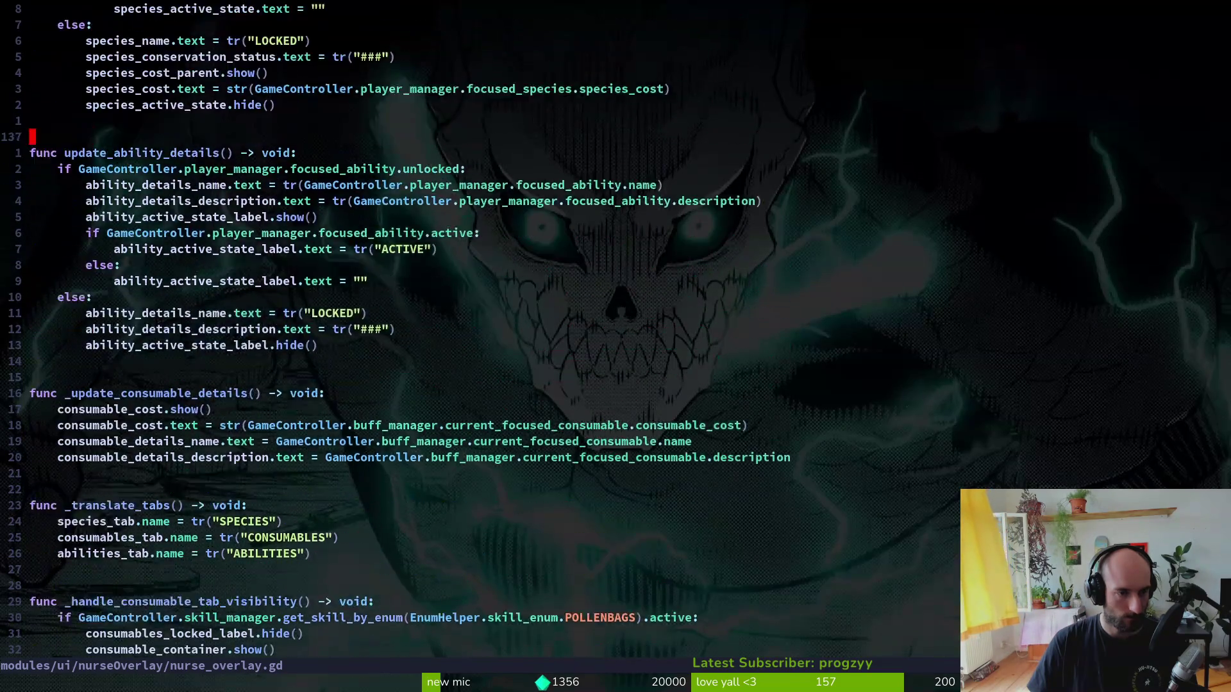
{"action": "key", "text": "j"}
{"action": "key", "text": "j"}
{"action": "key", "text": "j"}
{"action": "key", "text": "j"}
{"action": "key", "text": "j"}
{"action": "key", "text": "j"}
{"action": "key", "text": "k"}
{"action": "key", "text": "k"}
{"action": "key", "text": "k"}
{"action": "key", "text": "k"}
{"action": "key", "text": "k"}
{"action": "key", "text": "k"}
{"action": "key", "text": "k"}
{"action": "key", "text": "k"}
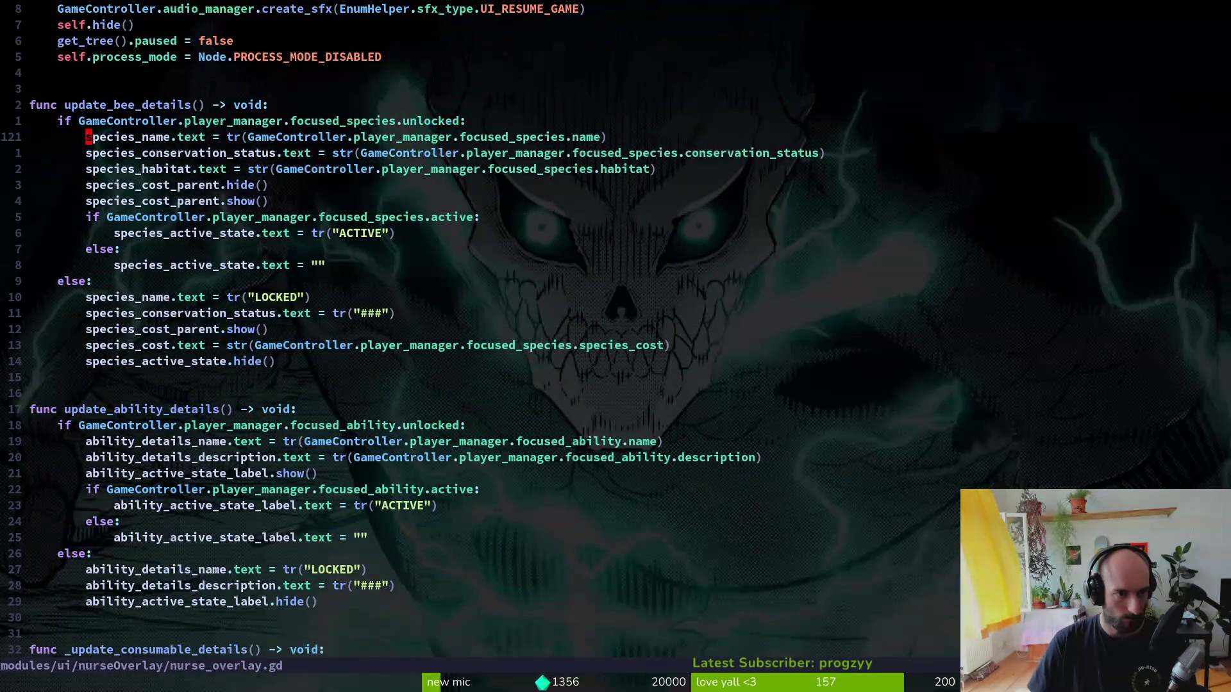
{"action": "key", "text": "j"}
{"action": "key", "text": "j"}
{"action": "key", "text": "j"}
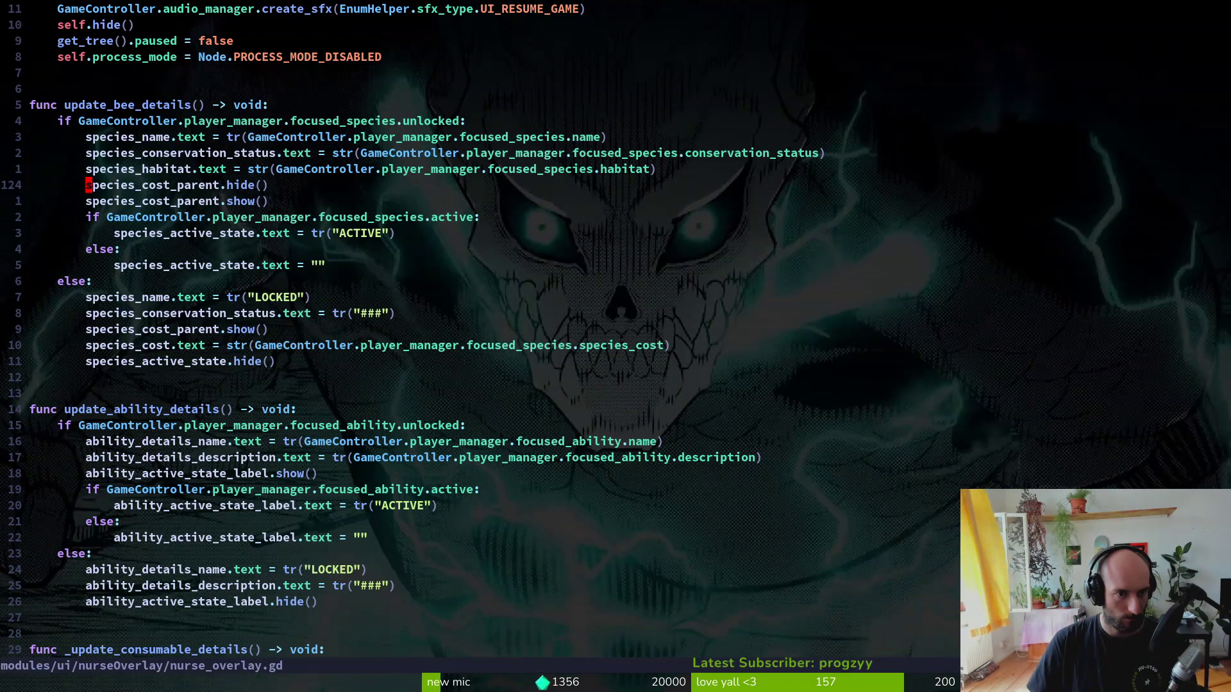
- Undo the added print_debug line and write nurse_overlay.gd with :w
{"action": "key", "text": "Return"}
{"action": "key", "text": "alt+Tab"}
{"action": "key", "text": "alt+Tab"}
{"action": "key", "text": "shift+v"}
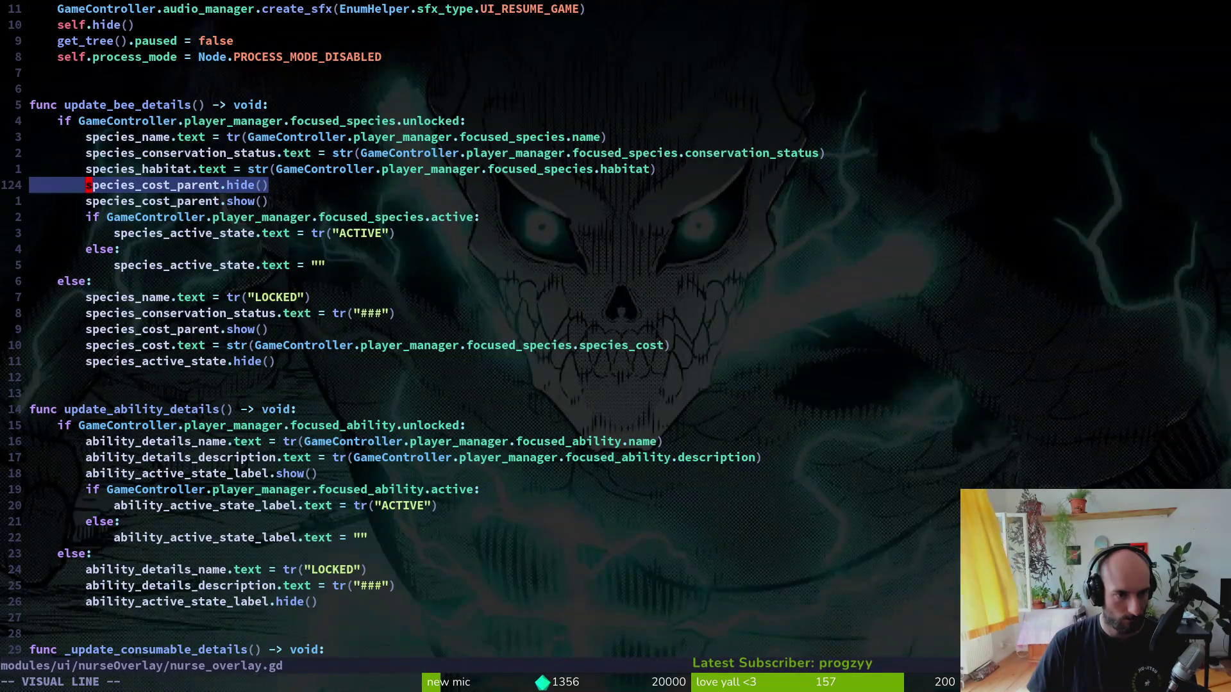
{"action": "key", "text": "Escape"}
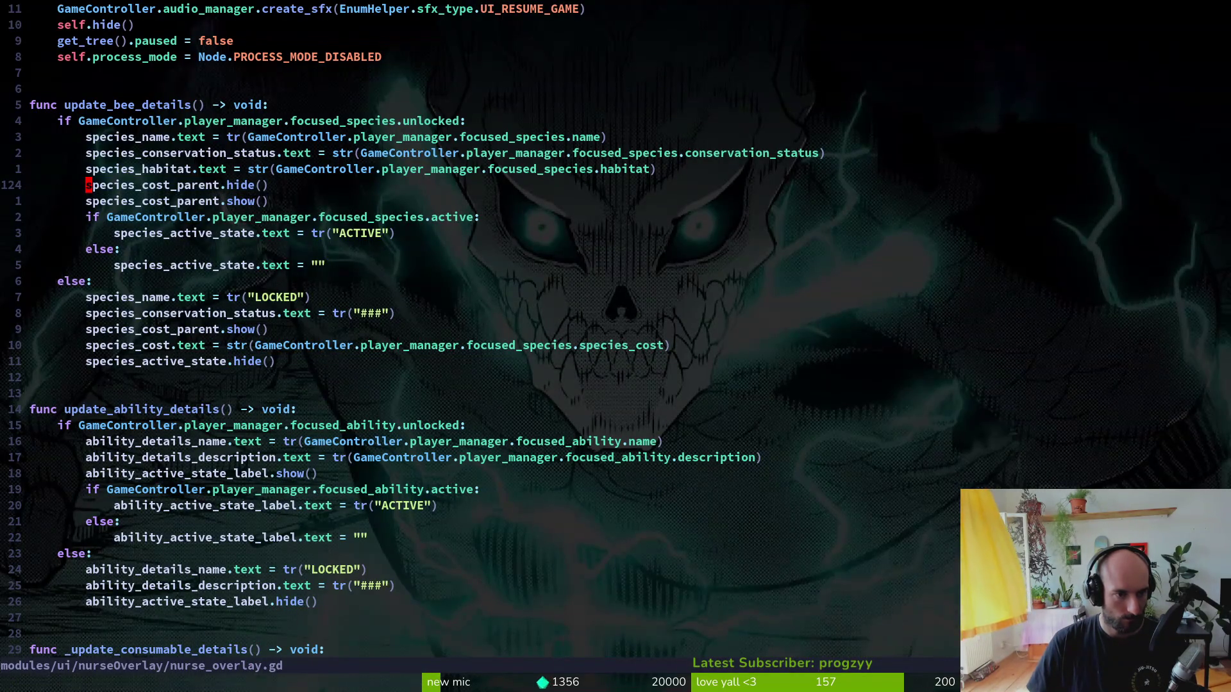
{"action": "key", "text": "u"}
{"action": "key", "text": "u"}
{"action": "key", "text": "u"}
{"action": "type", "text": ":w"}
{"action": "key", "text": "Return"}
- Quit Vim with :wq and open nurse_overlay.gd's diff in the tig status browser
{"action": "type", "text": ":wq"}
{"action": "key", "text": "Return"}
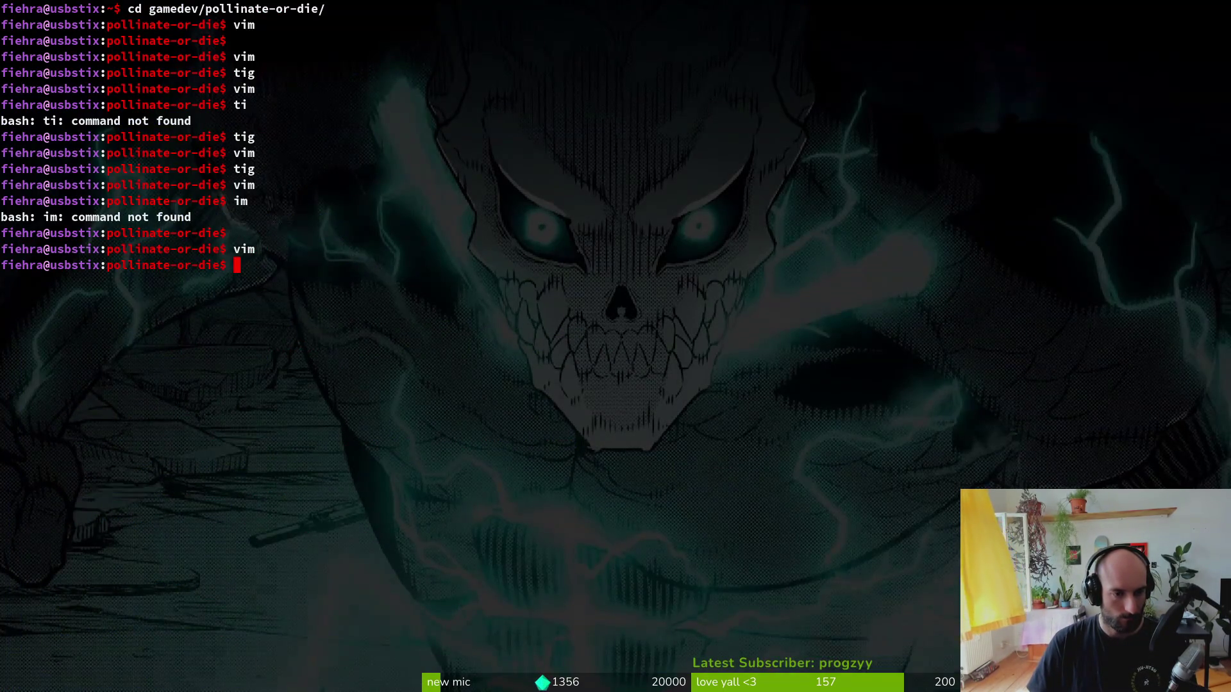
{"action": "type", "text": "tig"}
{"action": "key", "text": "Return"}
{"action": "key", "text": "Down"}
{"action": "key", "text": "Down"}
{"action": "key", "text": "Down"}
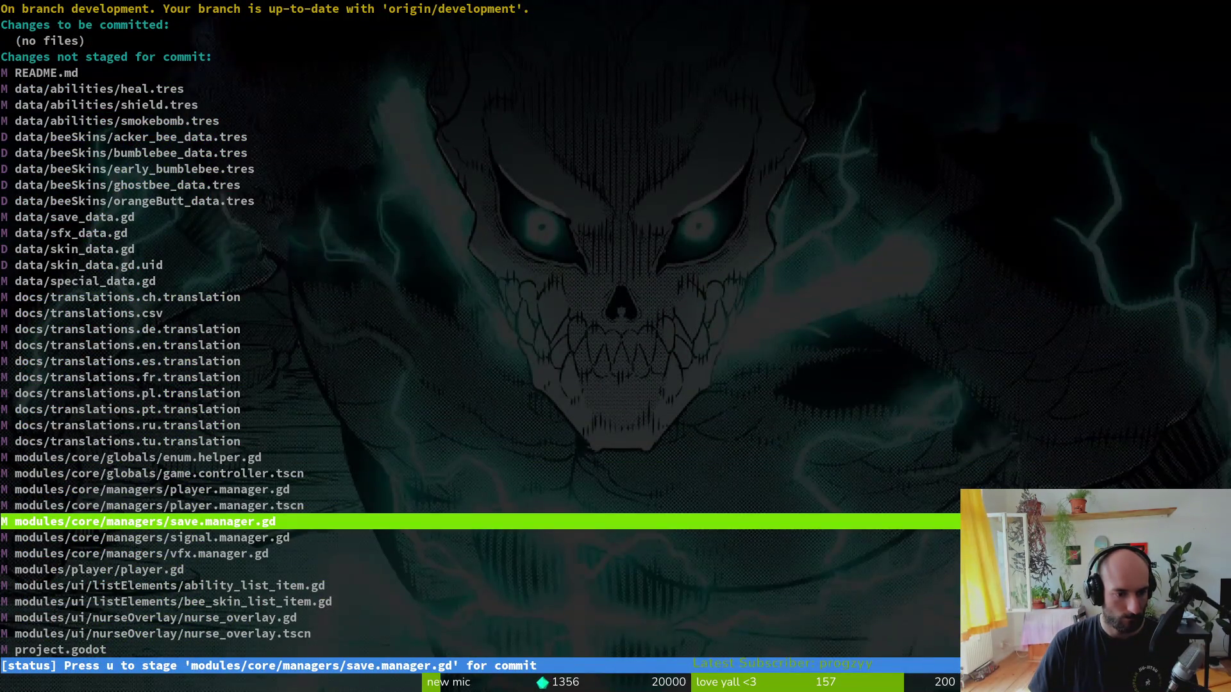
{"action": "key", "text": "Down"}
{"action": "key", "text": "Down"}
{"action": "key", "text": "Down"}
{"action": "key", "text": "Return"}
- Enlarge the diff, review the update_bee_details species changes, then quit tig and relaunch Vim
{"action": "key", "text": "Tab"}
{"action": "key", "text": "O"}
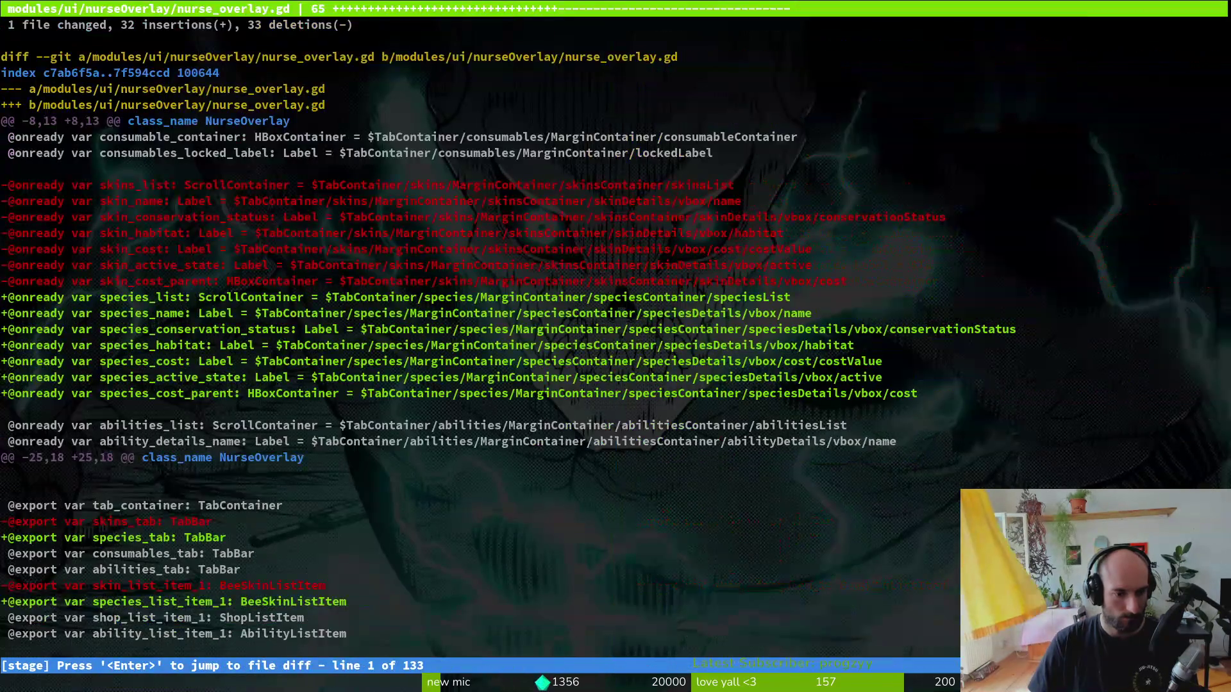
{"action": "key", "text": "Down"}
{"action": "key", "text": "Down"}
{"action": "key", "text": "Down"}
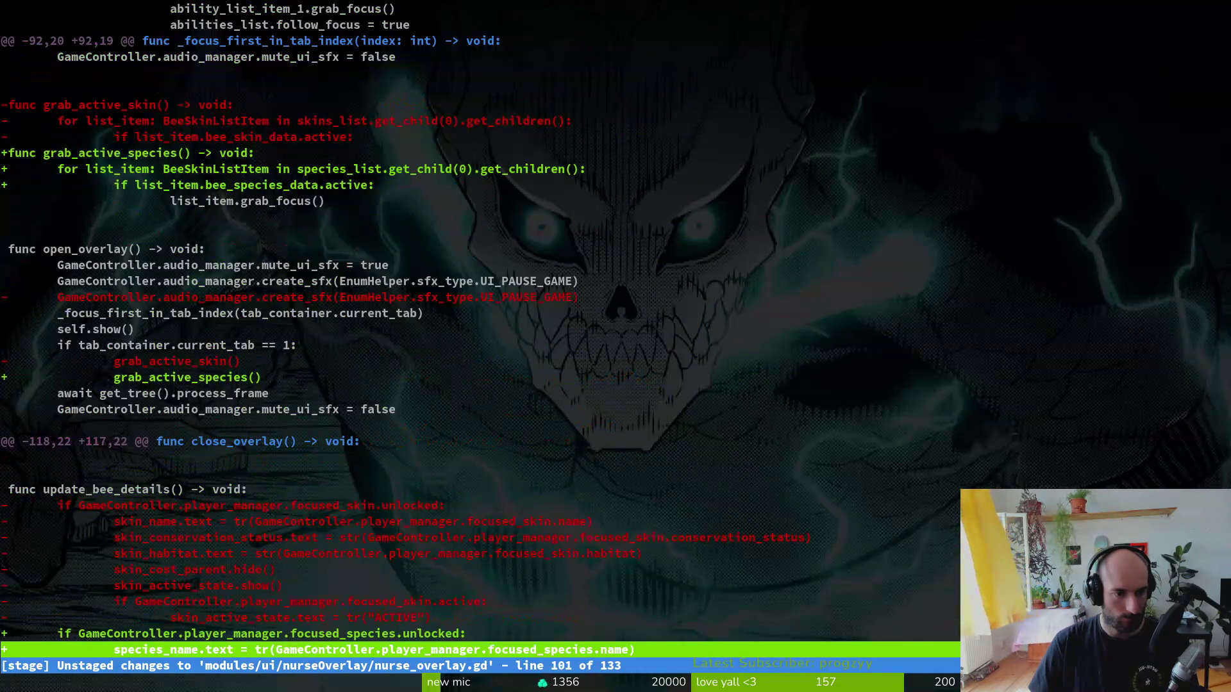
{"action": "key", "text": "Down"}
{"action": "key", "text": "Down"}
{"action": "key", "text": "Down"}
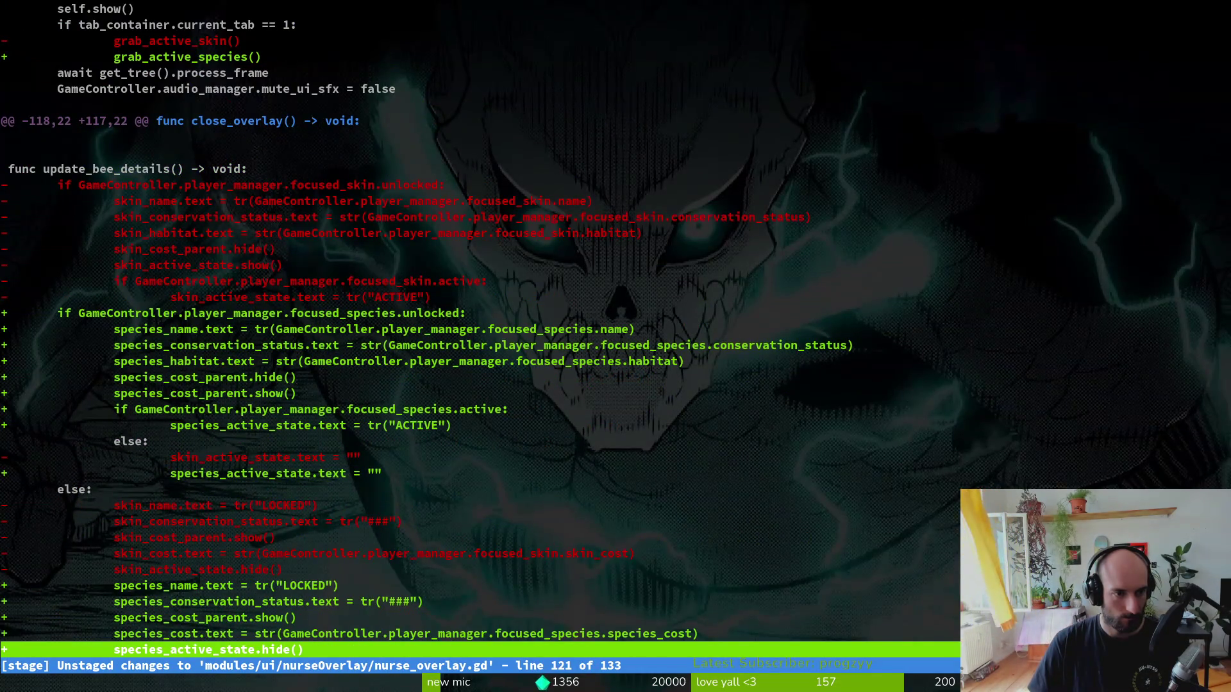
{"action": "key", "text": "Up"}
{"action": "key", "text": "Up"}
{"action": "key", "text": "Up"}
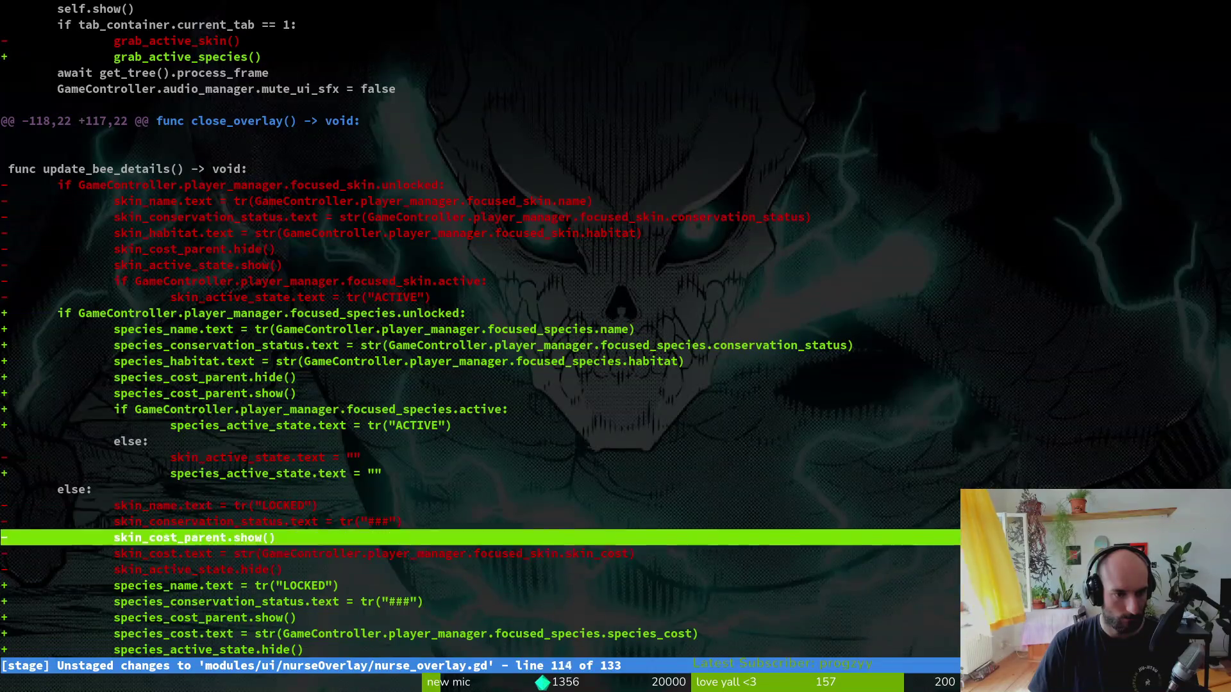
{"action": "key", "text": "Up"}
{"action": "key", "text": "Up"}
{"action": "key", "text": "Up"}
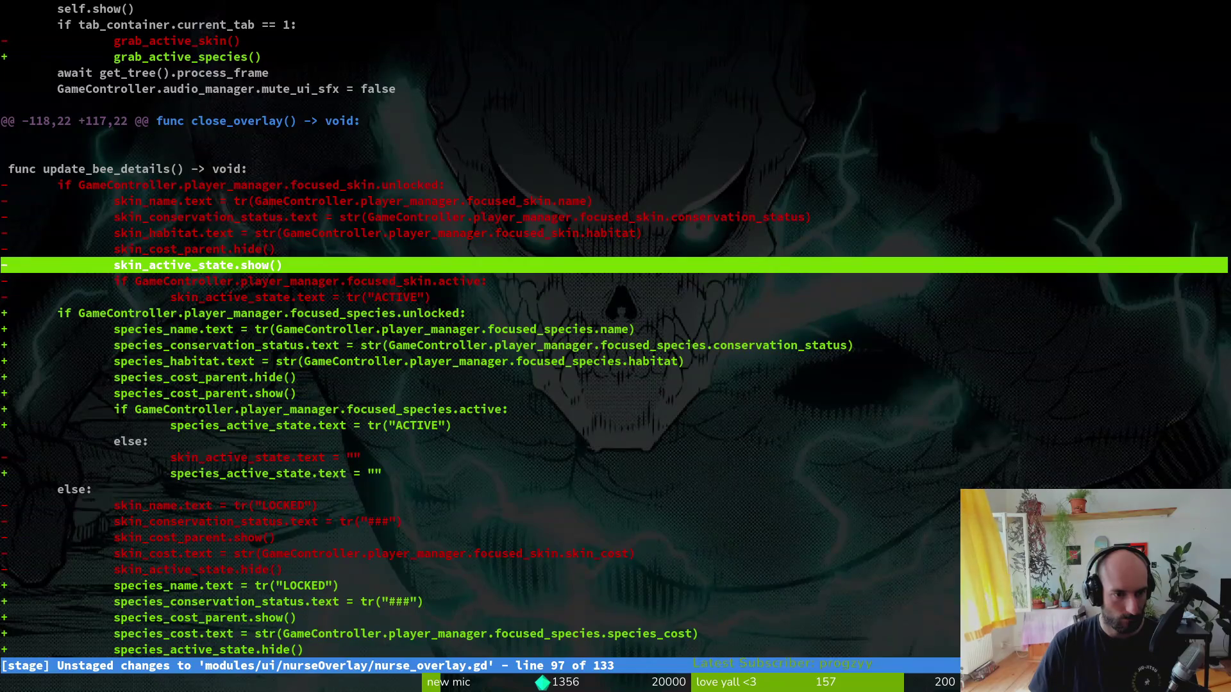
{"action": "type", "text": "qvim"}
{"action": "key", "text": "Return"}
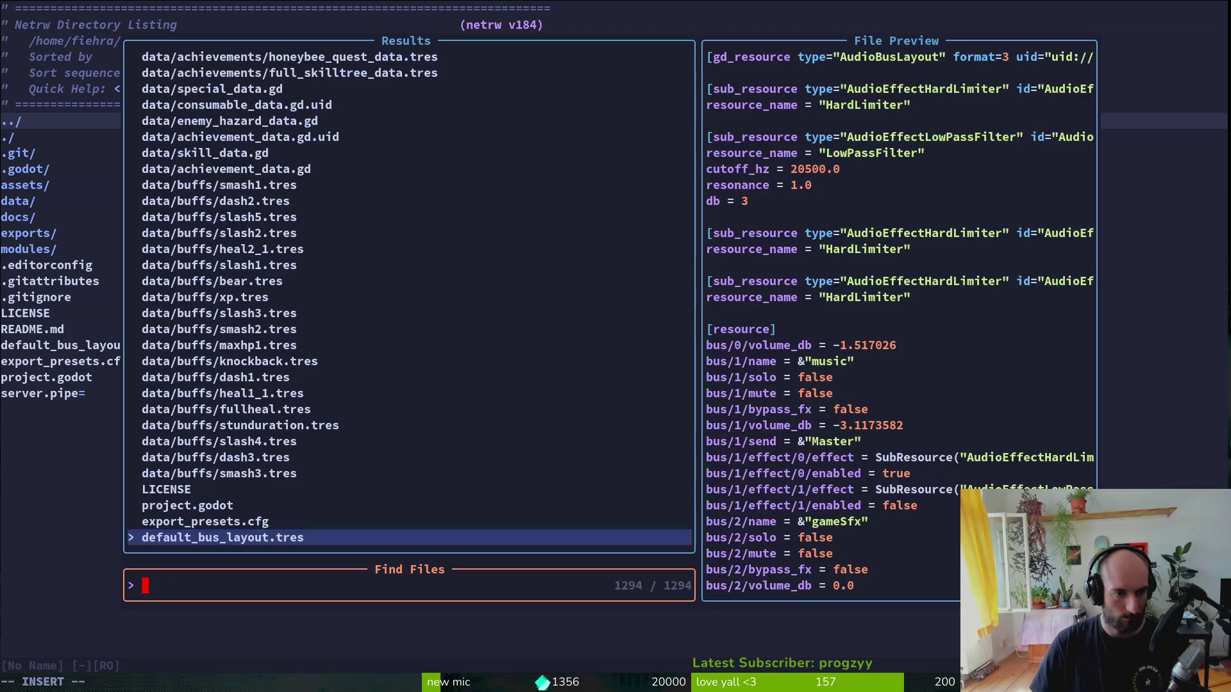
- Open nurse_overlay.gd from the file finder and go to the duplicated cost-parent line in update_bee_details
{"action": "type", "text": "nu"}
{"action": "key", "text": "Return"}
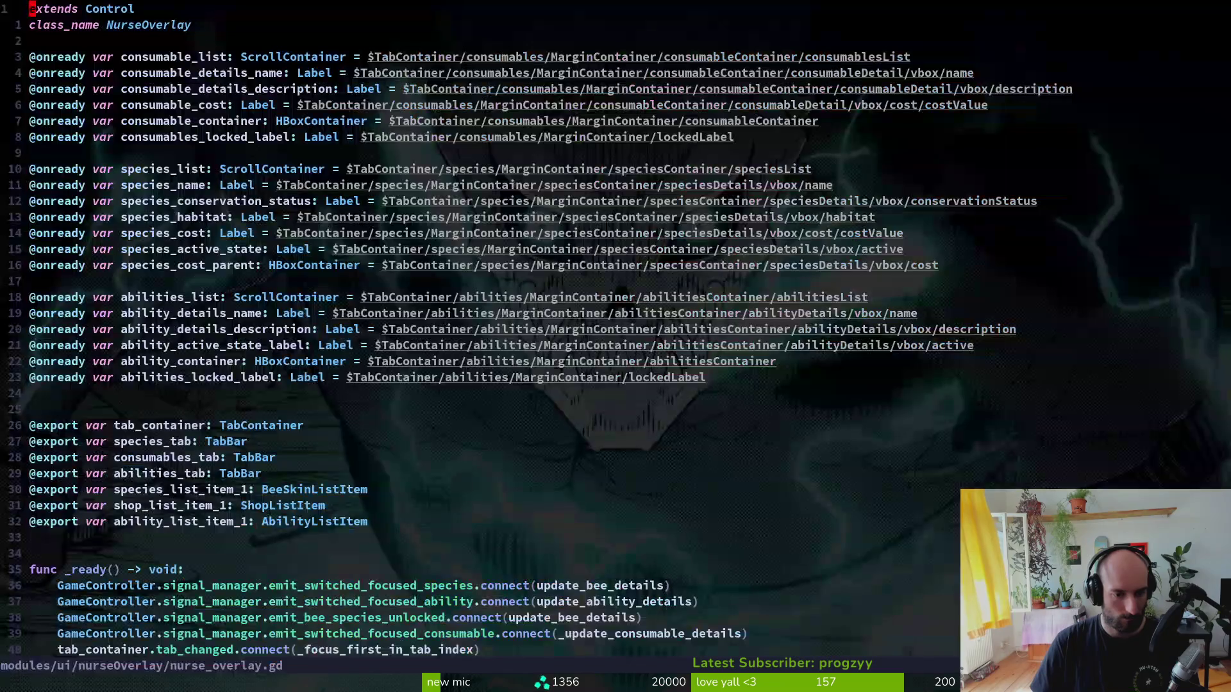
{"action": "left_click", "coordinate": [33, 201]}
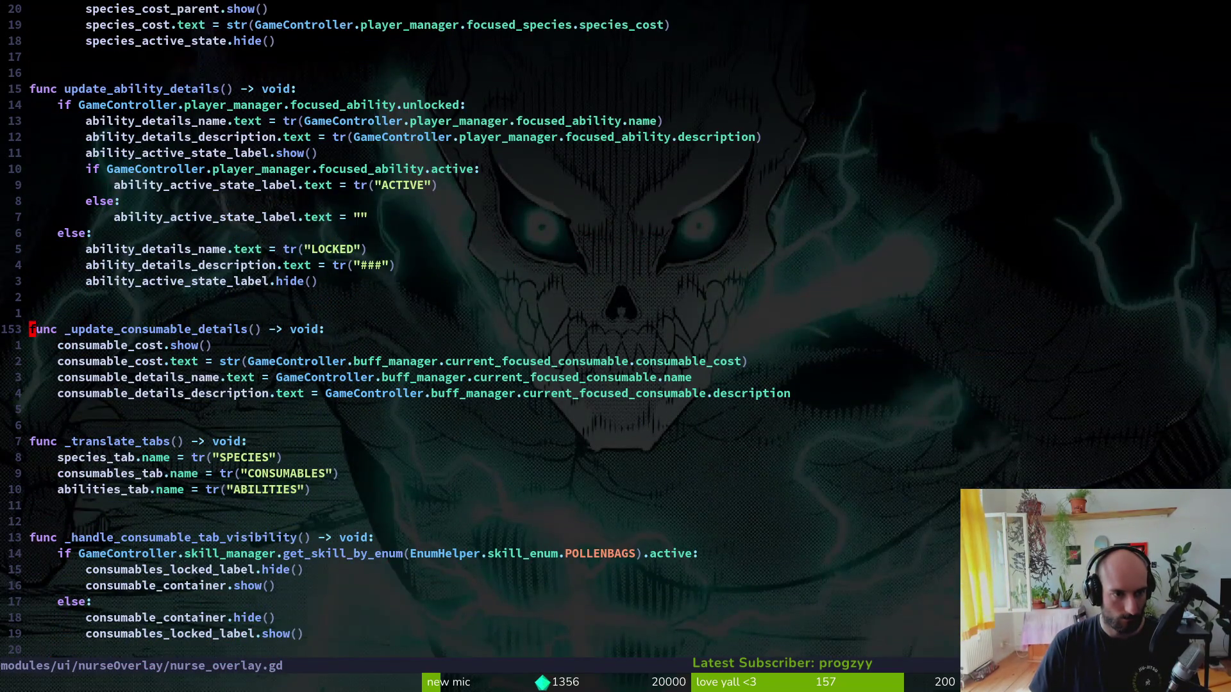
{"action": "key", "text": "ctrl+u"}
{"action": "key", "text": "k"}
{"action": "key", "text": "k"}
{"action": "key", "text": "k"}
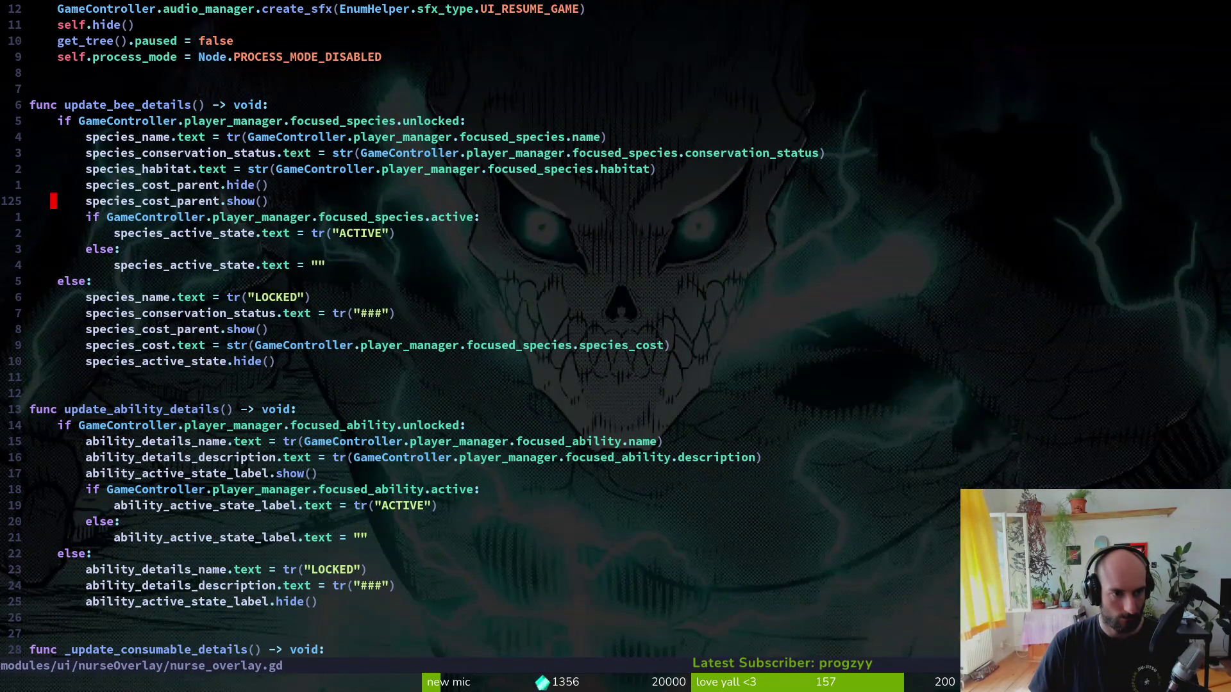
- Change species_cost_parent to species_active_state on that line, save with :w, and run the game
{"action": "key", "text": "c"}
{"action": "key", "text": "t"}
{"action": "key", "text": "period"}
{"action": "type", "text": "species_active_state"}
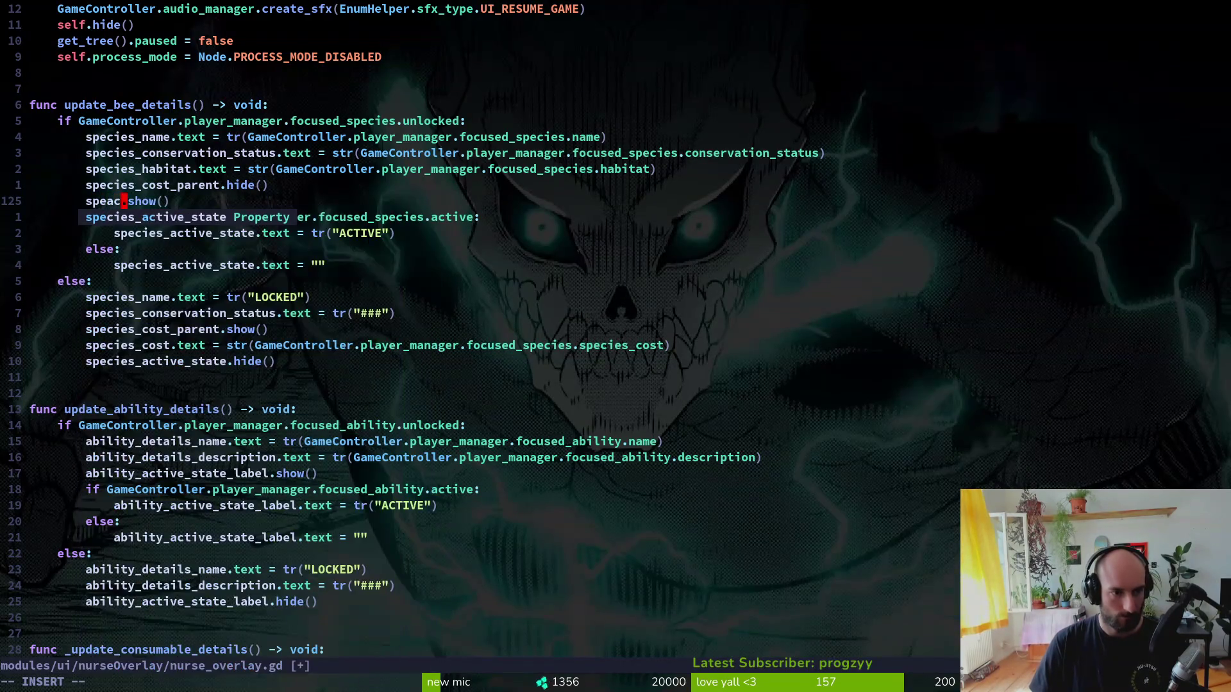
{"action": "key", "text": "Escape"}
{"action": "type", "text": ":w"}
{"action": "key", "text": "Return"}
{"action": "key", "text": "alt+Tab"}
{"action": "key", "text": "F5"}
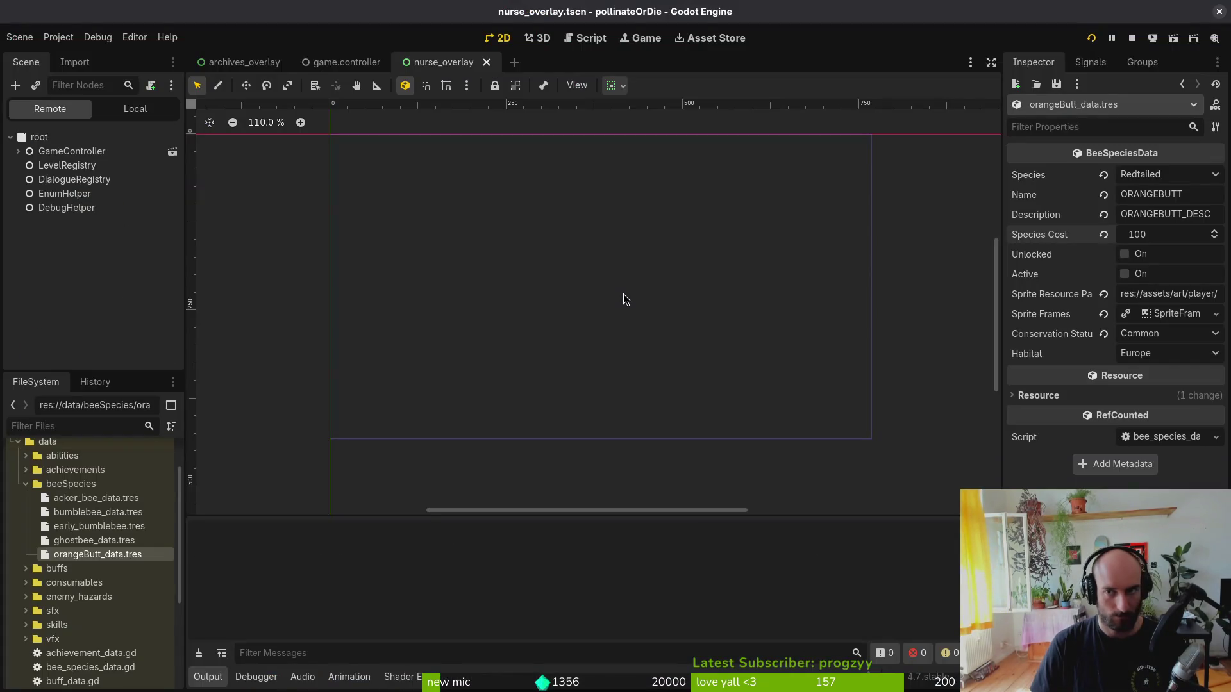
- Continue the saved game, browse the locked 100-honey slots and Bombus terrestris, then quit with F8
{"action": "key", "text": "Return"}
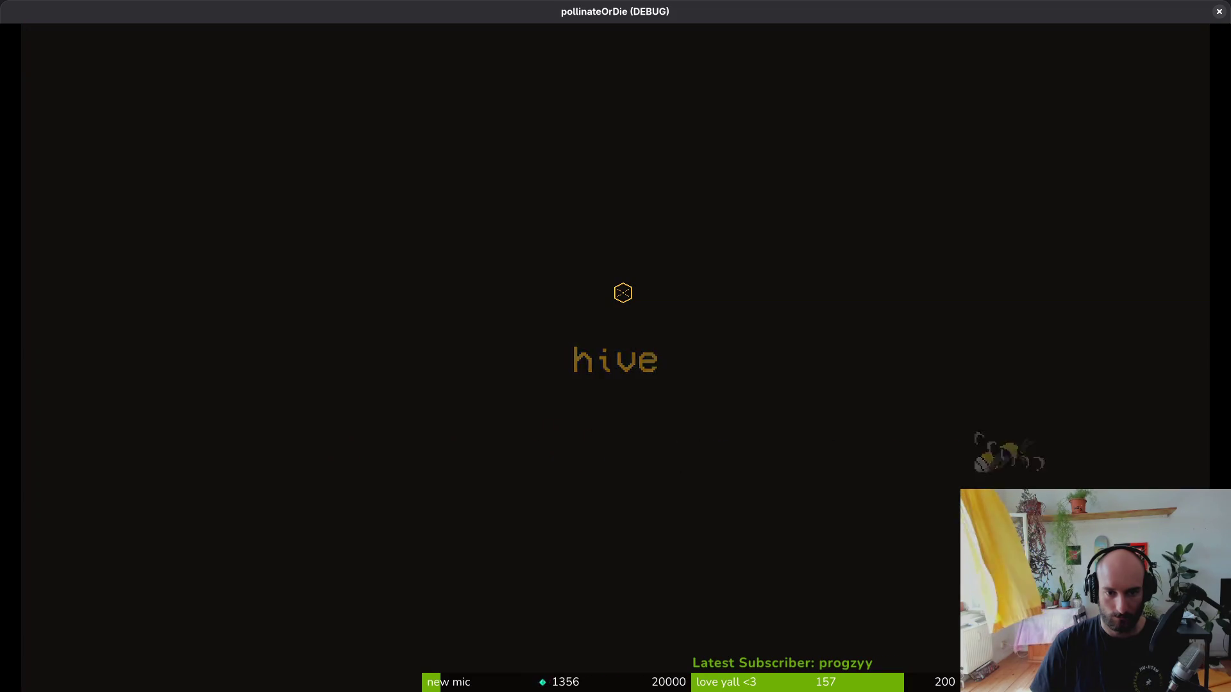
{"action": "key", "text": "Escape"}
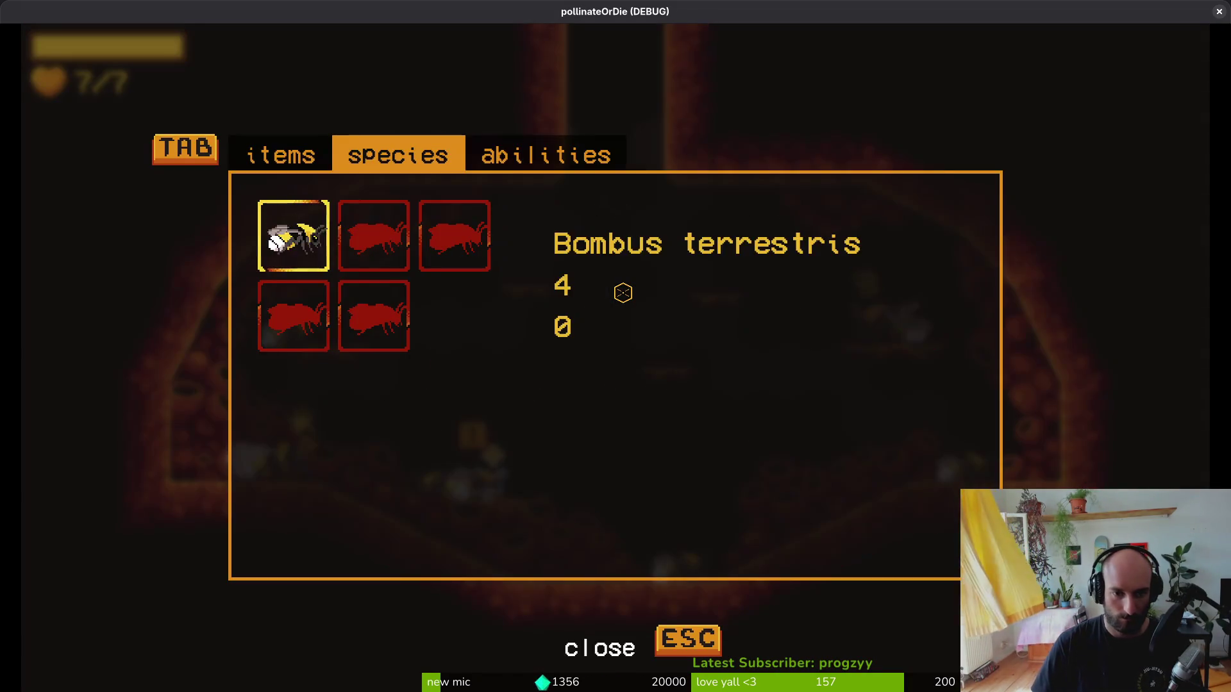
{"action": "key", "text": "Right"}
{"action": "key", "text": "Down"}
{"action": "key", "text": "Left"}
{"action": "key", "text": "Up"}
{"action": "key", "text": "Right"}
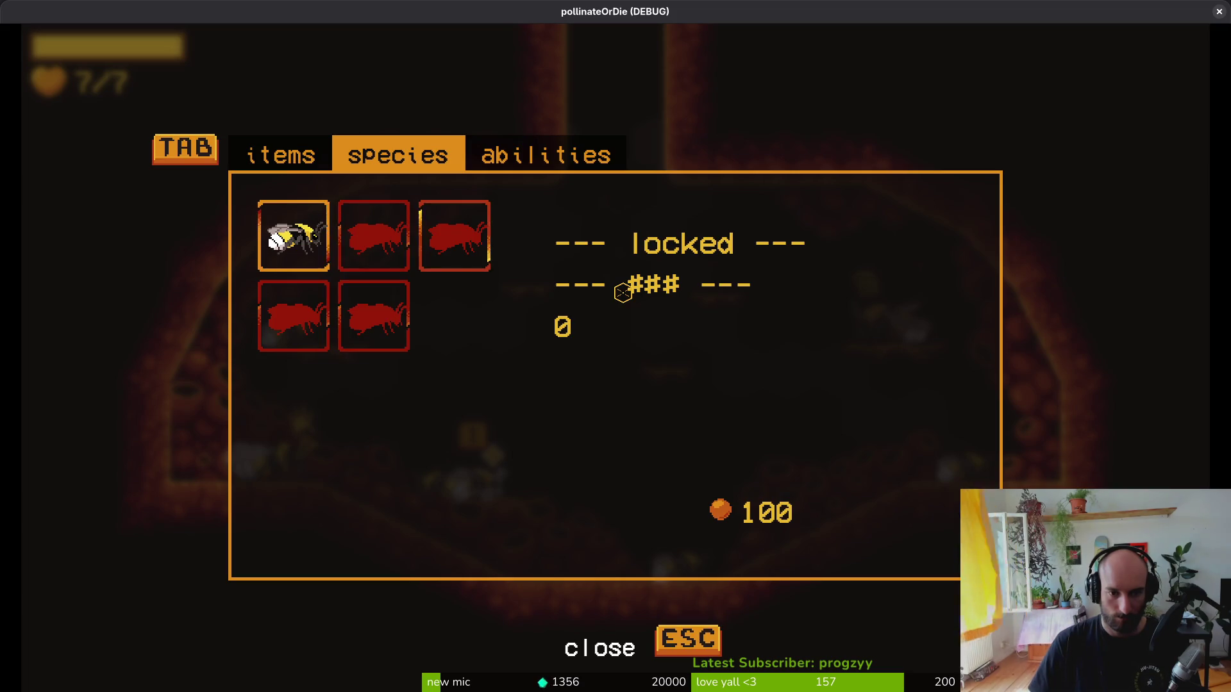
{"action": "key", "text": "Left"}
{"action": "key", "text": "Left"}
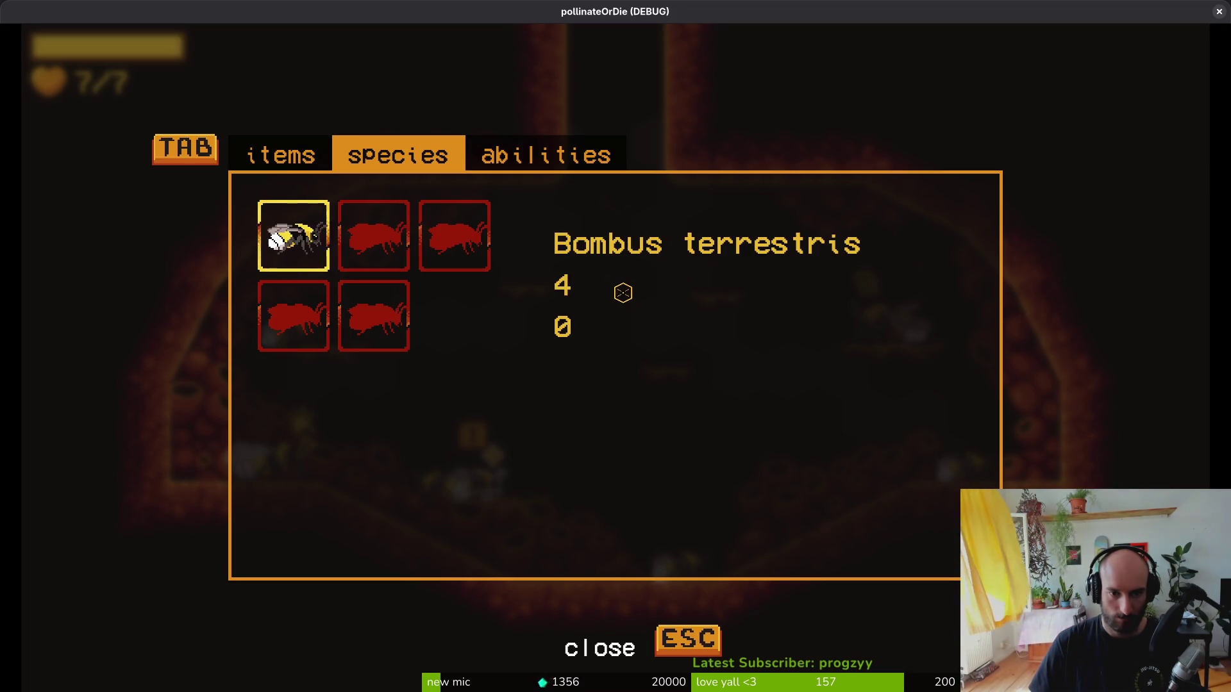
{"action": "key", "text": "Escape"}
{"action": "key", "text": "F8"}
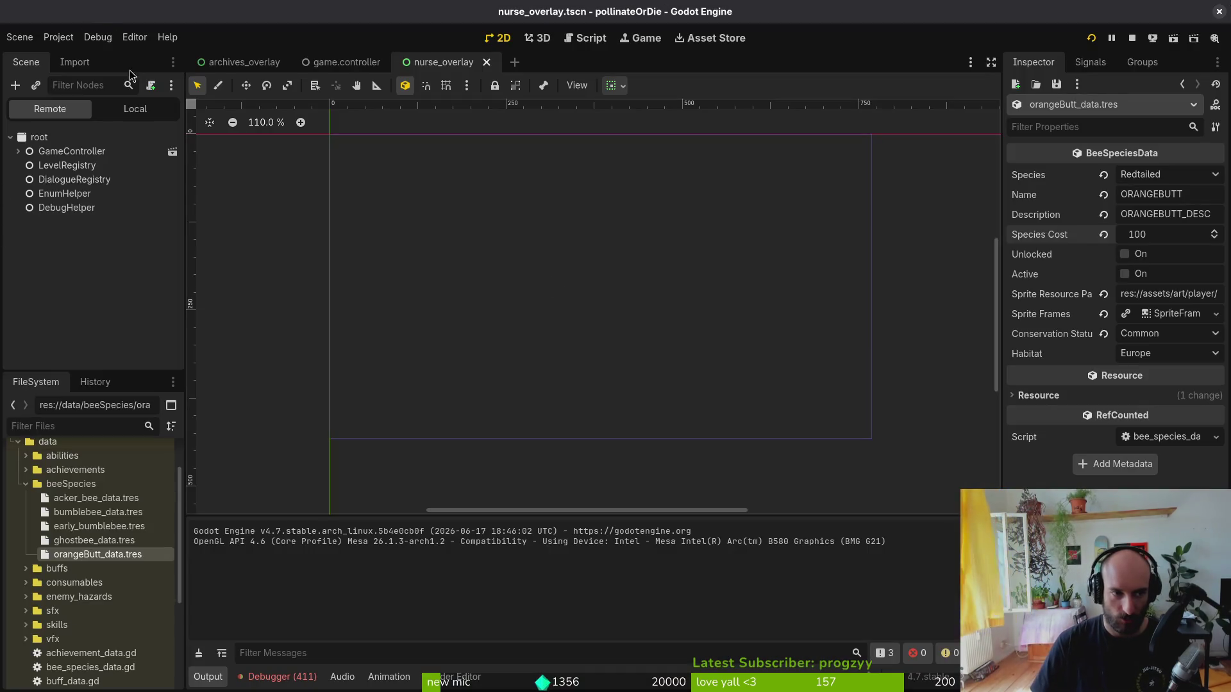
- Stop the game, select the speciesDetails active label in the Scene dock, and return to Neovim
{"action": "key", "text": "F8"}
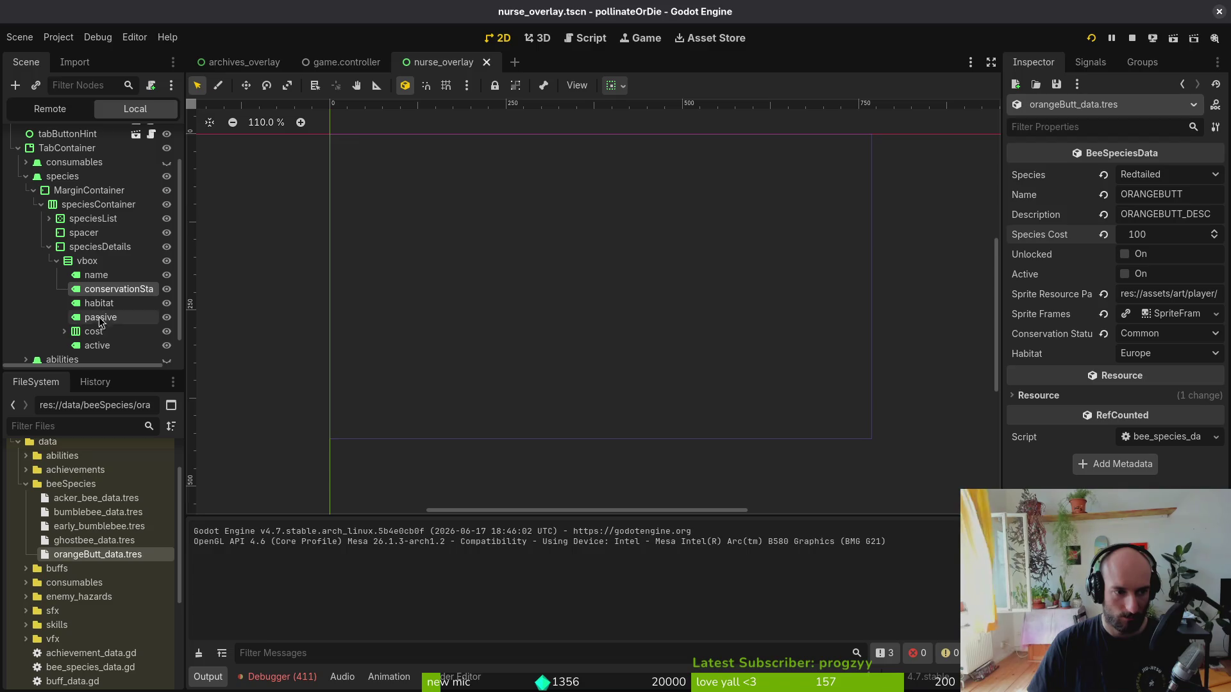
{"action": "left_click", "coordinate": [99, 345]}
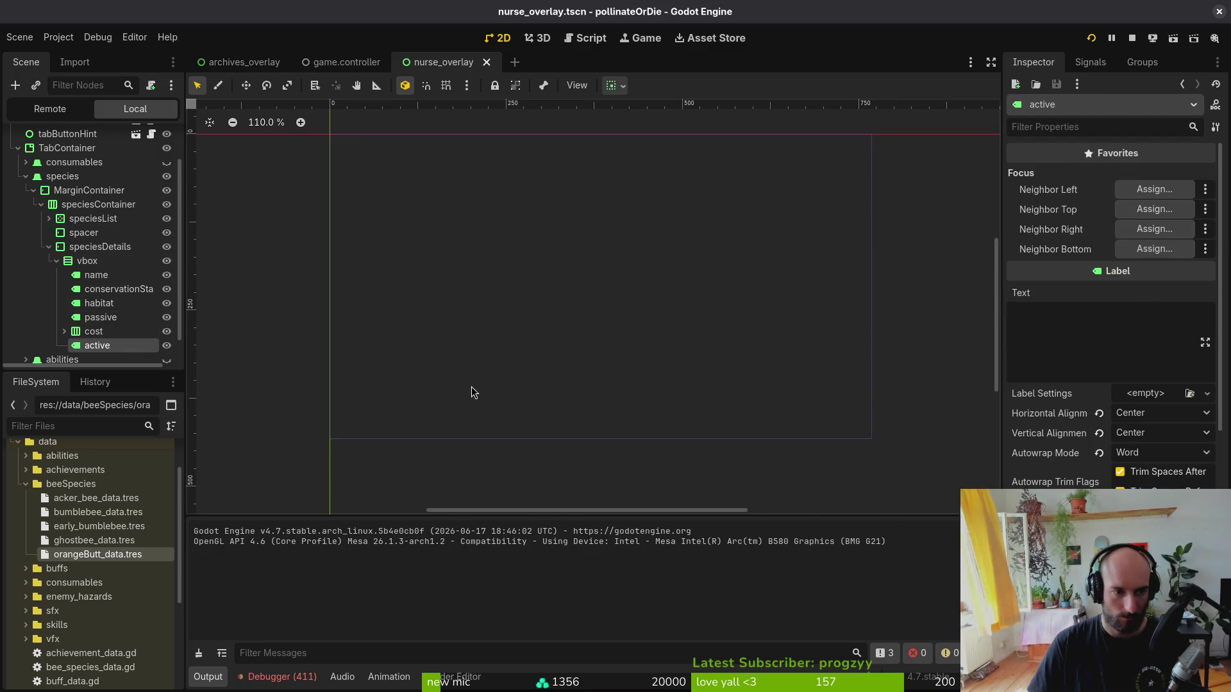
{"action": "key", "text": "F5"}
{"action": "key", "text": "alt+Tab"}
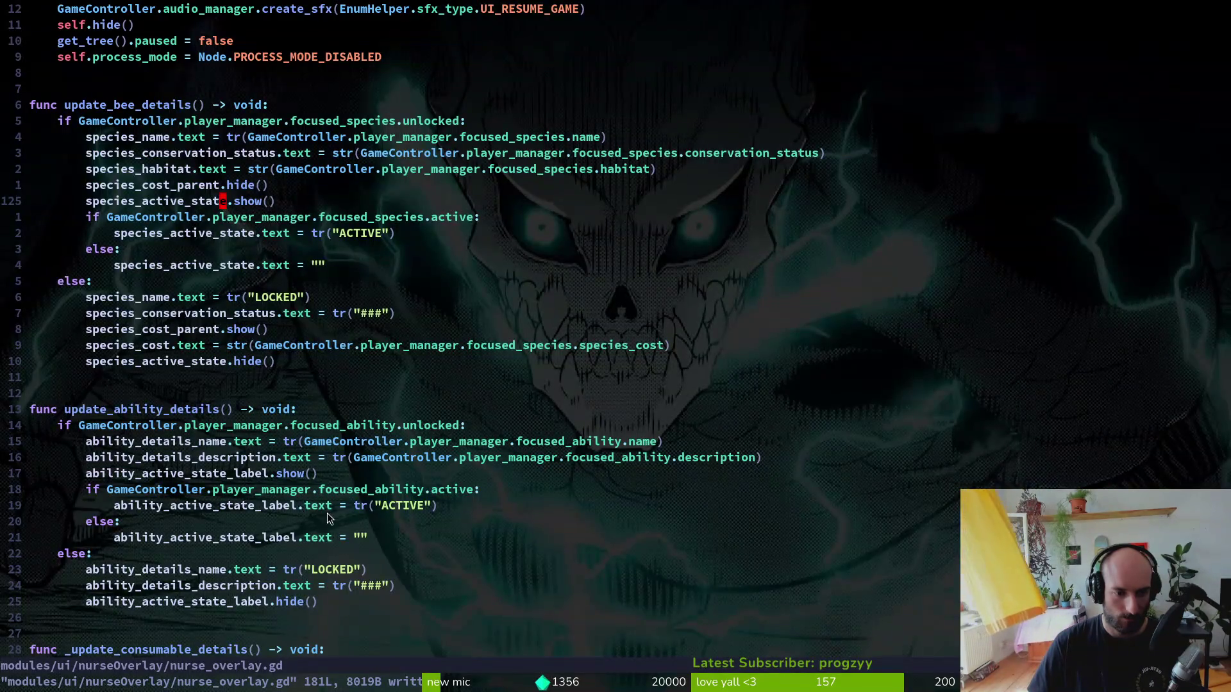
- Go over update_bee_details' cost, active-state and locked-branch lines, then launch the game with F5
{"action": "scroll", "coordinate": [327, 513], "scroll_direction": "down", "scroll_amount": 6}
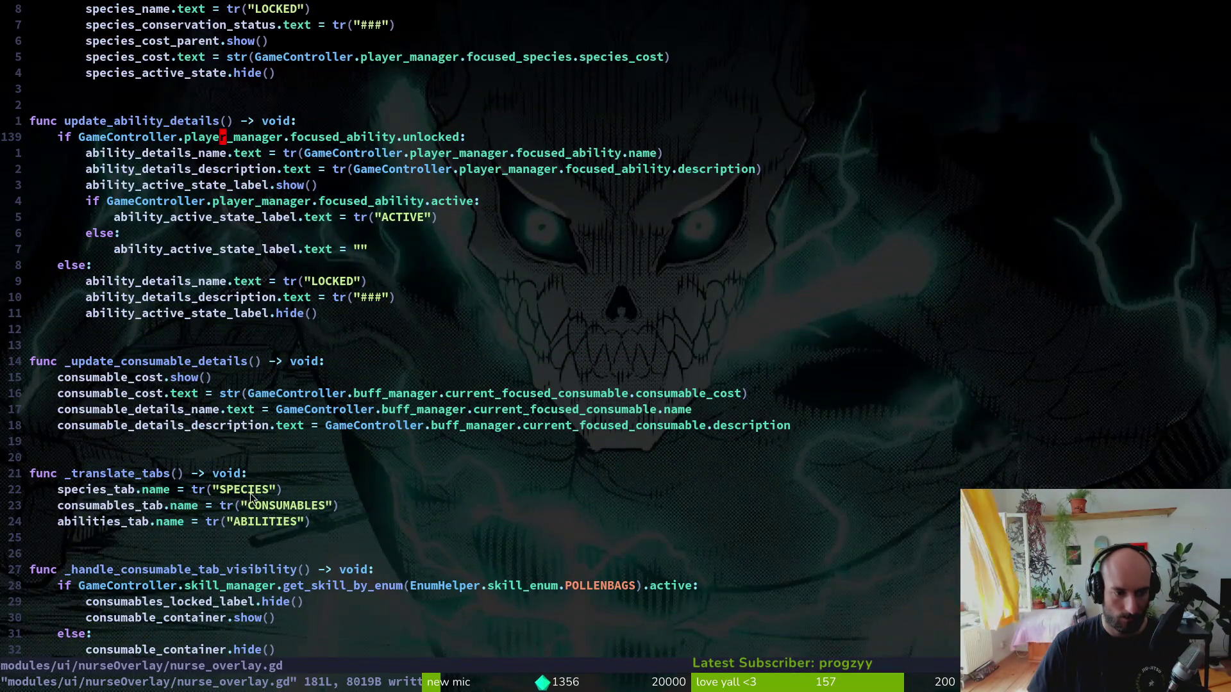
{"action": "scroll", "coordinate": [243, 459], "scroll_direction": "up", "scroll_amount": 6}
{"action": "left_click", "coordinate": [185, 201]}
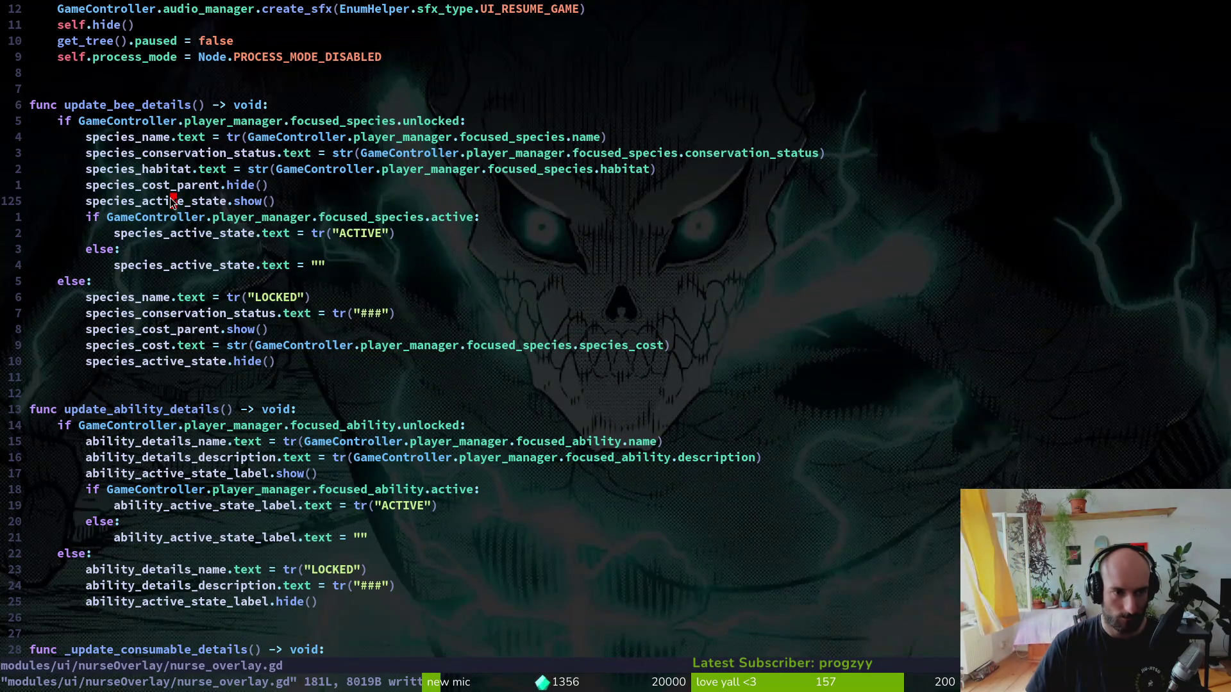
{"action": "key", "text": "k"}
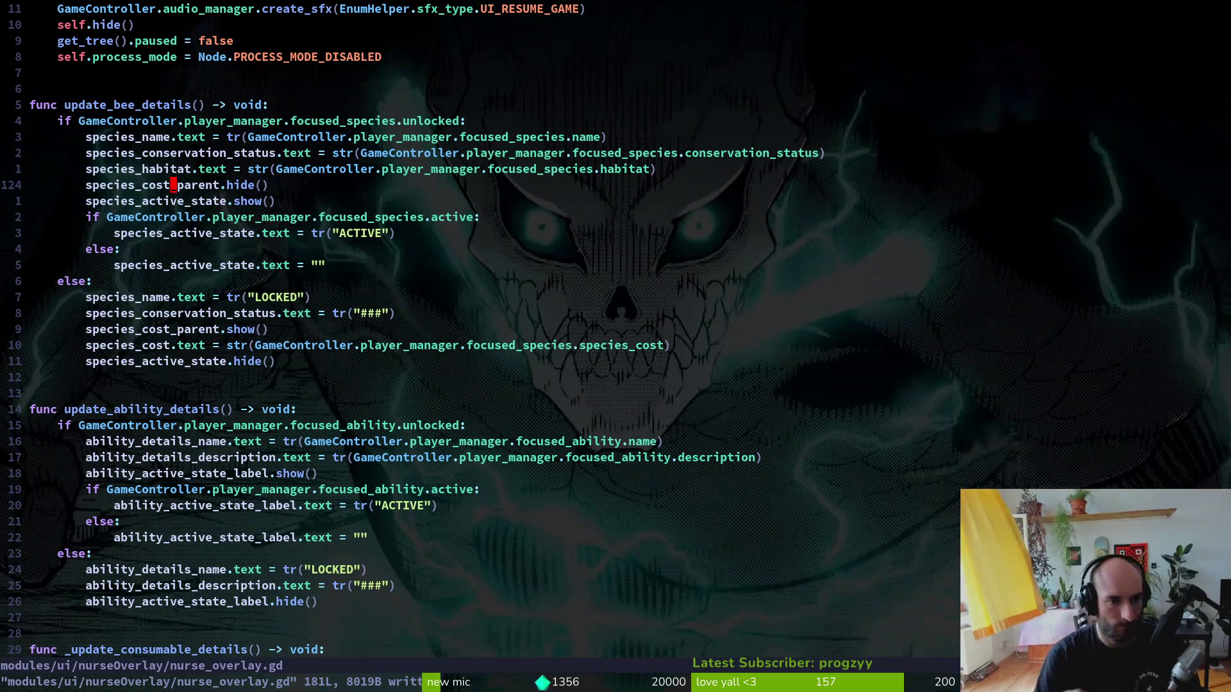
{"action": "key", "text": "j"}
{"action": "key", "text": "6"}
{"action": "key", "text": "j"}
{"action": "key", "text": "j"}
{"action": "key", "text": "j"}
{"action": "key", "text": "F5"}
- Browse the species tab's slots, checking a locked slot and Bombus terrestris, then close the game
{"action": "key", "text": "i"}
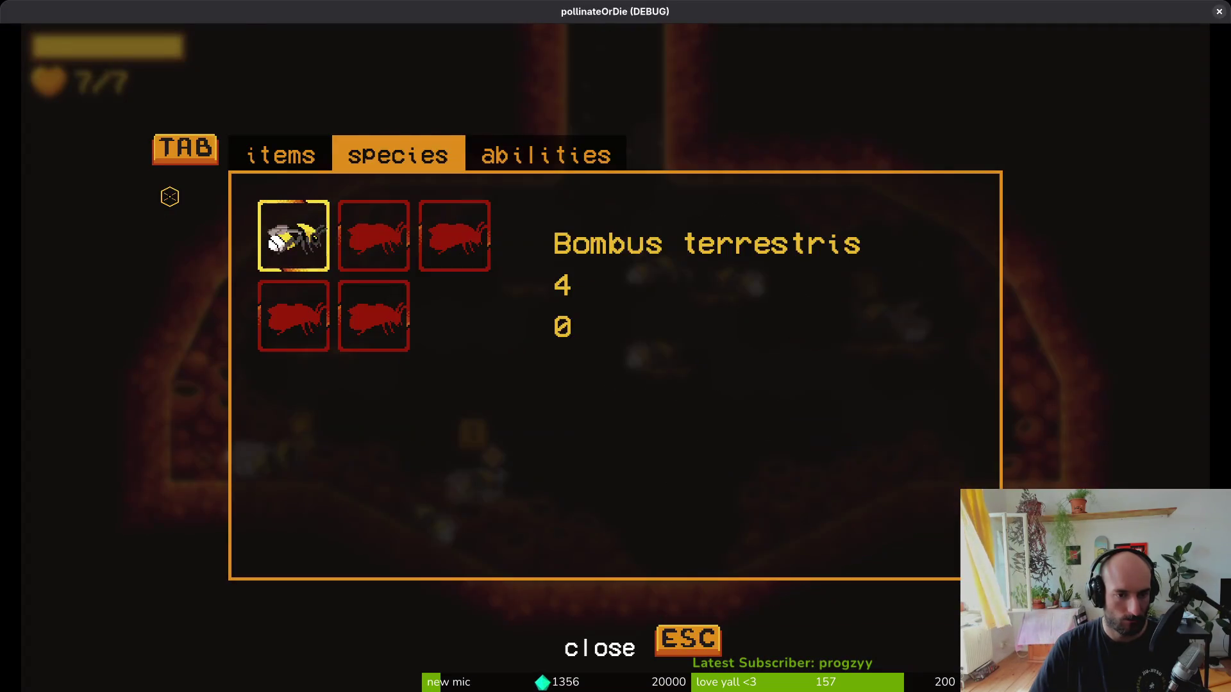
{"action": "key", "text": "Right"}
{"action": "key", "text": "Down"}
{"action": "key", "text": "Up"}
{"action": "key", "text": "Left"}
{"action": "key", "text": "Right"}
{"action": "key", "text": "Left"}
{"action": "key", "text": "Right"}
{"action": "key", "text": "Right"}
{"action": "key", "text": "Left"}
{"action": "key", "text": "Left"}
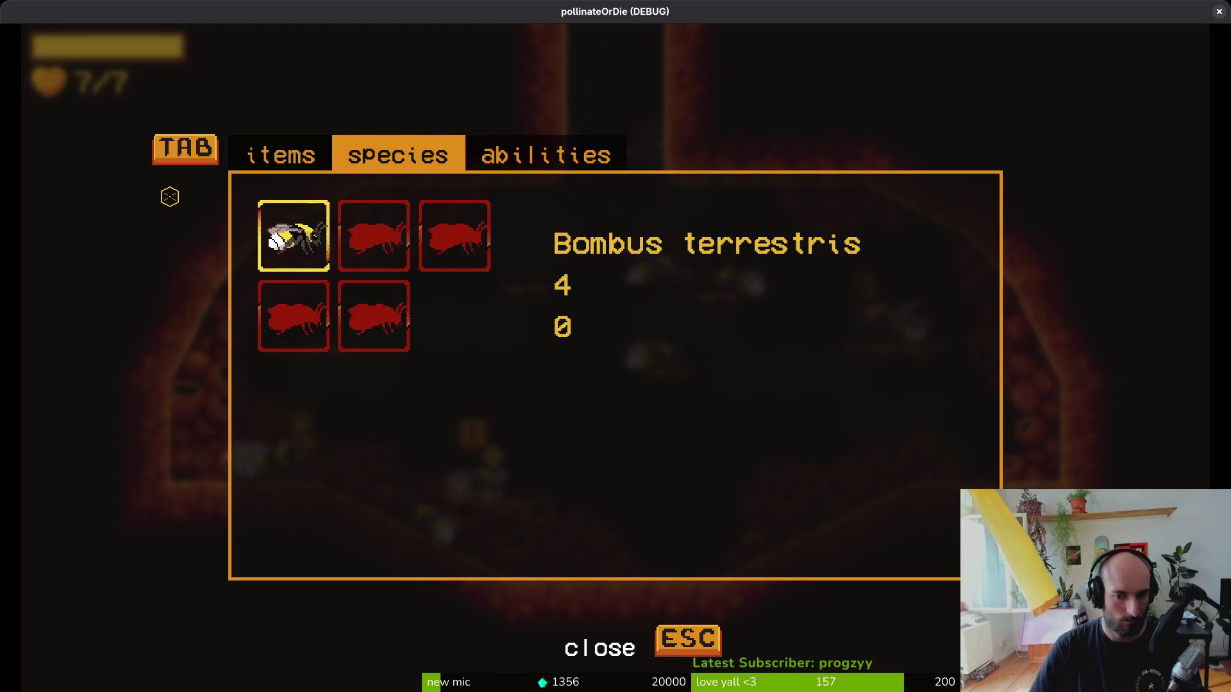
{"action": "key", "text": "Escape"}
{"action": "key", "text": "alt+F4"}
- Search the project for focused_ and open the first match in bee_skin_list_item.gd
{"action": "key", "text": "k"}
{"action": "key", "text": "k"}
{"action": "key", "text": "k"}
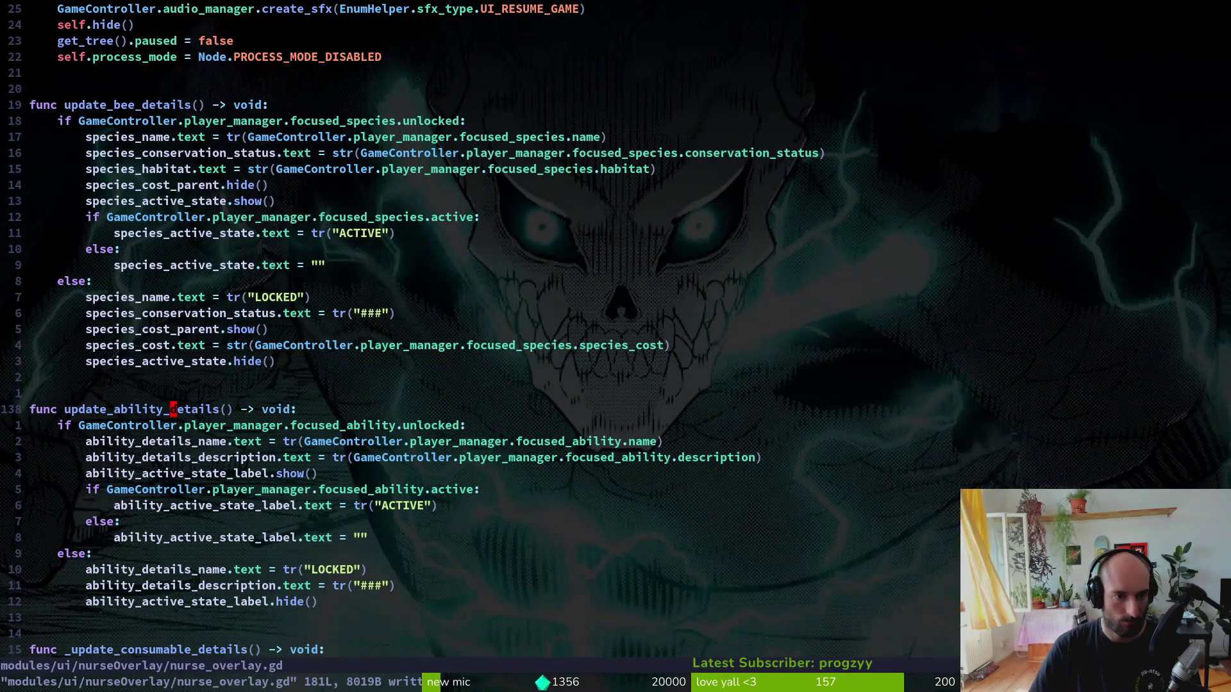
{"action": "key", "text": "k"}
{"action": "key", "text": "k"}
{"action": "key", "text": "k"}
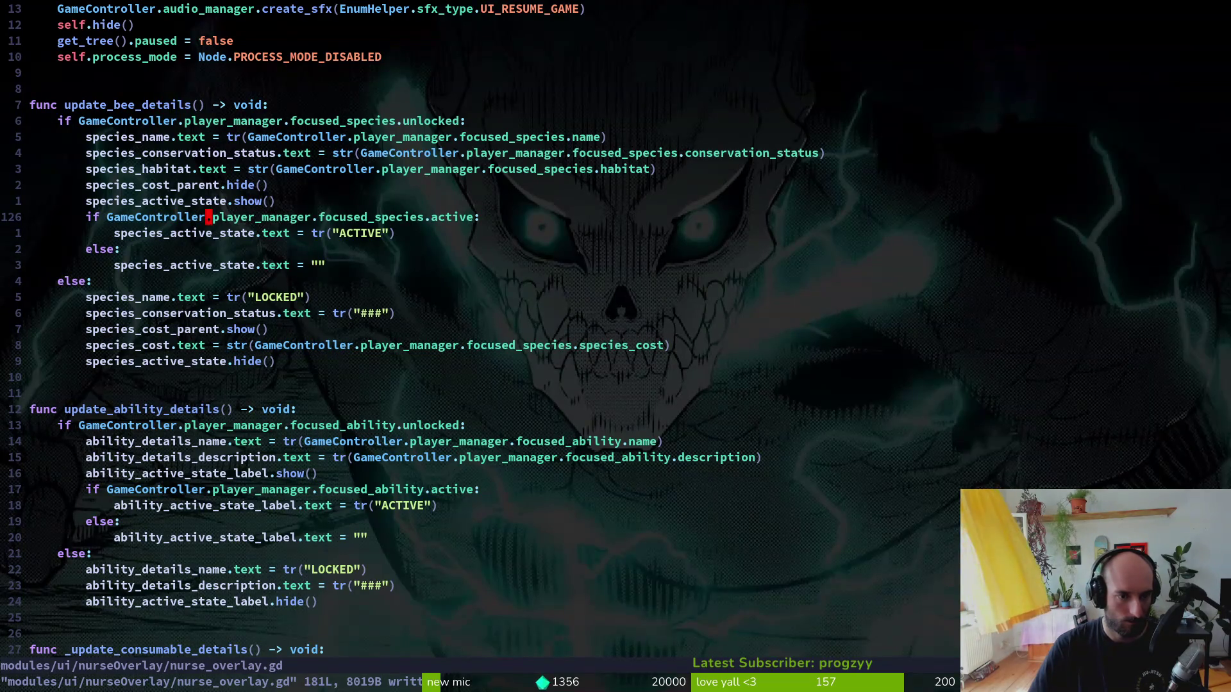
{"action": "key", "text": "space"}
{"action": "type", "text": "psf"}
{"action": "type", "text": "focused_skin"}
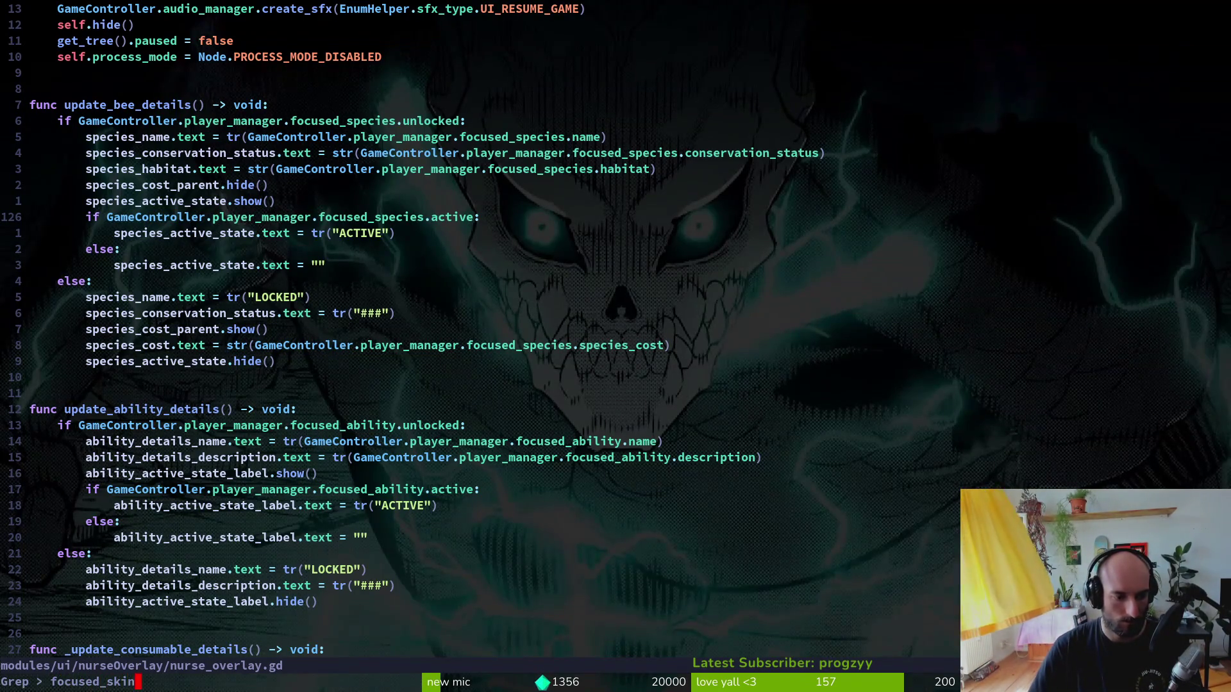
{"action": "key", "text": "Return"}
{"action": "key", "text": "Return"}
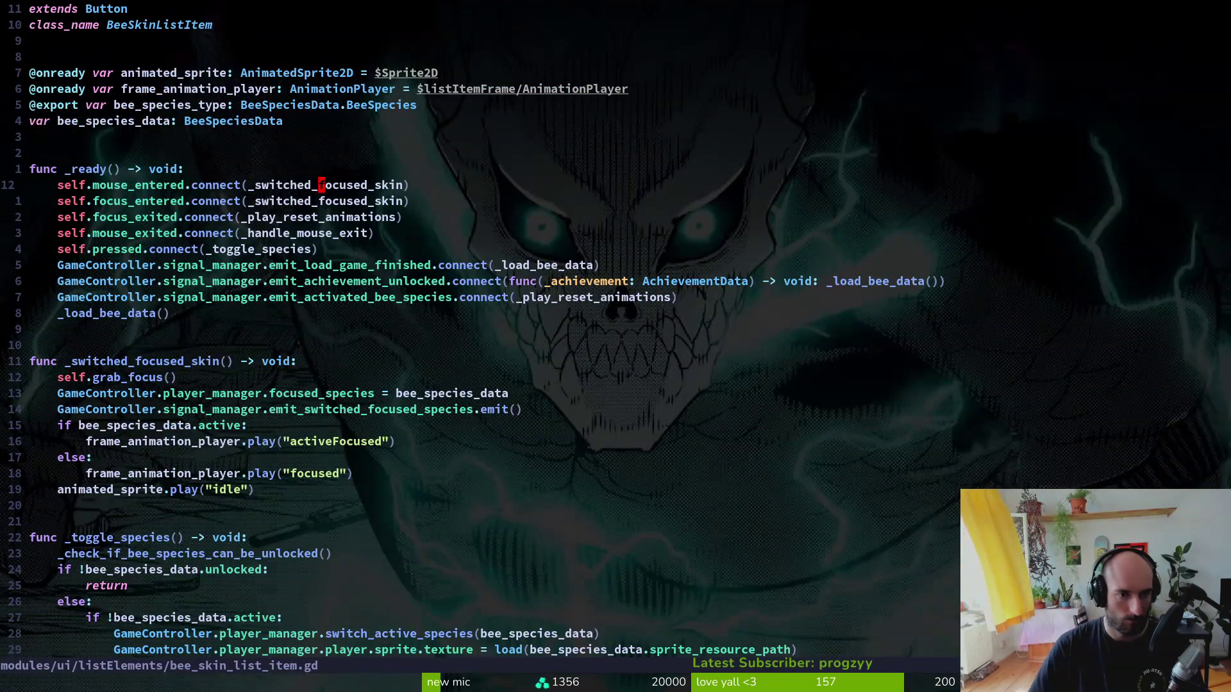
- Rename the handler in the two connect calls on lines 12–13 to _switched_focused_species and save
{"action": "type", "text": "ciw_swi"}
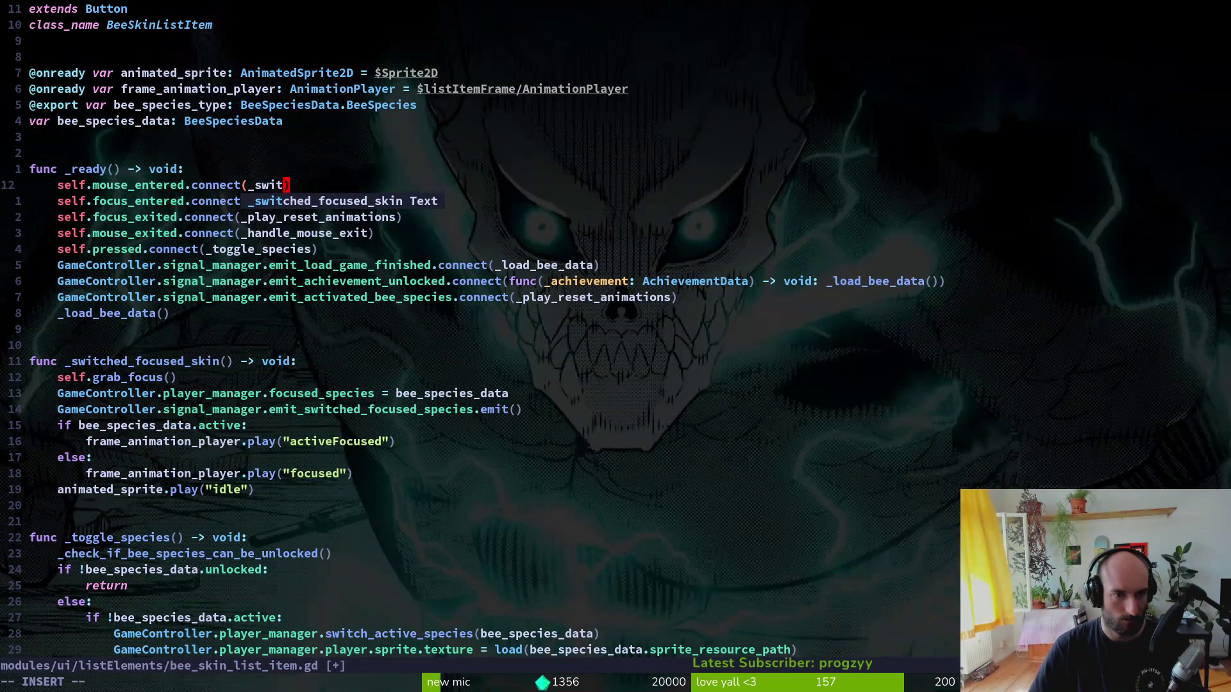
{"action": "type", "text": "ched_focused_sk"}
{"action": "key", "text": "BackSpace"}
{"action": "type", "text": "pec"}
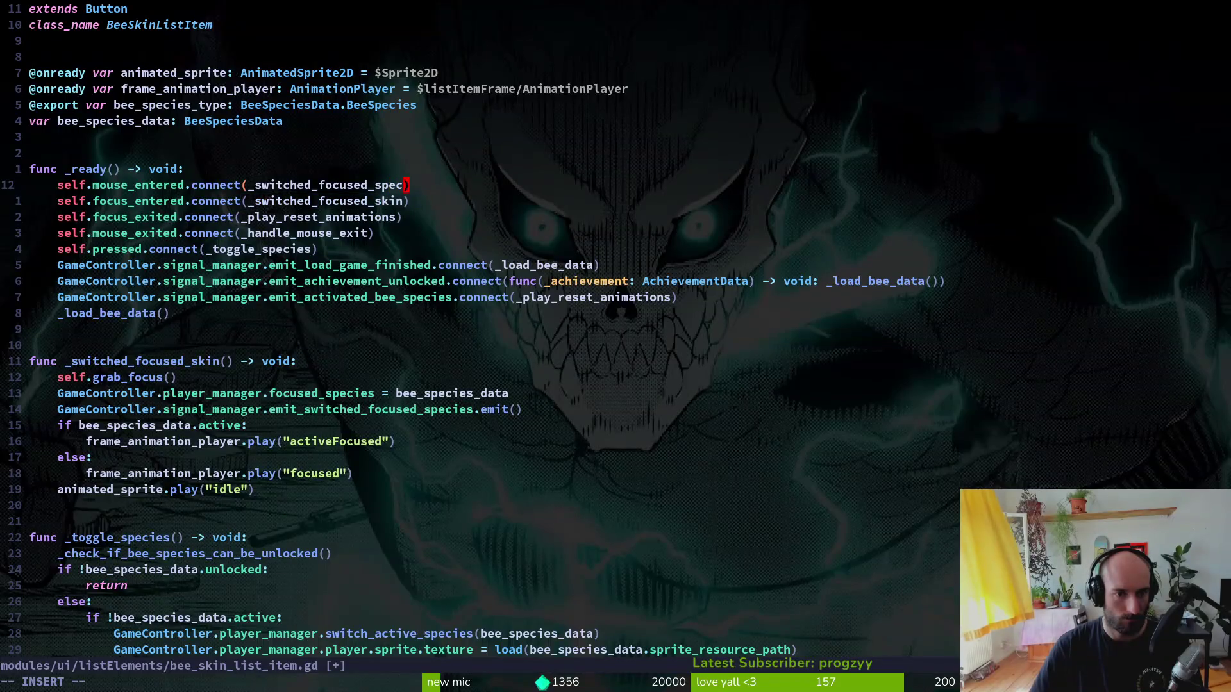
{"action": "type", "text": "ies"}
{"action": "key", "text": "Escape"}
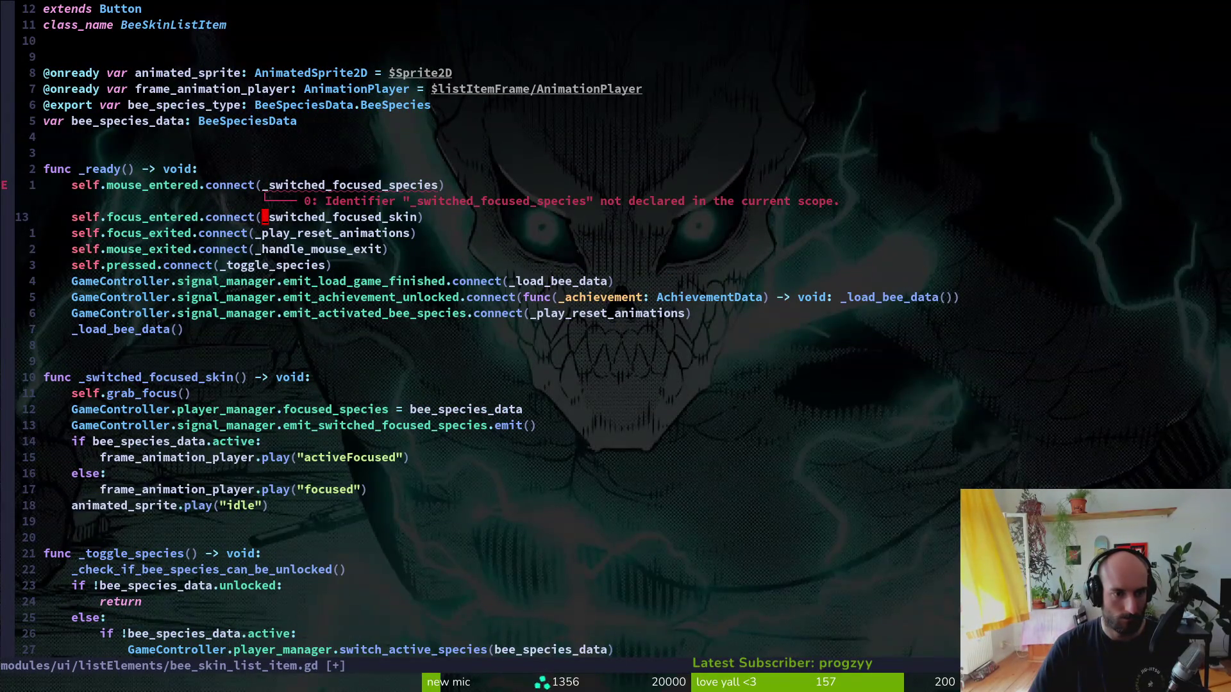
{"action": "key", "text": "j"}
{"action": "key", "text": "period"}
{"action": "key", "text": "u"}
{"action": "key", "text": "period"}
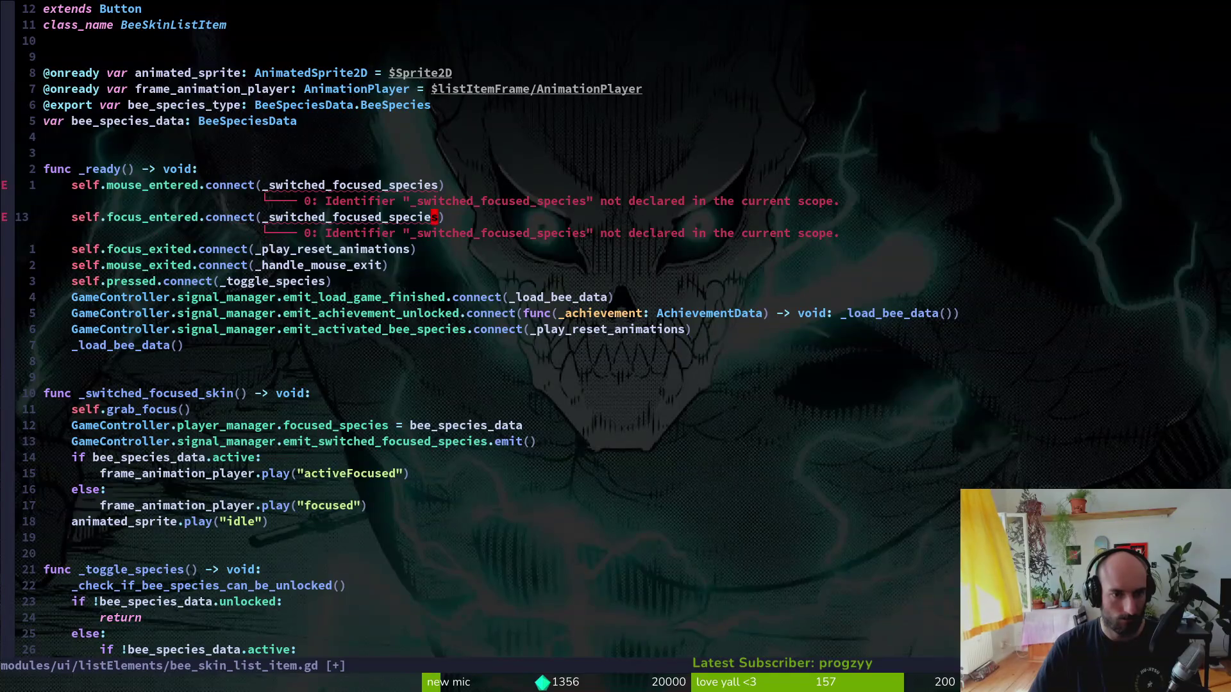
{"action": "type", "text": ":w"}
{"action": "key", "text": "Return"}
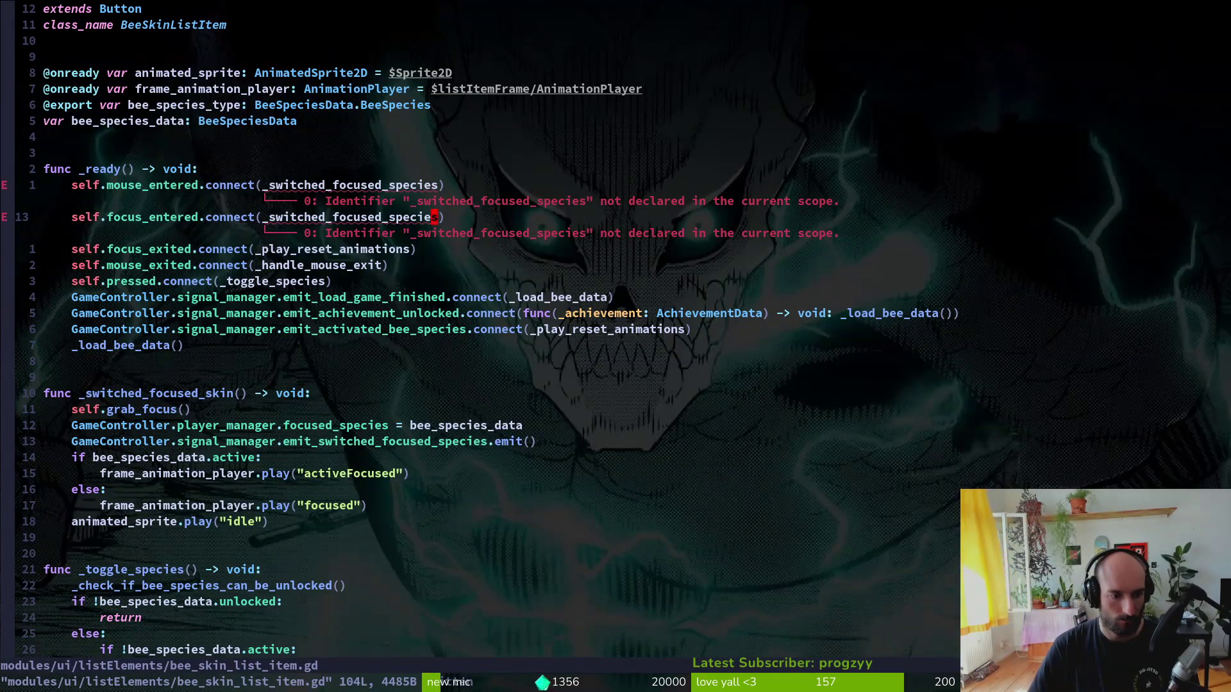
- Rename the handler function definition to _switched_focused_species using completion
{"action": "key", "text": "G"}
{"action": "key", "text": "u"}
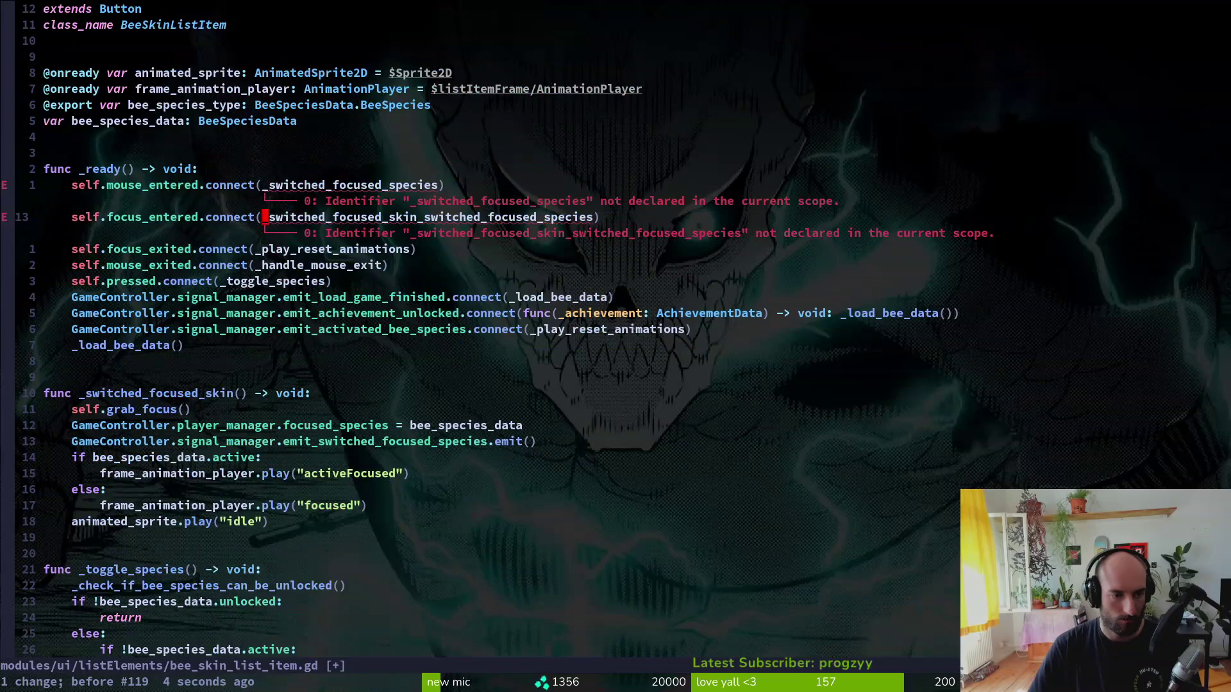
{"action": "key", "text": "1"}
{"action": "key", "text": "0"}
{"action": "key", "text": "j"}
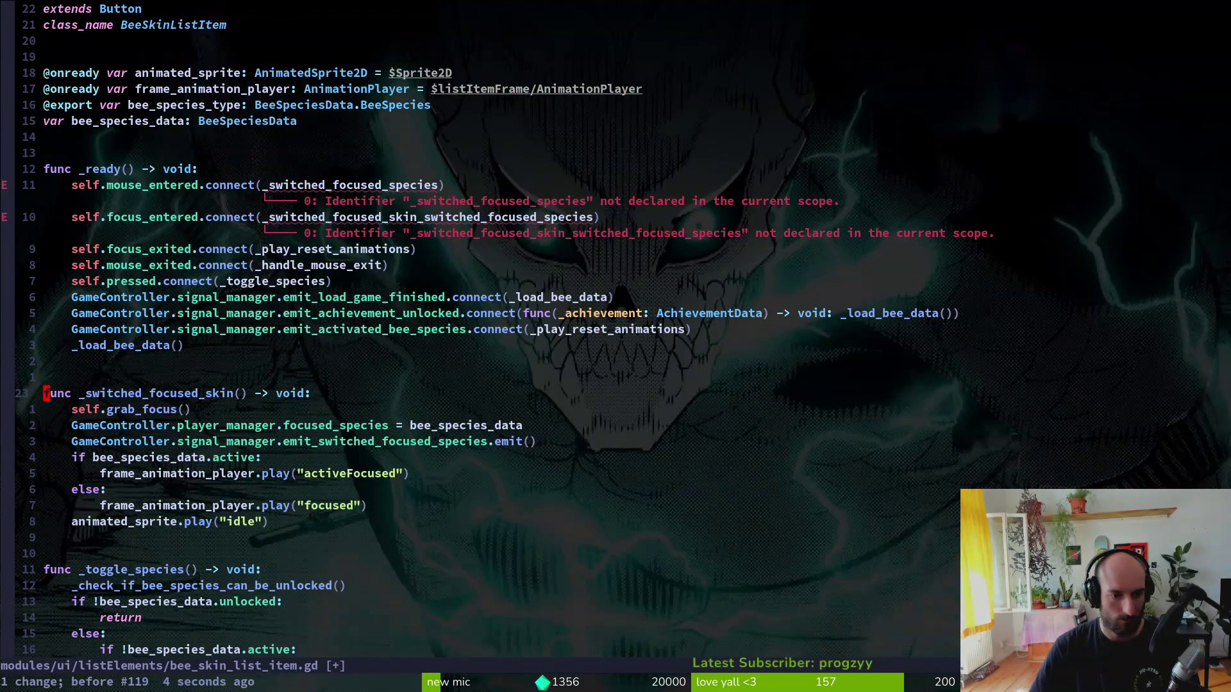
{"action": "type", "text": "ciw_sm"}
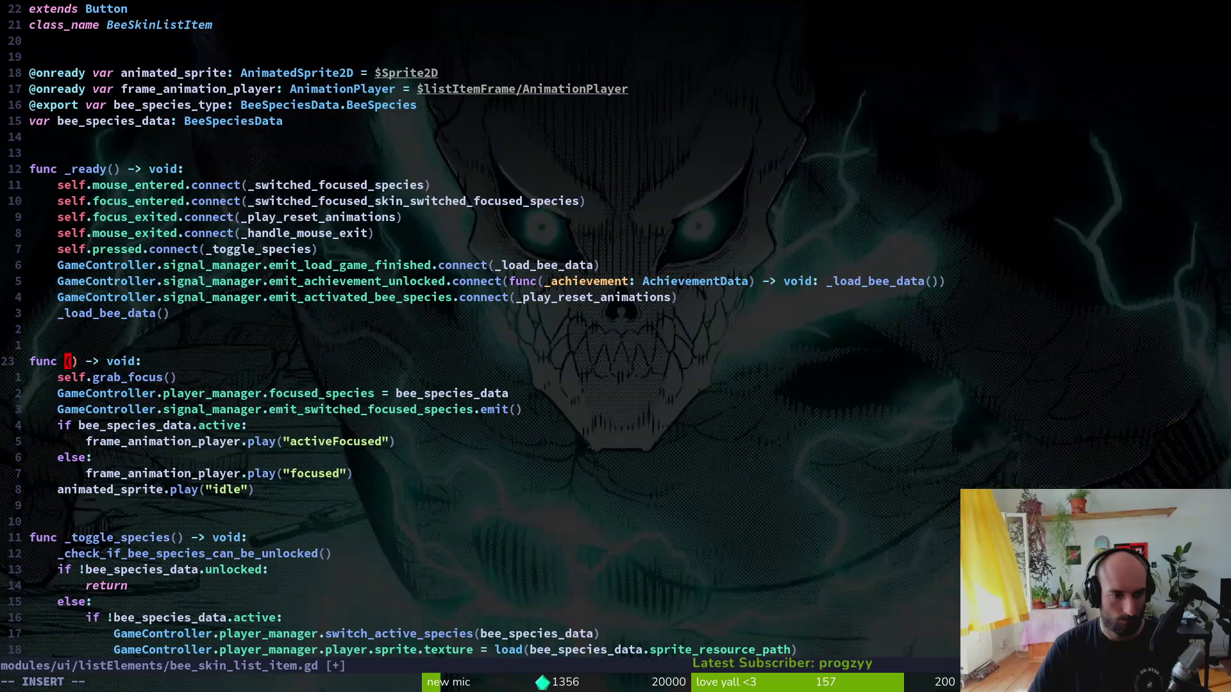
{"action": "key", "text": "BackSpace"}
{"action": "type", "text": "wi"}
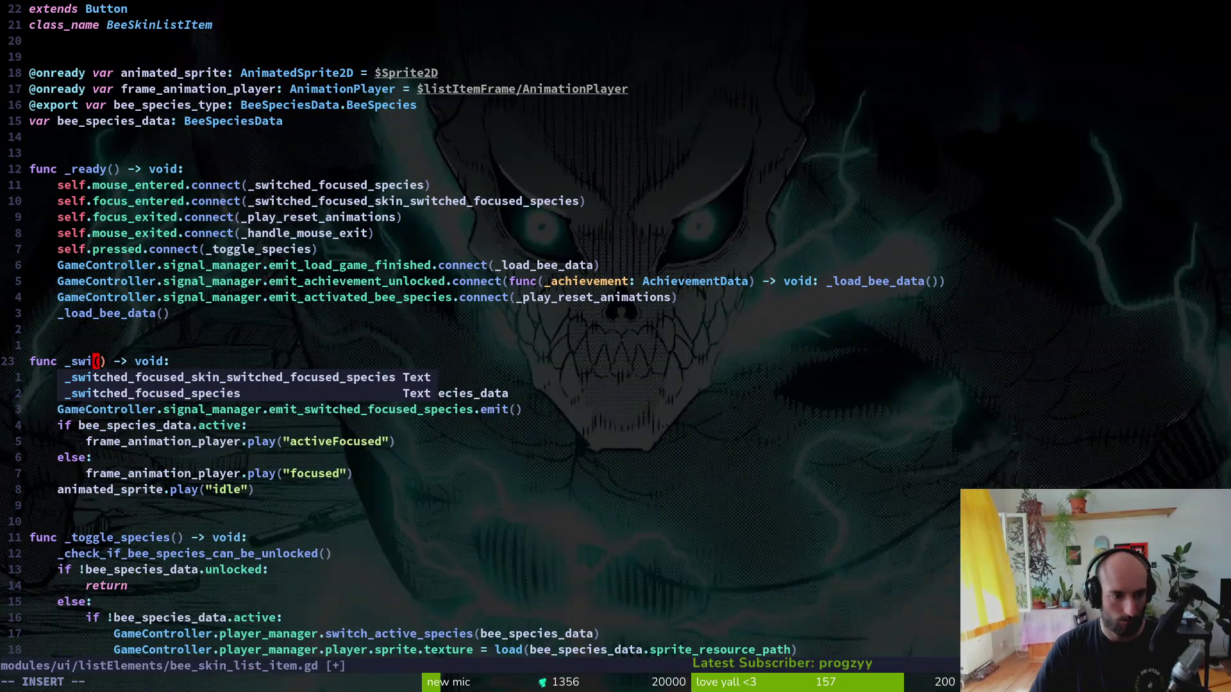
{"action": "key", "text": "Tab"}
{"action": "key", "text": "Return"}
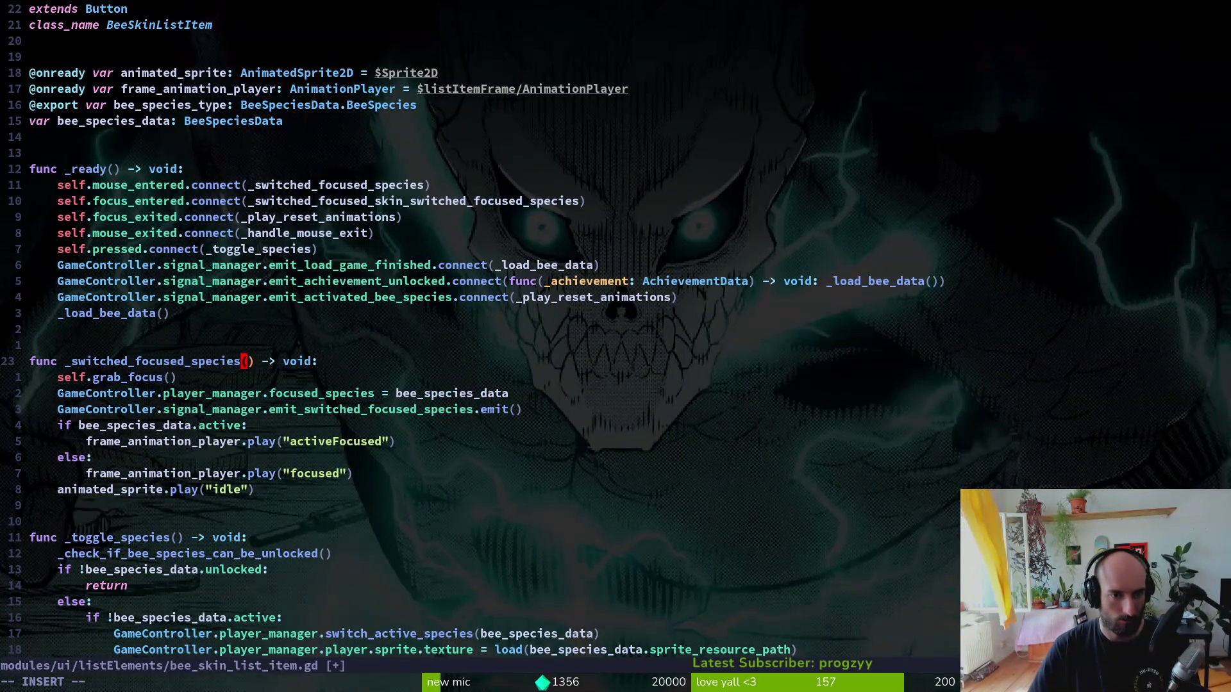
- Fix the broken connect call so it also uses _switched_focused_species, and save
{"action": "key", "text": "Escape"}
{"action": "key", "text": "k"}
{"action": "key", "text": "k"}
{"action": "key", "text": "k"}
{"action": "key", "text": "k"}
{"action": "key", "text": "k"}
{"action": "key", "text": "k"}
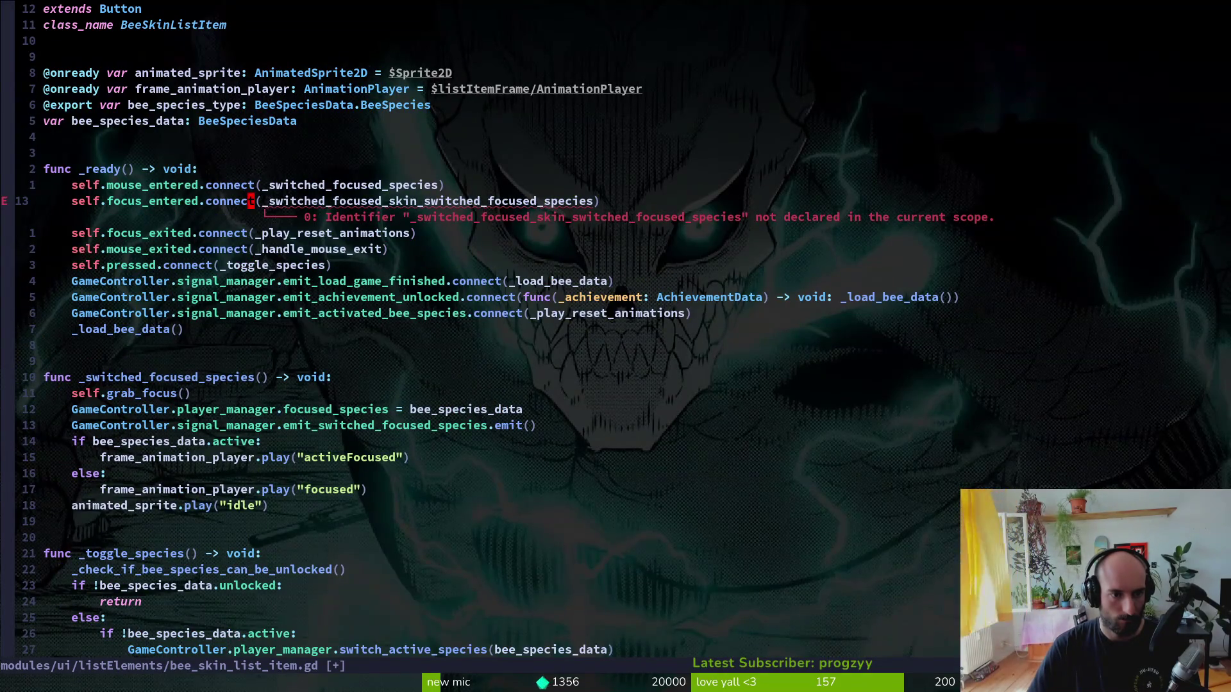
{"action": "key", "text": "y"}
{"action": "key", "text": "i"}
{"action": "key", "text": "w"}
{"action": "type", "text": "jviwp:w"}
{"action": "key", "text": "Return"}
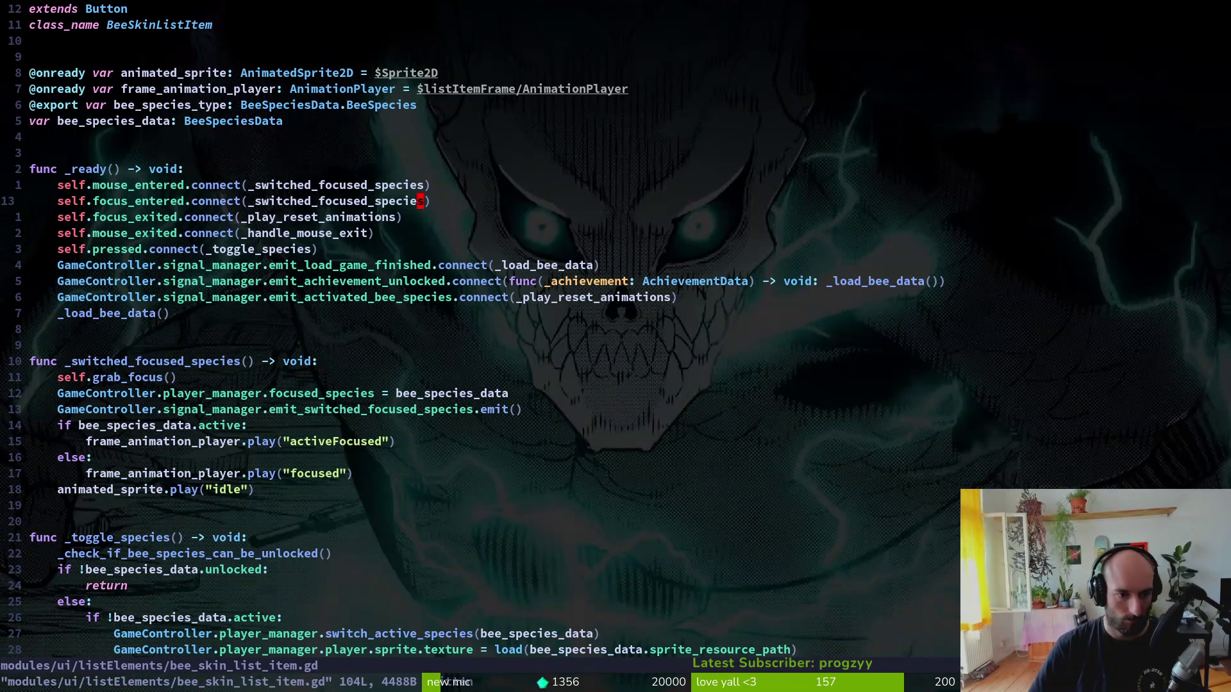
- Review the rest of the script, then launch the game on the species tab
{"action": "key", "text": "j"}
{"action": "key", "text": "j"}
{"action": "key", "text": "j"}
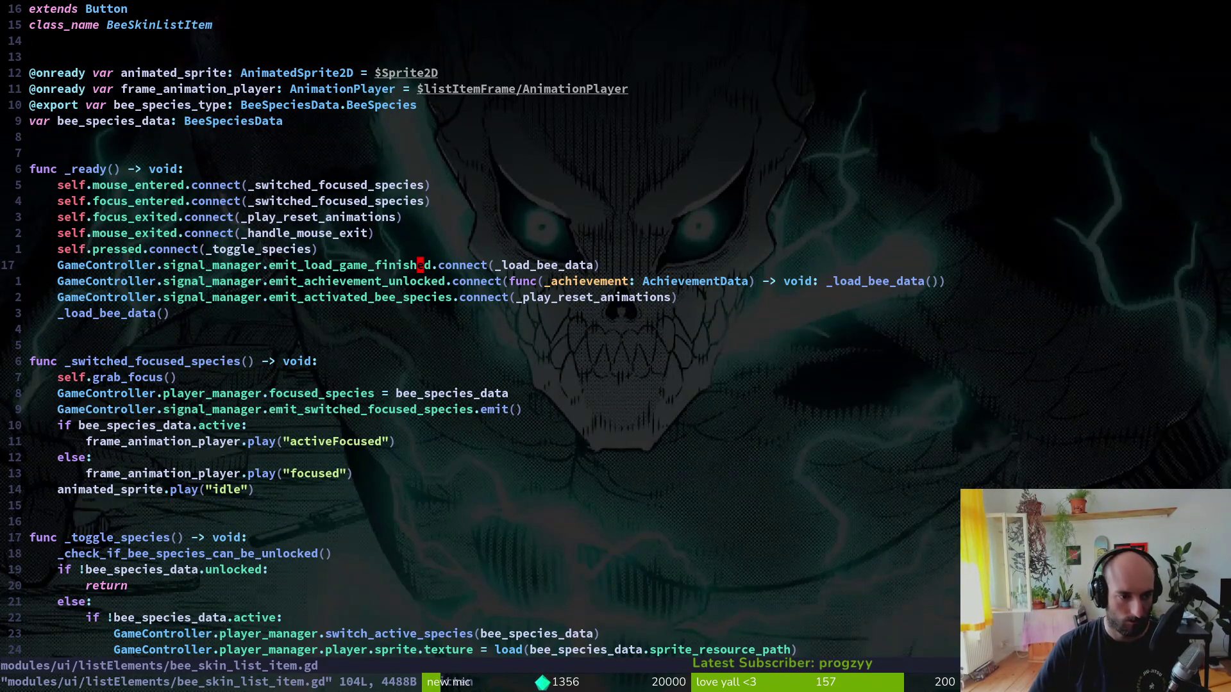
{"action": "key", "text": "j"}
{"action": "key", "text": "j"}
{"action": "key", "text": "j"}
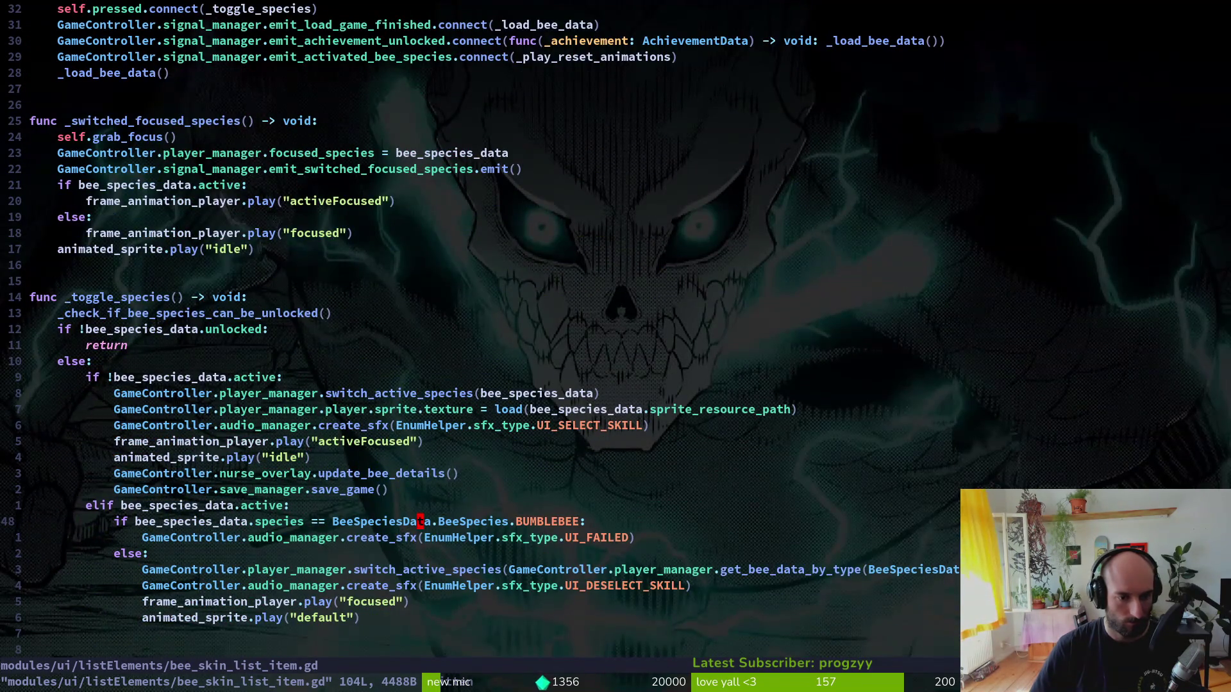
{"action": "key", "text": "braceright"}
{"action": "key", "text": "braceright"}
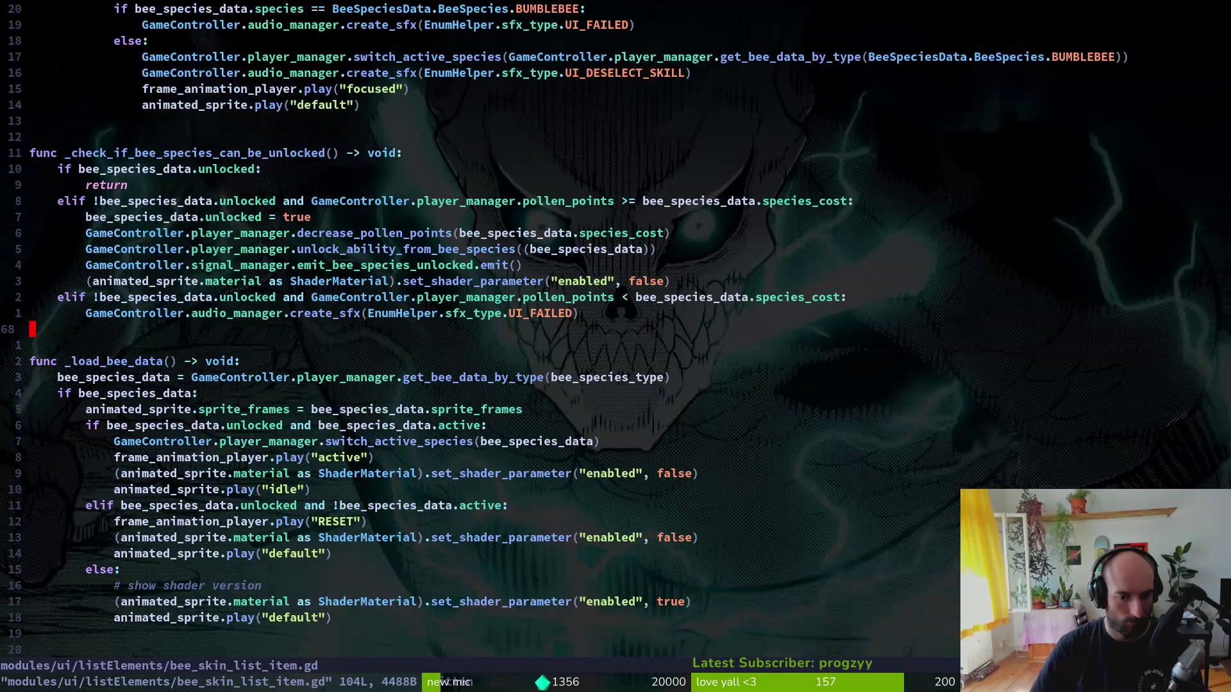
{"action": "key", "text": "braceright"}
{"action": "key", "text": "braceright"}
{"action": "key", "text": "braceright"}
{"action": "key", "text": "braceright"}
{"action": "key", "text": "ctrl+o"}
{"action": "key", "text": "ctrl+o"}
{"action": "key", "text": "ctrl+o"}
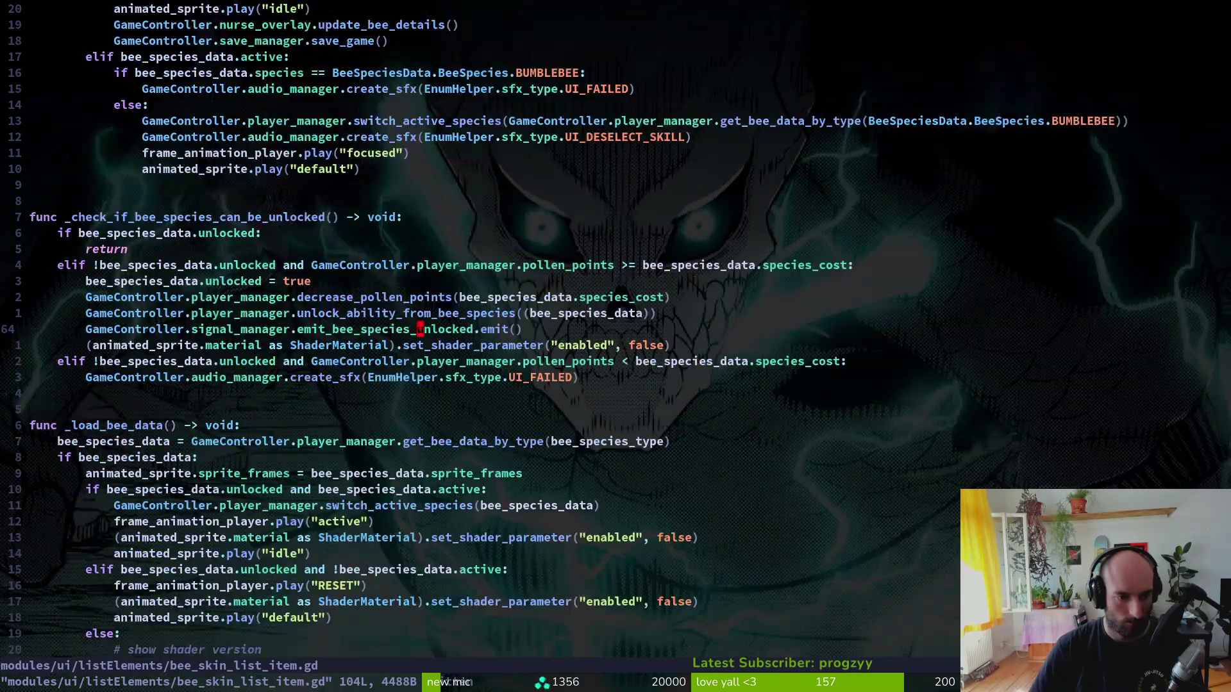
{"action": "key", "text": "alt+Tab"}
{"action": "key", "text": "Tab"}
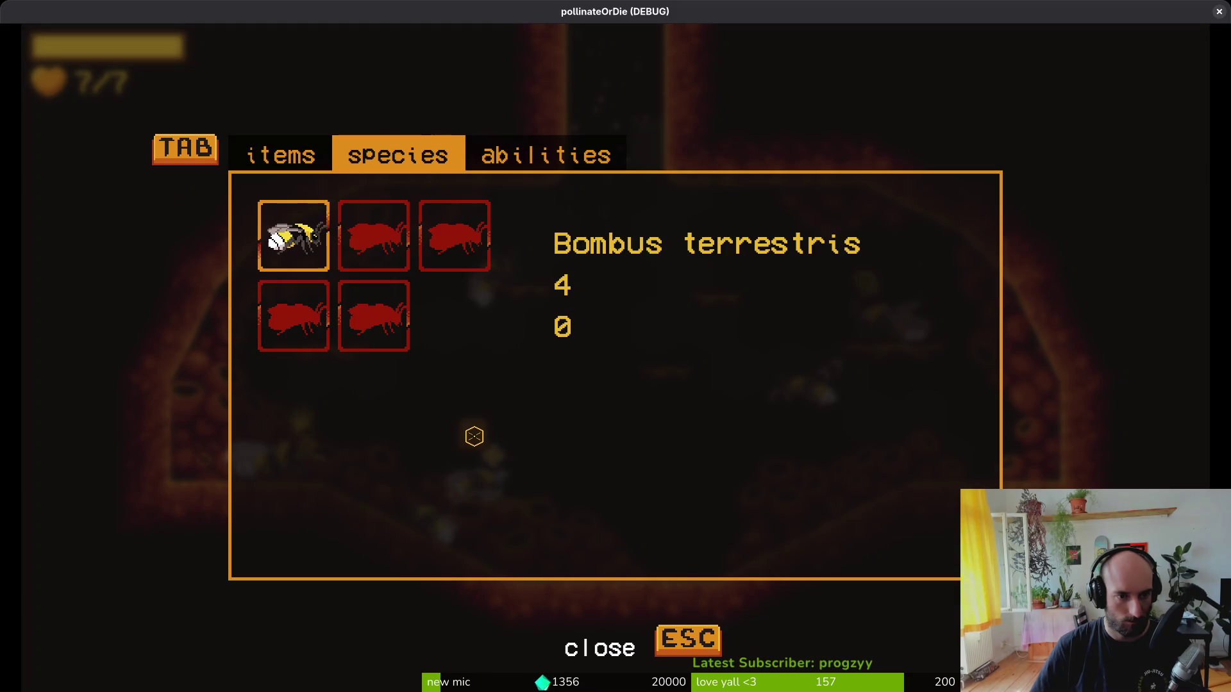
- Switch between the abilities and species tabs, then reopen and close the species overlay
{"action": "key", "text": "Tab"}
{"action": "key", "text": "Tab"}
{"action": "key", "text": "Tab"}
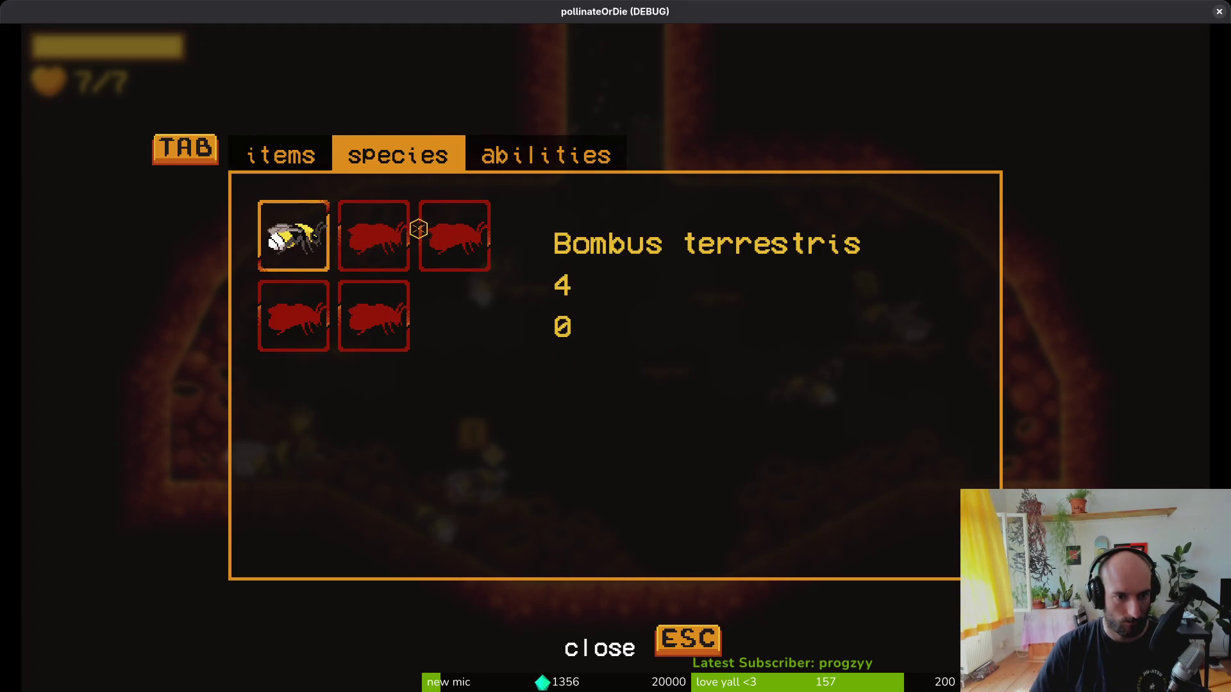
{"action": "key", "text": "Escape"}
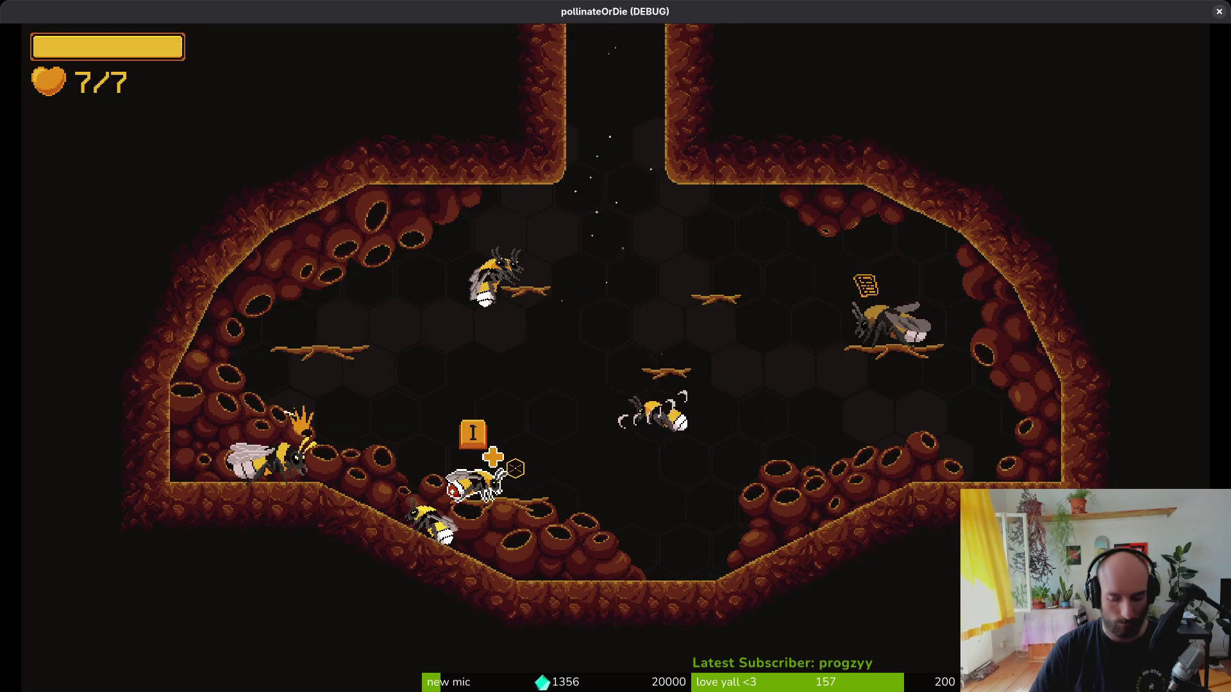
{"action": "key", "text": "i"}
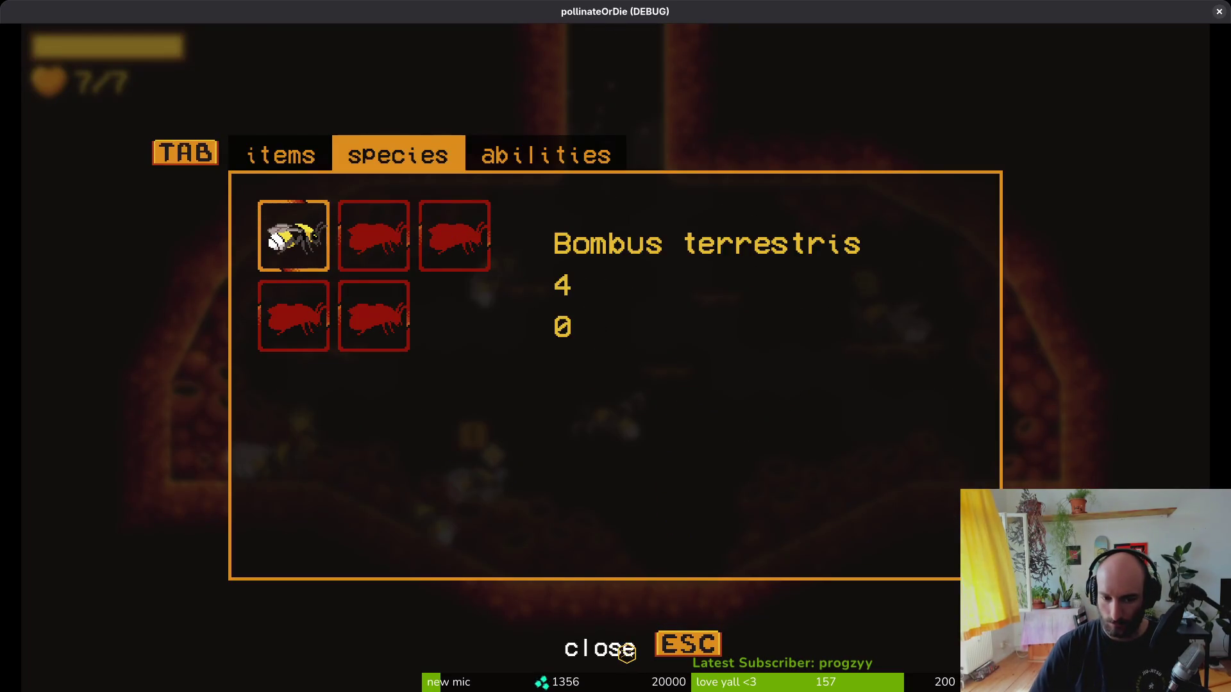
{"action": "left_click", "coordinate": [627, 654]}
- Quit from the pause menu to the main menu, confirm, and close the game window
{"action": "key", "text": "Escape"}
{"action": "key", "text": "Escape"}
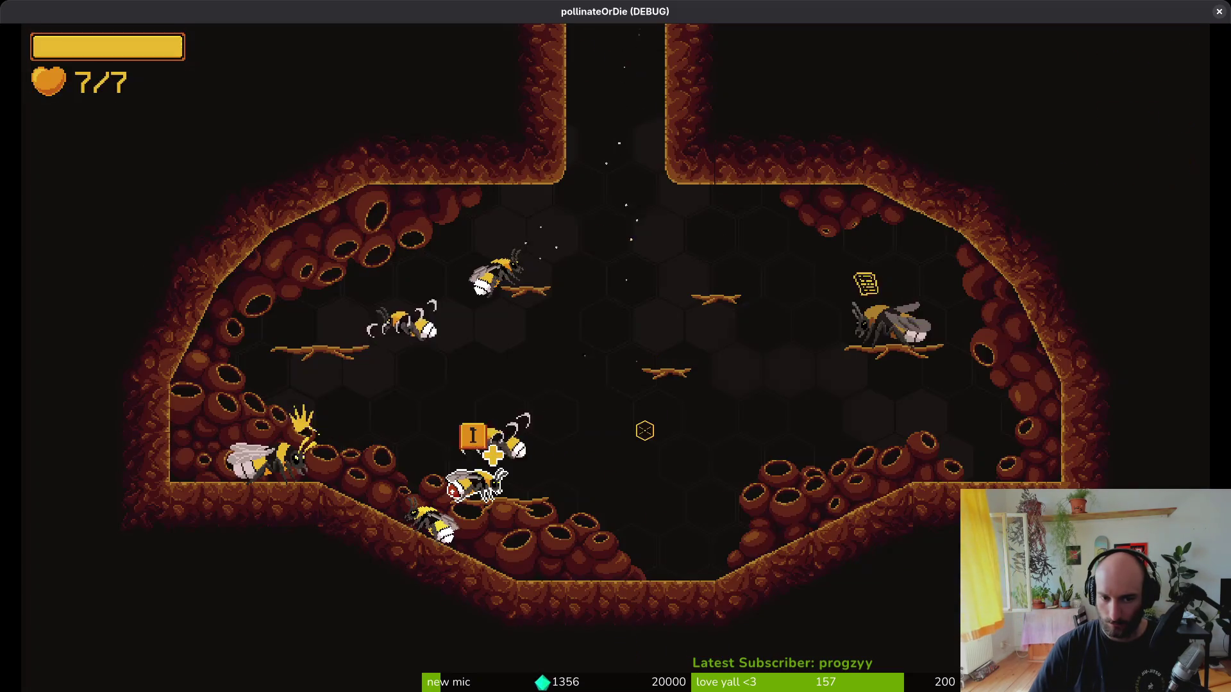
{"action": "key", "text": "Escape"}
{"action": "left_click", "coordinate": [609, 412]}
{"action": "left_click", "coordinate": [530, 405]}
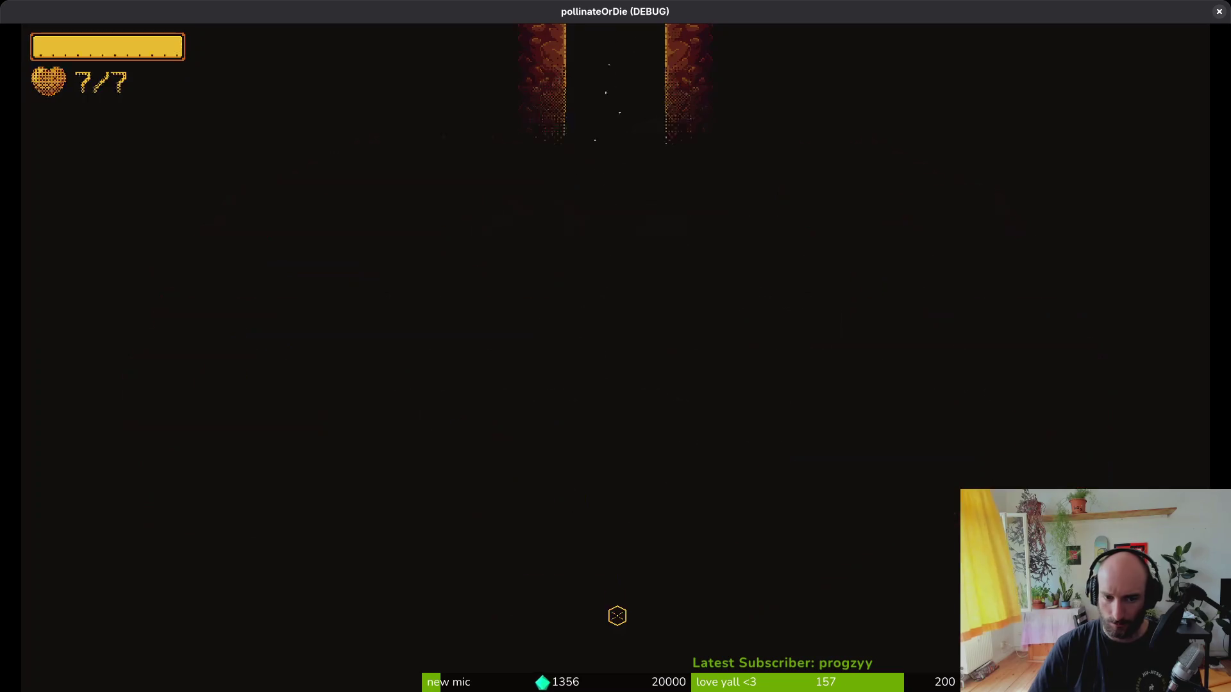
{"action": "left_click", "coordinate": [613, 423]}
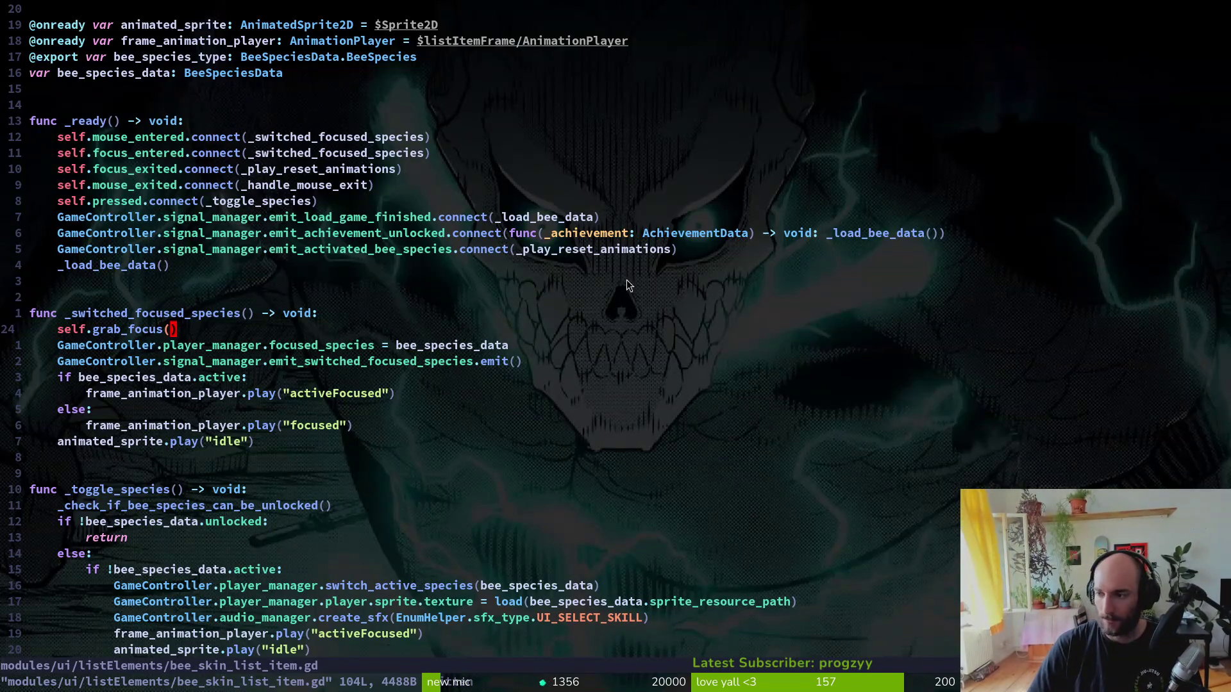
- Return to the Godot editor and run the project again
{"action": "key", "text": "alt+Tab"}
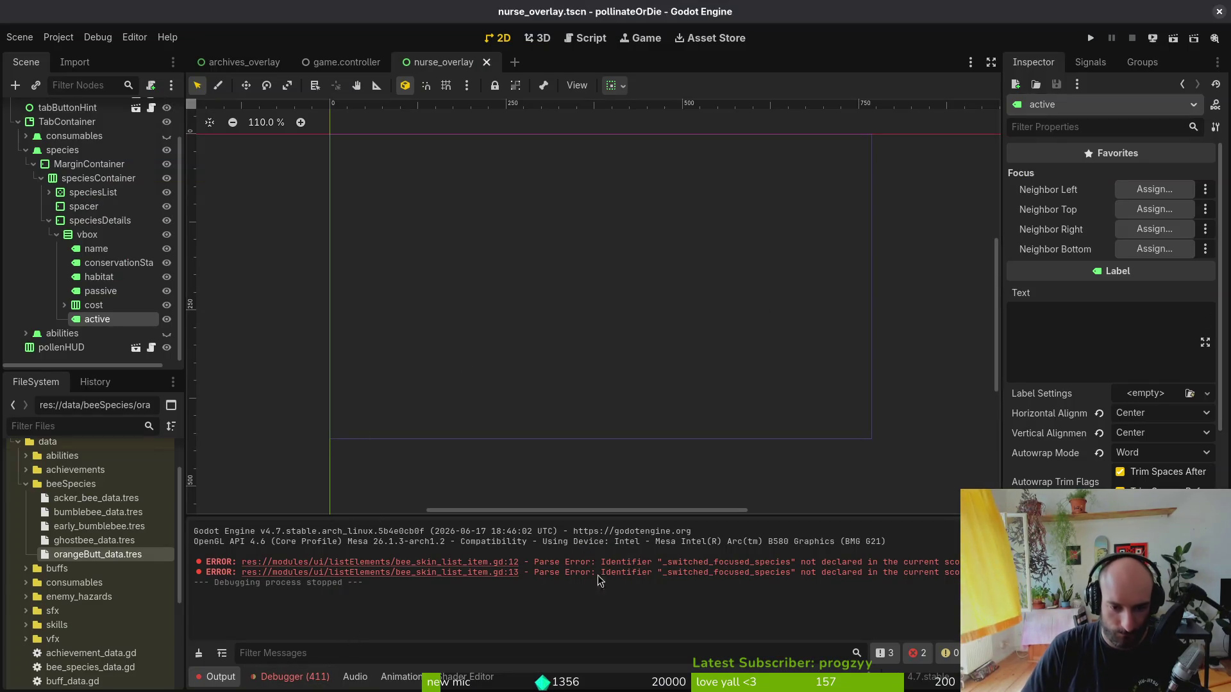
{"action": "left_click", "coordinate": [1090, 38]}
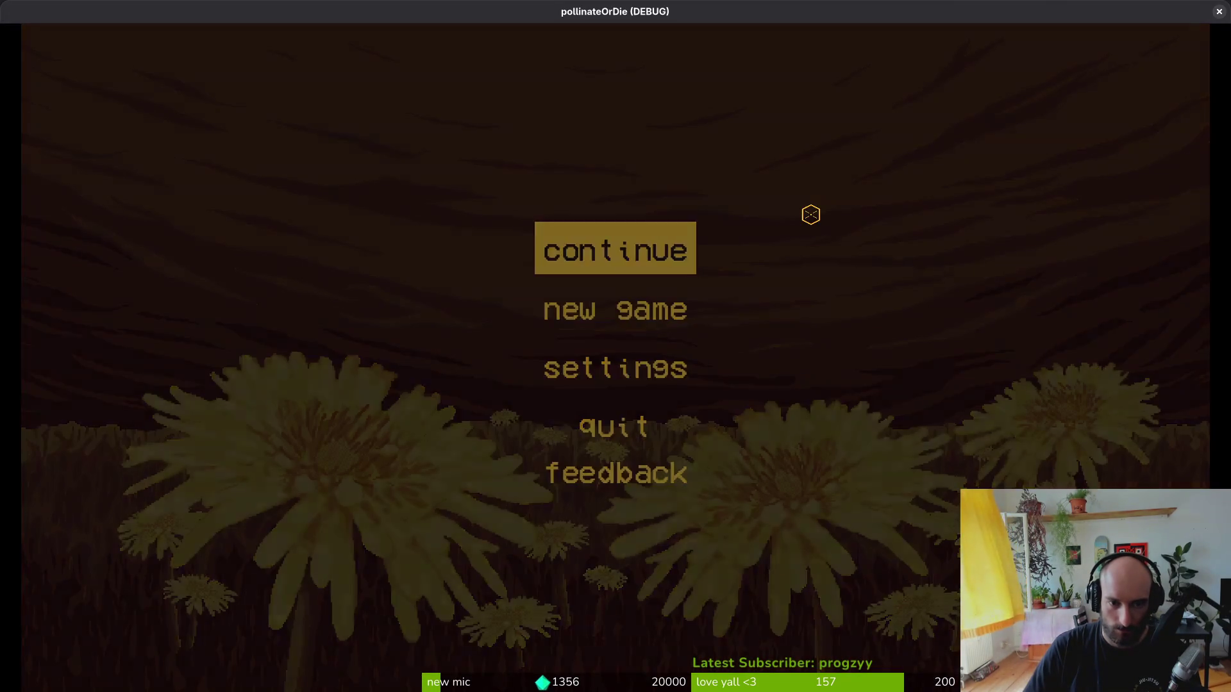
- Continue the saved game and browse the species tab entries, including locked ones and Bombus terrestris
{"action": "key", "text": "Return"}
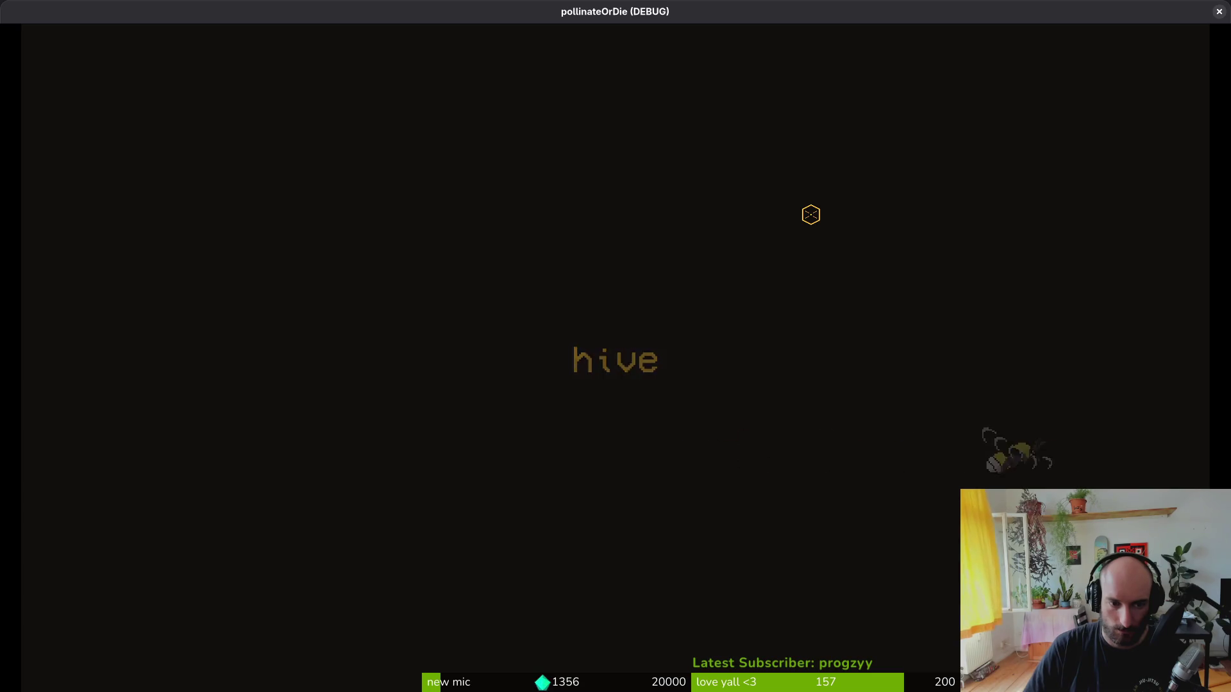
{"action": "key", "text": "Tab"}
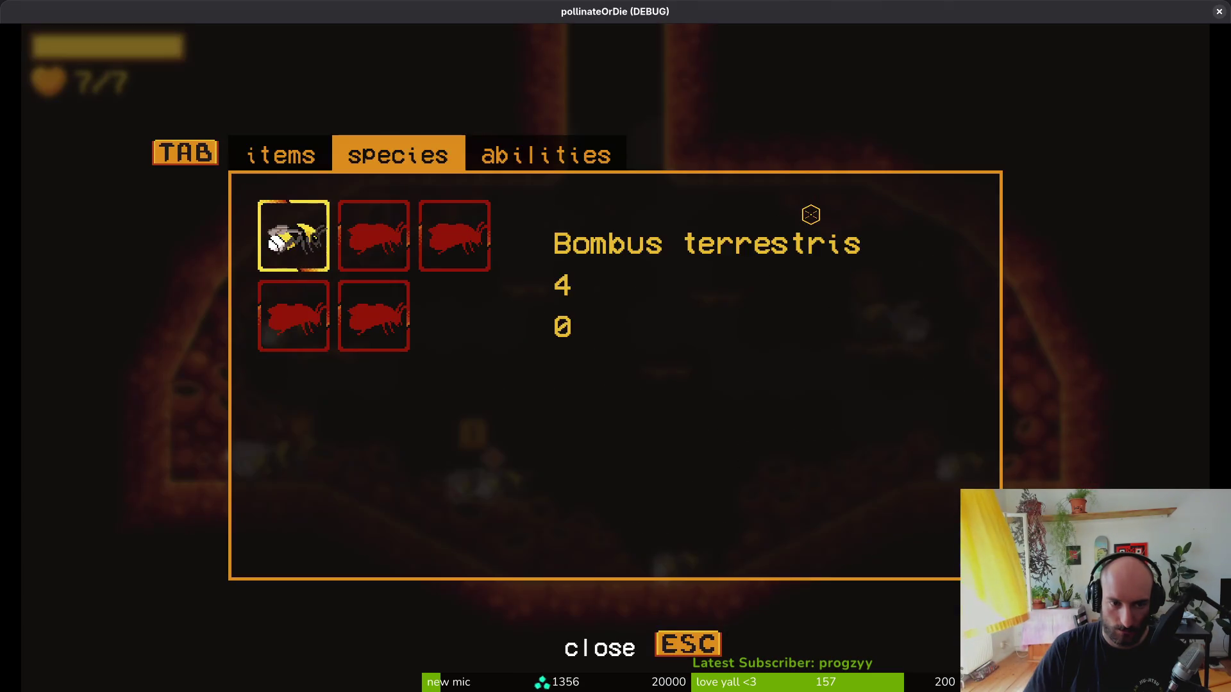
{"action": "key", "text": "Right"}
{"action": "key", "text": "Right"}
{"action": "key", "text": "Tab"}
{"action": "key", "text": "Tab"}
{"action": "key", "text": "Right"}
{"action": "key", "text": "Tab"}
{"action": "key", "text": "Tab"}
{"action": "key", "text": "q"}
{"action": "key", "text": "e"}
{"action": "key", "text": "e"}
{"action": "key", "text": "q"}
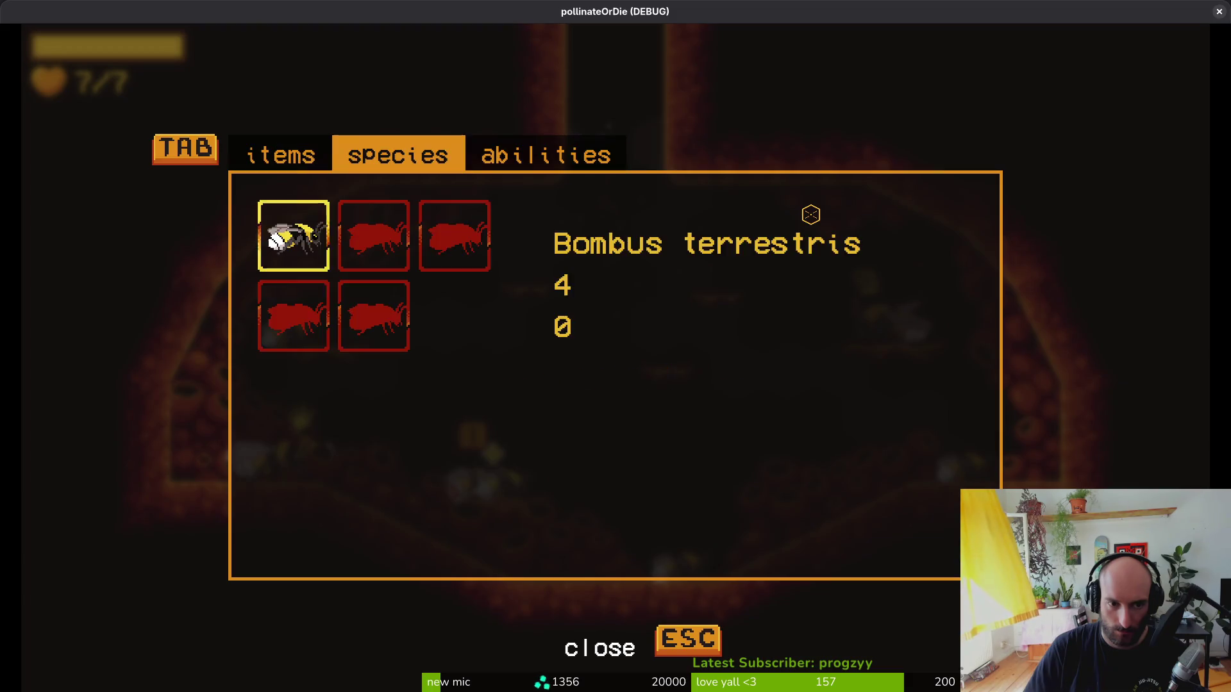
{"action": "key", "text": "Left"}
{"action": "key", "text": "Left"}
{"action": "key", "text": "Right"}
{"action": "key", "text": "Left"}
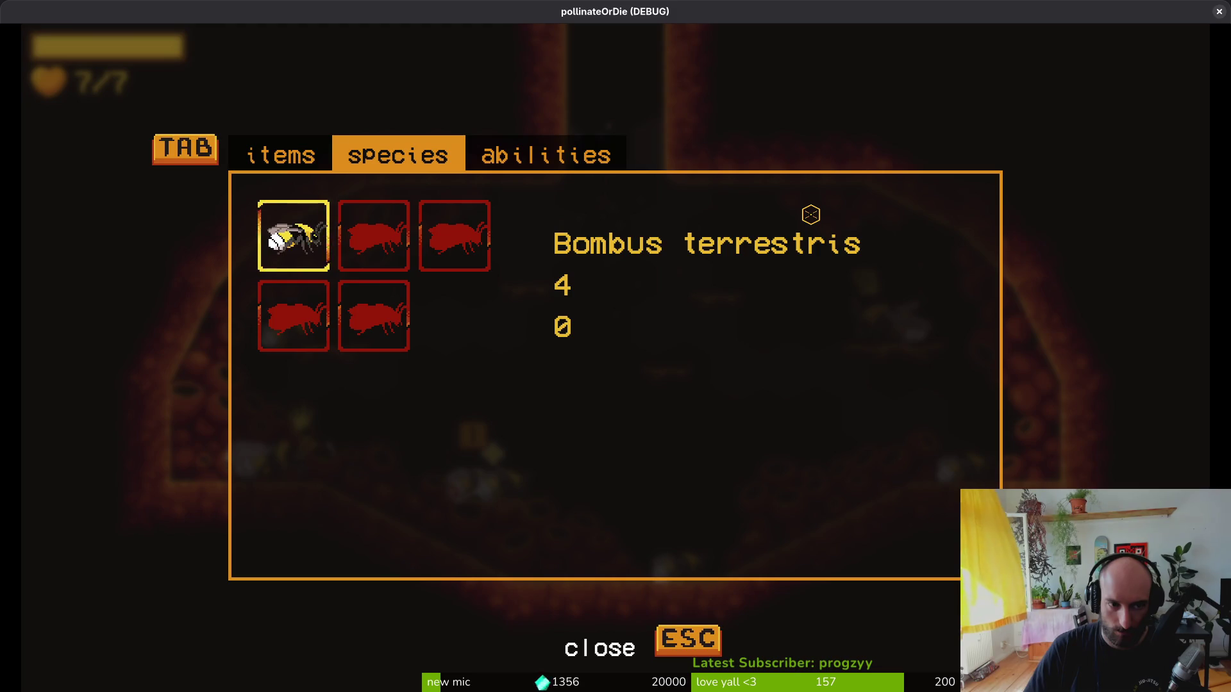
{"action": "key", "text": "Right"}
- Use the pause menu debugging panel, then unlock Bombus pratorum in the species inventory
{"action": "key", "text": "Escape"}
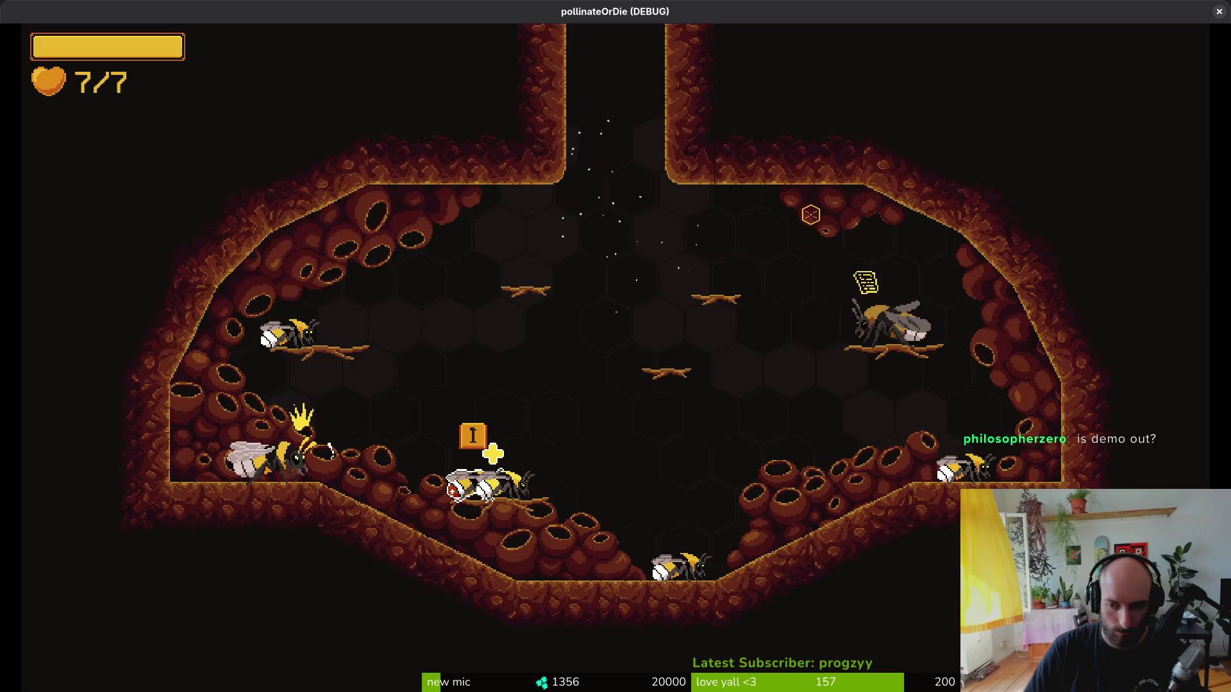
{"action": "key", "text": "Escape"}
{"action": "key", "text": "Up"}
{"action": "key", "text": "Up"}
{"action": "key", "text": "Return"}
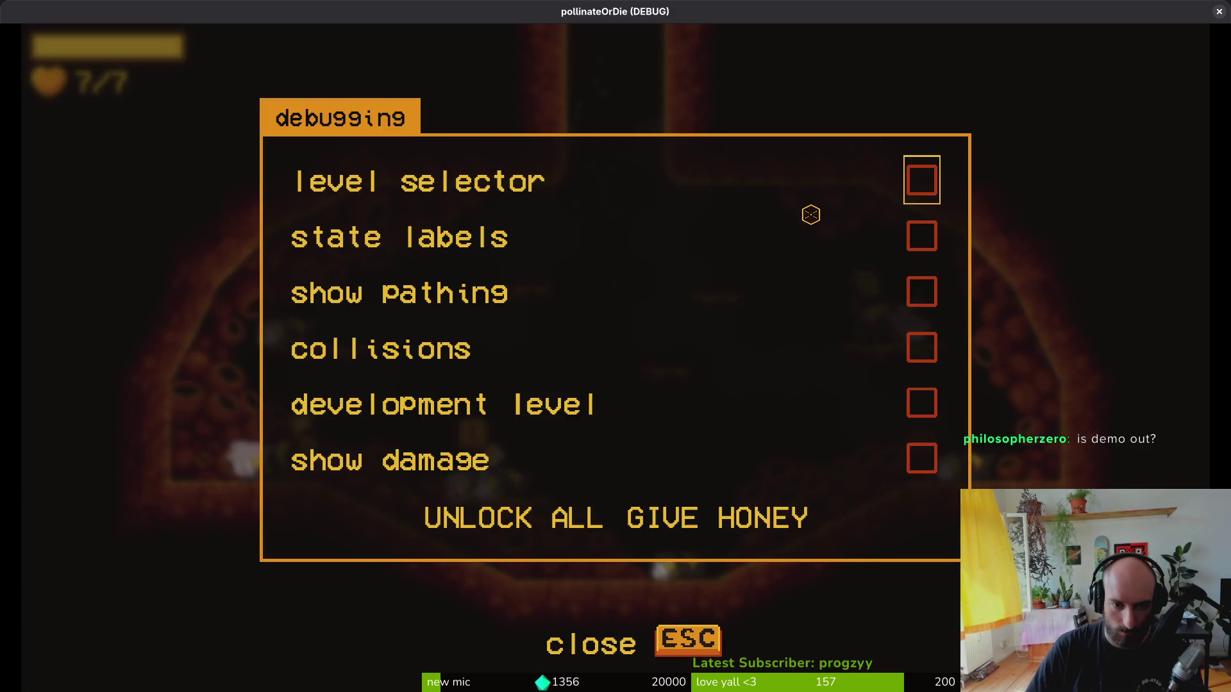
{"action": "key", "text": "Up"}
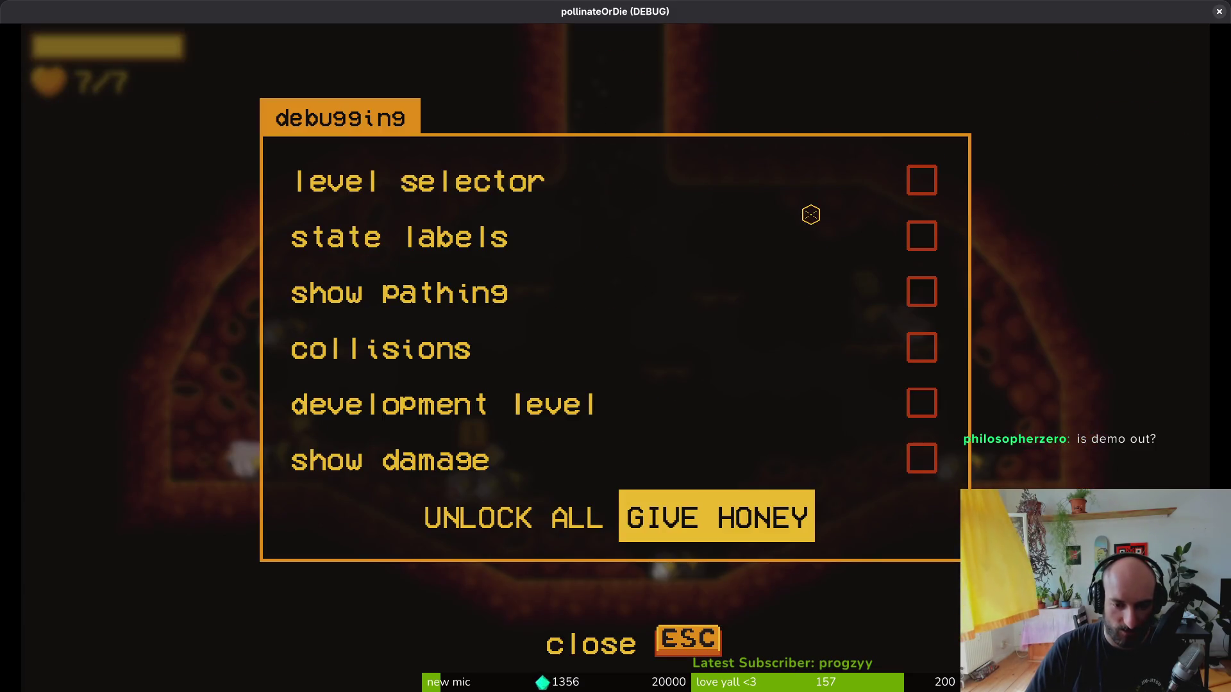
{"action": "key", "text": "Escape"}
{"action": "key", "text": "Tab"}
{"action": "key", "text": "Right"}
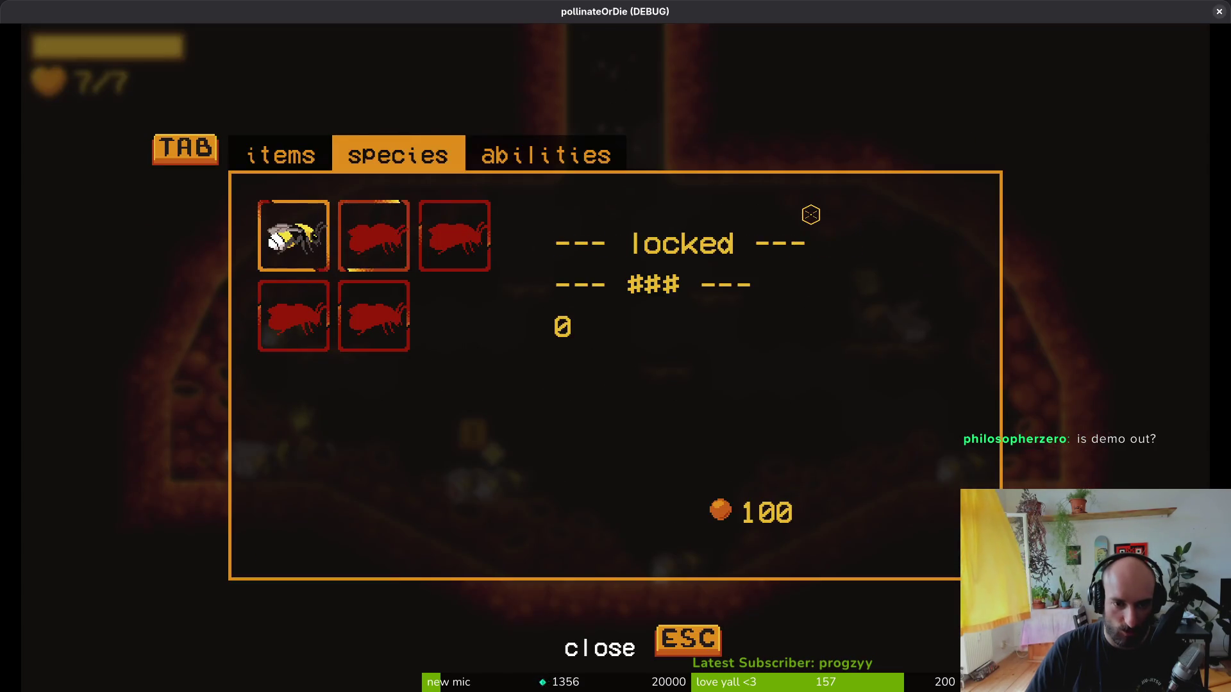
{"action": "key", "text": "Right"}
{"action": "key", "text": "Down"}
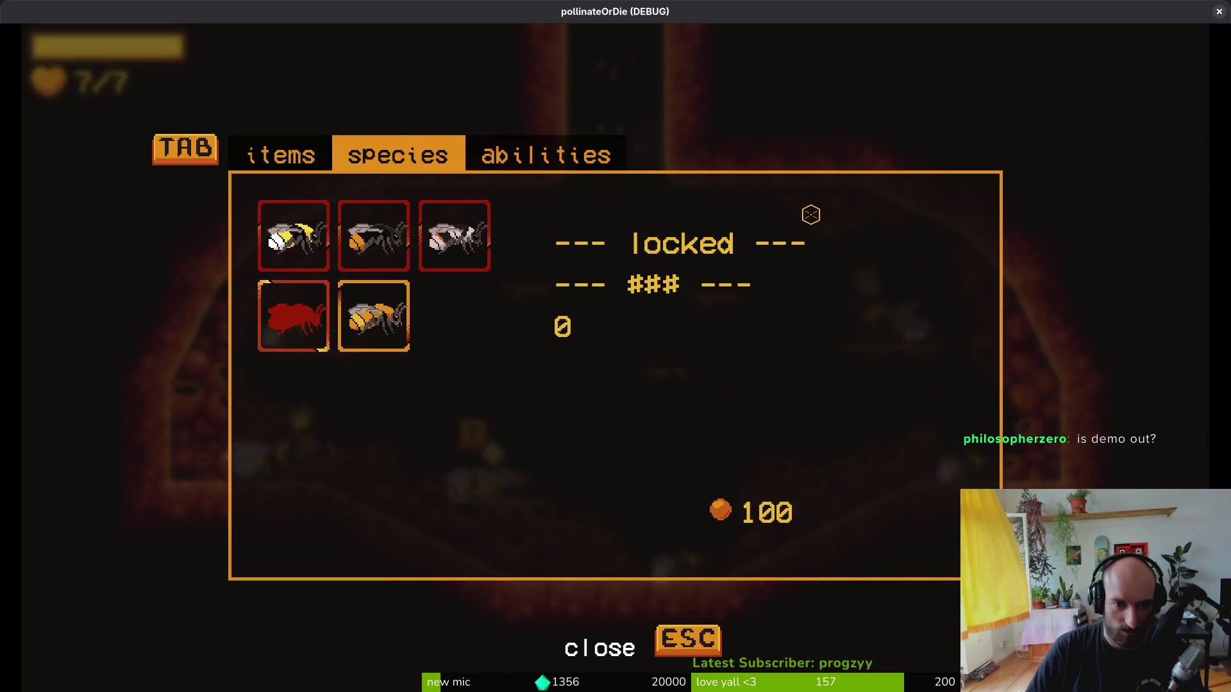
{"action": "key", "text": "Return"}
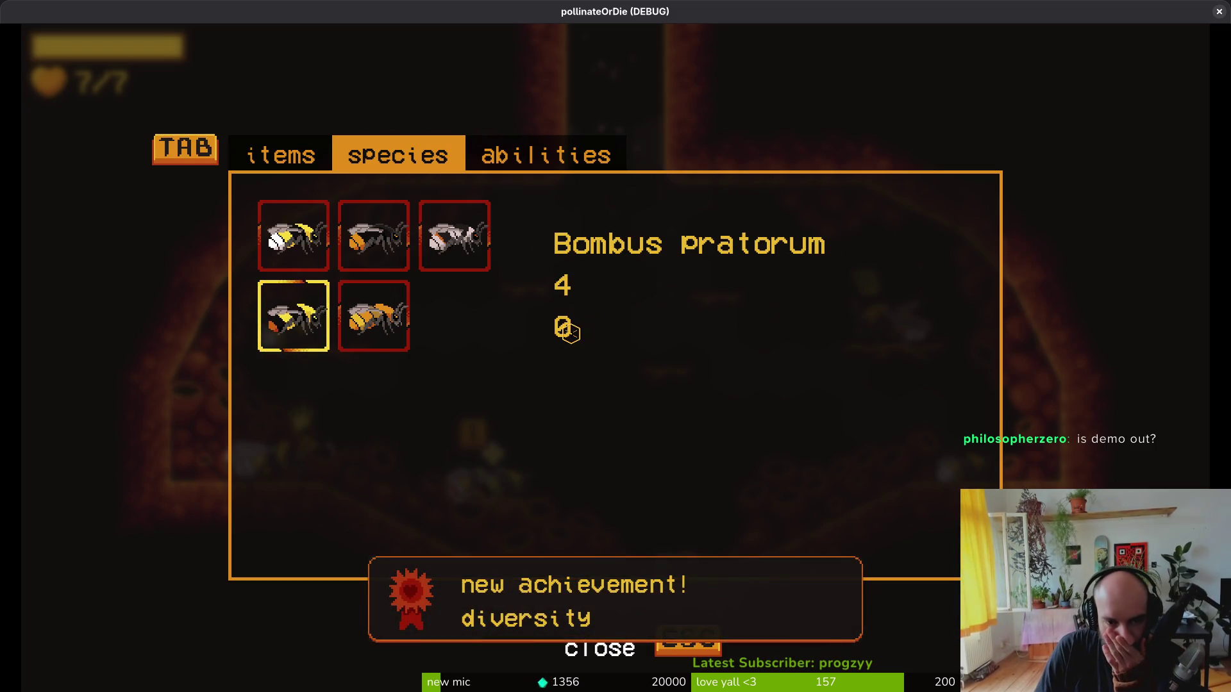
- Stop the game, switch the Scene dock to Local, and select the habitat label node
{"action": "key", "text": "F8"}
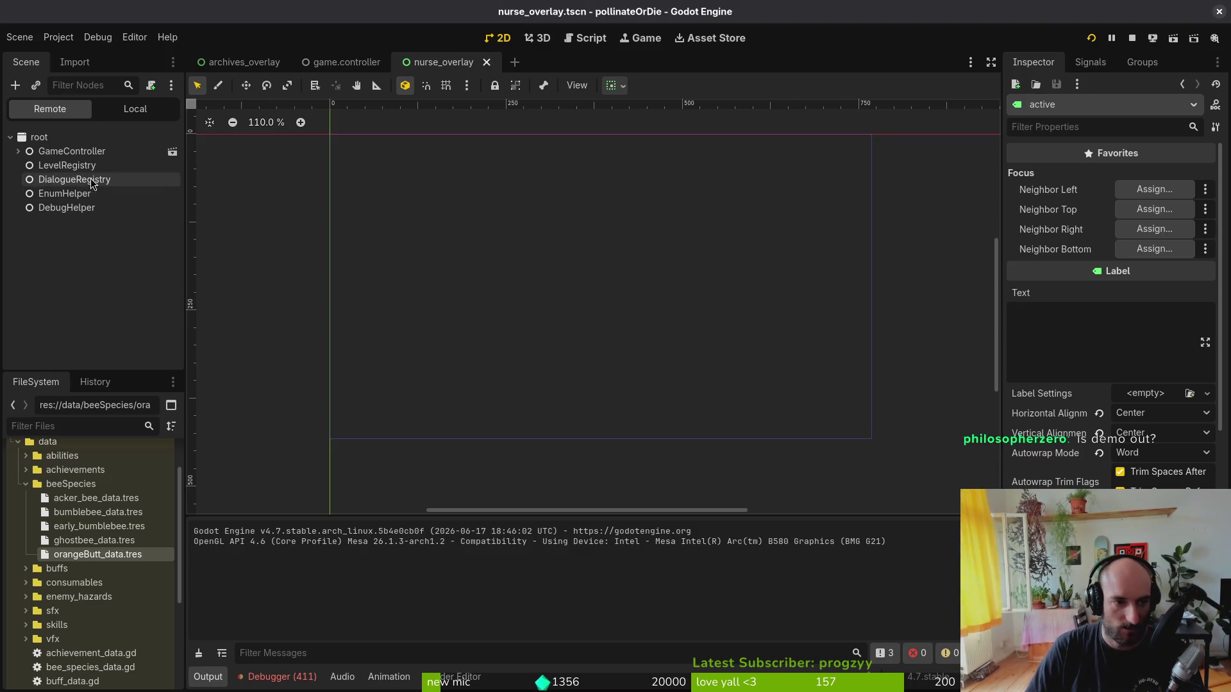
{"action": "left_click", "coordinate": [135, 109]}
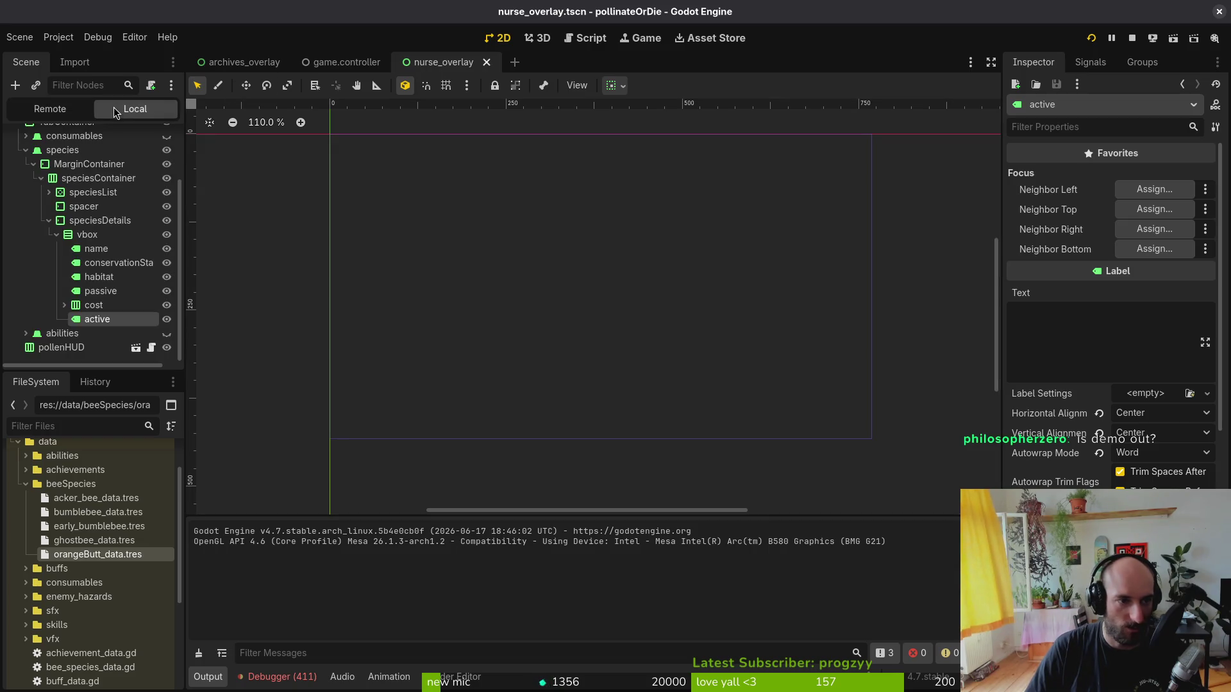
{"action": "left_click", "coordinate": [100, 277]}
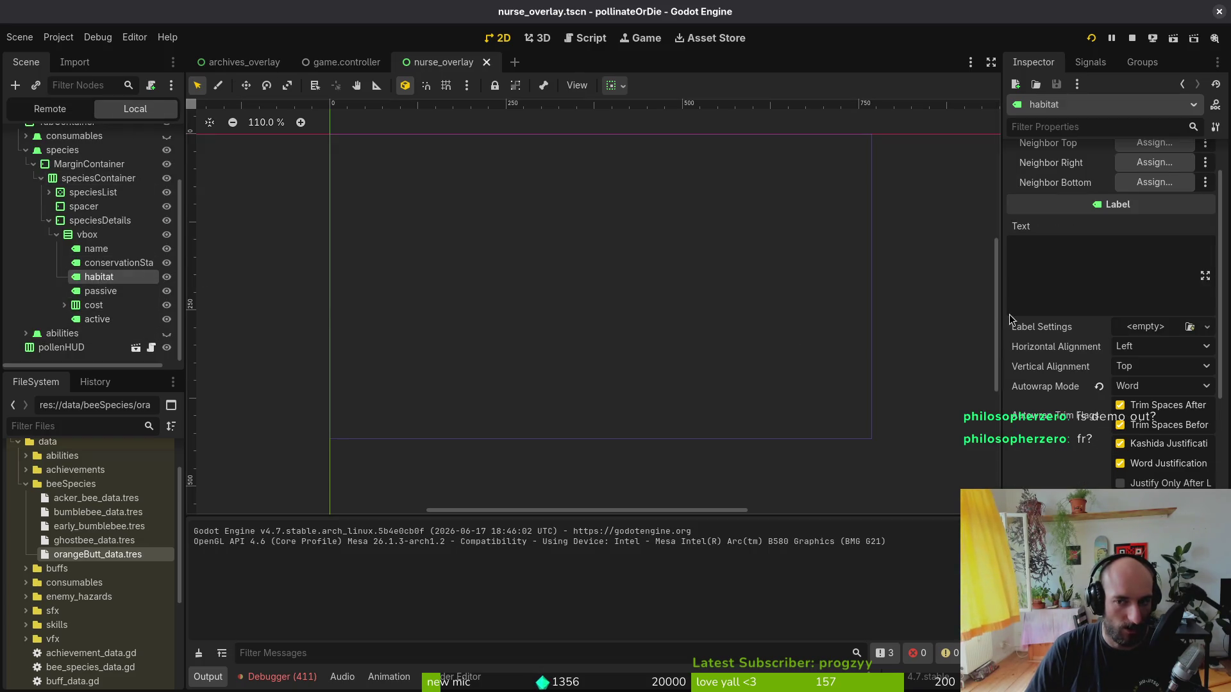
{"action": "key", "text": "alt+Tab"}
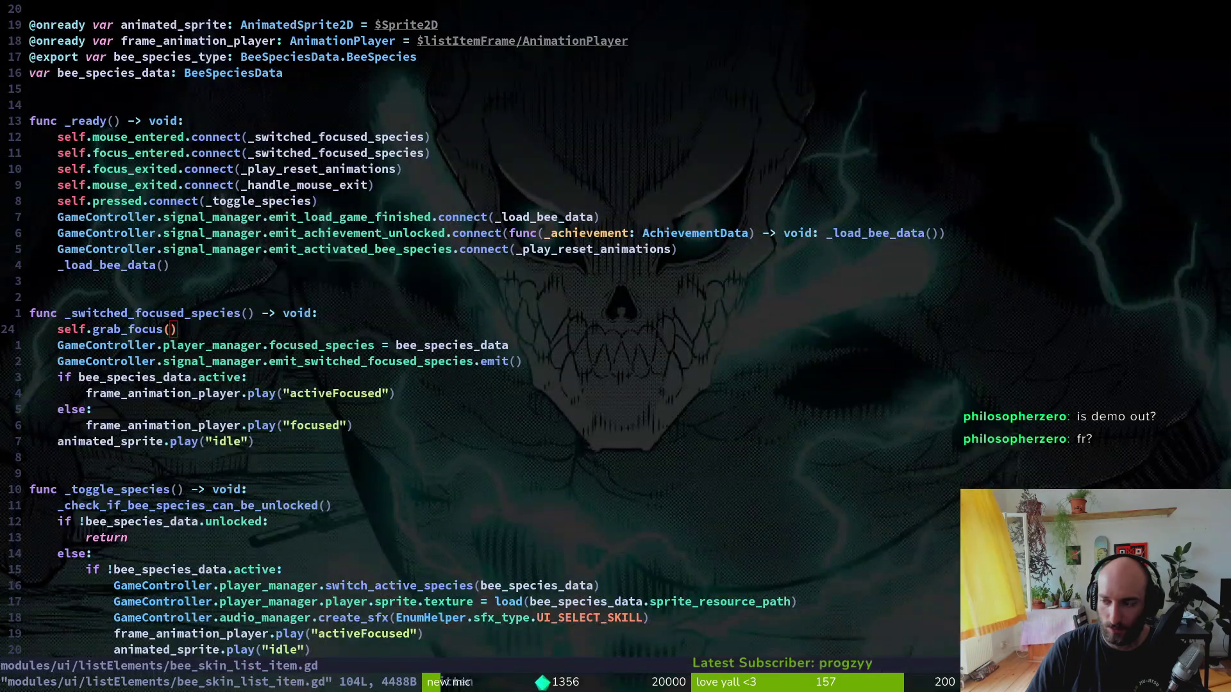
- Inspect acker_bee_data, bumblebee_data, early_bumblebee_data, ghostbee_data and orangeButt_data in data/beeSpecies
{"action": "key", "text": "alt+Tab"}
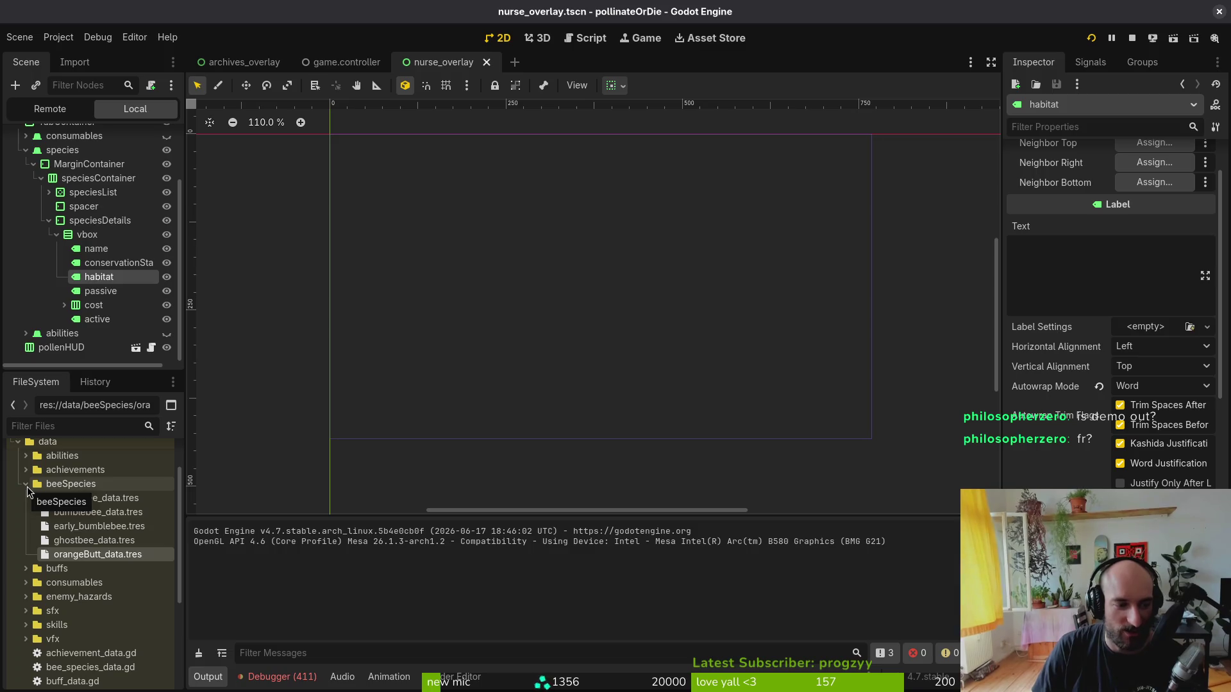
{"action": "left_click", "coordinate": [27, 486]}
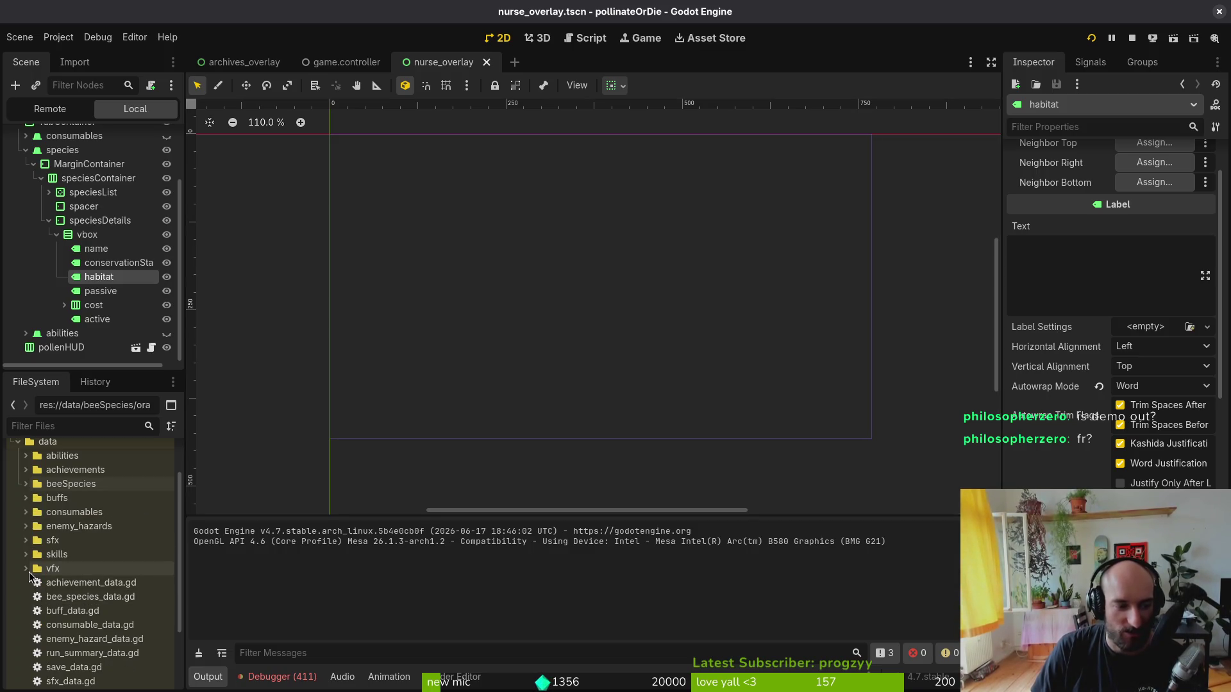
{"action": "left_click", "coordinate": [27, 500]}
{"action": "left_click", "coordinate": [27, 500]}
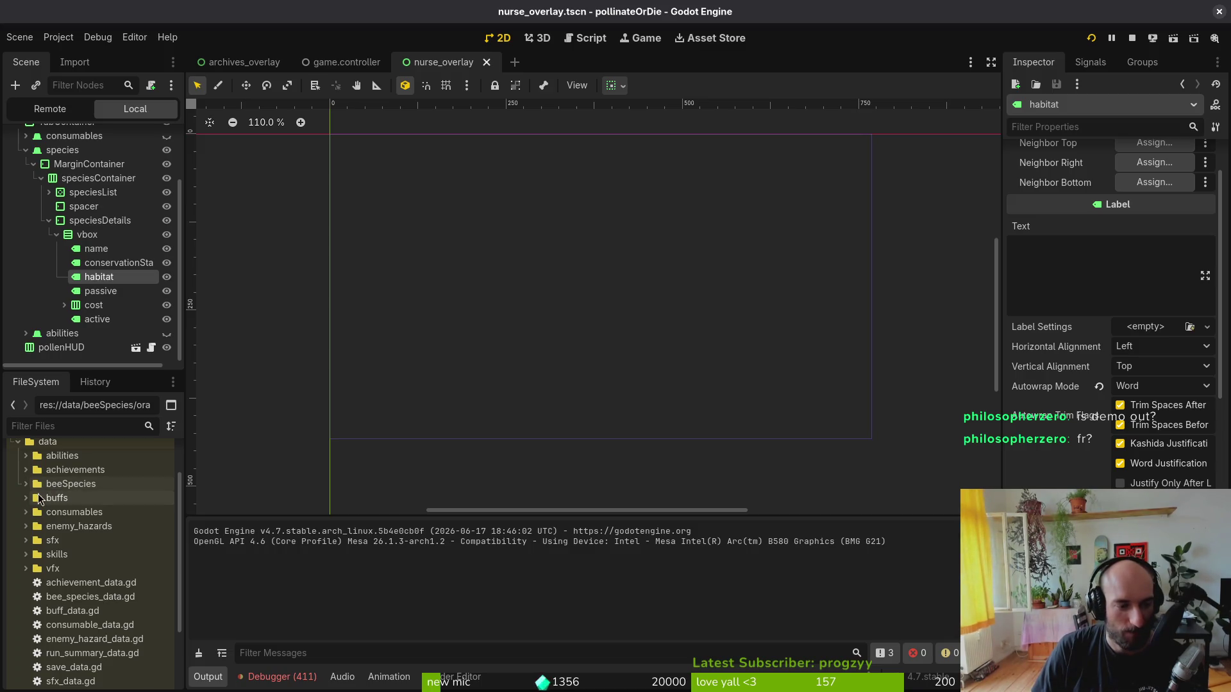
{"action": "left_click", "coordinate": [25, 485]}
{"action": "left_click", "coordinate": [90, 499]}
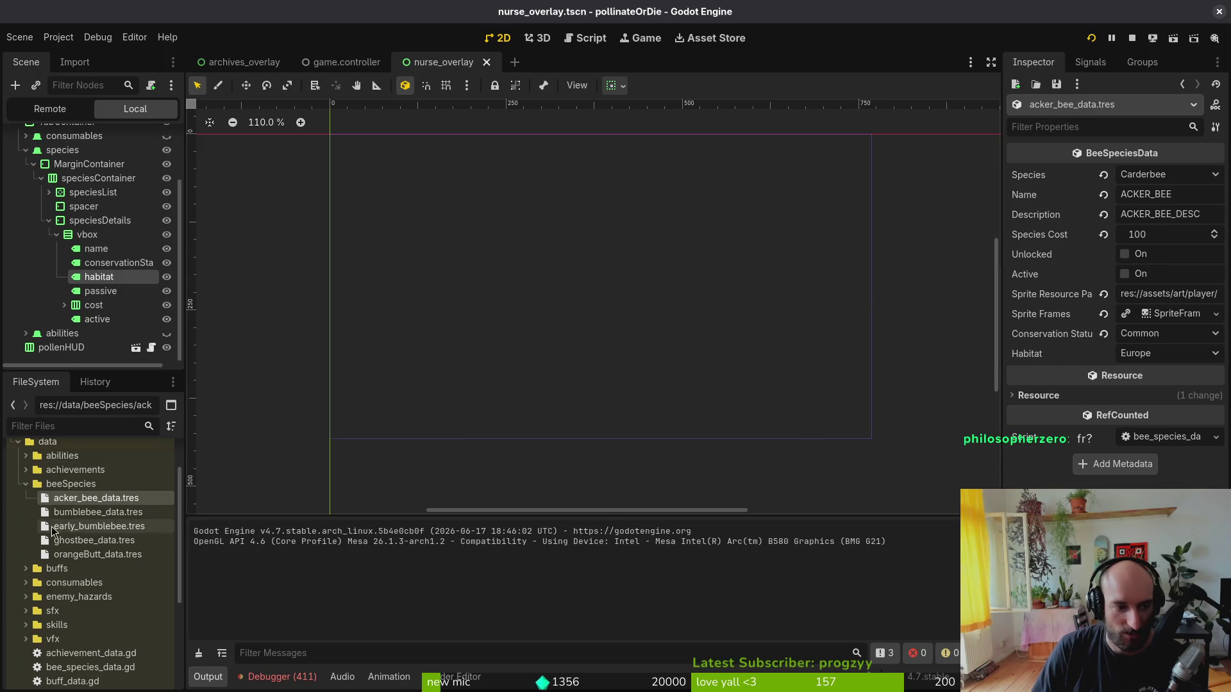
{"action": "left_click", "coordinate": [126, 513]}
{"action": "left_click", "coordinate": [114, 527]}
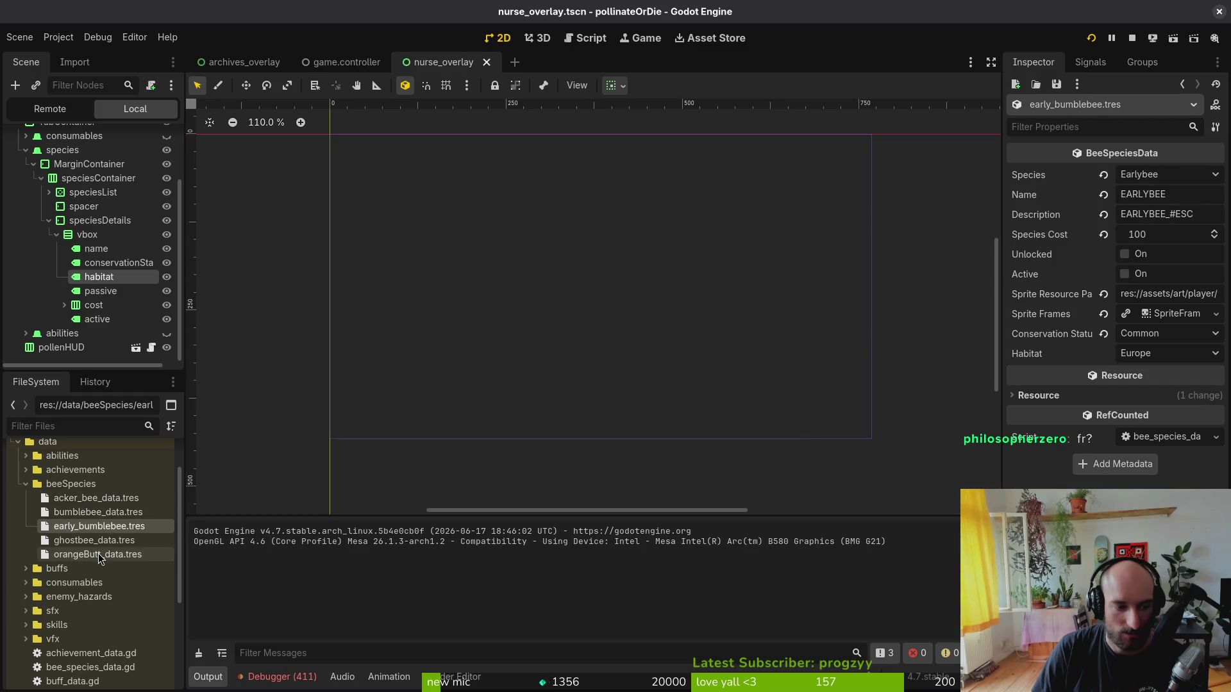
{"action": "left_click", "coordinate": [99, 543]}
{"action": "left_click", "coordinate": [77, 555]}
{"action": "key", "text": "alt+Tab"}
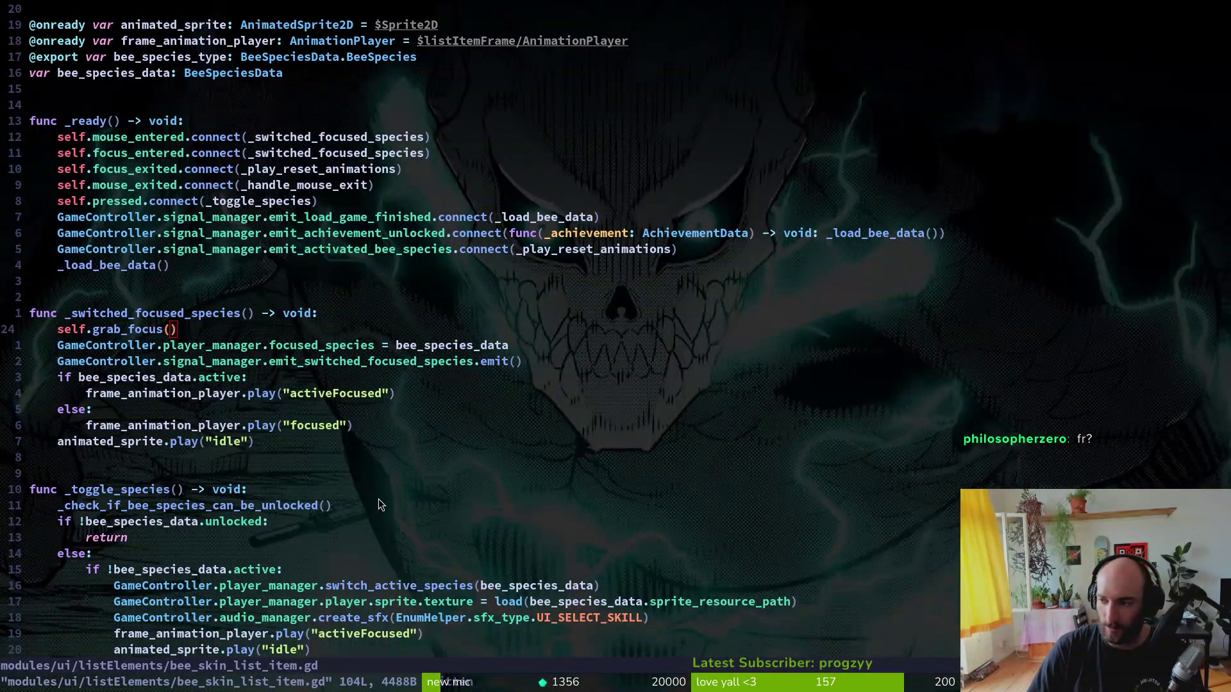
- Step through the in-game species grid to Bombus lapidarius and Bombus pratorum, then close it
{"action": "key", "text": "alt+Tab"}
{"action": "key", "text": "Right"}
{"action": "key", "text": "Left"}
{"action": "key", "text": "Up"}
{"action": "key", "text": "Right"}
{"action": "key", "text": "Right"}
{"action": "key", "text": "Left"}
{"action": "key", "text": "Left"}
{"action": "key", "text": "Down"}
{"action": "key", "text": "Right"}
{"action": "key", "text": "Left"}
{"action": "key", "text": "Up"}
{"action": "key", "text": "Down"}
{"action": "key", "text": "Up"}
{"action": "key", "text": "Right"}
{"action": "key", "text": "Down"}
{"action": "key", "text": "Left"}
{"action": "key", "text": "Escape"}
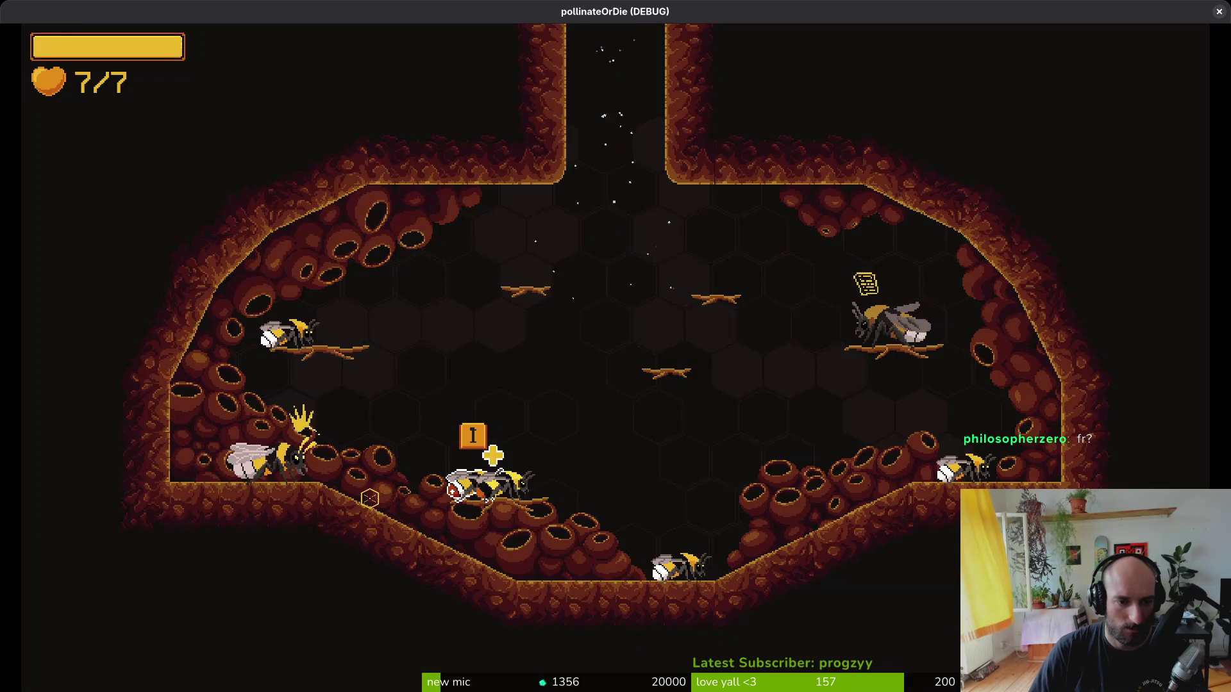
{"action": "key", "text": "alt+Tab"}
- Scroll through bee_skin_list_item.gd to review the species list item code
{"action": "scroll", "coordinate": [361, 432], "scroll_direction": "down", "scroll_amount": 14}
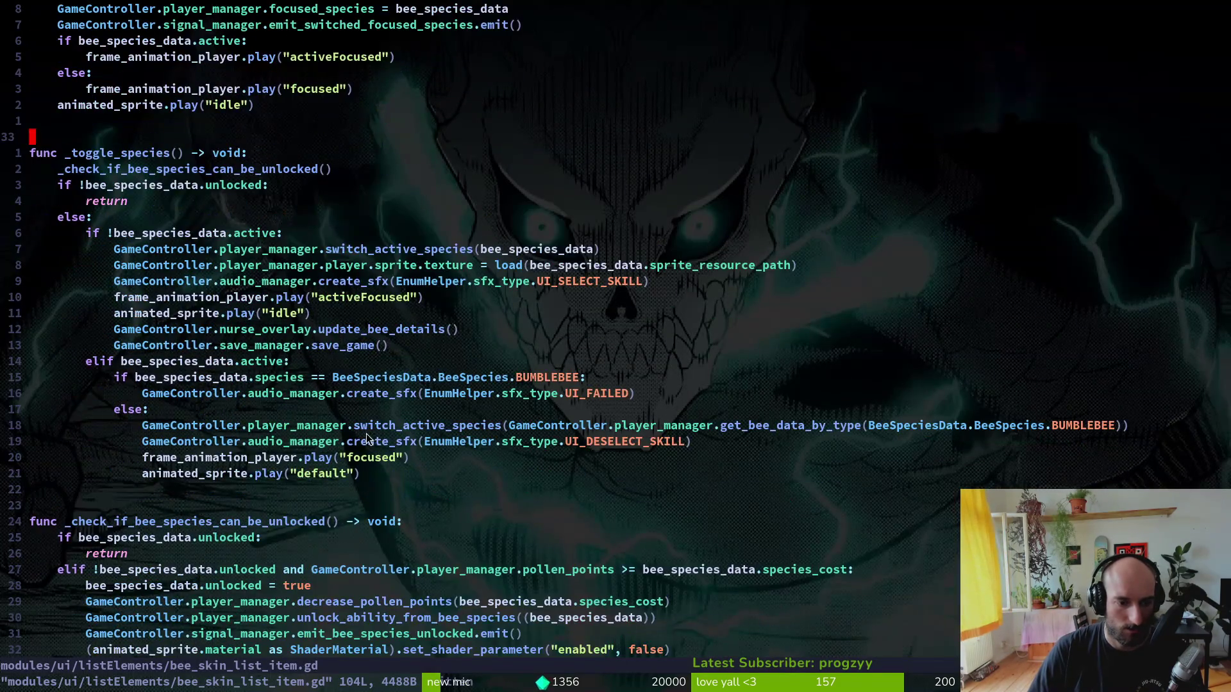
{"action": "scroll", "coordinate": [231, 299], "scroll_direction": "down", "scroll_amount": 8}
{"action": "scroll", "coordinate": [222, 340], "scroll_direction": "up", "scroll_amount": 16}
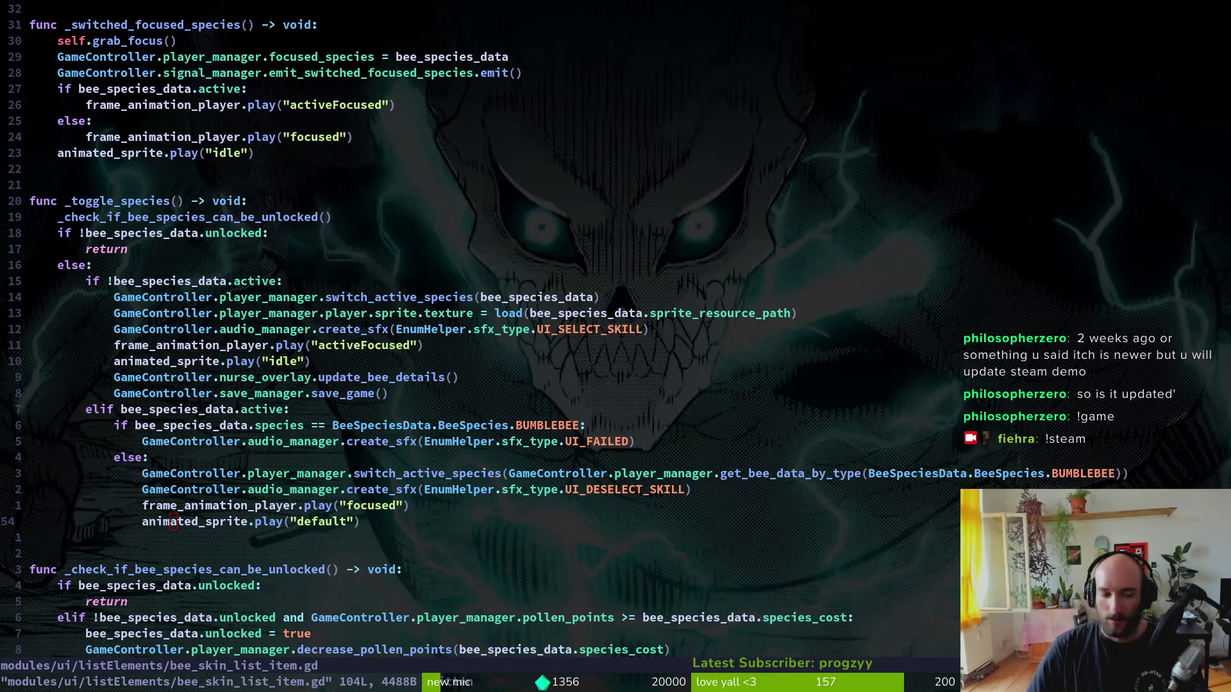
{"action": "key", "text": "z"}
{"action": "key", "text": "z"}
{"action": "scroll", "coordinate": [335, 432], "scroll_direction": "down", "scroll_amount": 1}
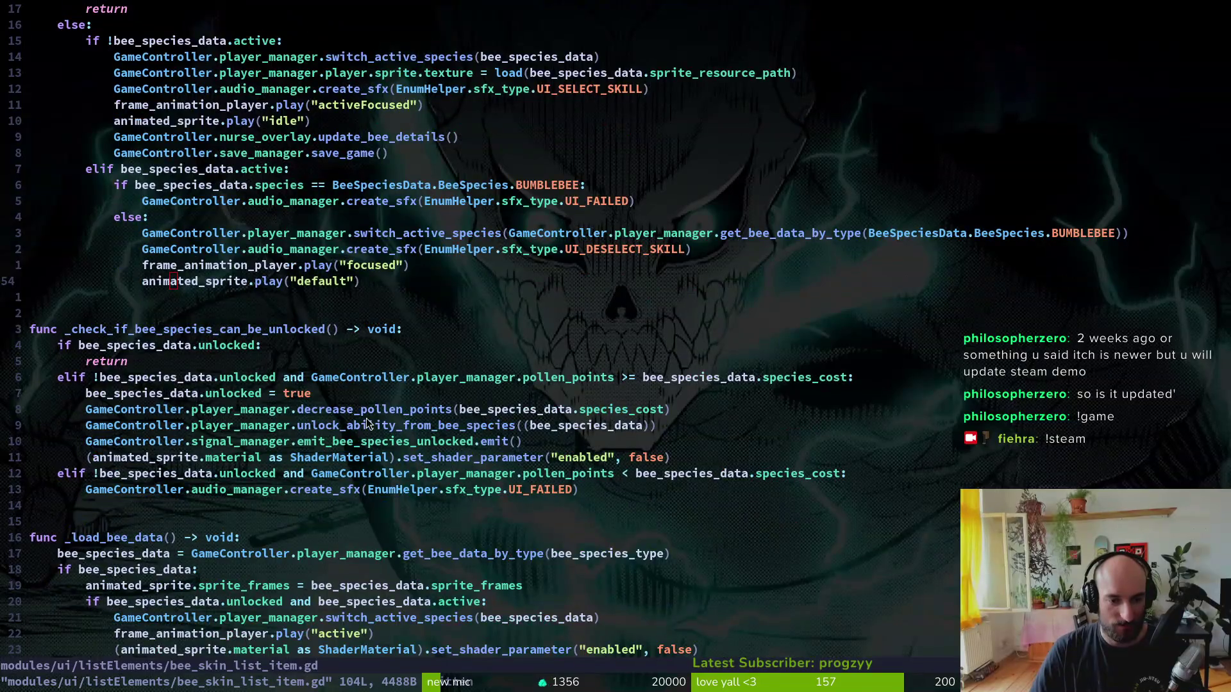
{"action": "scroll", "coordinate": [366, 418], "scroll_direction": "up", "scroll_amount": 4}
{"action": "scroll", "coordinate": [114, 361], "scroll_direction": "down", "scroll_amount": 2}
{"action": "scroll", "coordinate": [144, 270], "scroll_direction": "up", "scroll_amount": 1}
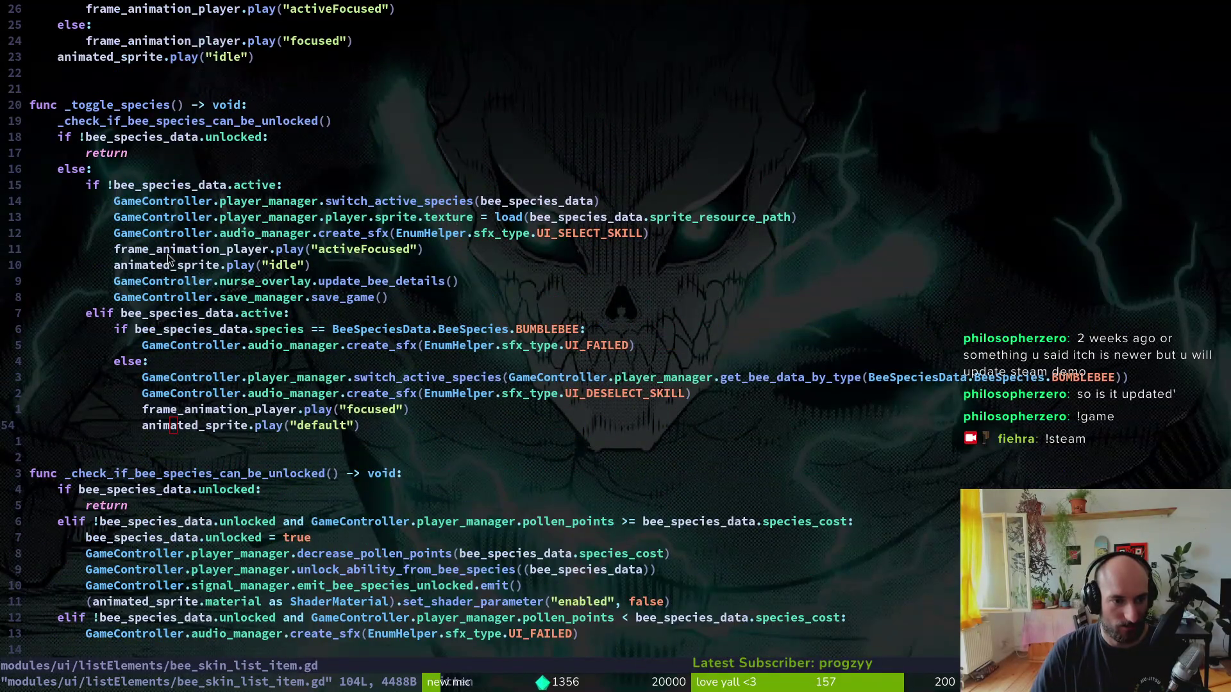
{"action": "scroll", "coordinate": [138, 129], "scroll_direction": "down", "scroll_amount": 7}
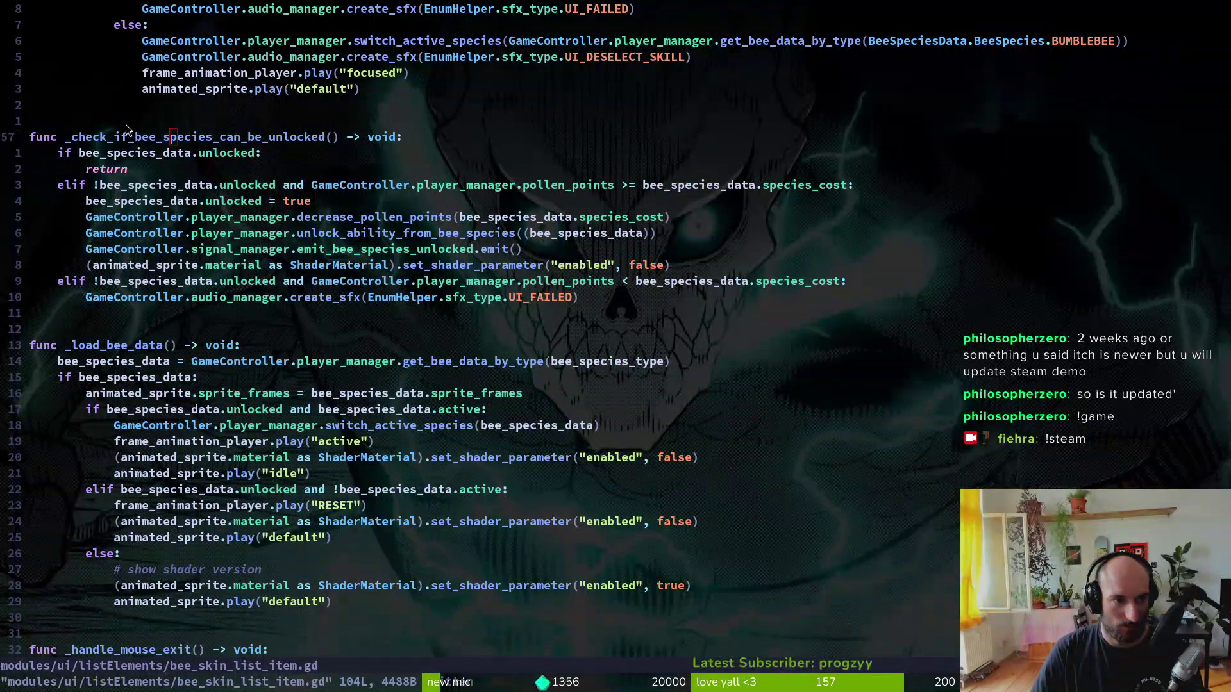
{"action": "scroll", "coordinate": [182, 345], "scroll_direction": "down", "scroll_amount": 4}
{"action": "scroll", "coordinate": [171, 345], "scroll_direction": "down", "scroll_amount": 5}
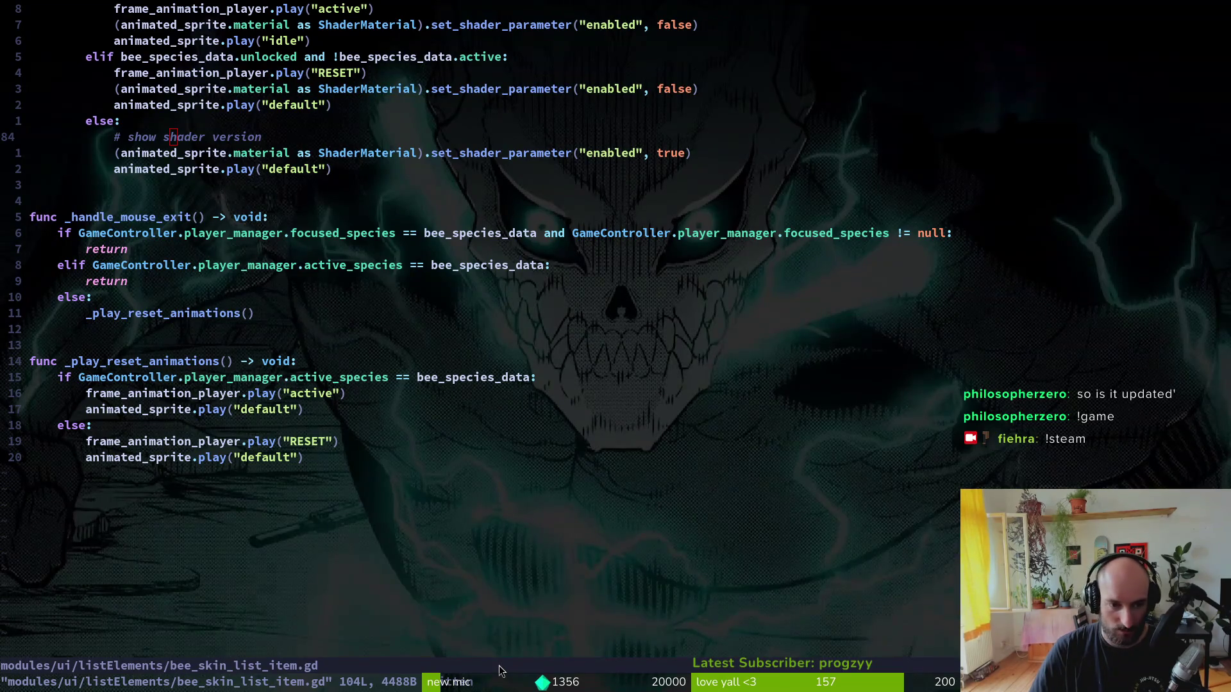
- Open nurse_overlay.gd through the project file finder
{"action": "key", "text": "ctrl+p"}
{"action": "type", "text": "nurse"}
{"action": "key", "text": "Return"}
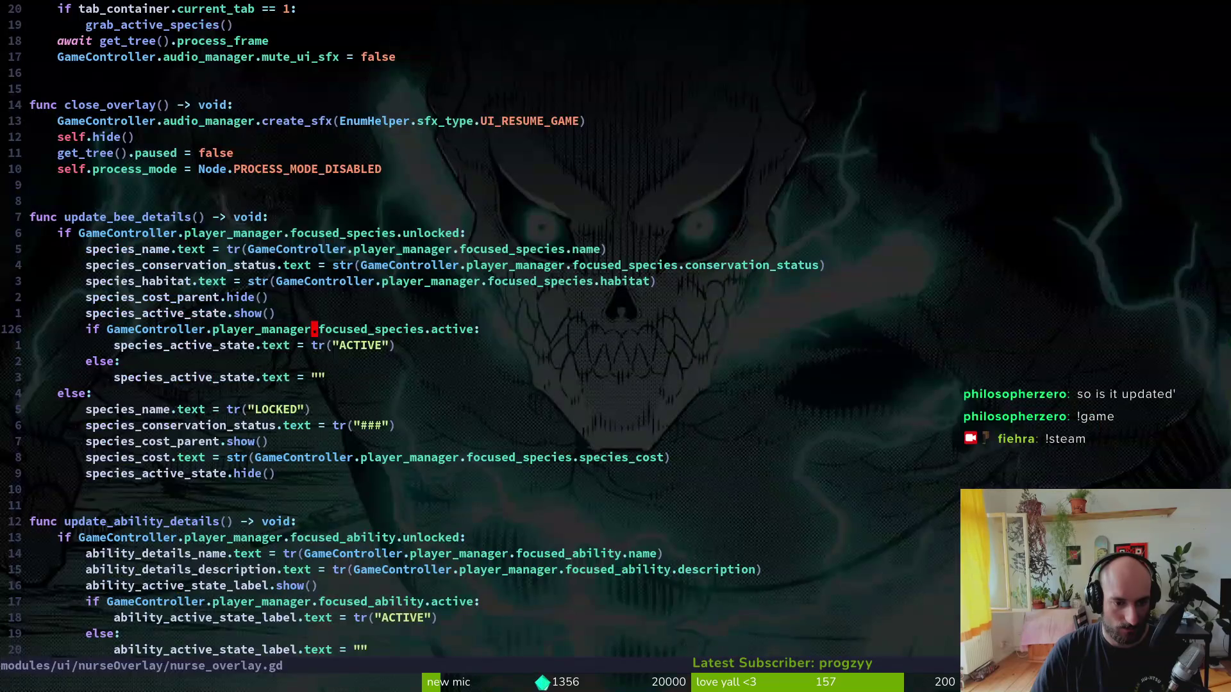
- Duplicate the habitat assignment line in nurse_overlay.gd, then delete the copy again
{"action": "key", "text": "k"}
{"action": "key", "text": "k"}
{"action": "key", "text": "k"}
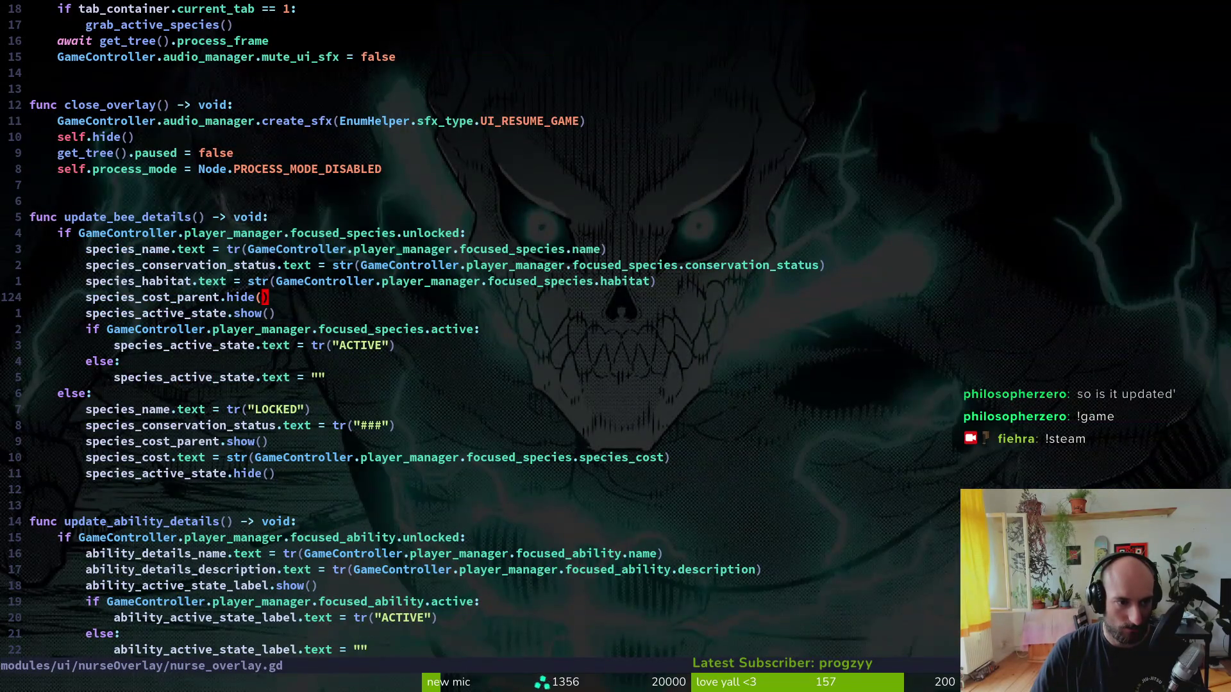
{"action": "key", "text": "y"}
{"action": "key", "text": "y"}
{"action": "key", "text": "p"}
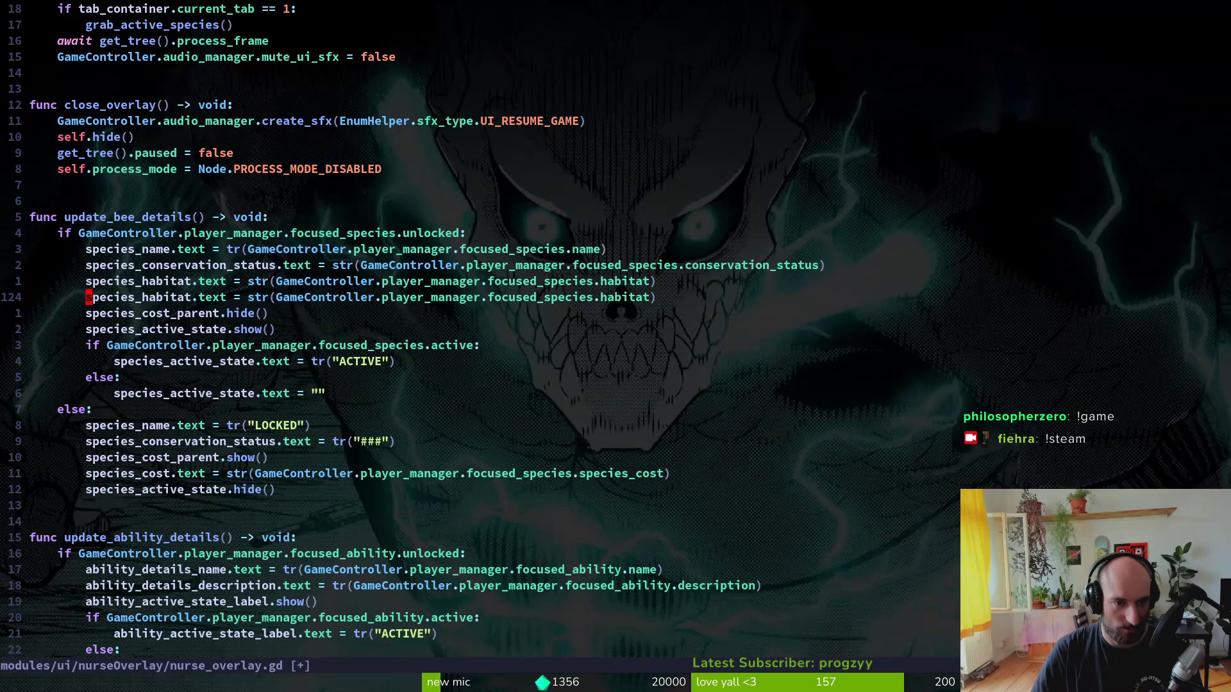
{"action": "key", "text": "d"}
{"action": "key", "text": "d"}
{"action": "key", "text": "k"}
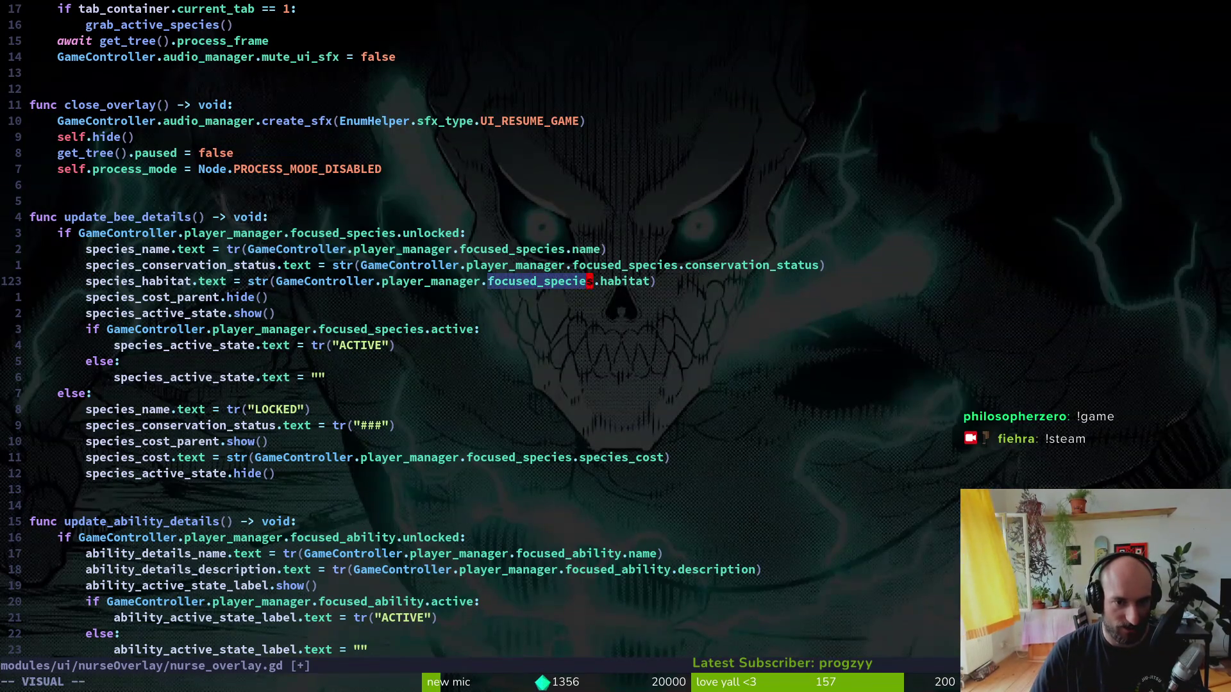
- Grep the project for focused_species and preview the nurse_overlay.gd match at line 120
{"action": "key", "text": "space"}
{"action": "key", "text": "f"}
{"action": "key", "text": "w"}
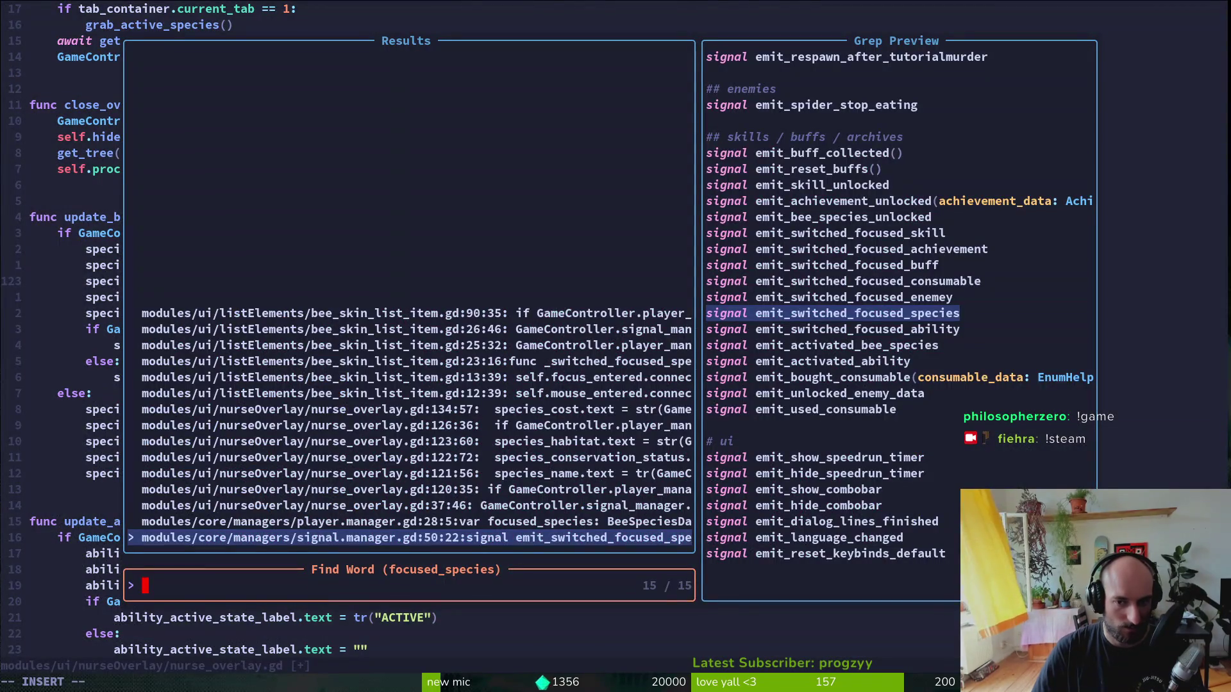
{"action": "key", "text": "Up"}
{"action": "key", "text": "Up"}
{"action": "key", "text": "Up"}
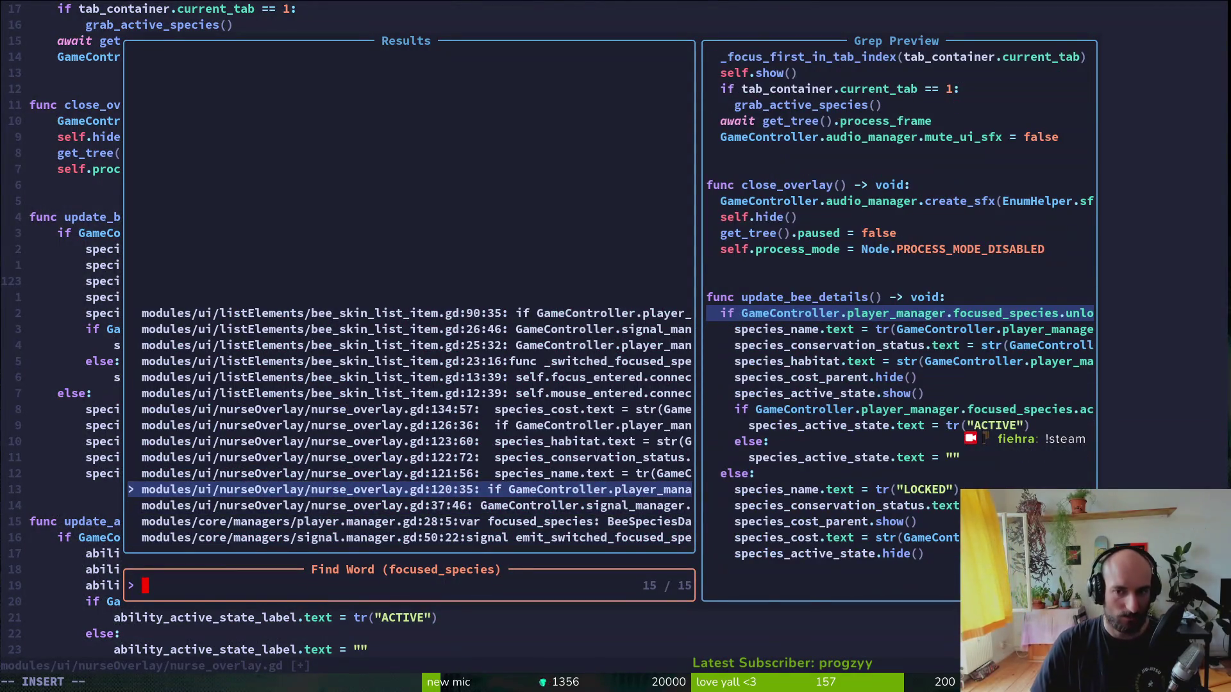
{"action": "key", "text": "Up"}
{"action": "key", "text": "Up"}
{"action": "key", "text": "Up"}
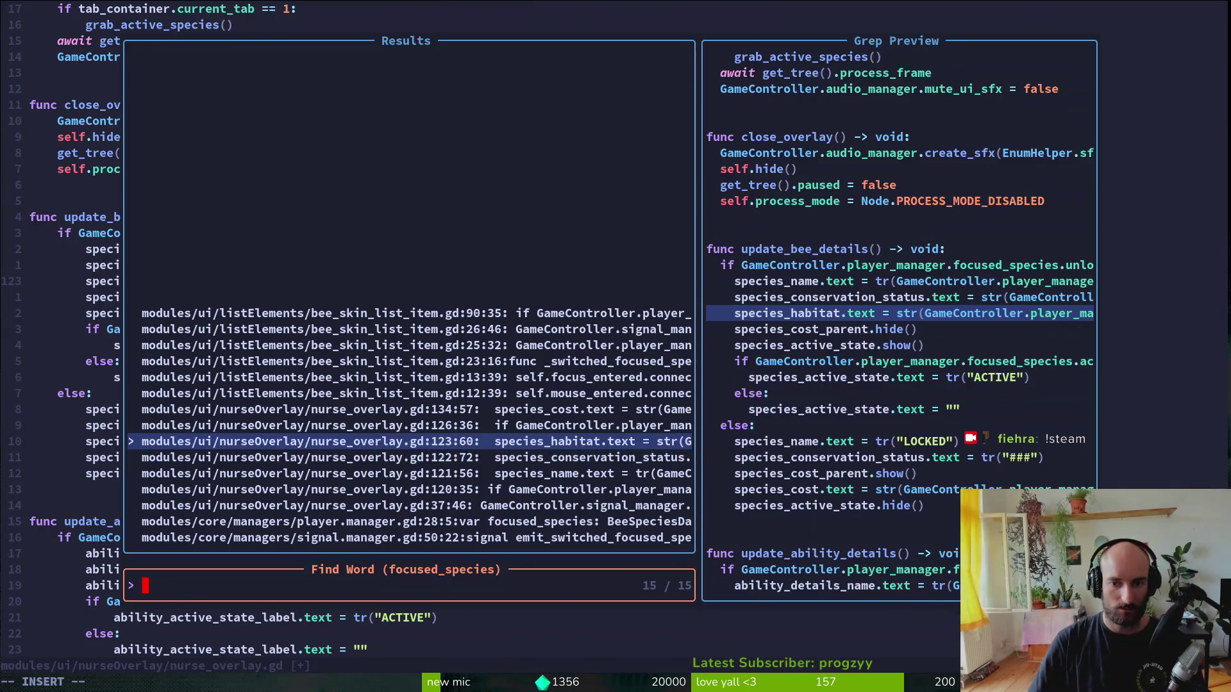
- Open bee_skin_list_item.gd with Find Files
{"action": "key", "text": "Escape"}
{"action": "key", "text": "space"}
{"action": "key", "text": "f"}
{"action": "key", "text": "f"}
{"action": "type", "text": "beli"}
{"action": "key", "text": "Return"}
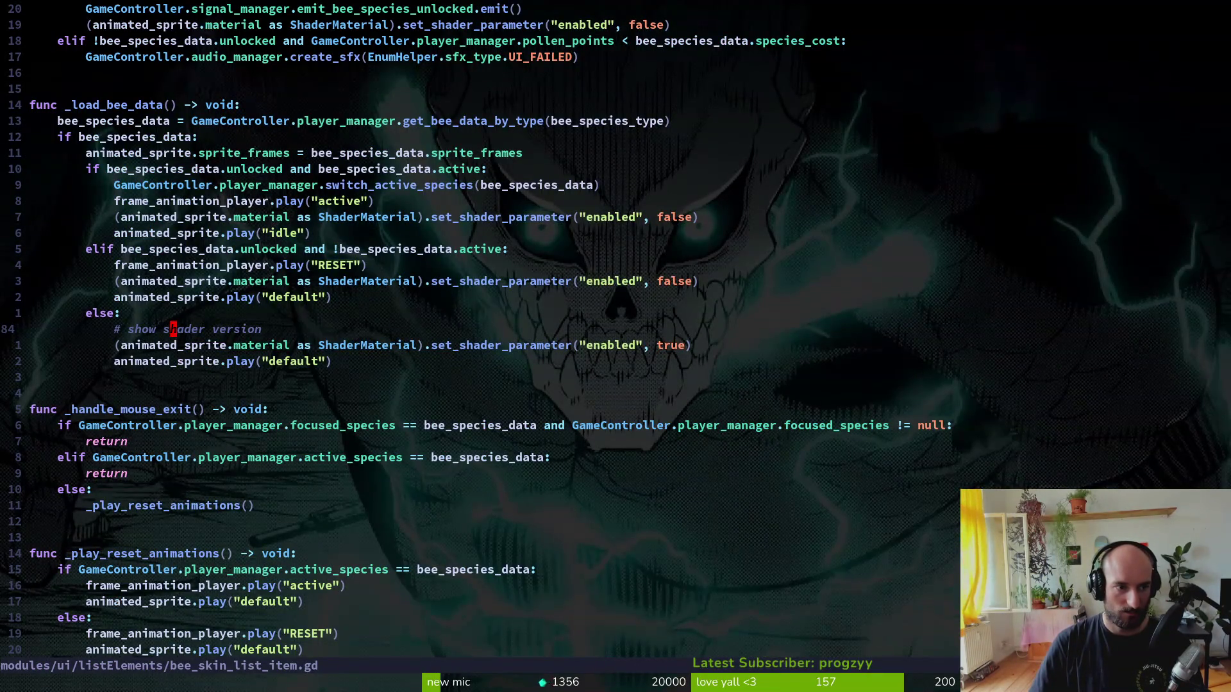
- Check _switched_focused_species's active check and else branch, then launch the game with F5
{"action": "key", "text": "g"}
{"action": "key", "text": "g"}
{"action": "key", "text": "j"}
{"action": "key", "text": "1"}
{"action": "key", "text": "9"}
{"action": "key", "text": "j"}
{"action": "key", "text": "j"}
{"action": "key", "text": "j"}
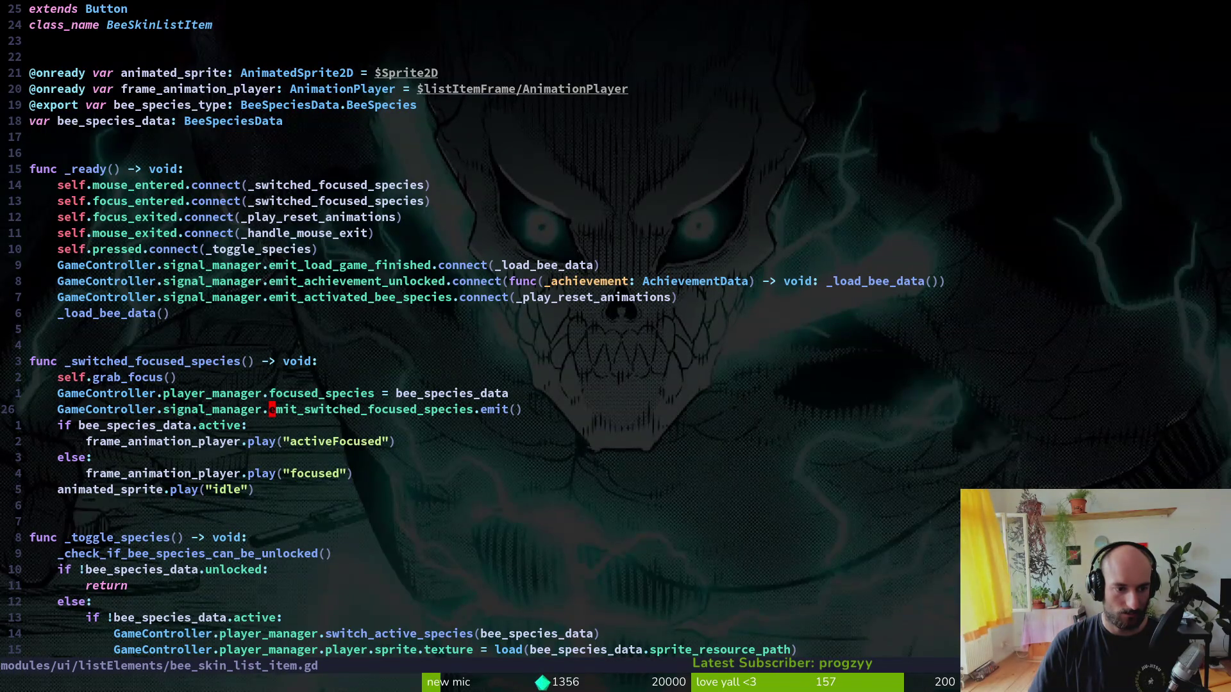
{"action": "key", "text": "j"}
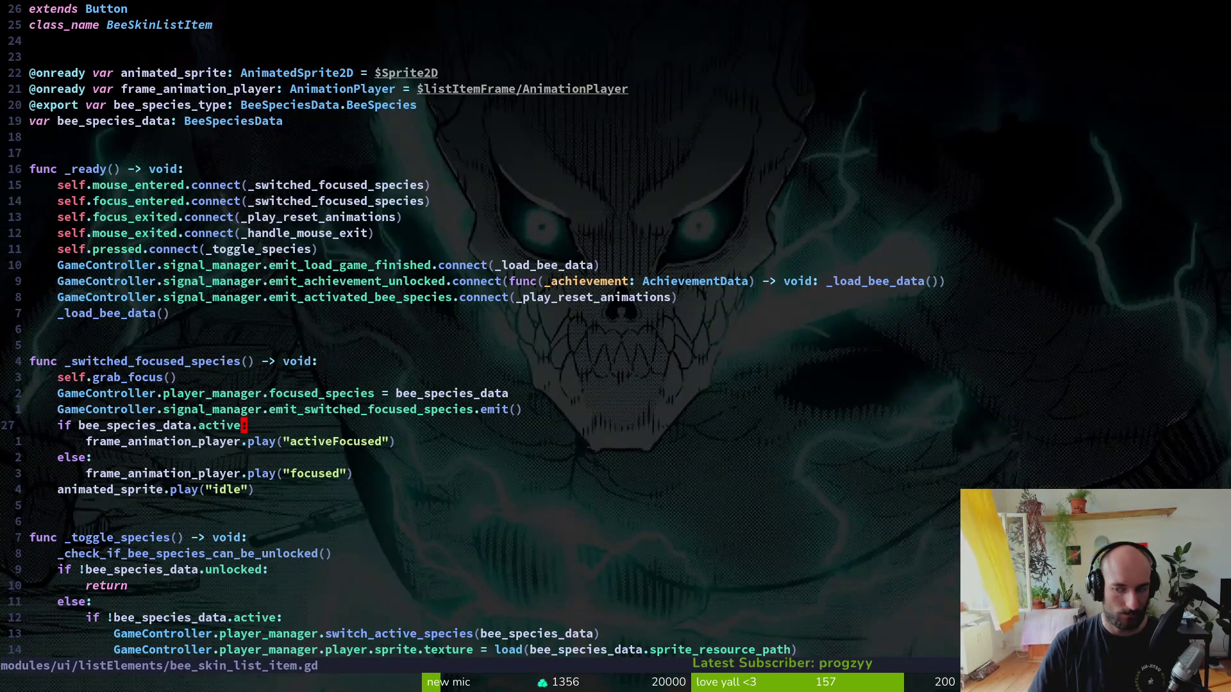
{"action": "key", "text": "j"}
{"action": "key", "text": "j"}
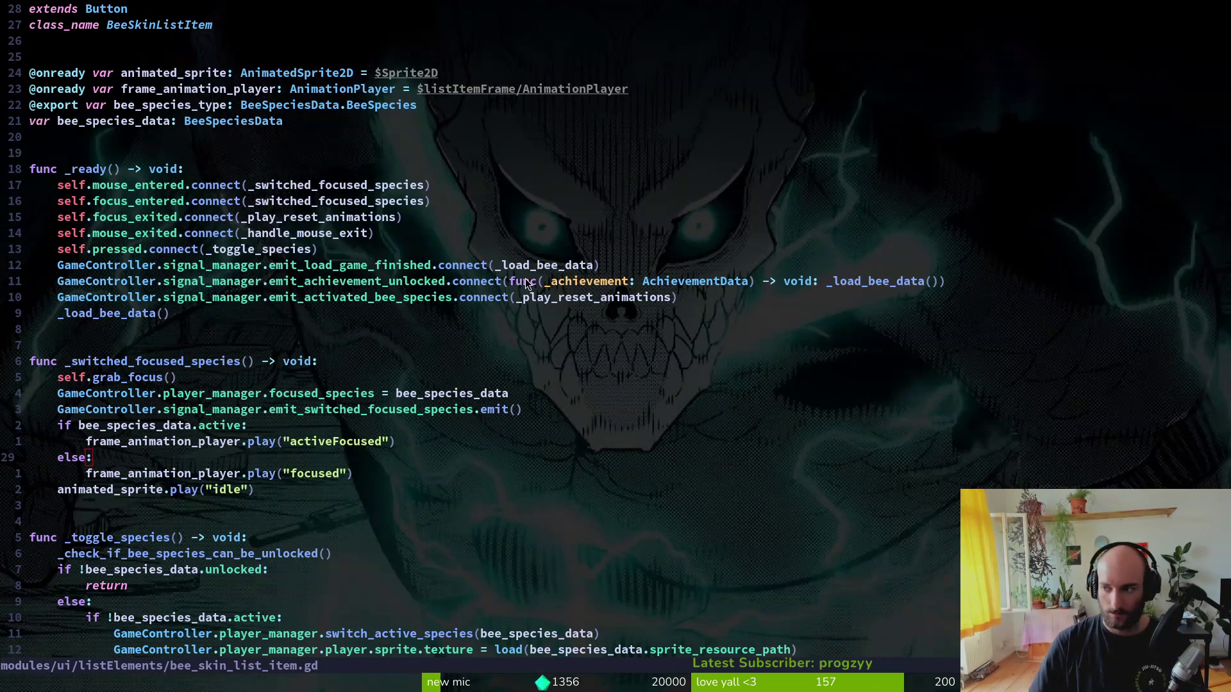
{"action": "key", "text": "alt+Tab"}
{"action": "key", "text": "F5"}
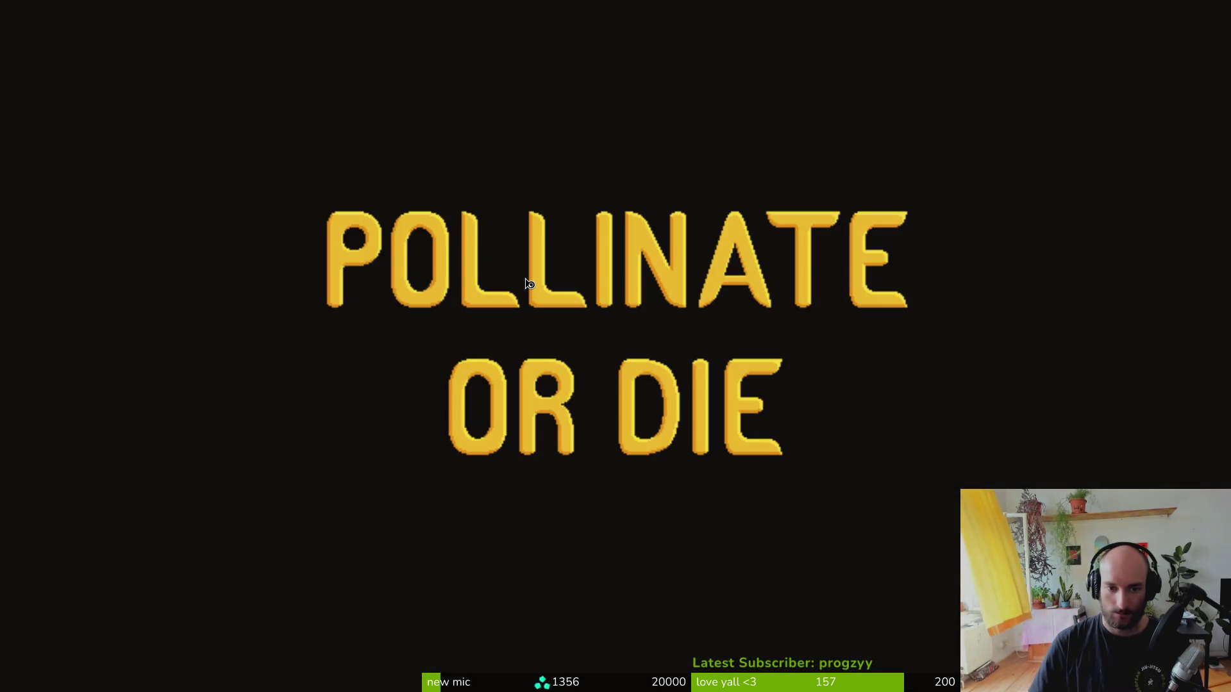
- Continue the save and browse the species tab: Bombus mucidus shows 0, 0; Bombus pascuorum 4, 0
{"action": "key", "text": "Return"}
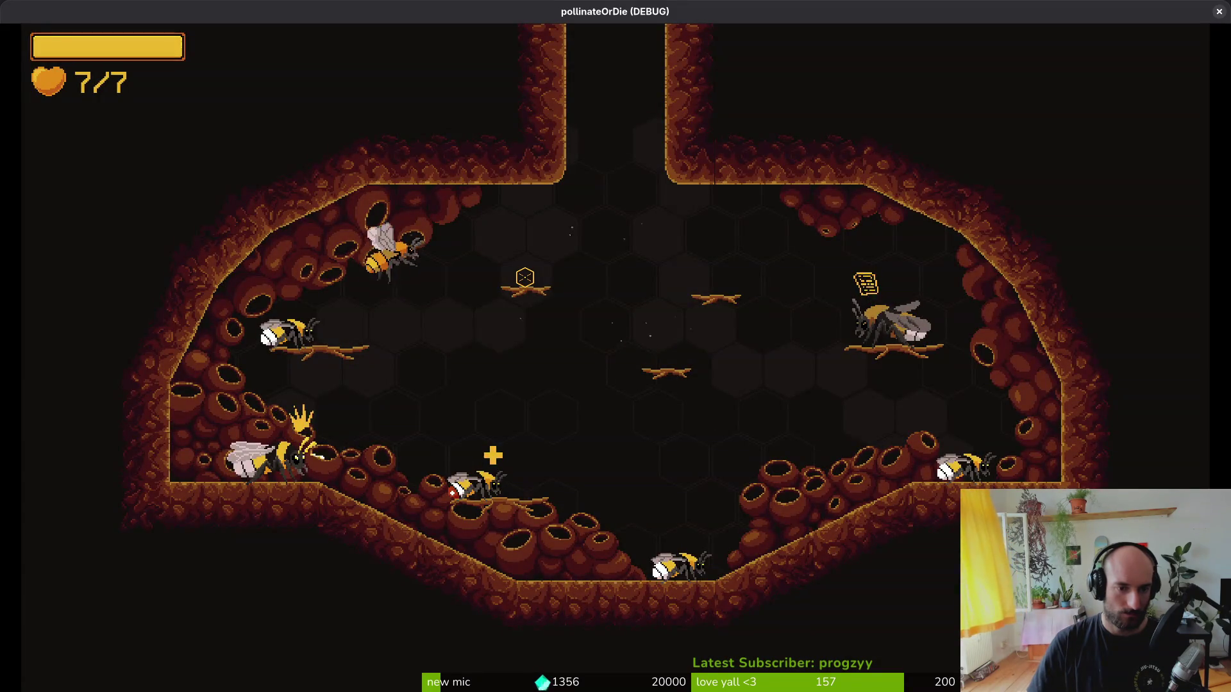
{"action": "key", "text": "Tab"}
{"action": "key", "text": "Left"}
{"action": "key", "text": "Up"}
{"action": "key", "text": "Right"}
{"action": "key", "text": "Right"}
{"action": "key", "text": "Left"}
{"action": "key", "text": "Left"}
{"action": "key", "text": "Down"}
{"action": "key", "text": "Right"}
{"action": "key", "text": "Up"}
{"action": "key", "text": "Right"}
{"action": "key", "text": "Left"}
{"action": "key", "text": "Left"}
{"action": "key", "text": "Down"}
{"action": "key", "text": "Right"}
{"action": "key", "text": "Up"}
{"action": "key", "text": "Right"}
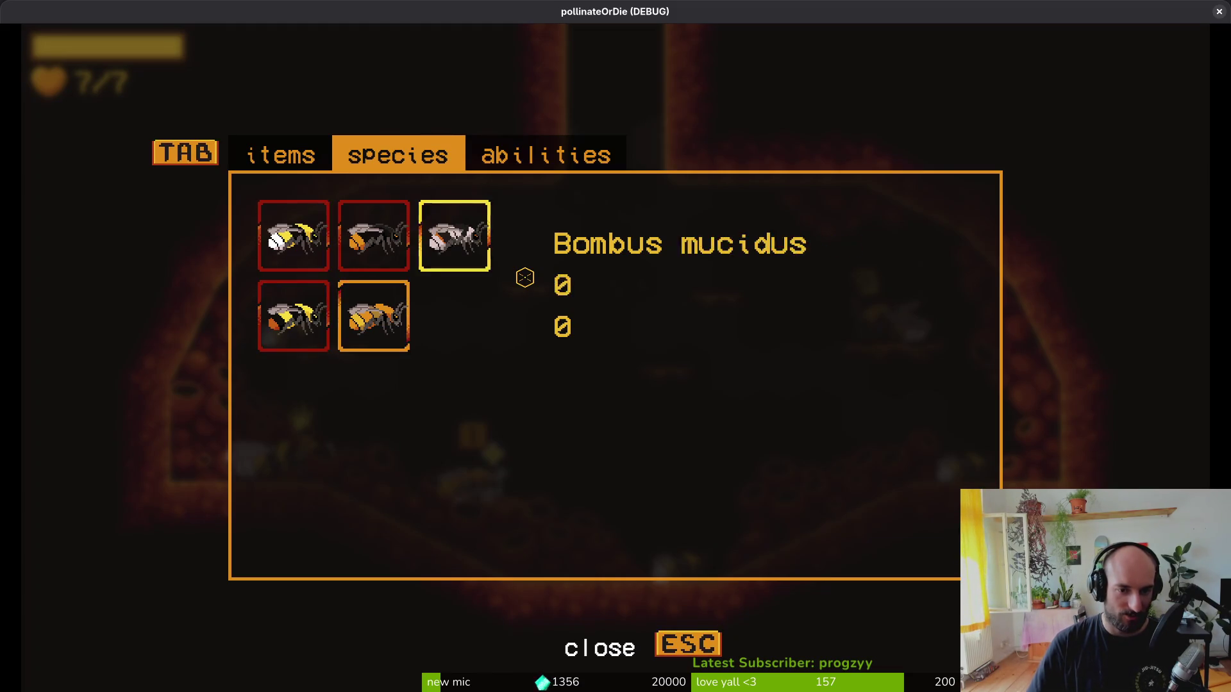
{"action": "key", "text": "Left"}
{"action": "key", "text": "Left"}
{"action": "key", "text": "Down"}
- Quit the game and inspect the ghostbee, early_bumblebee and acker_bee species .tres files and habitat values
{"action": "key", "text": "F8"}
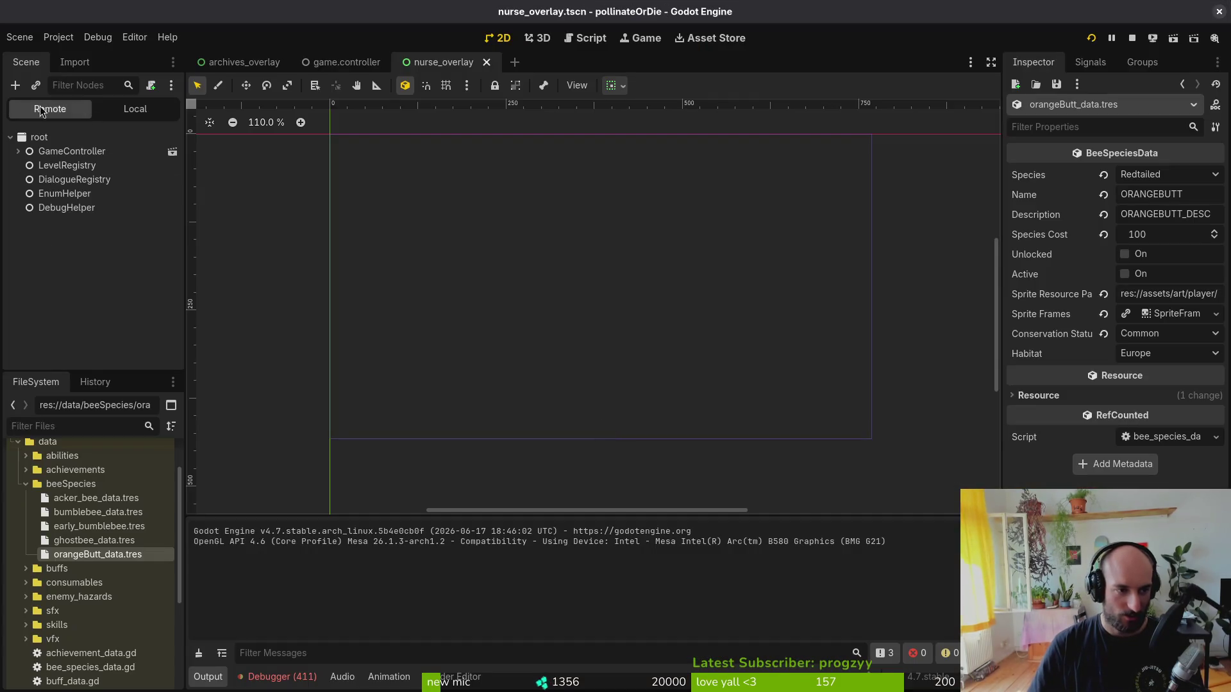
{"action": "left_click", "coordinate": [59, 38]}
{"action": "left_click", "coordinate": [848, 360]}
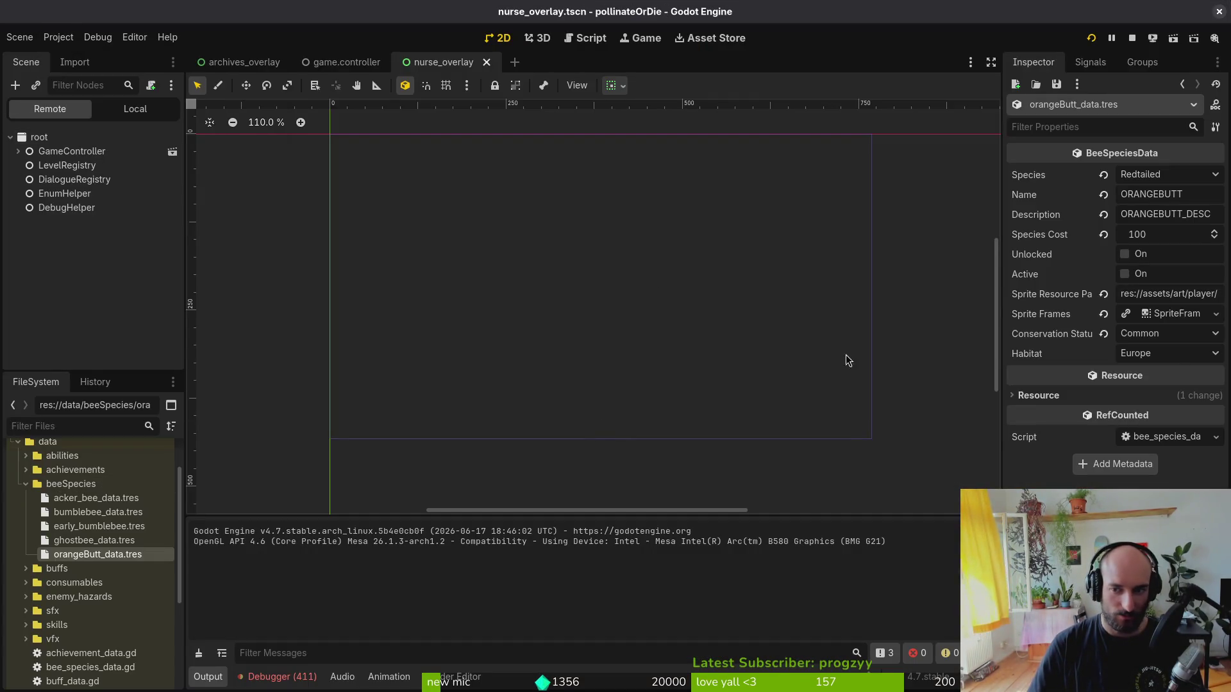
{"action": "left_click", "coordinate": [94, 538]}
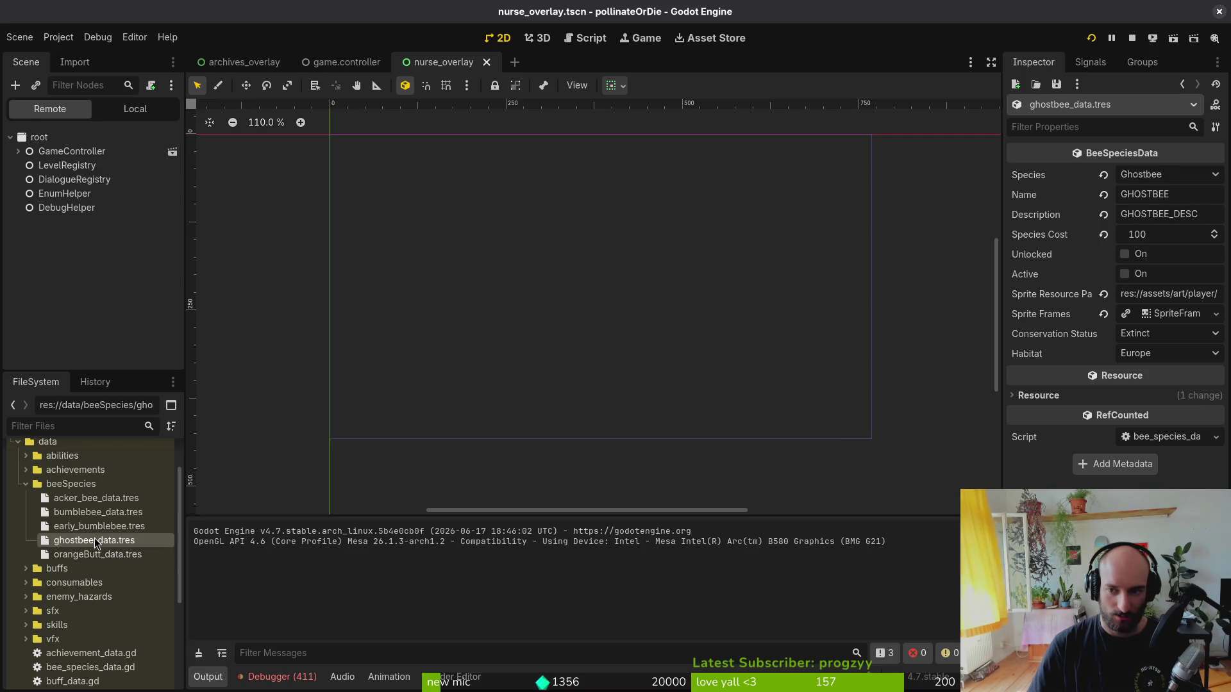
{"action": "left_click", "coordinate": [110, 527]}
{"action": "left_click", "coordinate": [105, 512]}
{"action": "left_click", "coordinate": [118, 499]}
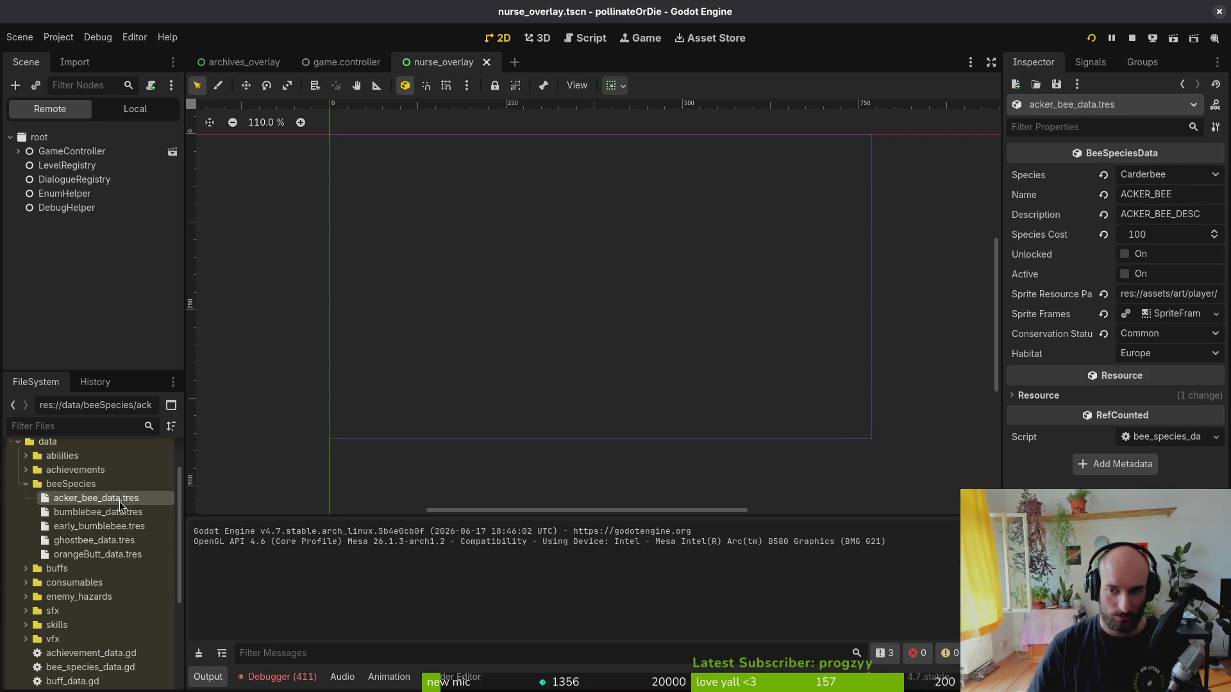
{"action": "left_click", "coordinate": [1187, 353]}
{"action": "left_click", "coordinate": [103, 527]}
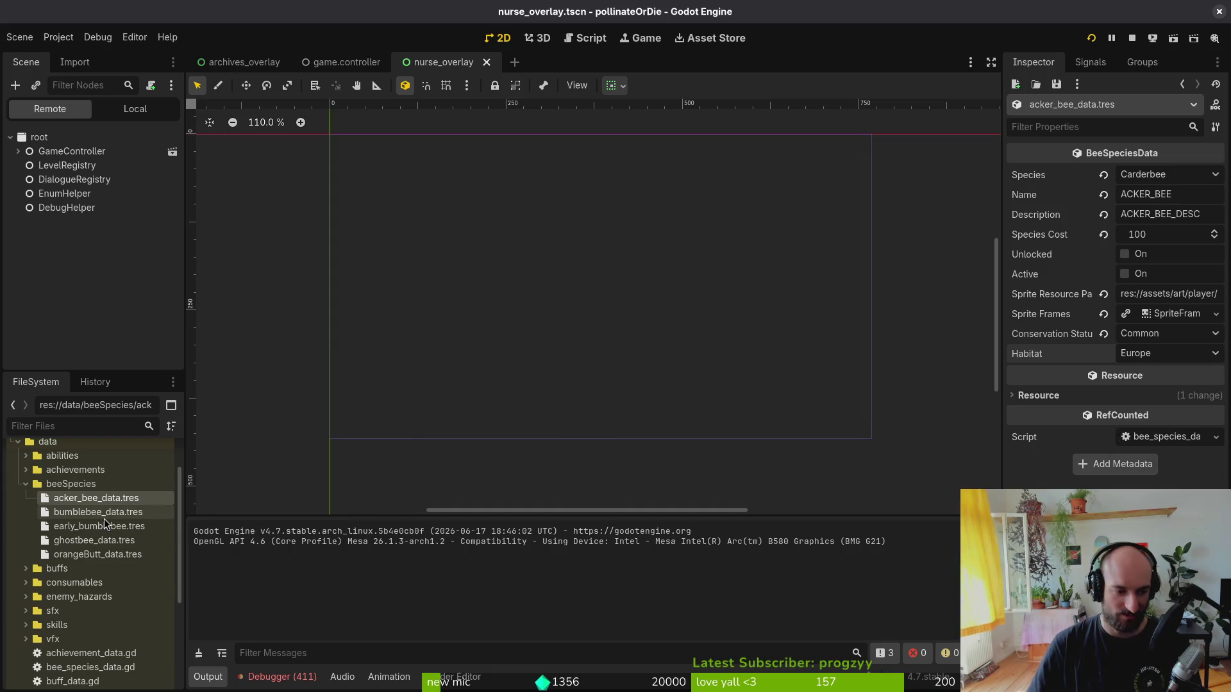
{"action": "left_click", "coordinate": [103, 540]}
- Rerun the game, move from Bombus pascuorum to Bombus mucidus, quit, and return to Neovim
{"action": "key", "text": "F5"}
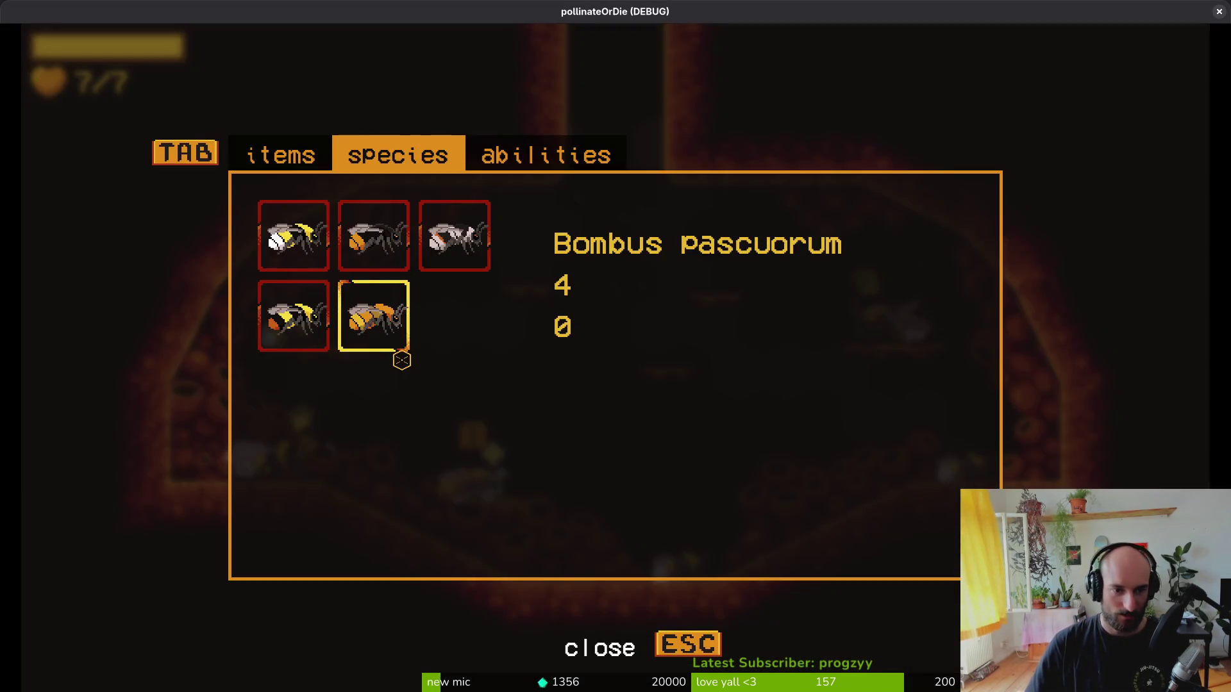
{"action": "key", "text": "Up"}
{"action": "key", "text": "Right"}
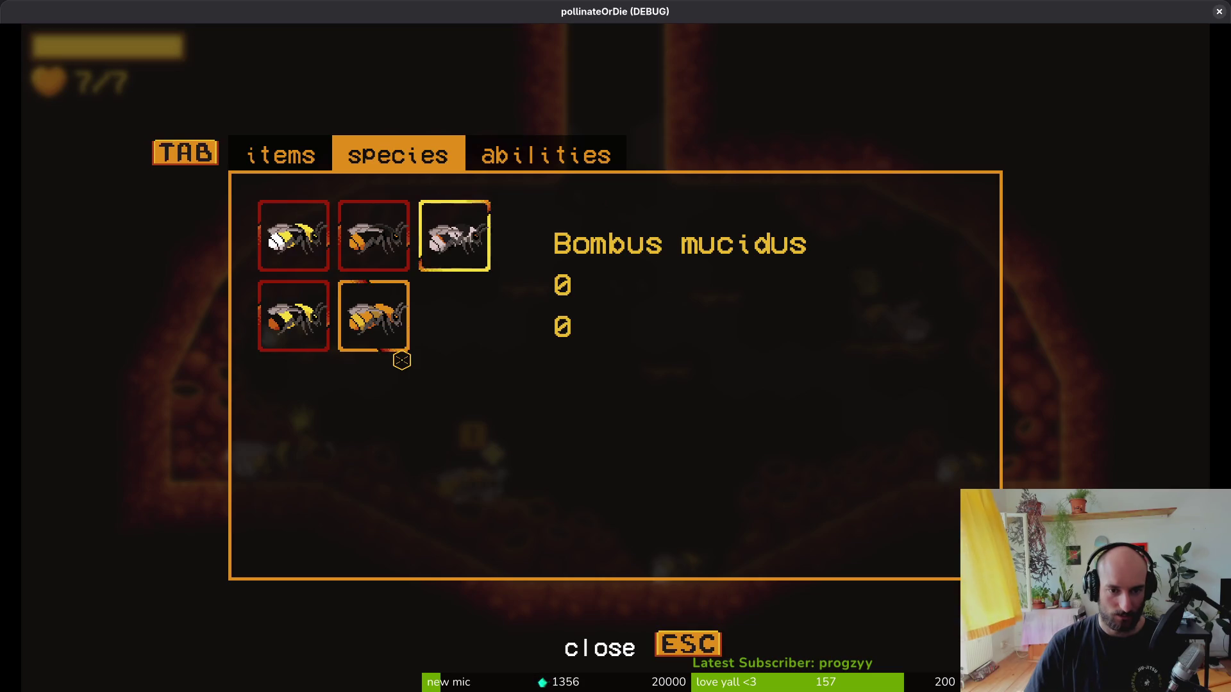
{"action": "key", "text": "Escape"}
{"action": "key", "text": "F8"}
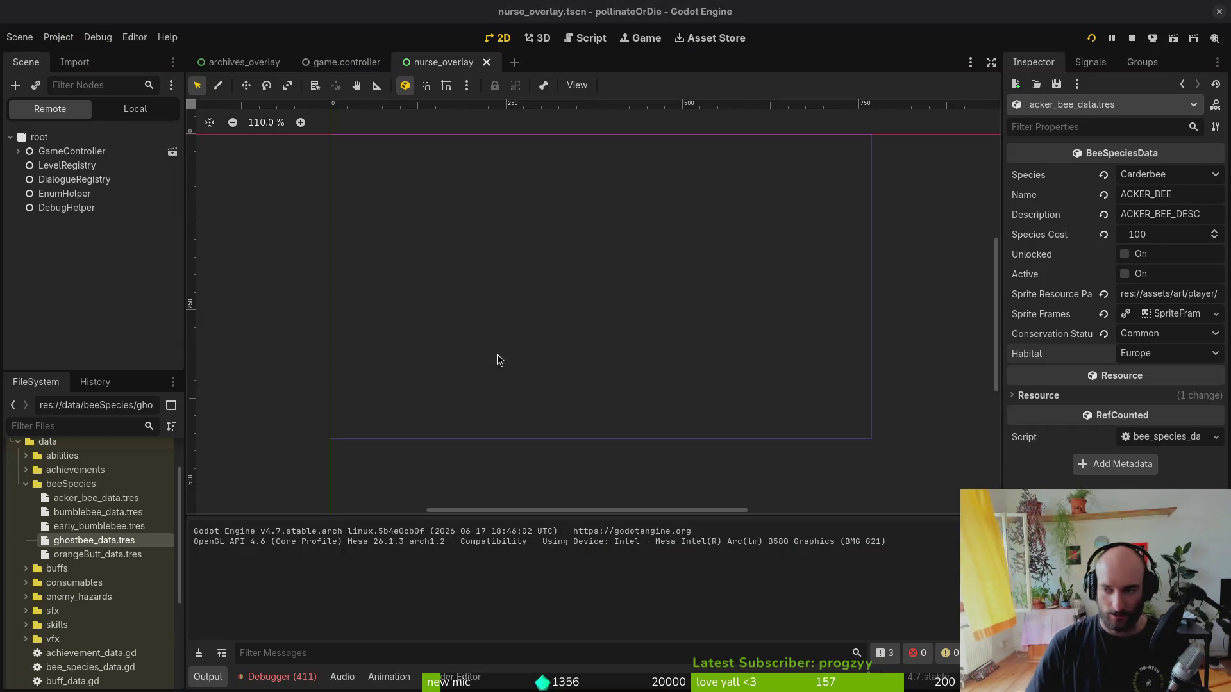
{"action": "key", "text": "alt+Tab"}
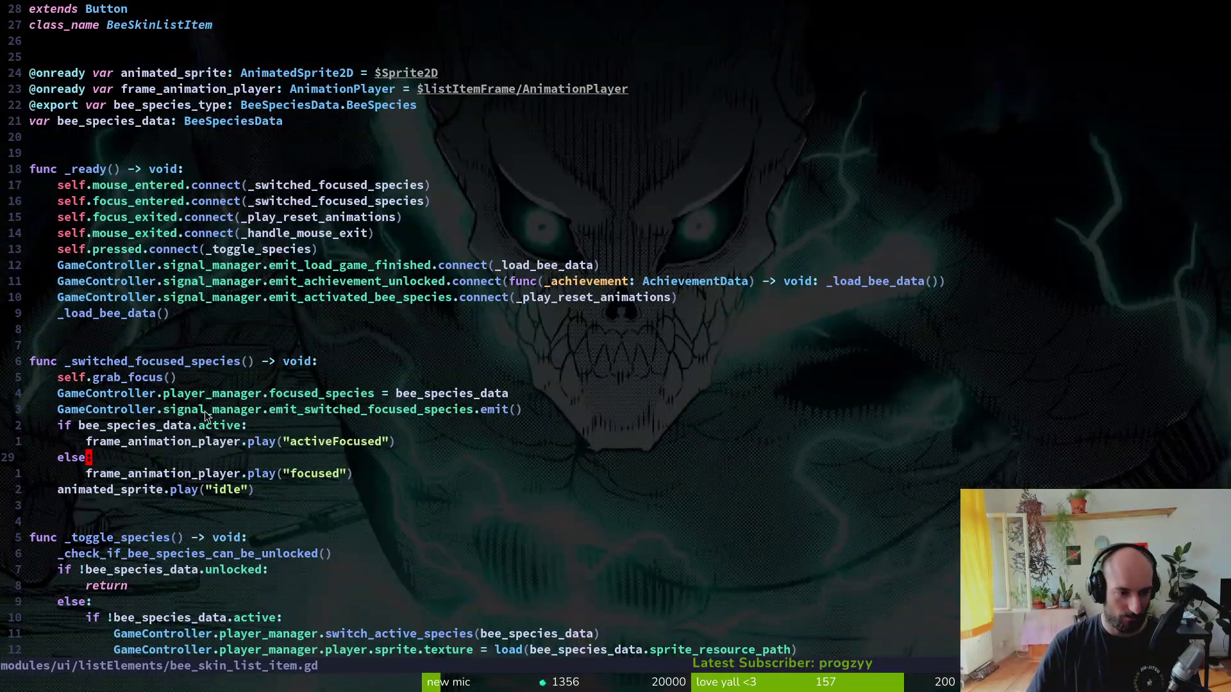
- In update_bee_details, duplicate the locked conservation status line as a masked species_habitat line and save
{"action": "scroll", "coordinate": [205, 414], "scroll_direction": "down", "scroll_amount": 5}
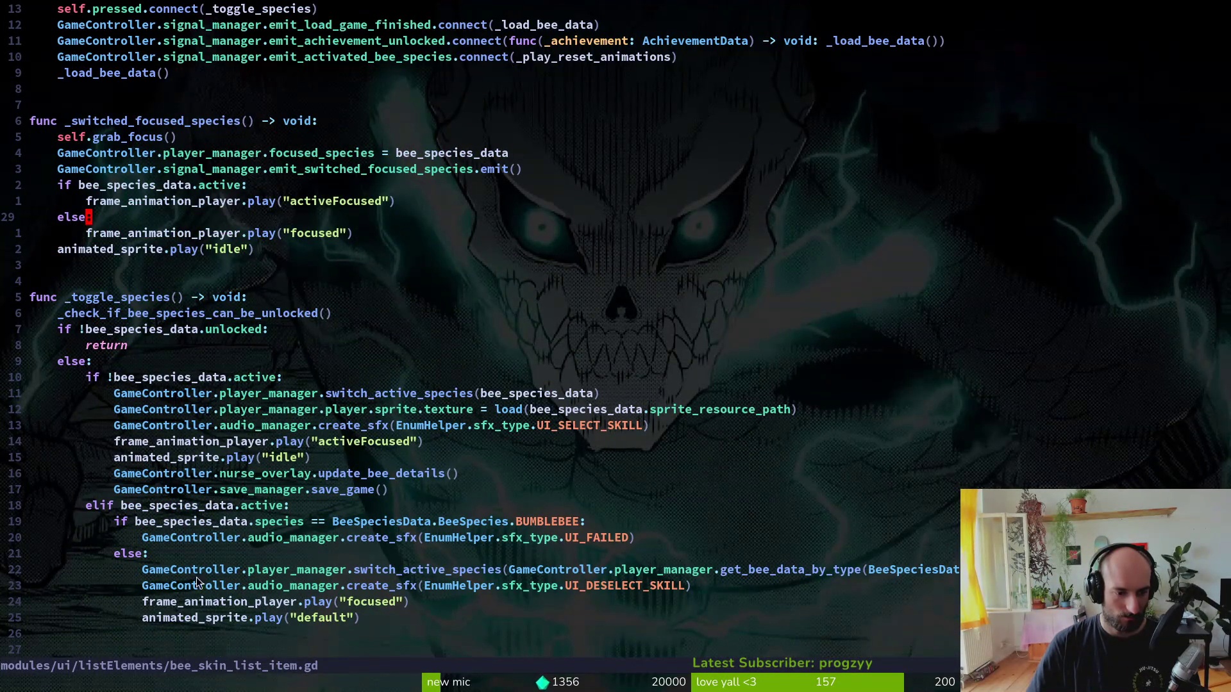
{"action": "key", "text": "ctrl+o"}
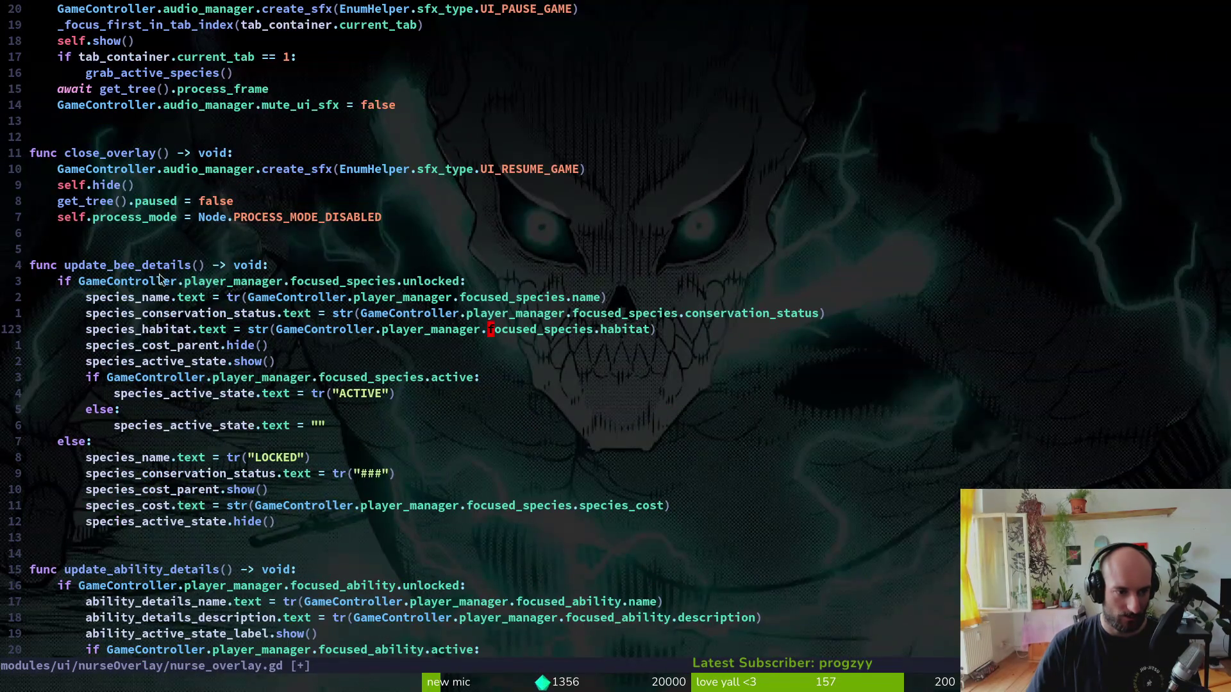
{"action": "left_click", "coordinate": [265, 490]}
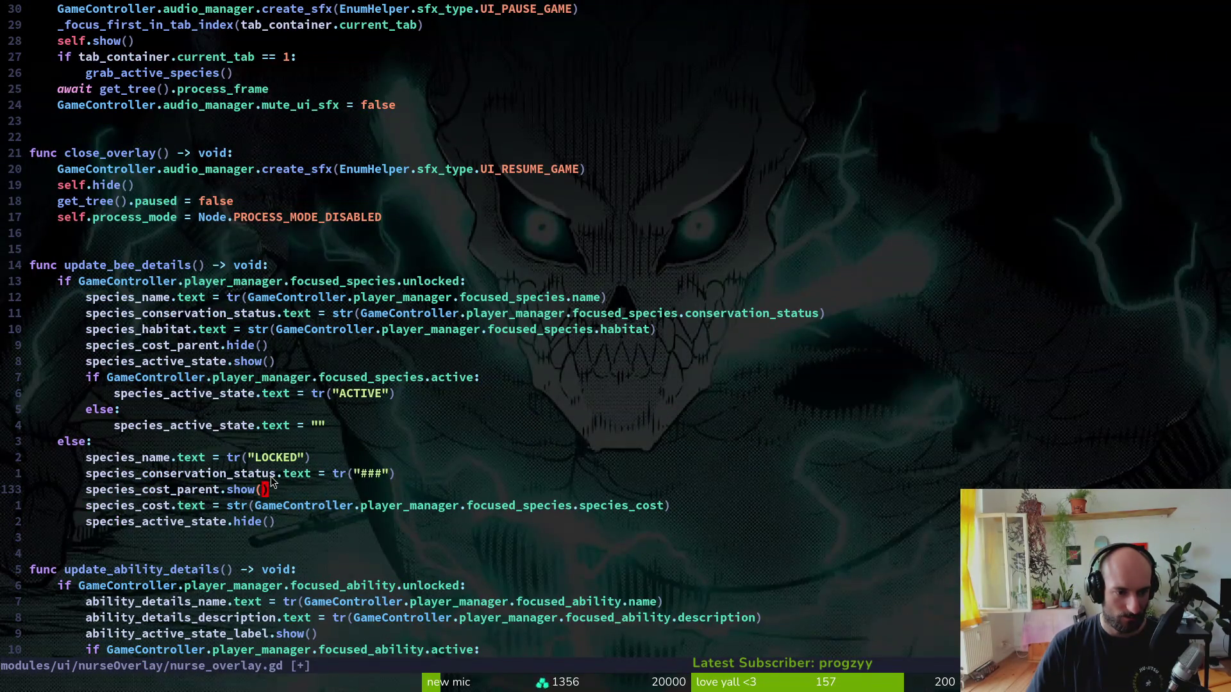
{"action": "left_click", "coordinate": [272, 361]}
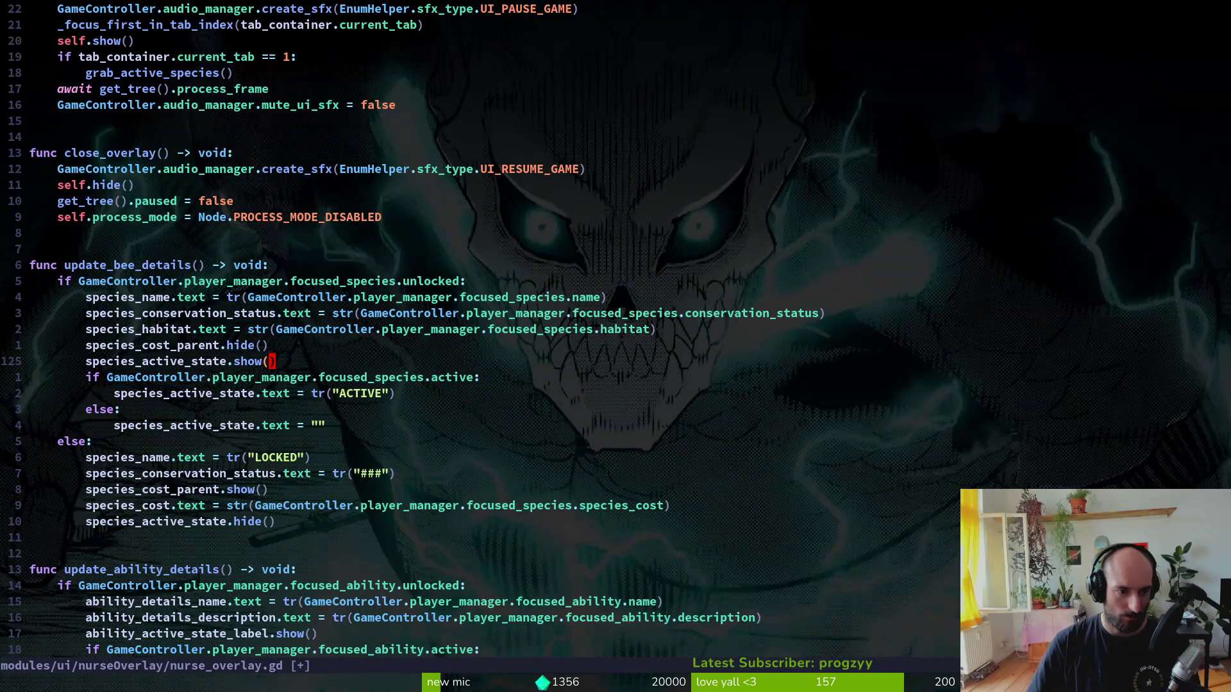
{"action": "left_click", "coordinate": [285, 473]}
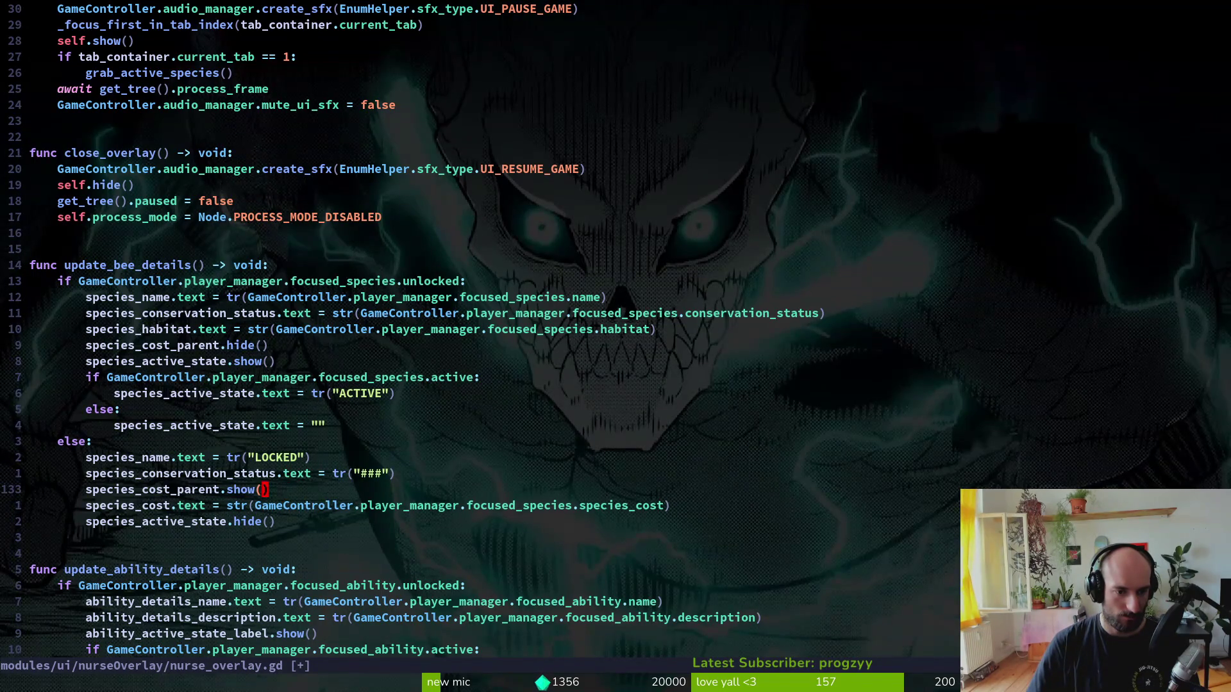
{"action": "key", "text": "V"}
{"action": "left_click", "coordinate": [283, 473]}
{"action": "key", "text": "V"}
{"action": "type", "text": "yp"}
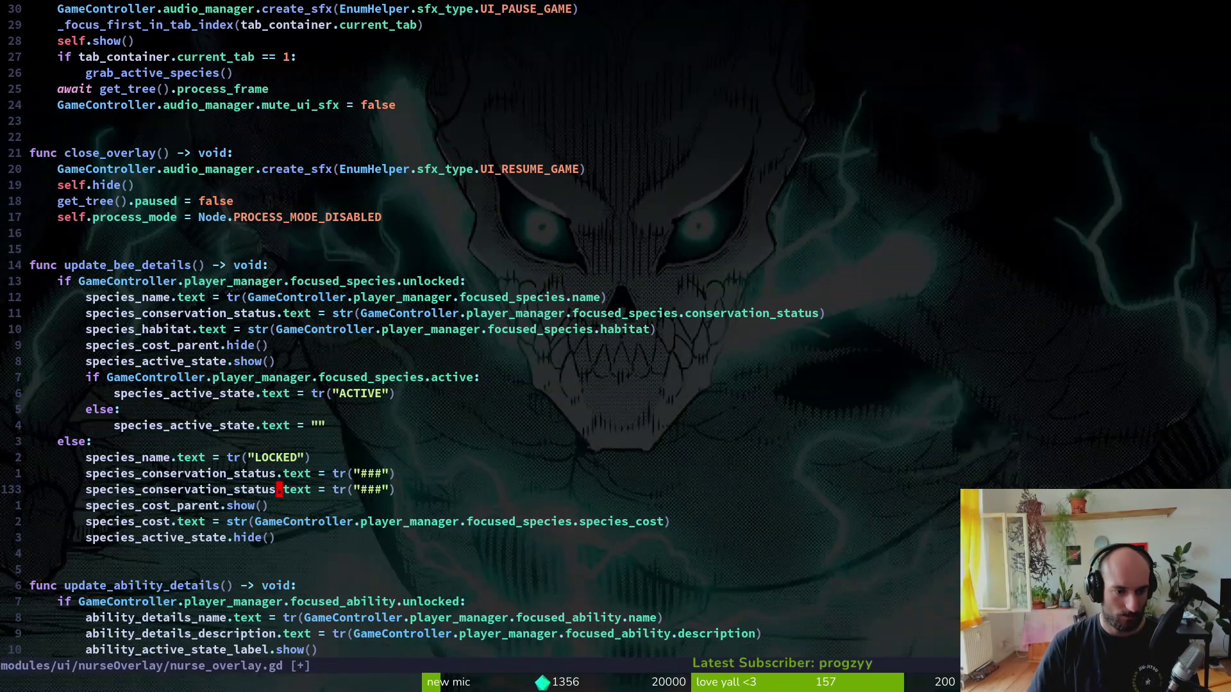
{"action": "type", "text": "ciwspe"}
{"action": "type", "text": "ha"}
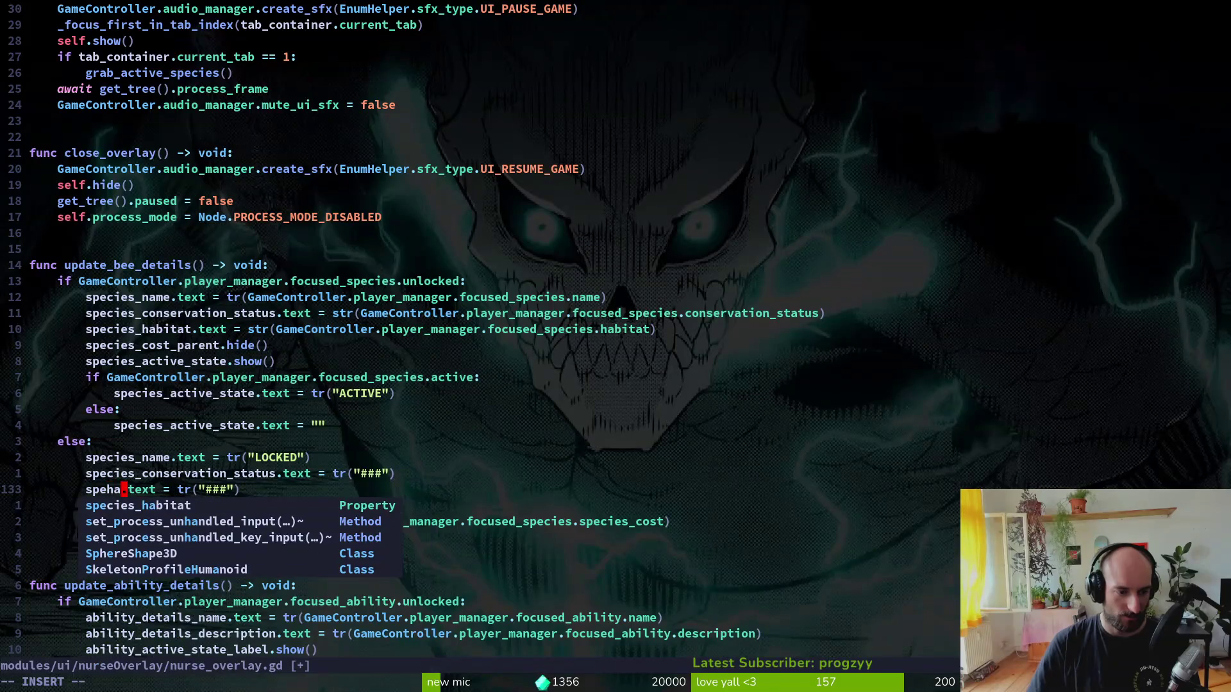
{"action": "key", "text": "Return"}
{"action": "key", "text": "Escape"}
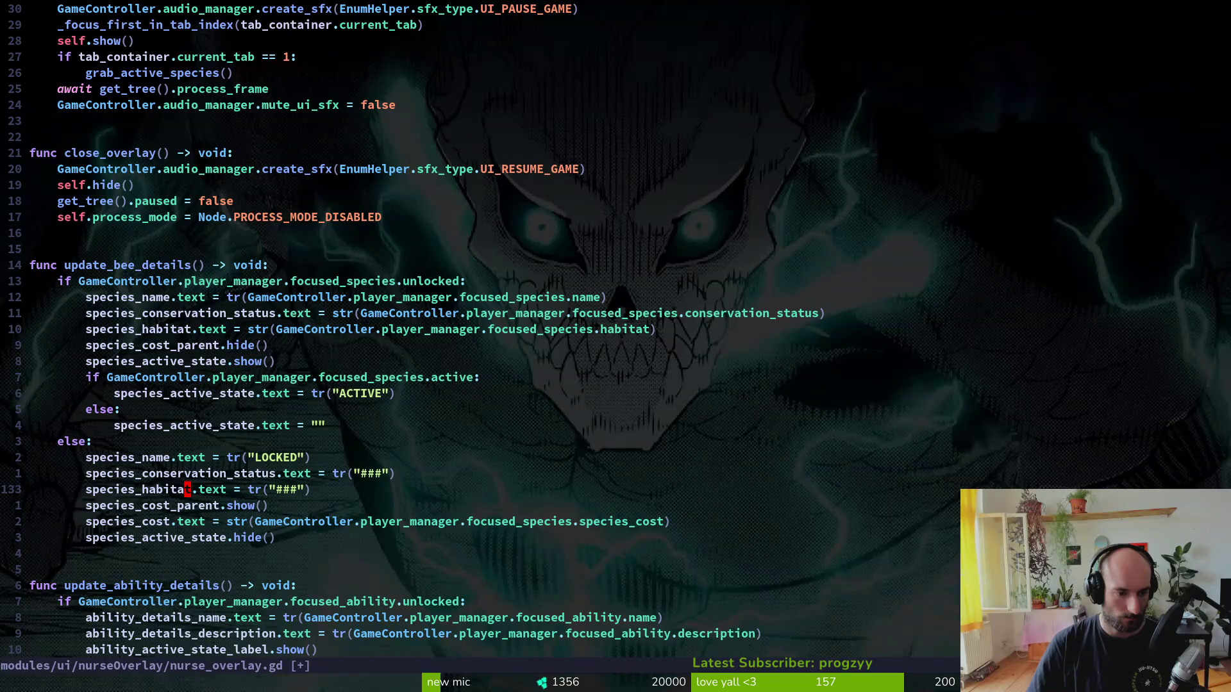
{"action": "key", "text": "y"}
{"action": "key", "text": "y"}
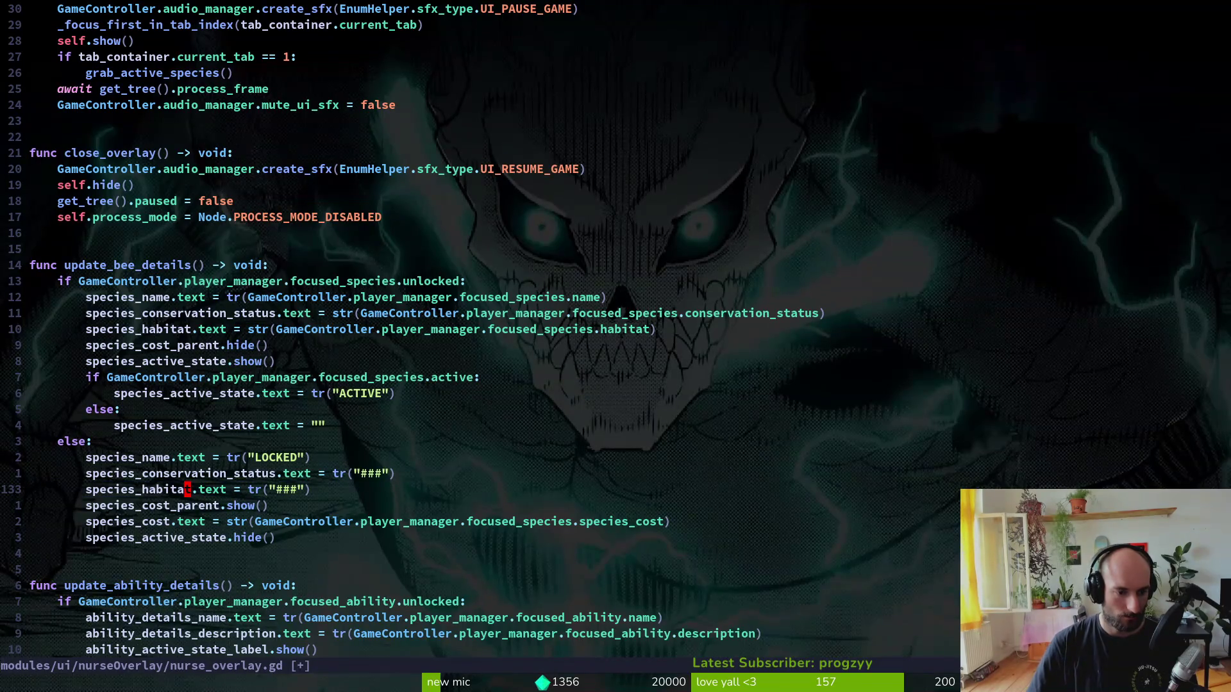
{"action": "type", "text": ":w"}
{"action": "key", "text": "Return"}
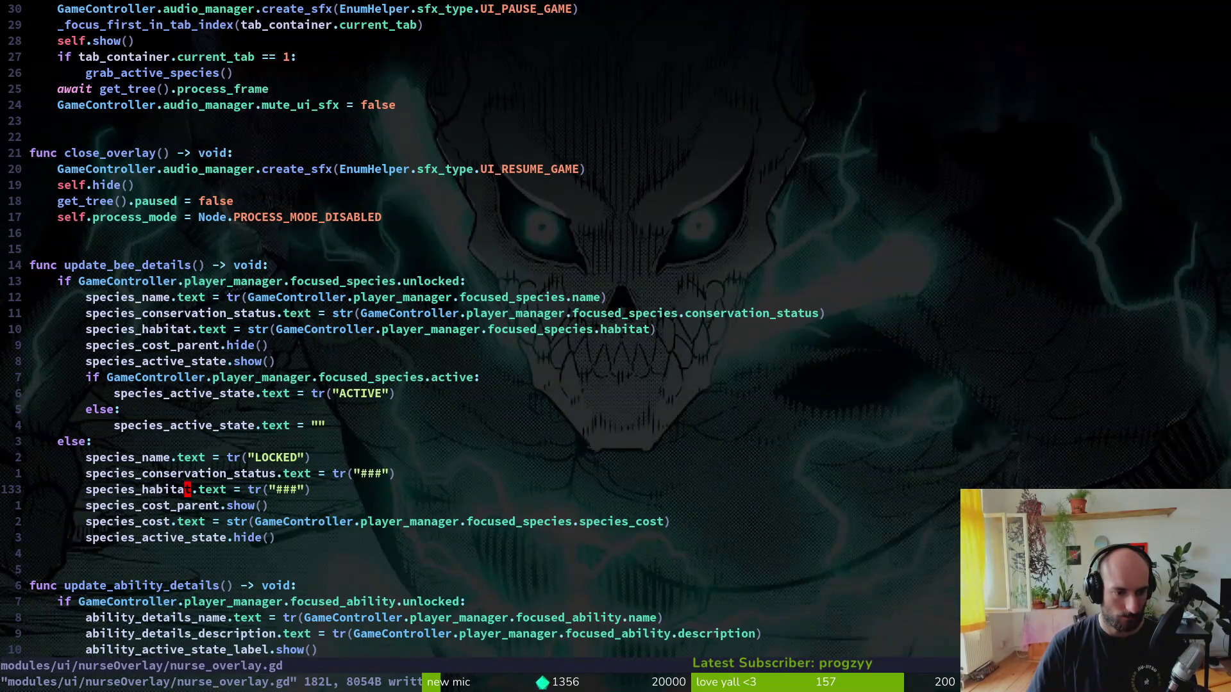
- Add a commented-out species_passive line in the locked branch and paste it under species_habitat
{"action": "type", "text": "sp"}
{"action": "type", "text": "ciwspecies_passive"}
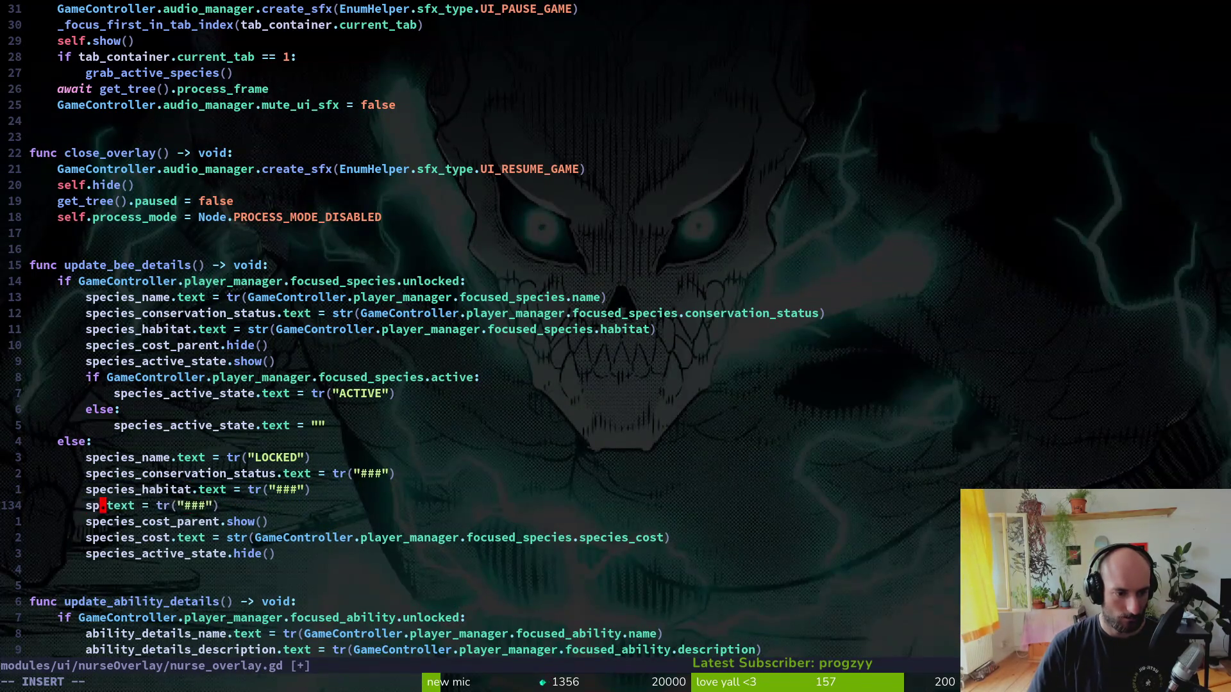
{"action": "key", "text": "Escape"}
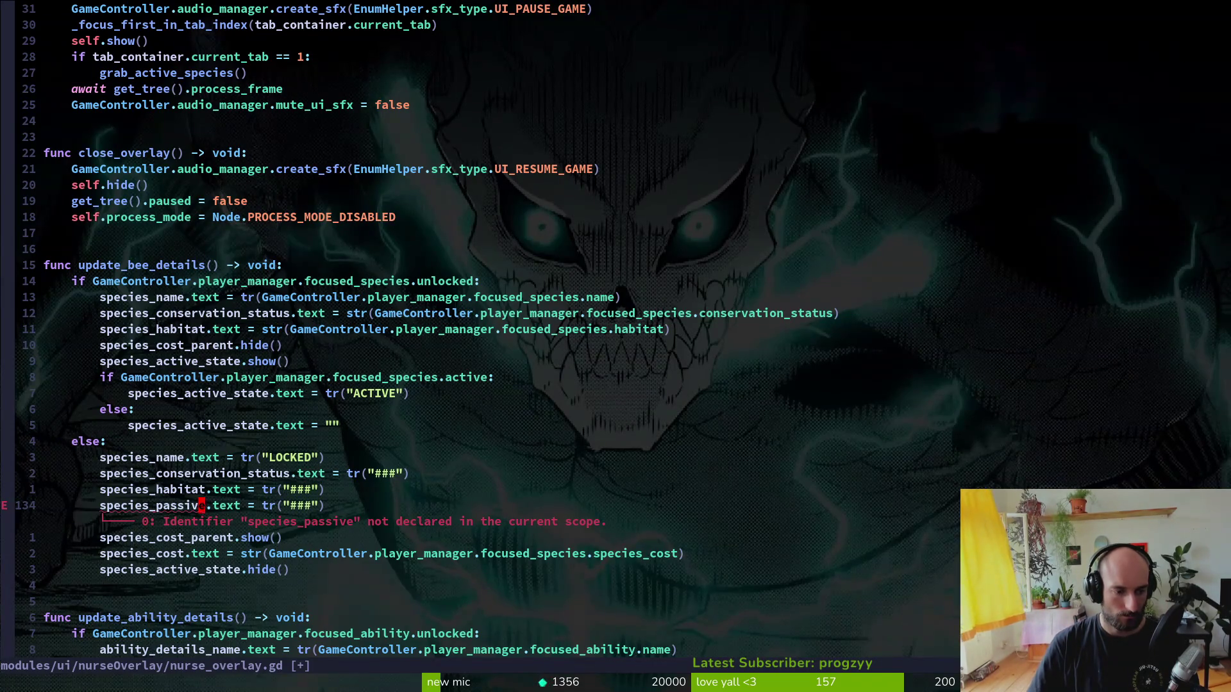
{"action": "key", "text": "g"}
{"action": "key", "text": "c"}
{"action": "key", "text": "c"}
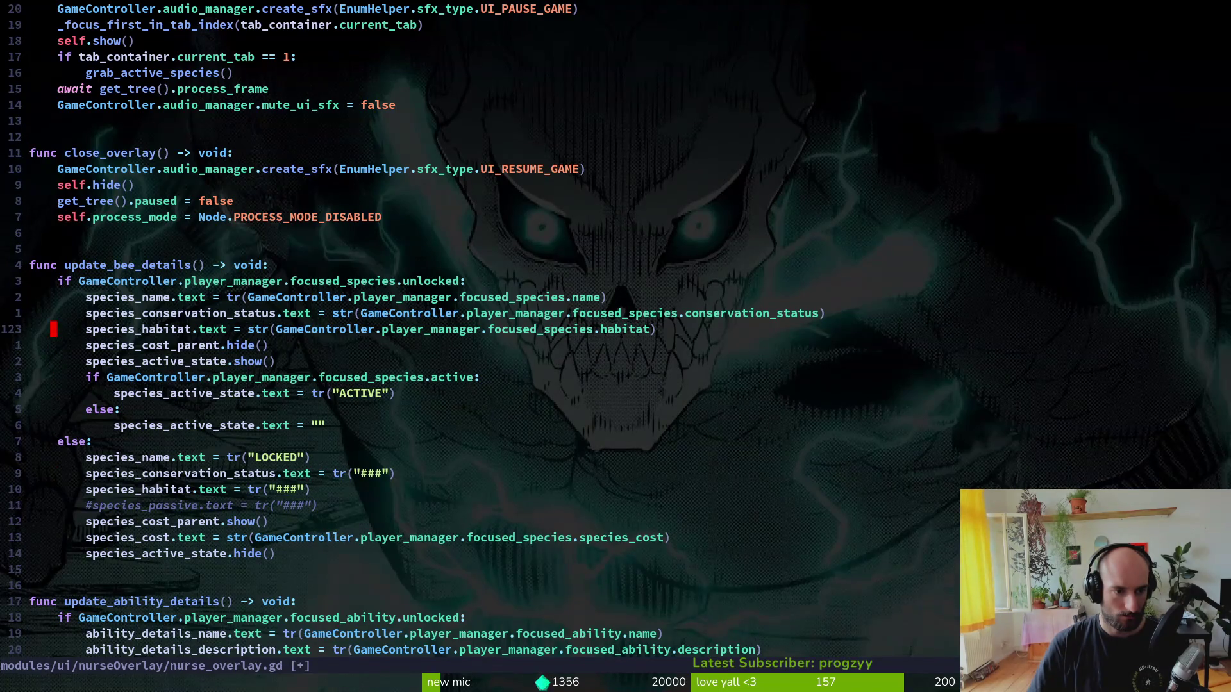
{"action": "key", "text": "p"}
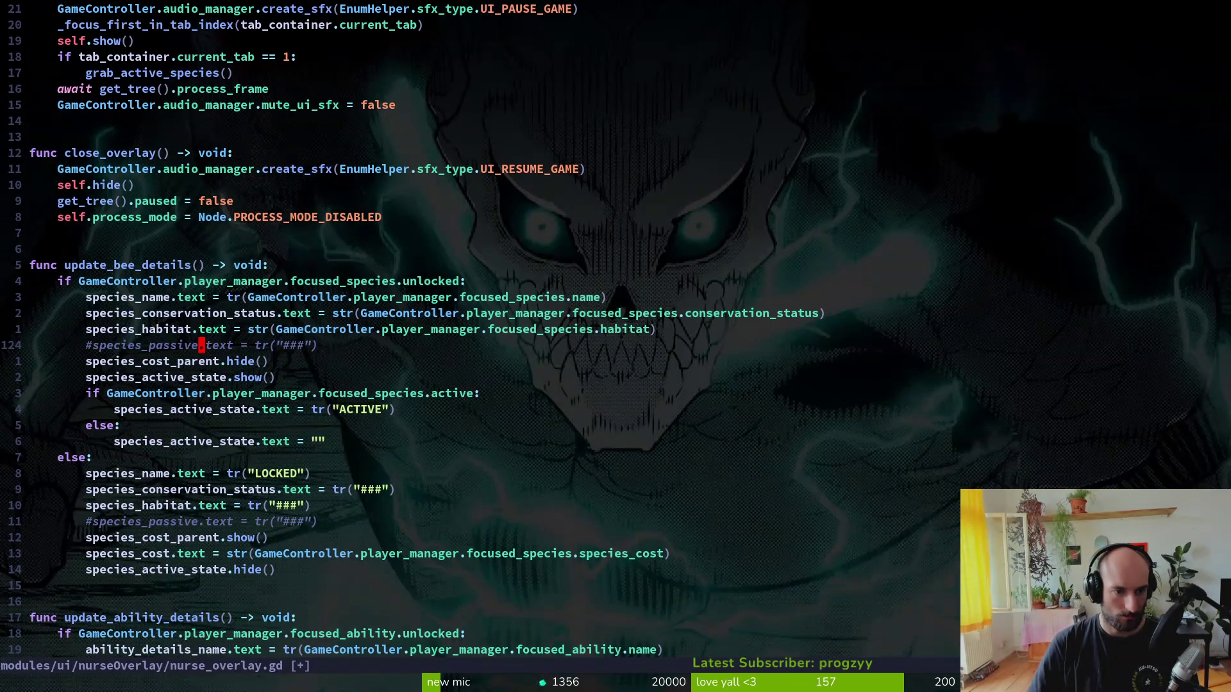
{"action": "type", "text": "ck"}
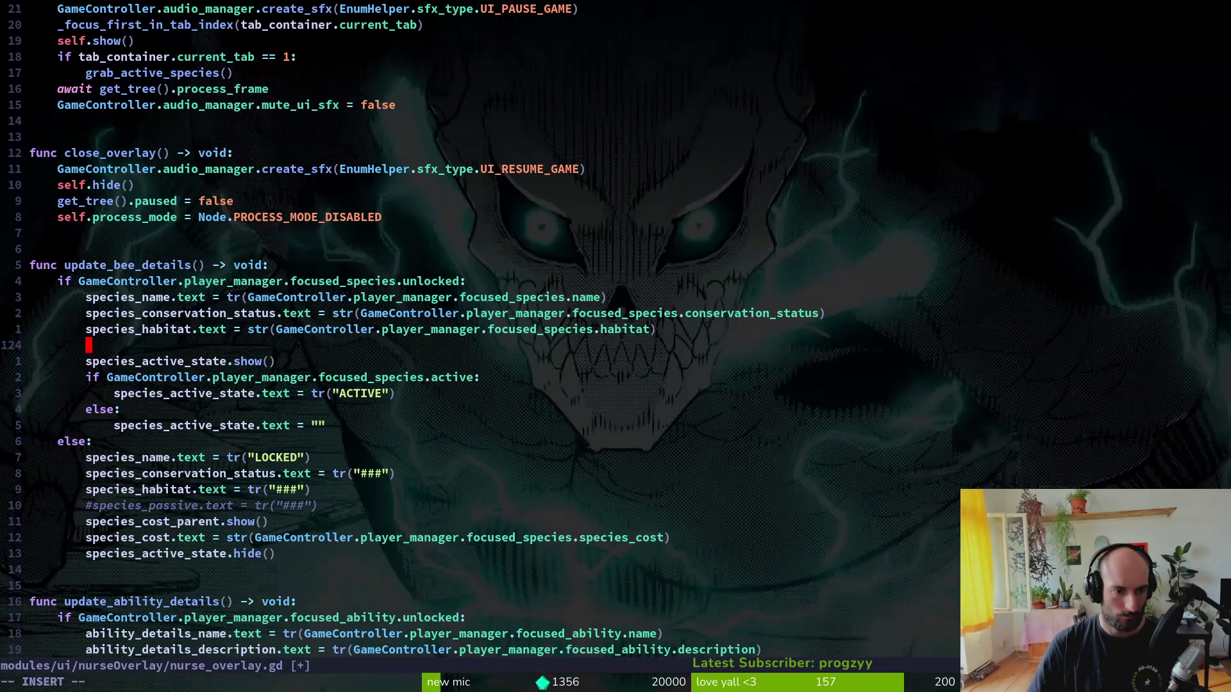
{"action": "type", "text": "u"}
{"action": "key", "text": "Escape"}
{"action": "key", "text": "u"}
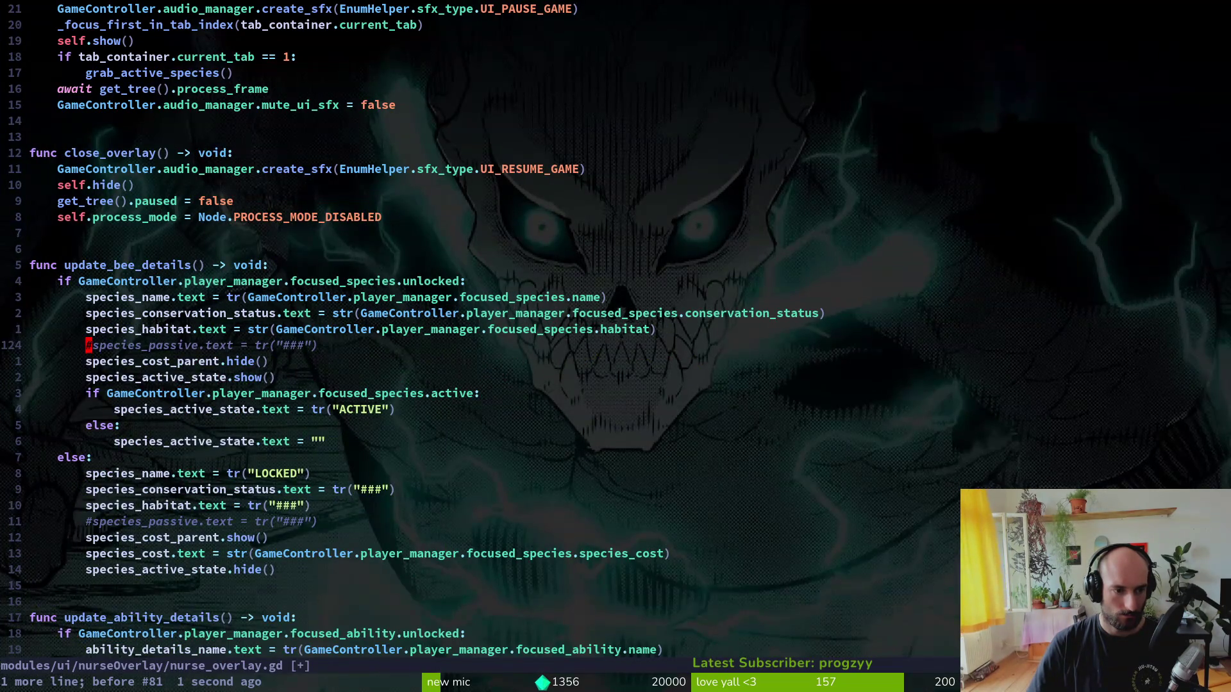
- Rewrite the pasted line to use GameController.player_manager.focused_species.passive, comment it out, and save
{"action": "key", "text": "x"}
{"action": "type", "text": "BC"}
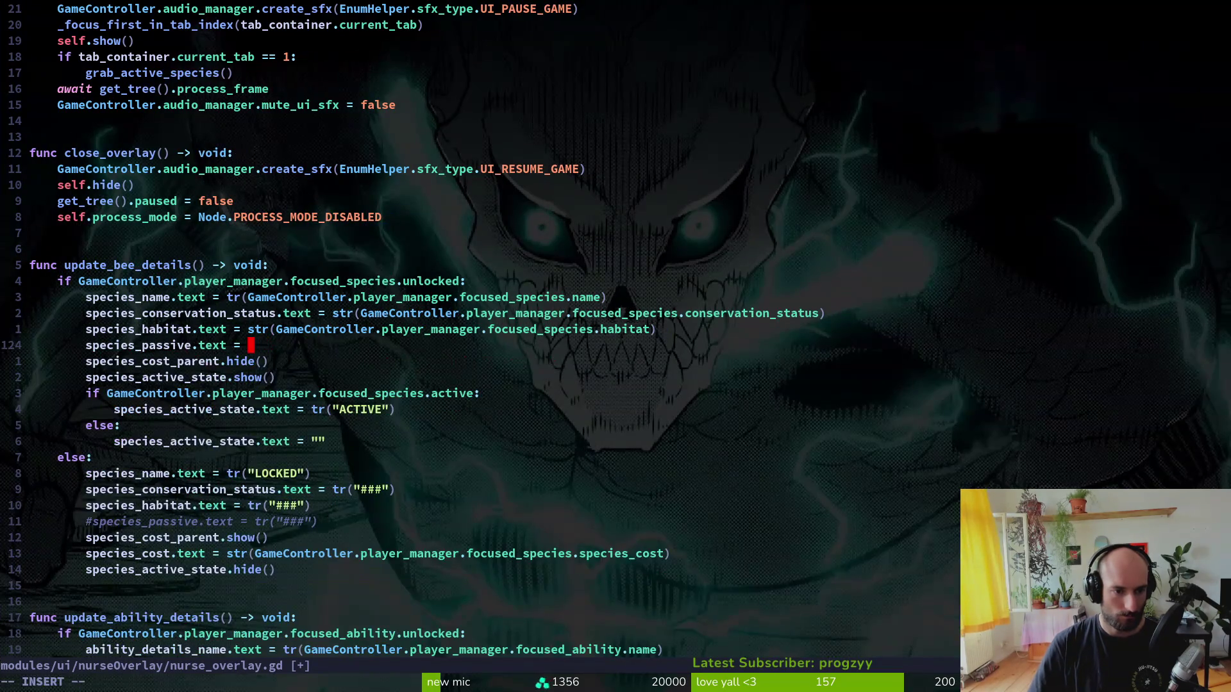
{"action": "type", "text": "str"}
{"action": "type", "text": "(GameController.p"}
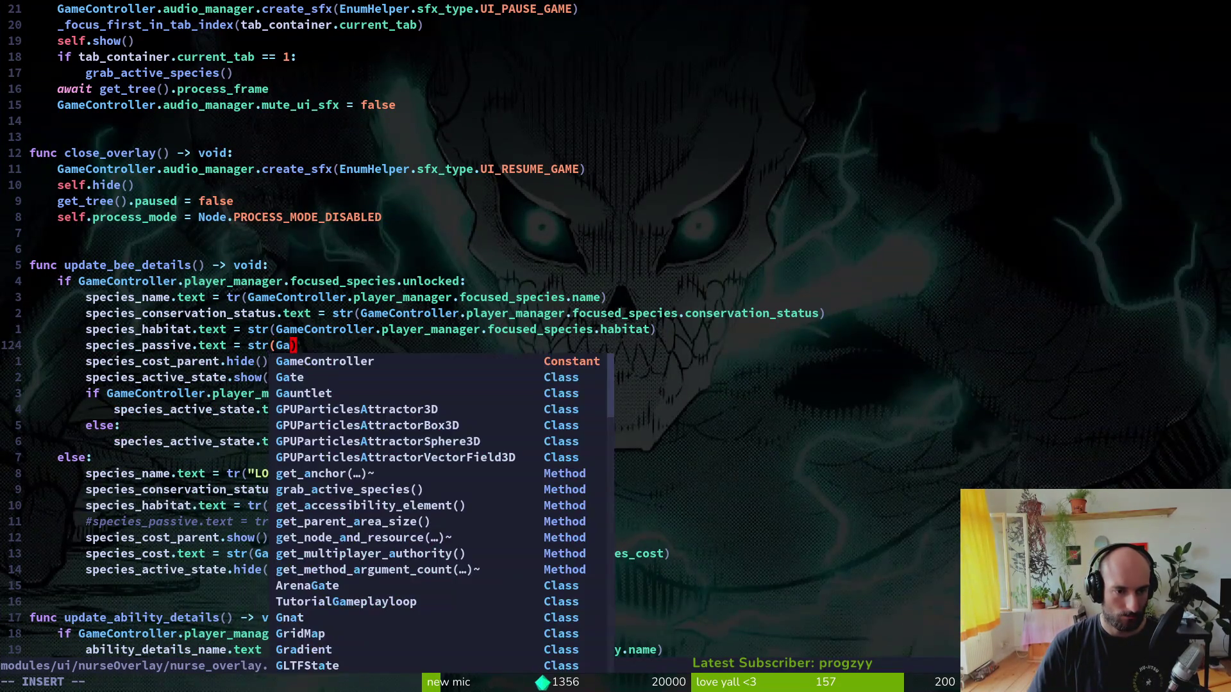
{"action": "type", "text": "layer_manager.focused_species"}
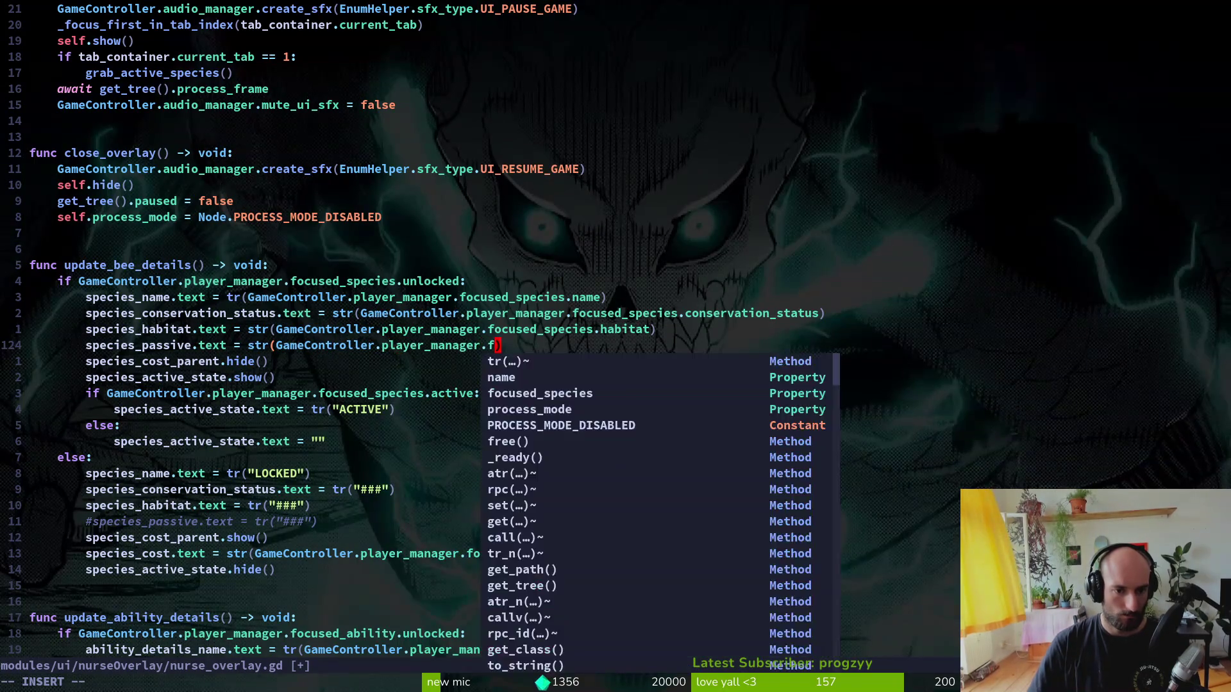
{"action": "type", "text": "."}
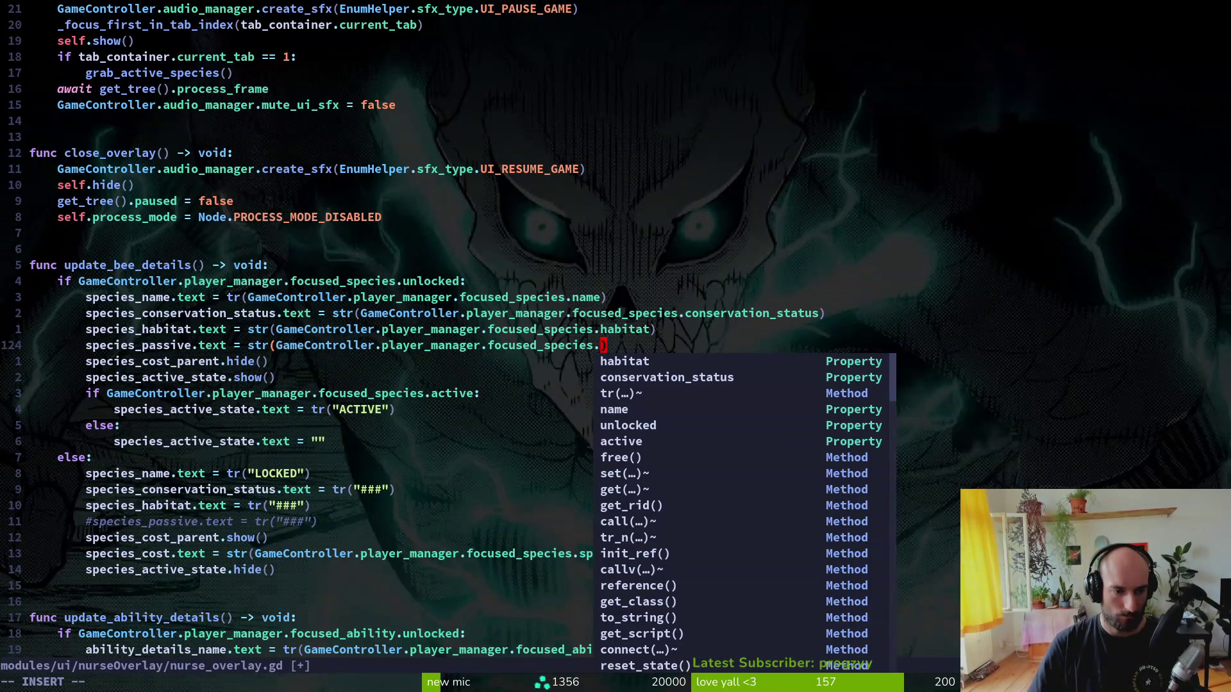
{"action": "type", "text": "pas"}
{"action": "key", "text": "Tab"}
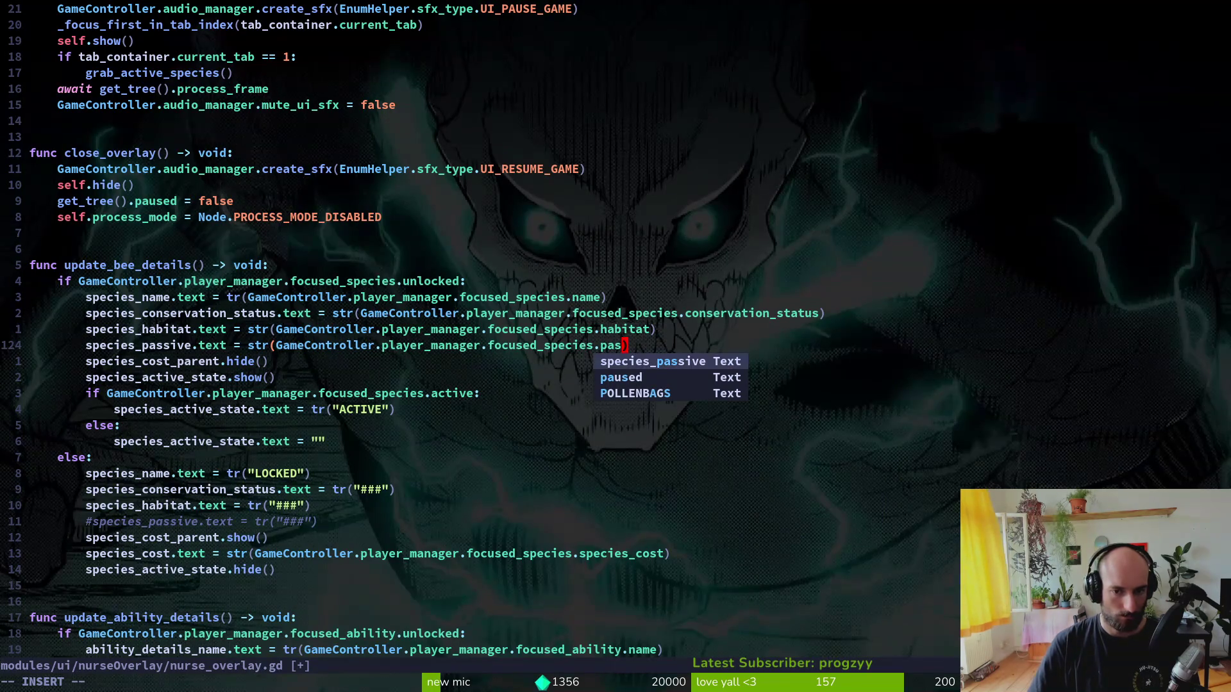
{"action": "type", "text": "ive"}
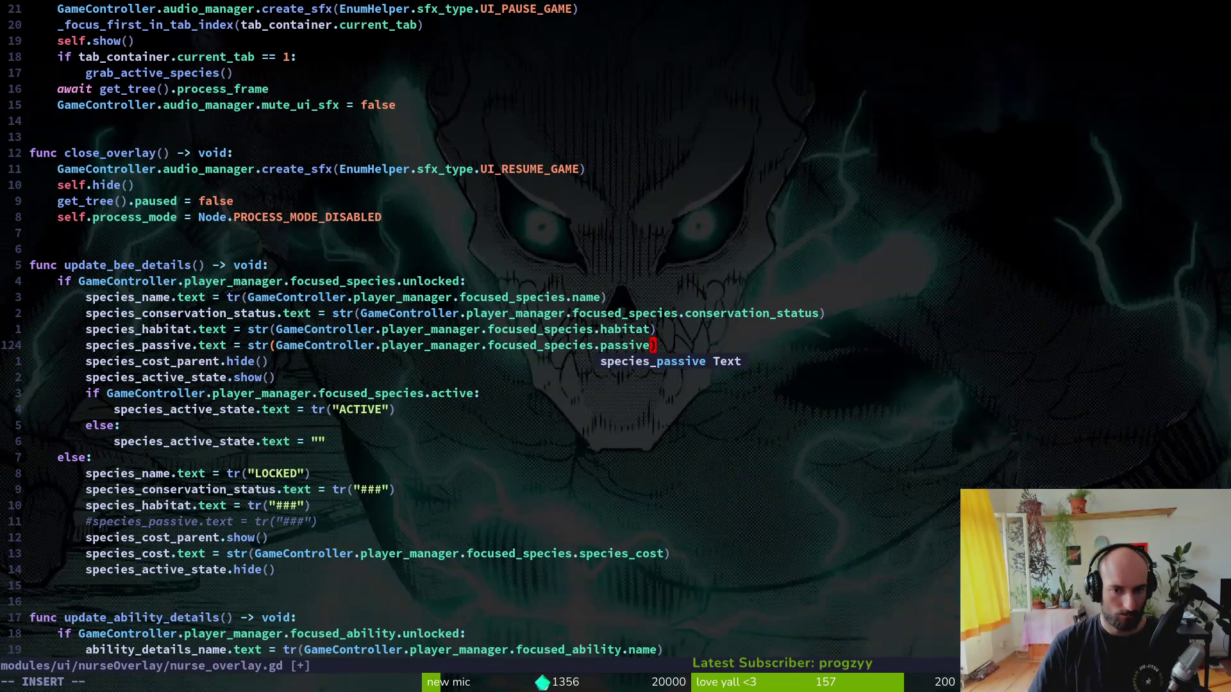
{"action": "key", "text": "Escape"}
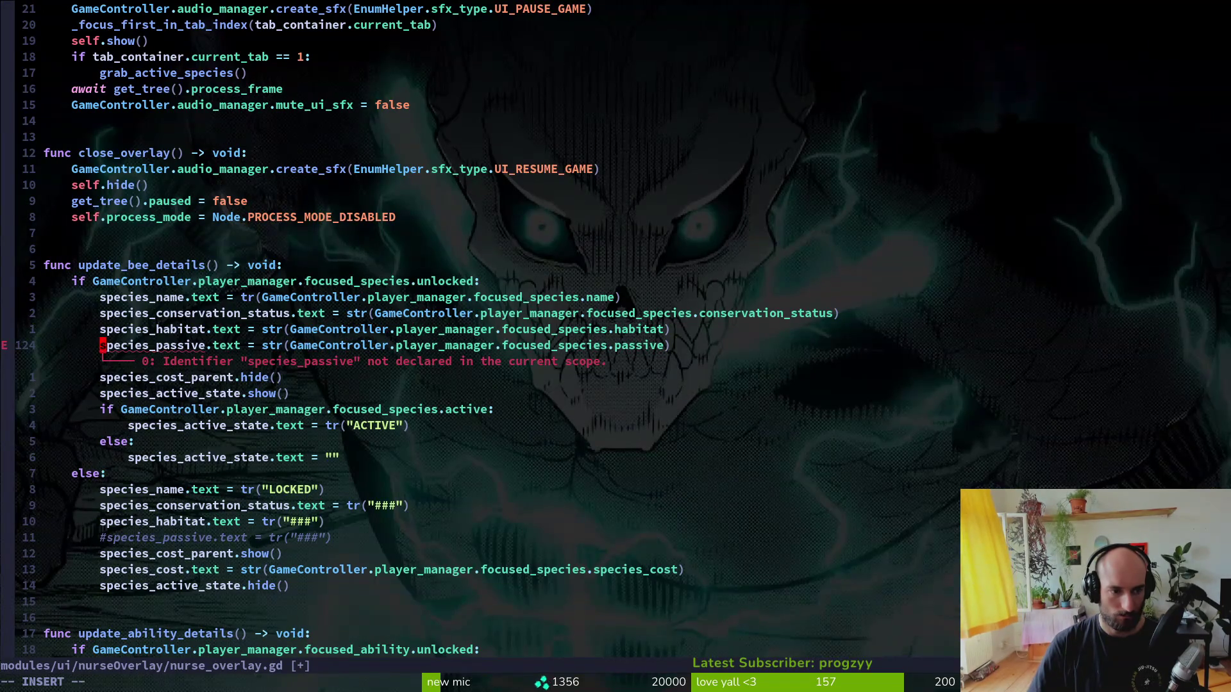
{"action": "type", "text": "#"}
{"action": "key", "text": "Escape"}
{"action": "type", "text": ":w"}
{"action": "key", "text": "Return"}
{"action": "key", "text": "ctrl+o"}
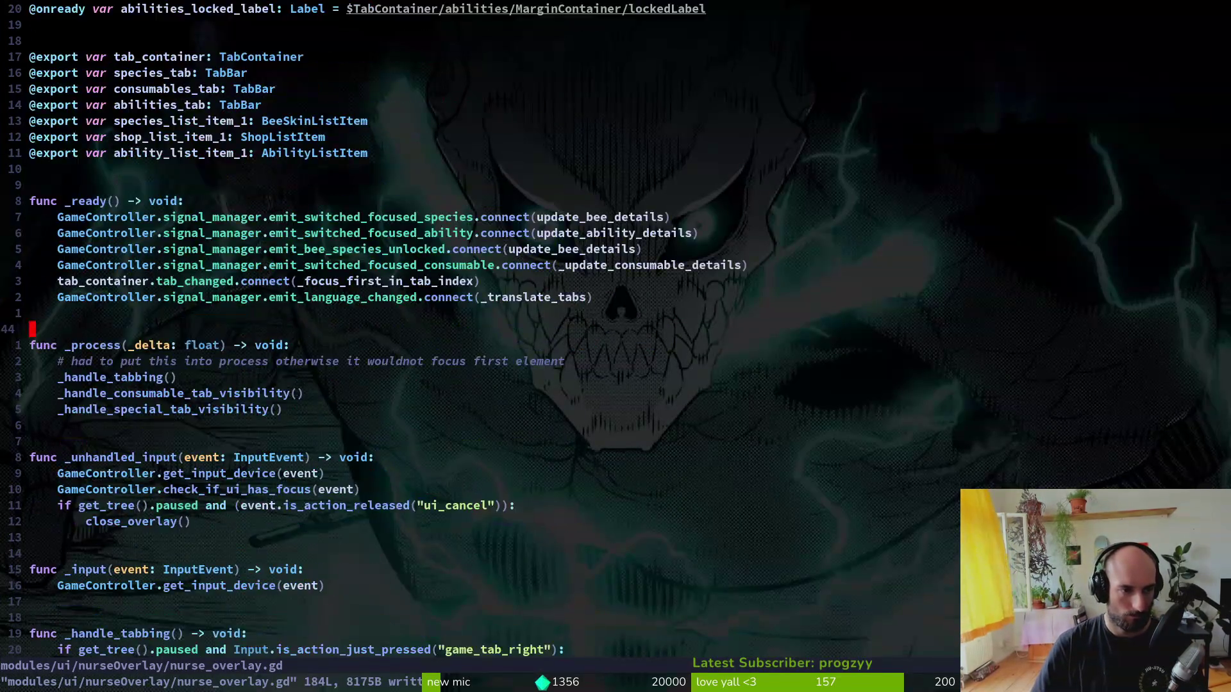
{"action": "key", "text": "ctrl+o"}
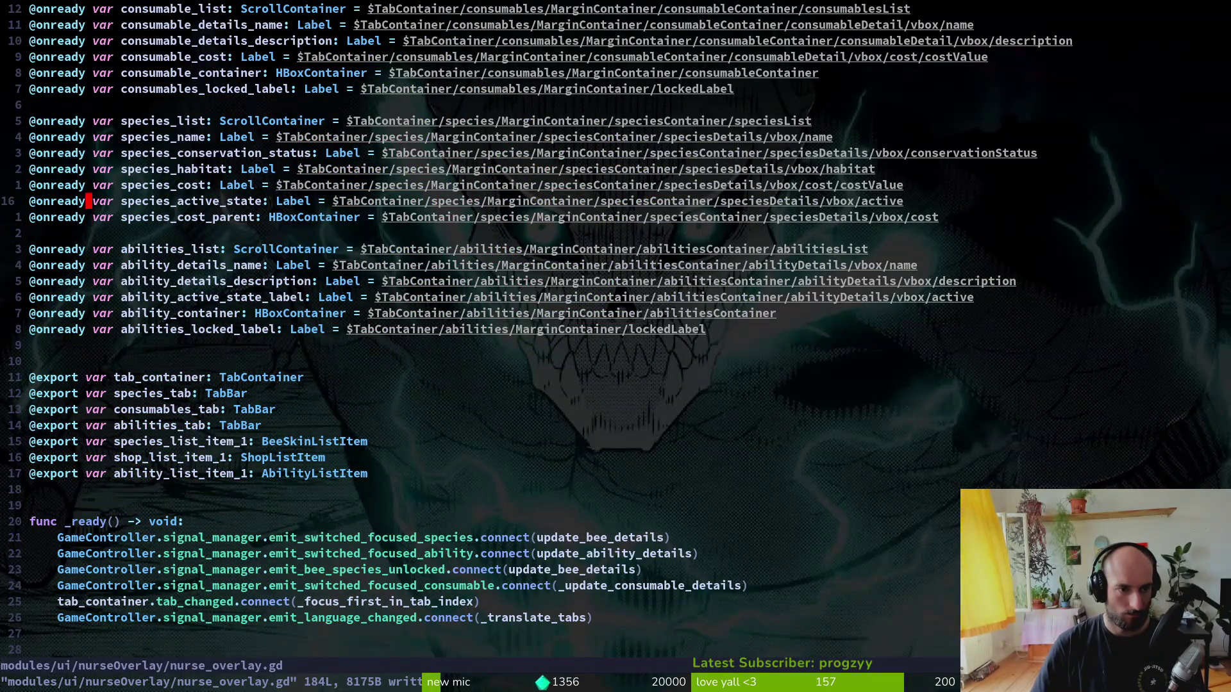
{"action": "key", "text": "k"}
{"action": "key", "text": "k"}
{"action": "key", "text": "y"}
{"action": "key", "text": "y"}
{"action": "key", "text": "p"}
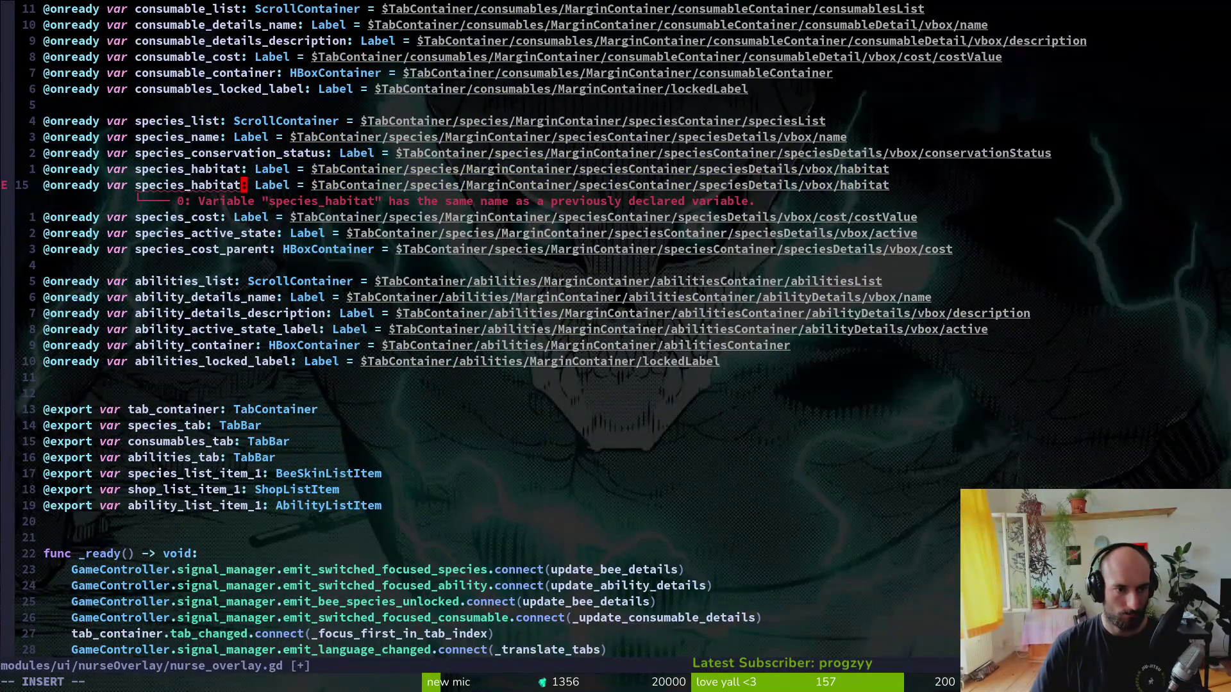
{"action": "key", "text": "BackSpace"}
{"action": "key", "text": "BackSpace"}
{"action": "key", "text": "BackSpace"}
{"action": "type", "text": "passieve"}
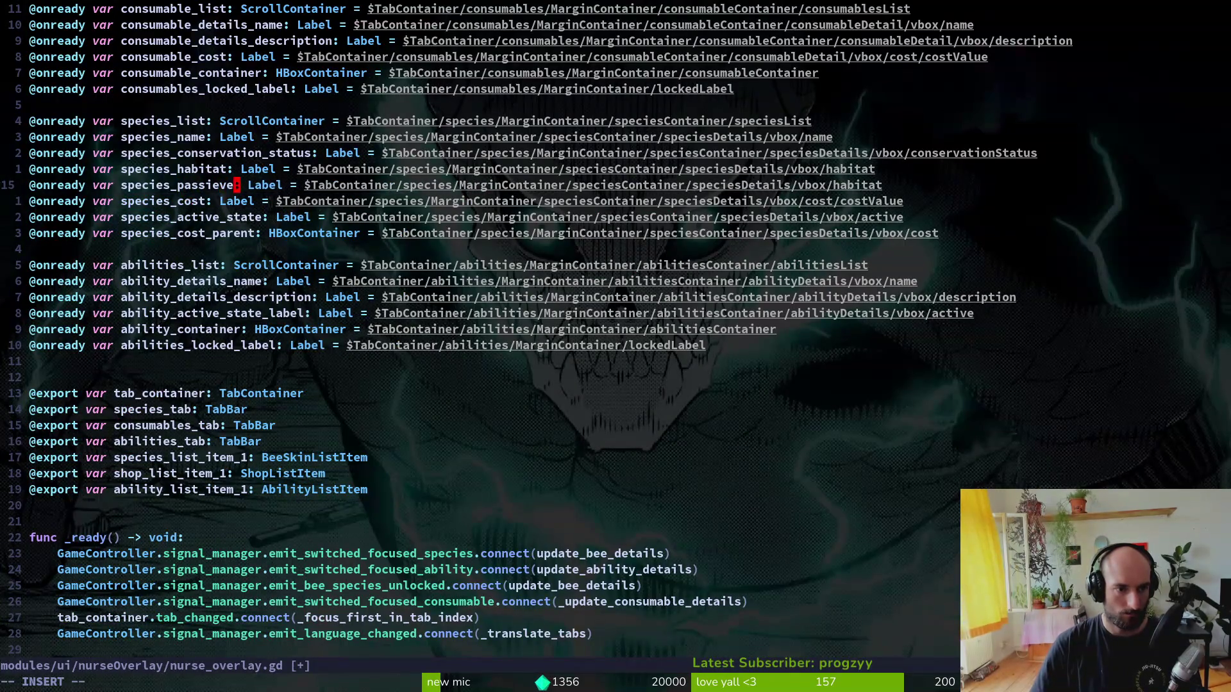
{"action": "key", "text": "BackSpace"}
{"action": "key", "text": "Escape"}
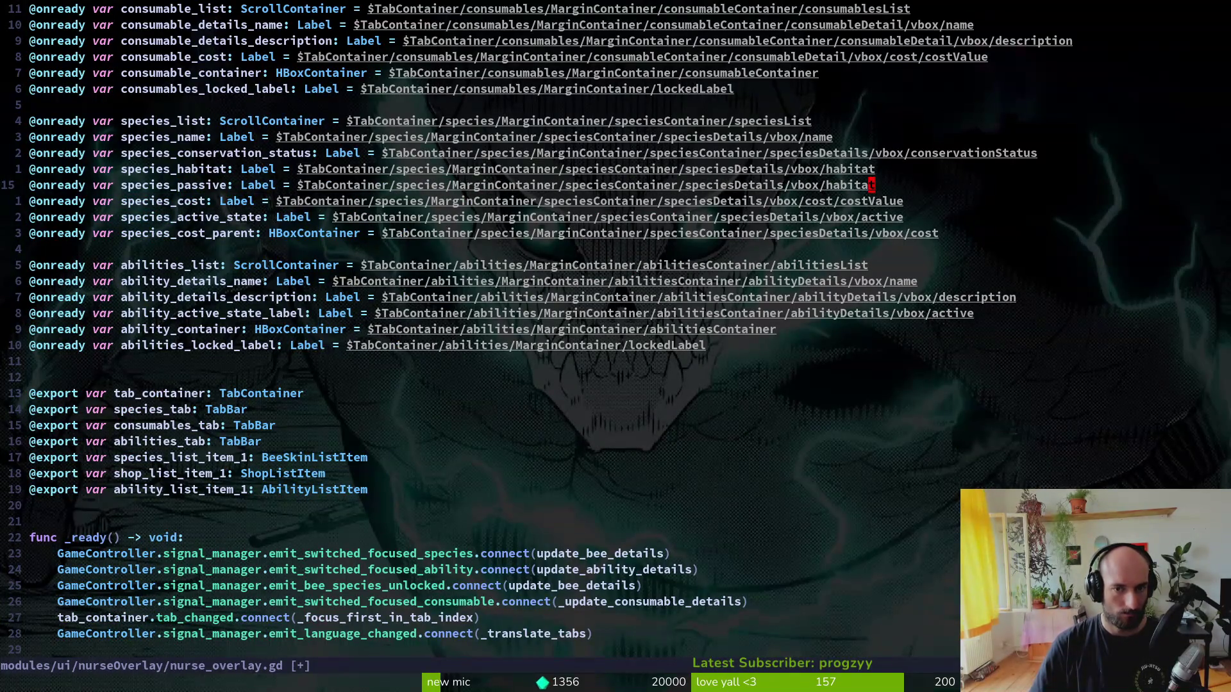
{"action": "type", "text": "passive"}
{"action": "key", "text": "Escape"}
{"action": "type", "text": ":write"}
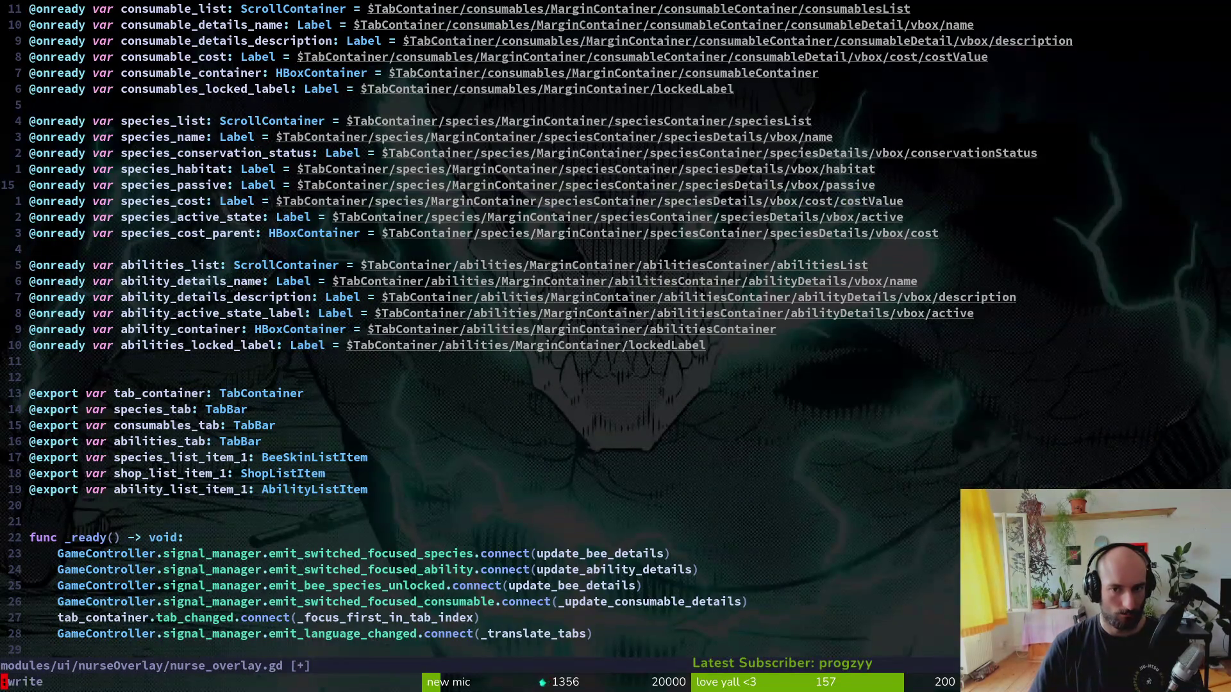
{"action": "key", "text": "Return"}
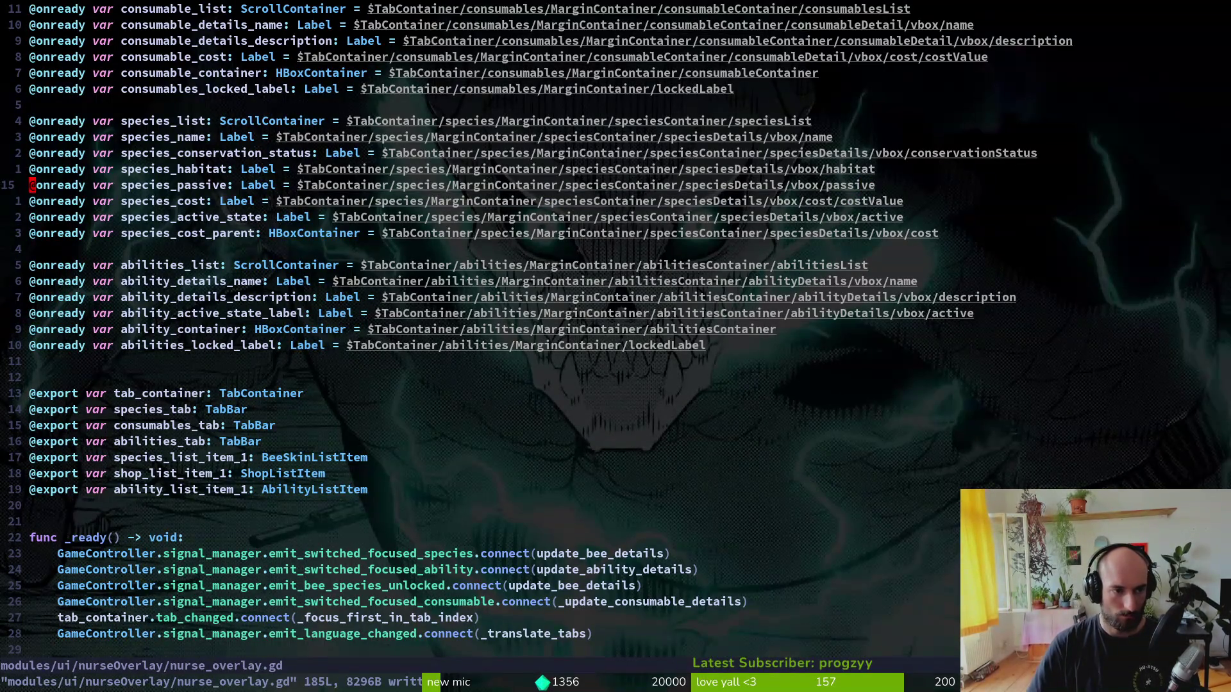
- Comment out the species_passive declaration with #, save, and switch back to Godot
{"action": "type", "text": "i#"}
{"action": "key", "text": "Escape"}
{"action": "type", "text": ":w"}
{"action": "key", "text": "Return"}
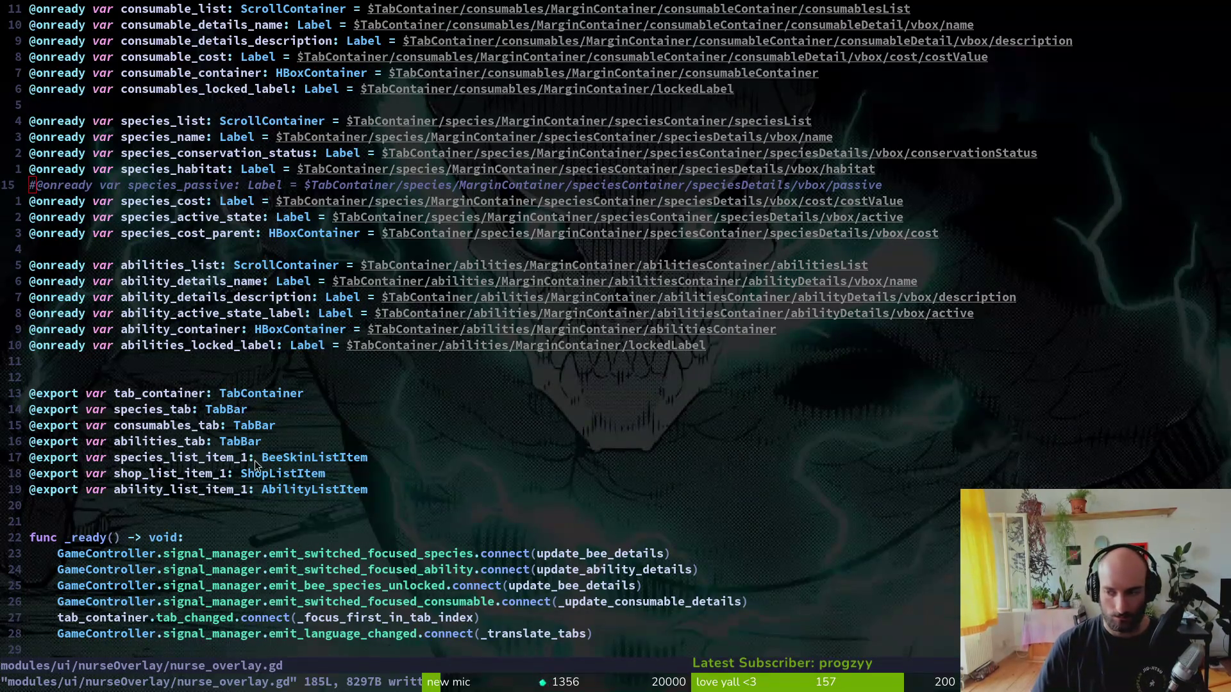
{"action": "key", "text": "alt+Tab"}
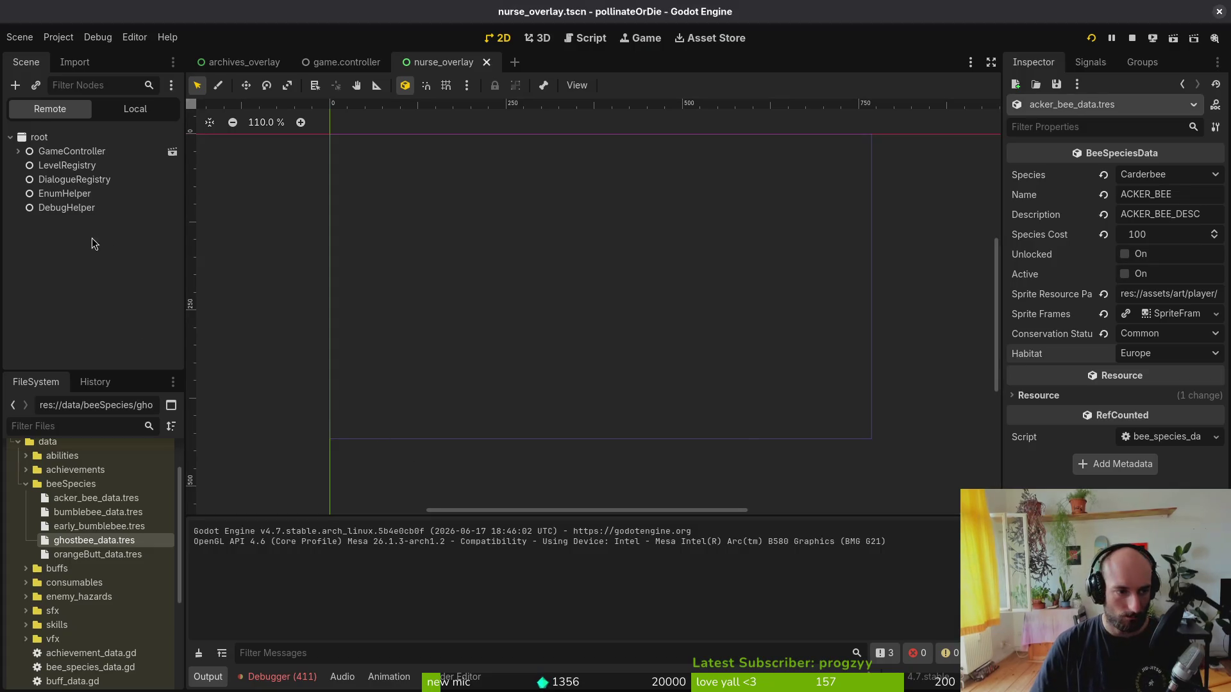
- Stop the game, collapse the species scene-tree branches, and switch to the archives_overlay scene
{"action": "left_click", "coordinate": [1131, 40]}
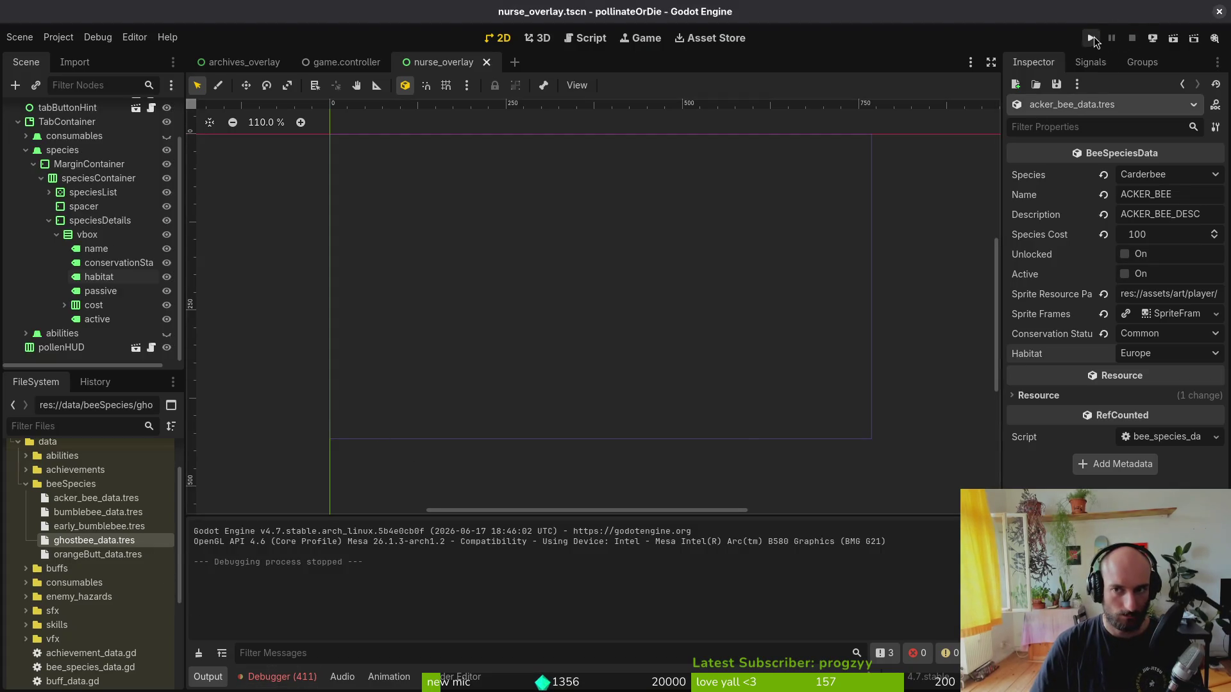
{"action": "left_click", "coordinate": [48, 220]}
{"action": "left_click", "coordinate": [41, 224]}
{"action": "left_click", "coordinate": [26, 196]}
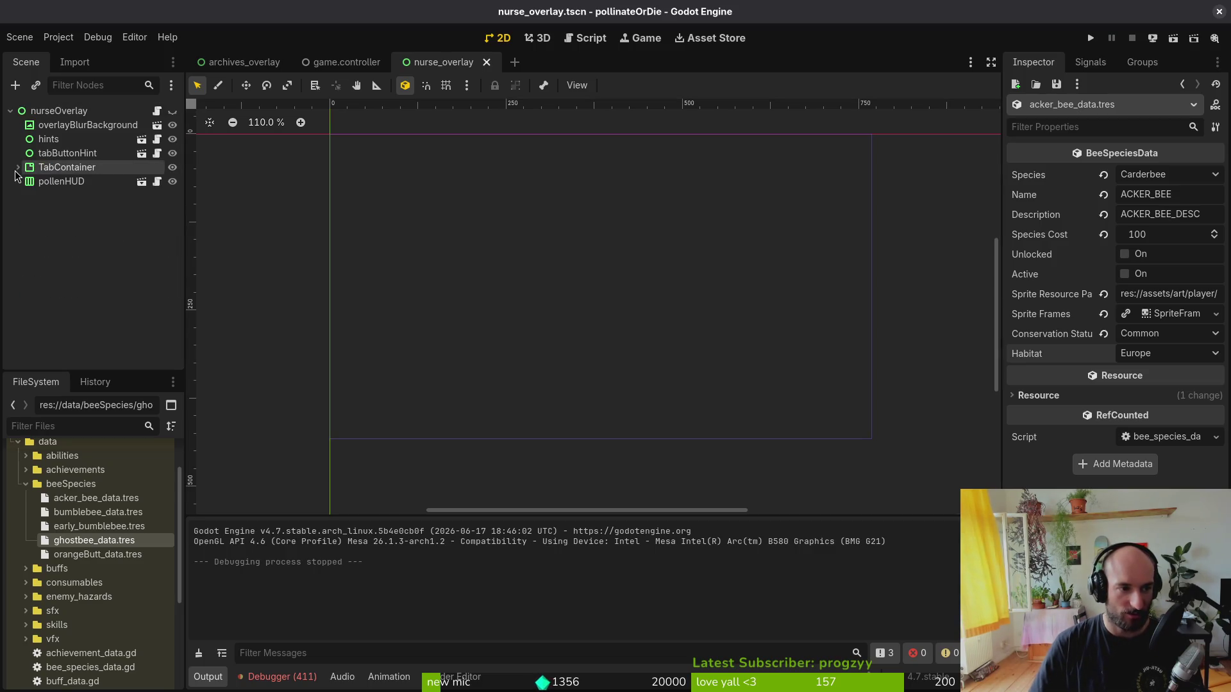
{"action": "left_click", "coordinate": [330, 62]}
{"action": "left_click", "coordinate": [271, 59]}
- Relaunch, continue the save, and browse the species overlay, where Bombus lapidarius shows 4 and 0
{"action": "left_click", "coordinate": [1088, 39]}
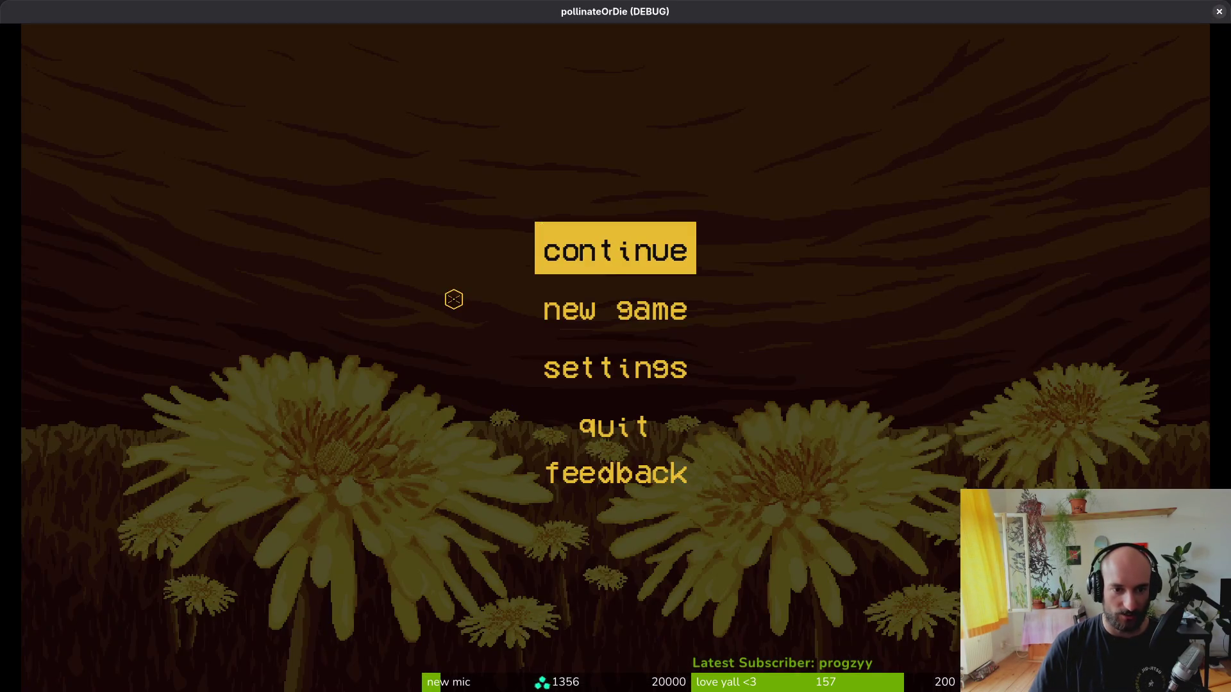
{"action": "left_click", "coordinate": [647, 245]}
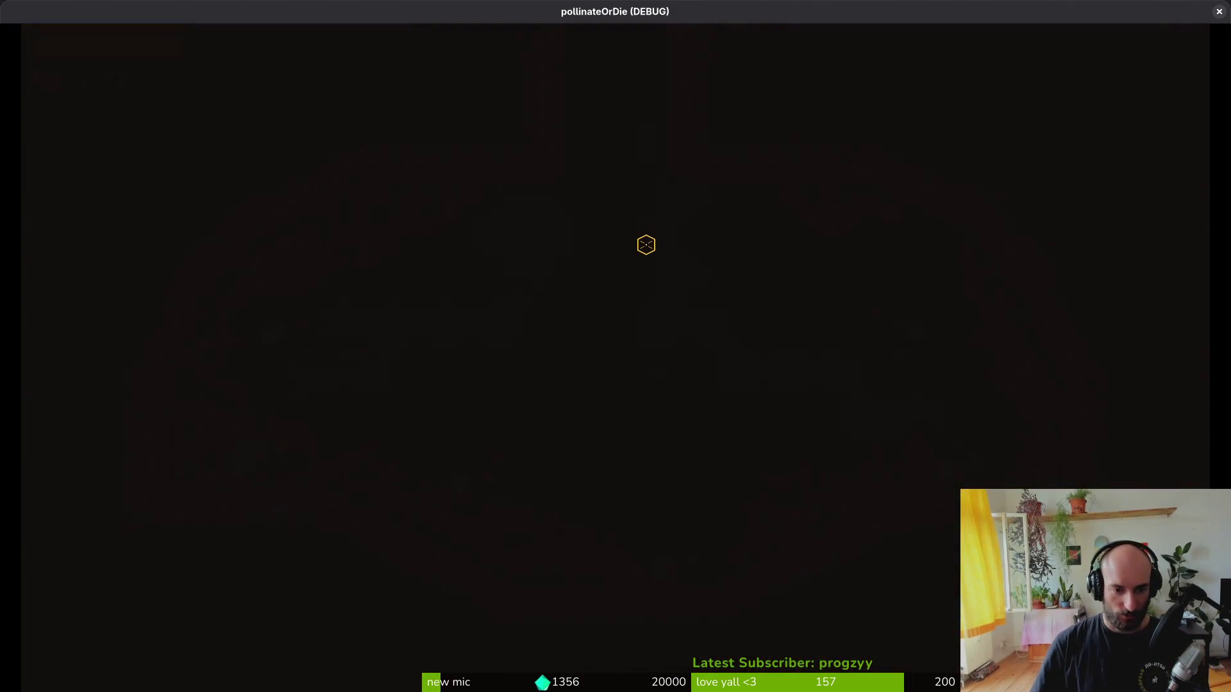
{"action": "key", "text": "Tab"}
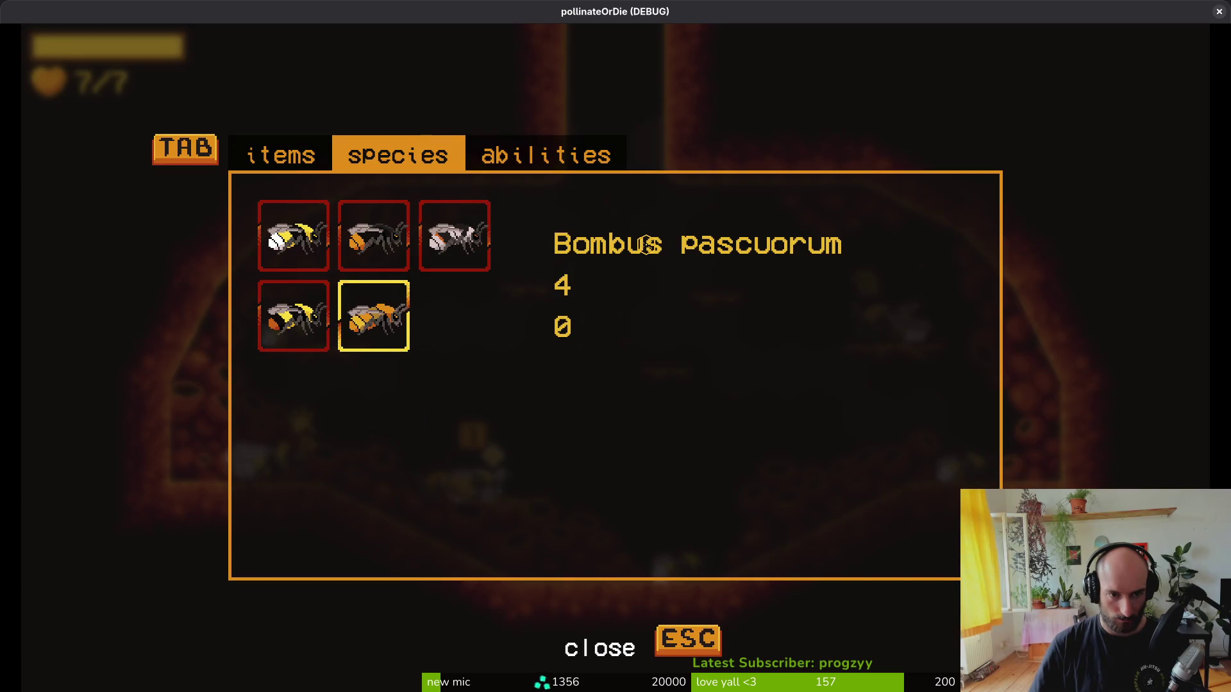
{"action": "key", "text": "Up"}
{"action": "key", "text": "Down"}
{"action": "key", "text": "Up"}
{"action": "key", "text": "Right"}
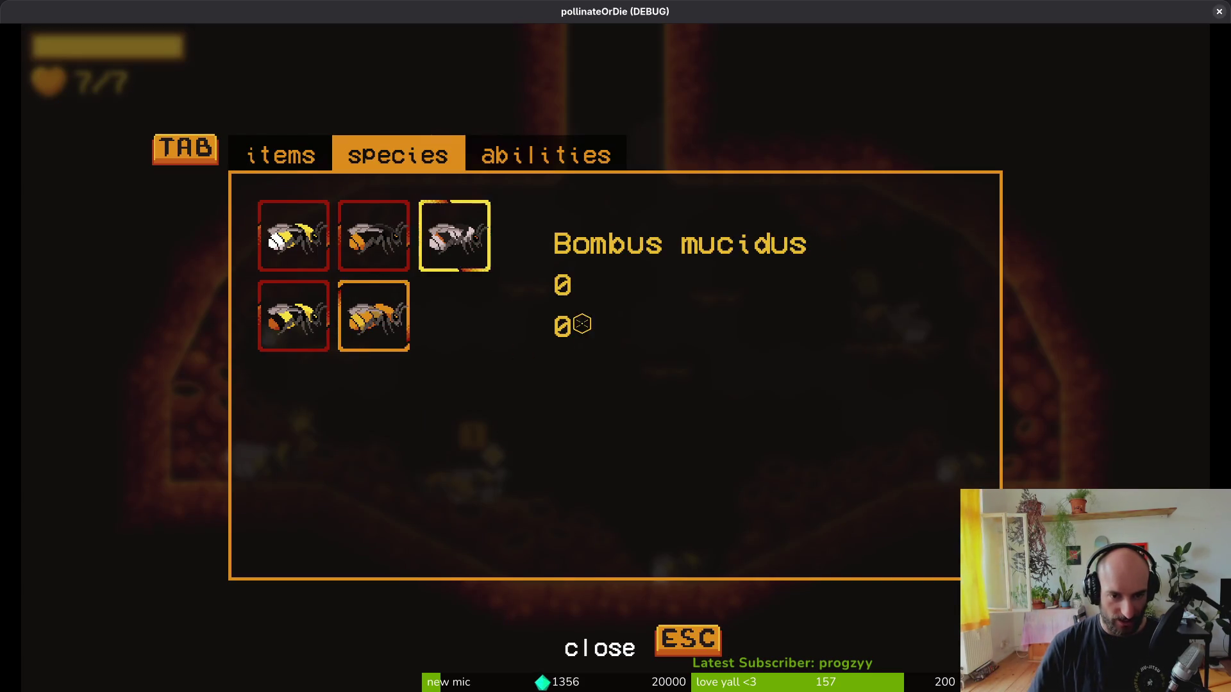
{"action": "key", "text": "Left"}
{"action": "key", "text": "Right"}
{"action": "key", "text": "Right"}
{"action": "key", "text": "Left"}
{"action": "key", "text": "Down"}
{"action": "key", "text": "Left"}
{"action": "key", "text": "Escape"}
{"action": "key", "text": "alt+Tab"}
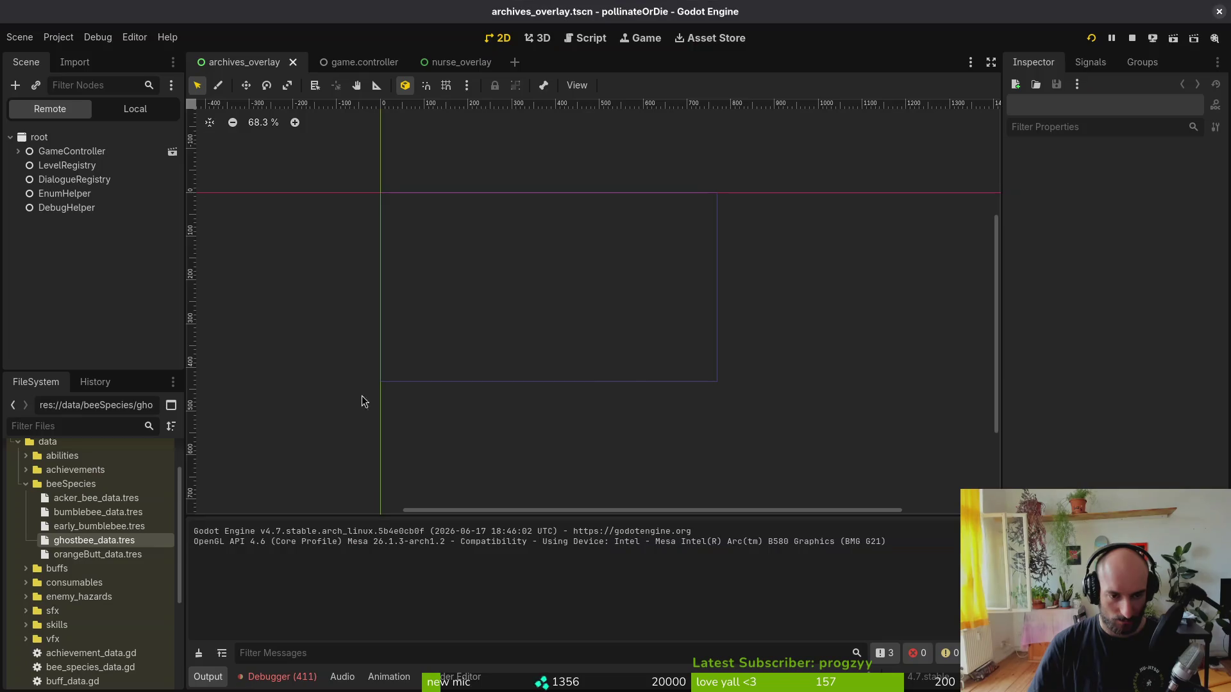
- Keep ghostbee's habitat as Europe, set acker_bee_data.tres habitat to Asia, and save
{"action": "left_click", "coordinate": [96, 541]}
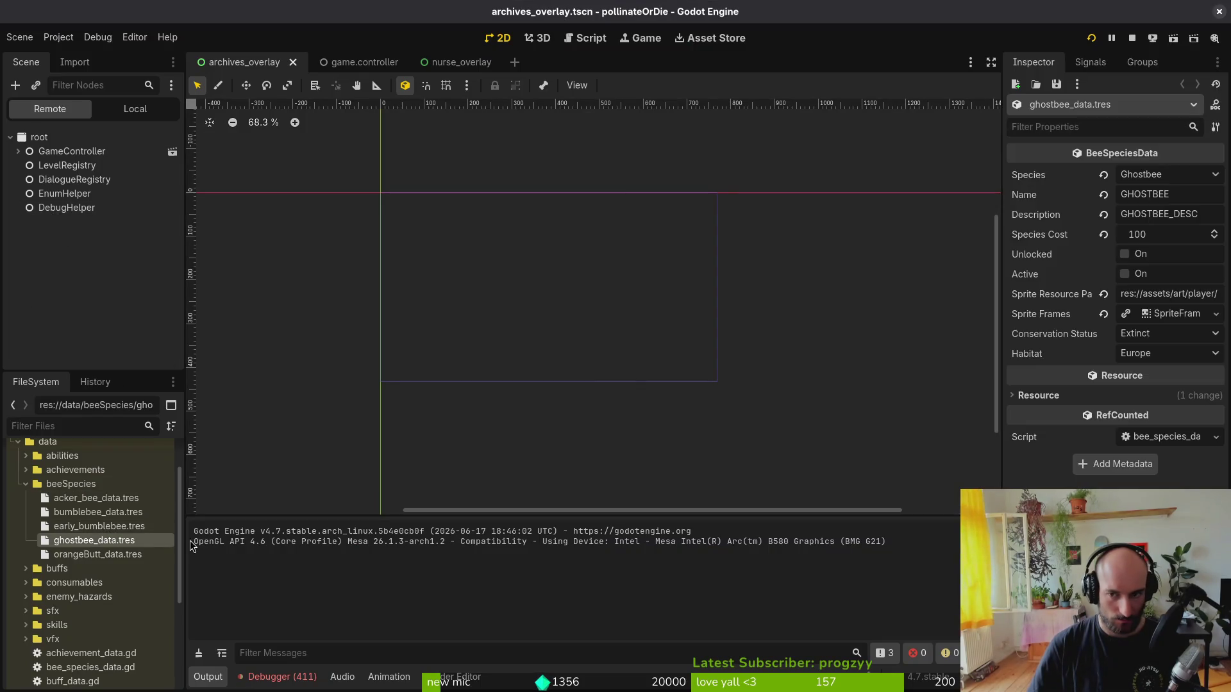
{"action": "left_click", "coordinate": [1162, 354]}
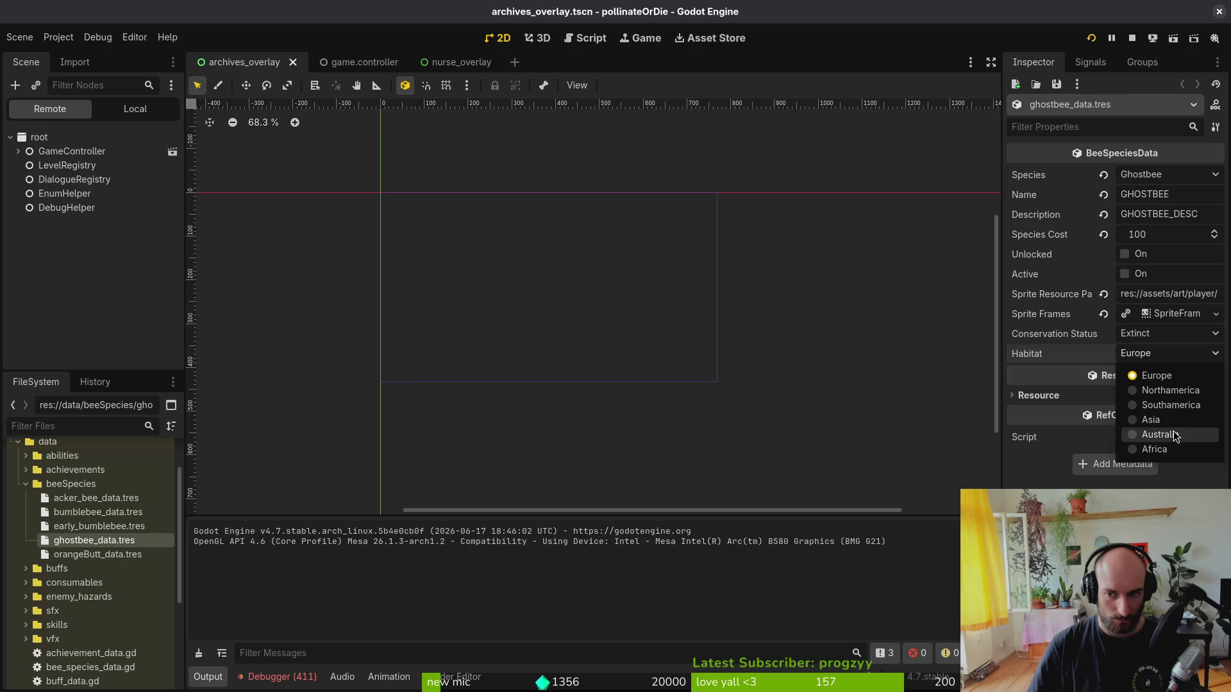
{"action": "left_click", "coordinate": [90, 552]}
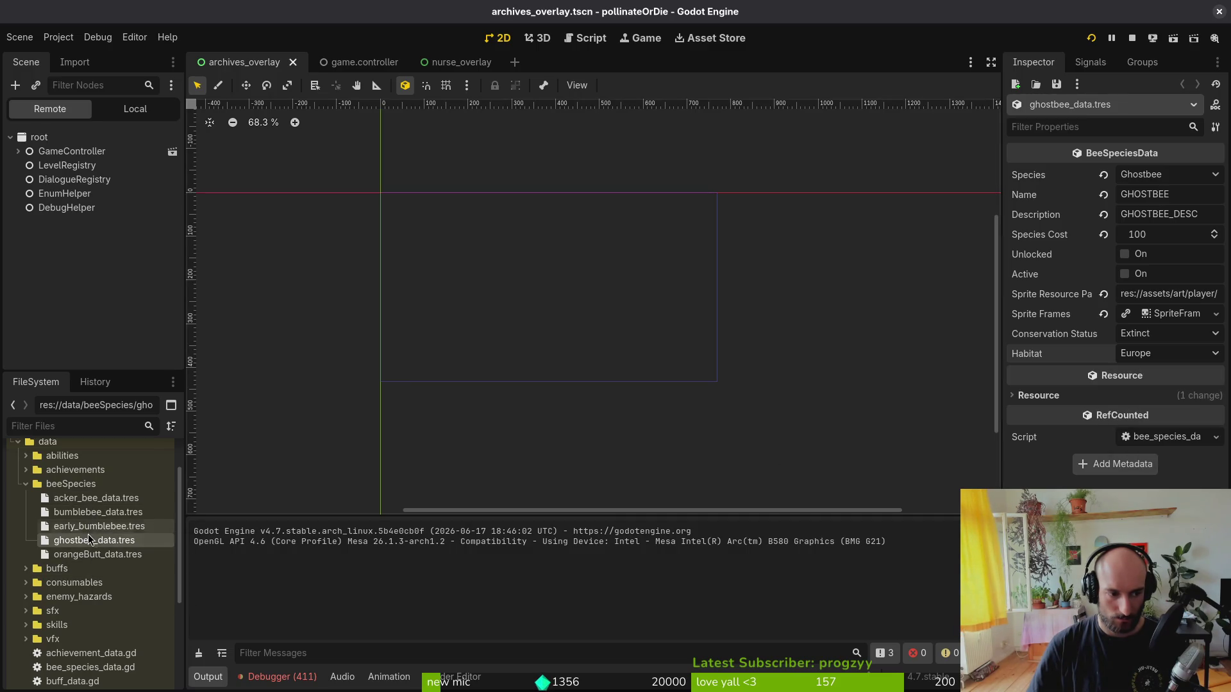
{"action": "left_click", "coordinate": [88, 502]}
{"action": "left_click", "coordinate": [1157, 354]}
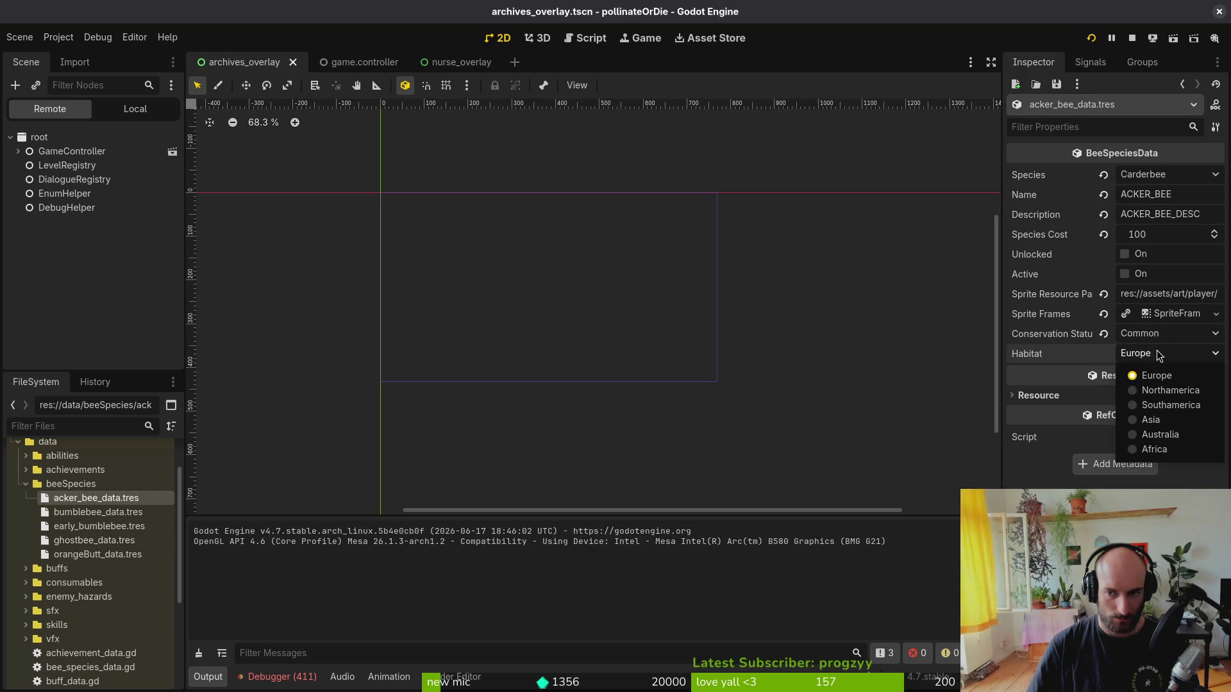
{"action": "left_click", "coordinate": [1154, 419]}
{"action": "key", "text": "ctrl+s"}
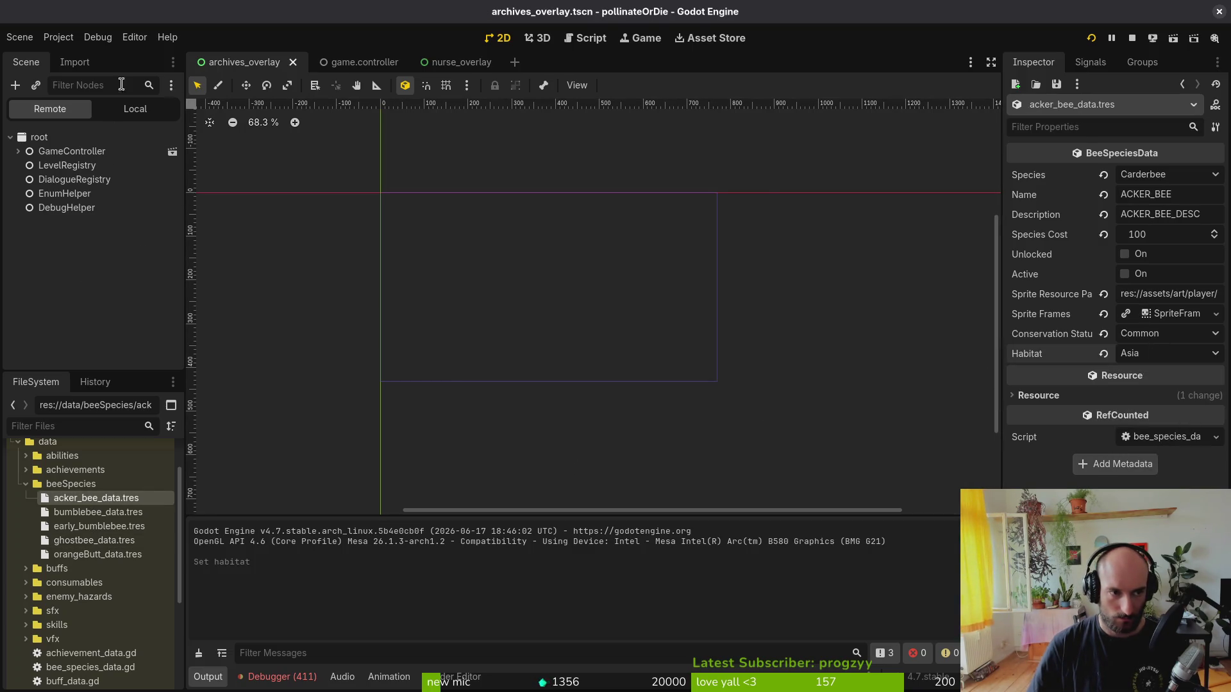
- Delete all files in the game's user data folder, stop the running game, and return to Neovim
{"action": "left_click", "coordinate": [58, 38]}
{"action": "left_click", "coordinate": [87, 157]}
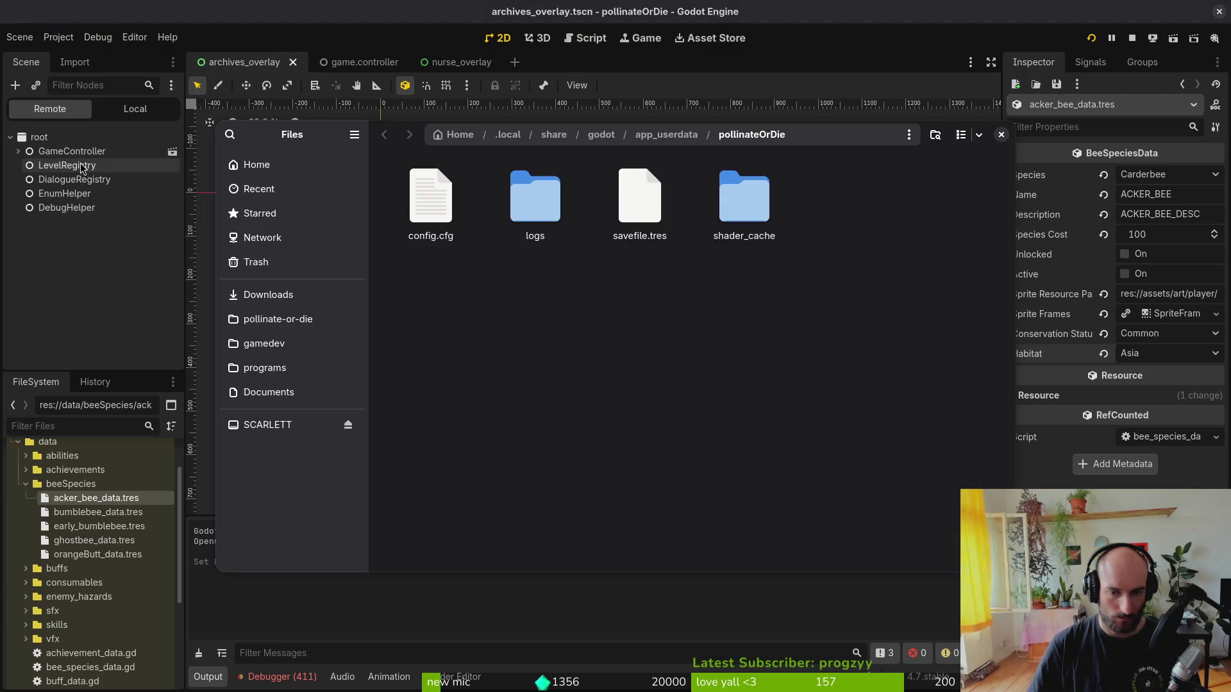
{"action": "key", "text": "ctrl+a"}
{"action": "key", "text": "Delete"}
{"action": "left_click", "coordinate": [1002, 135]}
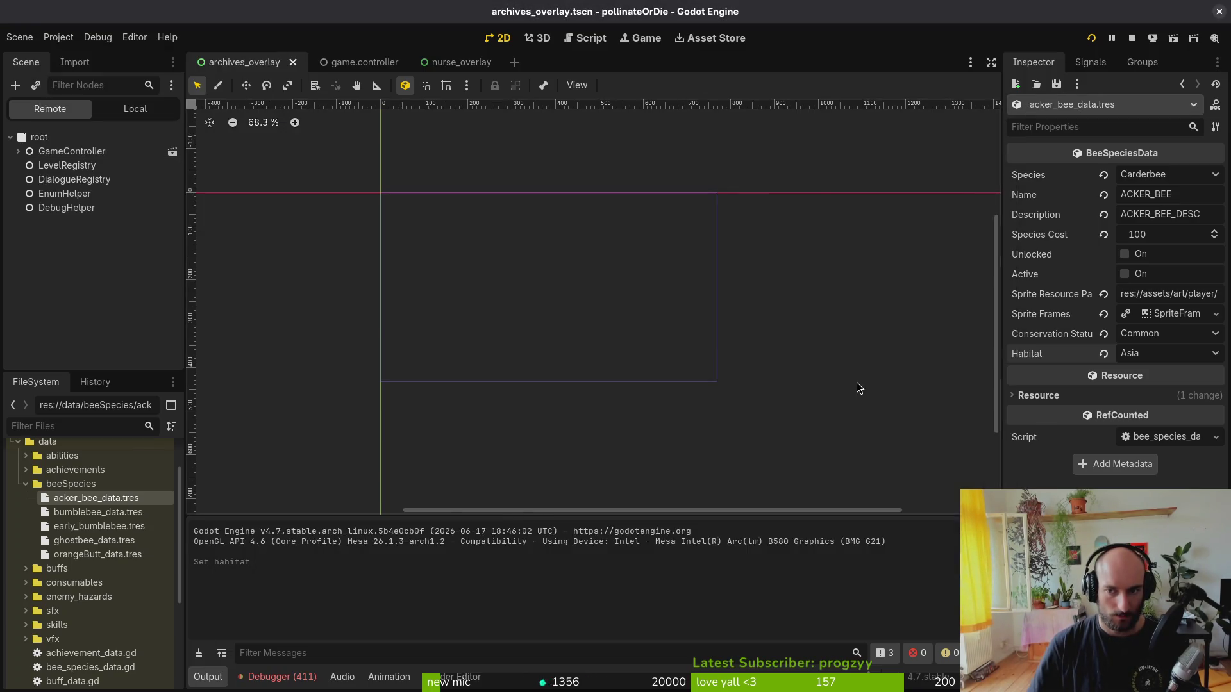
{"action": "left_click", "coordinate": [1218, 11]}
{"action": "left_click", "coordinate": [1219, 12]}
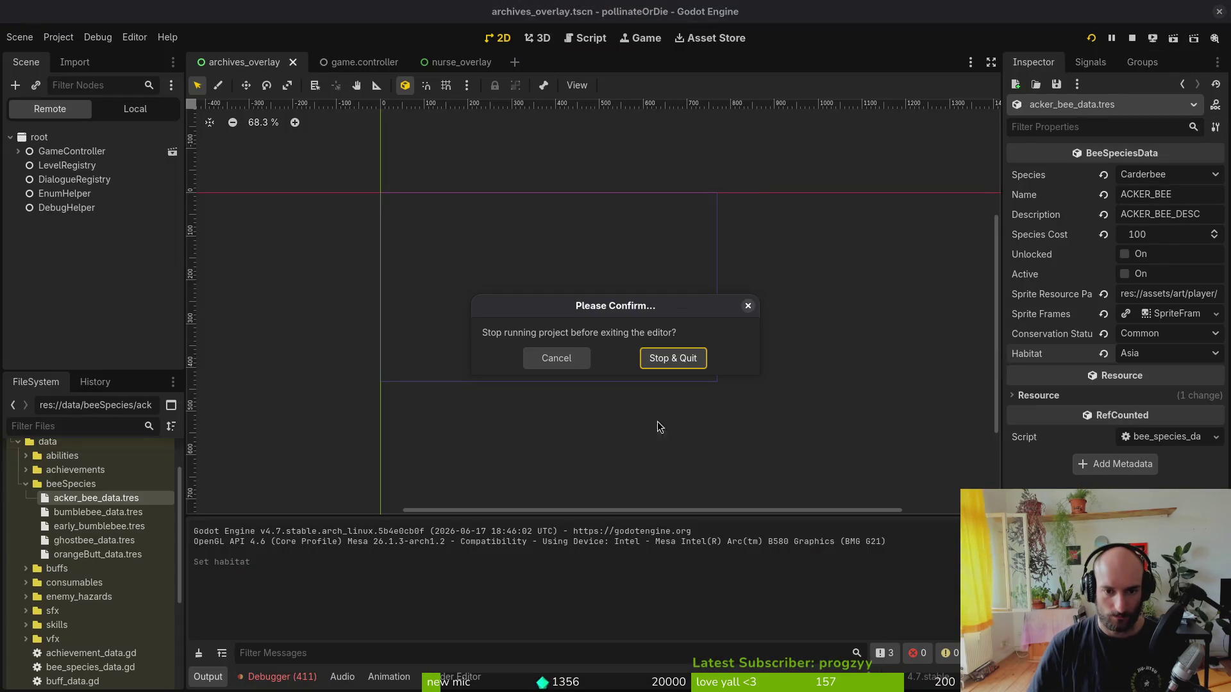
{"action": "left_click", "coordinate": [673, 357]}
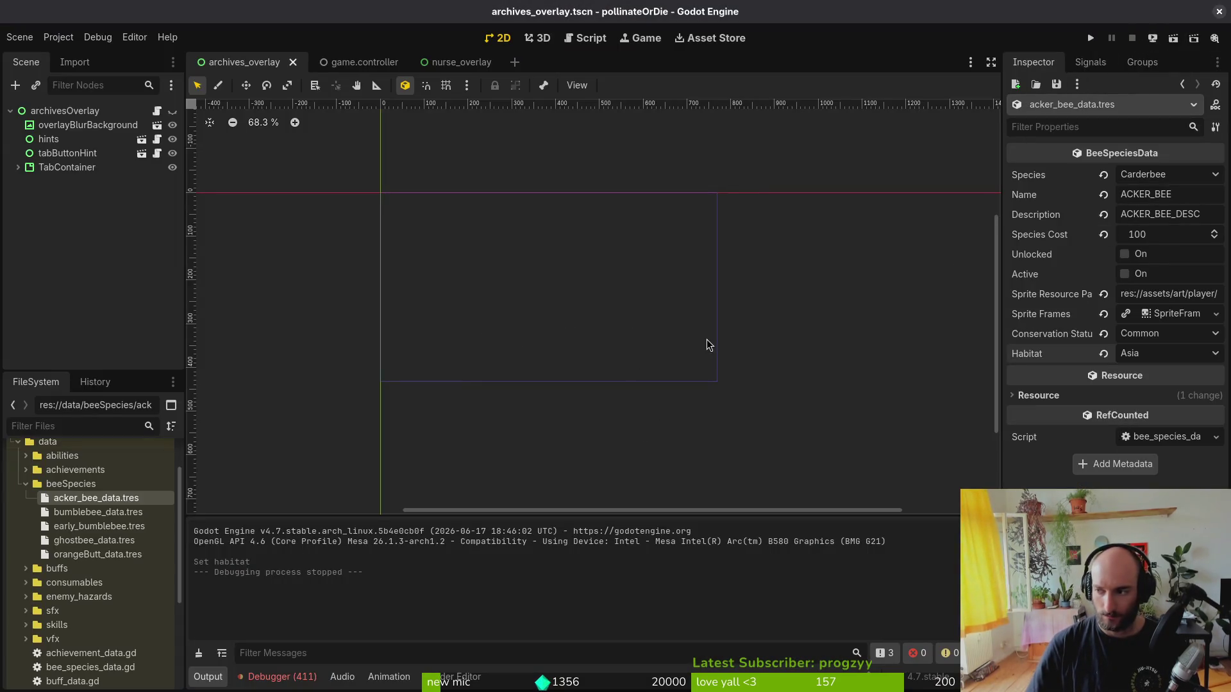
{"action": "key", "text": "alt+Tab"}
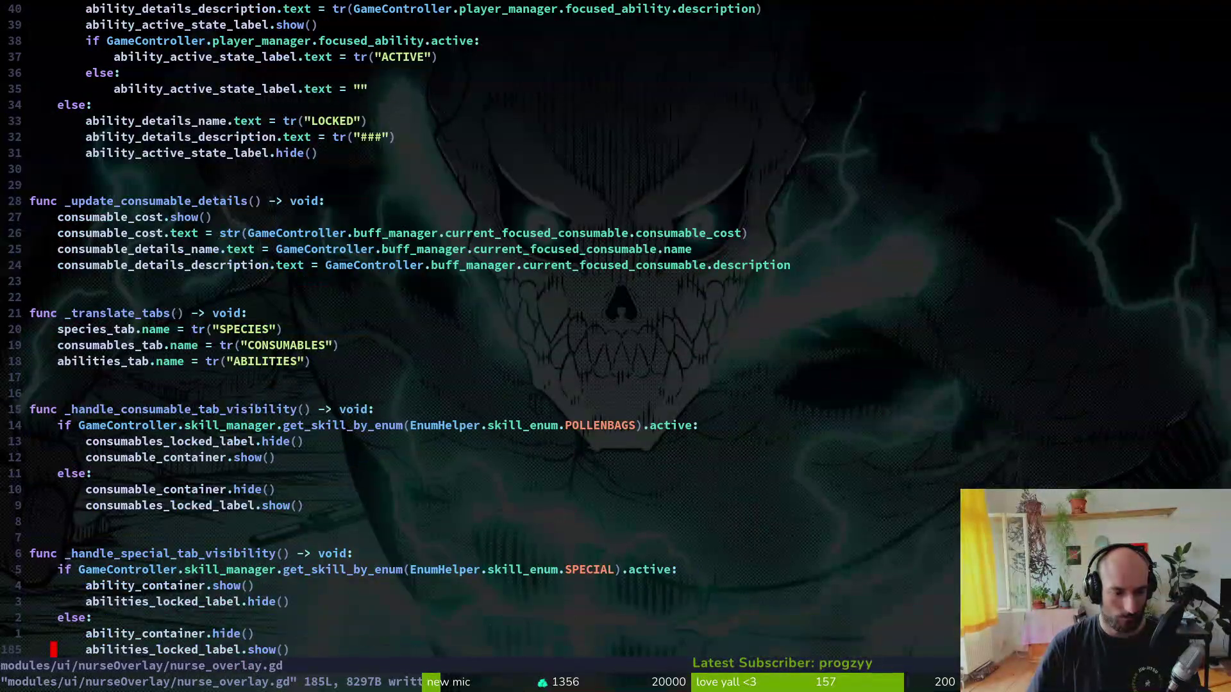
- Move ability_active_state_label.show() below the ACTIVE check in update_ability_details and save nurse_overlay.gd
{"action": "key", "text": "k"}
{"action": "key", "text": "k"}
{"action": "key", "text": "k"}
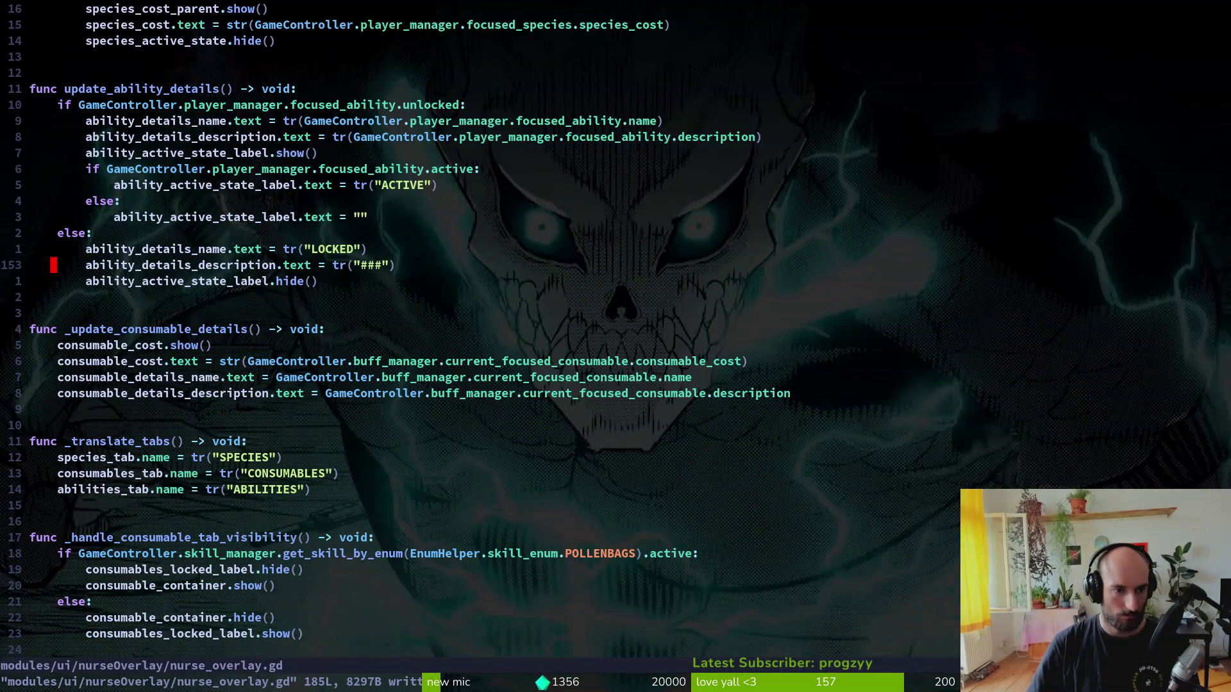
{"action": "key", "text": "shift+v"}
{"action": "key", "text": "y"}
{"action": "key", "text": "k"}
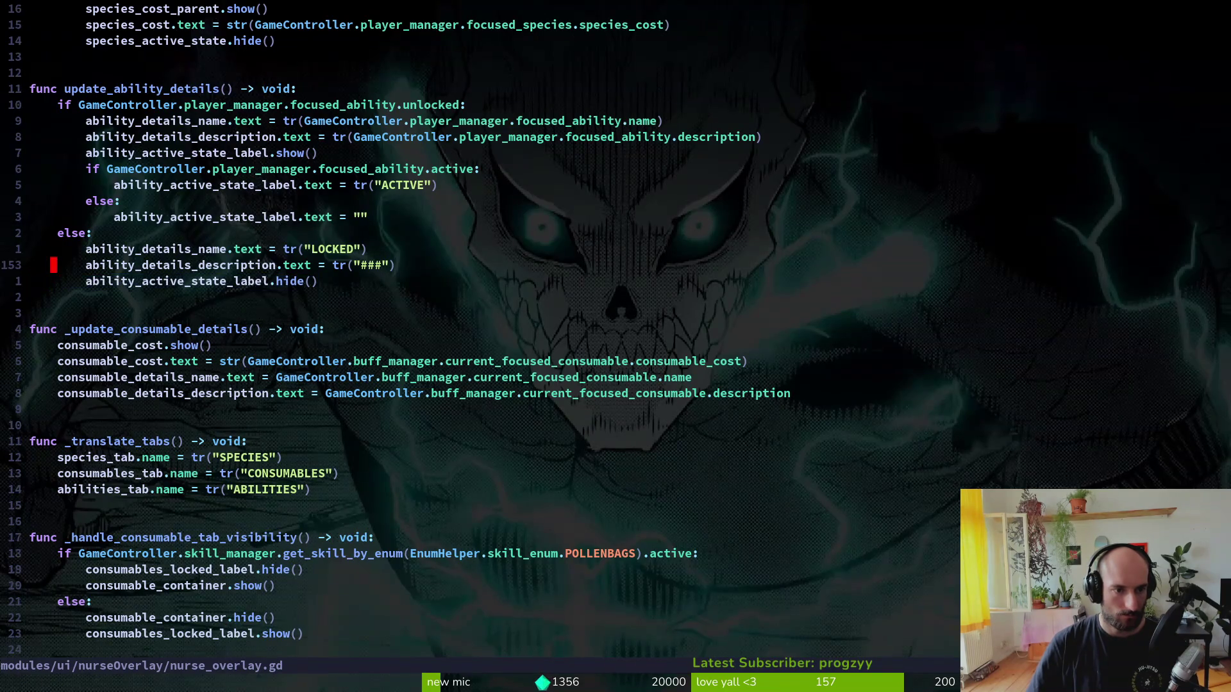
{"action": "key", "text": "k"}
{"action": "key", "text": "k"}
{"action": "key", "text": "shift+v"}
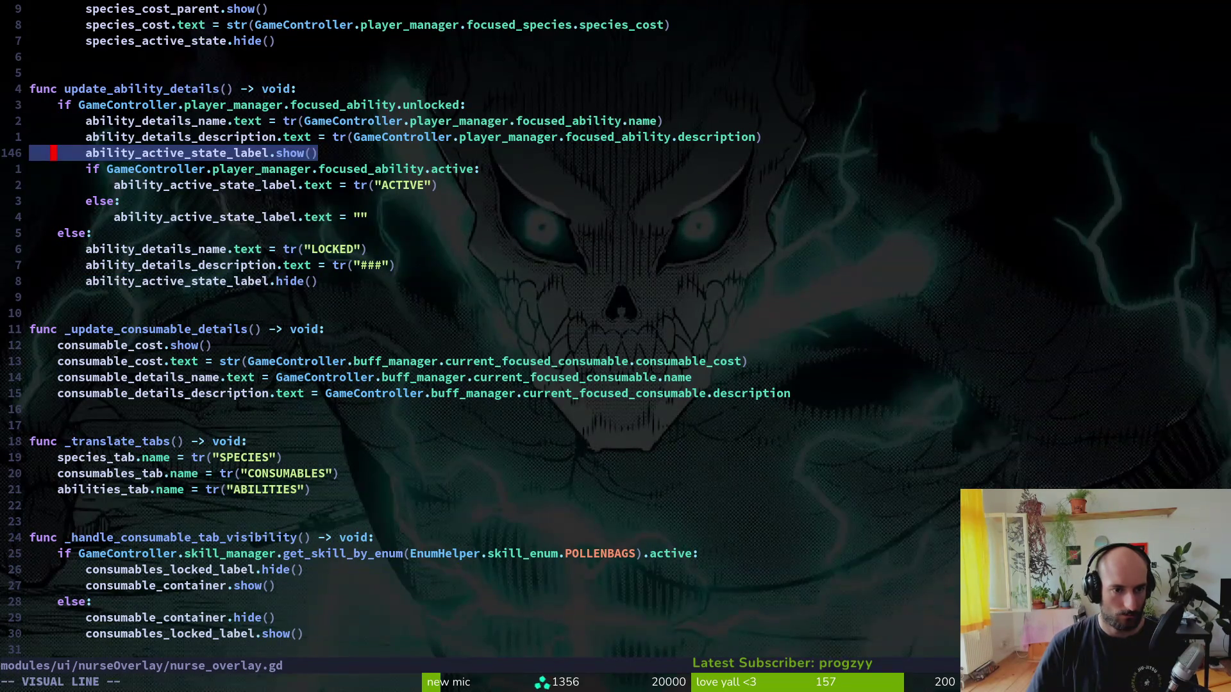
{"action": "key", "text": "Escape"}
{"action": "key", "text": "shift+v"}
{"action": "key", "text": "J"}
{"action": "key", "text": "J"}
{"action": "key", "text": "J"}
{"action": "key", "text": "shift+j"}
{"action": "key", "text": "Escape"}
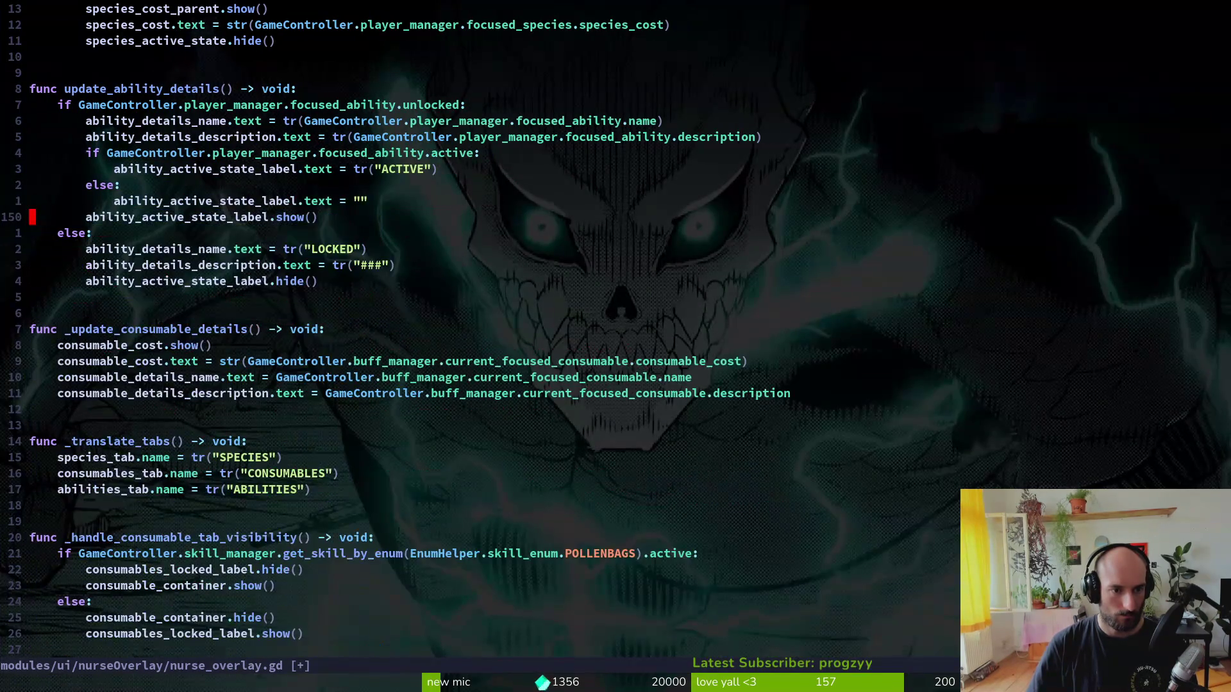
{"action": "type", "text": ":w"}
{"action": "key", "text": "Return"}
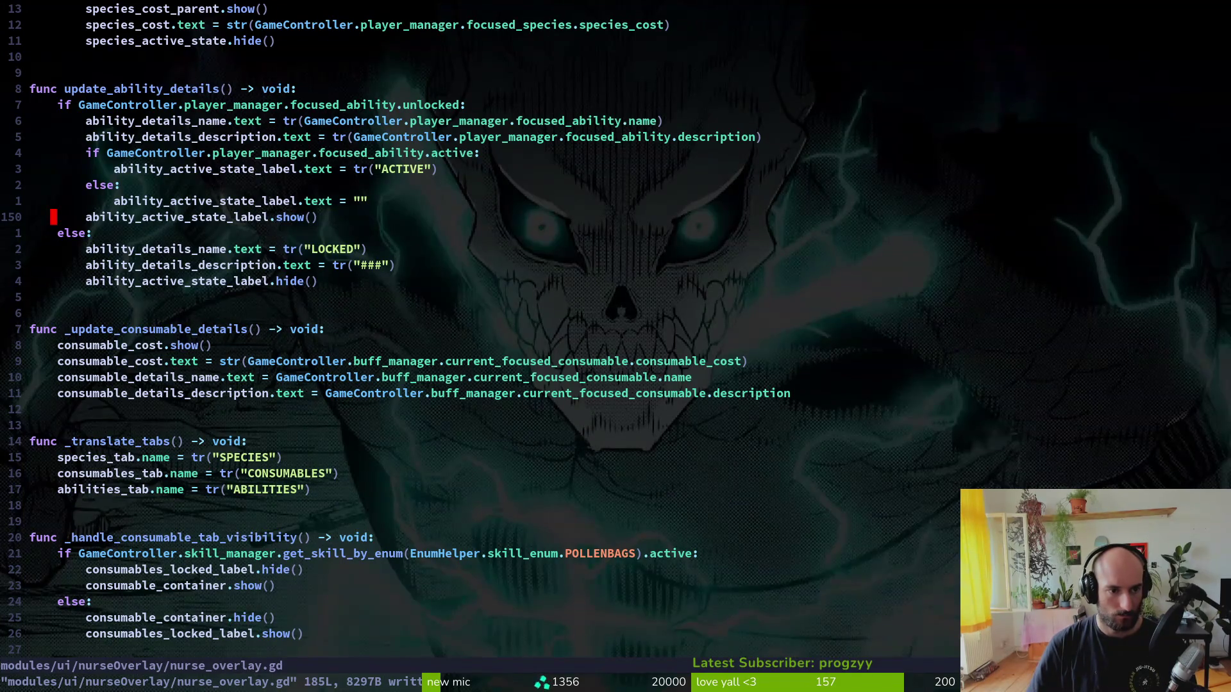
- Switch to Godot, run pollinateOrDie, and start a new game
{"action": "key", "text": "alt+Tab"}
{"action": "key", "text": "F5"}
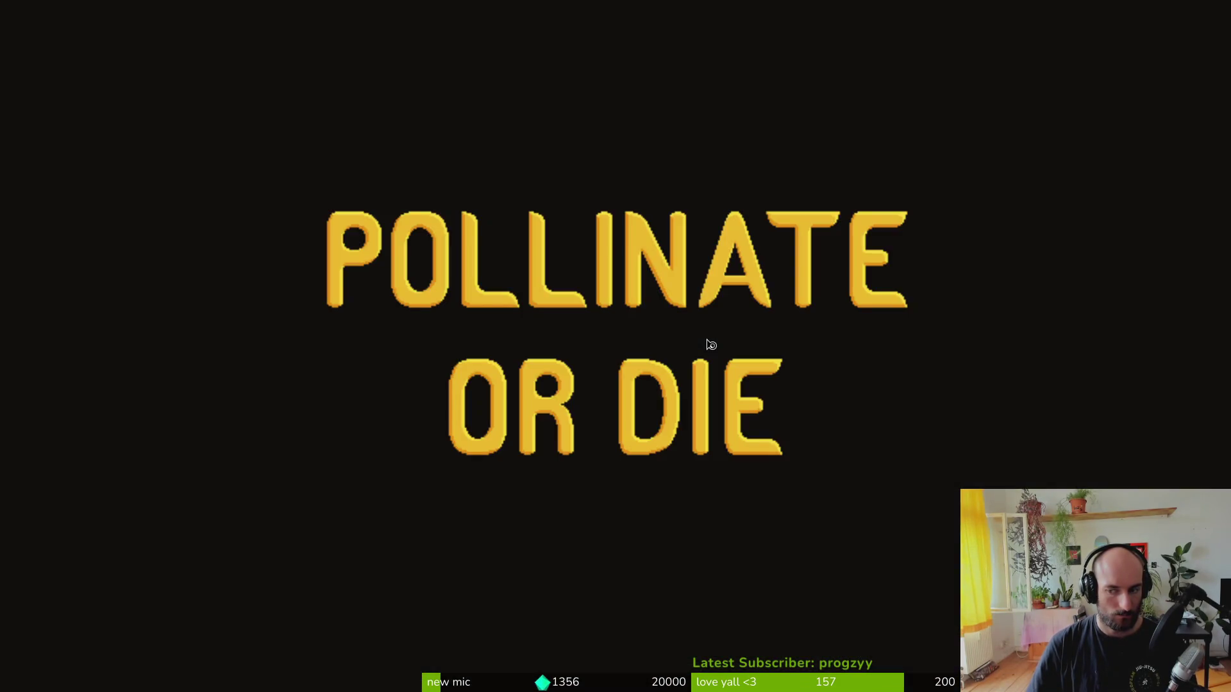
{"action": "key", "text": "Return"}
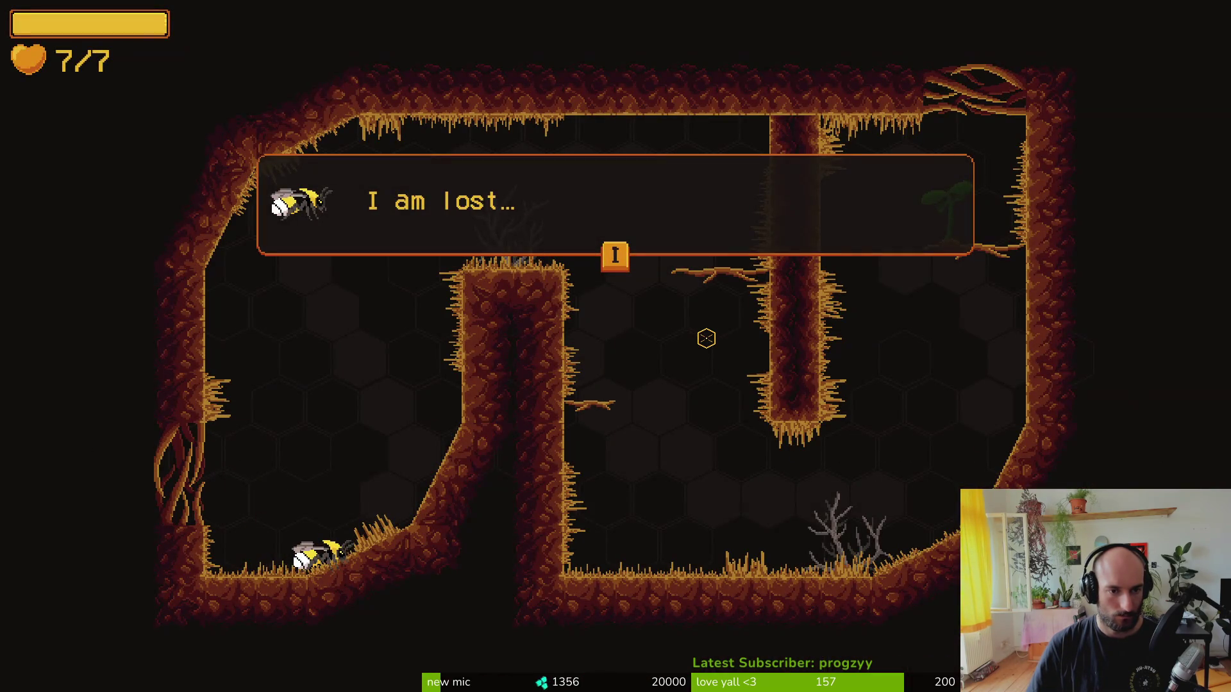
- Dismiss the lost bee's dialogue and check that a locked species entry shows masked details
{"action": "key", "text": "i"}
{"action": "key", "text": "Tab"}
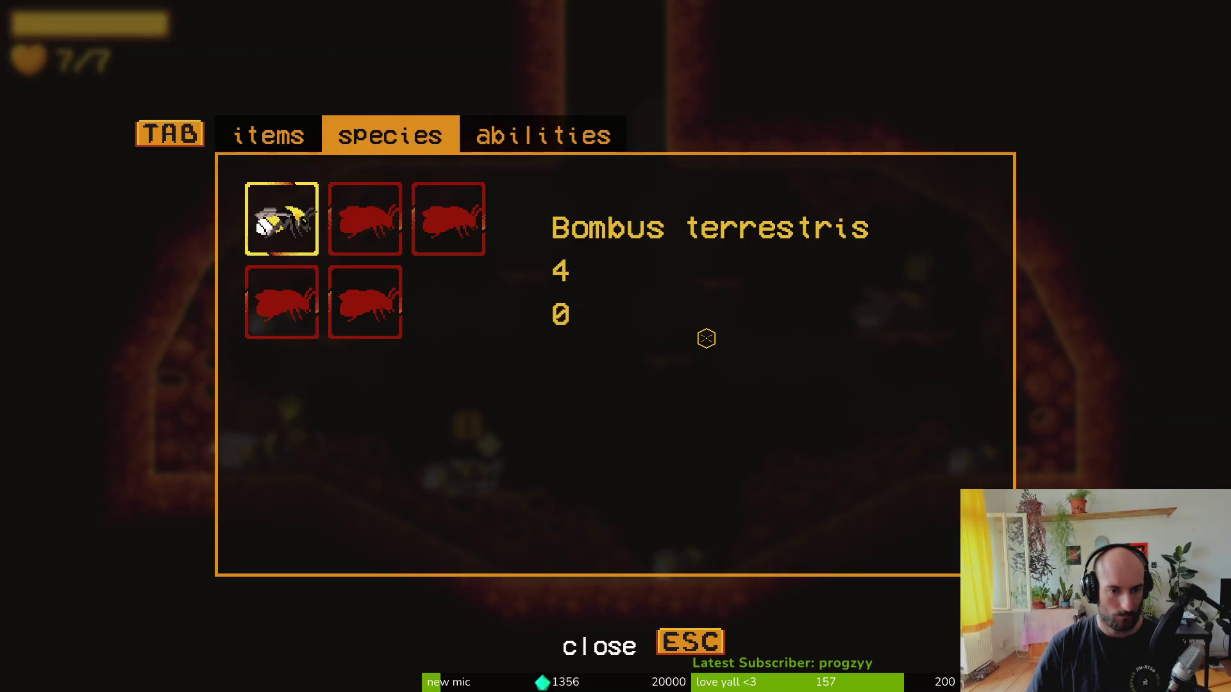
{"action": "key", "text": "Right"}
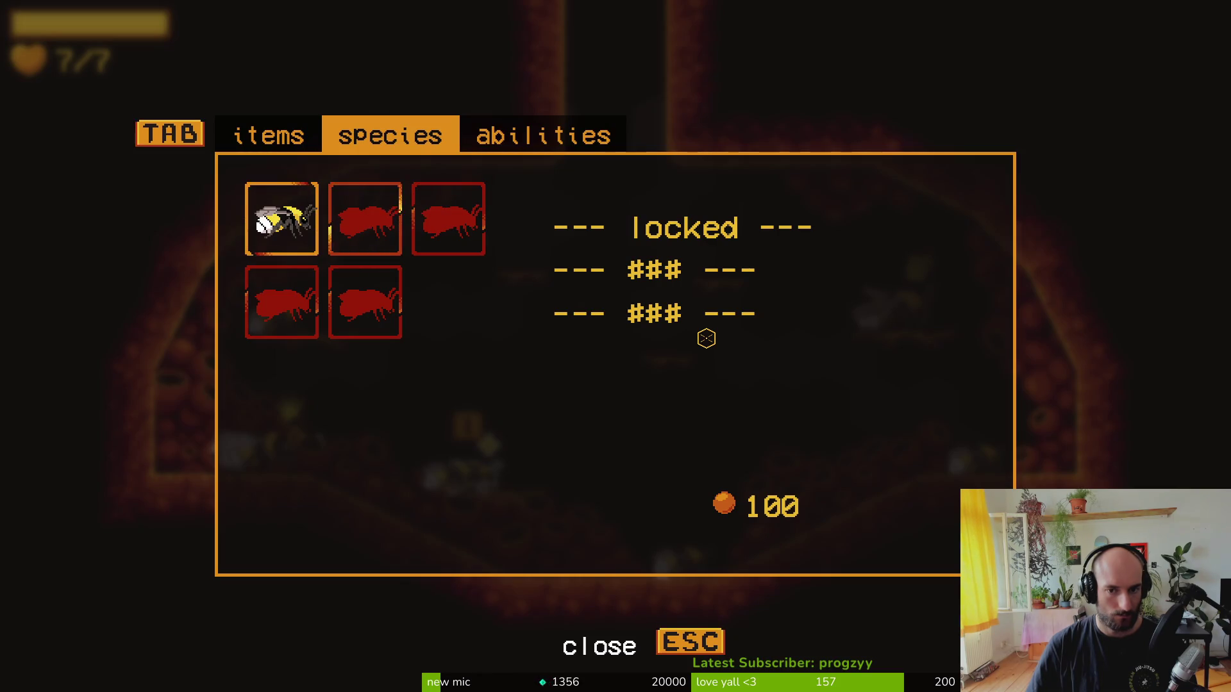
{"action": "key", "text": "Escape"}
{"action": "key", "text": "Escape"}
- Grant honey with GIVE HONEY from the pause menu's debugging options
{"action": "key", "text": "Down"}
{"action": "key", "text": "Down"}
{"action": "key", "text": "Return"}
{"action": "key", "text": "Up"}
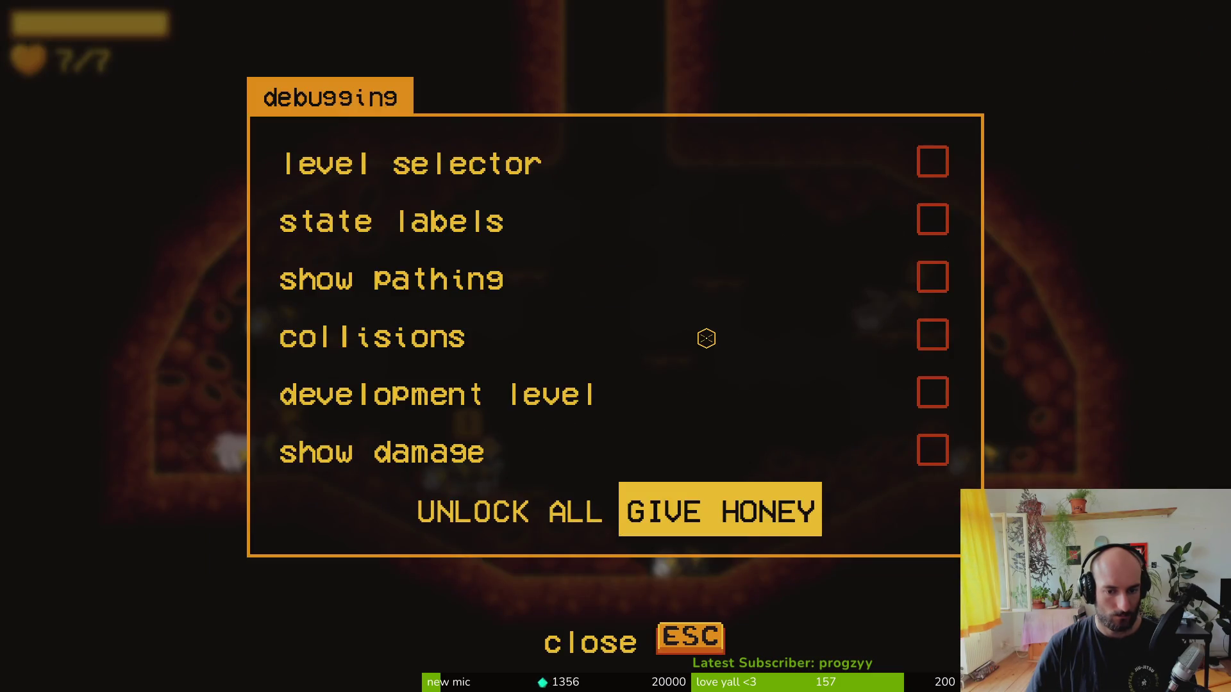
{"action": "key", "text": "Escape"}
{"action": "key", "text": "Tab"}
- Unlock the bottom-middle species with honey and view Bombus pascuorum's details (4 and 3)
{"action": "key", "text": "Right"}
{"action": "key", "text": "Down"}
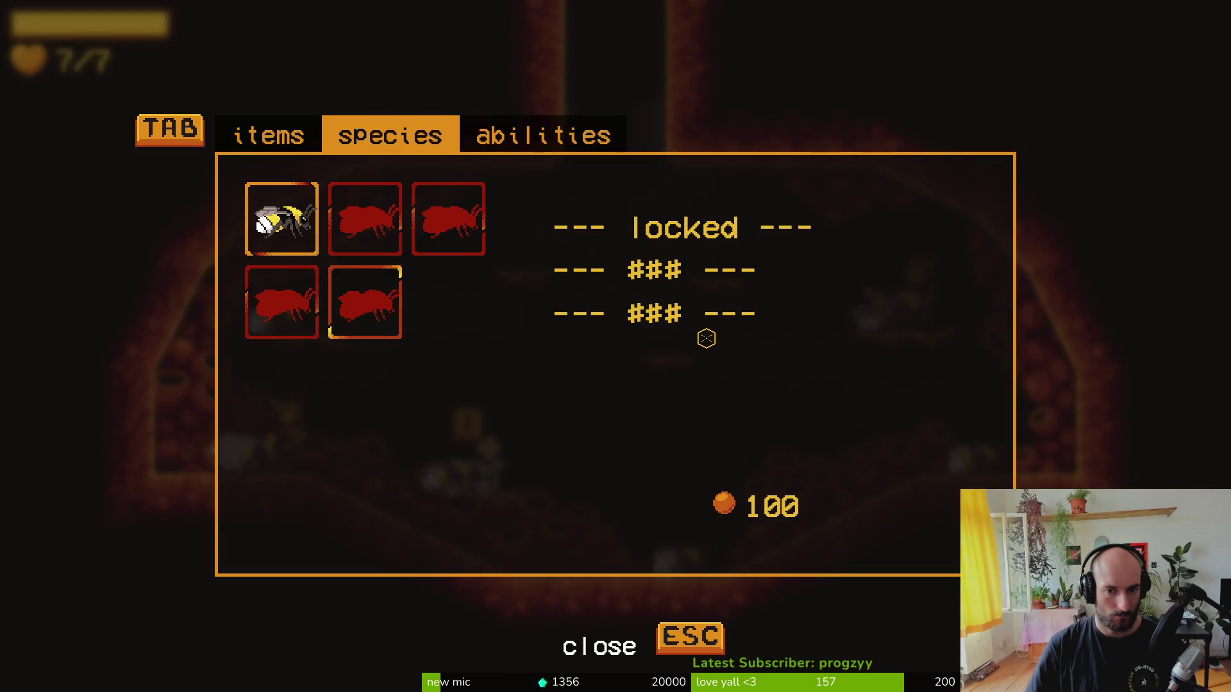
{"action": "key", "text": "Return"}
{"action": "key", "text": "Left"}
{"action": "key", "text": "Right"}
{"action": "key", "text": "Left"}
{"action": "key", "text": "Down"}
{"action": "key", "text": "Right"}
- Browse back to Bombus terrestris, then return to the Godot editor
{"action": "key", "text": "Up"}
{"action": "key", "text": "Left"}
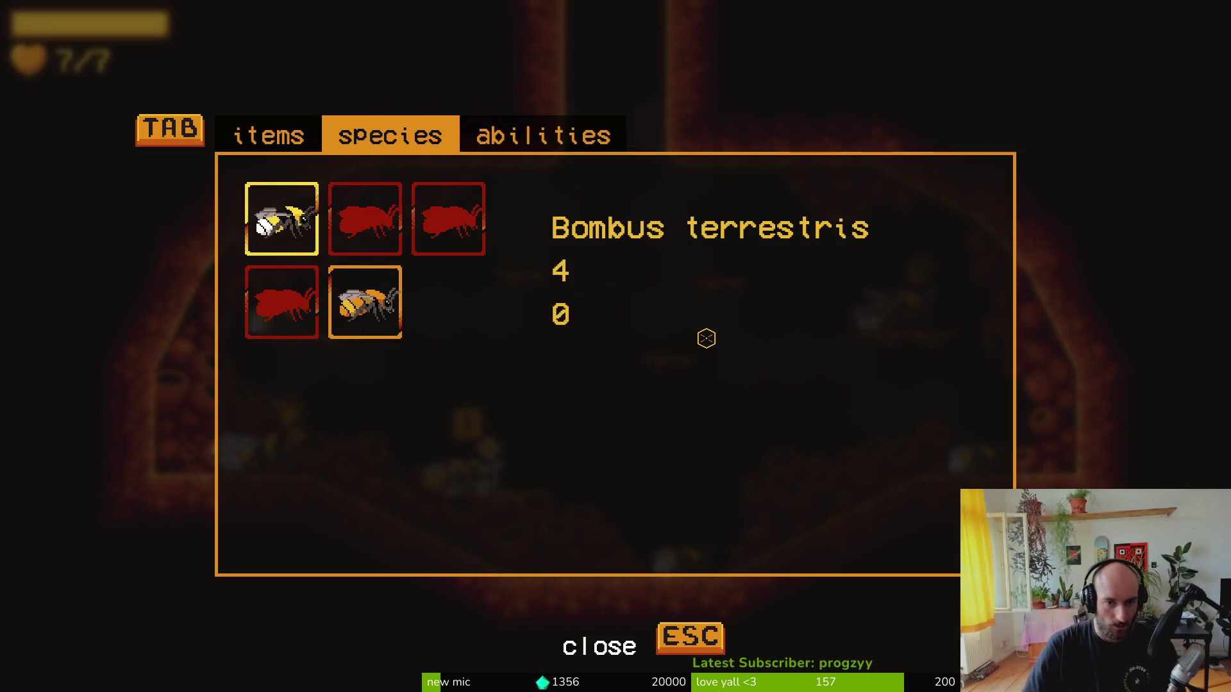
{"action": "key", "text": "alt+Tab"}
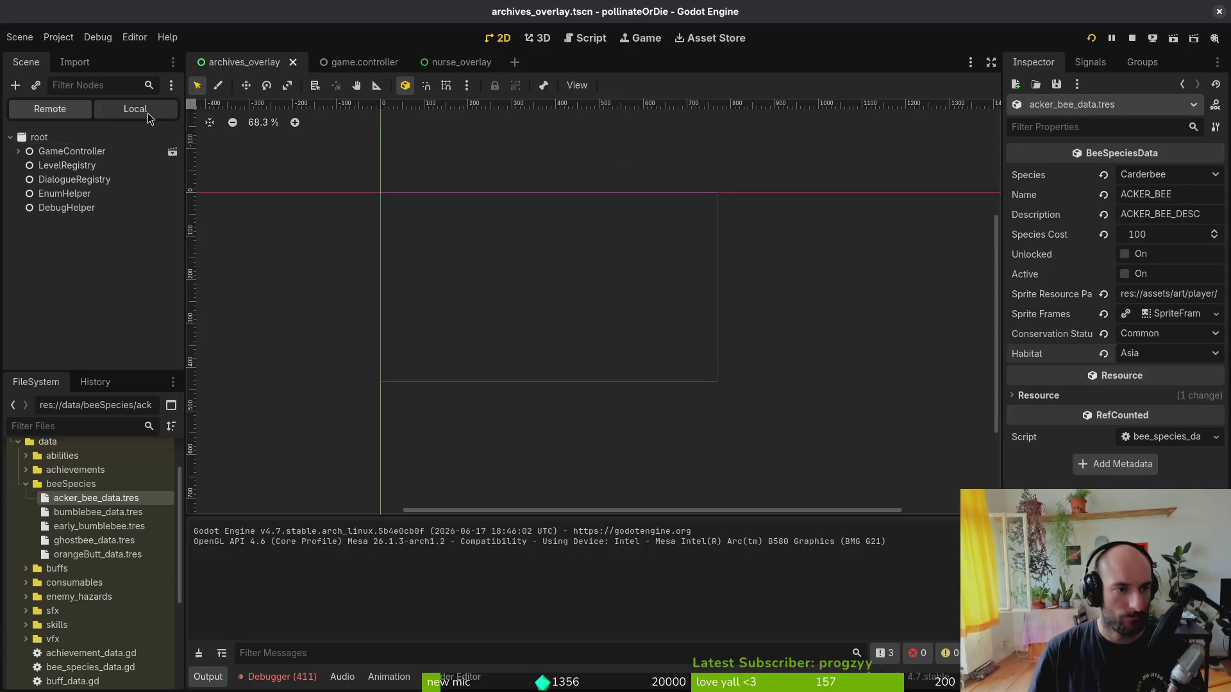
- Open the nurse_overlay scene and expand TabContainer down to speciesContainer
{"action": "left_click", "coordinate": [148, 113]}
{"action": "left_click", "coordinate": [447, 67]}
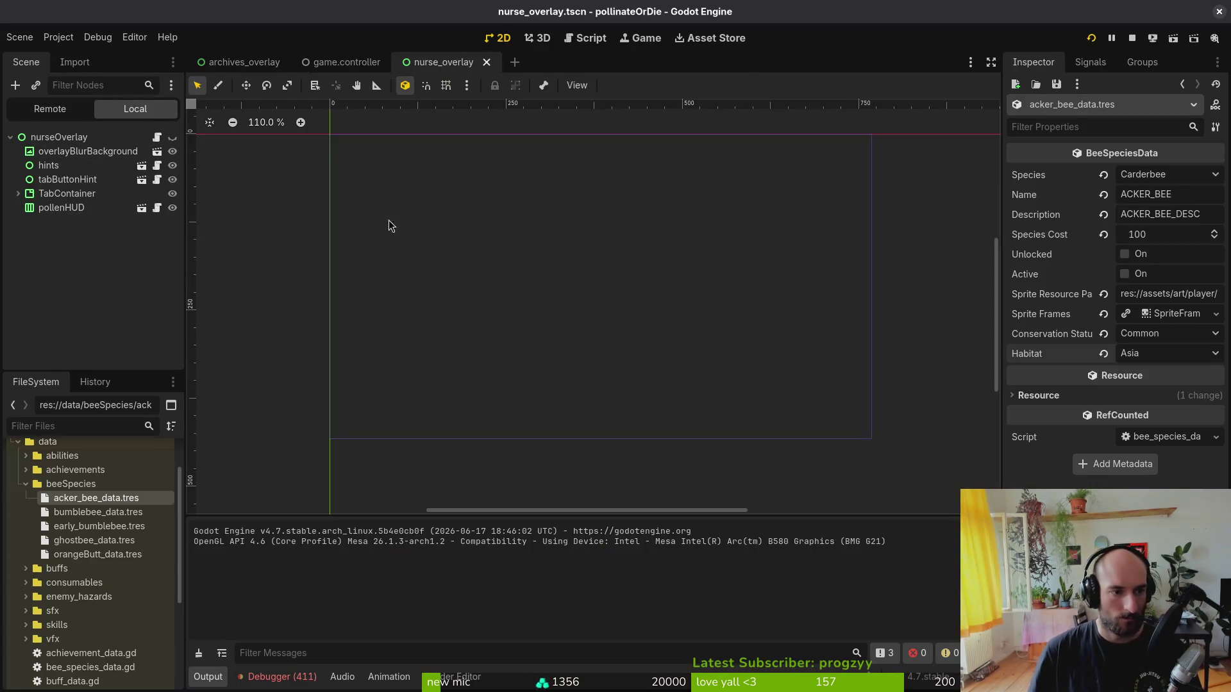
{"action": "left_click", "coordinate": [28, 195]}
{"action": "left_click", "coordinate": [18, 194]}
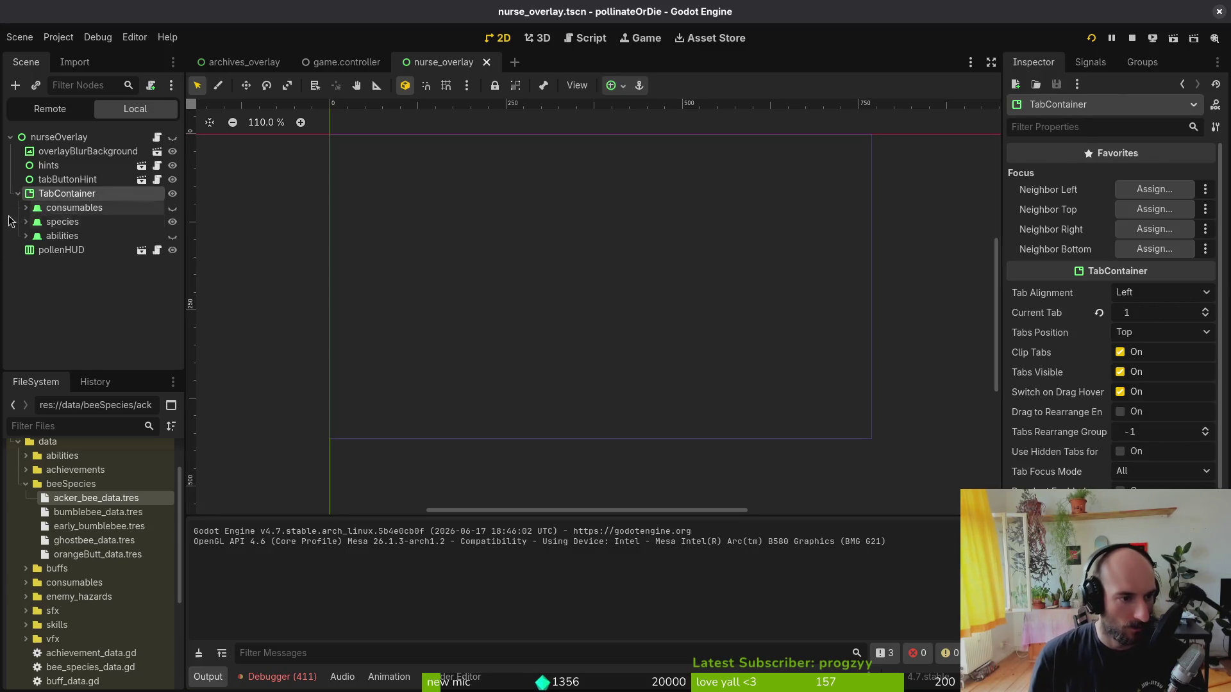
{"action": "left_click", "coordinate": [26, 222]}
{"action": "left_click", "coordinate": [33, 236]}
{"action": "left_click", "coordinate": [41, 250]}
- Make the nurse overlay visible and select the speciesDetails node
{"action": "left_click", "coordinate": [173, 138]}
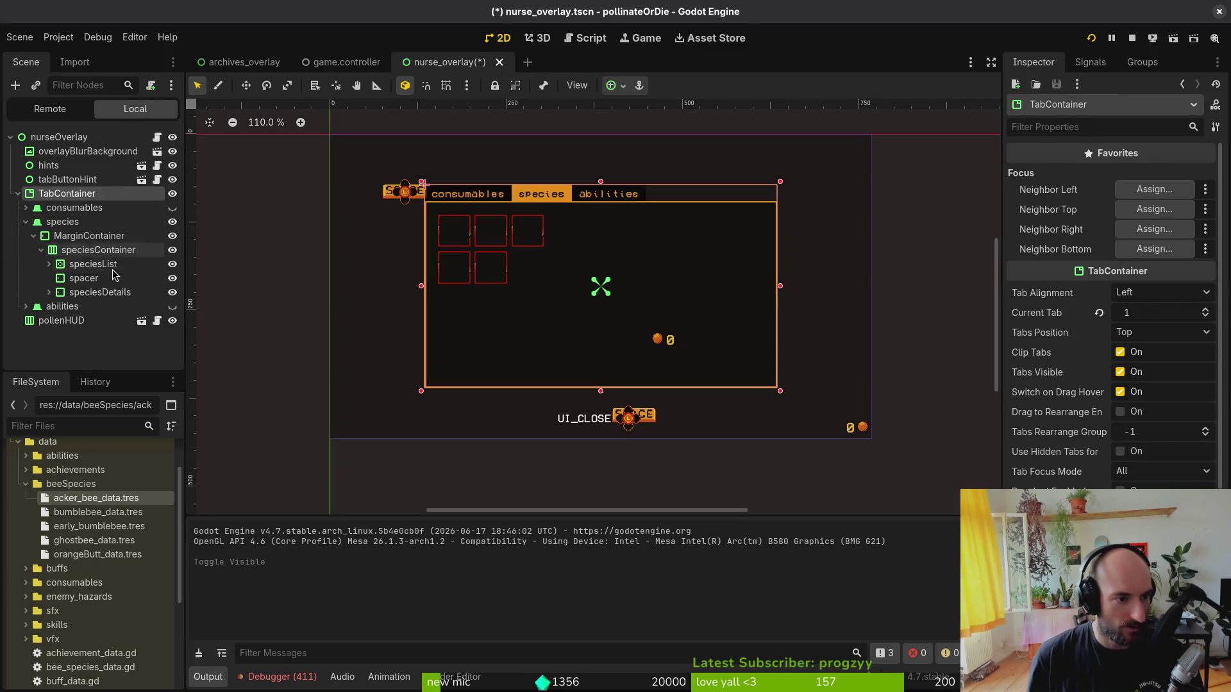
{"action": "left_click", "coordinate": [49, 292]}
{"action": "left_click", "coordinate": [94, 320]}
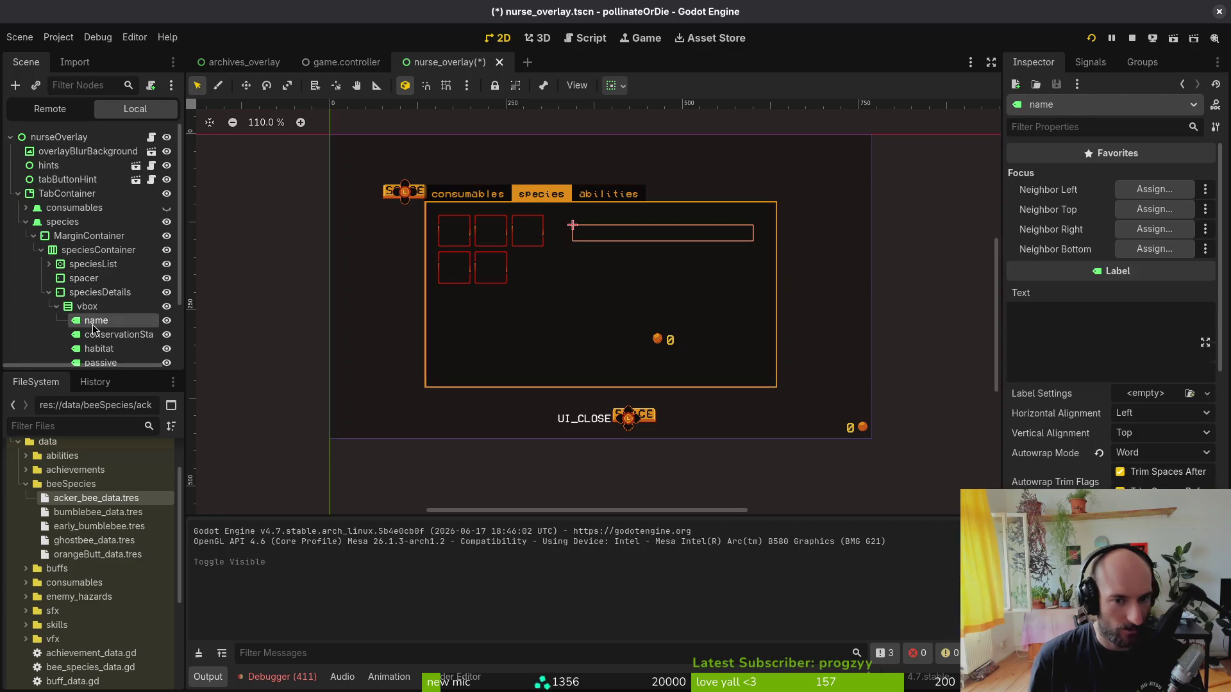
{"action": "left_click", "coordinate": [114, 295]}
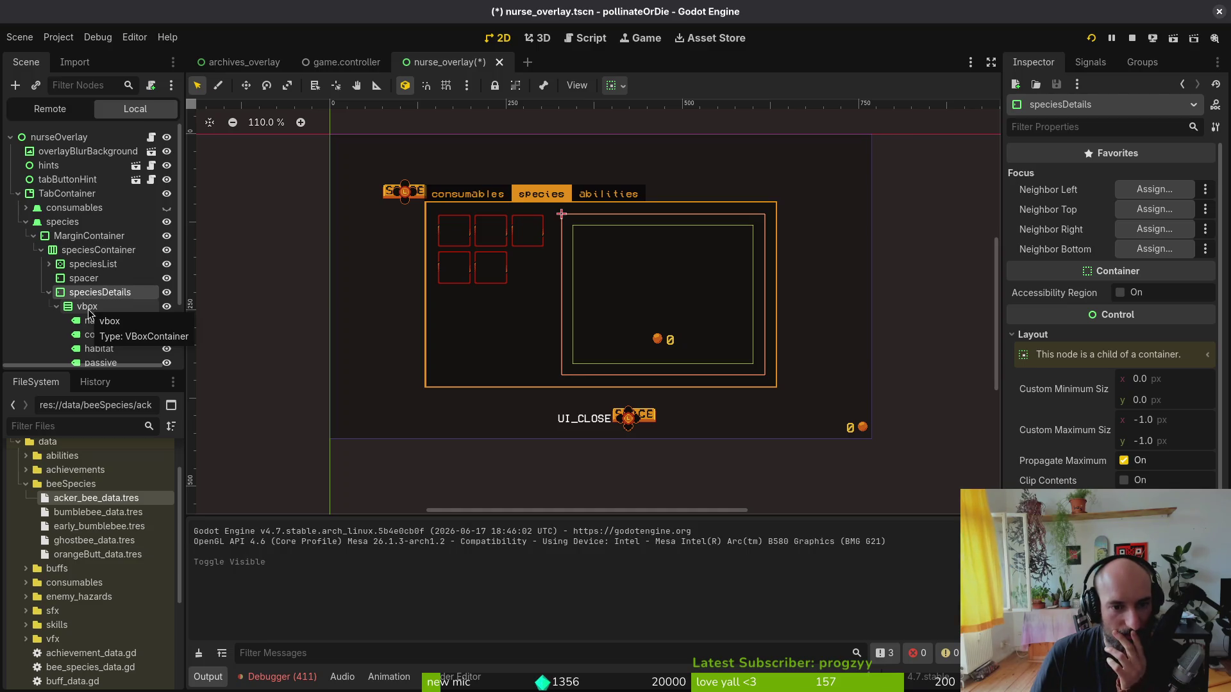
- Set speciesDetails' margin top and bottom constant overrides to 0, save, and stop the game
{"action": "scroll", "coordinate": [1145, 457], "scroll_direction": "down", "scroll_amount": 5}
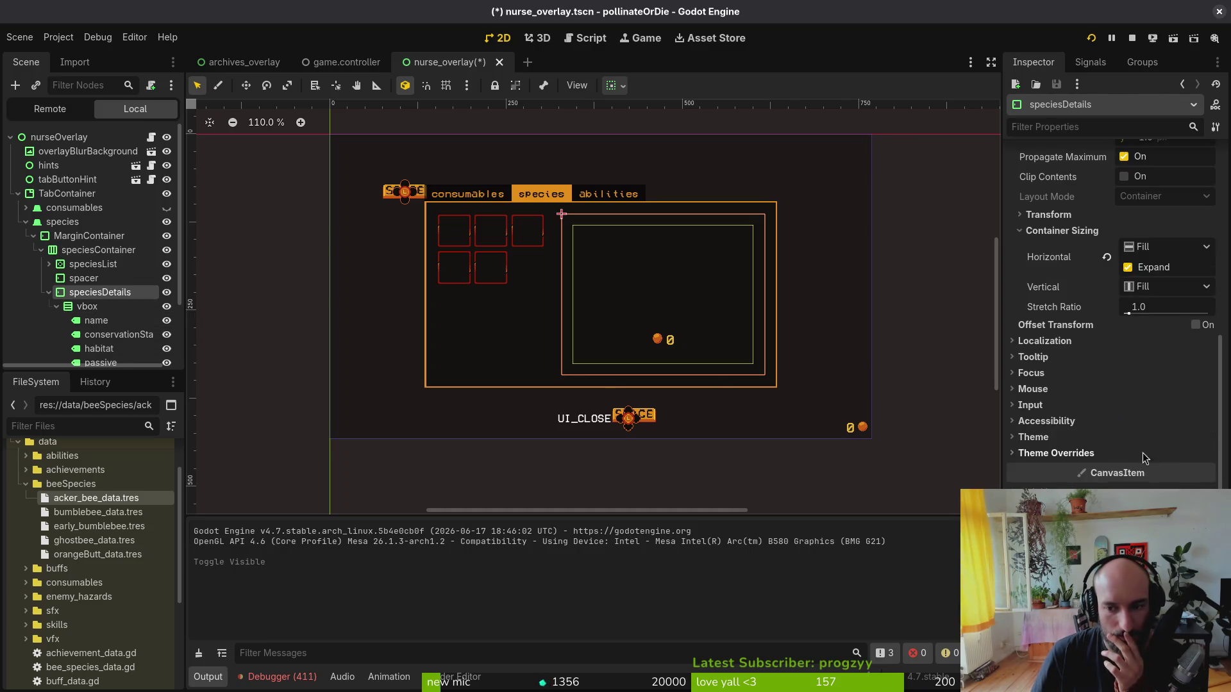
{"action": "left_click", "coordinate": [1054, 452]}
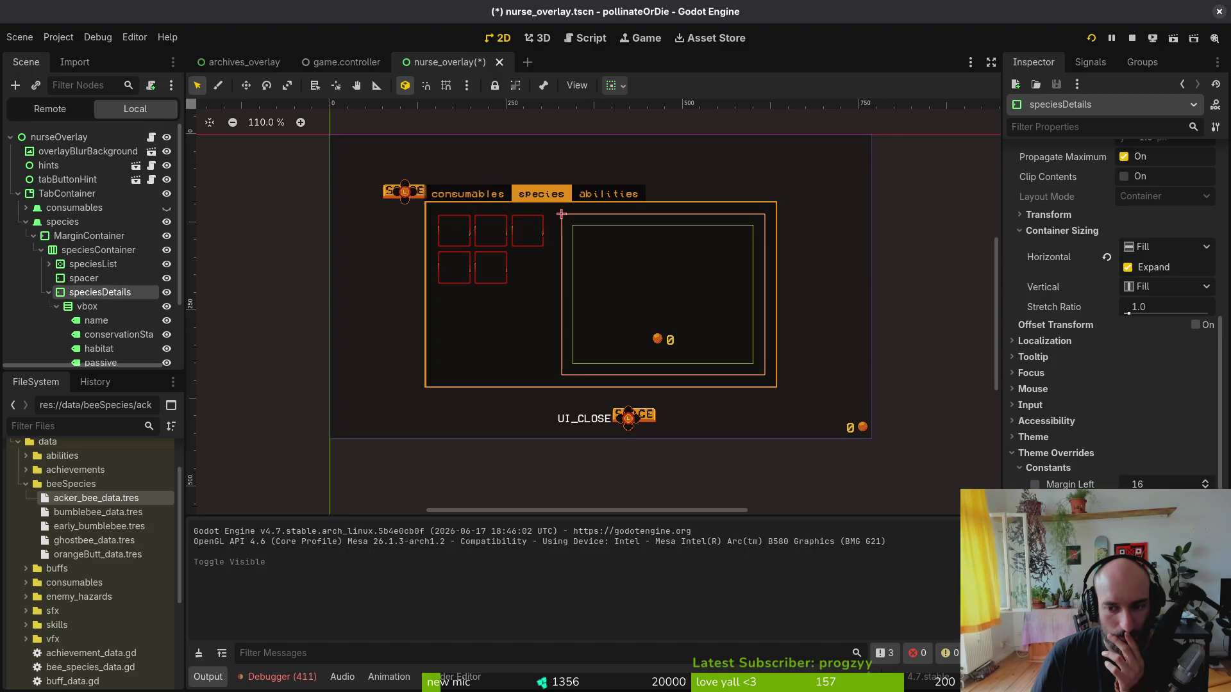
{"action": "left_click", "coordinate": [1035, 504]}
{"action": "left_click", "coordinate": [1035, 544]}
{"action": "key", "text": "ctrl+s"}
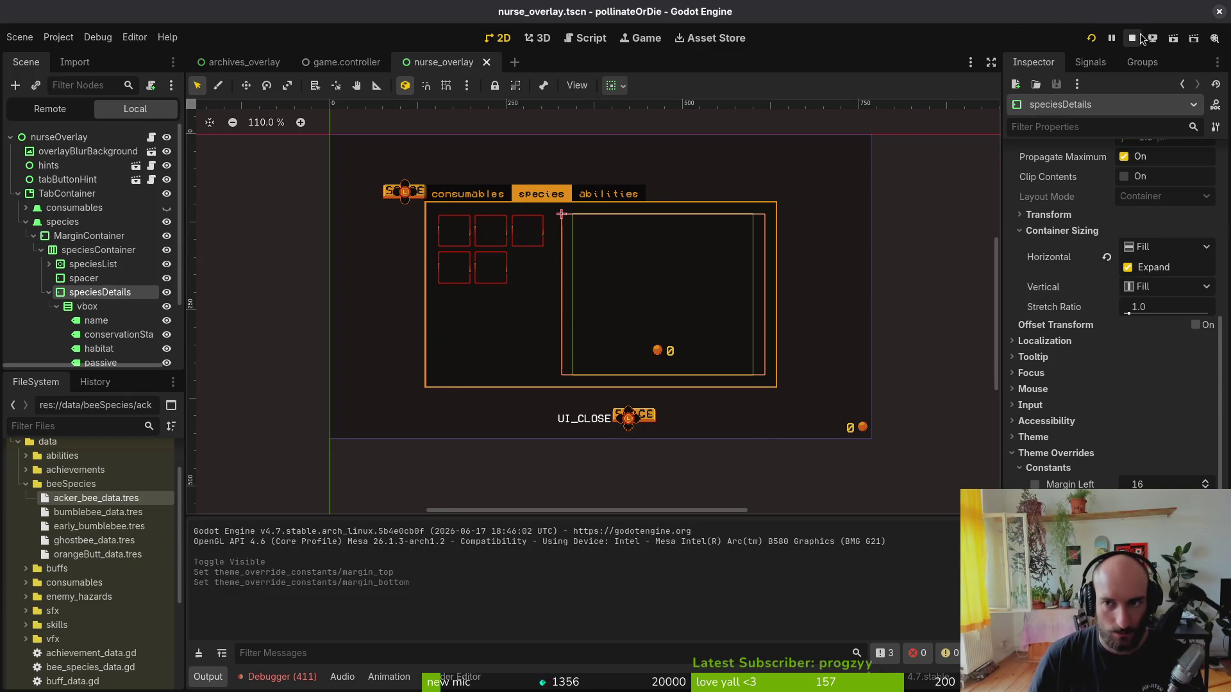
{"action": "left_click", "coordinate": [1133, 40]}
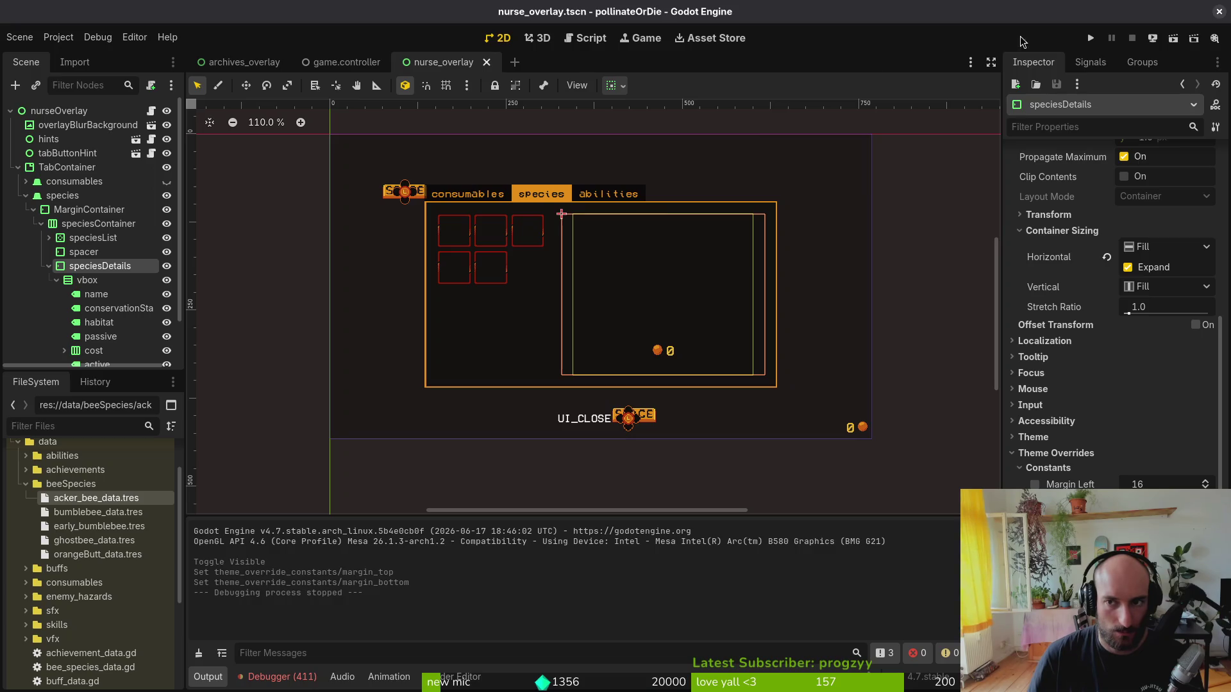
- Run the game and hide the nurse overlay node in the scene
{"action": "left_click", "coordinate": [1091, 40]}
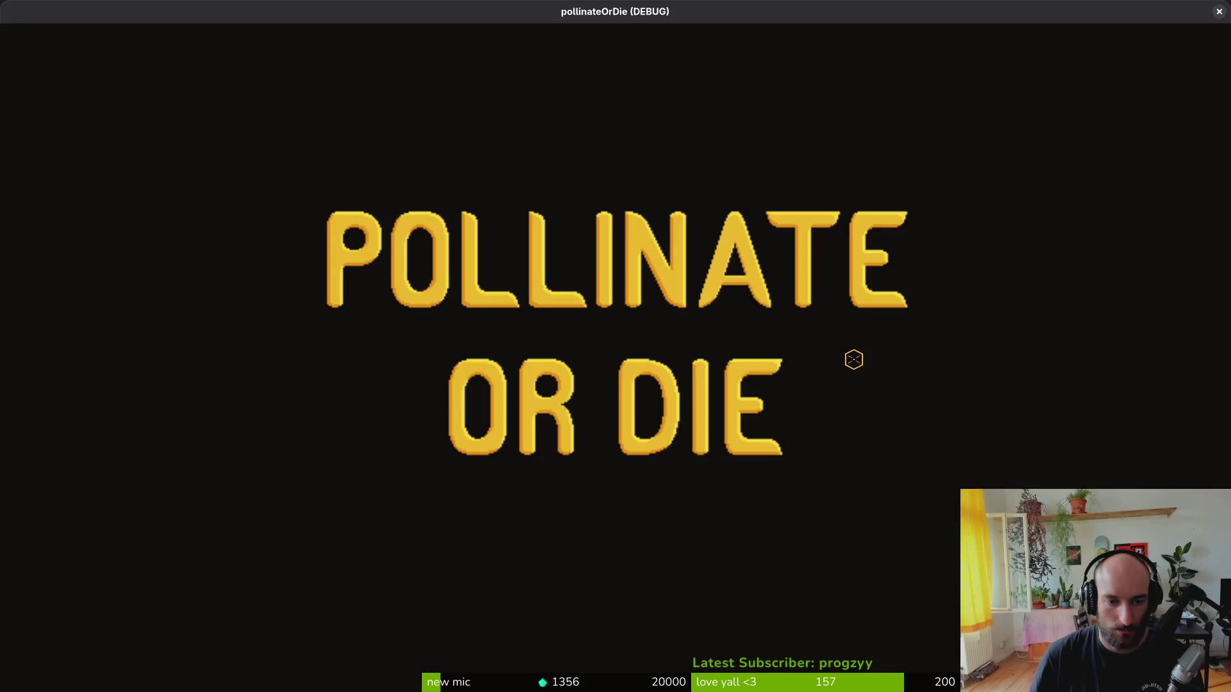
{"action": "key", "text": "alt+Tab"}
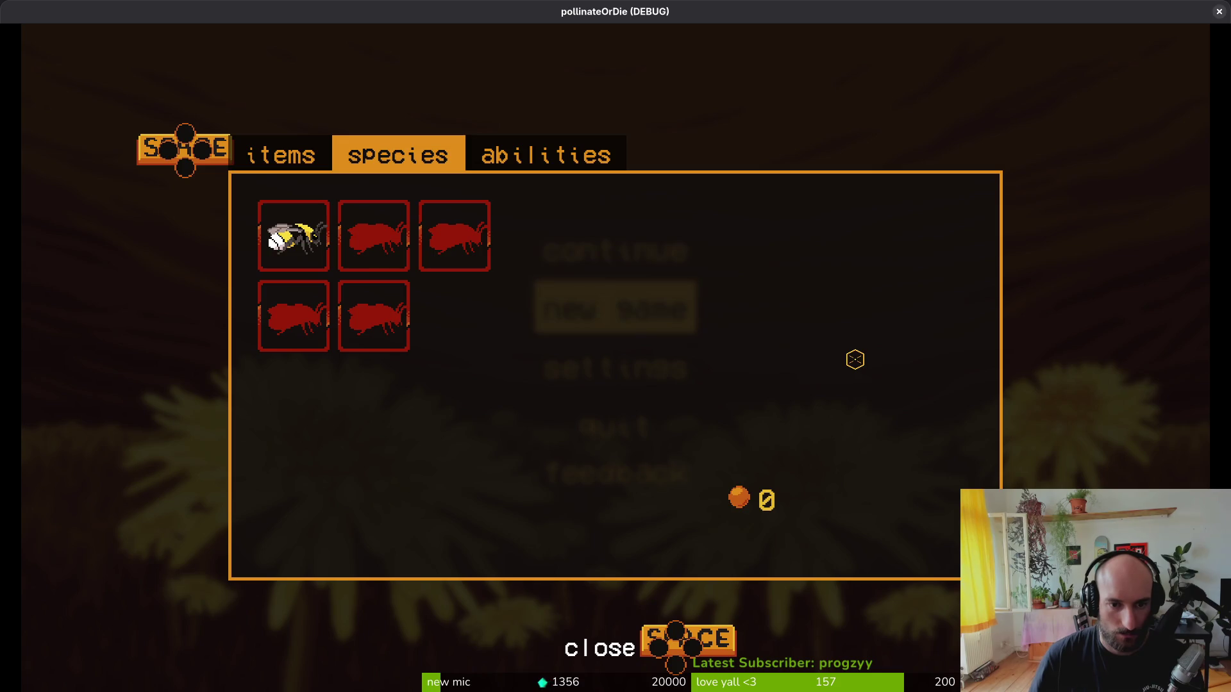
{"action": "left_click", "coordinate": [166, 132]}
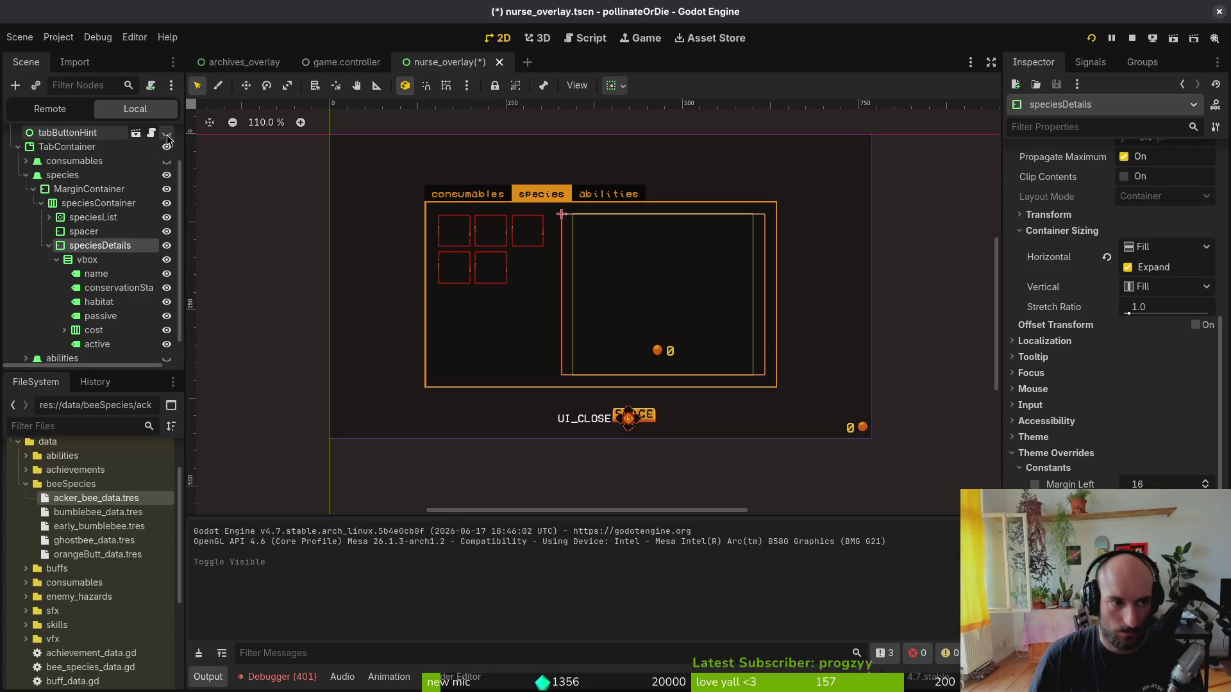
{"action": "left_click", "coordinate": [166, 133]}
{"action": "scroll", "coordinate": [167, 144], "scroll_direction": "up", "scroll_amount": 2}
{"action": "left_click", "coordinate": [167, 138]}
{"action": "key", "text": "alt+Tab"}
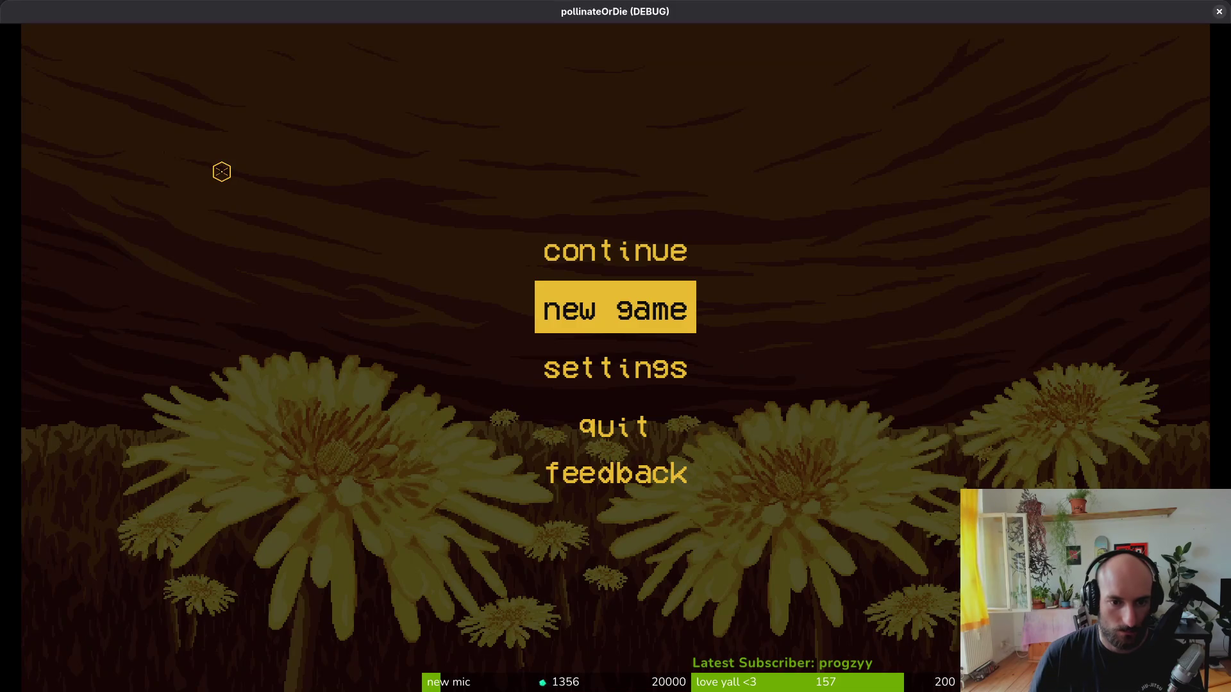
- Continue the saved game and open the species tab on Bombus terrestris
{"action": "key", "text": "Up"}
{"action": "key", "text": "Return"}
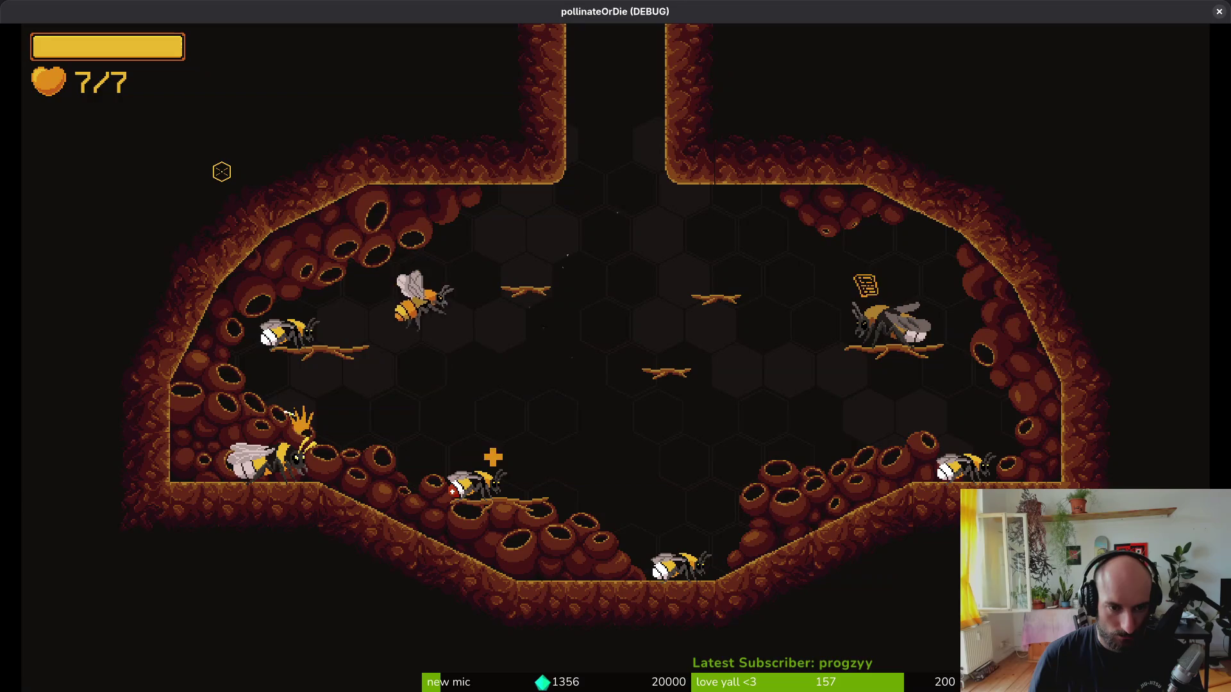
{"action": "key", "text": "Tab"}
{"action": "key", "text": "Up"}
{"action": "key", "text": "Right"}
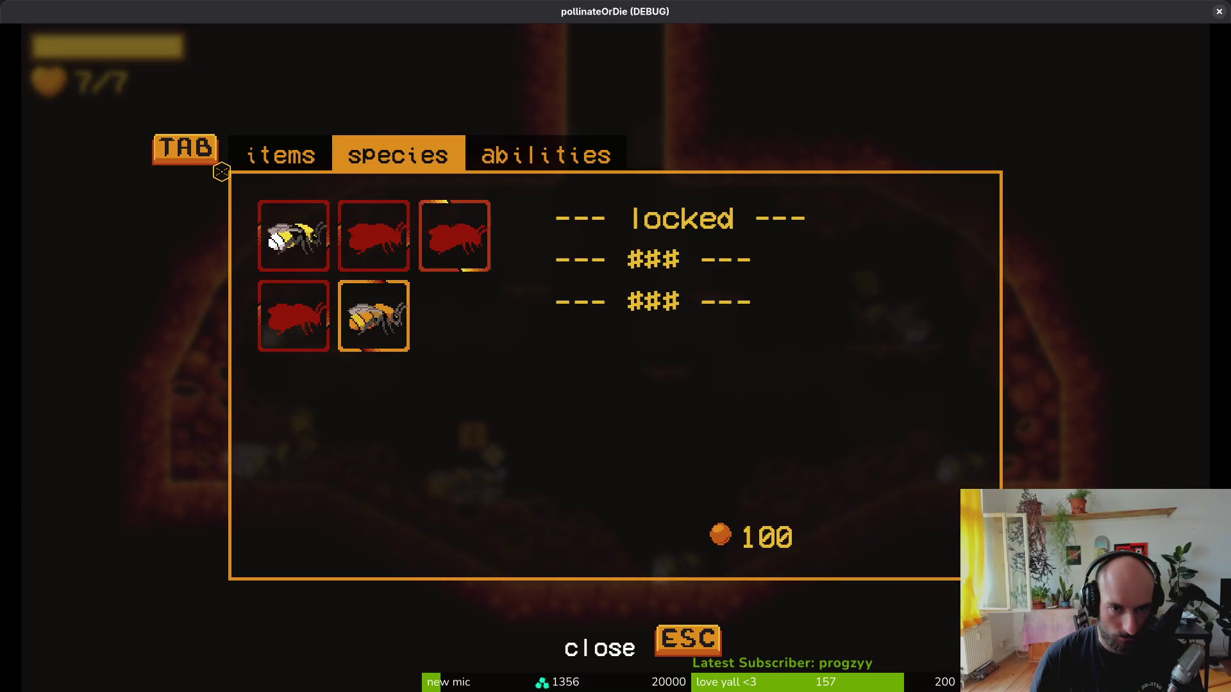
{"action": "key", "text": "Left"}
{"action": "key", "text": "Left"}
- Check locked entries' masked details and Bombus pascuorum's stats, then close the game
{"action": "key", "text": "Down"}
{"action": "key", "text": "Right"}
{"action": "key", "text": "Up"}
{"action": "key", "text": "Left"}
{"action": "key", "text": "Right"}
{"action": "key", "text": "Left"}
{"action": "key", "text": "Down"}
{"action": "key", "text": "Right"}
{"action": "key", "text": "F8"}
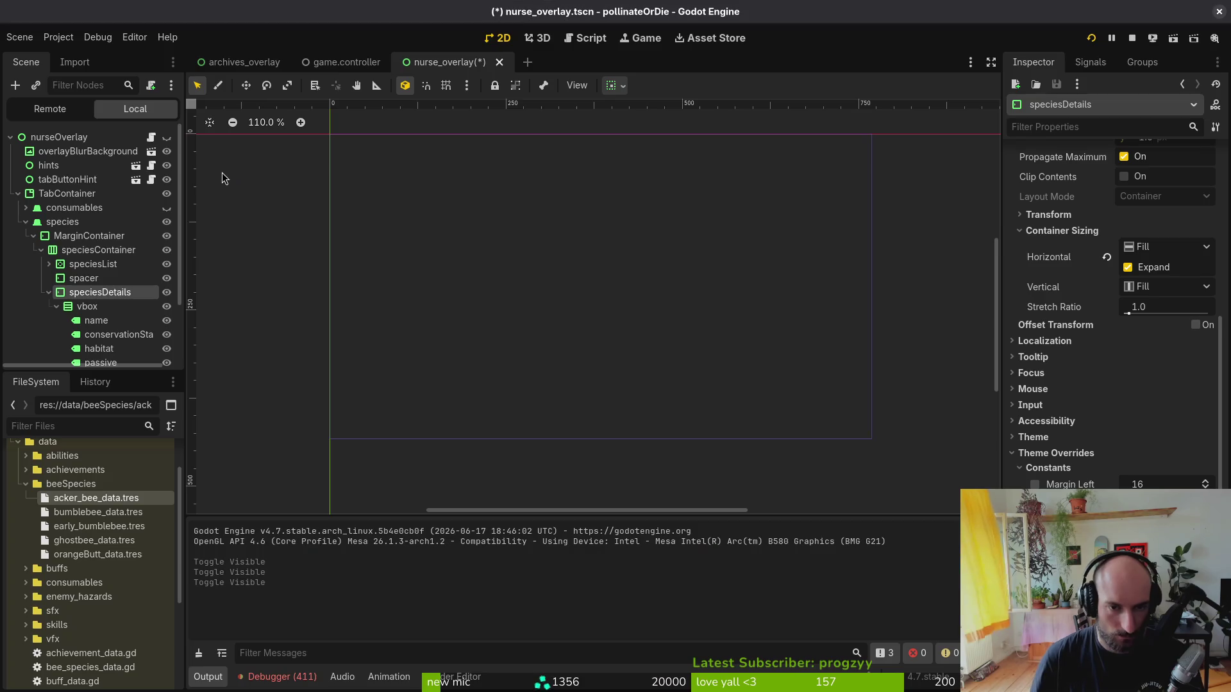
- Duplicate the name label and move the copy up next to name
{"action": "left_click", "coordinate": [101, 322]}
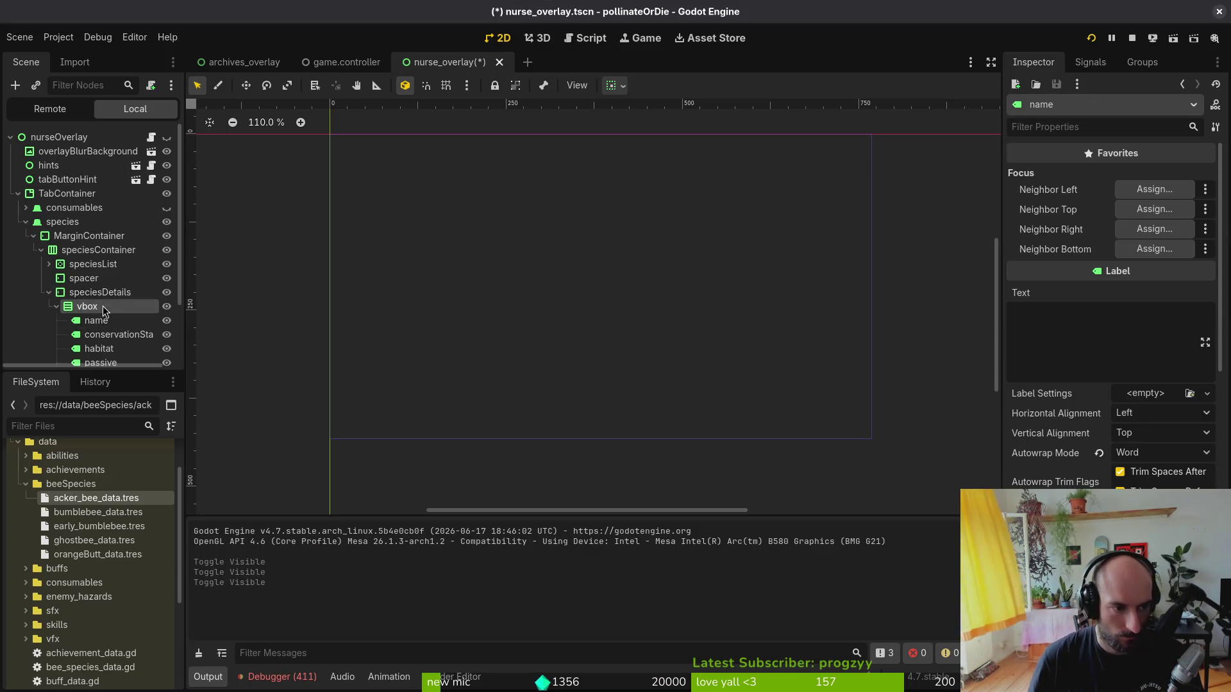
{"action": "key", "text": "ctrl+c"}
{"action": "key", "text": "ctrl+v"}
{"action": "left_click_drag", "start_coordinate": [99, 354], "coordinate": [108, 277]}
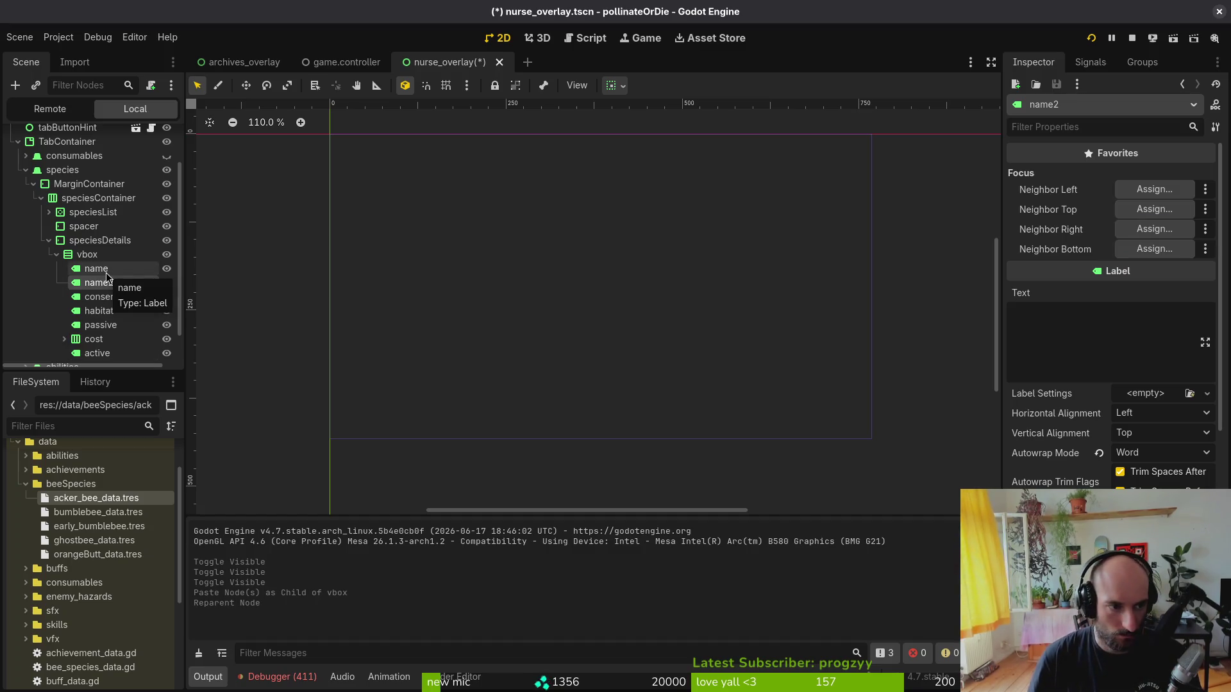
- Abandon renaming name2, delete the node, and run the scene
{"action": "double_click", "coordinate": [106, 280]}
{"action": "type", "text": "-"}
{"action": "key", "text": "ctrl+a"}
{"action": "key", "text": "Escape"}
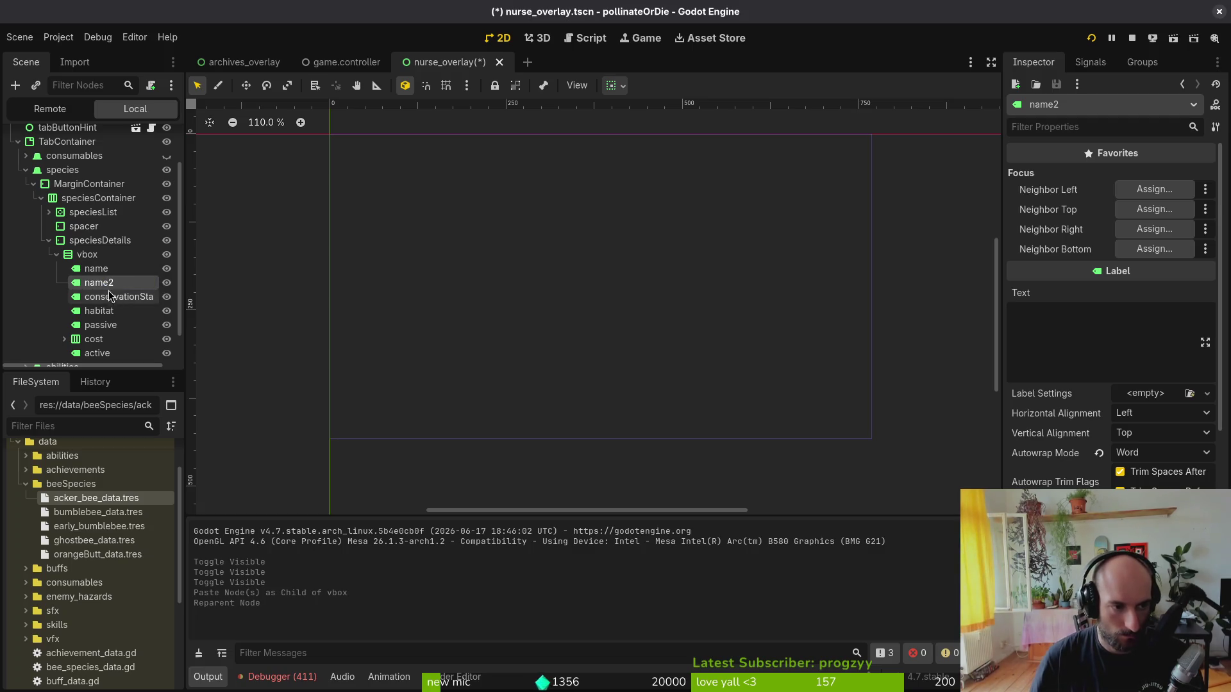
{"action": "right_click", "coordinate": [103, 284]}
{"action": "left_click", "coordinate": [192, 652]}
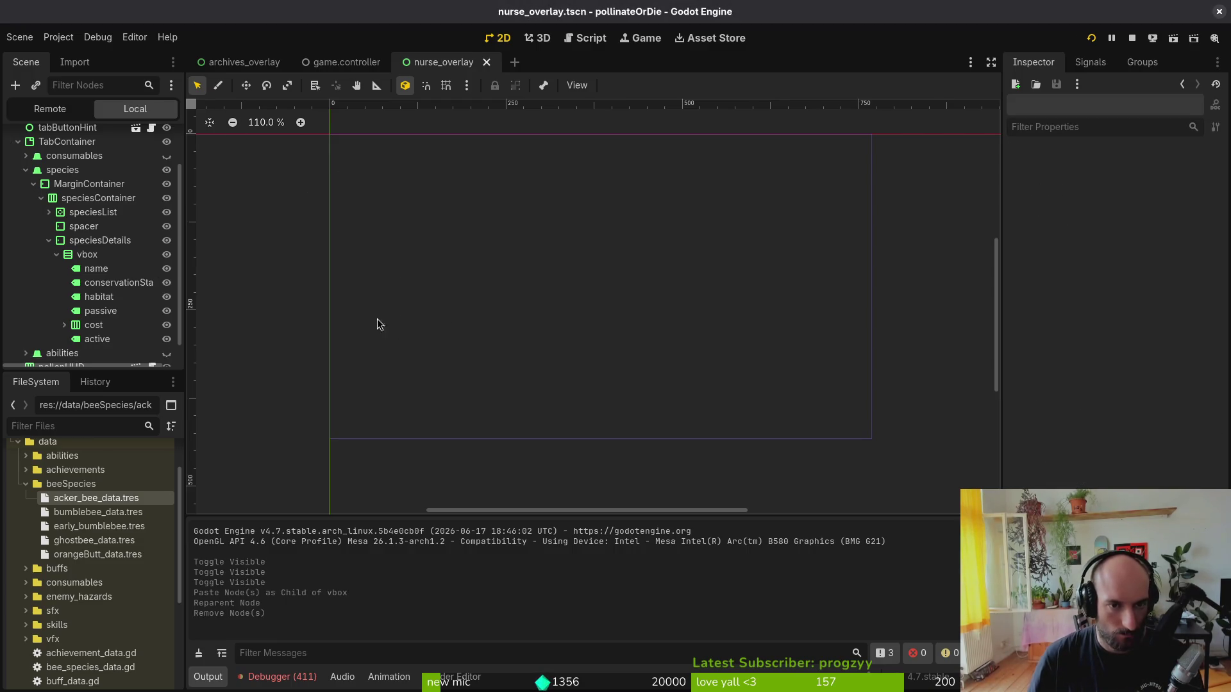
{"action": "key", "text": "F6"}
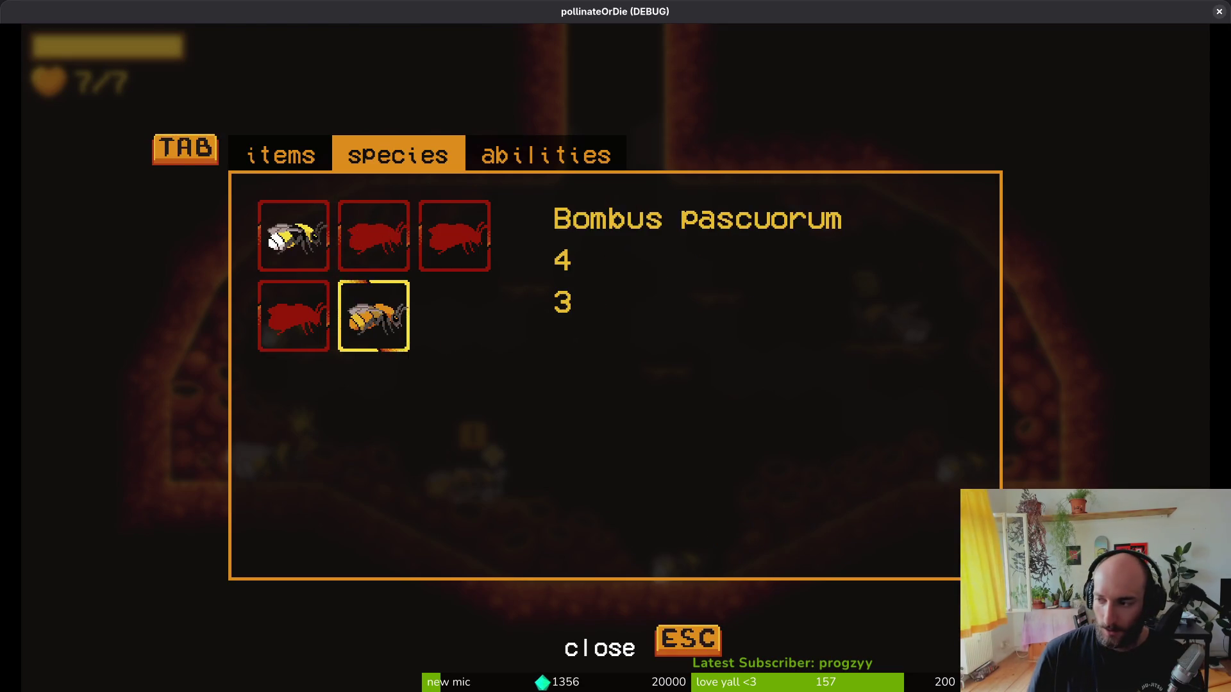
- Inspect the ability ACTIVE and species active-state lines in nurse_overlay.gd, then return to Godot
{"action": "key", "text": "alt+F4"}
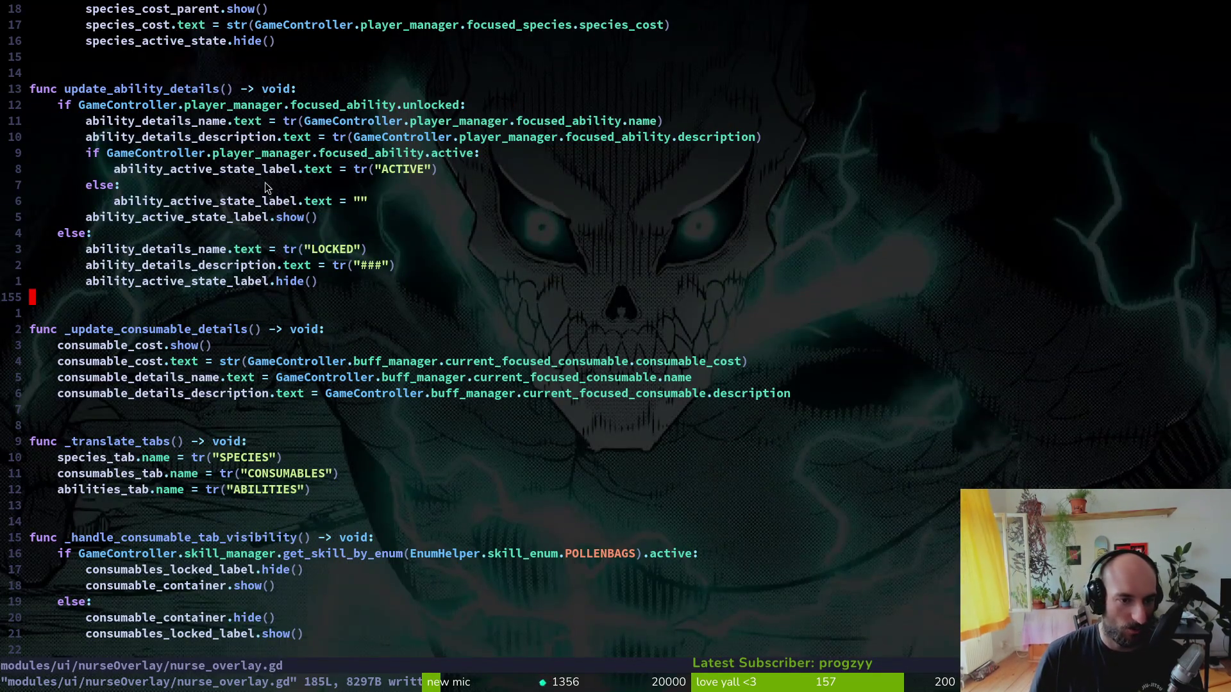
{"action": "left_click", "coordinate": [291, 173]}
{"action": "left_click", "coordinate": [196, 173]}
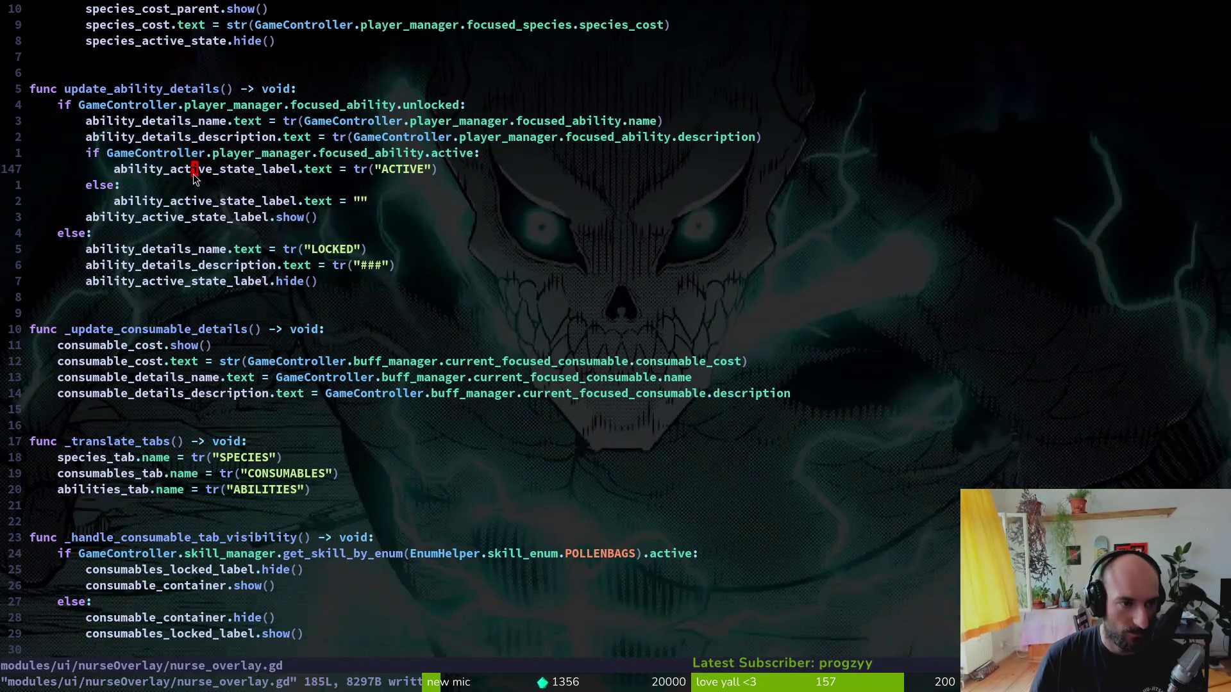
{"action": "scroll", "coordinate": [256, 192], "scroll_direction": "up", "scroll_amount": 4}
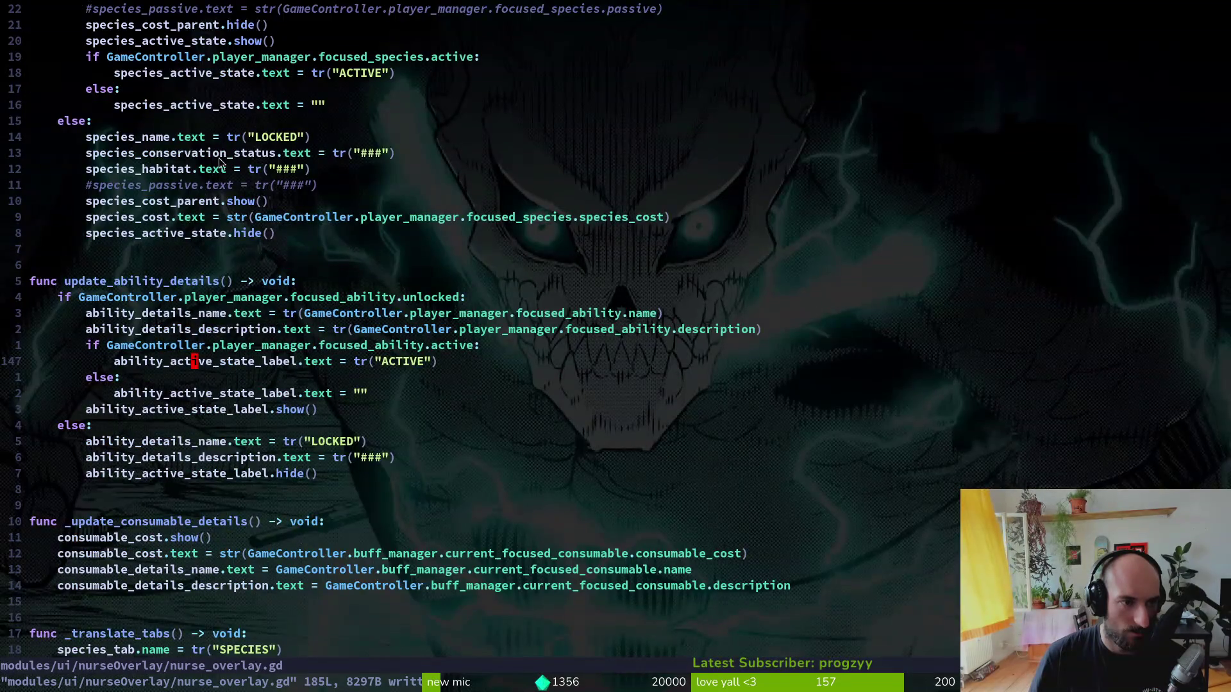
{"action": "scroll", "coordinate": [220, 164], "scroll_direction": "up", "scroll_amount": 4}
{"action": "left_click", "coordinate": [195, 267]}
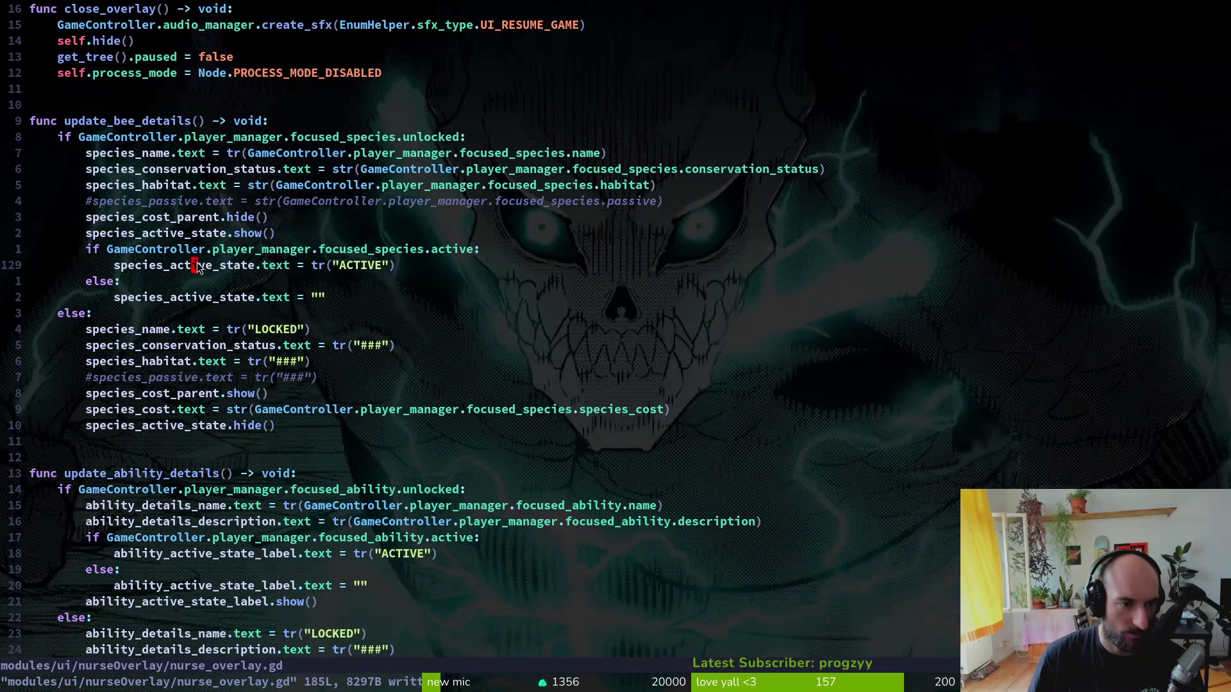
{"action": "scroll", "coordinate": [298, 267], "scroll_direction": "up", "scroll_amount": 20}
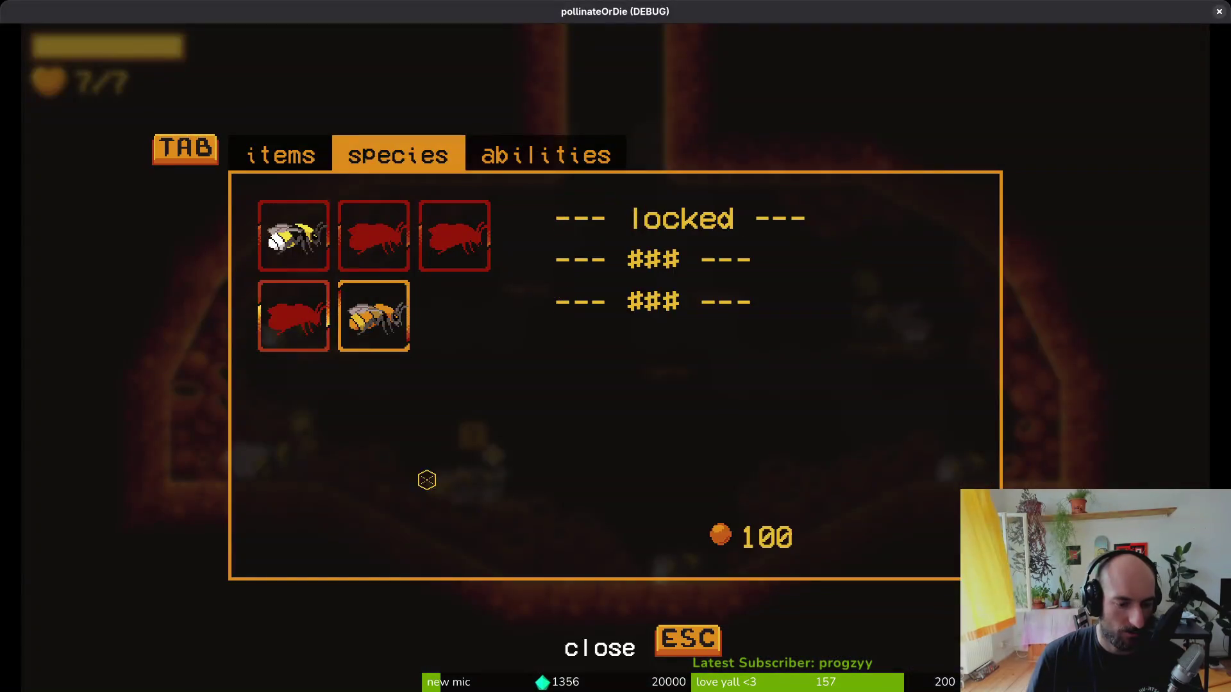
{"action": "key", "text": "alt+F4"}
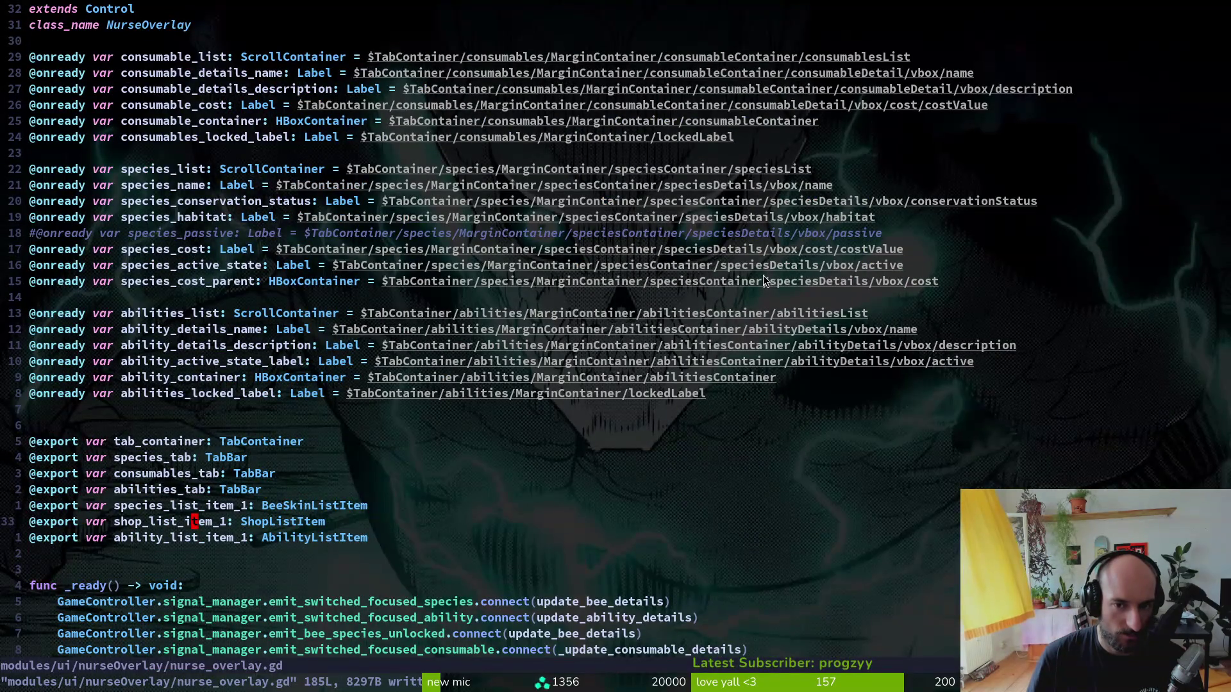
{"action": "key", "text": "alt+Tab"}
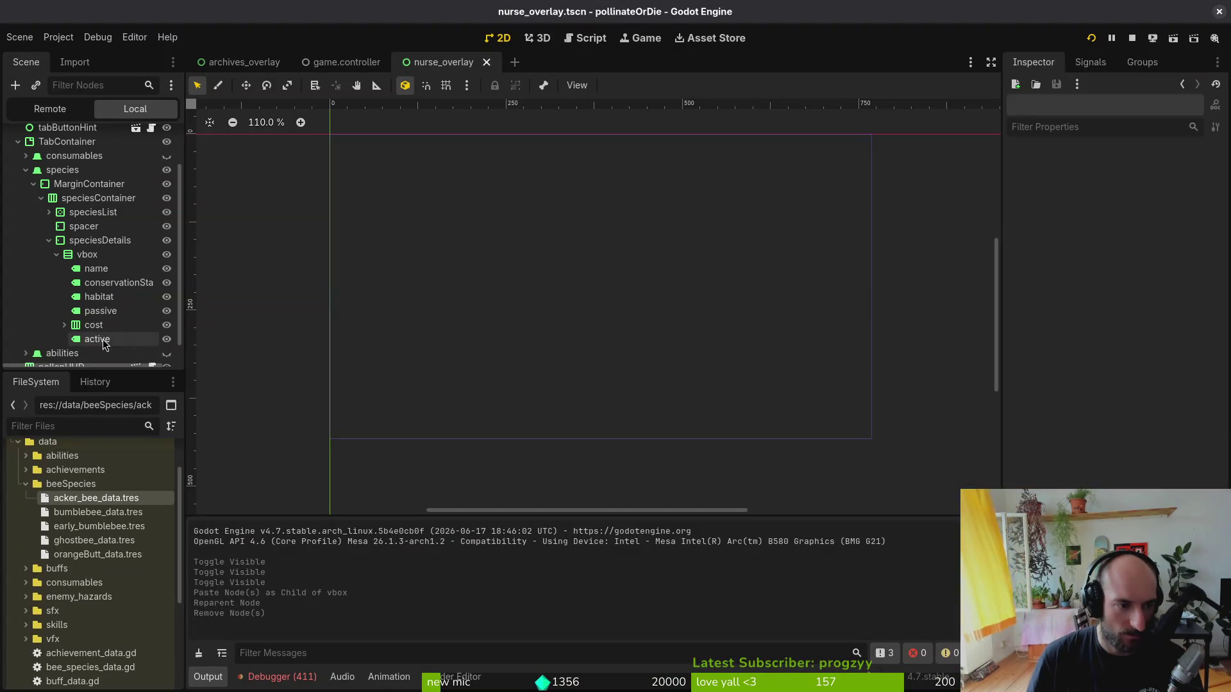
- Turn nurseOverlay's visibility back on and run the game with F5
{"action": "left_click", "coordinate": [98, 339]}
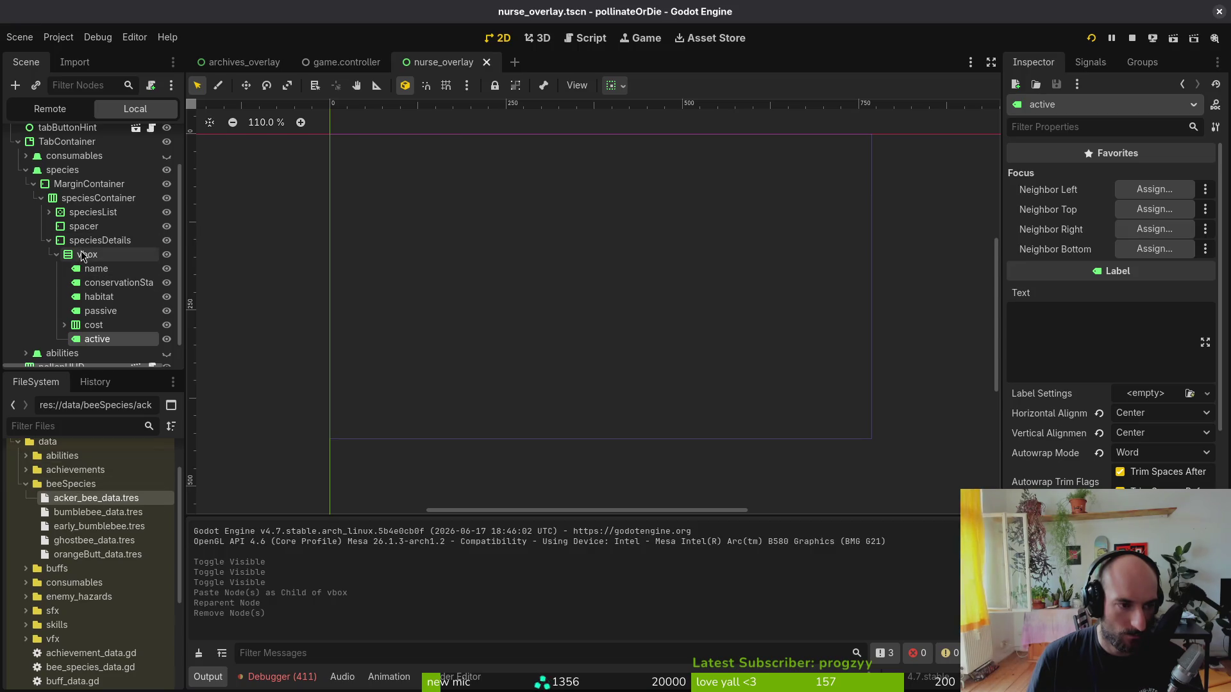
{"action": "scroll", "coordinate": [96, 244], "scroll_direction": "up", "scroll_amount": 3}
{"action": "left_click", "coordinate": [166, 137]}
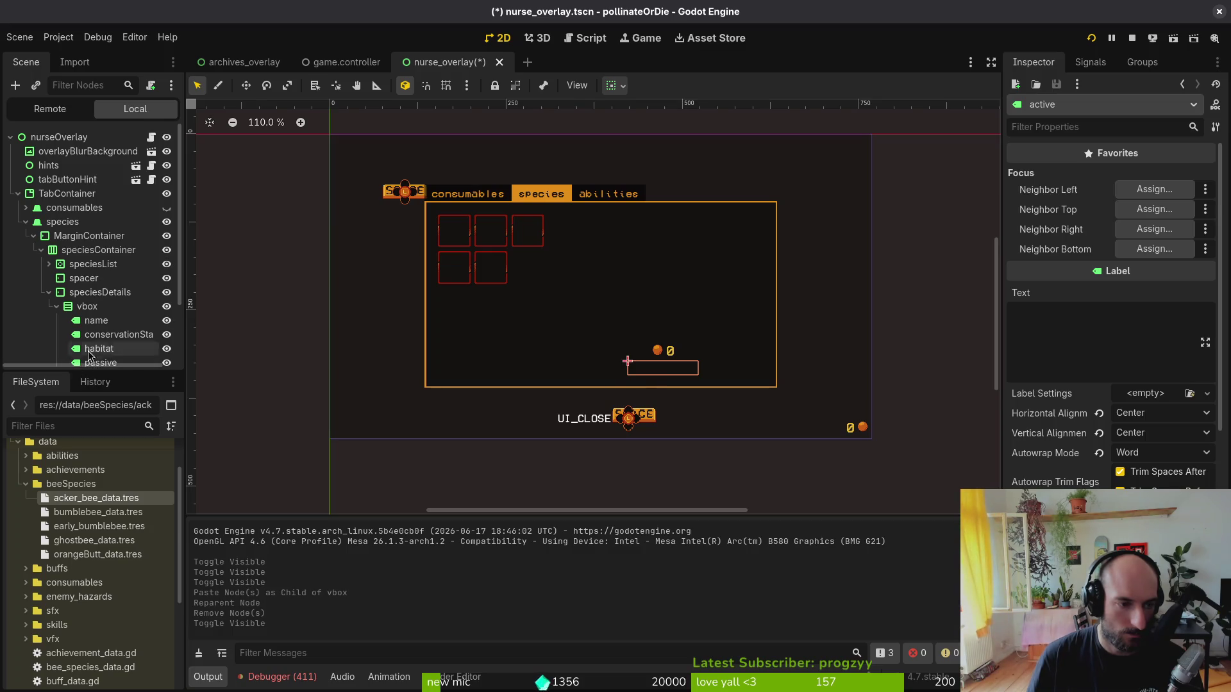
{"action": "scroll", "coordinate": [109, 308], "scroll_direction": "down", "scroll_amount": 3}
{"action": "key", "text": "F5"}
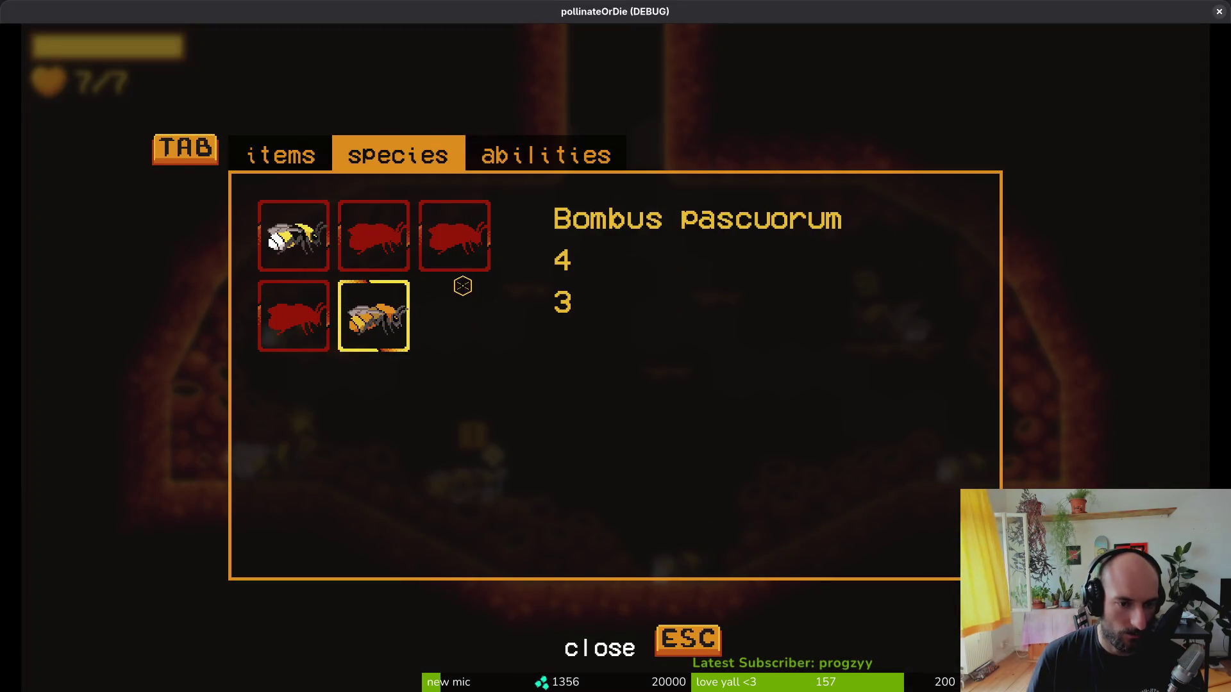
- Read through nurse_overlay.gd, inspecting the focused_species.active check in update_bee_details
{"action": "key", "text": "alt+Tab"}
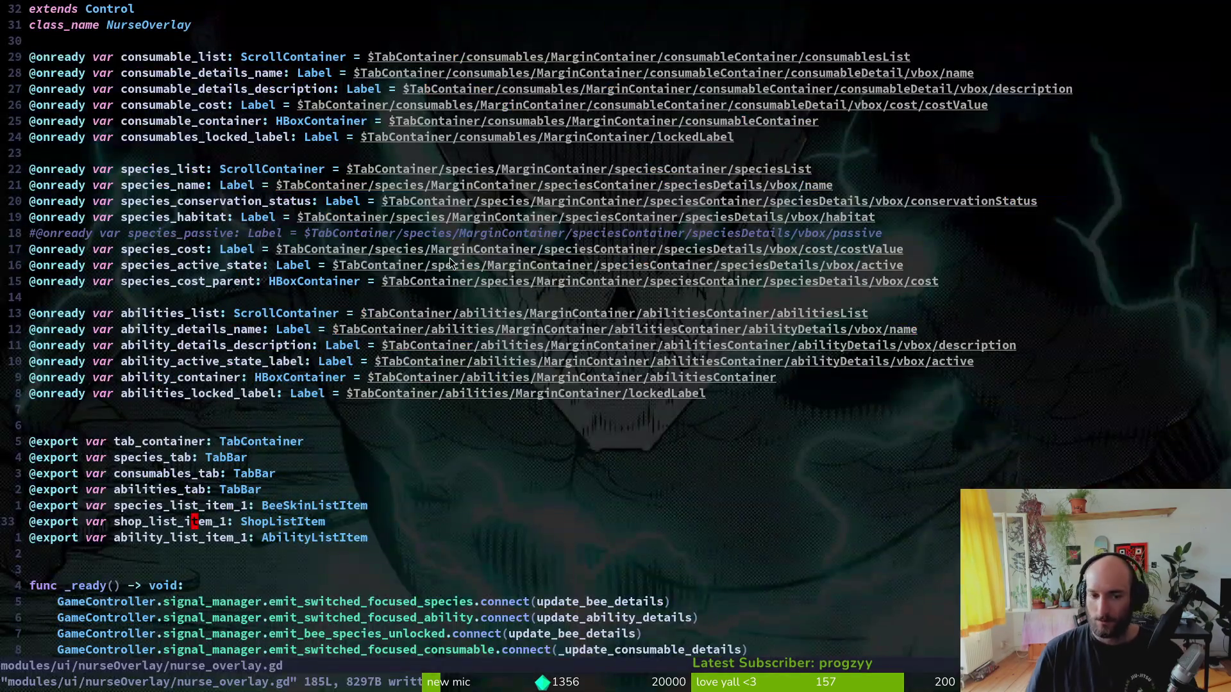
{"action": "scroll", "coordinate": [542, 297], "scroll_direction": "down", "scroll_amount": 10}
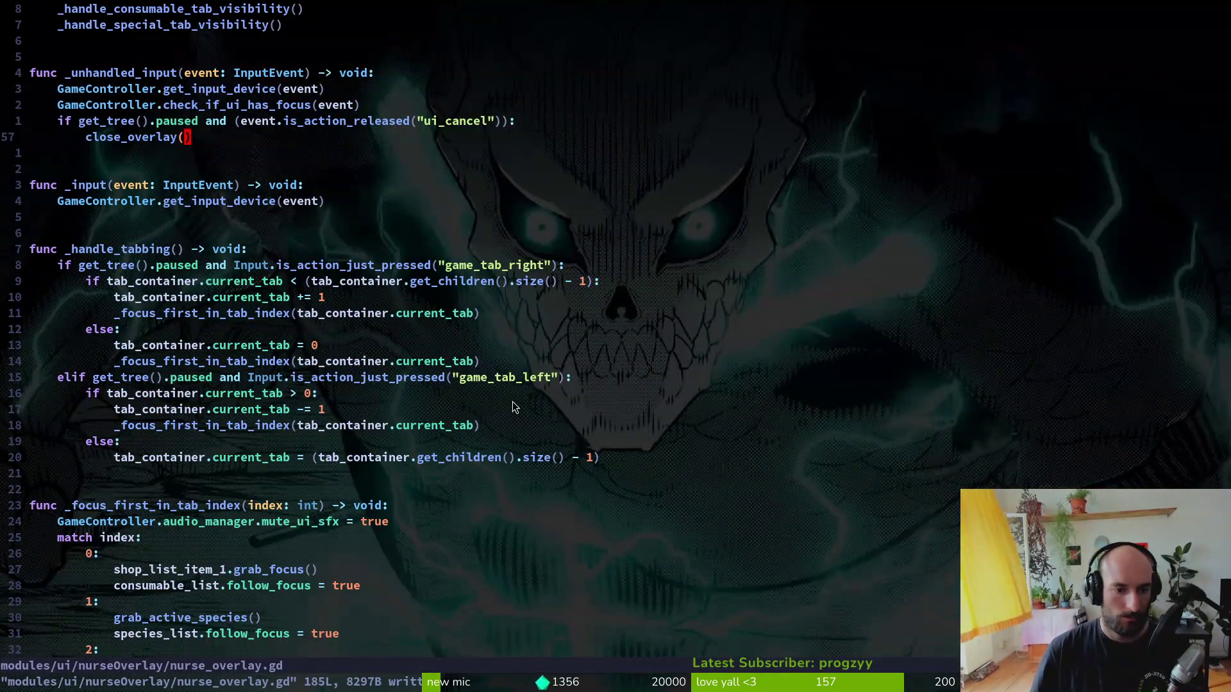
{"action": "scroll", "coordinate": [487, 417], "scroll_direction": "down", "scroll_amount": 4}
{"action": "scroll", "coordinate": [359, 385], "scroll_direction": "up", "scroll_amount": 11}
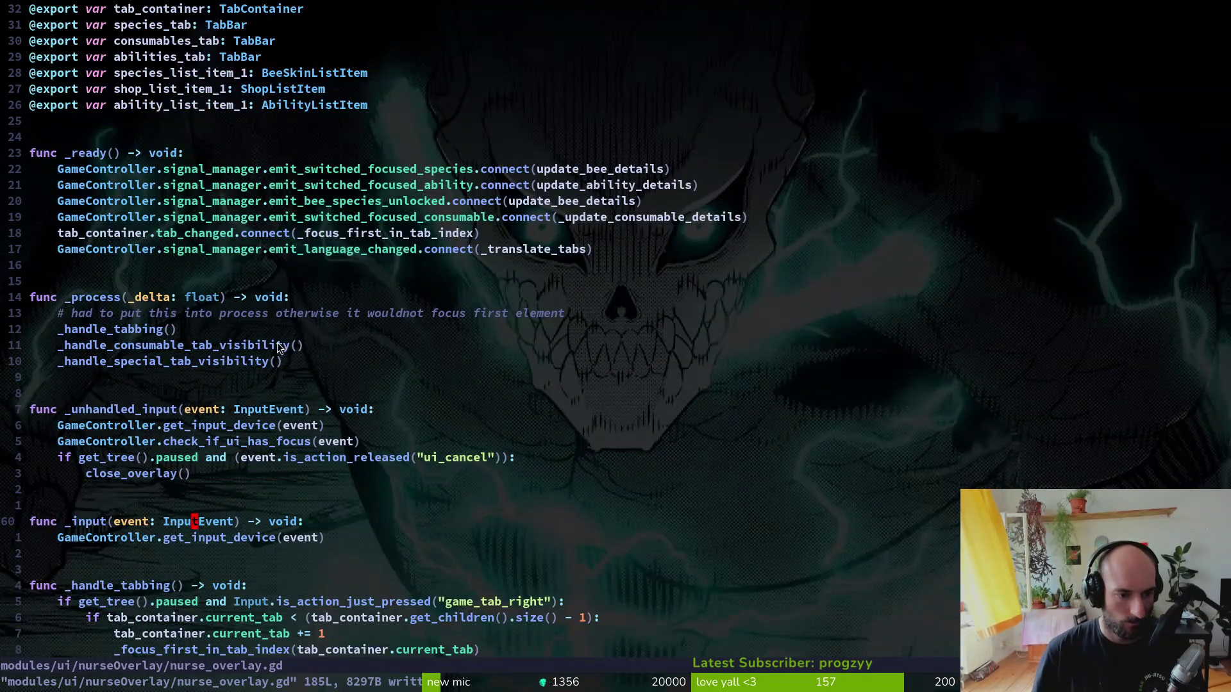
{"action": "scroll", "coordinate": [257, 353], "scroll_direction": "down", "scroll_amount": 18}
{"action": "scroll", "coordinate": [290, 342], "scroll_direction": "down", "scroll_amount": 8}
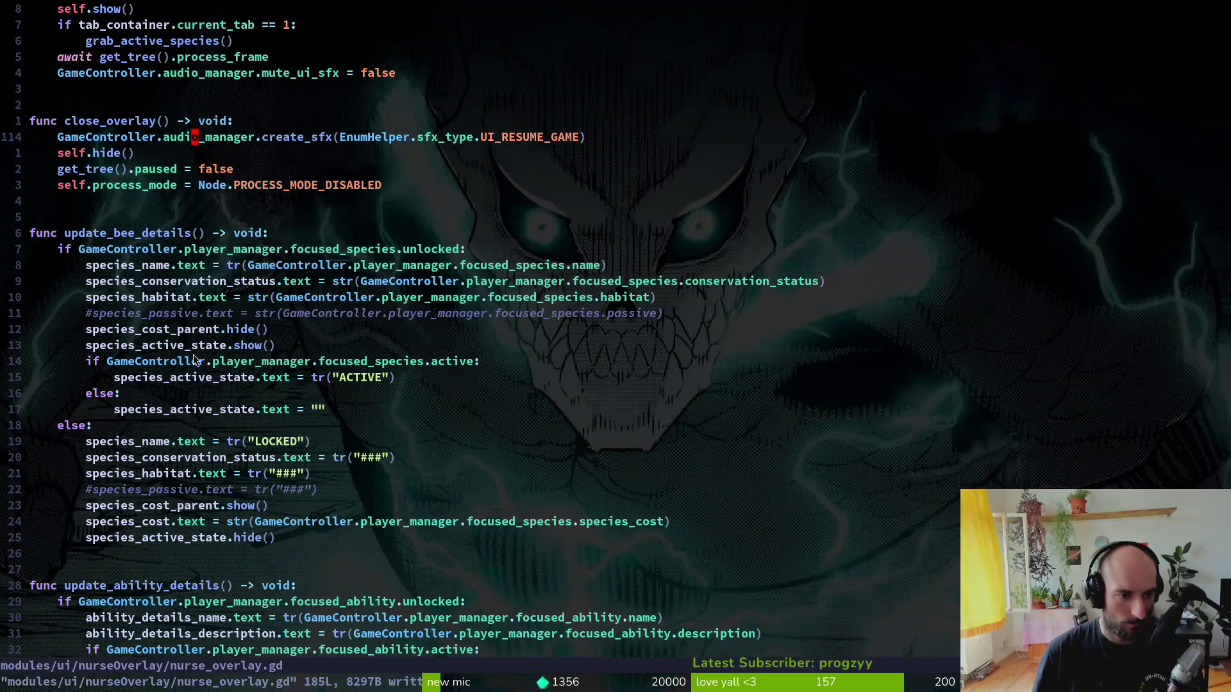
{"action": "left_click", "coordinate": [217, 363]}
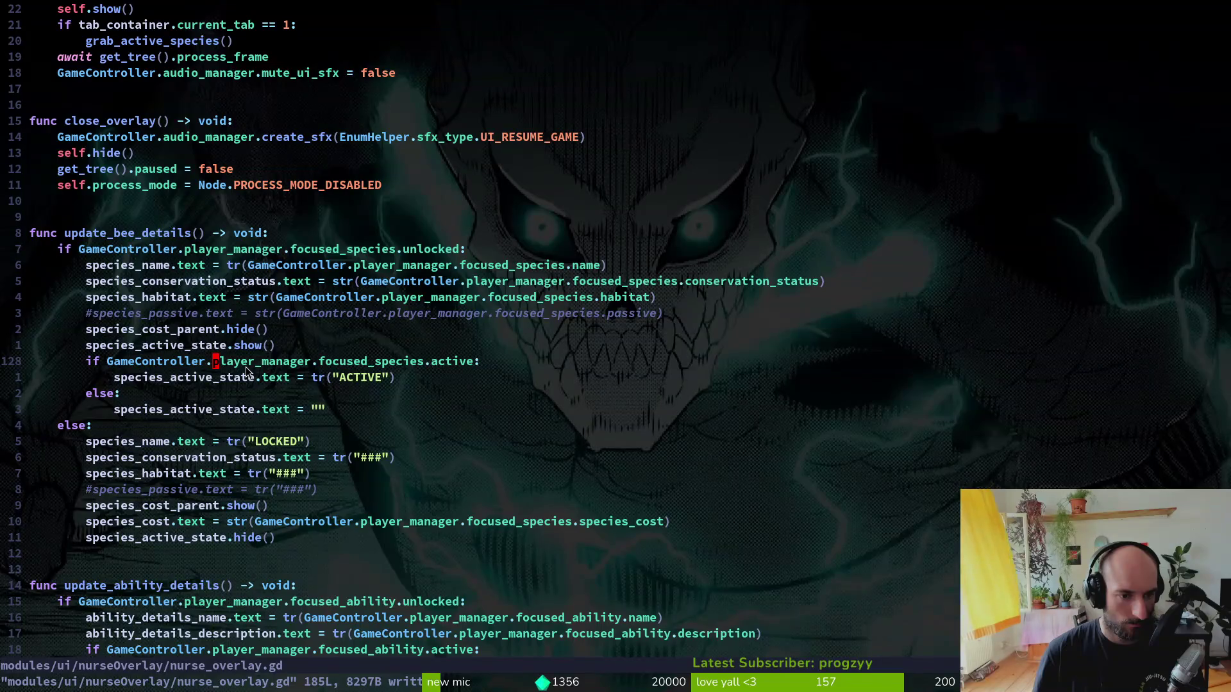
{"action": "left_click", "coordinate": [371, 363]}
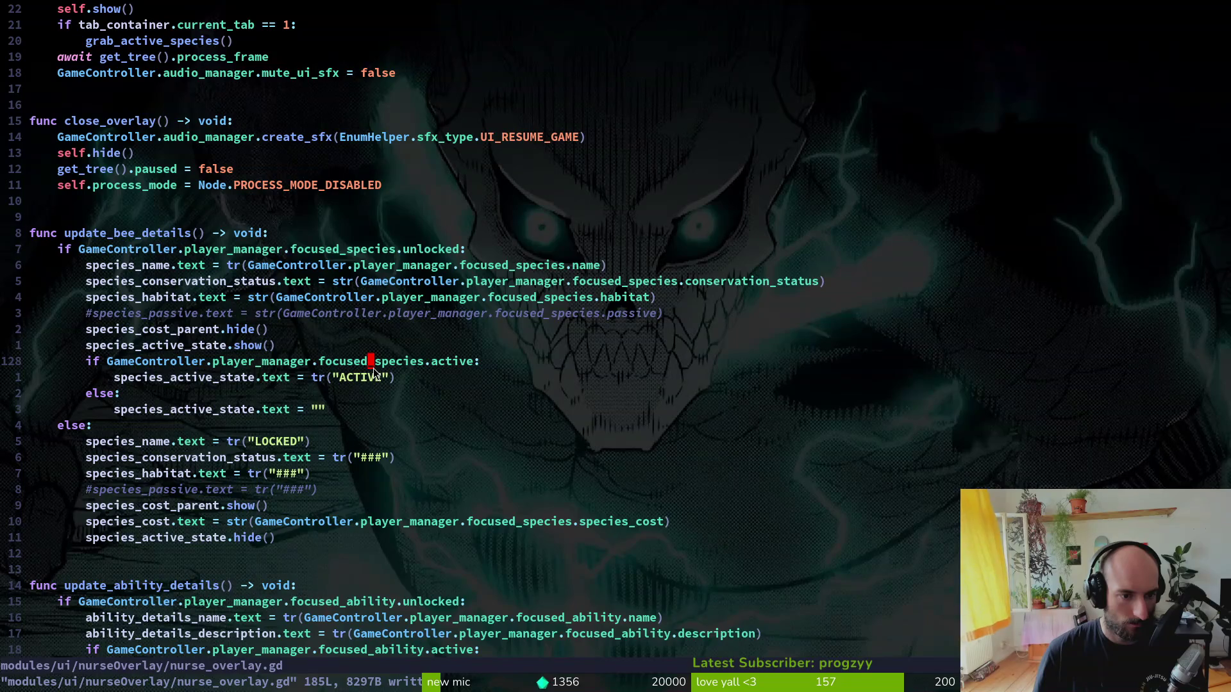
{"action": "scroll", "coordinate": [171, 233], "scroll_direction": "up", "scroll_amount": 8}
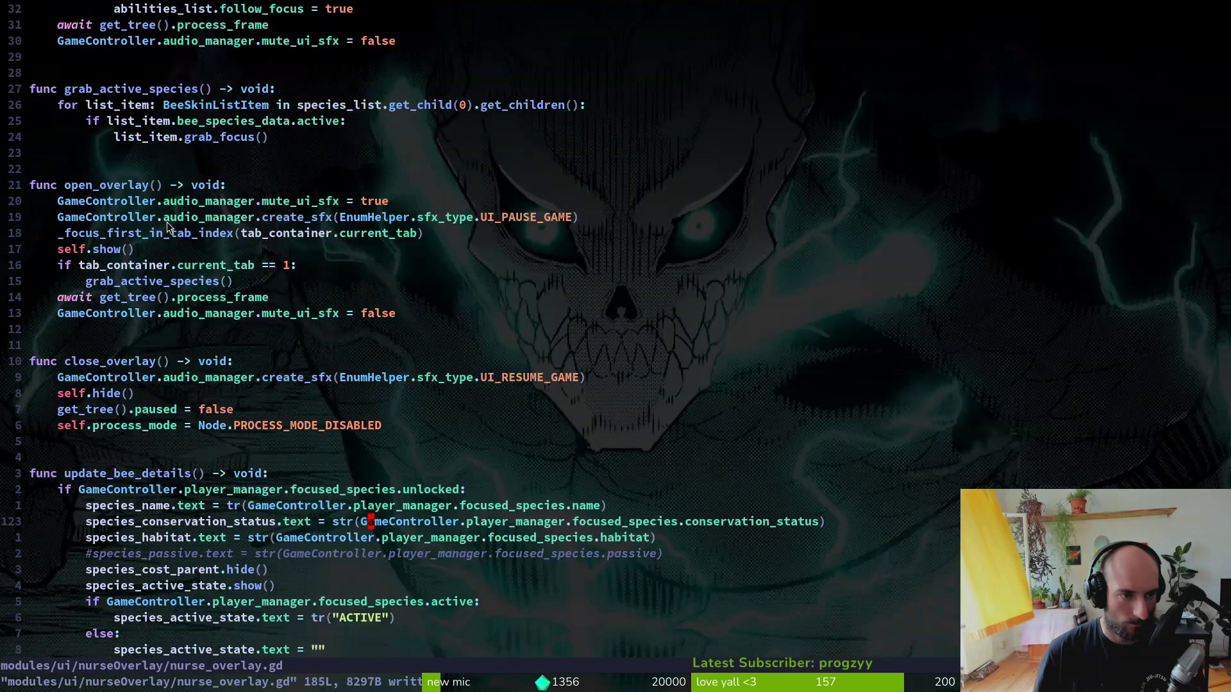
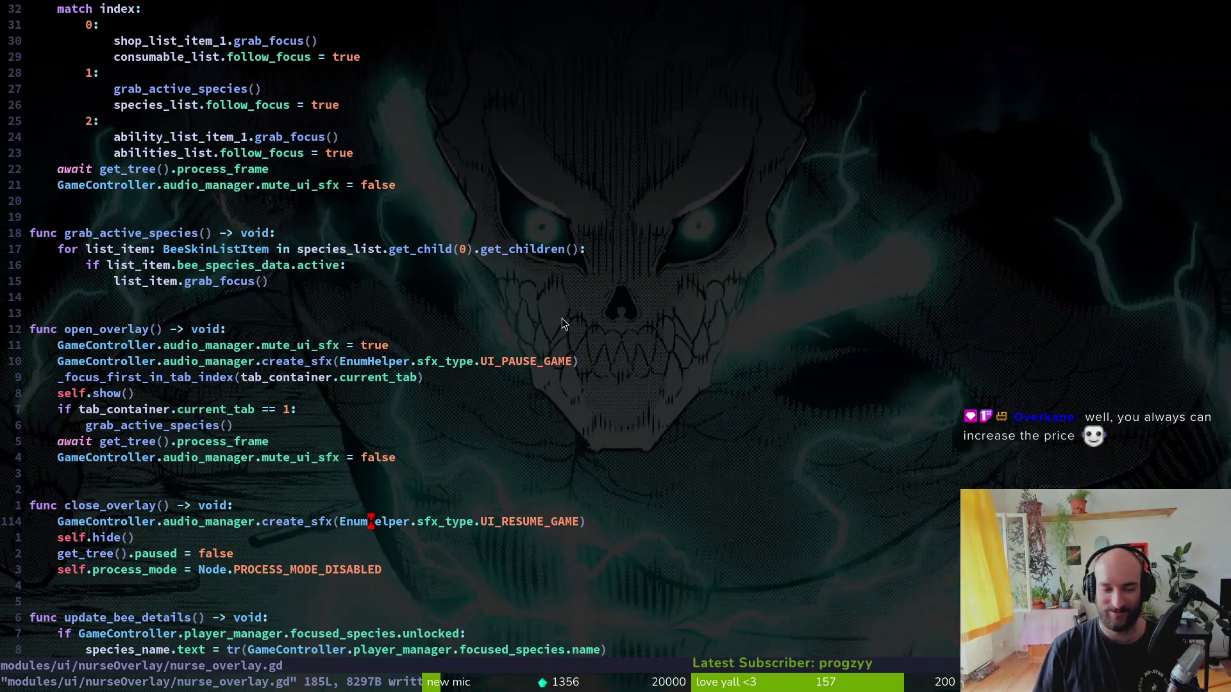
- Open a line under the unlocked check and type print_debug(GameController.player_manager.focused_species using completion
{"action": "scroll", "coordinate": [535, 396], "scroll_direction": "up", "scroll_amount": 10}
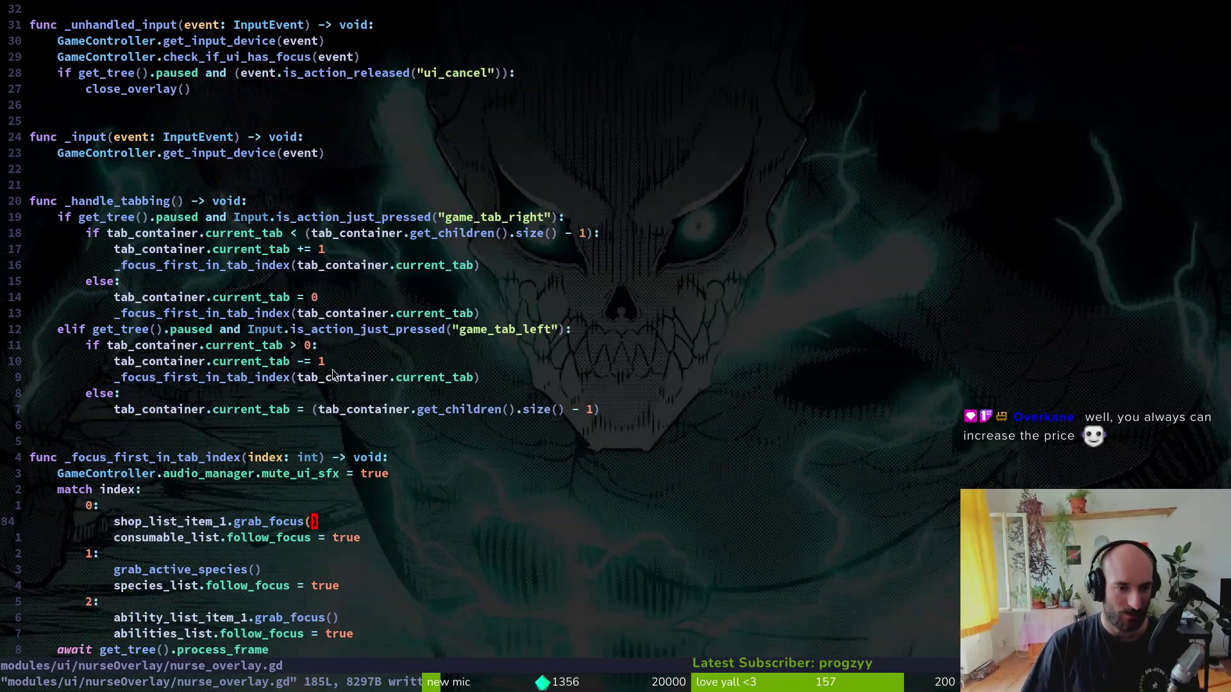
{"action": "key", "text": "alt+Tab"}
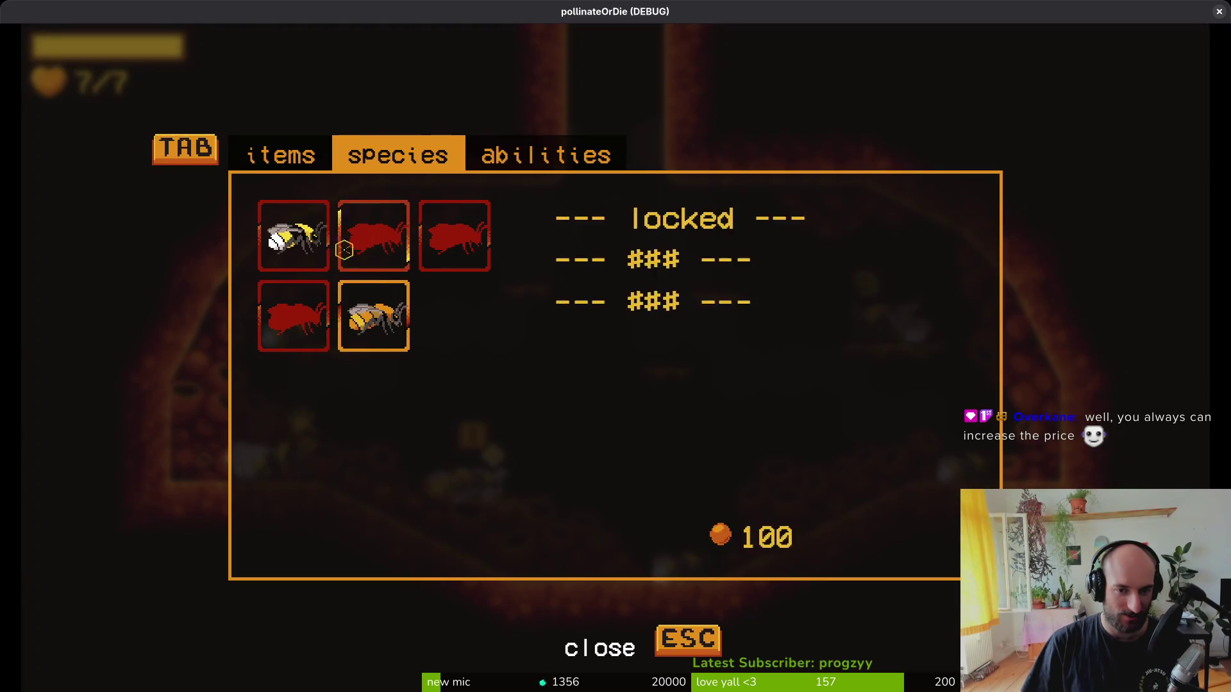
{"action": "key", "text": "alt+Tab"}
{"action": "scroll", "coordinate": [233, 475], "scroll_direction": "down", "scroll_amount": 20}
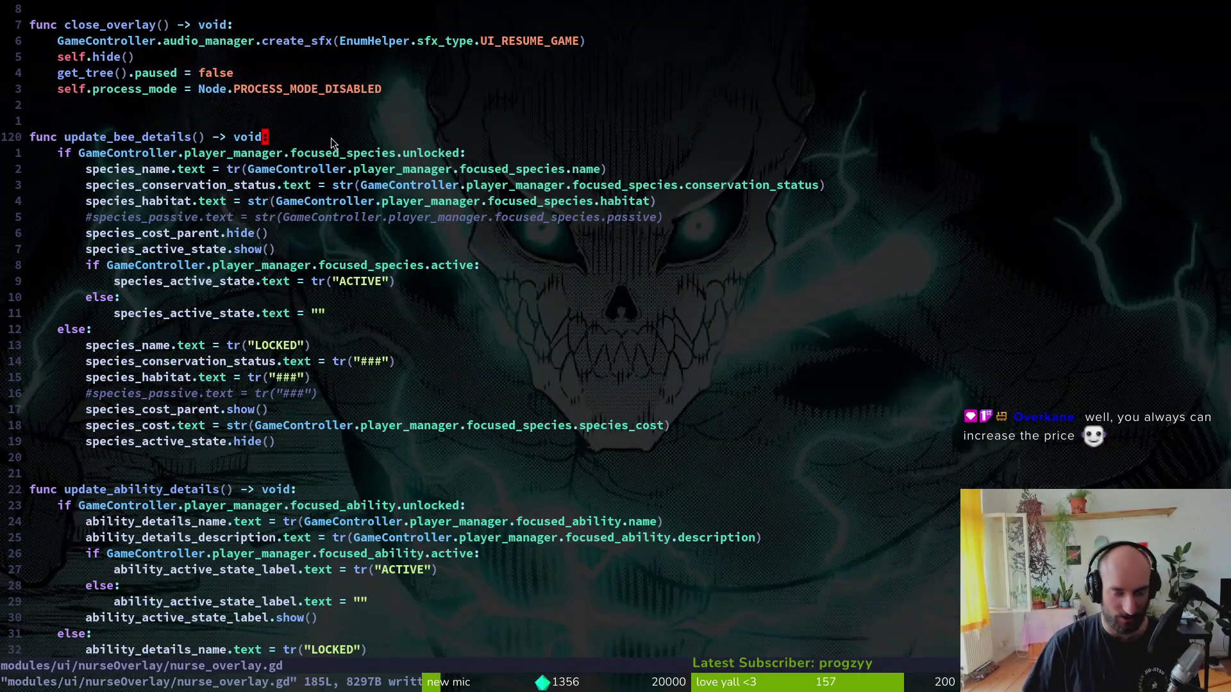
{"action": "type", "text": "jopr"}
{"action": "key", "text": "Return"}
{"action": "type", "text": "A"}
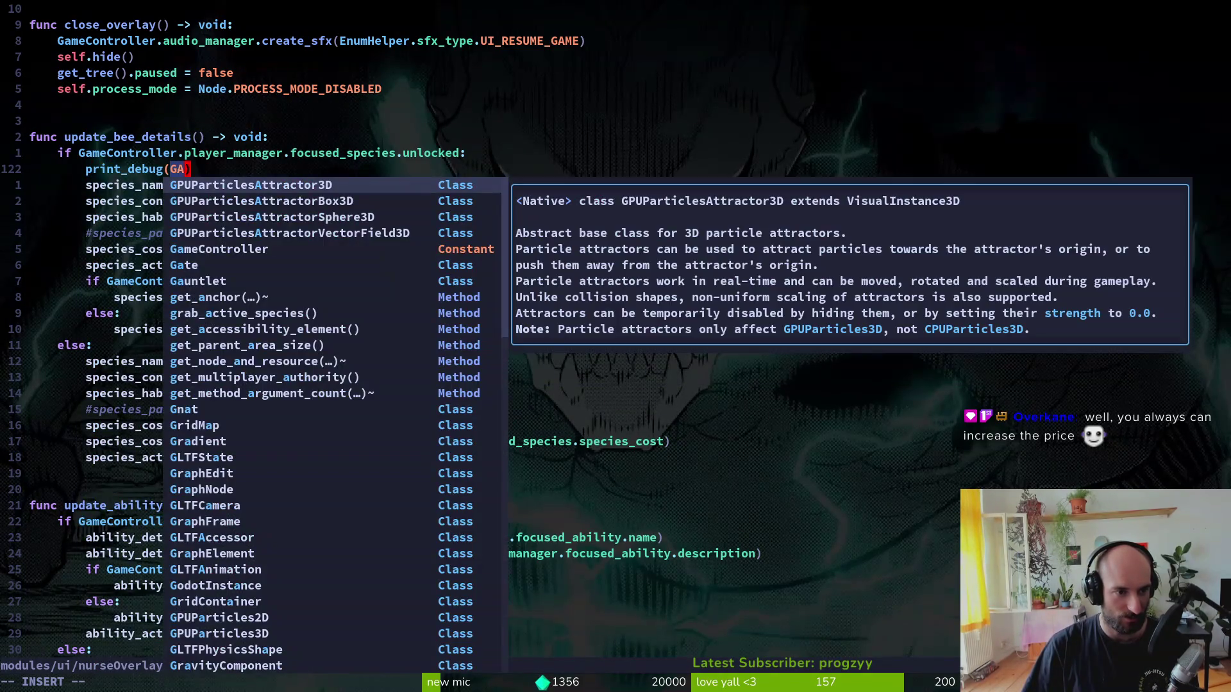
{"action": "type", "text": "me"}
{"action": "key", "text": "Return"}
{"action": "type", "text": ".p"}
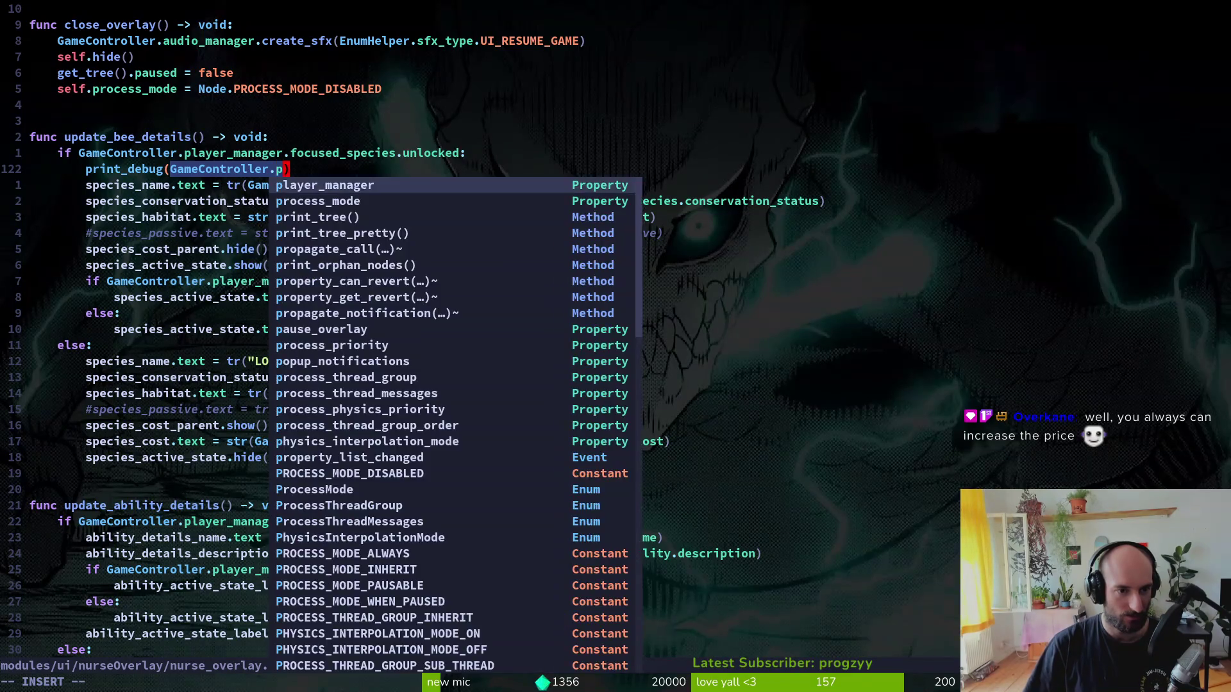
{"action": "key", "text": "Return"}
{"action": "type", "text": ".fo"}
{"action": "key", "text": "Return"}
- Finish the argument with .name, save nurse_overlay.gd, and rerun the game
{"action": "type", "text": "."}
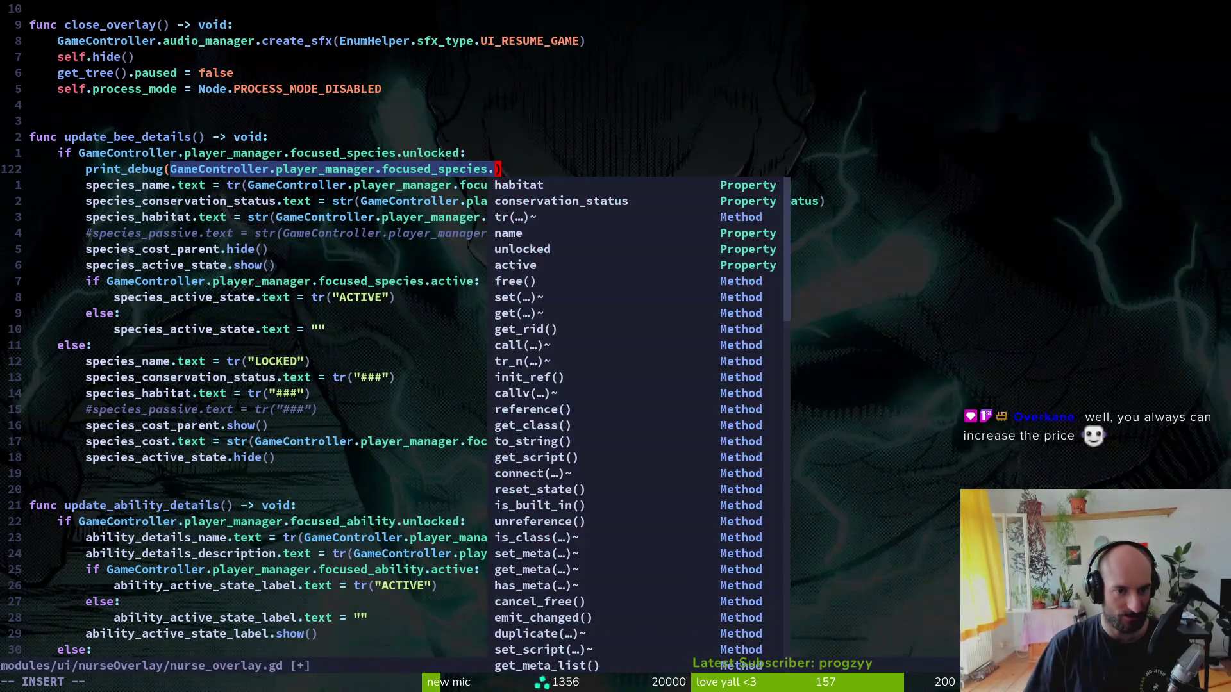
{"action": "type", "text": "a"}
{"action": "key", "text": "Escape"}
{"action": "type", "text": "an"}
{"action": "key", "text": "Return"}
{"action": "key", "text": "Escape"}
{"action": "type", "text": ":w"}
{"action": "key", "text": "Return"}
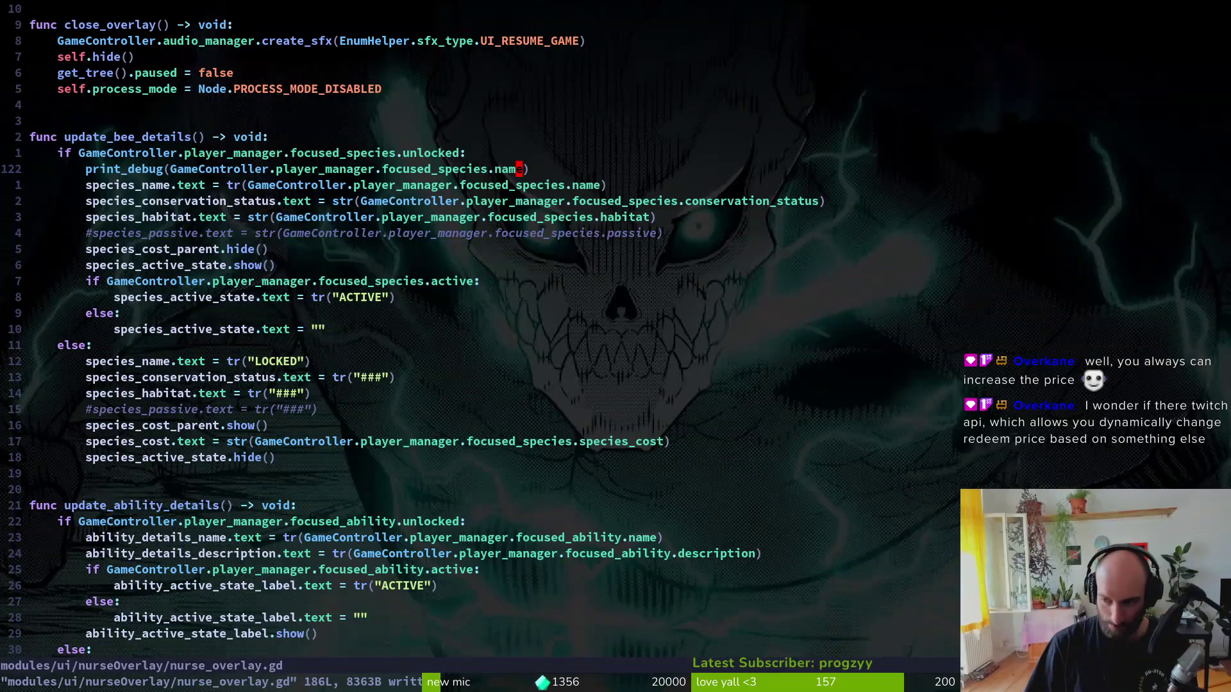
{"action": "key", "text": "alt+Tab"}
{"action": "key", "text": "alt+Tab"}
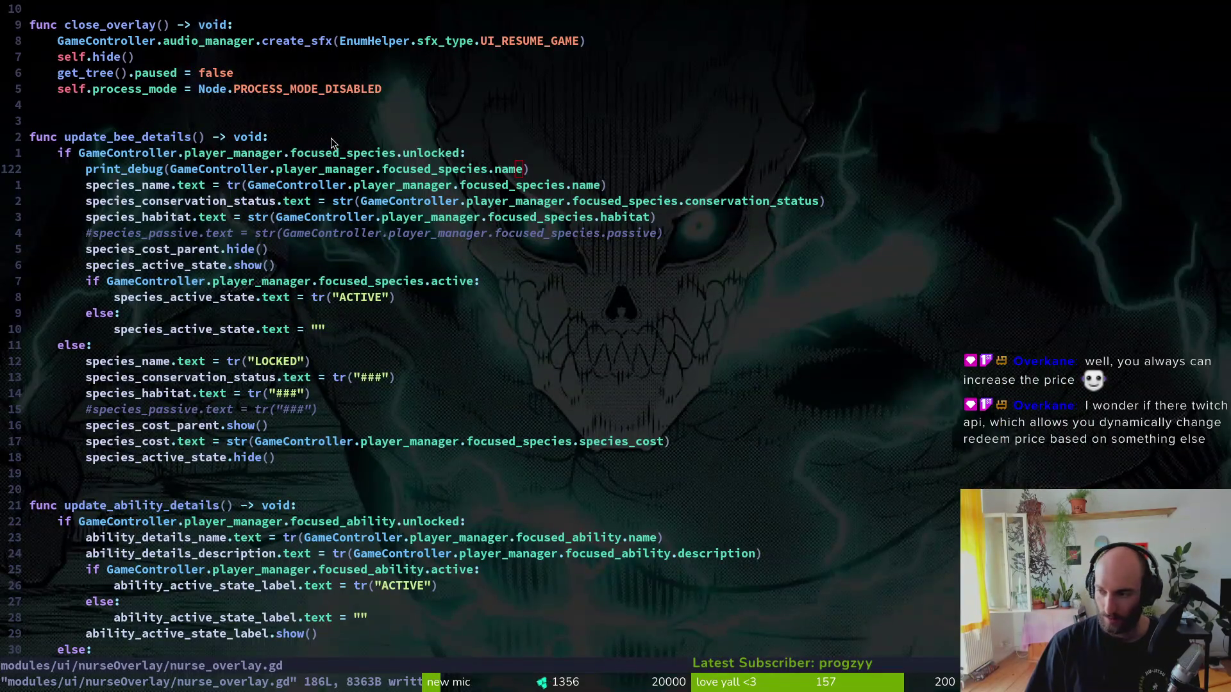
{"action": "key", "text": "alt+Tab"}
{"action": "key", "text": "F5"}
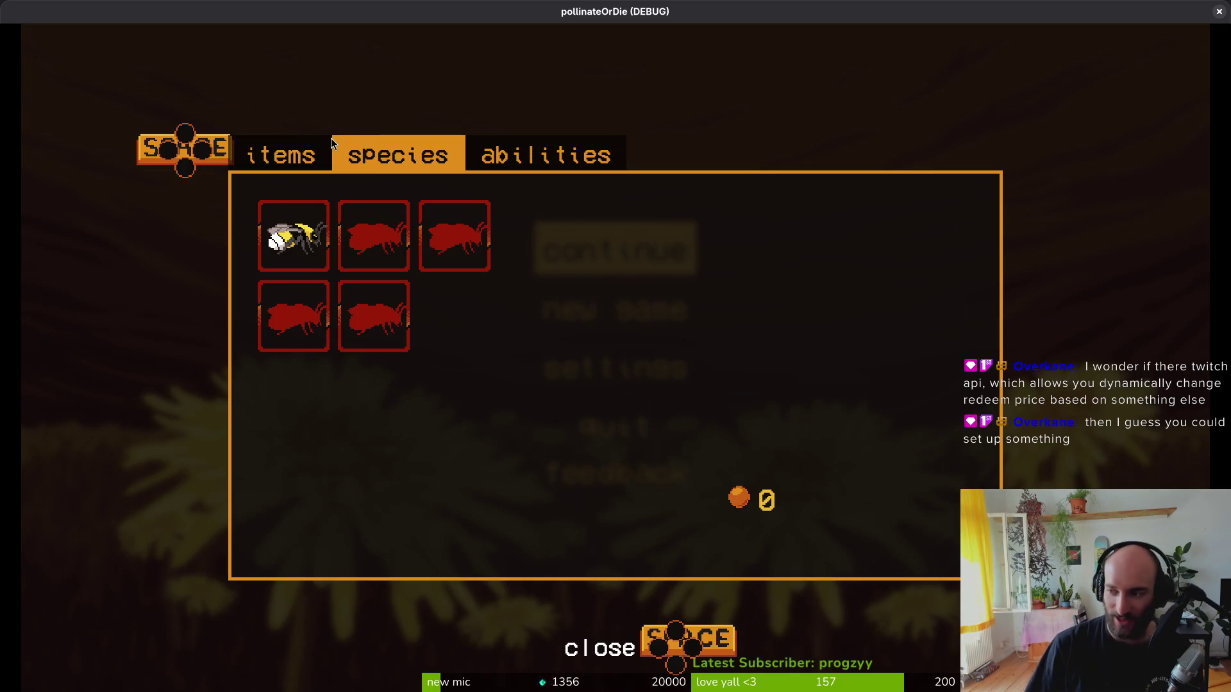
- Close and relaunch the game, continuing into the hive level and resuming play
{"action": "key", "text": "alt+F4"}
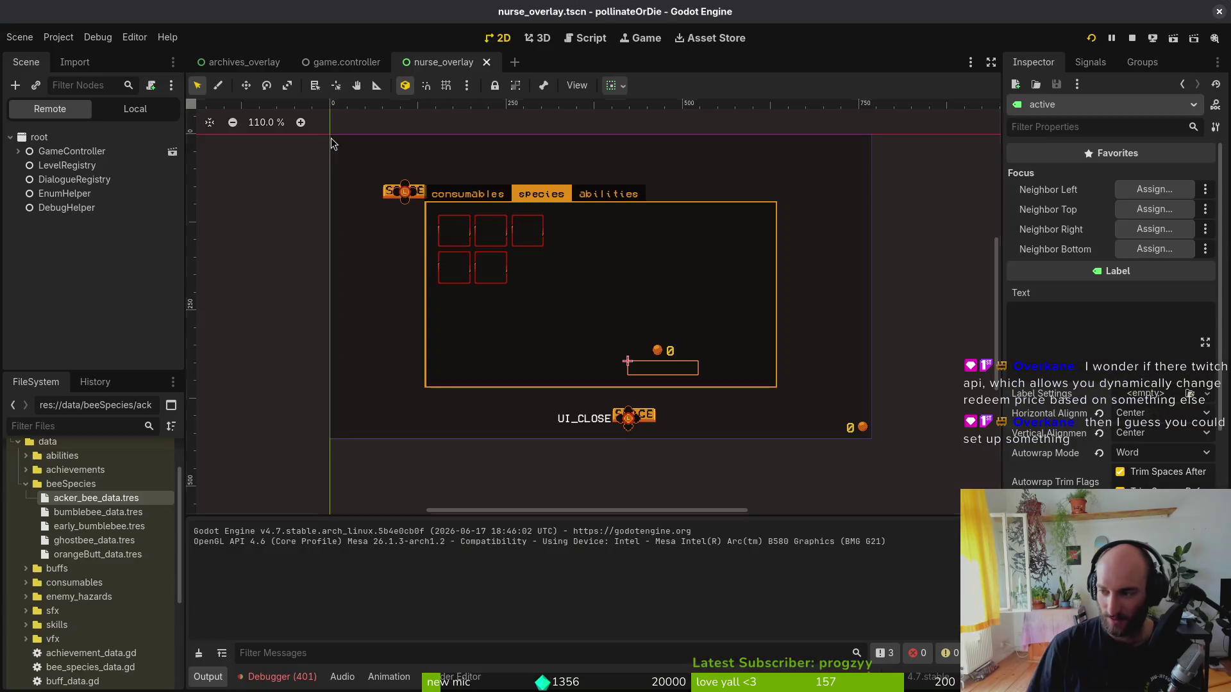
{"action": "scroll", "coordinate": [154, 156], "scroll_direction": "up", "scroll_amount": 3}
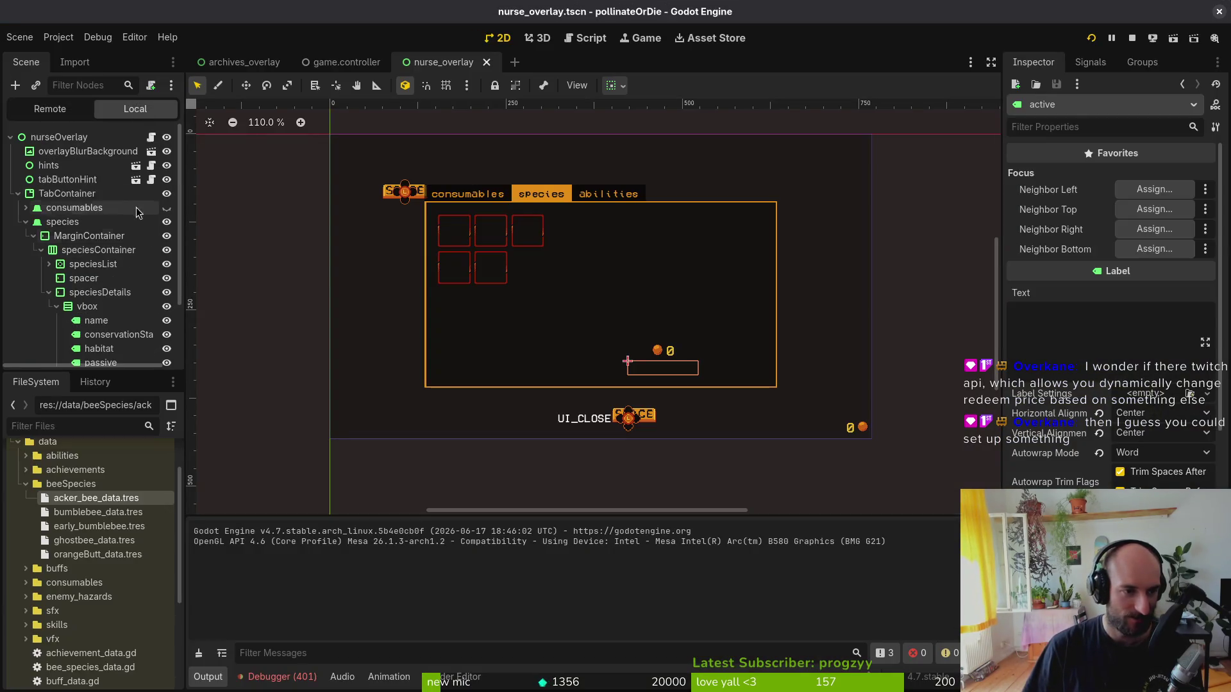
{"action": "key", "text": "F5"}
{"action": "key", "text": "Return"}
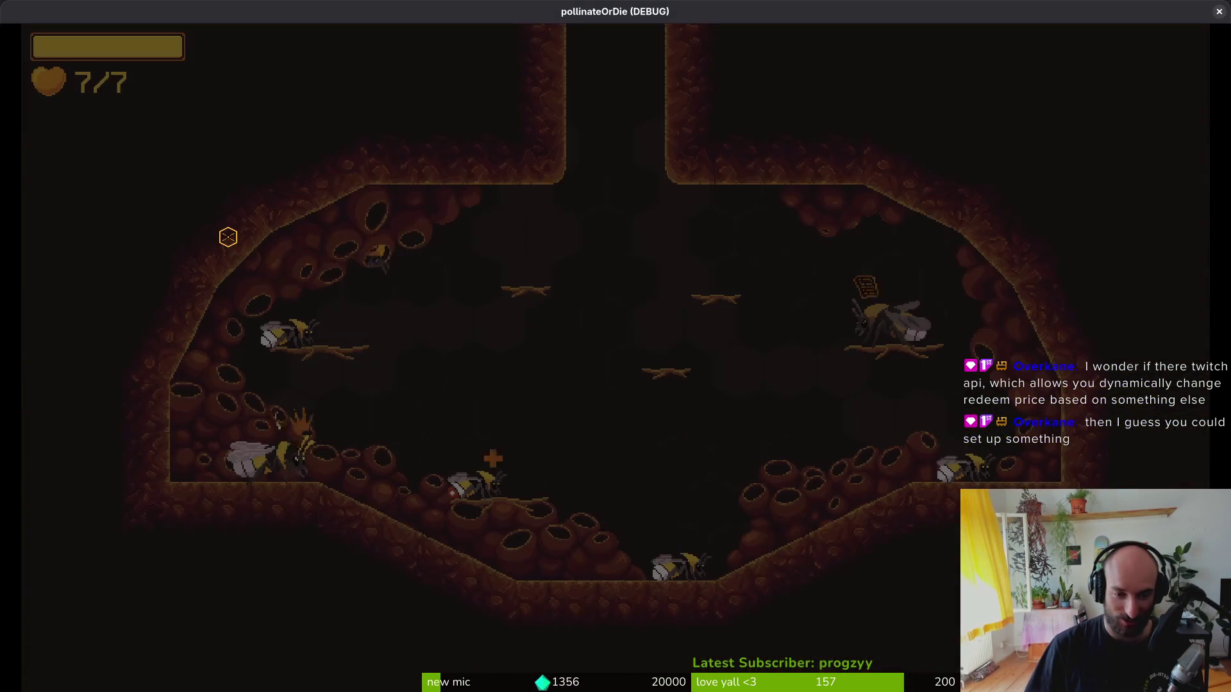
{"action": "key", "text": "Escape"}
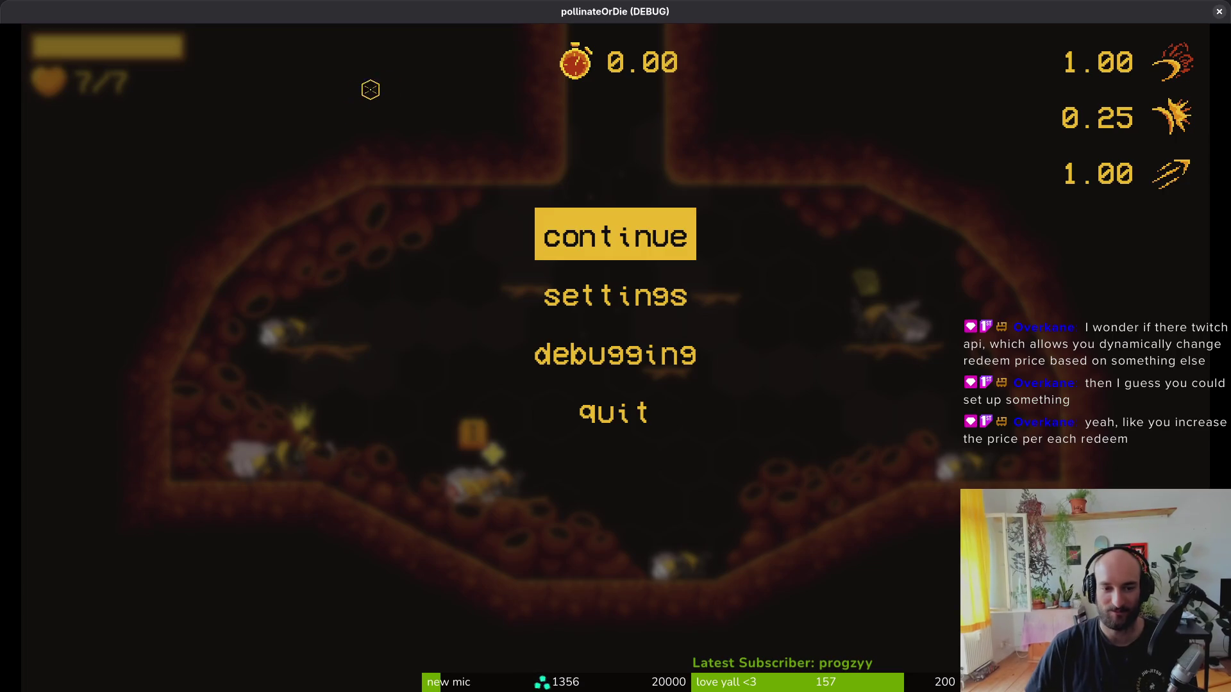
{"action": "left_click", "coordinate": [613, 235]}
- In the species inventory, step through Bombus terrestris, Bombus pascuorum and locked species slots
{"action": "key", "text": "i"}
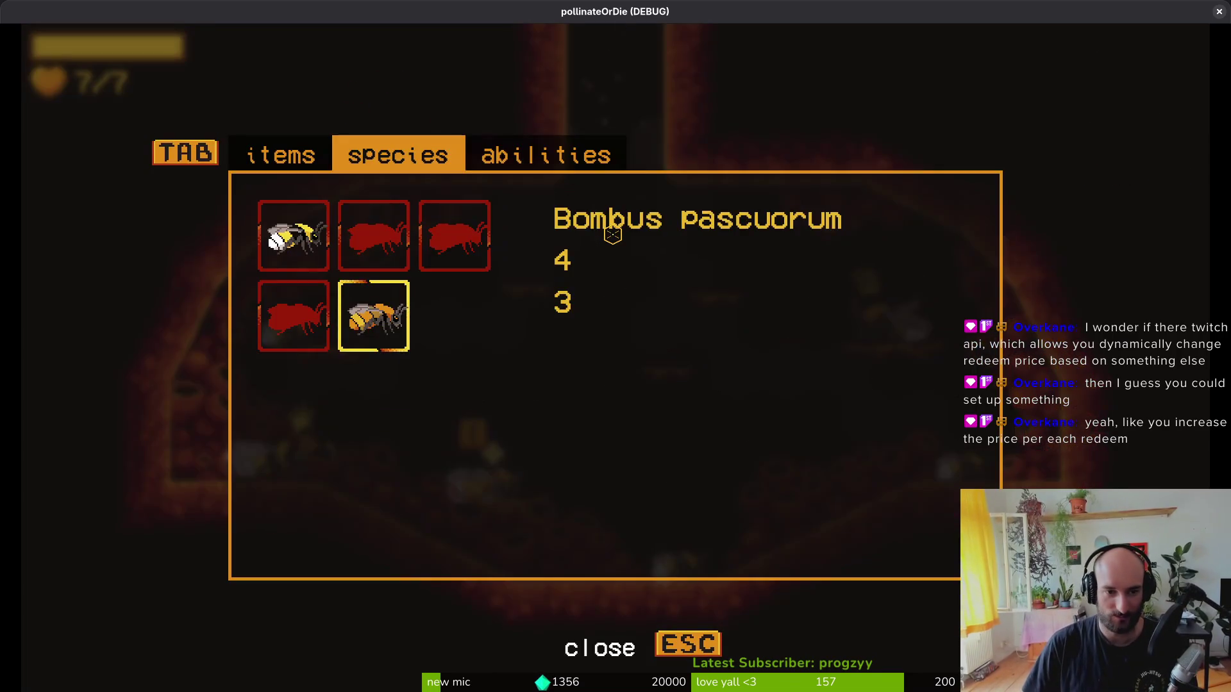
{"action": "key", "text": "Up"}
{"action": "key", "text": "Left"}
{"action": "key", "text": "Down"}
{"action": "key", "text": "Right"}
{"action": "key", "text": "Up"}
{"action": "key", "text": "Left"}
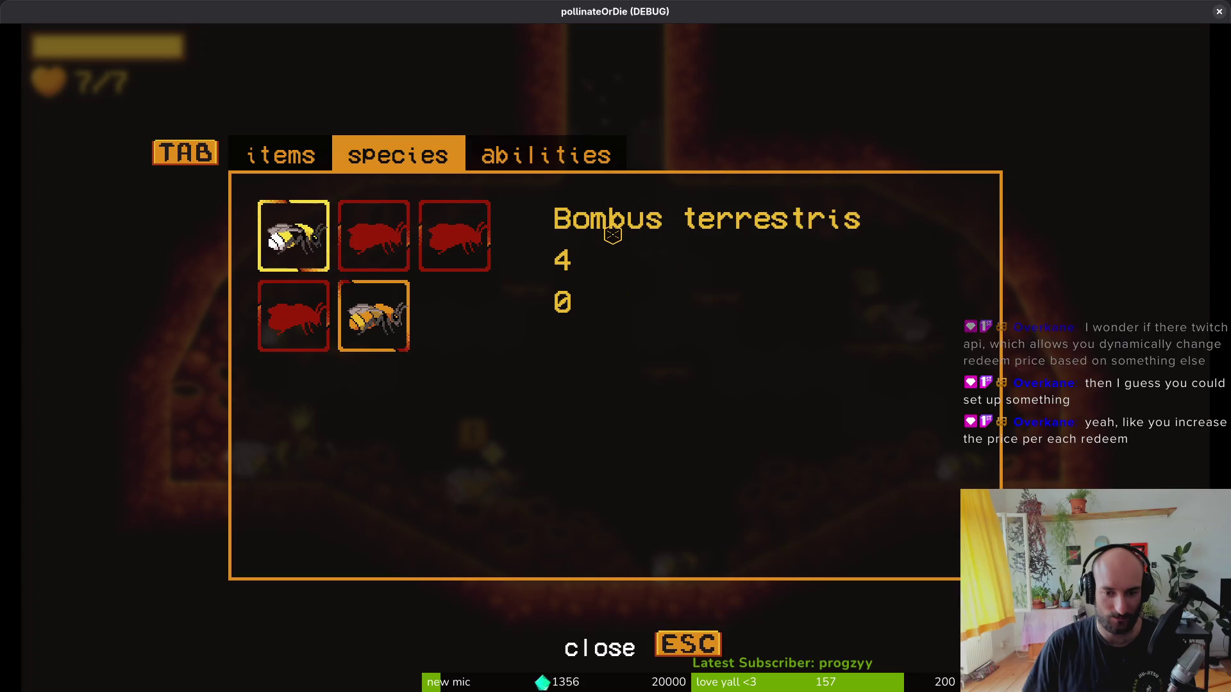
{"action": "key", "text": "Right"}
{"action": "key", "text": "Down"}
{"action": "key", "text": "Up"}
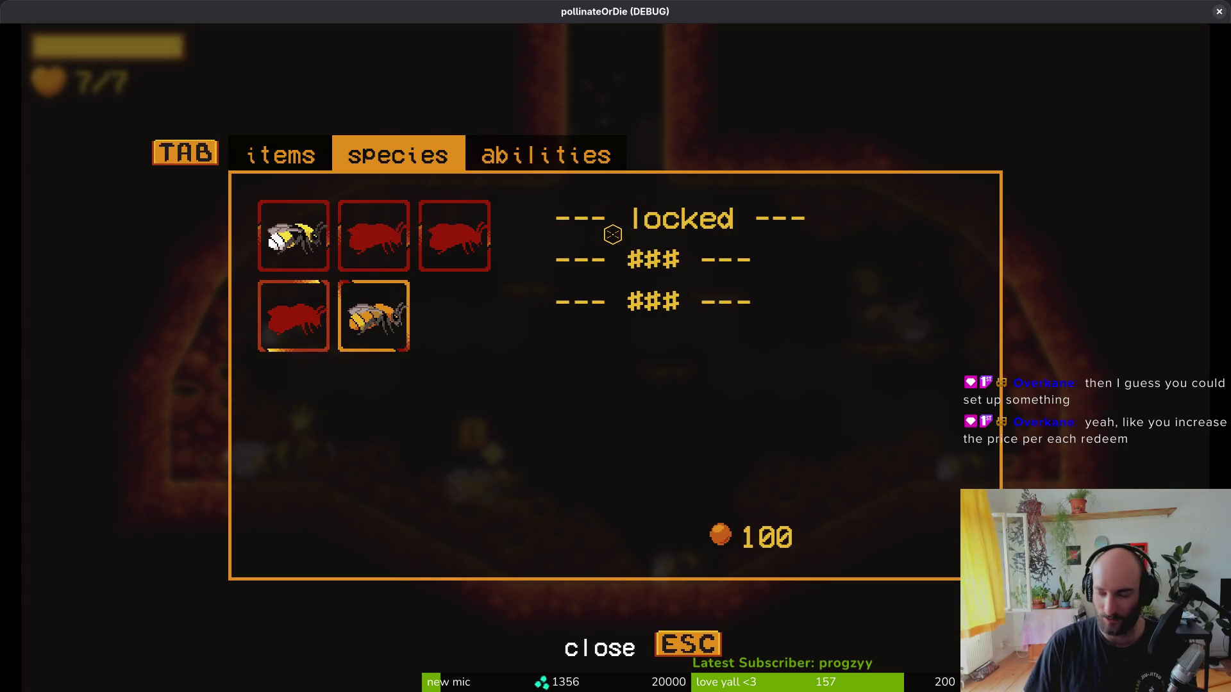
- Return through the Godot editor to nurse_overlay.gd in Neovim
{"action": "key", "text": "alt+Tab"}
{"action": "scroll", "coordinate": [364, 601], "scroll_direction": "up", "scroll_amount": 3}
{"action": "scroll", "coordinate": [237, 572], "scroll_direction": "up", "scroll_amount": 2}
{"action": "key", "text": "alt+Tab"}
{"action": "key", "text": "alt+Tab"}
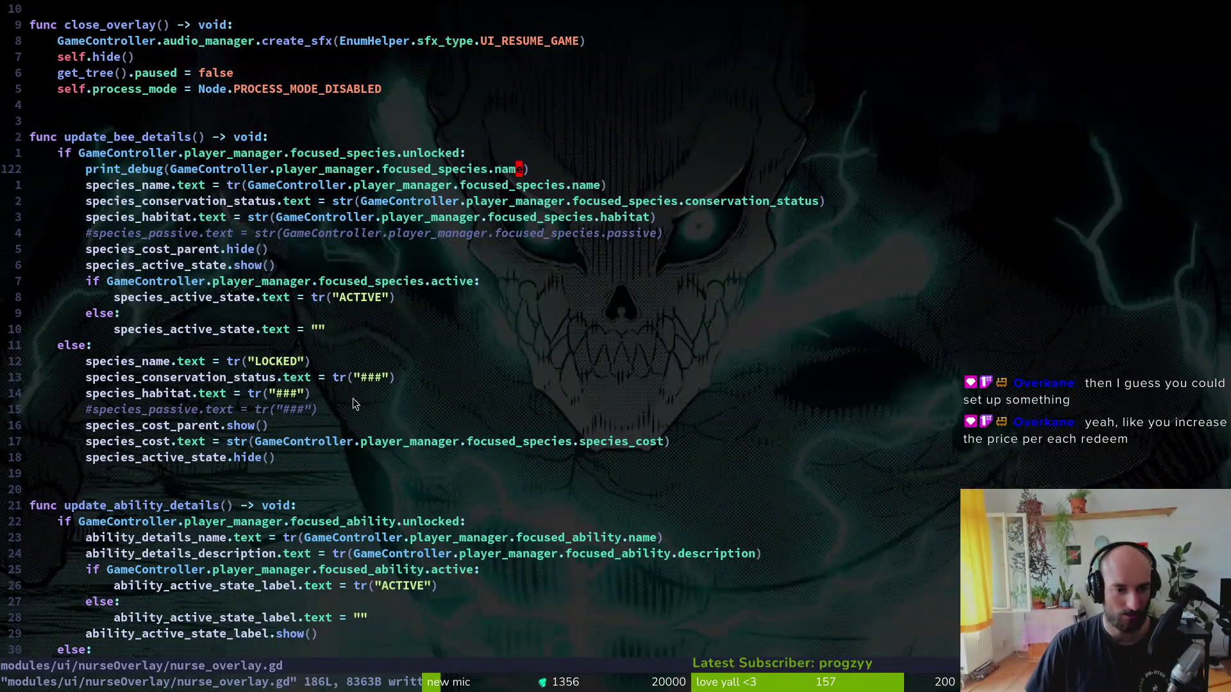
- Change the print_debug argument from focused_species.name to focused_species.active
{"action": "left_click", "coordinate": [471, 284]}
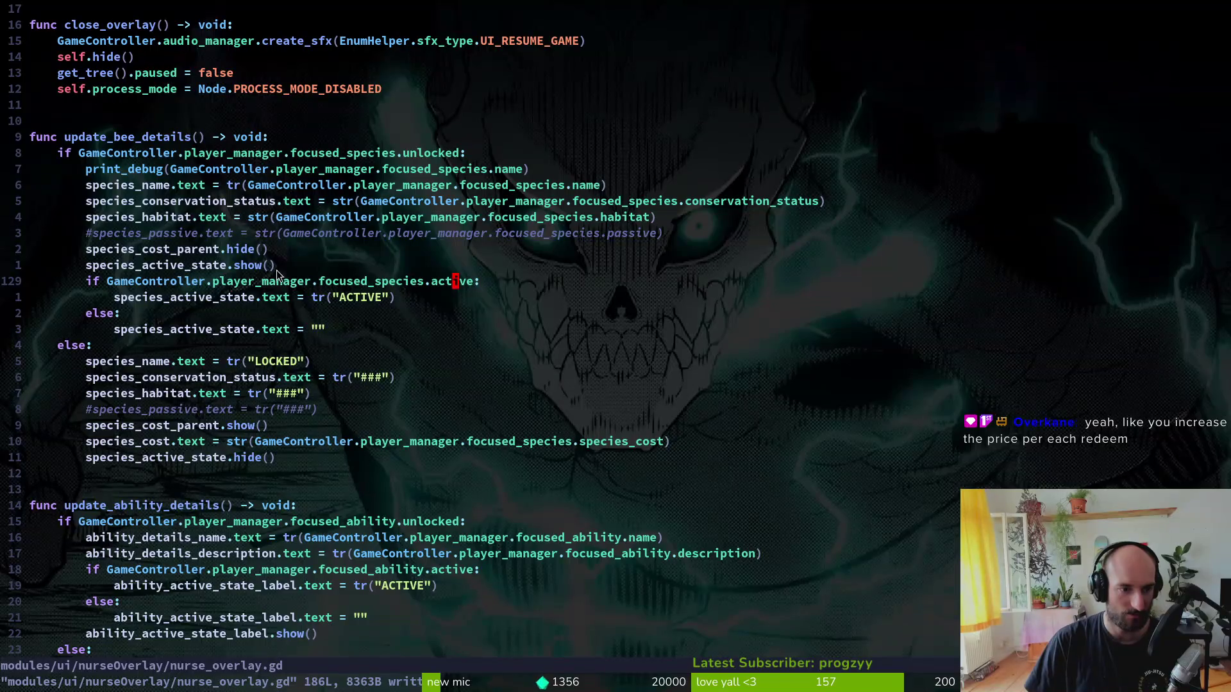
{"action": "left_click", "coordinate": [531, 171]}
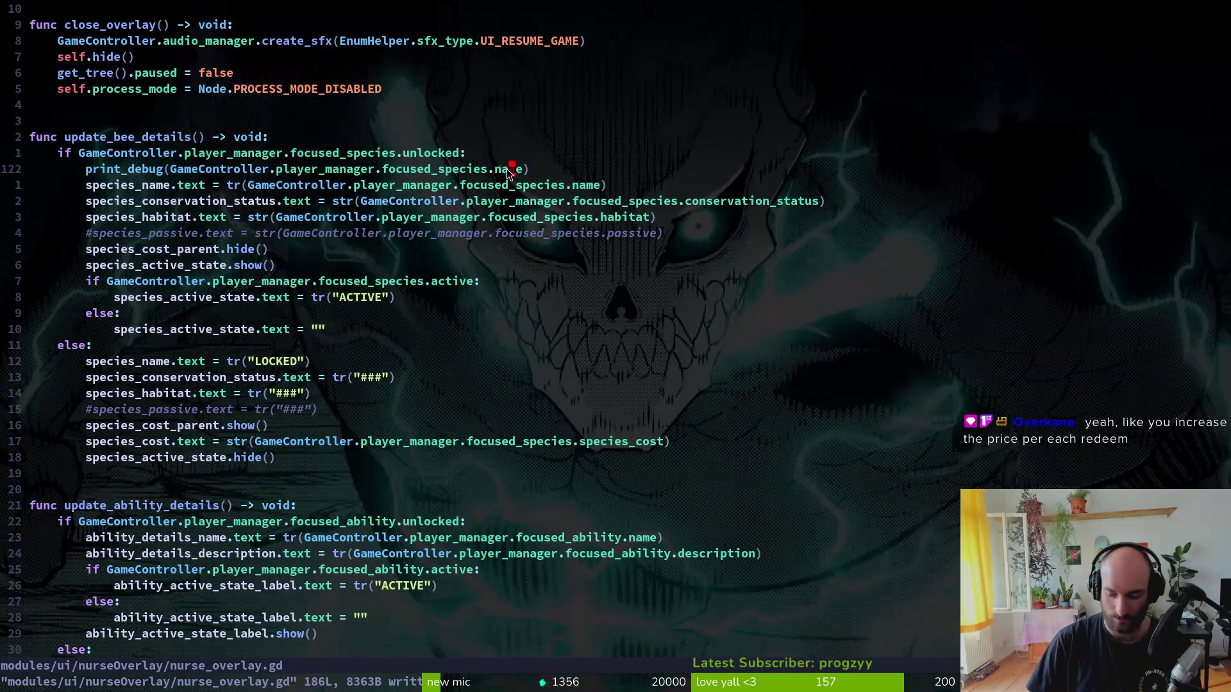
{"action": "type", "text": "ciwactive"}
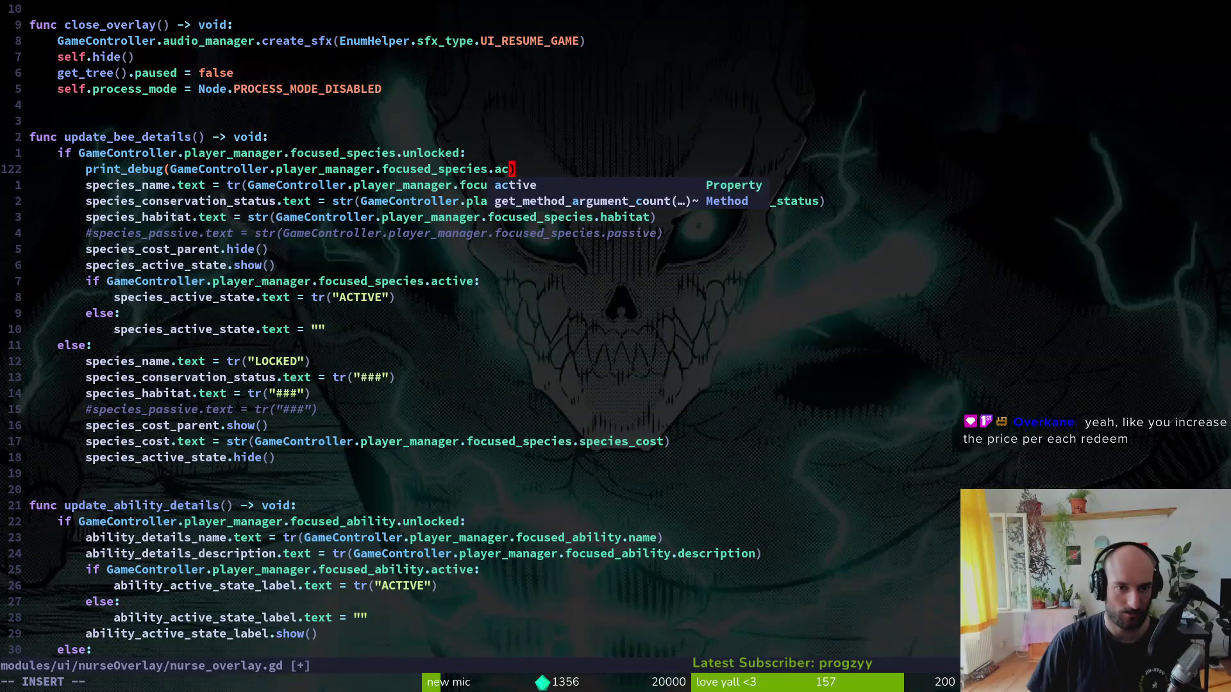
{"action": "key", "text": "Escape"}
{"action": "key", "text": "shift+v"}
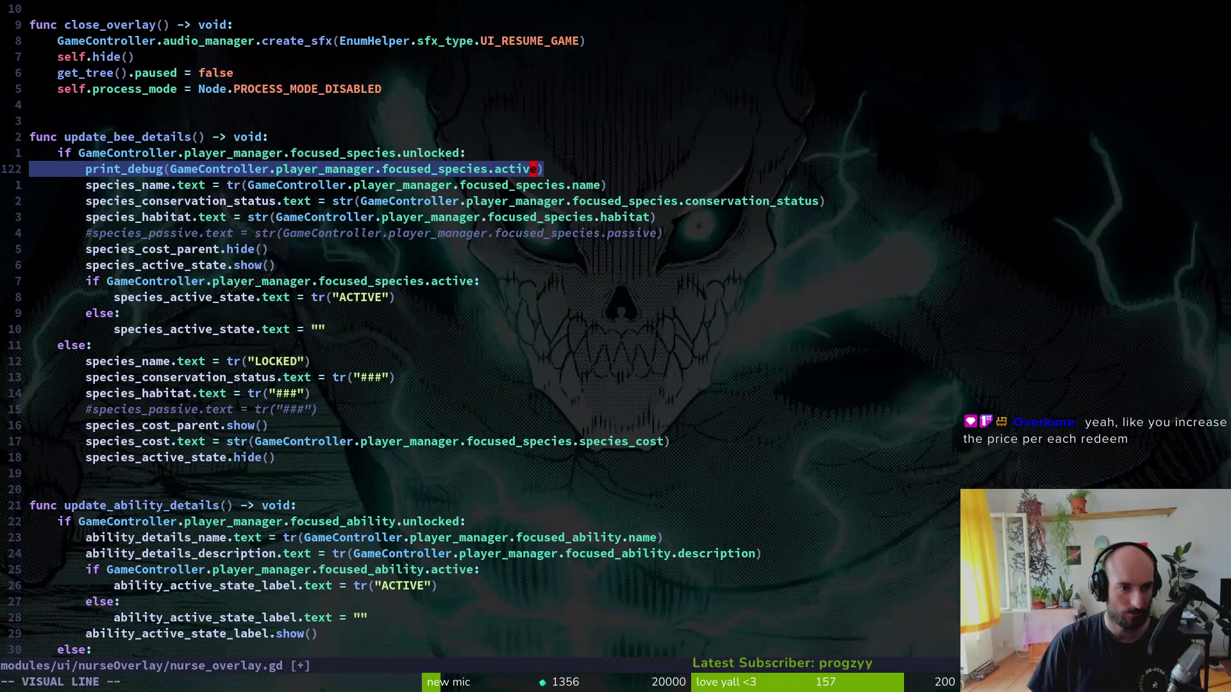
{"action": "key", "text": "Escape"}
- Look over the unlocked and active condition lines, then head back toward the game
{"action": "key", "text": "k"}
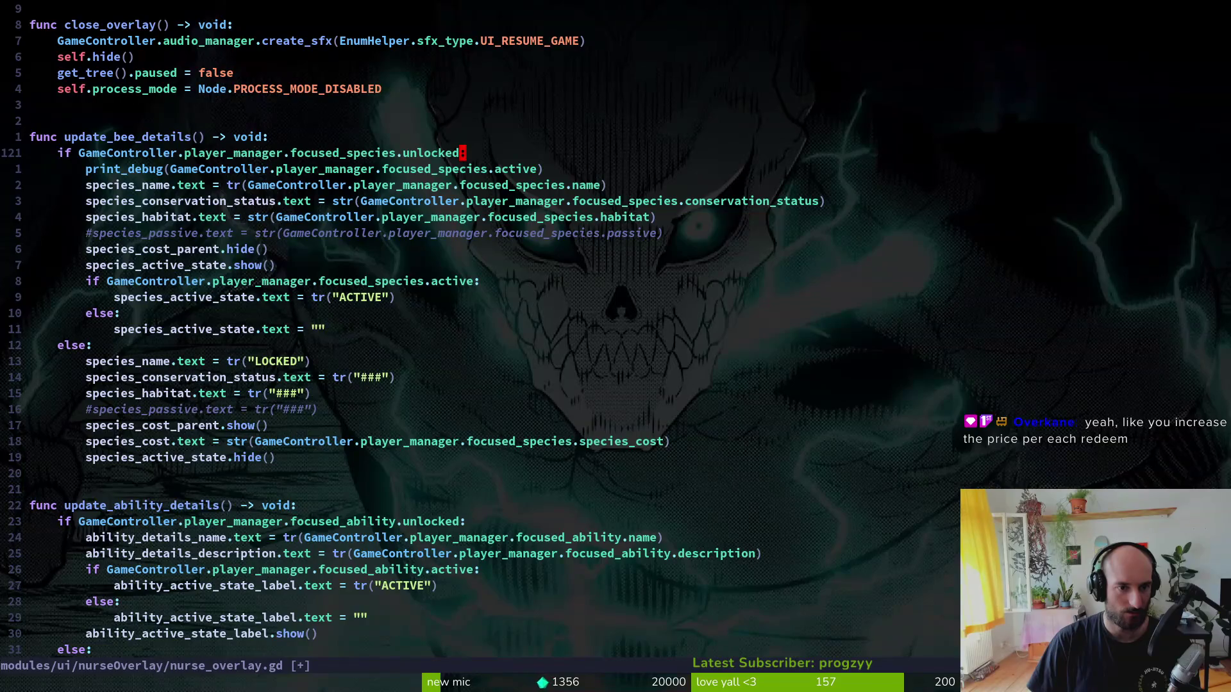
{"action": "key", "text": "j"}
{"action": "key", "text": "j"}
{"action": "key", "text": "j"}
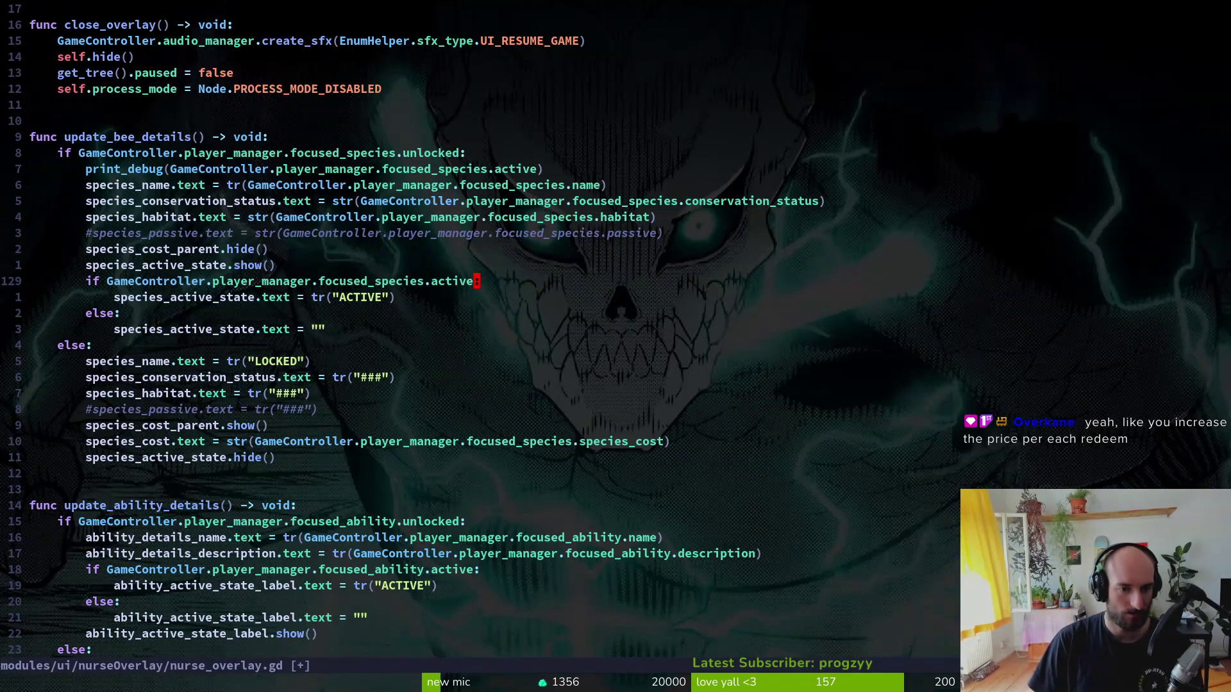
{"action": "key", "text": "k"}
{"action": "key", "text": "k"}
{"action": "key", "text": "alt+Tab"}
{"action": "key", "text": "alt+Tab"}
{"action": "key", "text": "alt+Tab"}
{"action": "key", "text": "Right"}
- Move between Bombus terrestris and a locked bee slot to trigger the debug output
{"action": "key", "text": "Left"}
{"action": "key", "text": "alt+Tab"}
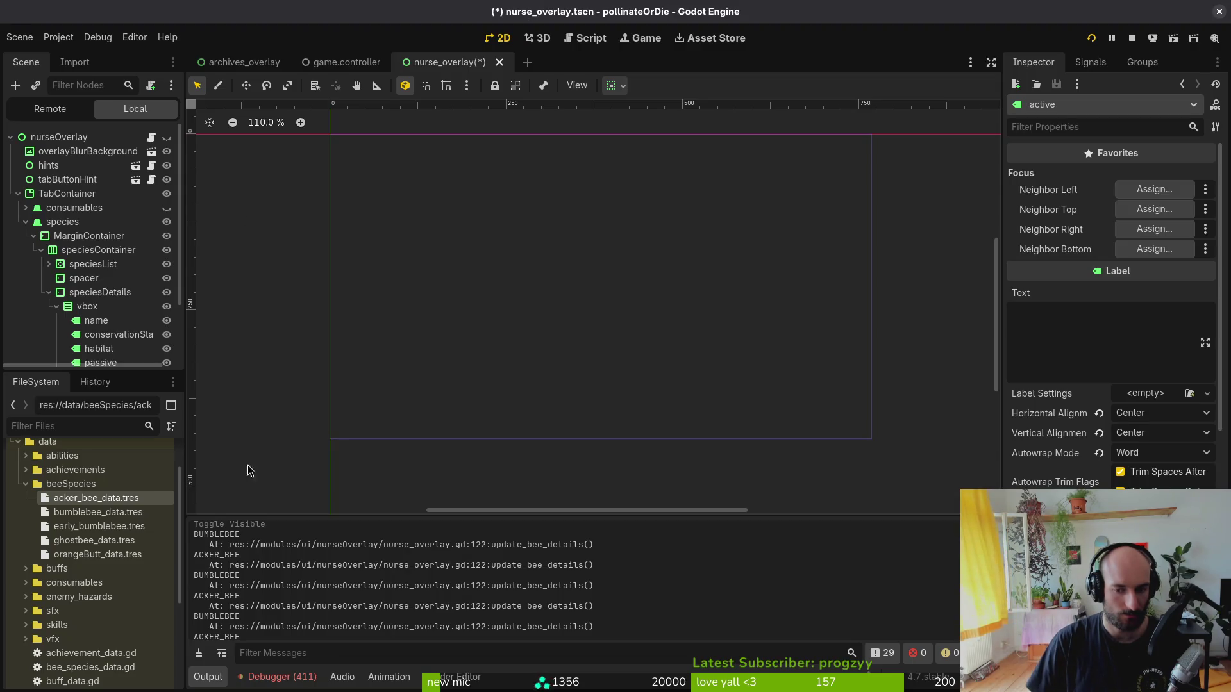
{"action": "key", "text": "alt+Tab"}
{"action": "key", "text": "Right"}
{"action": "key", "text": "Left"}
{"action": "key", "text": "alt+Tab"}
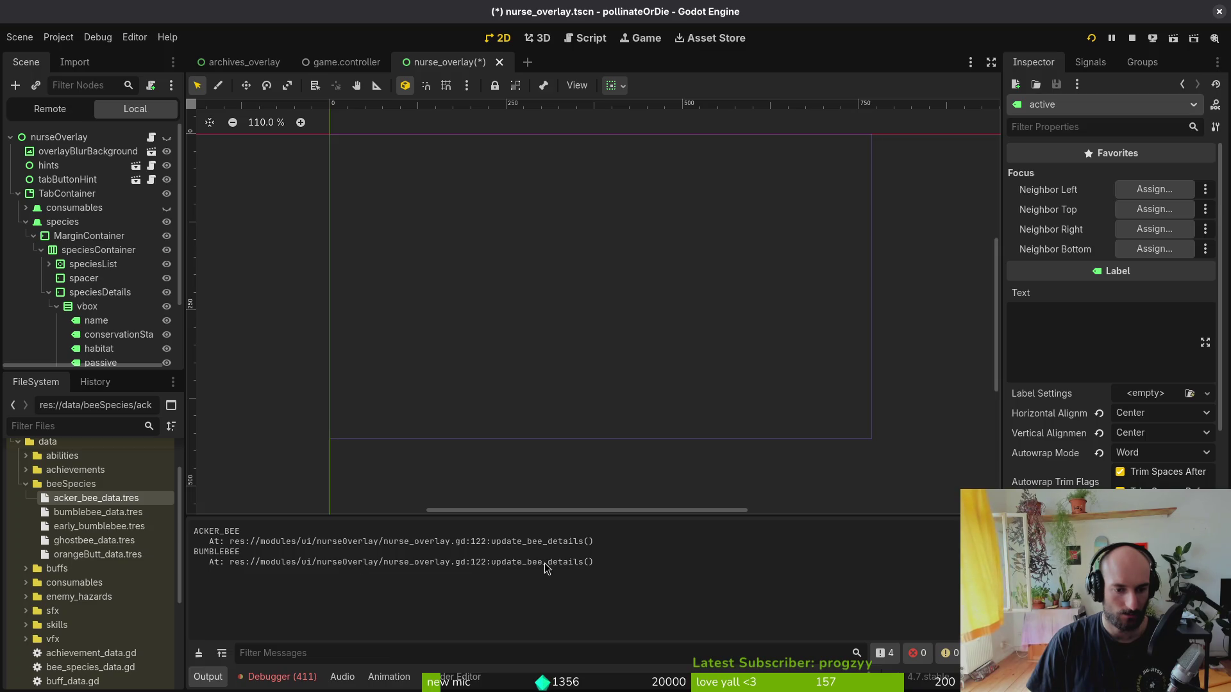
- Save nurse_overlay.gd and compare the output while switching between locked and orange bee slots
{"action": "key", "text": "alt+Tab"}
{"action": "key", "text": "alt+Tab"}
{"action": "key", "text": "alt+Tab"}
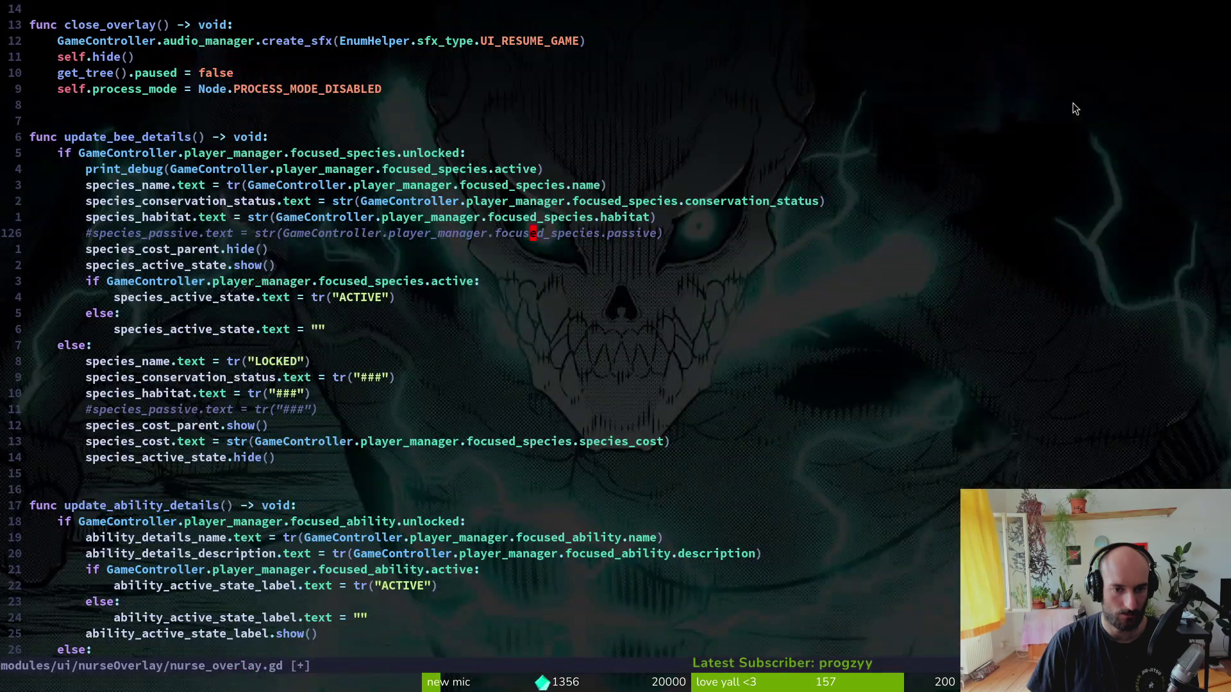
{"action": "type", "text": ":w"}
{"action": "key", "text": "Return"}
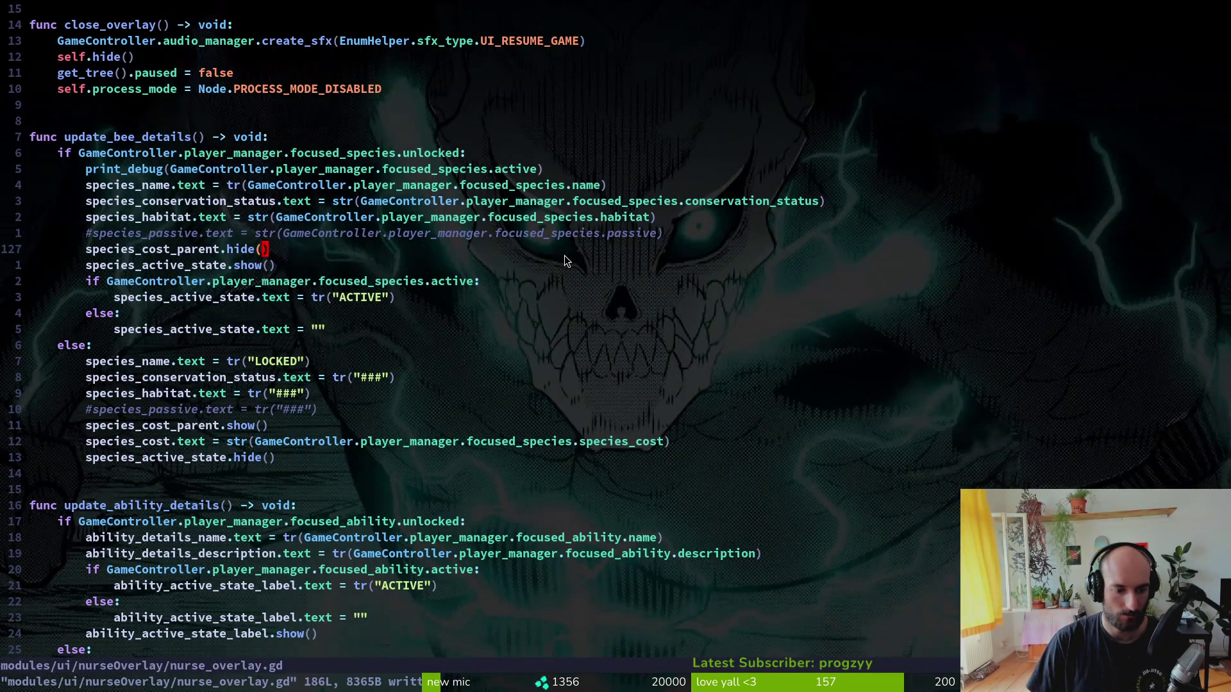
{"action": "key", "text": "alt+Tab"}
{"action": "key", "text": "alt+Tab"}
{"action": "key", "text": "Down"}
{"action": "key", "text": "Up"}
{"action": "key", "text": "alt+Tab"}
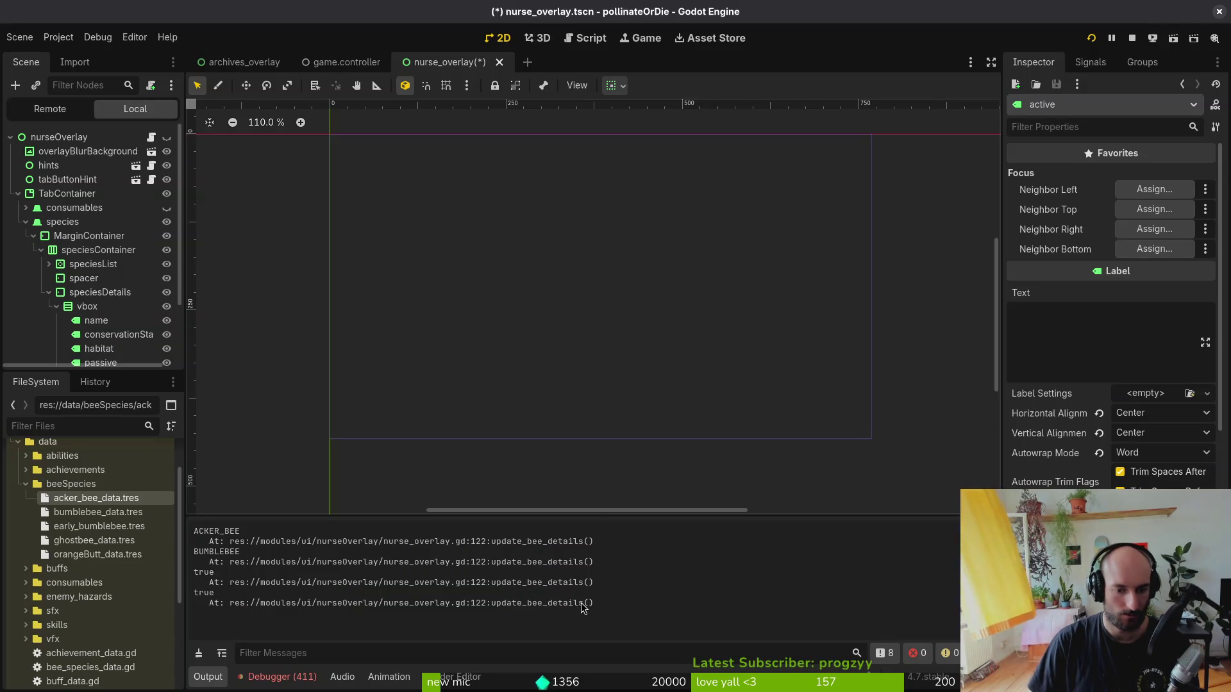
{"action": "key", "text": "alt+Tab"}
{"action": "key", "text": "Left"}
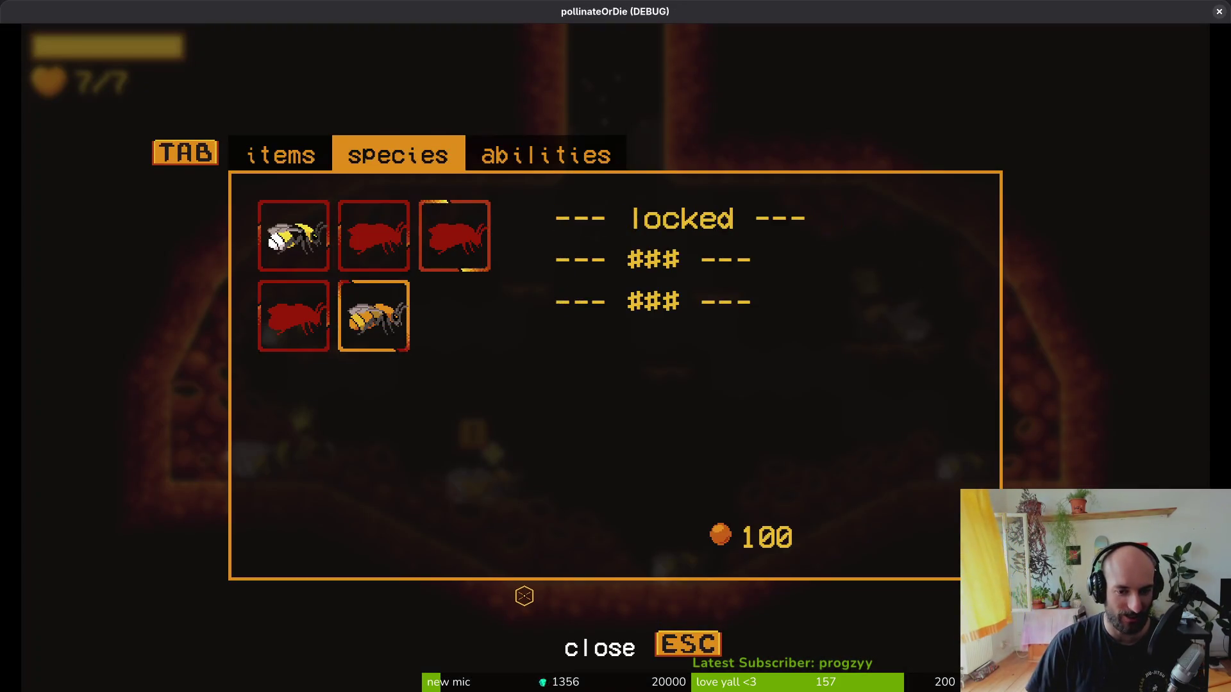
{"action": "key", "text": "Right"}
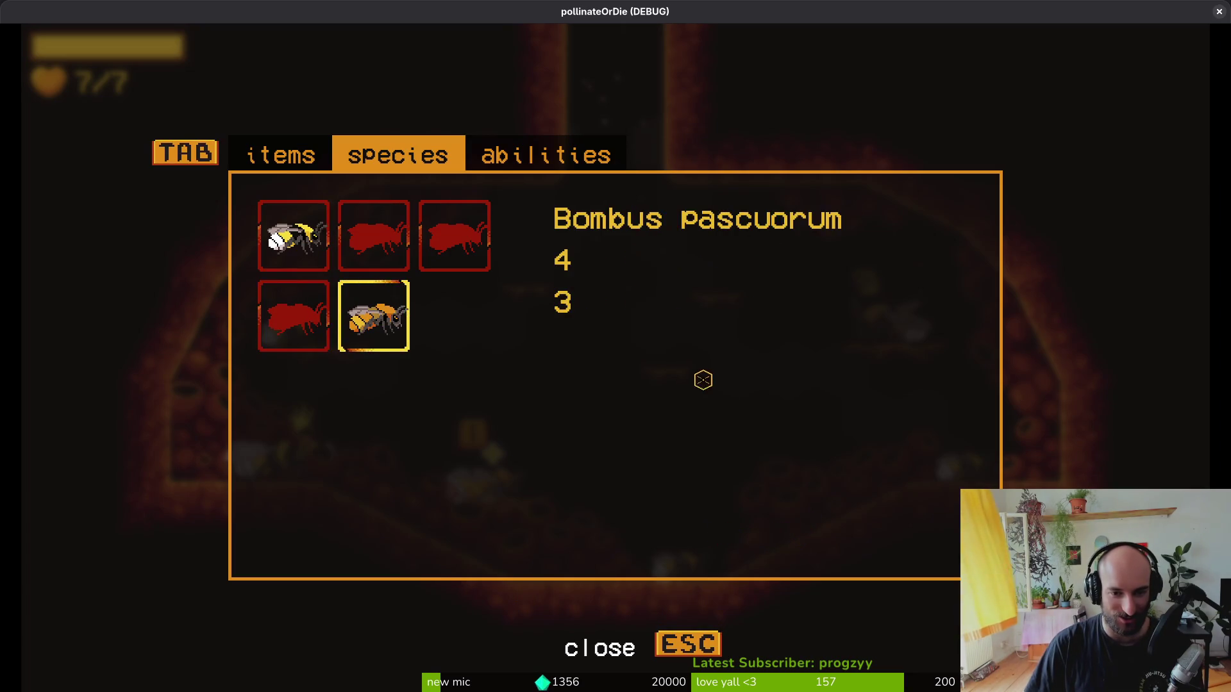
- Show the Remote scene tree, fold and unfold the level and GameController nodes, then return to Neovim
{"action": "key", "text": "F8"}
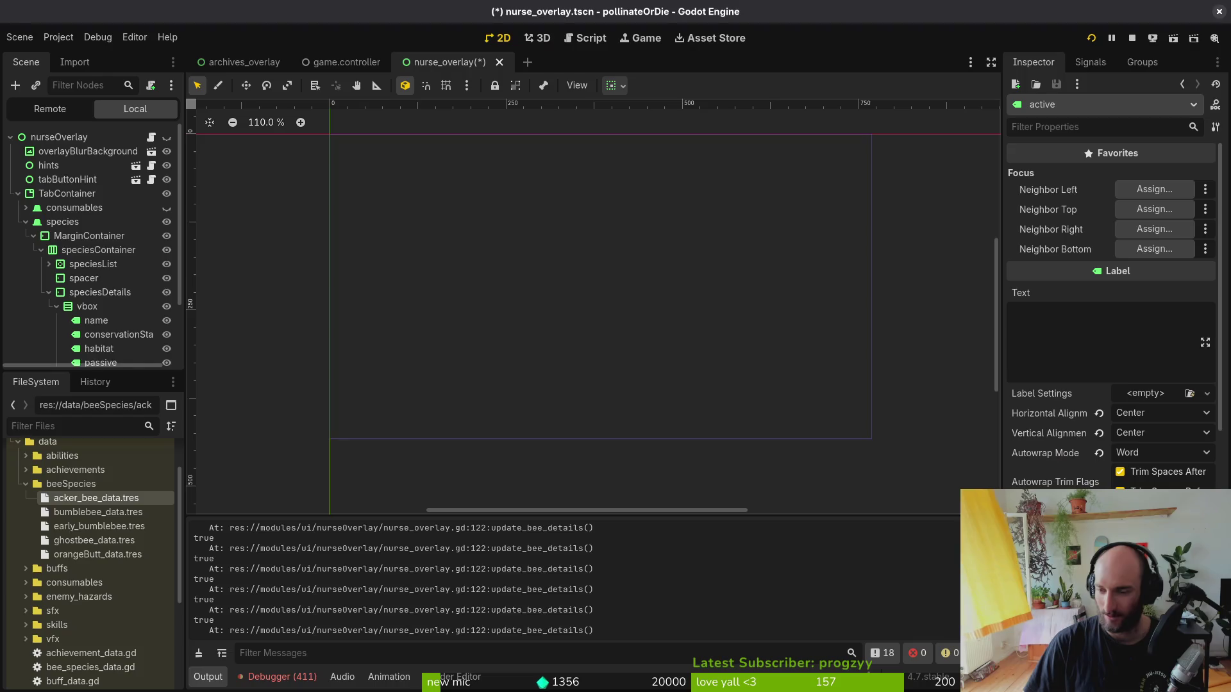
{"action": "left_click", "coordinate": [50, 109]}
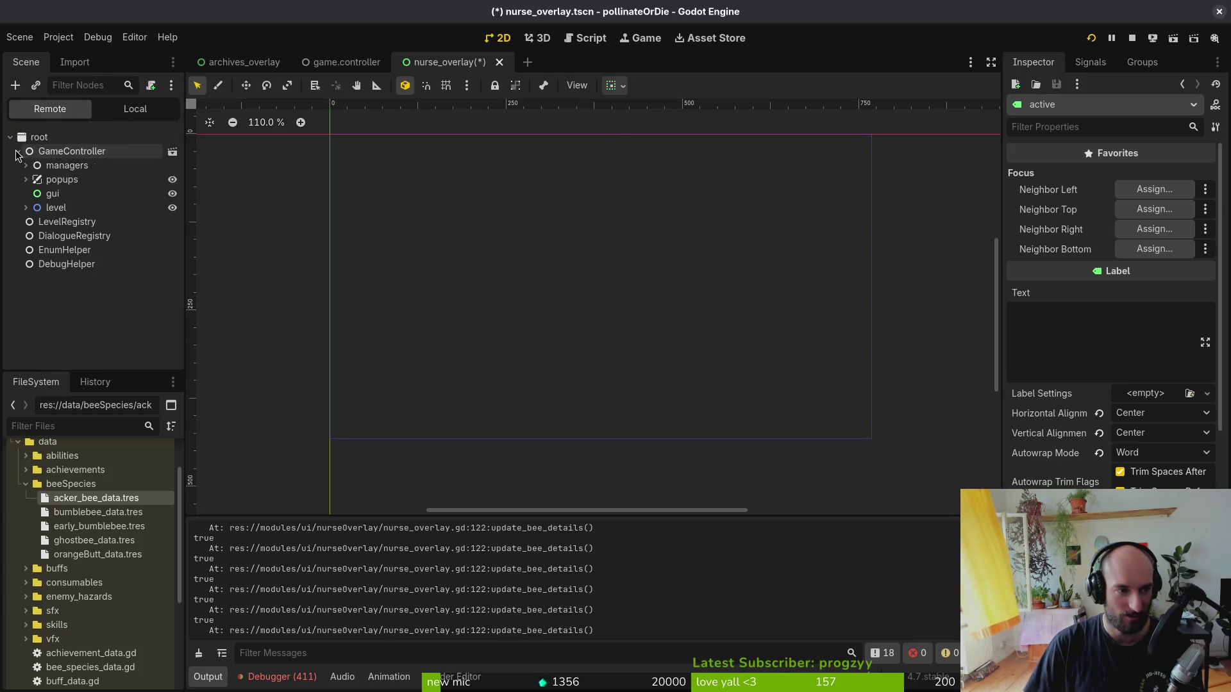
{"action": "left_click", "coordinate": [26, 208]}
{"action": "left_click", "coordinate": [26, 208]}
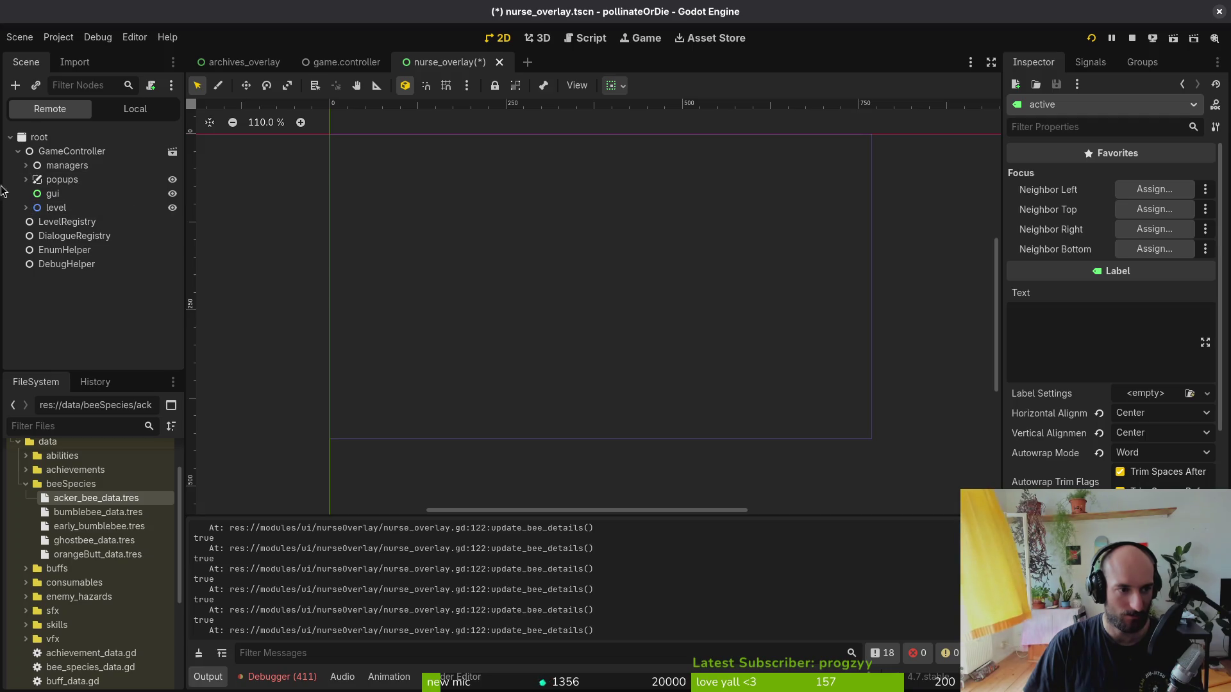
{"action": "left_click", "coordinate": [18, 152]}
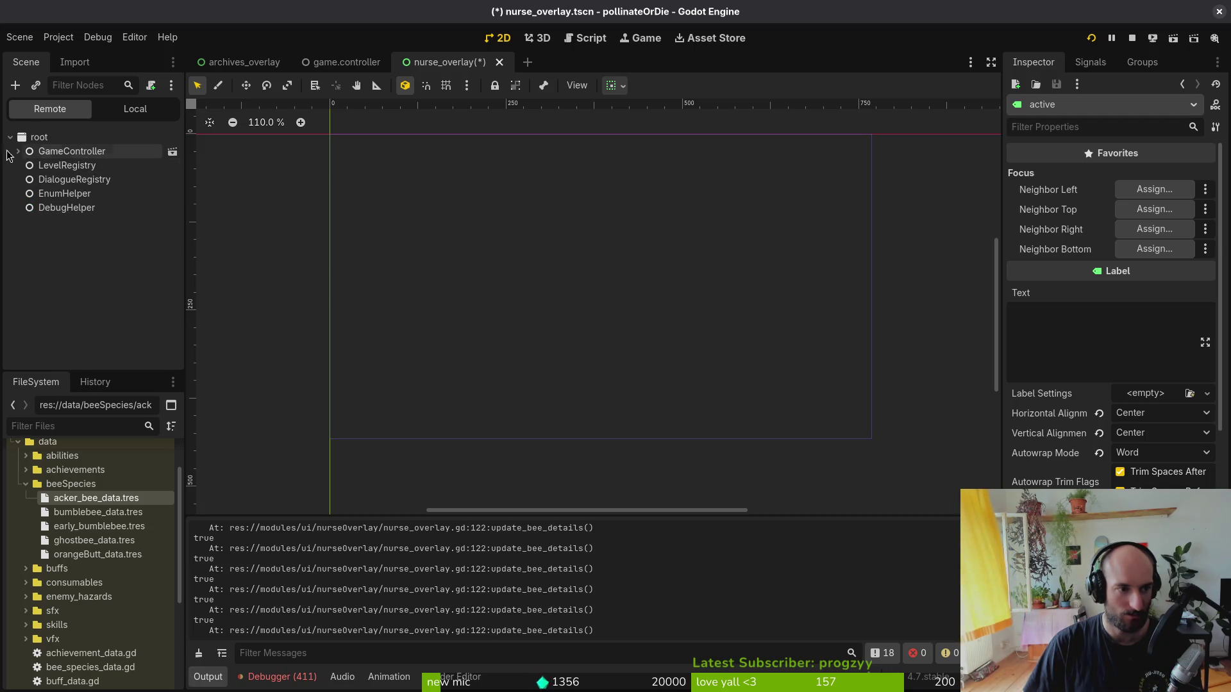
{"action": "left_click", "coordinate": [18, 151]}
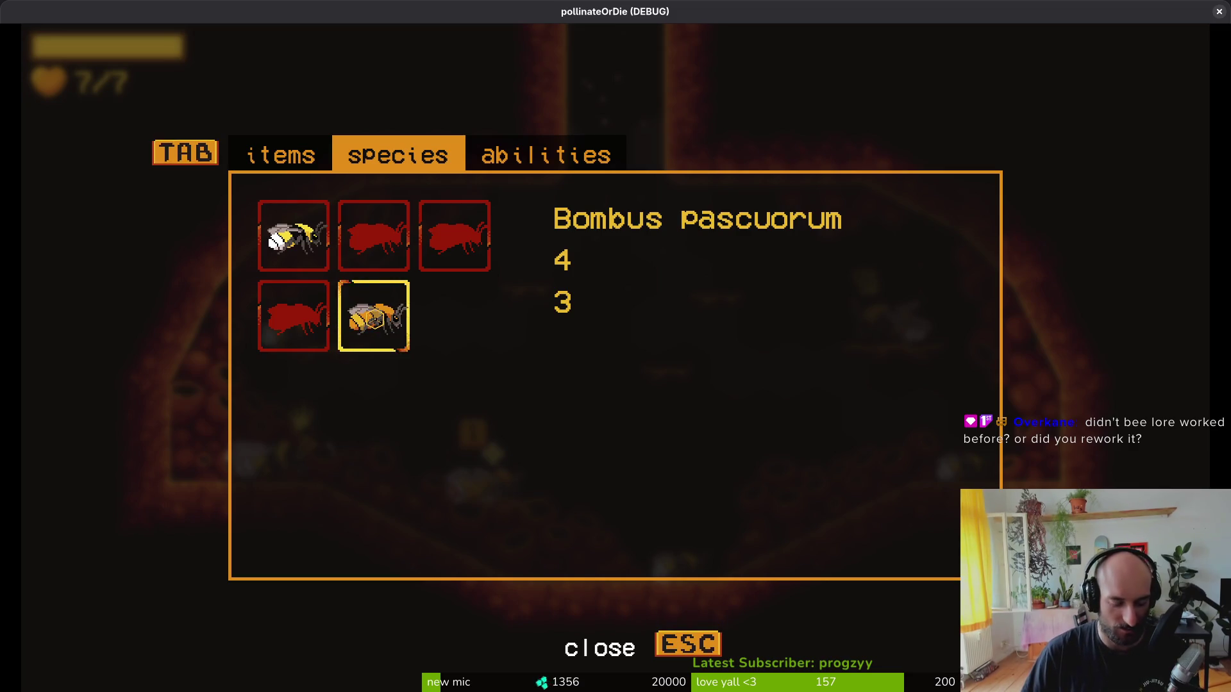
{"action": "left_click", "coordinate": [301, 330]}
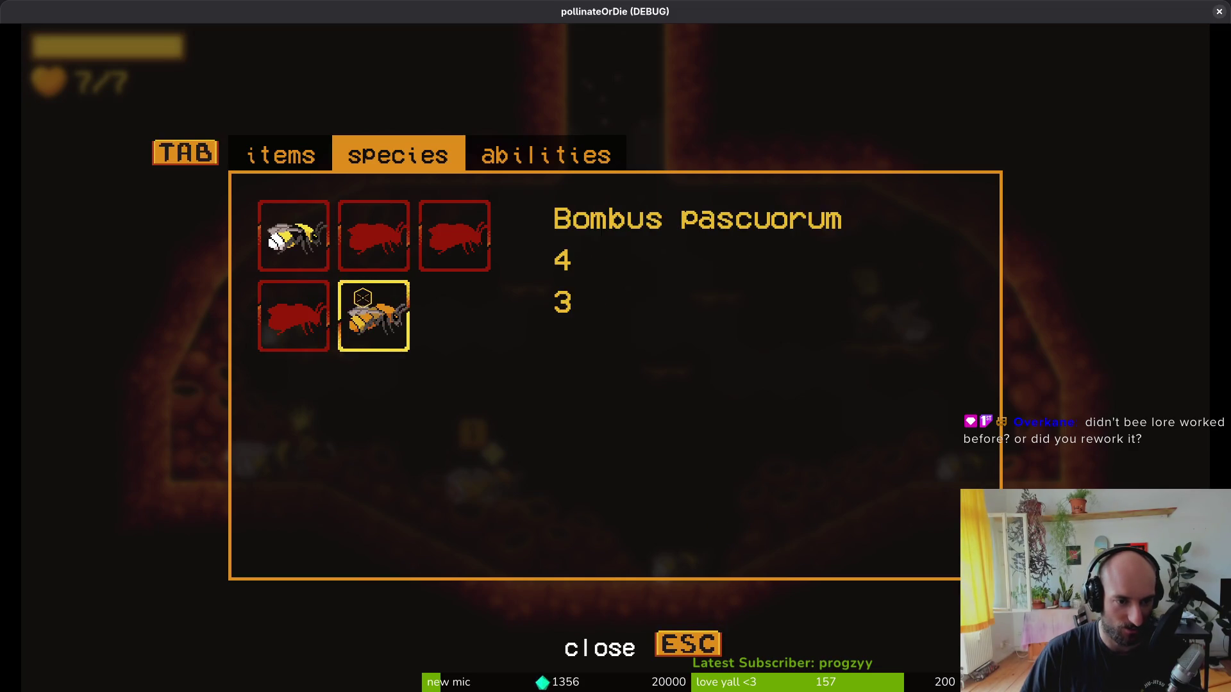
{"action": "key", "text": "alt+Tab"}
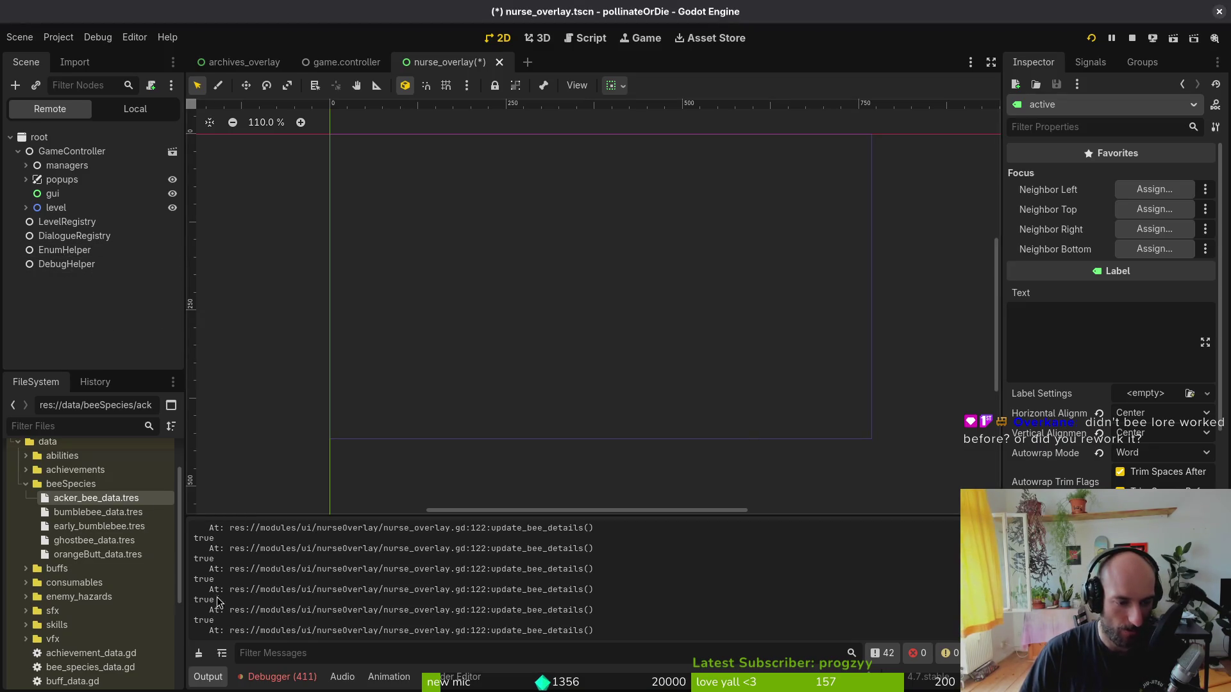
{"action": "key", "text": "alt+Tab"}
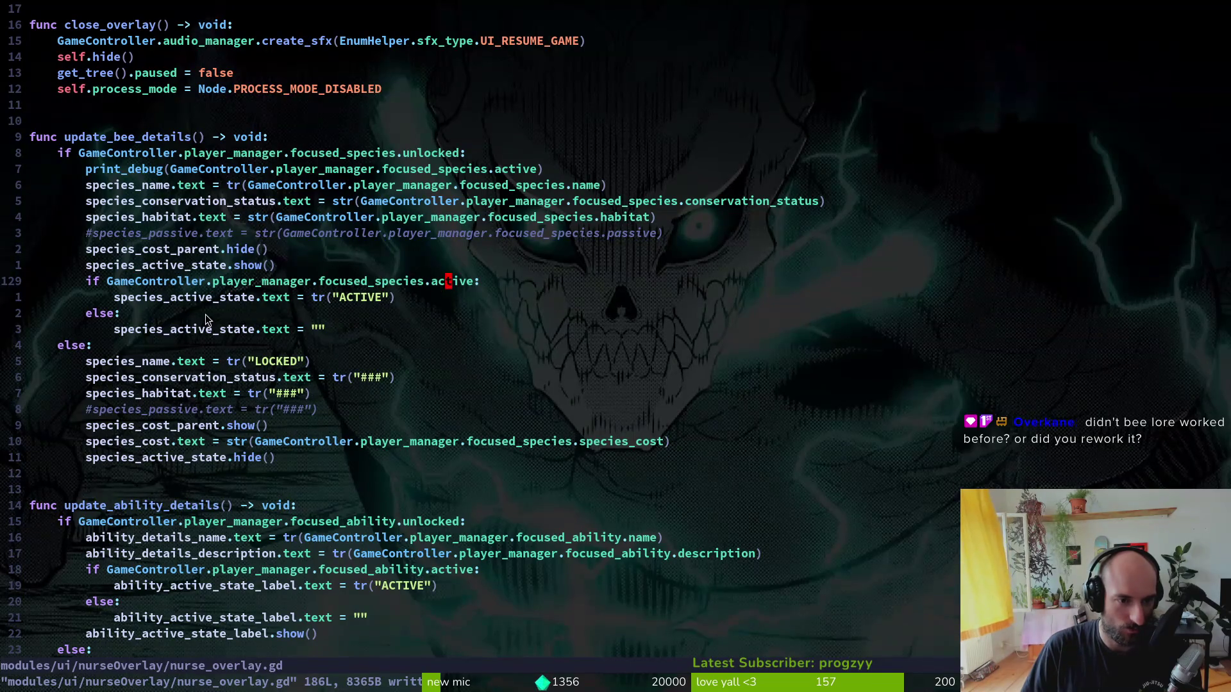
- Inspect the species_active_state lines that set the ACTIVE label, then return to the live tree
{"action": "left_click", "coordinate": [335, 297]}
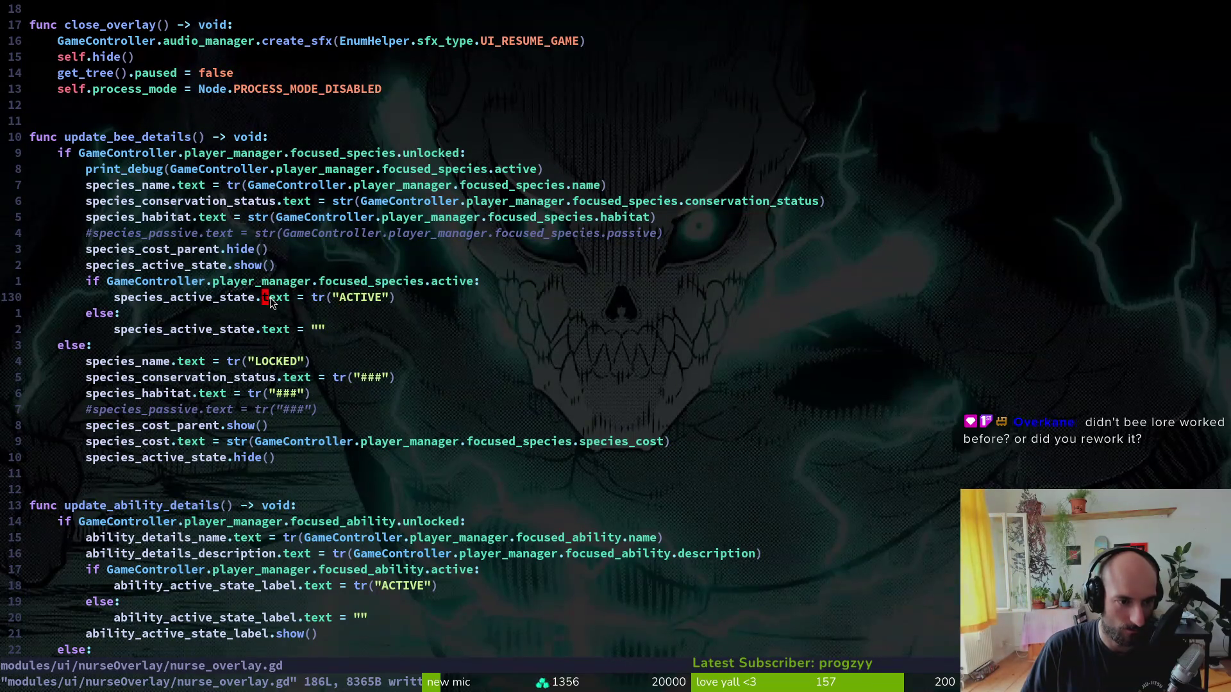
{"action": "left_click", "coordinate": [209, 266]}
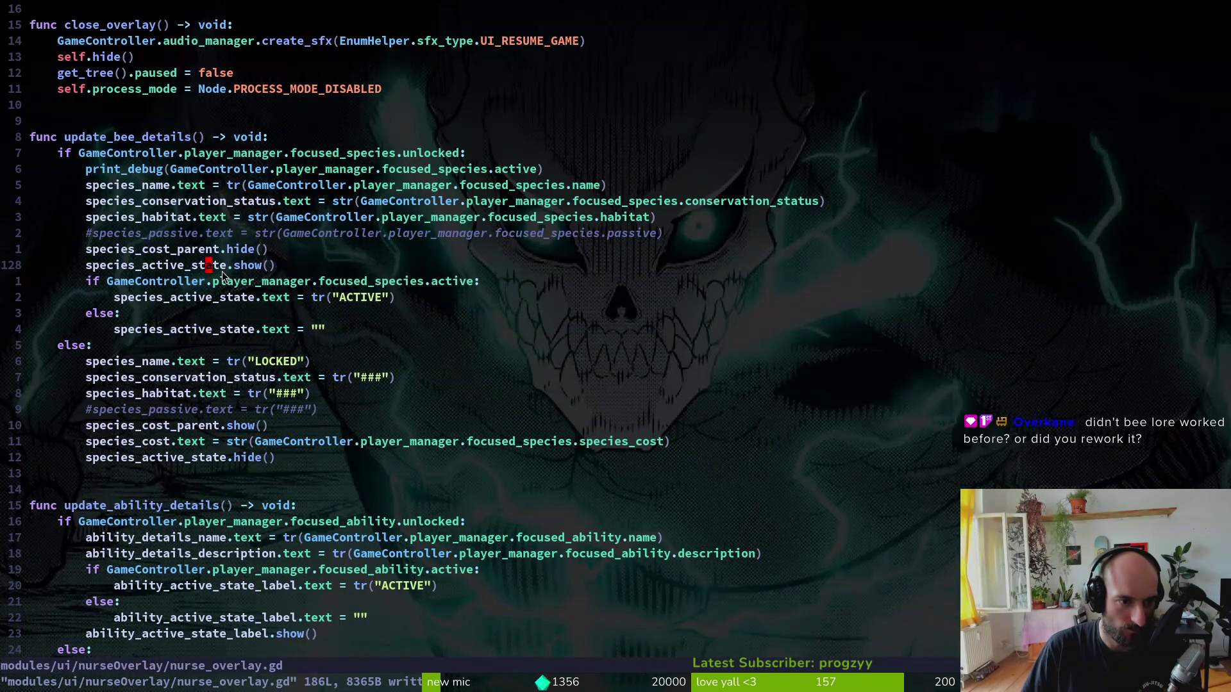
{"action": "key", "text": "alt+Tab"}
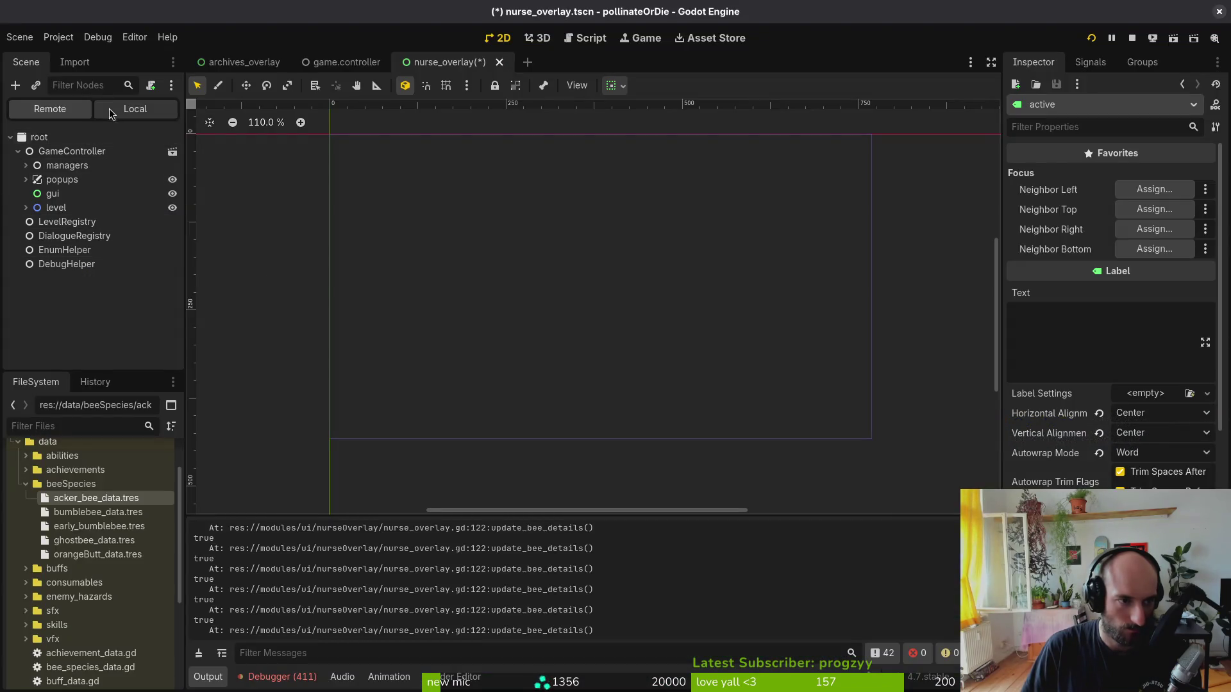
{"action": "left_click", "coordinate": [26, 207]}
- In the Remote tree, expand popups, nurseOverlay, TabContainer and the species tab
{"action": "left_click", "coordinate": [26, 207]}
{"action": "left_click", "coordinate": [25, 179]}
{"action": "left_click", "coordinate": [34, 278]}
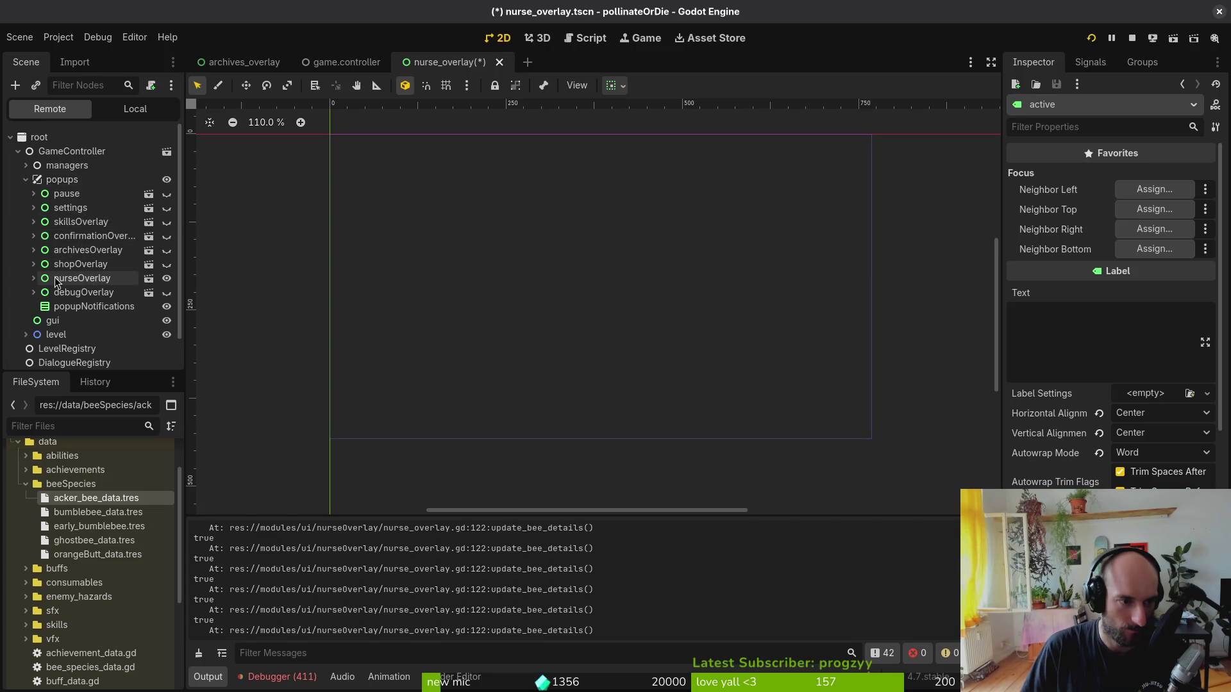
{"action": "scroll", "coordinate": [37, 280], "scroll_direction": "down", "scroll_amount": 2}
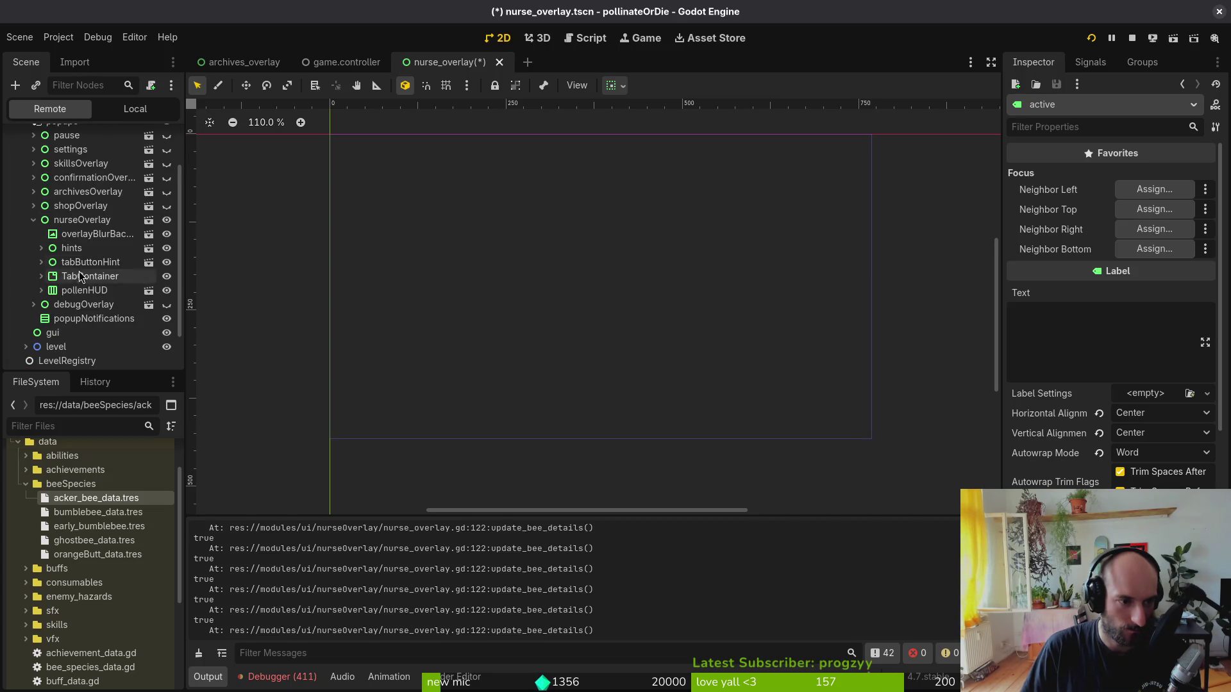
{"action": "left_click", "coordinate": [41, 275]}
{"action": "left_click", "coordinate": [49, 318]}
{"action": "scroll", "coordinate": [94, 320], "scroll_direction": "down", "scroll_amount": 4}
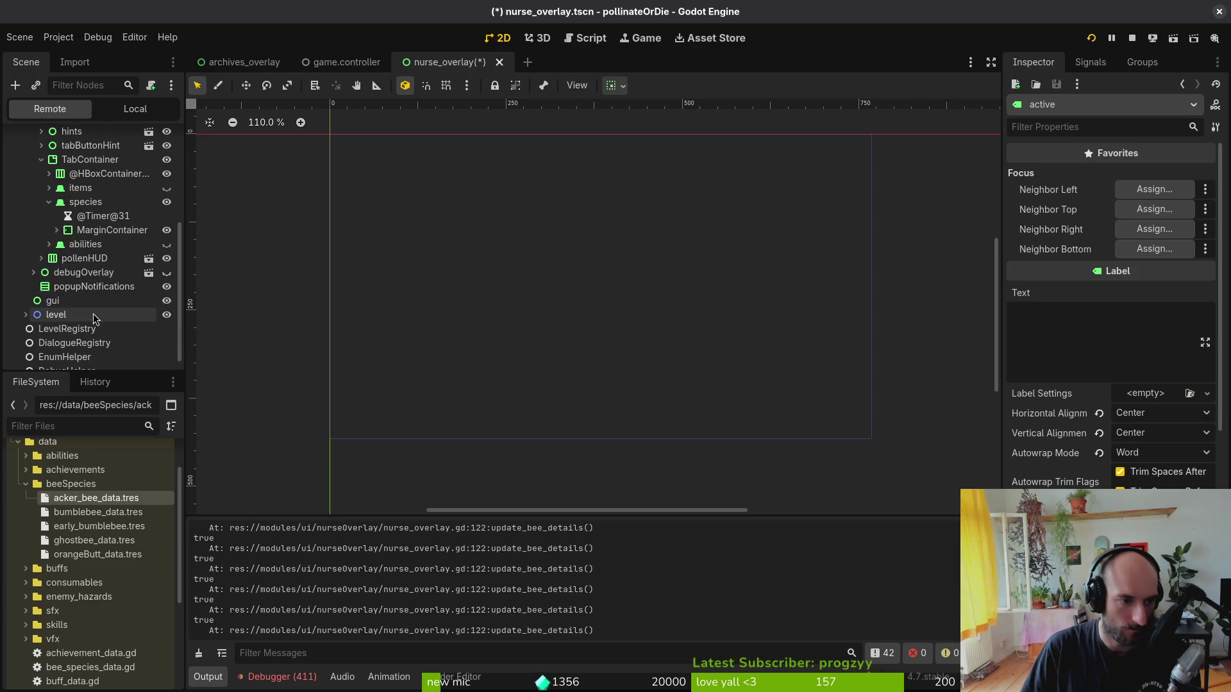
{"action": "left_click", "coordinate": [100, 218]}
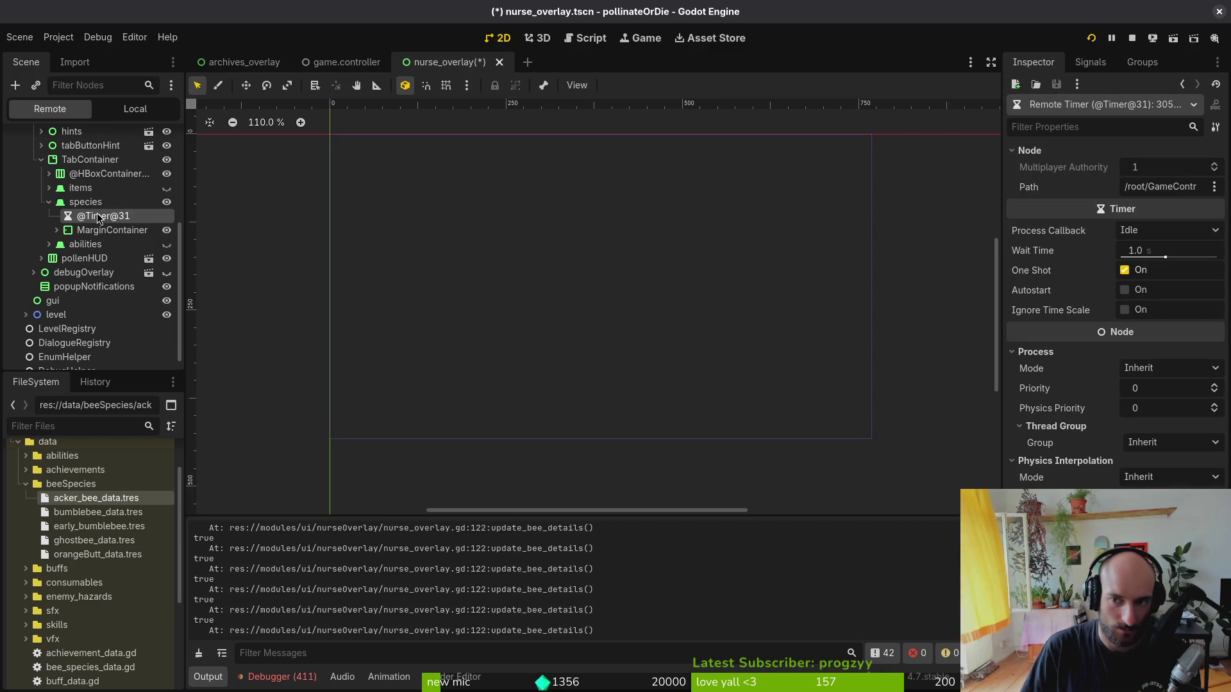
- Expand MarginContainer, speciesContainer, speciesDetails and vbox, and inspect the active label
{"action": "left_click", "coordinate": [56, 230]}
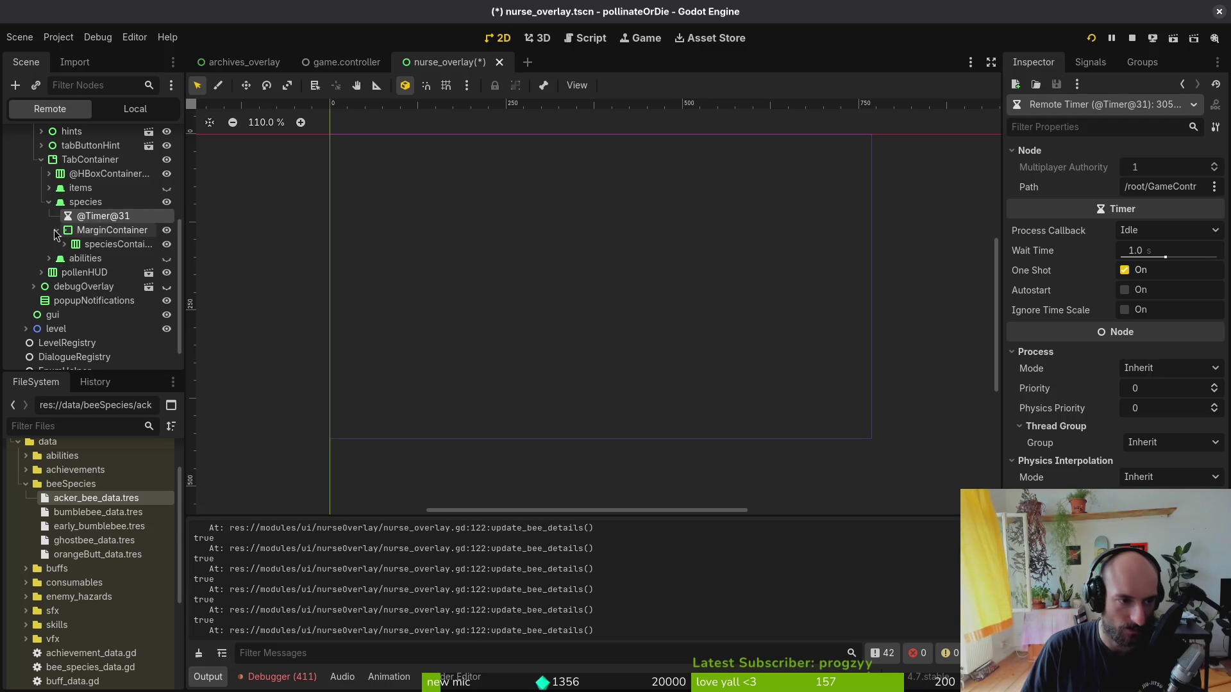
{"action": "left_click", "coordinate": [64, 244]}
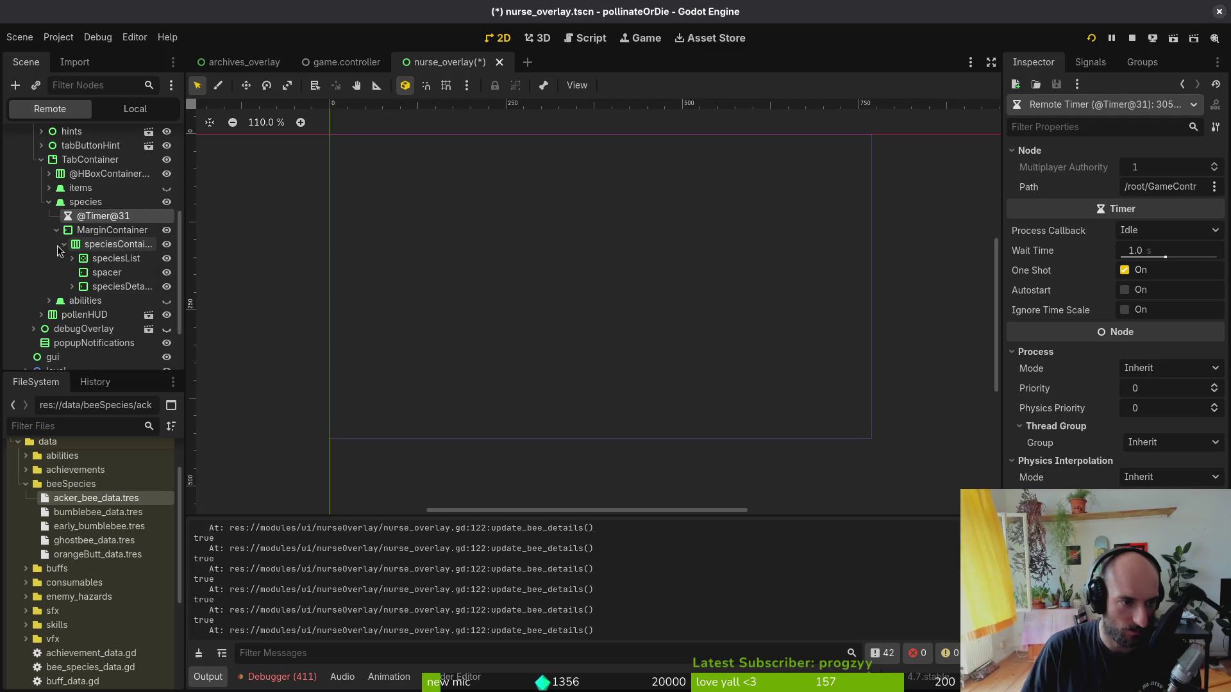
{"action": "left_click", "coordinate": [72, 287]}
{"action": "left_click", "coordinate": [80, 300]}
{"action": "scroll", "coordinate": [93, 306], "scroll_direction": "down", "scroll_amount": 3}
{"action": "left_click", "coordinate": [116, 298]}
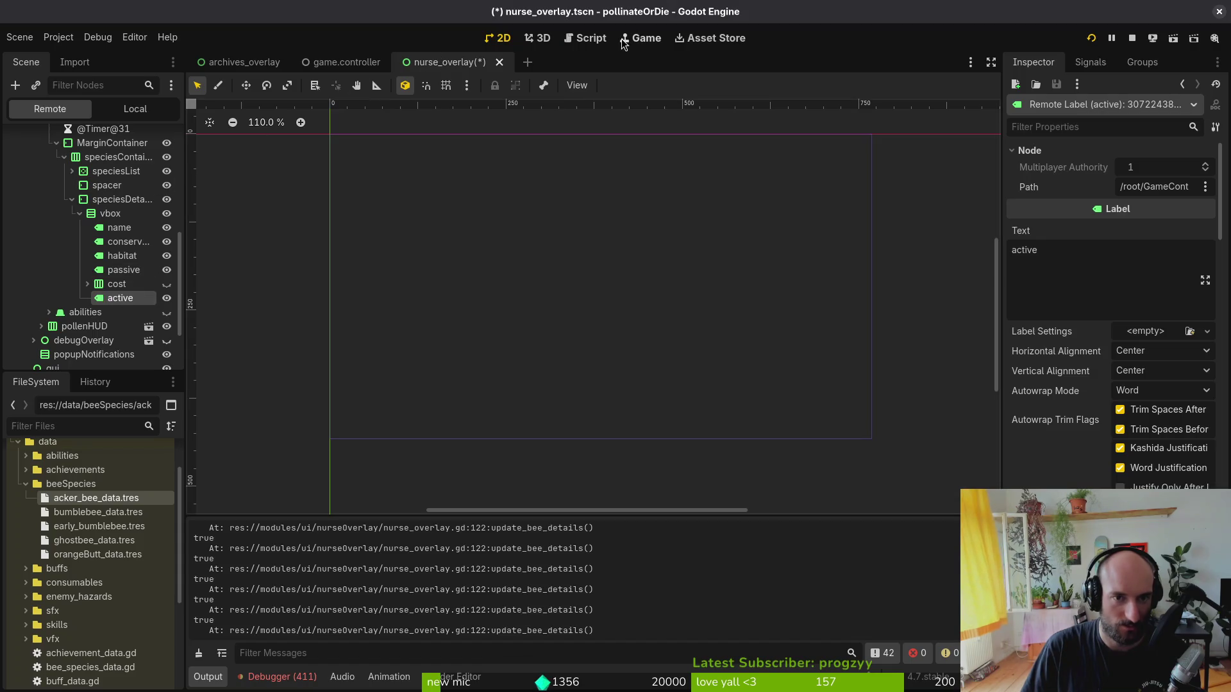
- In the Game workspace enable camera override, move the game window, and relaunch via Run Project
{"action": "left_click", "coordinate": [636, 38]}
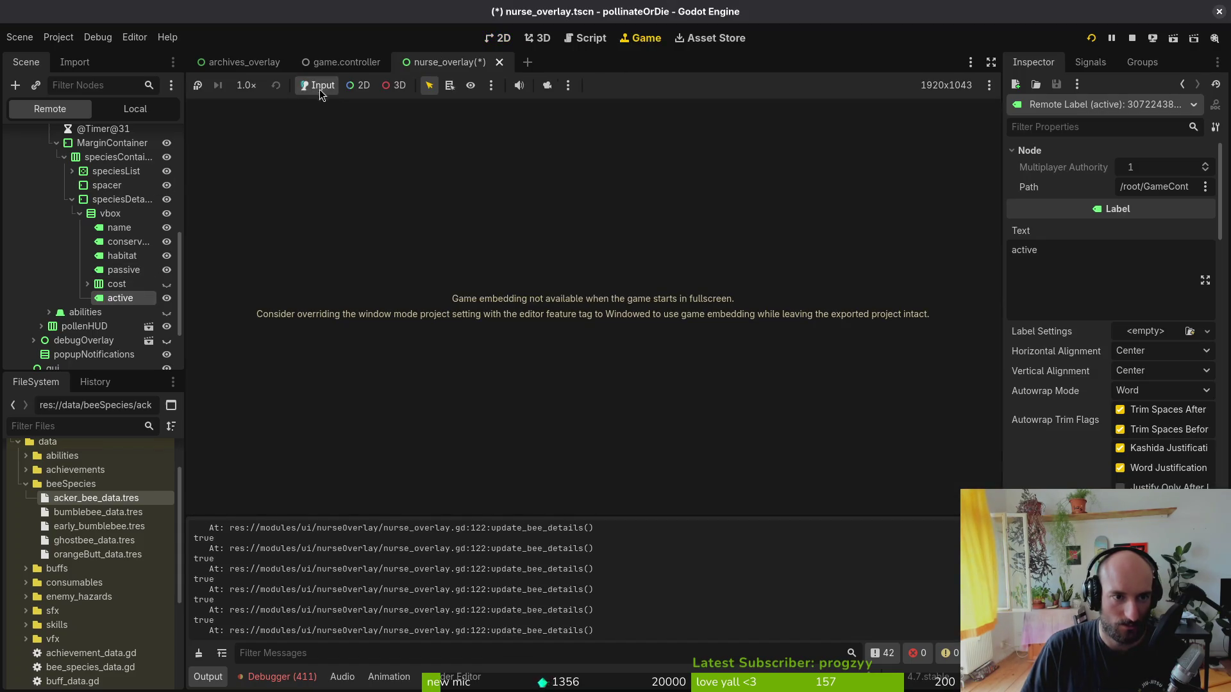
{"action": "left_click", "coordinate": [547, 85]}
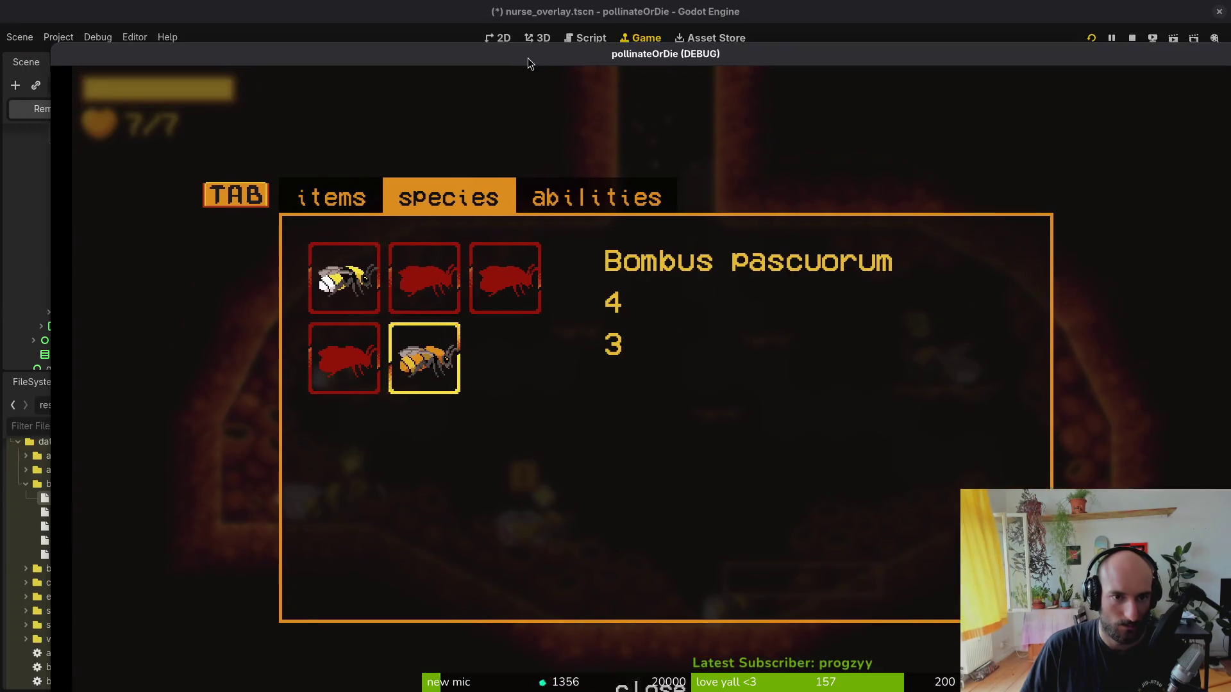
{"action": "mouse_move", "coordinate": [528, 58]}
{"action": "left_mouse_down"}
{"action": "mouse_move", "coordinate": [491, 205]}
{"action": "mouse_move", "coordinate": [434, 64]}
{"action": "left_mouse_up"}
{"action": "left_click", "coordinate": [127, 297]}
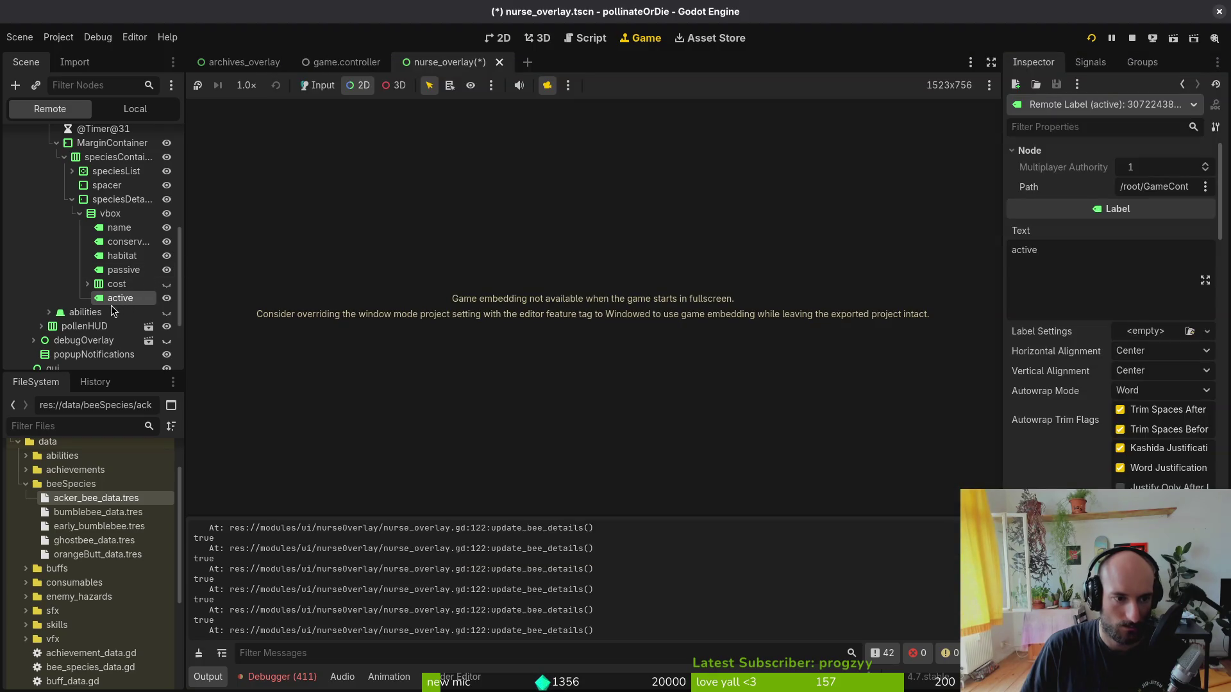
{"action": "key", "text": "alt+Tab"}
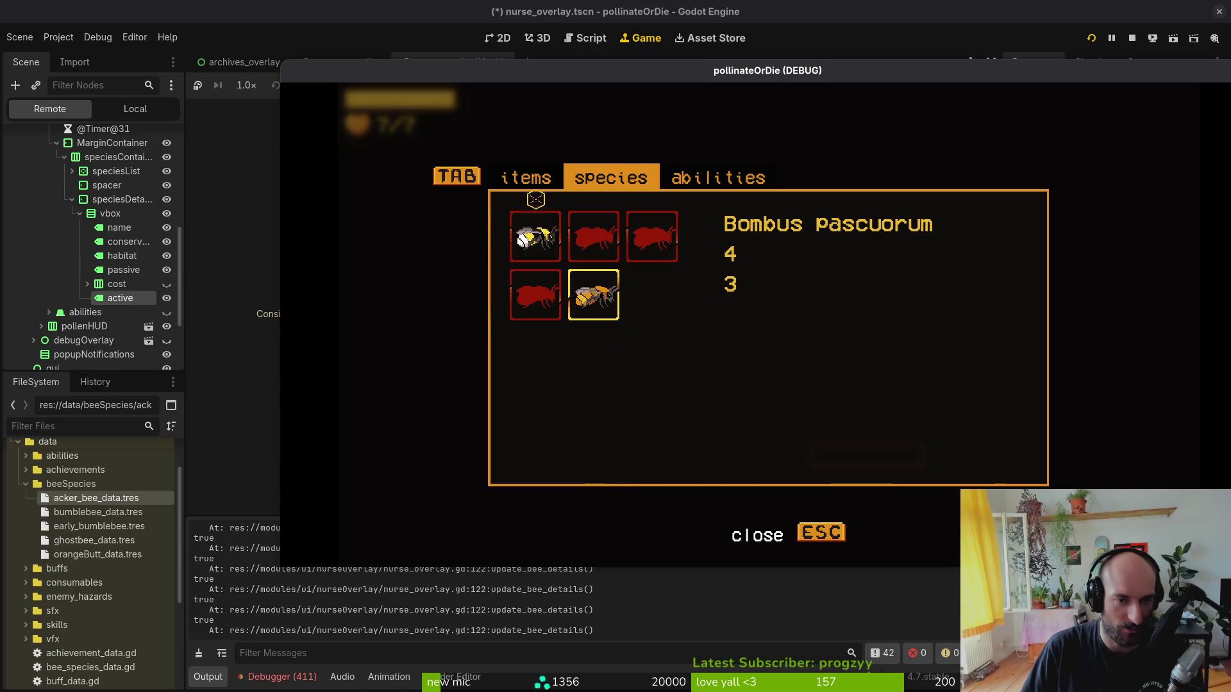
{"action": "left_click", "coordinate": [259, 300]}
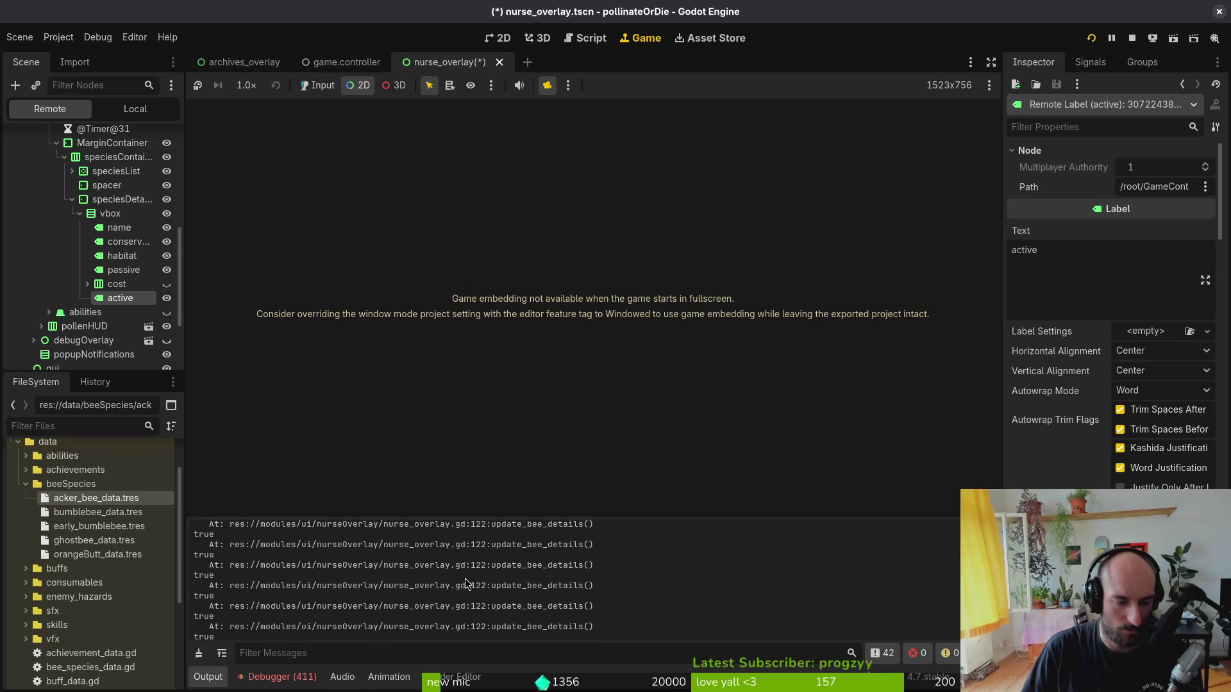
{"action": "left_click", "coordinate": [1091, 38]}
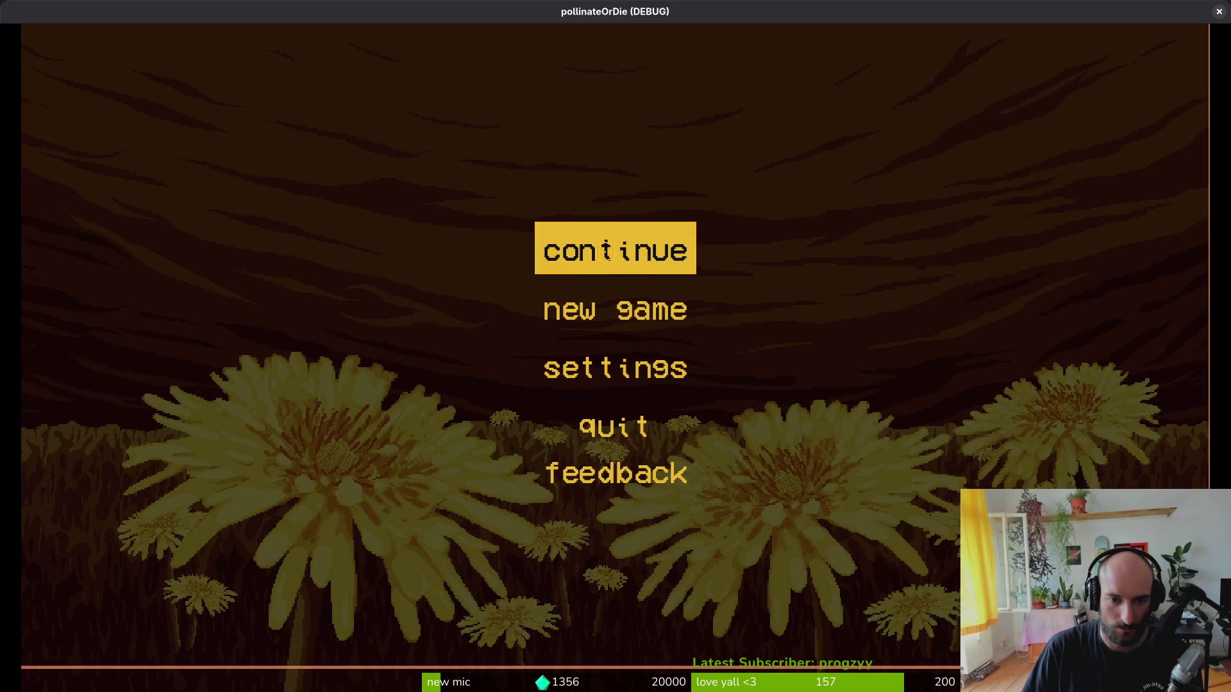
- Enable game input in the Game workspace and continue the saved game into the hive
{"action": "key", "text": "alt+Tab"}
{"action": "left_click", "coordinate": [643, 37]}
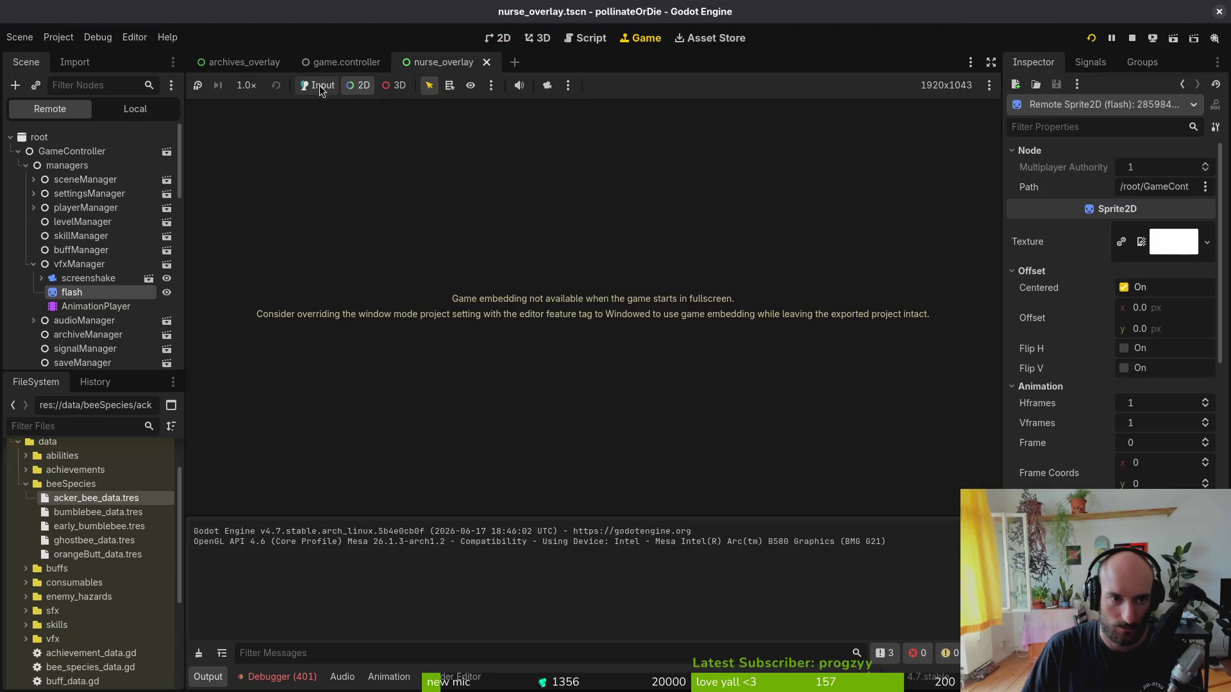
{"action": "left_click", "coordinate": [320, 90]}
{"action": "key", "text": "Return"}
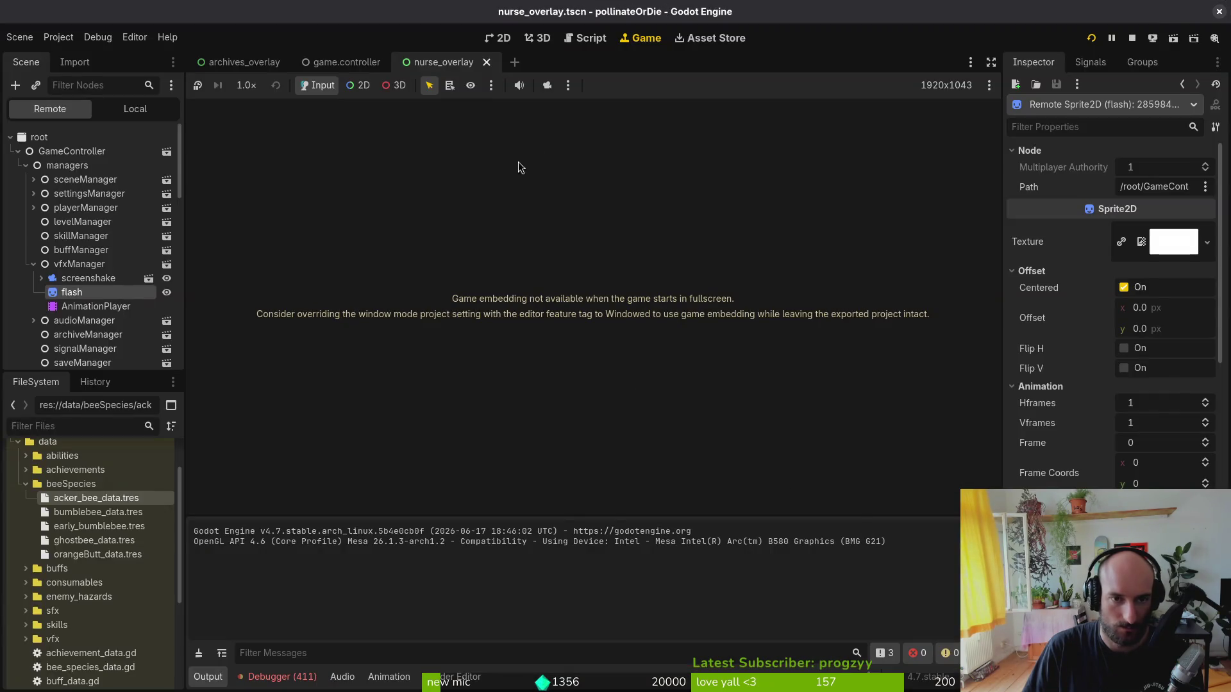
- Expand vfxManager in the Remote tree and inspect the screenshake and flash nodes
{"action": "left_click", "coordinate": [29, 268]}
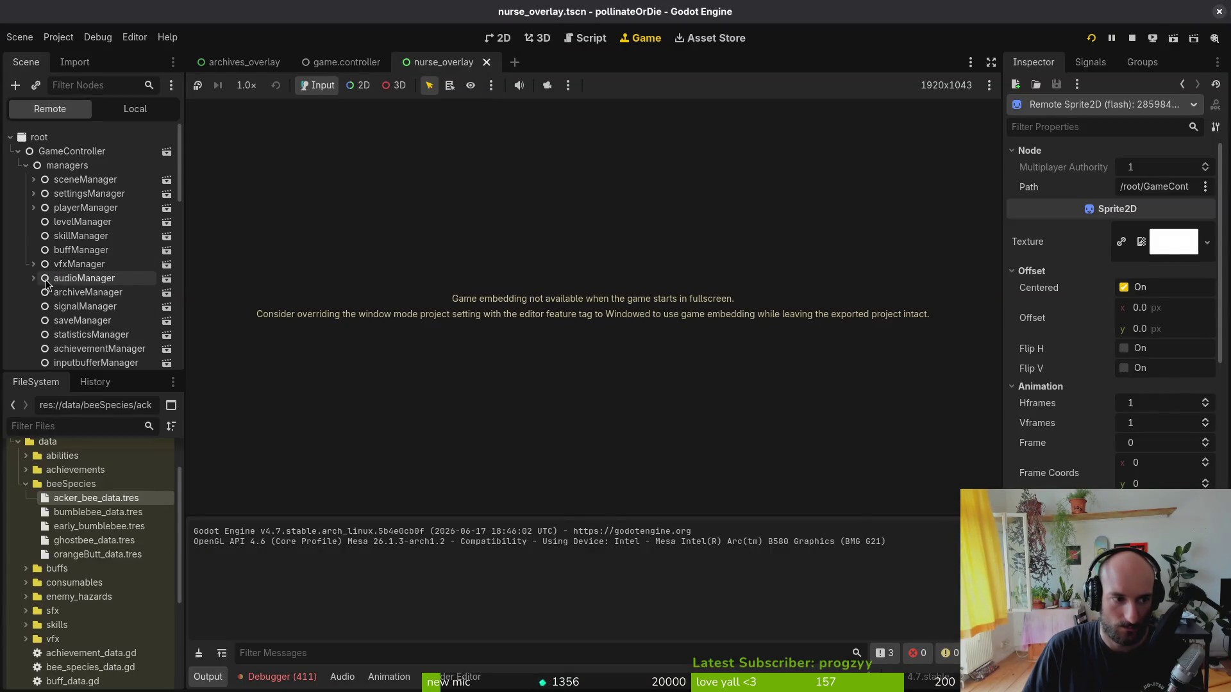
{"action": "left_click", "coordinate": [31, 267]}
{"action": "left_click", "coordinate": [89, 278]}
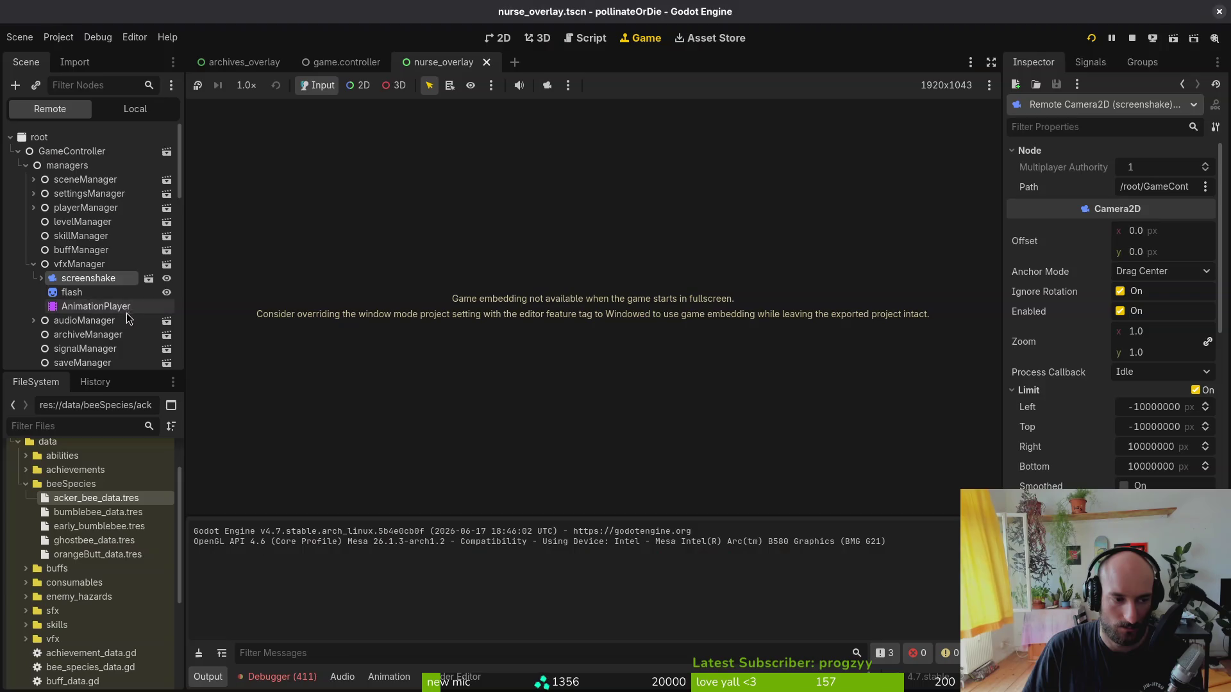
{"action": "left_click", "coordinate": [96, 292]}
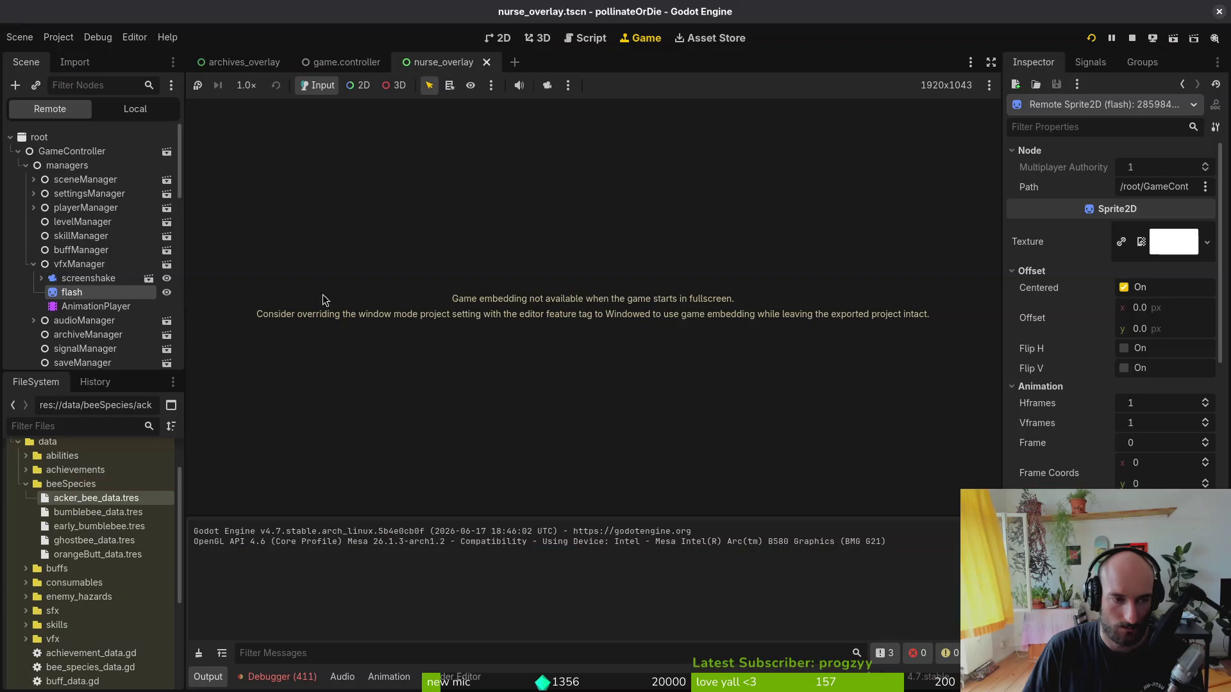
{"action": "key", "text": "shift+alt+o"}
- Open vfx.manager.tscn in the 2D view and select its flash sprite
{"action": "type", "text": "vfmanats"}
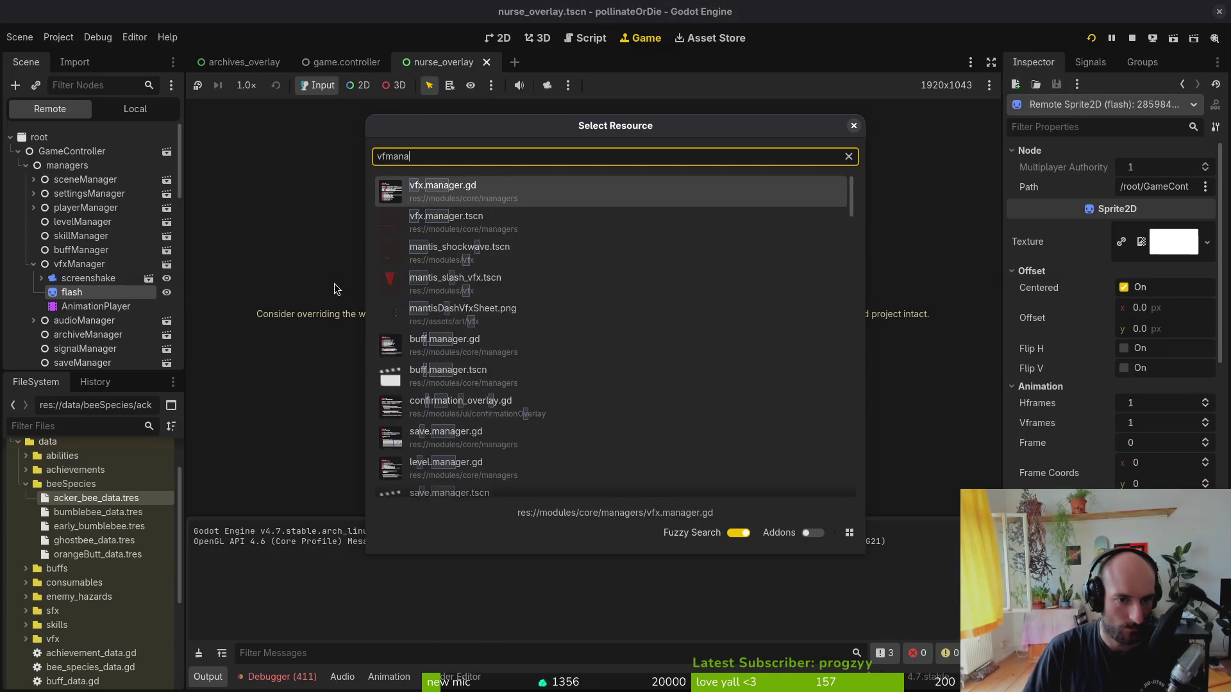
{"action": "key", "text": "Return"}
{"action": "left_click", "coordinate": [504, 38]}
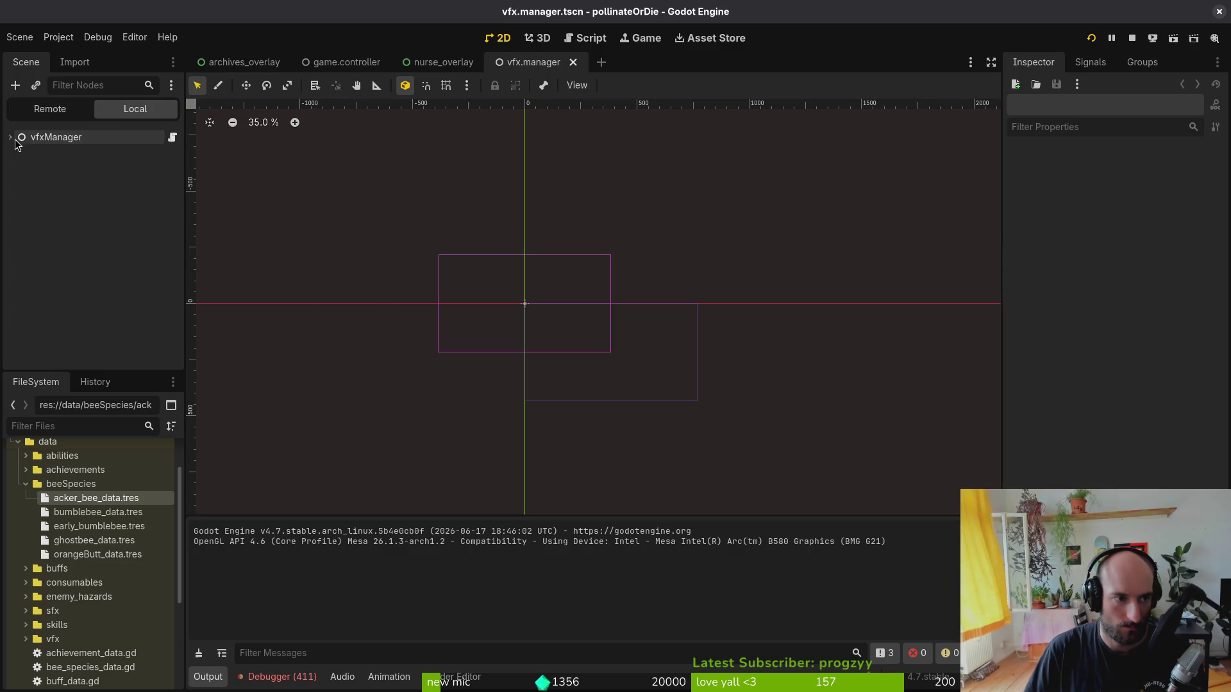
{"action": "left_click", "coordinate": [56, 137]}
{"action": "left_click", "coordinate": [49, 166]}
{"action": "scroll", "coordinate": [628, 372], "scroll_direction": "up", "scroll_amount": 10}
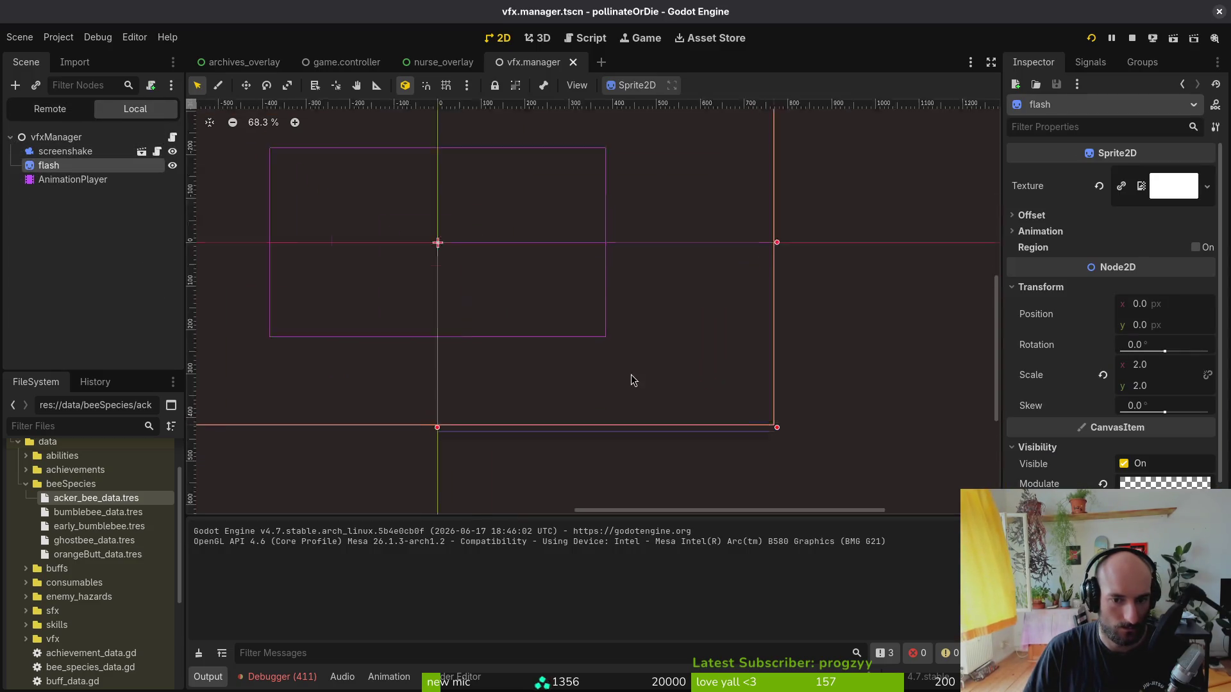
{"action": "scroll", "coordinate": [757, 384], "scroll_direction": "down", "scroll_amount": 5}
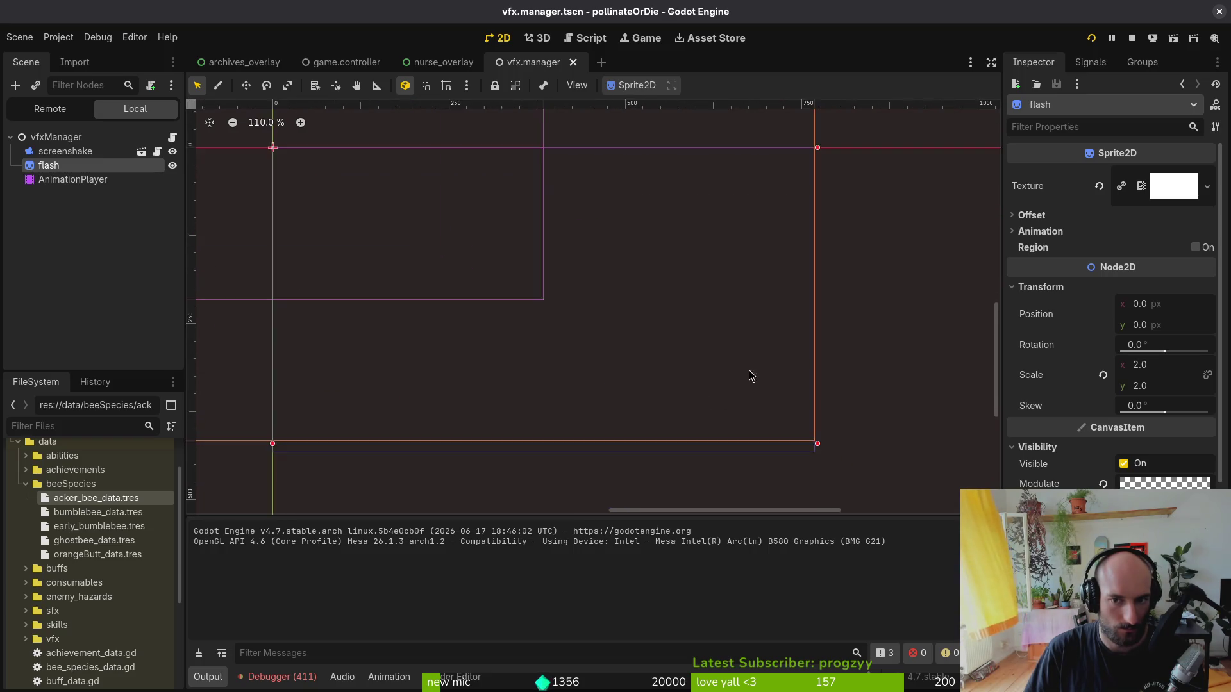
{"action": "scroll", "coordinate": [730, 293], "scroll_direction": "up", "scroll_amount": 5}
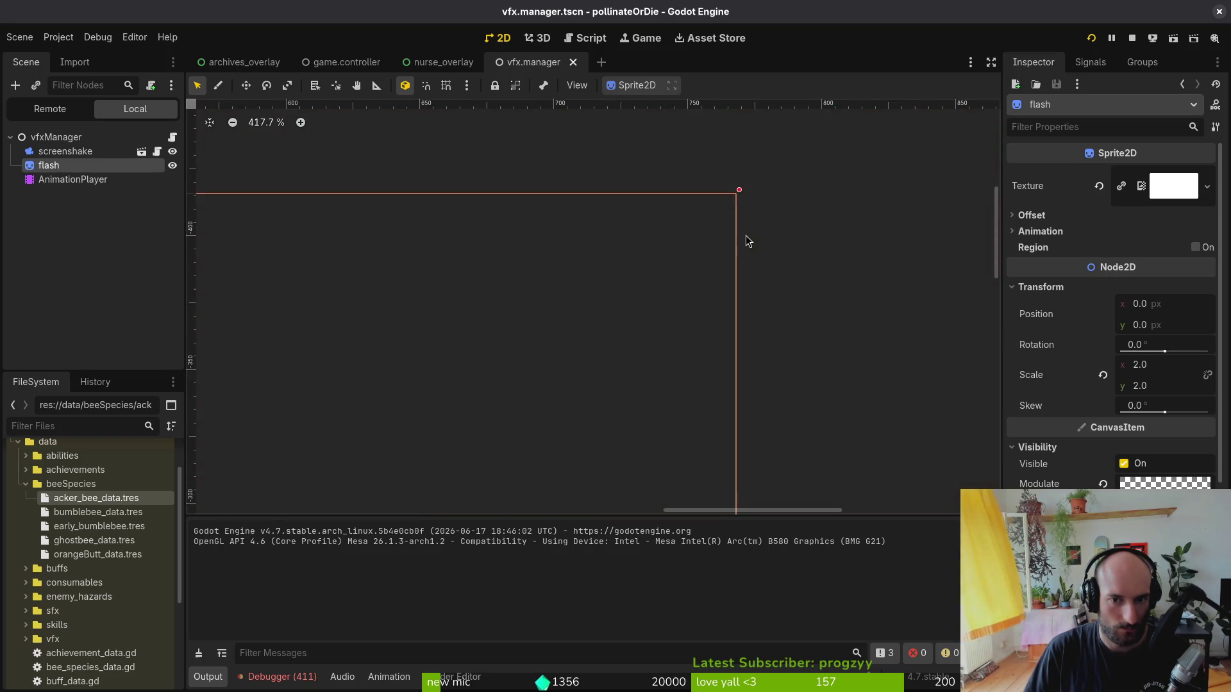
{"action": "scroll", "coordinate": [596, 224], "scroll_direction": "down", "scroll_amount": 8}
{"action": "scroll", "coordinate": [564, 263], "scroll_direction": "down", "scroll_amount": 6}
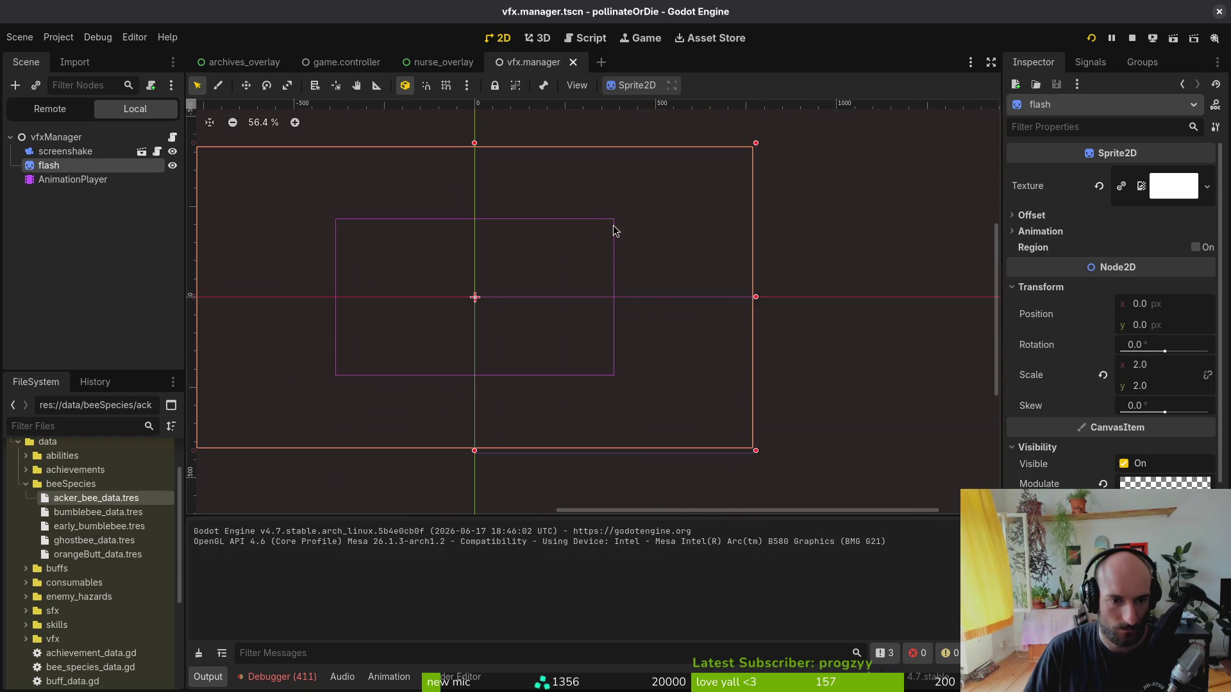
{"action": "scroll", "coordinate": [726, 420], "scroll_direction": "up", "scroll_amount": 8}
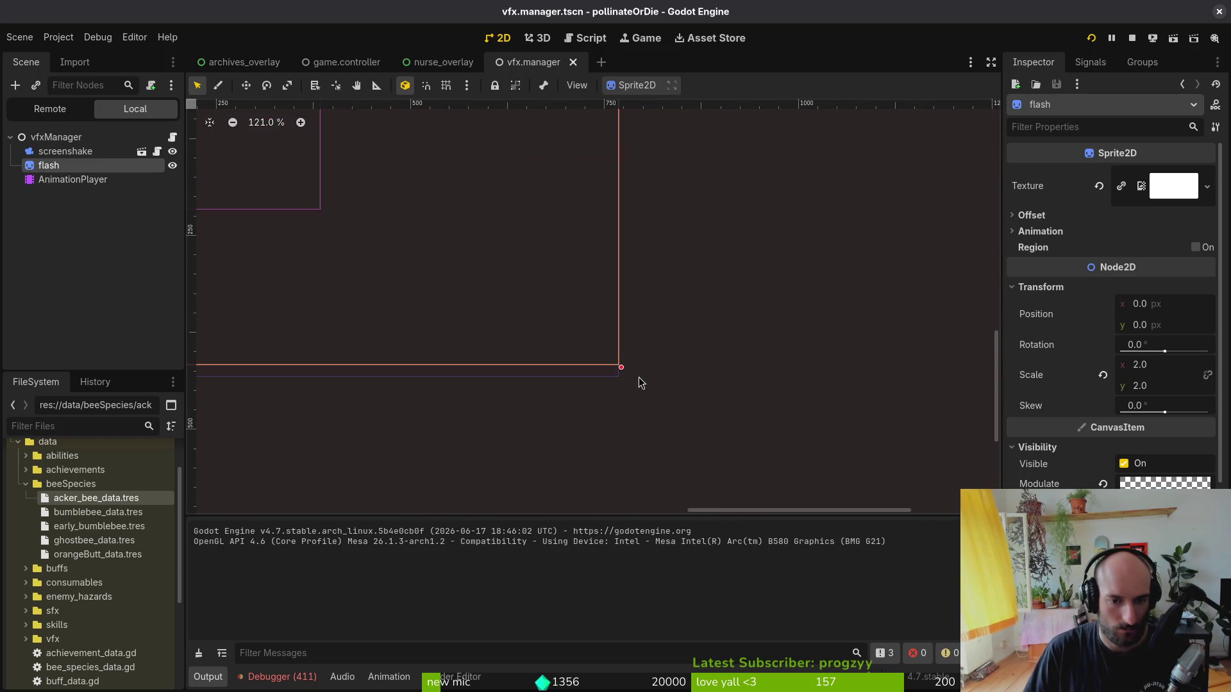
- Stretch the flash sprite's bottom edge to scale 2.0 × 2.043, save the scene, and stop the game
{"action": "left_click_drag", "start_coordinate": [621, 371], "coordinate": [620, 384]}
{"action": "scroll", "coordinate": [578, 317], "scroll_direction": "down", "scroll_amount": 6}
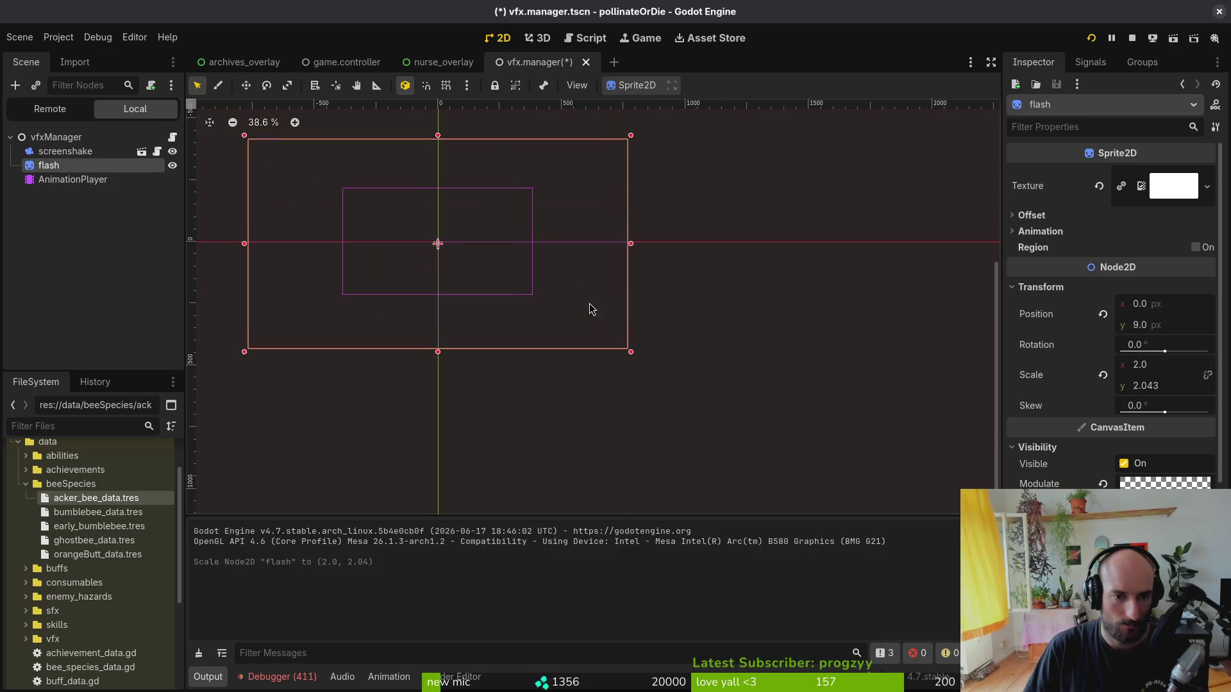
{"action": "key", "text": "ctrl+s"}
{"action": "key", "text": "Escape"}
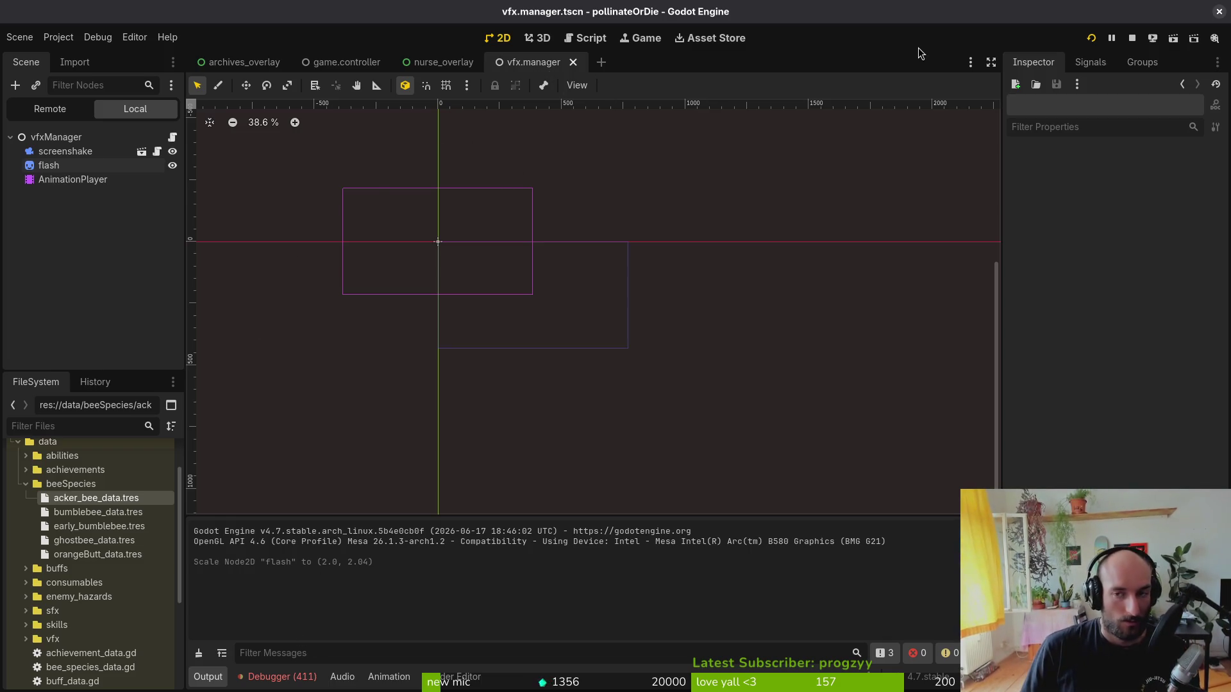
{"action": "left_click", "coordinate": [1132, 39]}
- Rerun the project and continue the saved game into the hive level
{"action": "key", "text": "alt+Tab"}
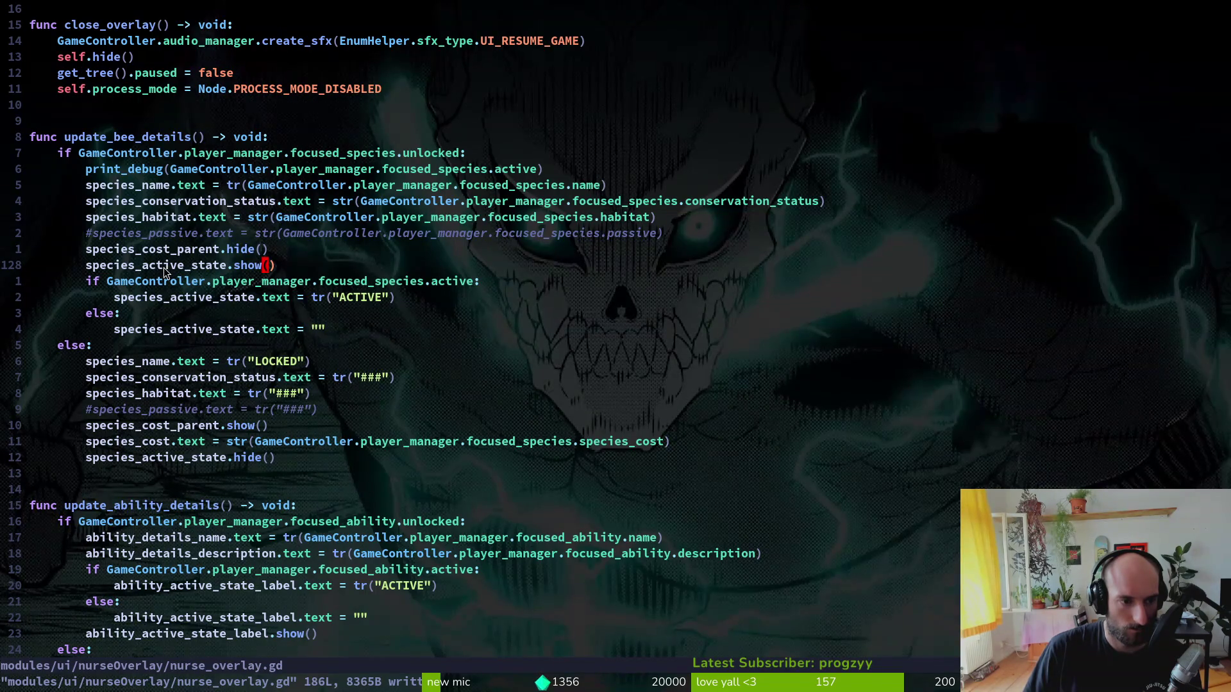
{"action": "key", "text": "alt+Tab"}
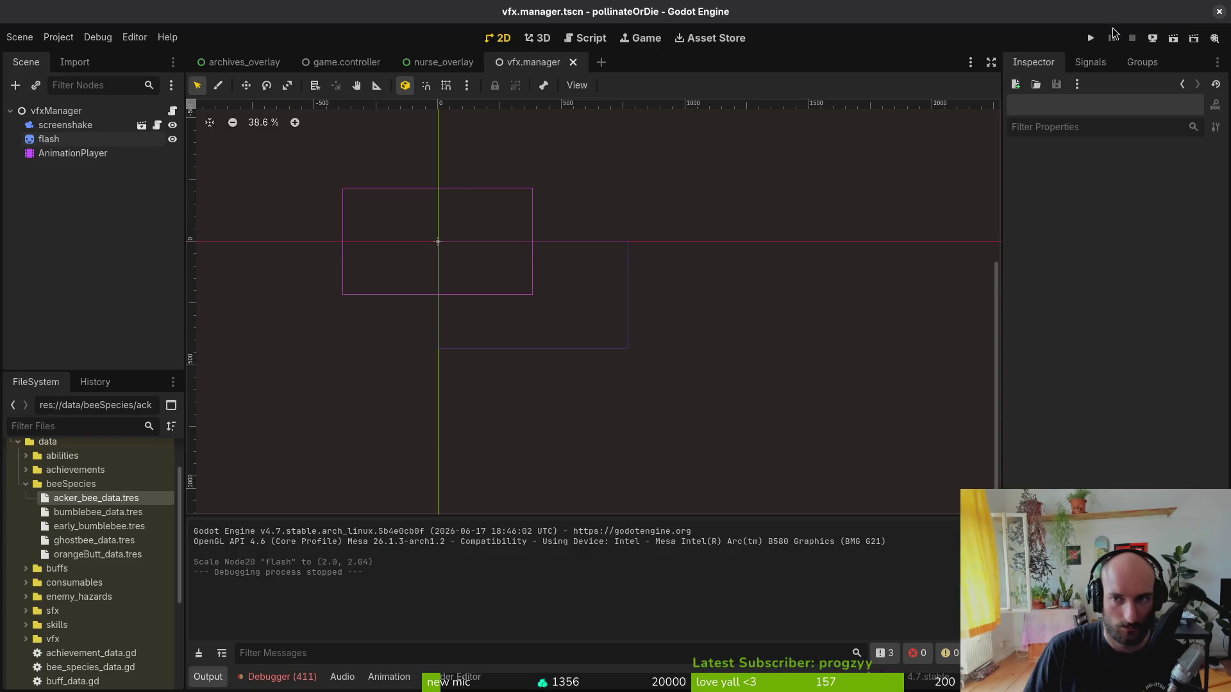
{"action": "left_click", "coordinate": [1092, 36]}
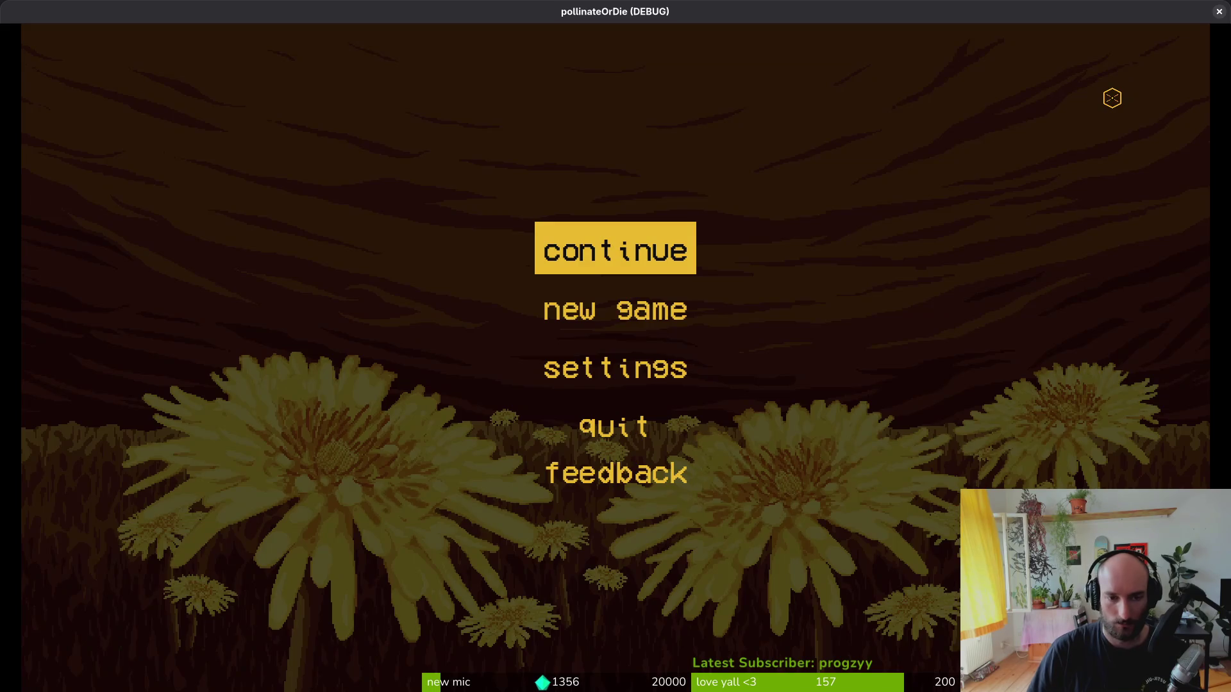
{"action": "key", "text": "Return"}
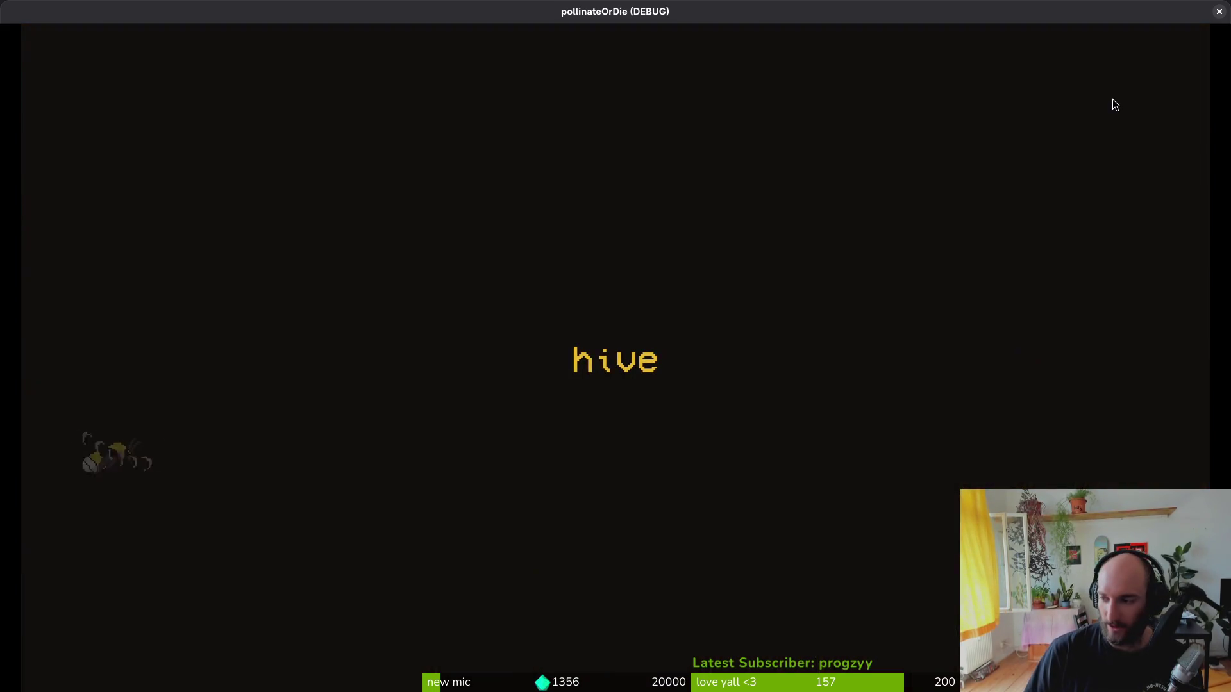
- Open docs/translations.csv in Neovim and search it for ACTIVE
{"action": "key", "text": "alt+Tab"}
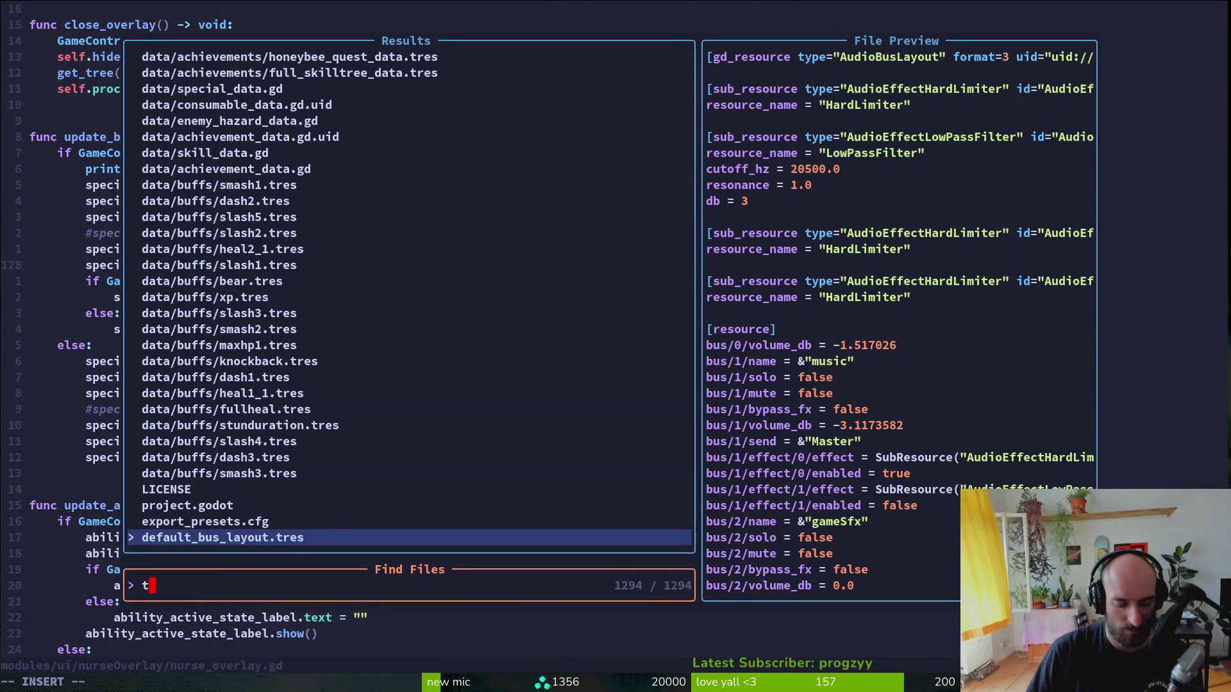
{"action": "type", "text": "rans"}
{"action": "key", "text": "Return"}
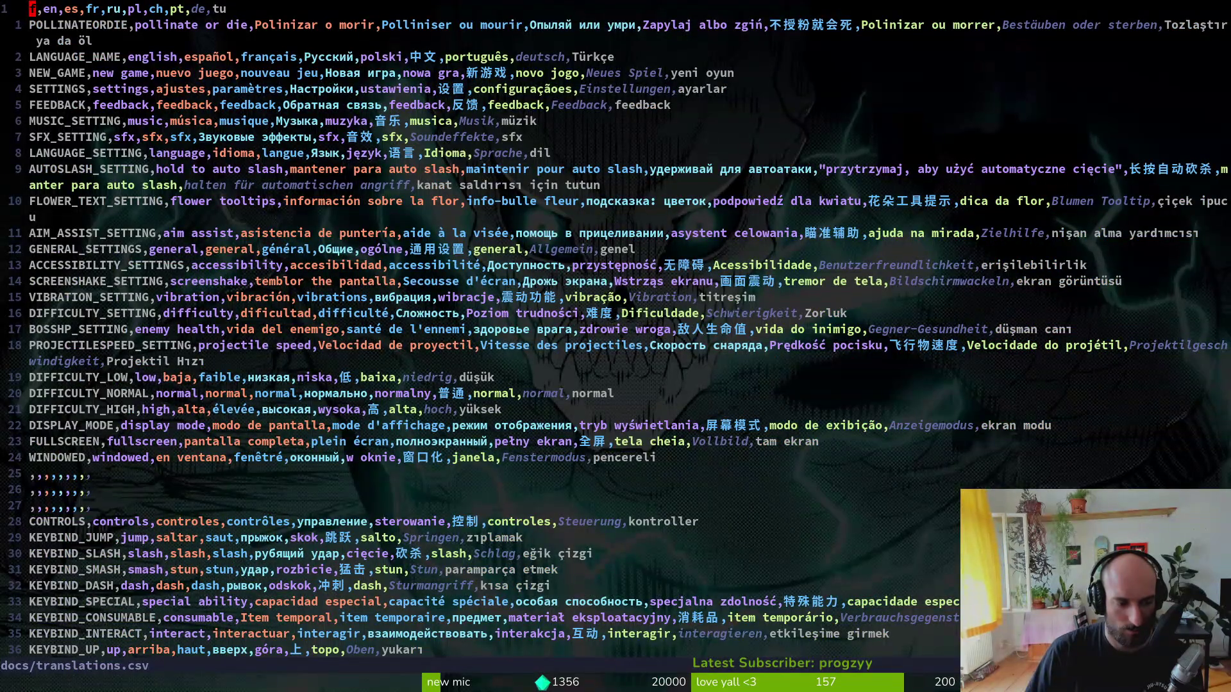
{"action": "type", "text": "/ACTIVE"}
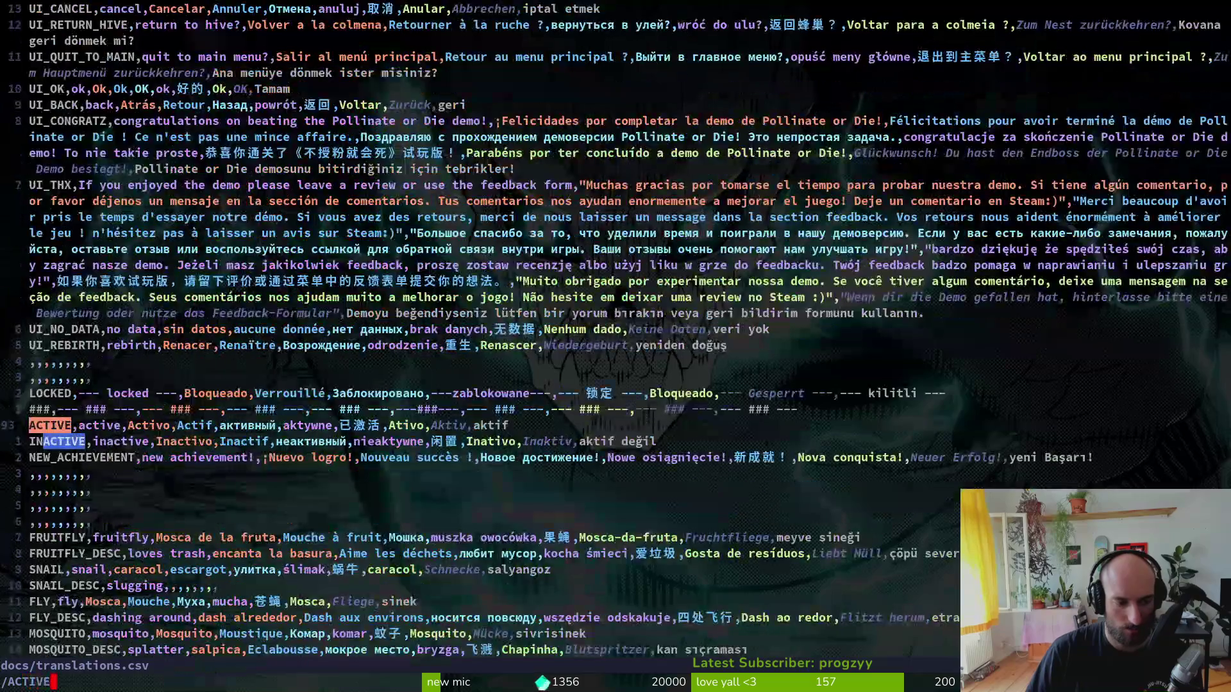
{"action": "key", "text": "Escape"}
{"action": "key", "text": "alt+Tab"}
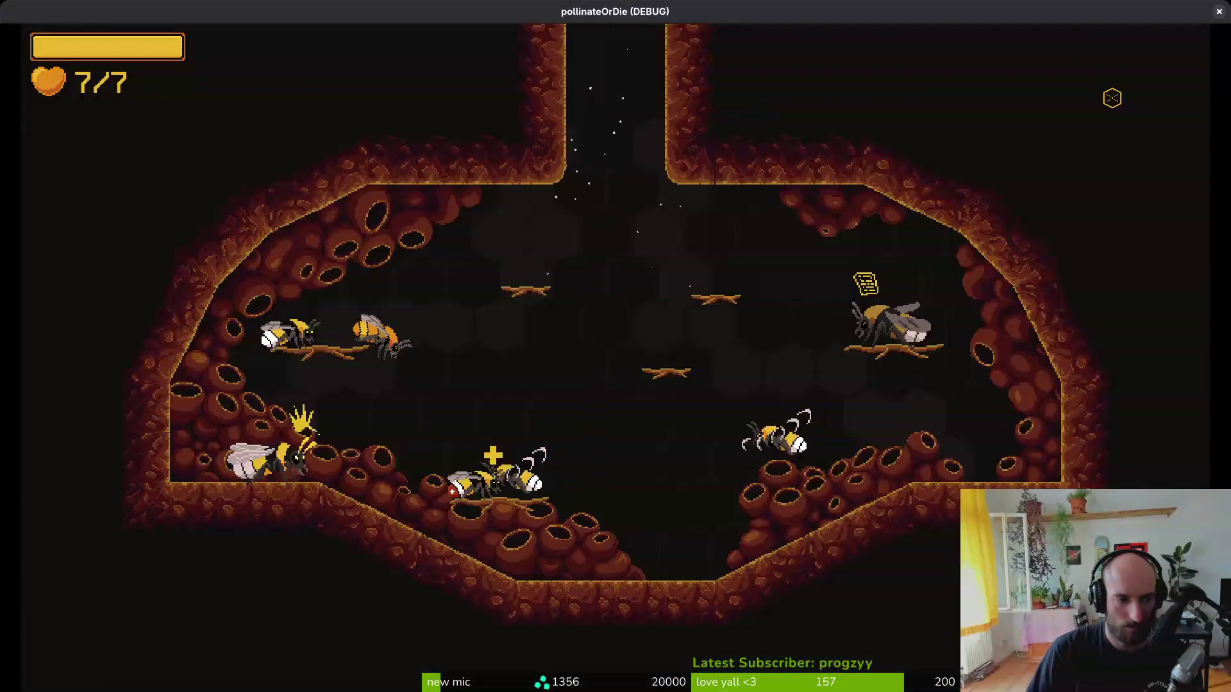
- Show Bombus pascuorum on the in-game species tab and shrink the game window to reveal the editor
{"action": "key", "text": "Tab"}
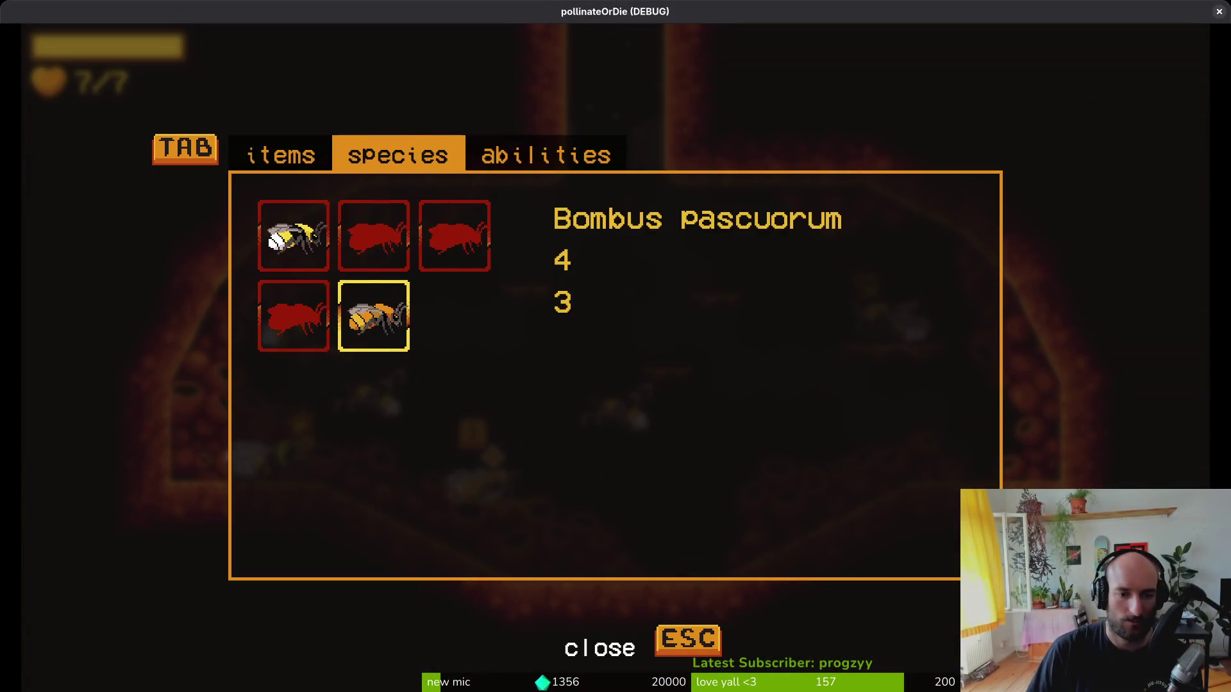
{"action": "key", "text": "alt+Tab"}
{"action": "key", "text": "alt+Tab"}
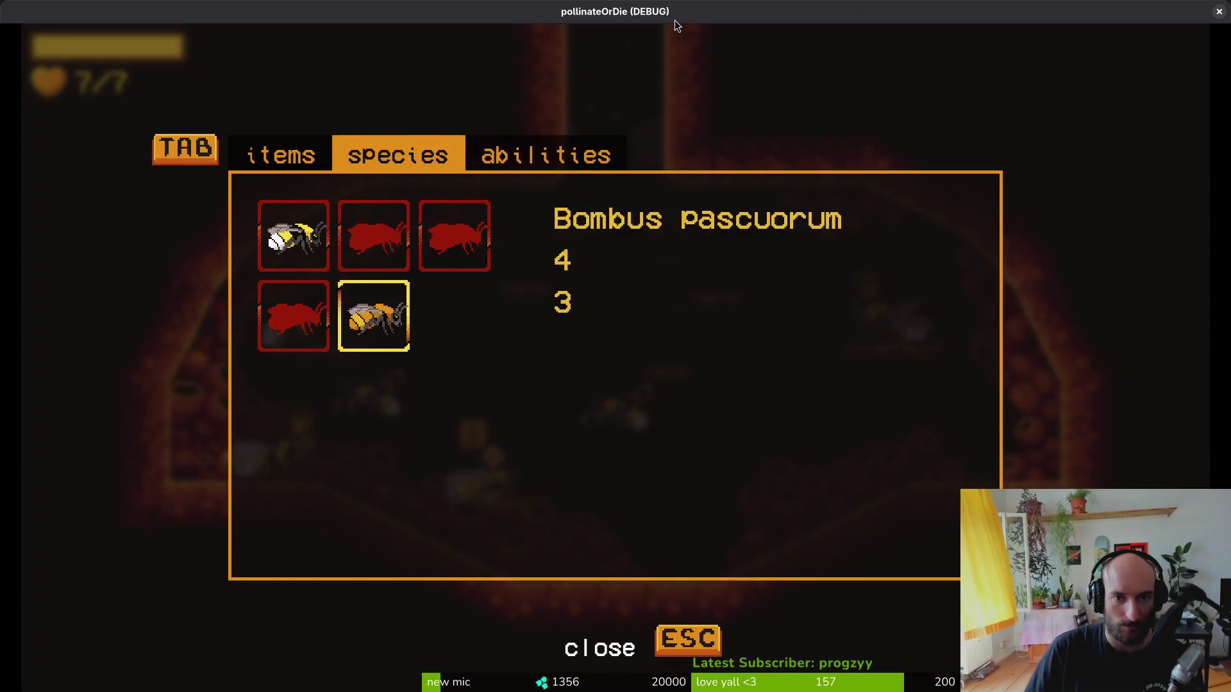
{"action": "left_click_drag", "start_coordinate": [718, 13], "coordinate": [671, 79]}
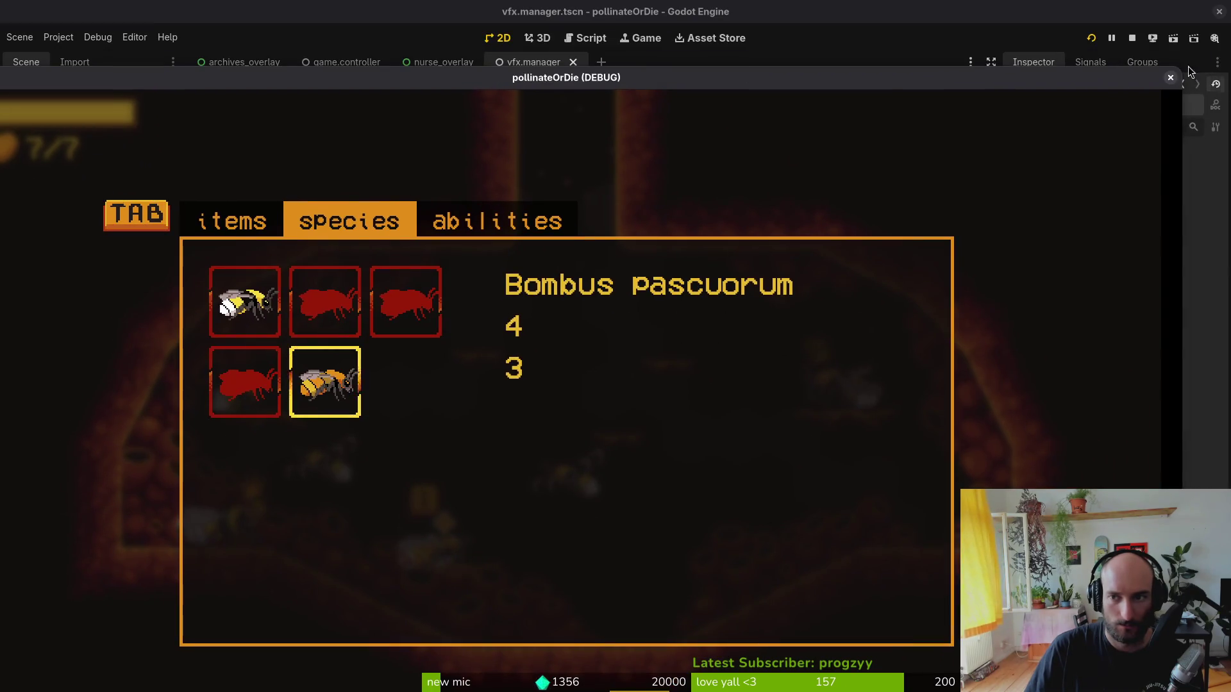
{"action": "mouse_move", "coordinate": [1177, 74]}
{"action": "left_mouse_down"}
{"action": "mouse_move", "coordinate": [1180, 103]}
{"action": "mouse_move", "coordinate": [600, 355]}
{"action": "left_mouse_up"}
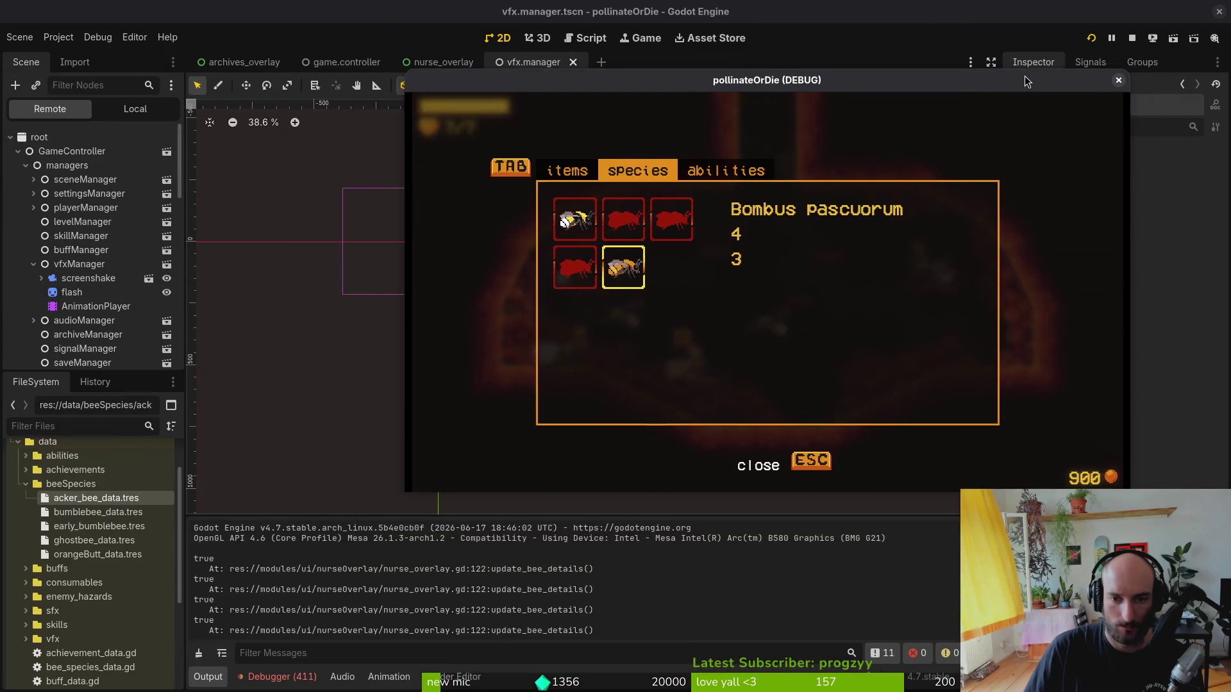
{"action": "left_click", "coordinate": [32, 267]}
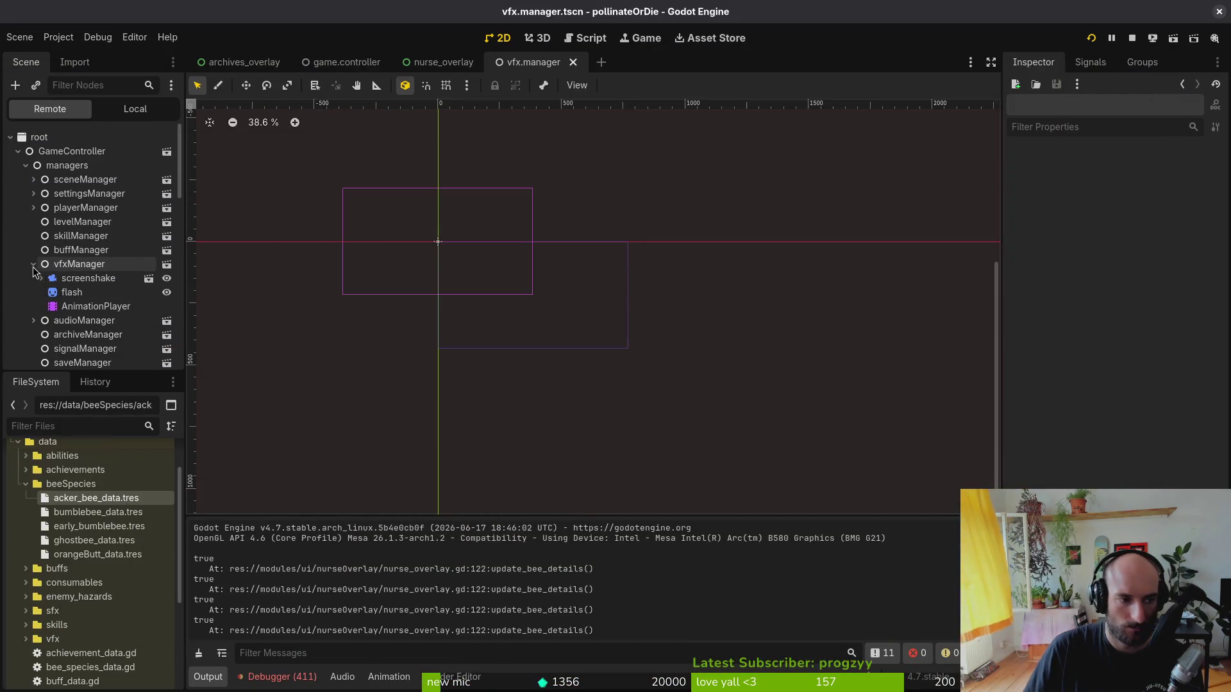
- Select the live active label under species details in the Remote tree, then stop the game
{"action": "left_click", "coordinate": [26, 165]}
{"action": "left_click", "coordinate": [28, 182]}
{"action": "left_click", "coordinate": [29, 183]}
{"action": "scroll", "coordinate": [90, 282], "scroll_direction": "down", "scroll_amount": 5}
{"action": "scroll", "coordinate": [119, 257], "scroll_direction": "down", "scroll_amount": 3}
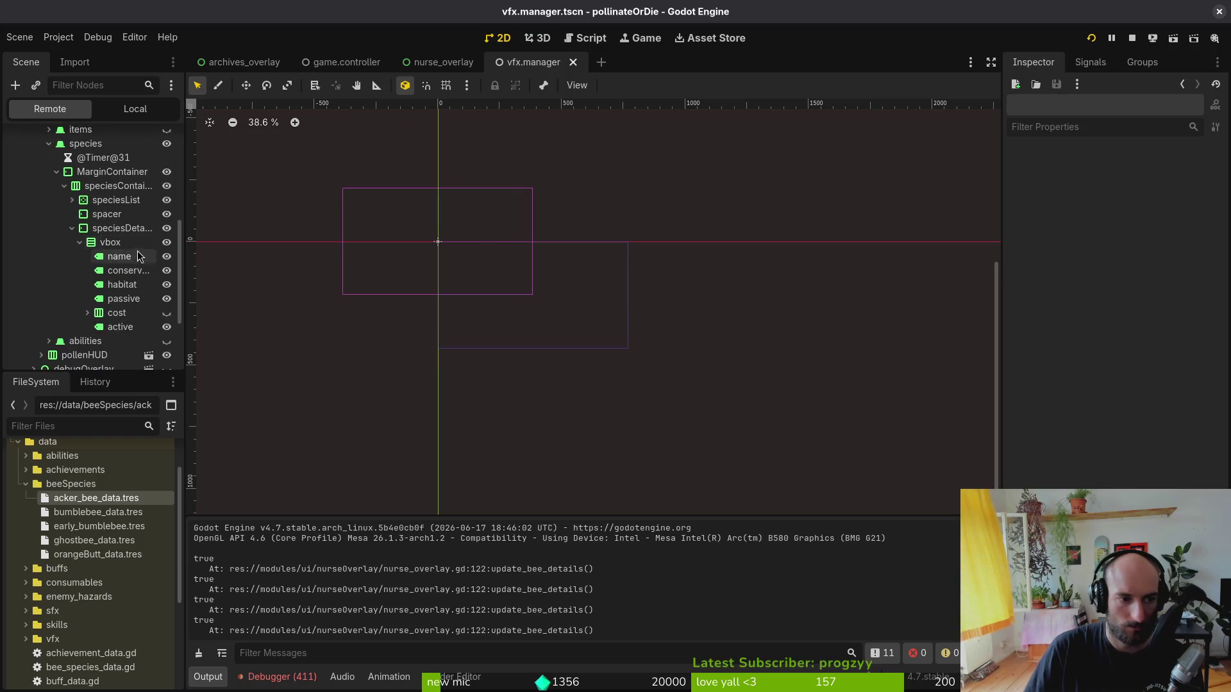
{"action": "left_click", "coordinate": [118, 327]}
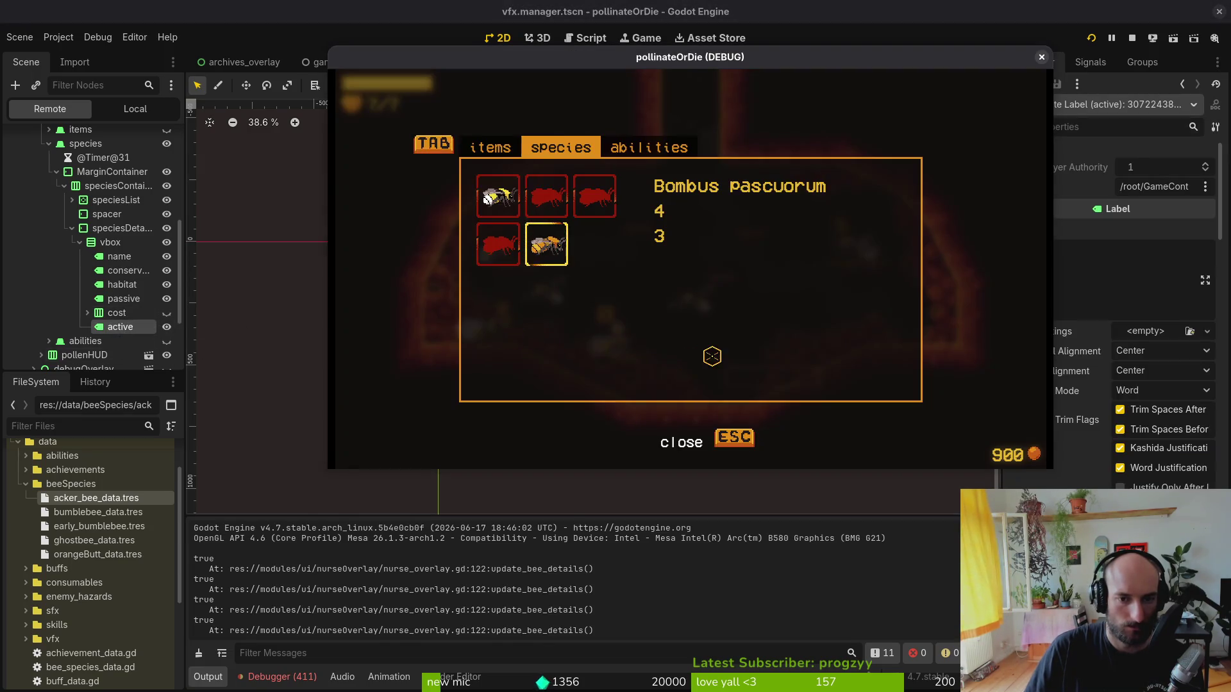
{"action": "left_click", "coordinate": [1041, 58]}
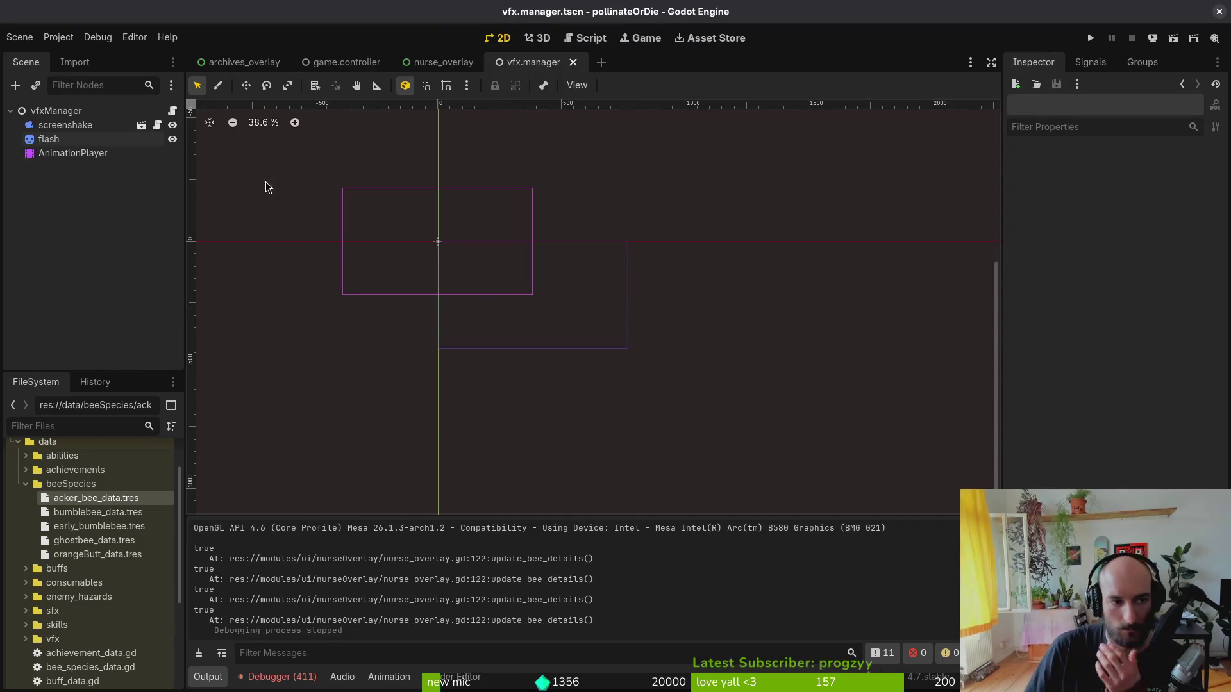
- Switch to the nurse_overlay scene and make the nurse overlay visible in the canvas
{"action": "left_click", "coordinate": [385, 62]}
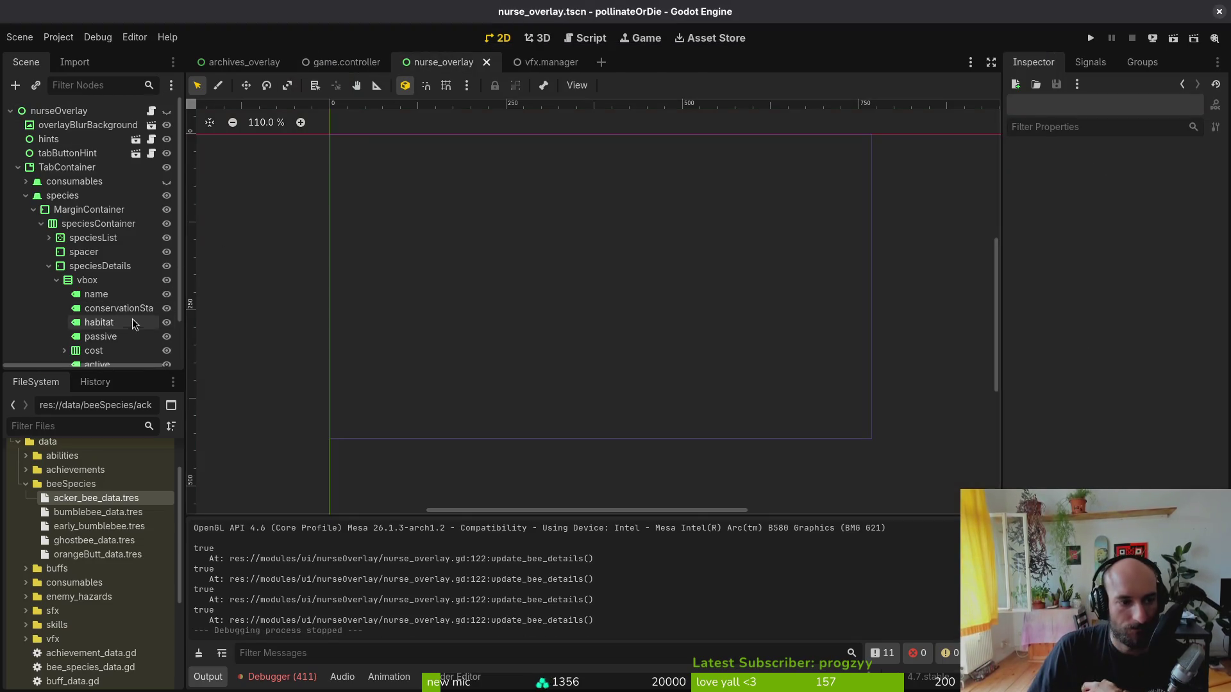
{"action": "double_click", "coordinate": [166, 181]}
{"action": "left_click", "coordinate": [167, 112]}
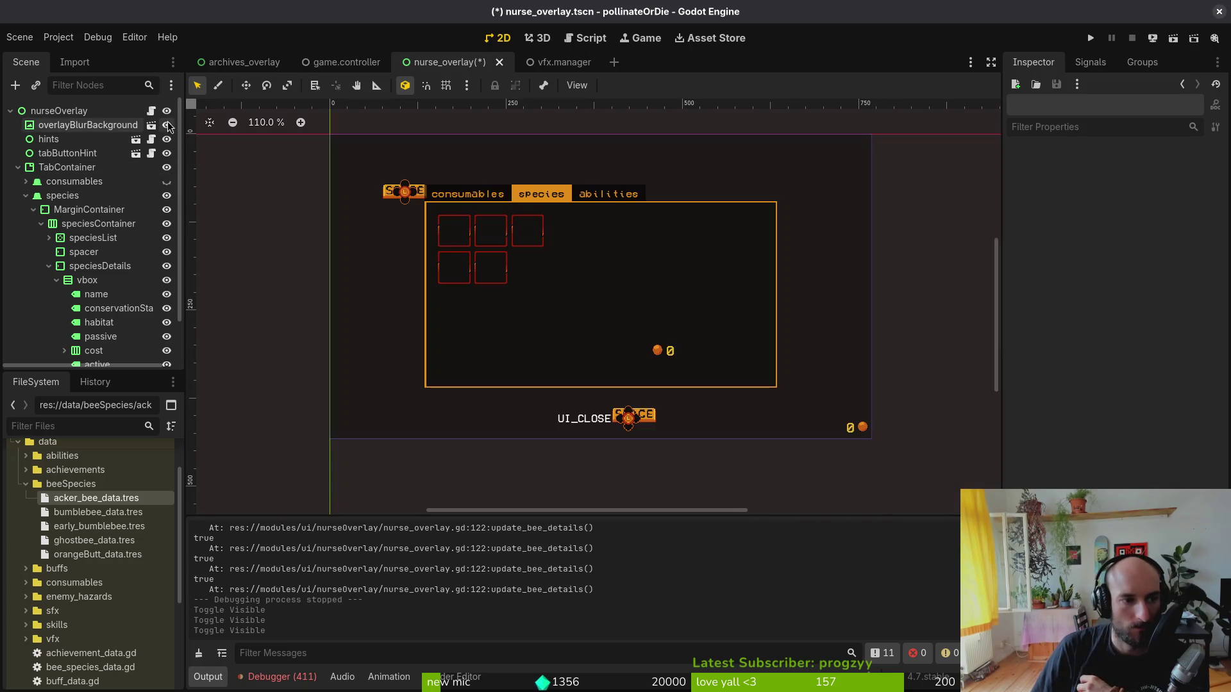
{"action": "scroll", "coordinate": [121, 331], "scroll_direction": "down", "scroll_amount": 2}
- Move the active label above the cost row in the species details vbox
{"action": "left_click", "coordinate": [116, 320]}
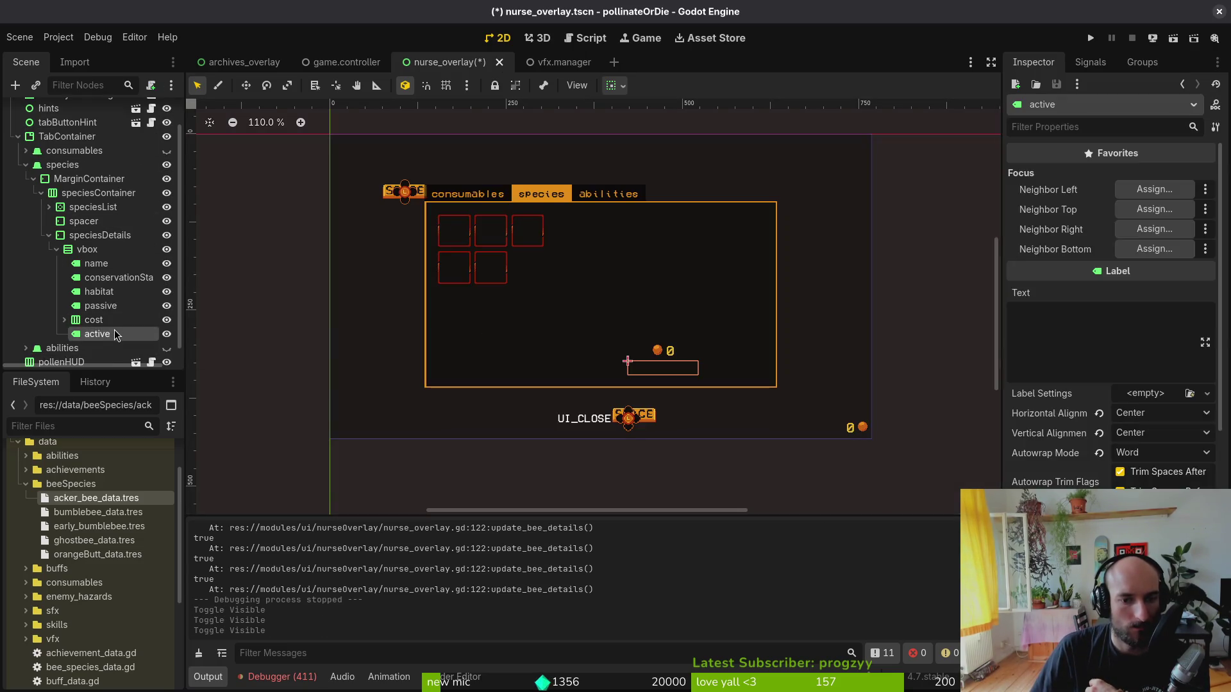
{"action": "left_click", "coordinate": [115, 346]}
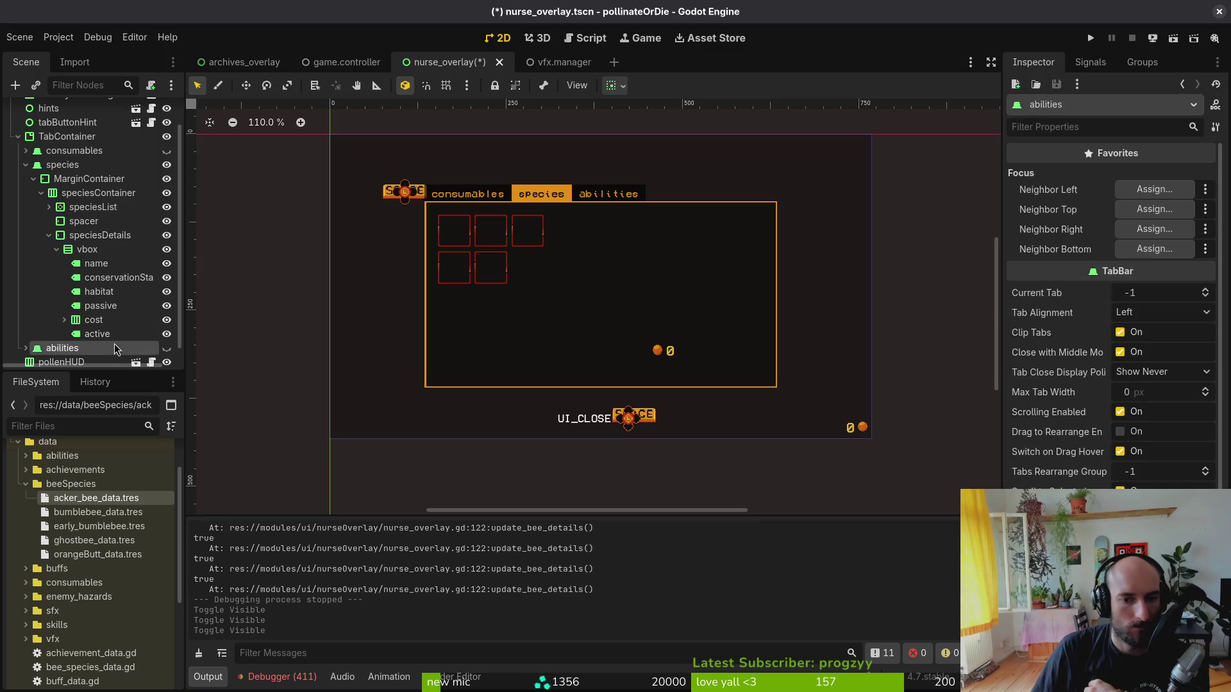
{"action": "left_click", "coordinate": [117, 336]}
{"action": "left_click", "coordinate": [117, 321]}
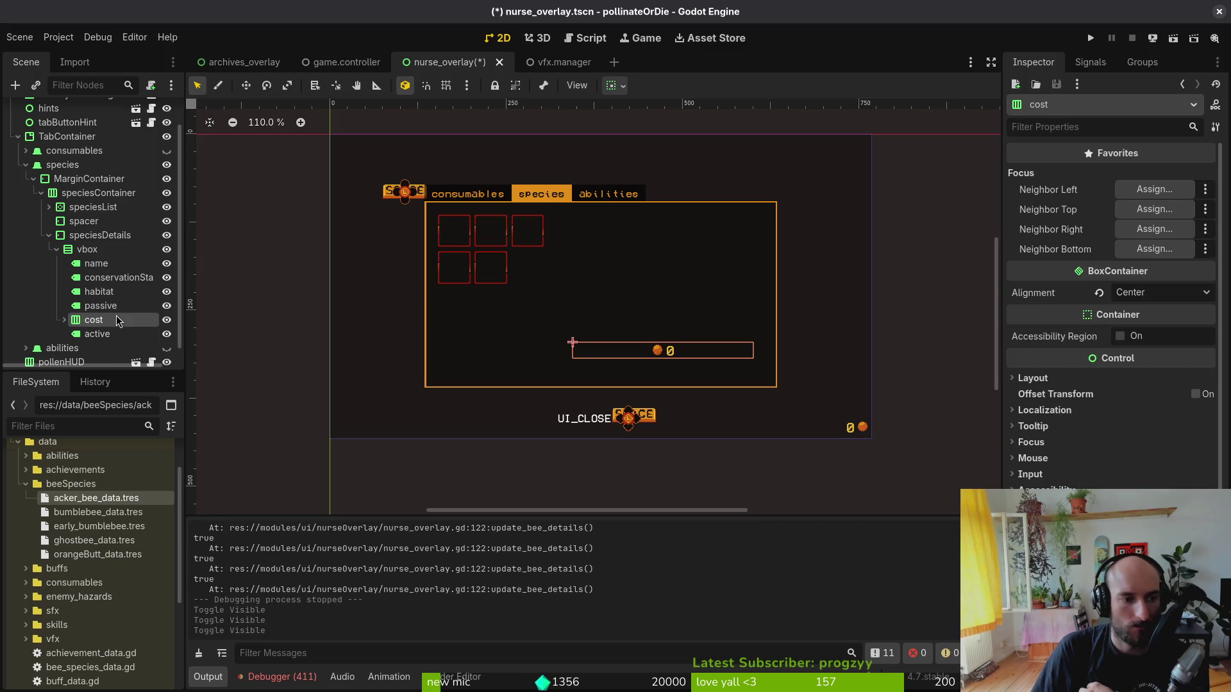
{"action": "left_click", "coordinate": [116, 333]}
{"action": "left_click", "coordinate": [113, 320]}
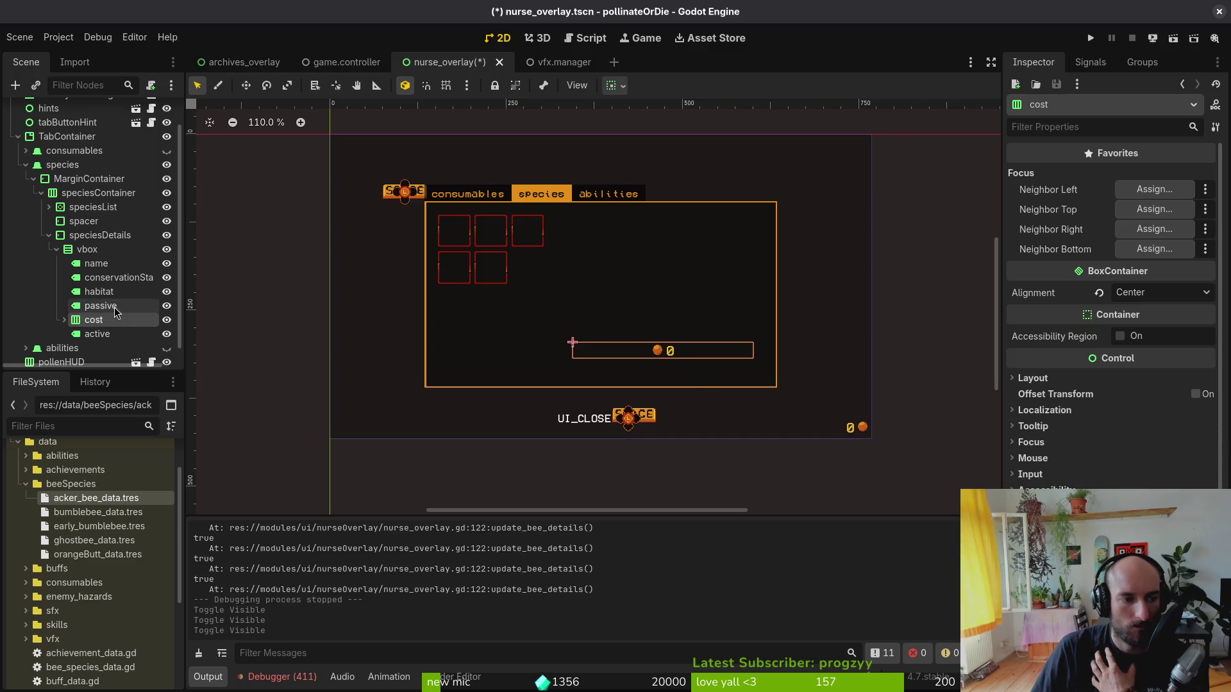
{"action": "left_click", "coordinate": [106, 250]}
{"action": "left_click_drag", "start_coordinate": [102, 334], "coordinate": [109, 314]}
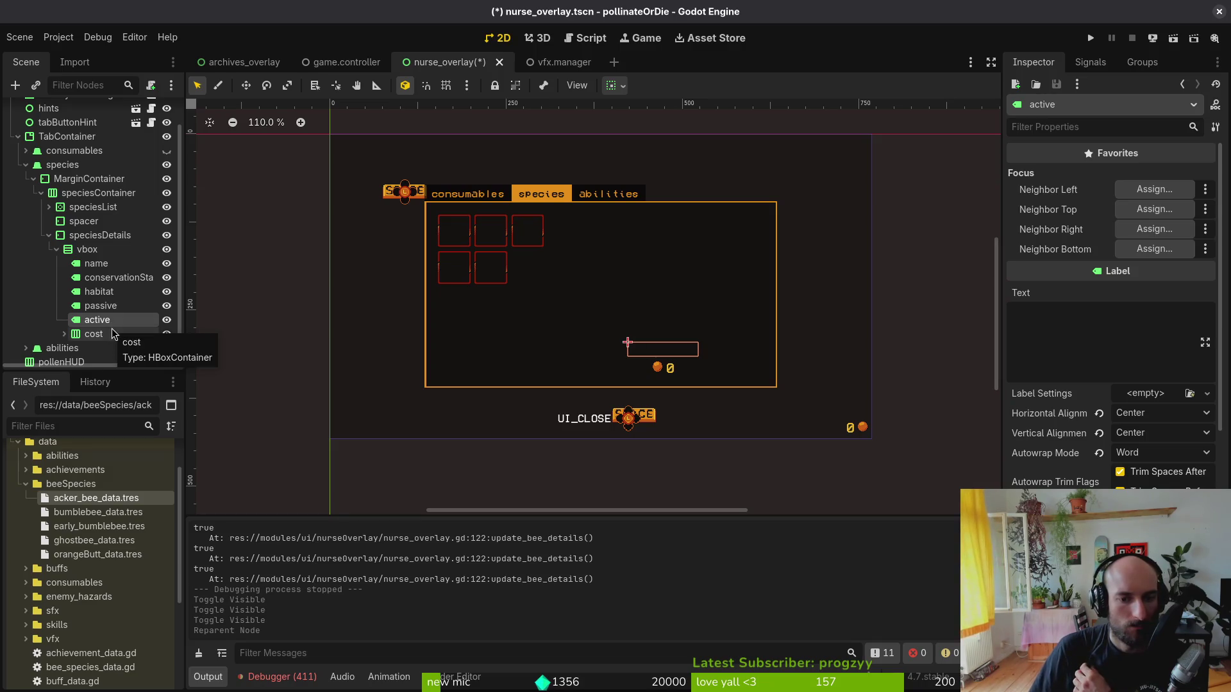
- Save nurse_overlay, collapse the label's Layout properties, and relaunch the game
{"action": "left_click", "coordinate": [997, 194]}
{"action": "key", "text": "ctrl+s"}
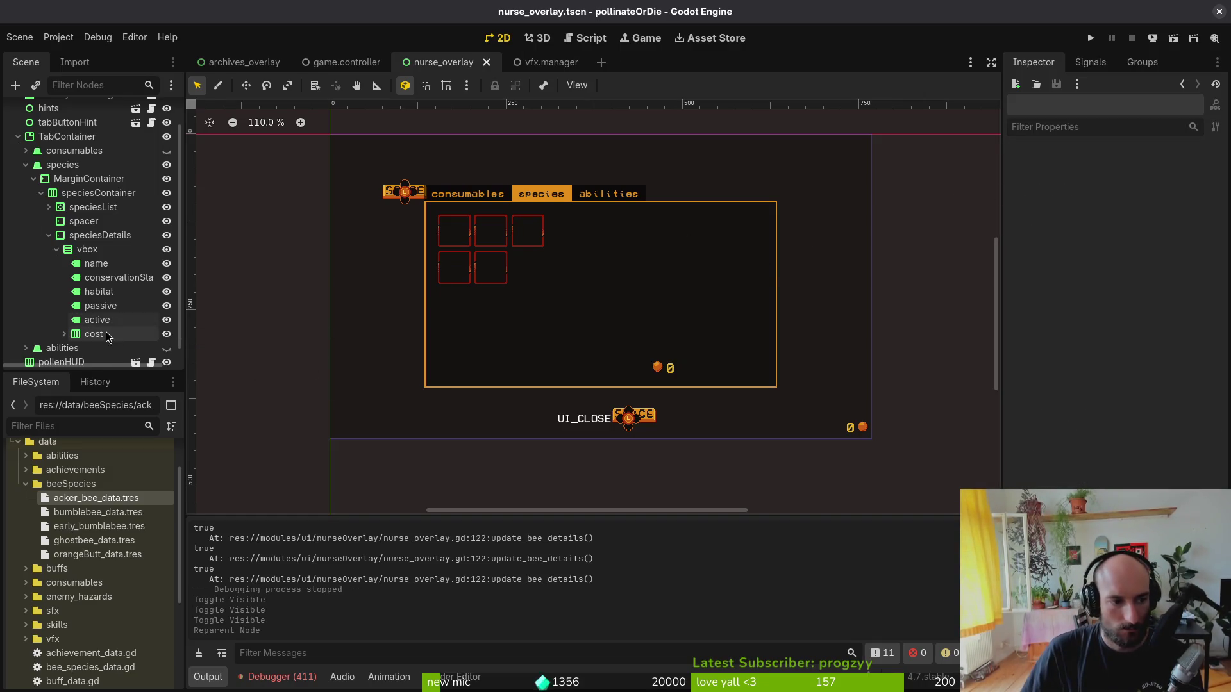
{"action": "left_click", "coordinate": [96, 320]}
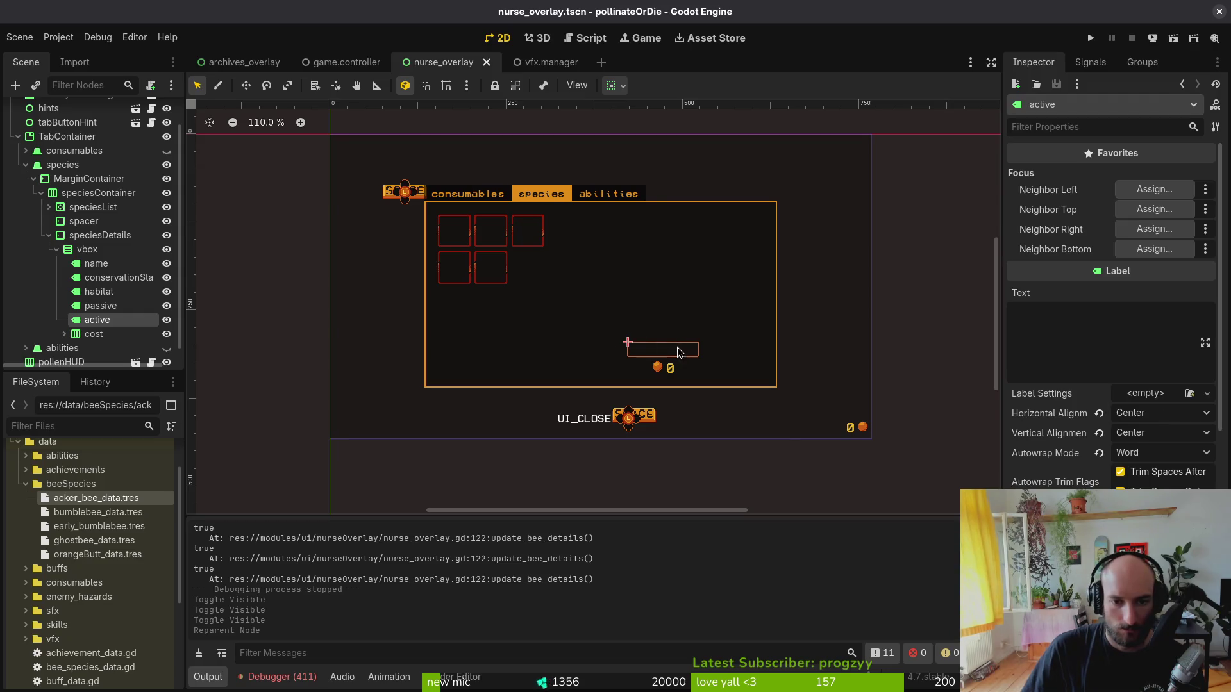
{"action": "key", "text": "ctrl+s"}
{"action": "scroll", "coordinate": [1128, 395], "scroll_direction": "down", "scroll_amount": 10}
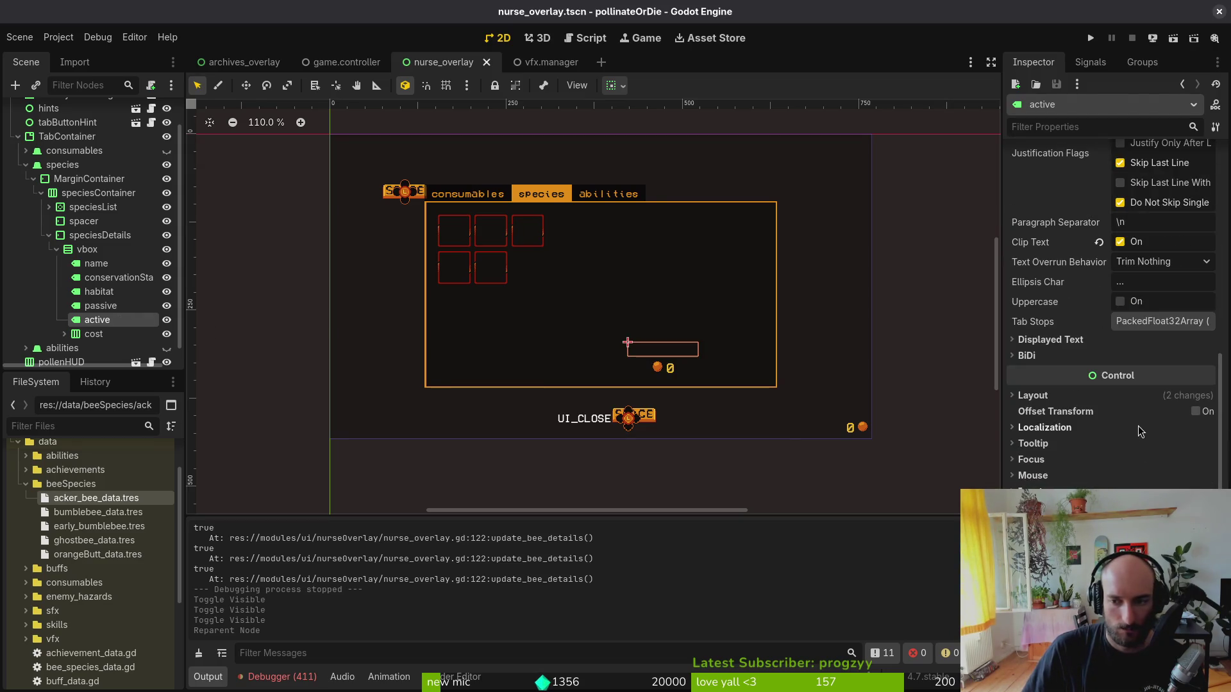
{"action": "left_click", "coordinate": [1128, 396]}
{"action": "left_click", "coordinate": [1090, 38]}
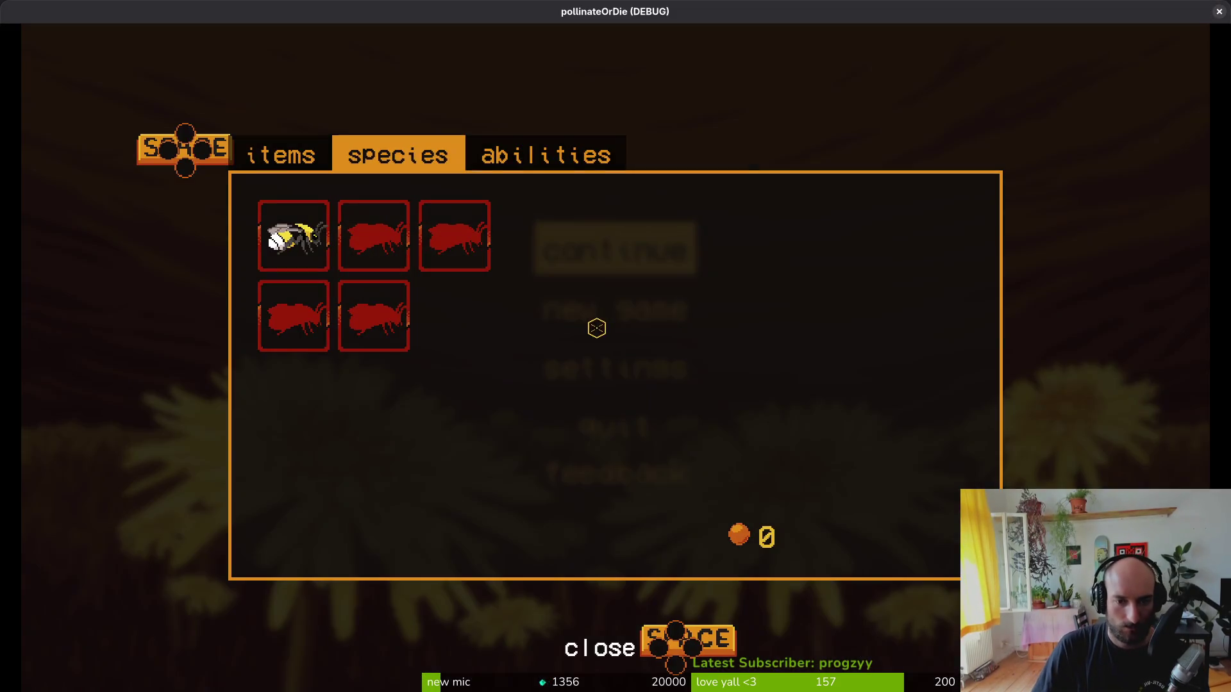
- View a locked bee species' details on the running game's species tab
{"action": "left_click", "coordinate": [431, 237]}
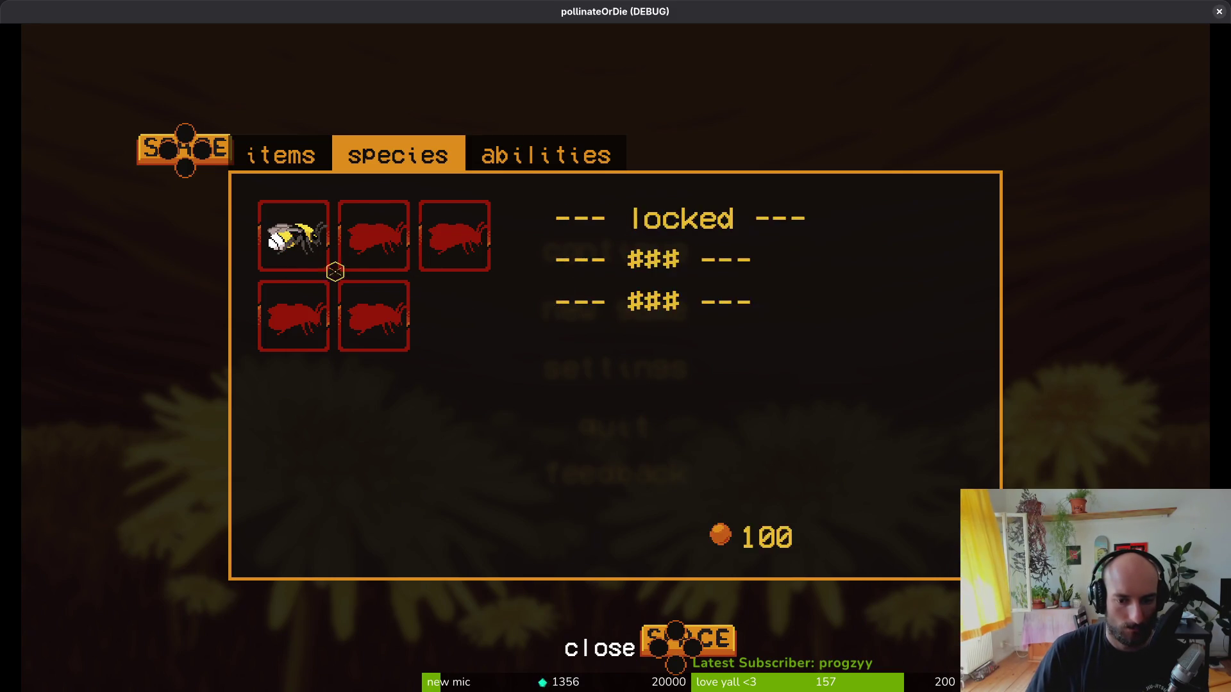
{"action": "mouse_move", "coordinate": [316, 270]}
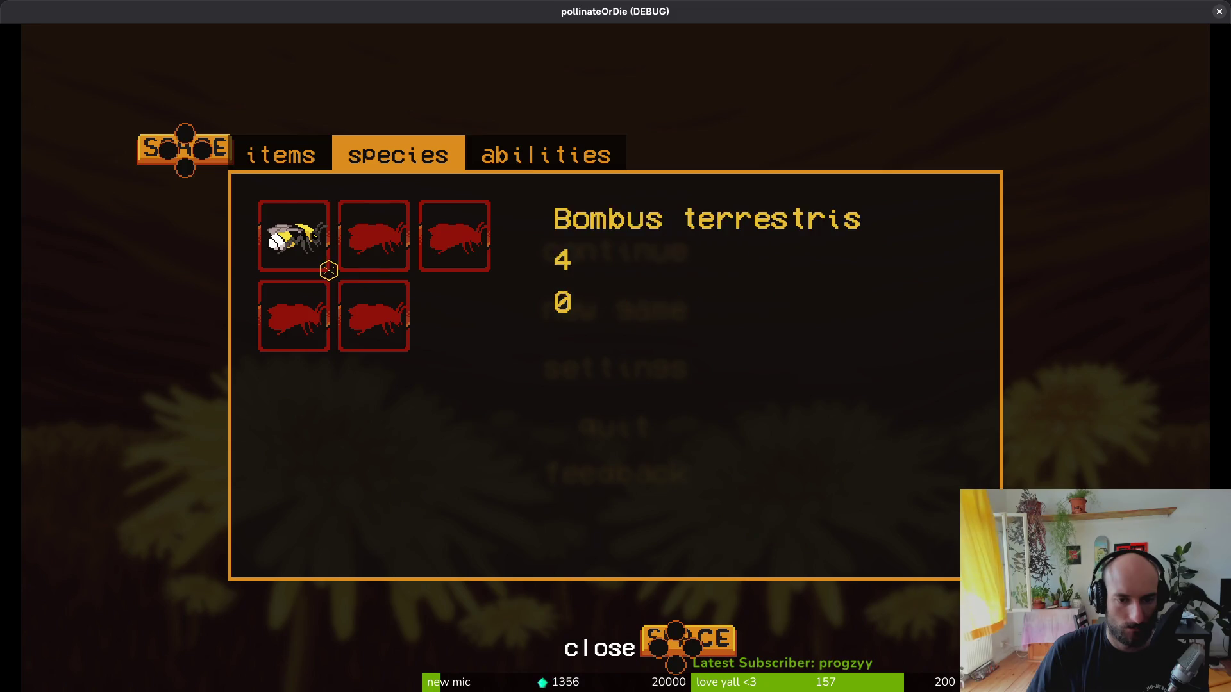
{"action": "key", "text": "alt+Tab"}
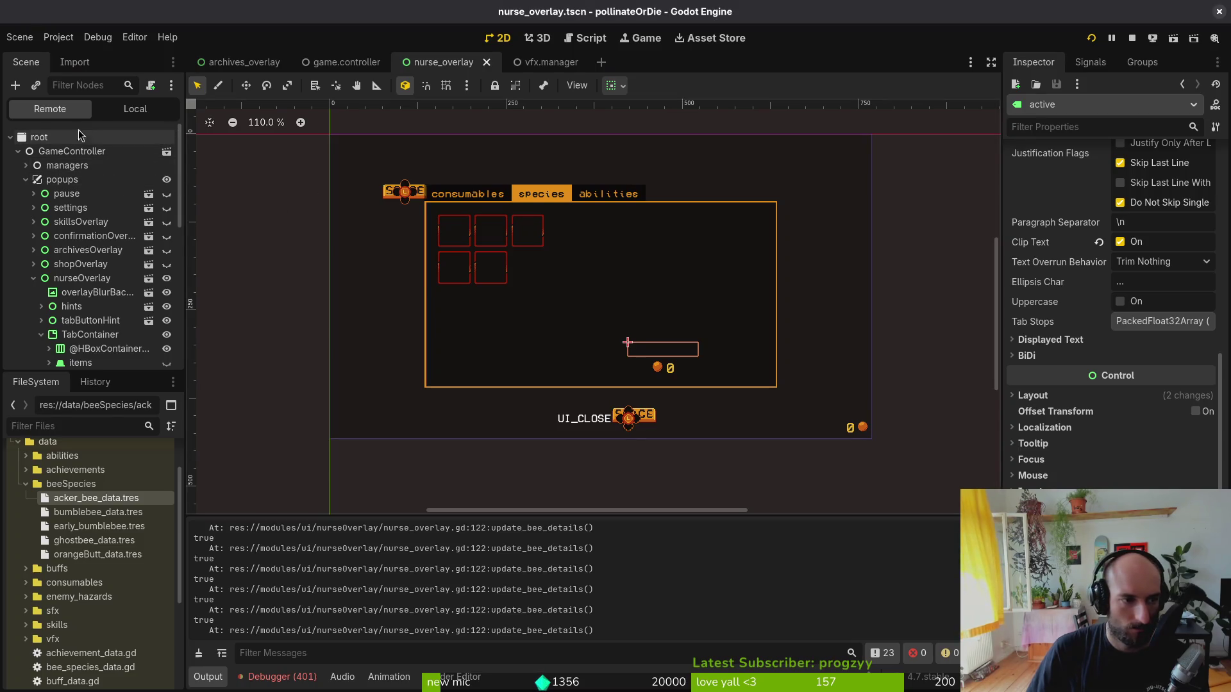
- Hide the nurse overlay in the local scene tree and stop the debug run
{"action": "left_click", "coordinate": [120, 109]}
{"action": "left_click", "coordinate": [167, 137]}
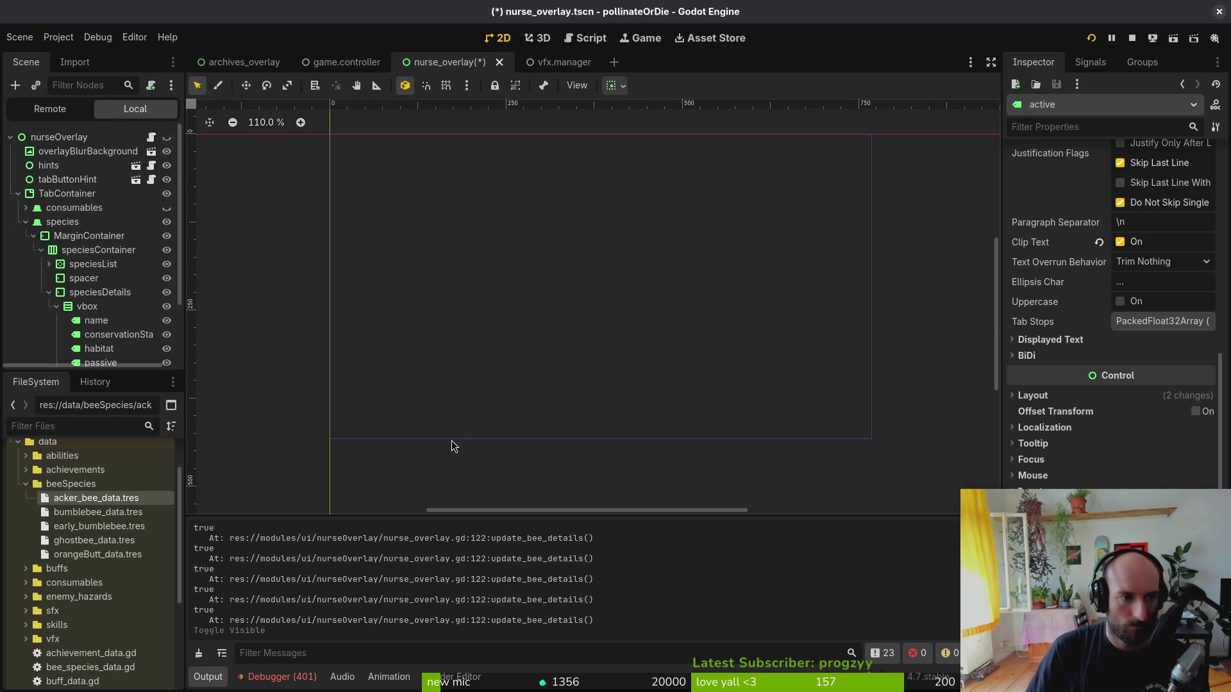
{"action": "left_click", "coordinate": [1096, 39]}
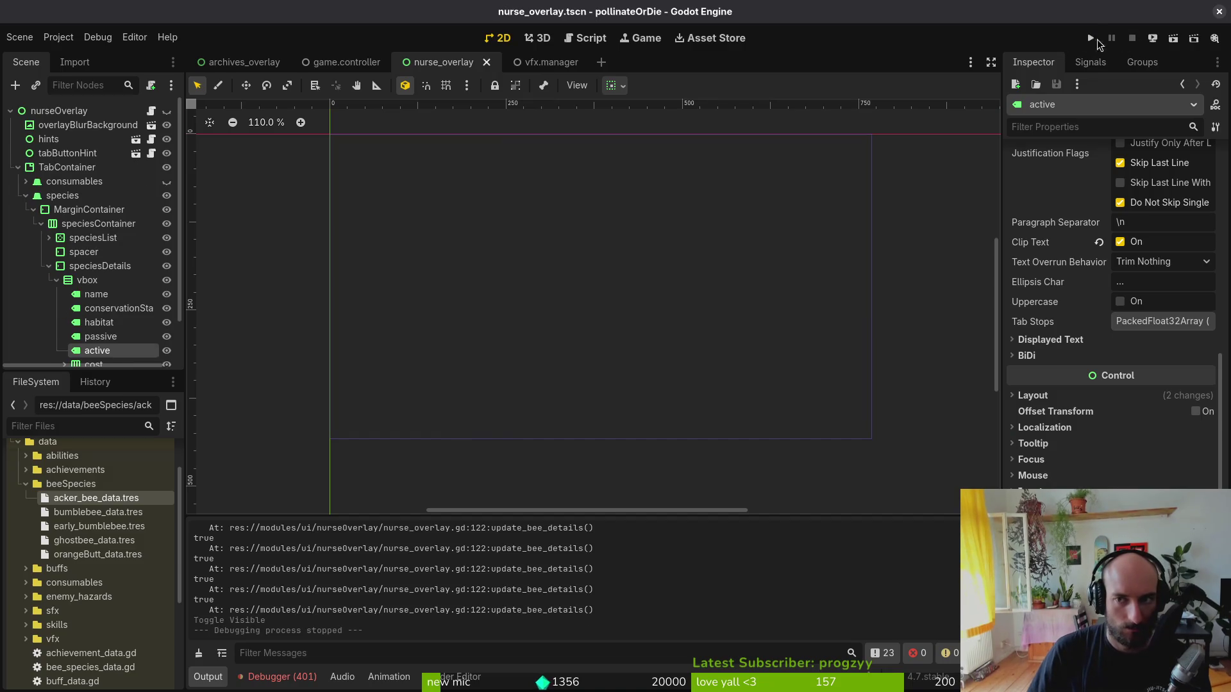
- Collapse the vbox, speciesDetails, speciesContainer and MarginContainer branches of the scene tree
{"action": "left_click", "coordinate": [56, 280]}
{"action": "left_click", "coordinate": [49, 266]}
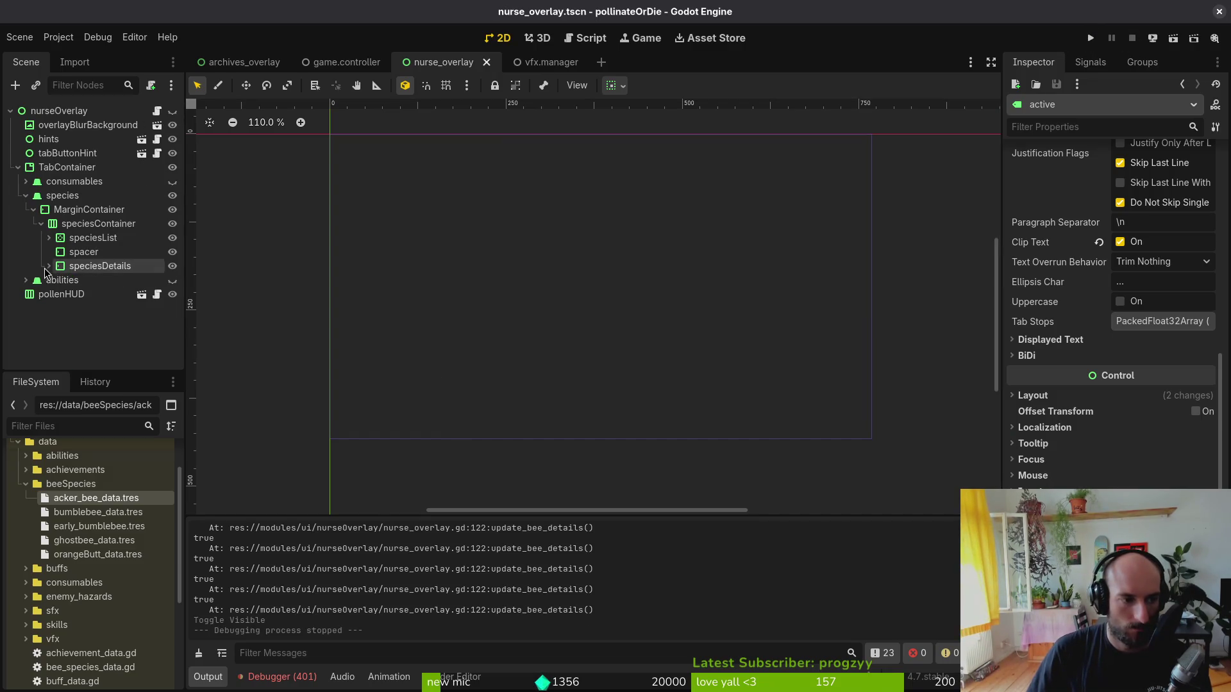
{"action": "left_click", "coordinate": [41, 223]}
{"action": "left_click", "coordinate": [33, 209]}
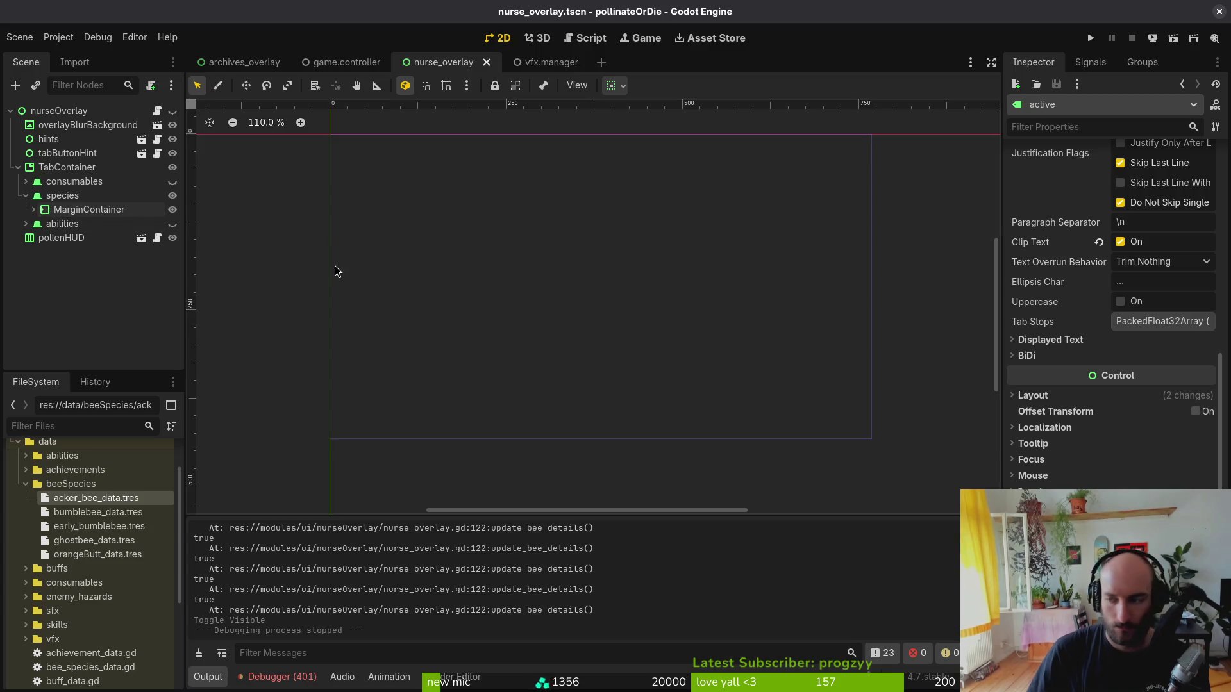
{"action": "key", "text": "alt+Tab"}
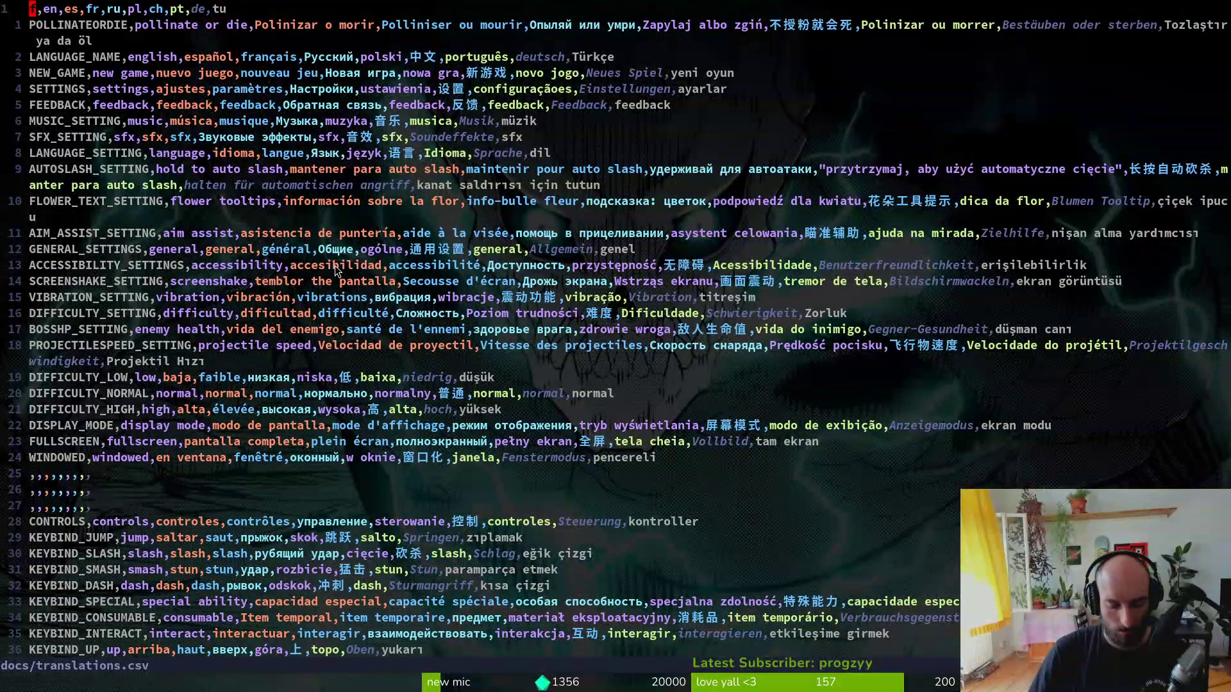
- Open nurse_overlay.gd through the Telescope file finder
{"action": "key", "text": "space"}
{"action": "key", "text": "f"}
{"action": "key", "text": "f"}
{"action": "type", "text": "nhover"}
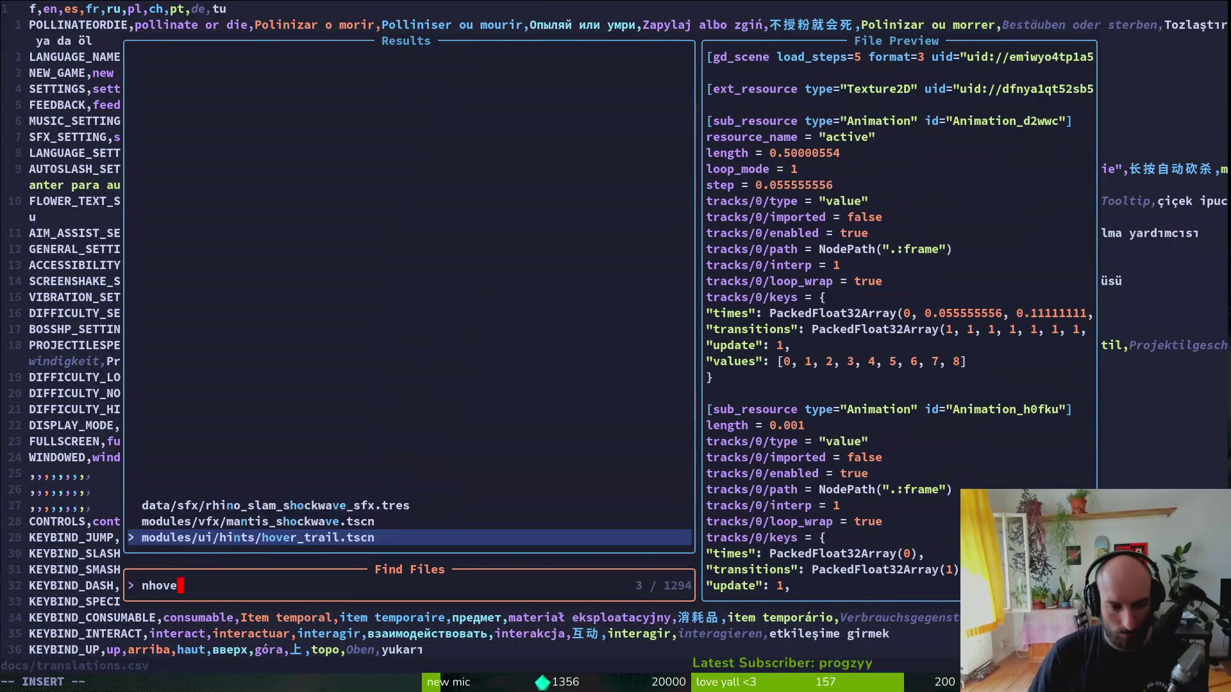
{"action": "key", "text": "BackSpace"}
{"action": "key", "text": "BackSpace"}
{"action": "key", "text": "BackSpace"}
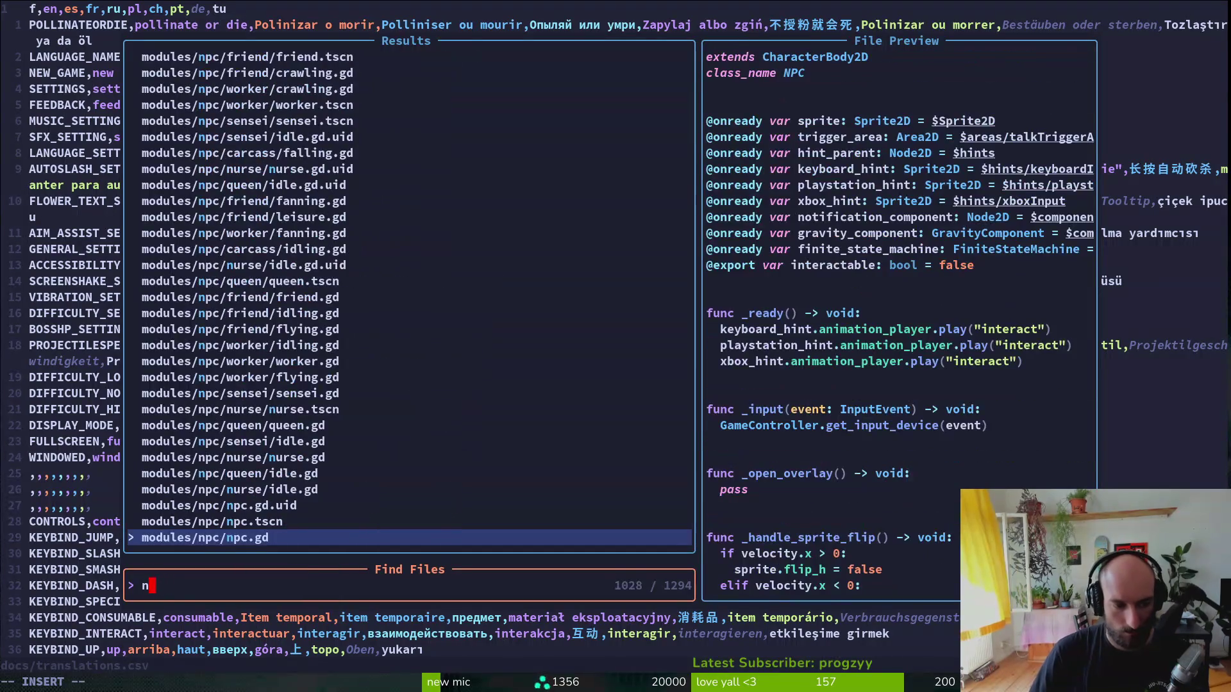
{"action": "type", "text": "overla"}
{"action": "key", "text": "Return"}
- Open nurse_overlay.tscn in Neovim and briefly check the Godot editor
{"action": "key", "text": "space"}
{"action": "key", "text": "f"}
{"action": "key", "text": "f"}
{"action": "type", "text": "nuover"}
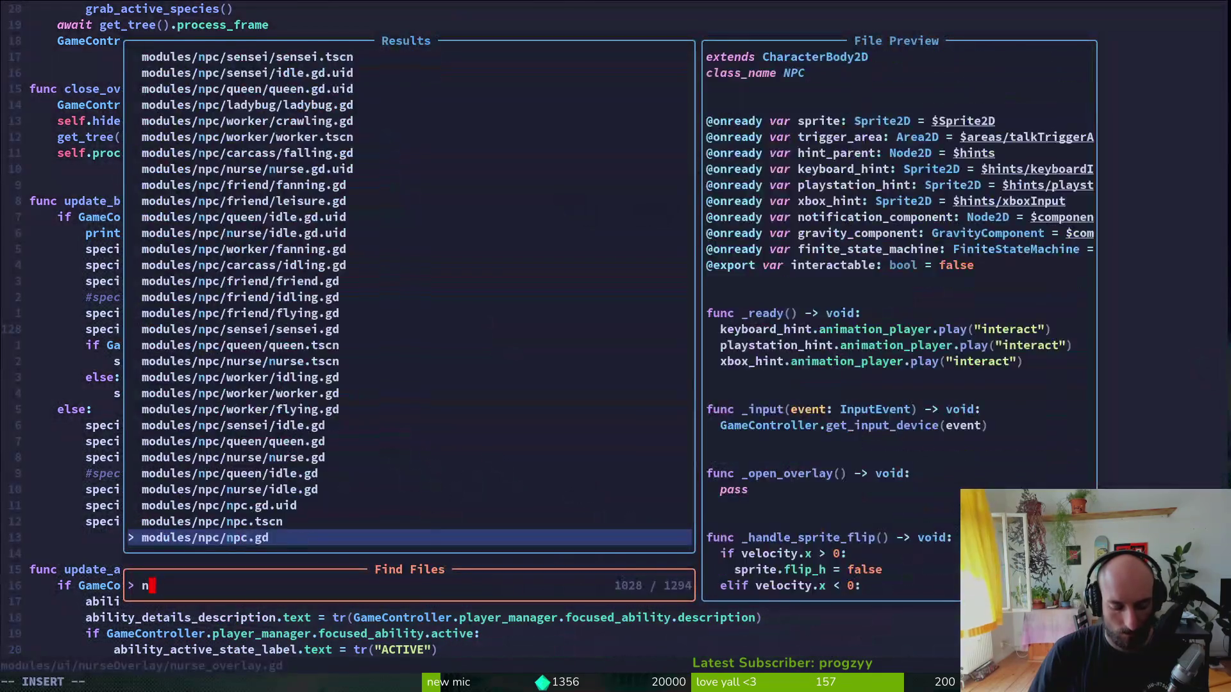
{"action": "key", "text": "Up"}
{"action": "key", "text": "Return"}
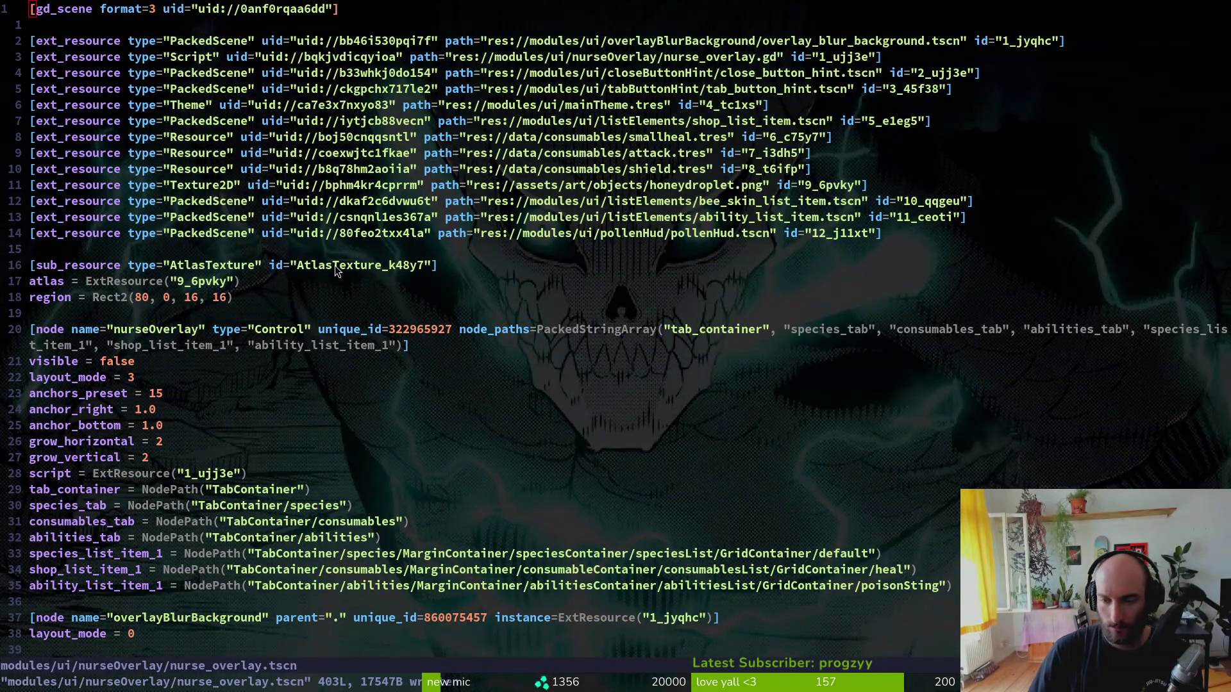
{"action": "key", "text": "alt+Tab"}
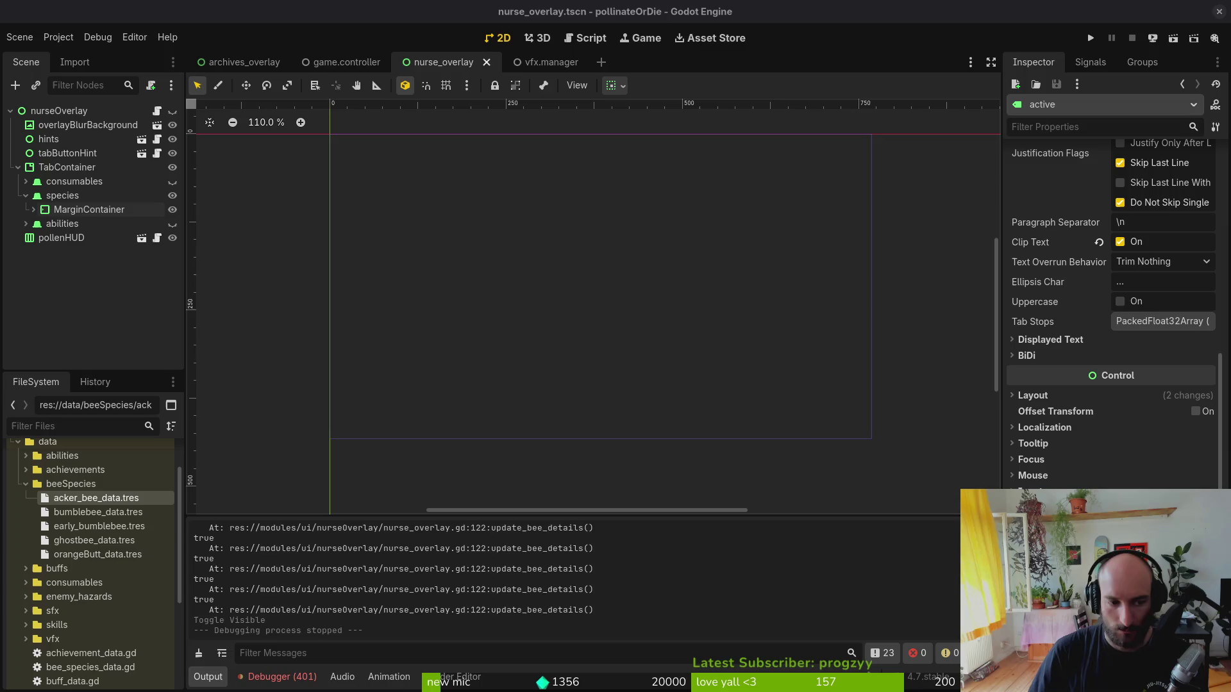
{"action": "key", "text": "alt+Tab"}
- Reopen nurse_overlay.gd and copy all of its lines
{"action": "key", "text": "space"}
{"action": "key", "text": "f"}
{"action": "key", "text": "f"}
{"action": "type", "text": "nur"}
{"action": "key", "text": "Return"}
{"action": "key", "text": "g"}
{"action": "key", "text": "g"}
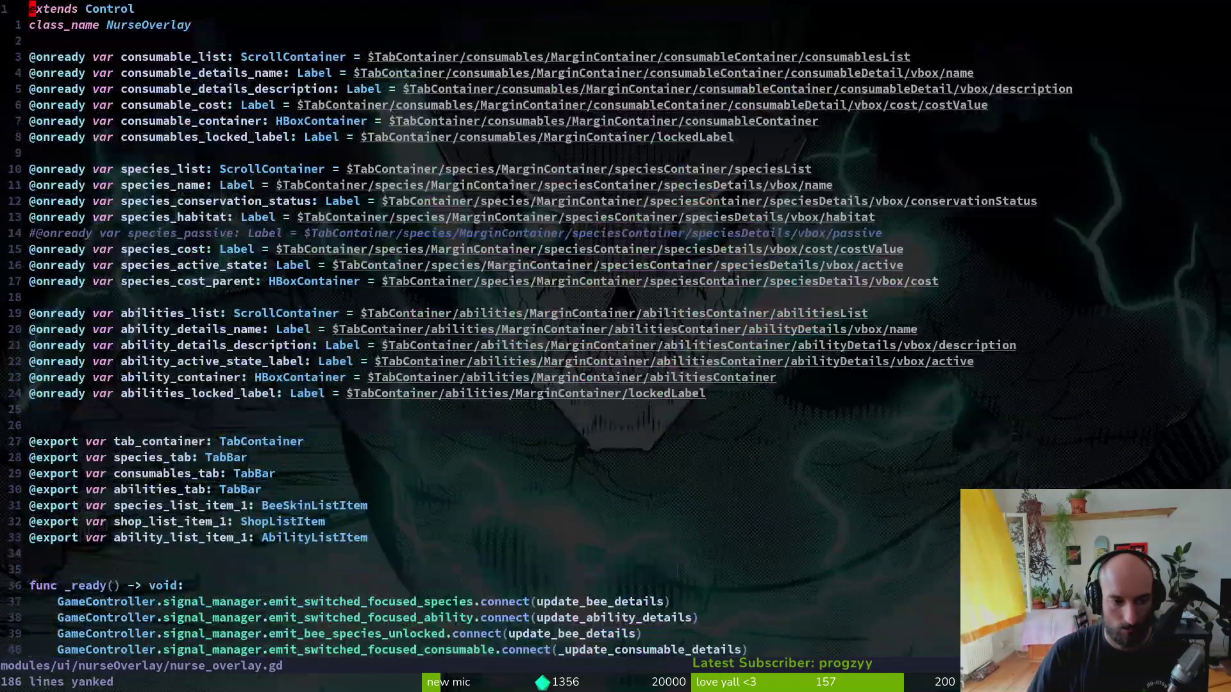
{"action": "key", "text": "alt+Tab"}
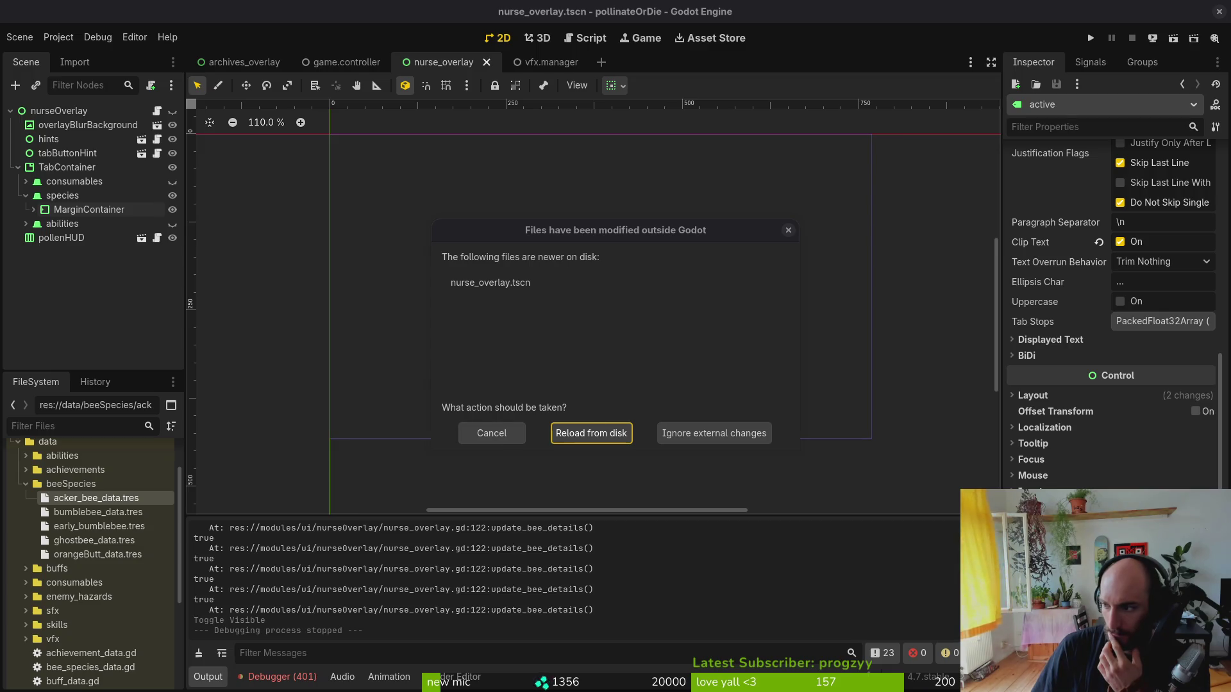
- Reload the changed scene from disk, turn off the passive label's vertical Expand, and save
{"action": "left_click", "coordinate": [609, 436]}
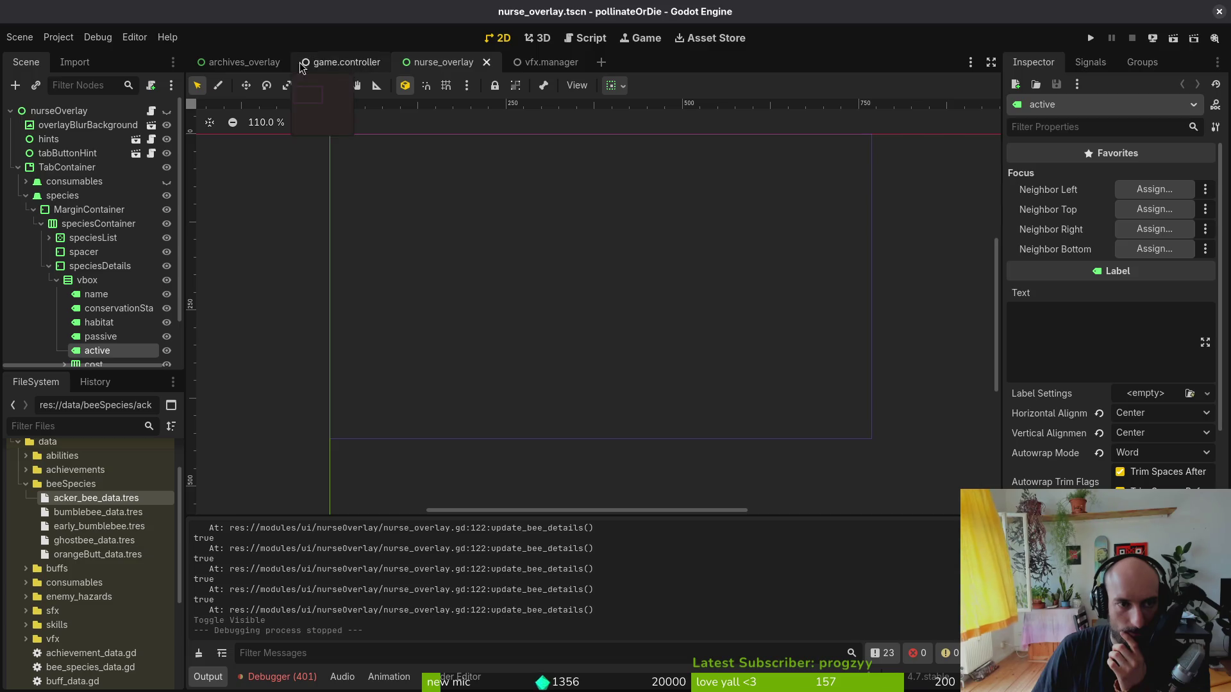
{"action": "left_click", "coordinate": [114, 337]}
{"action": "scroll", "coordinate": [1121, 420], "scroll_direction": "down", "scroll_amount": 5}
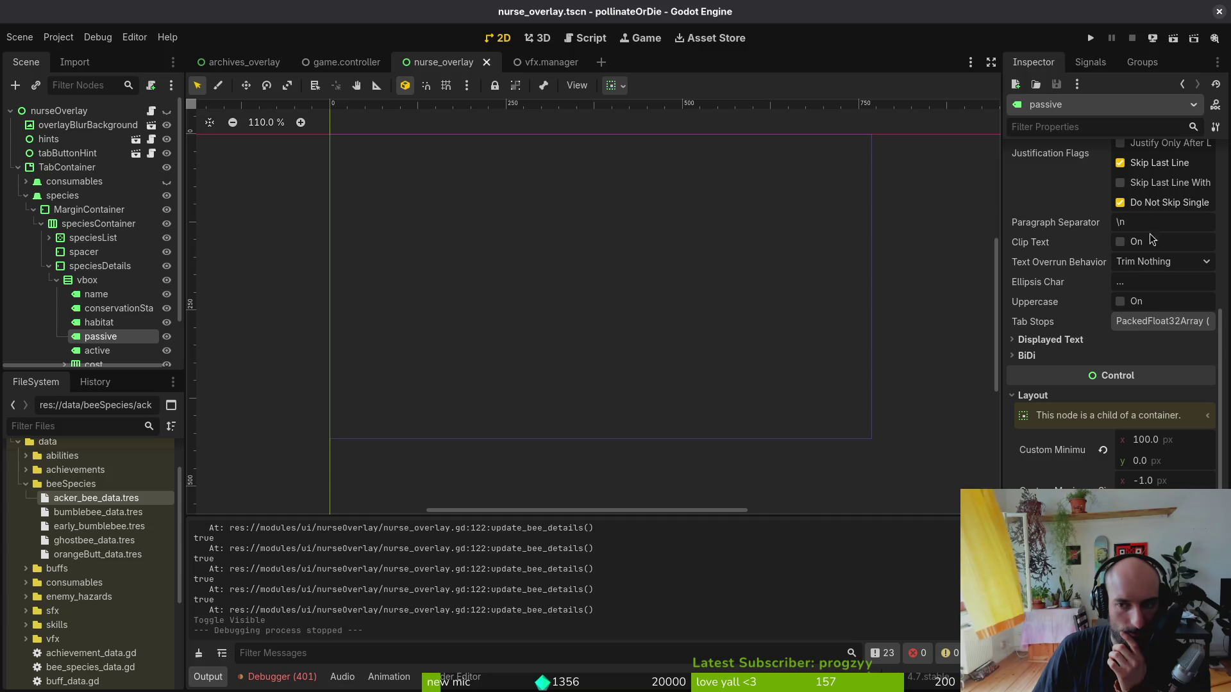
{"action": "scroll", "coordinate": [1154, 383], "scroll_direction": "down", "scroll_amount": 5}
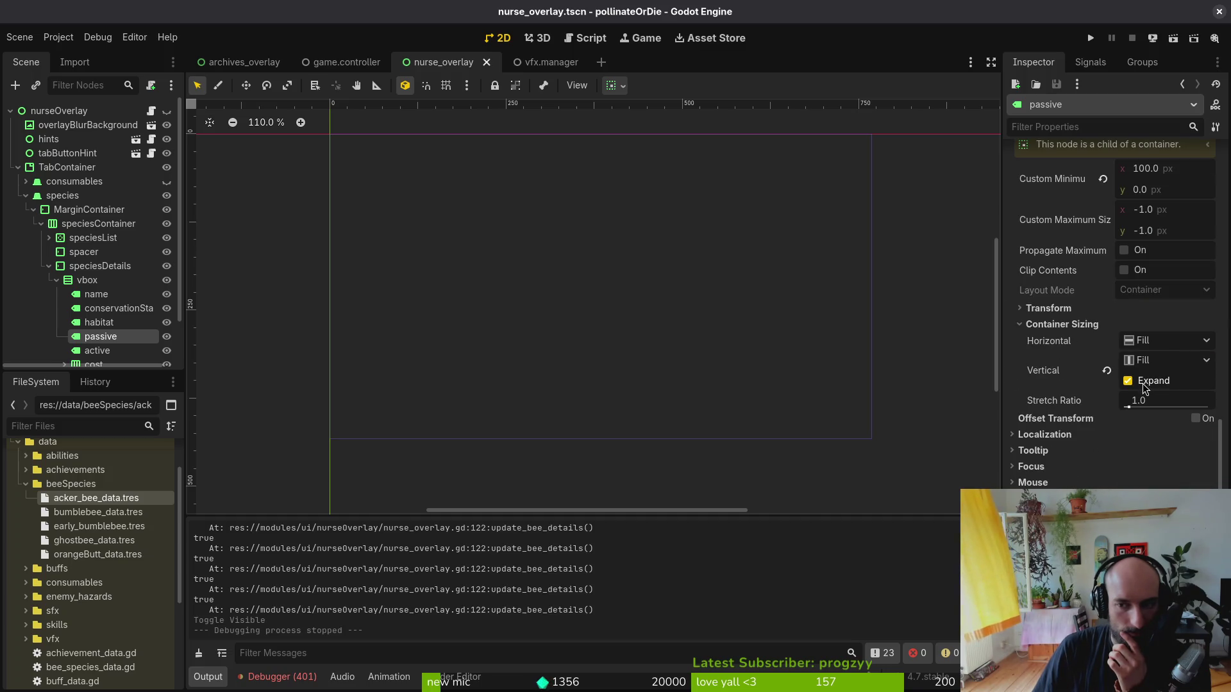
{"action": "left_click", "coordinate": [1145, 387]}
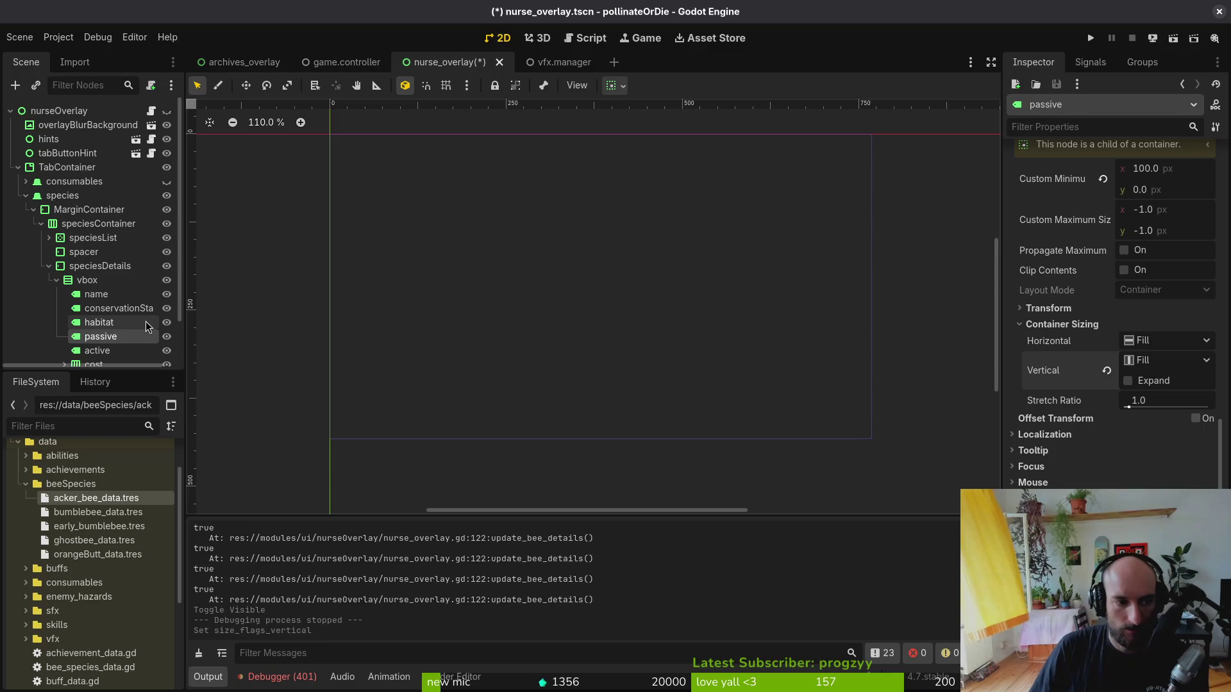
{"action": "key", "text": "ctrl+s"}
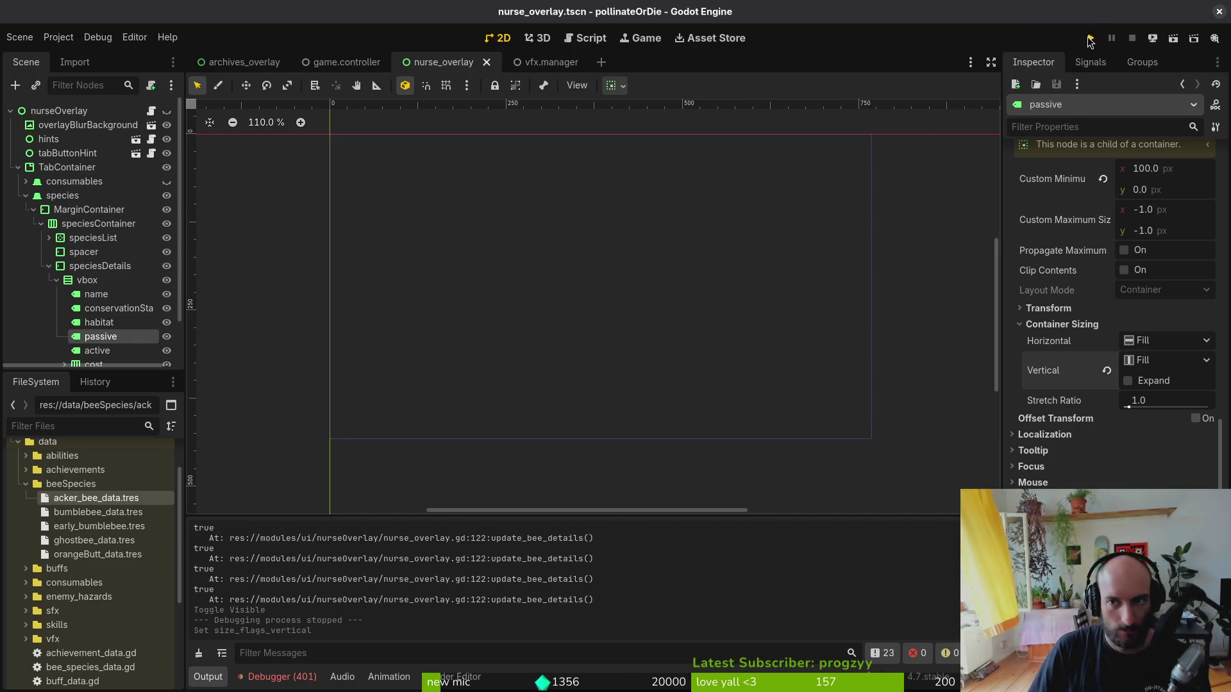
- Run the game, continue the saved game, and browse bee species in the inventory
{"action": "left_click", "coordinate": [1090, 39]}
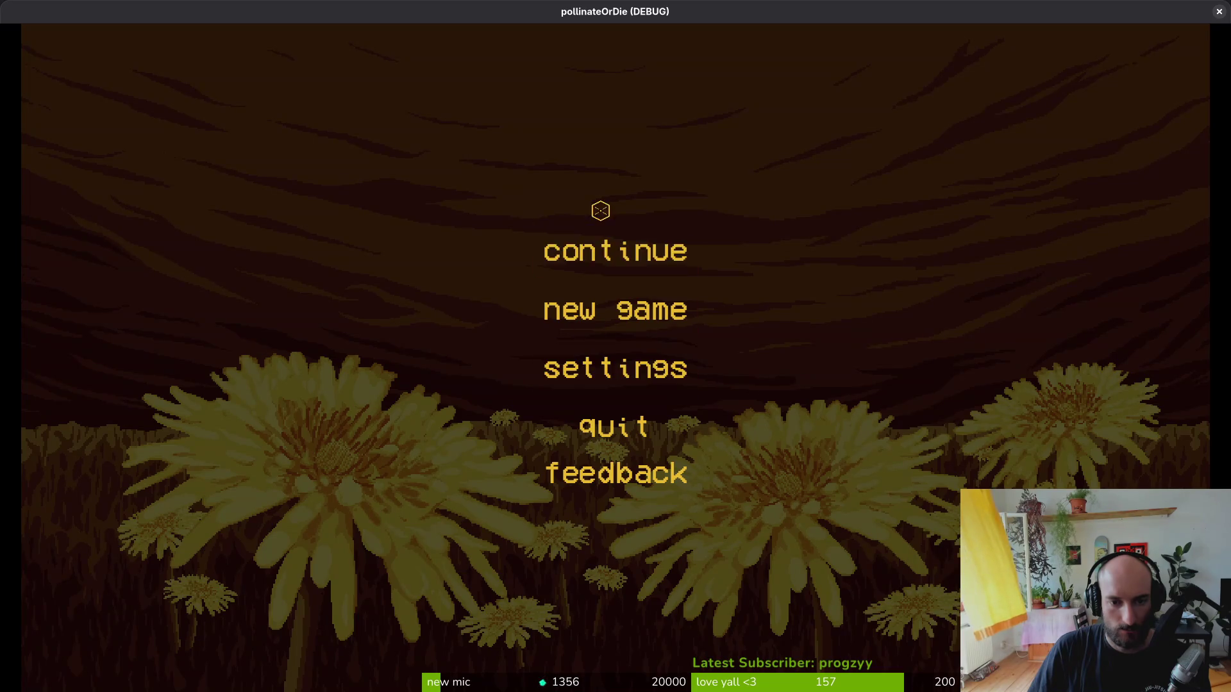
{"action": "left_click", "coordinate": [612, 250]}
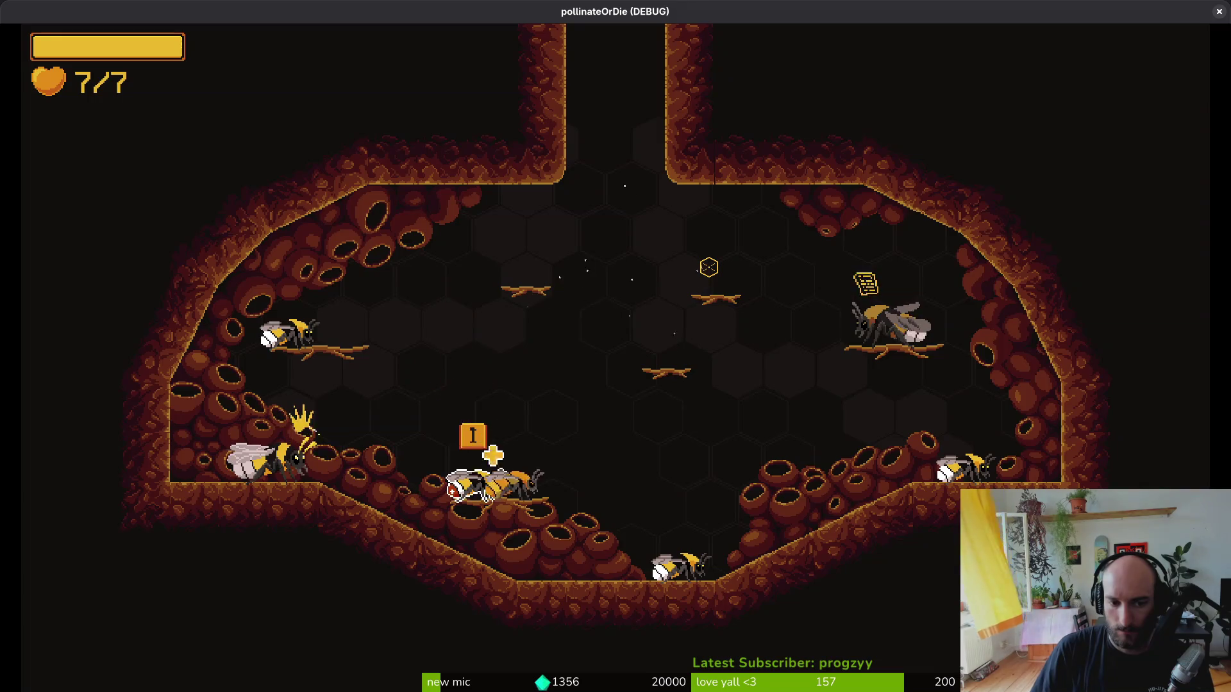
{"action": "key", "text": "i"}
{"action": "key", "text": "Up"}
{"action": "key", "text": "Left"}
{"action": "key", "text": "Right"}
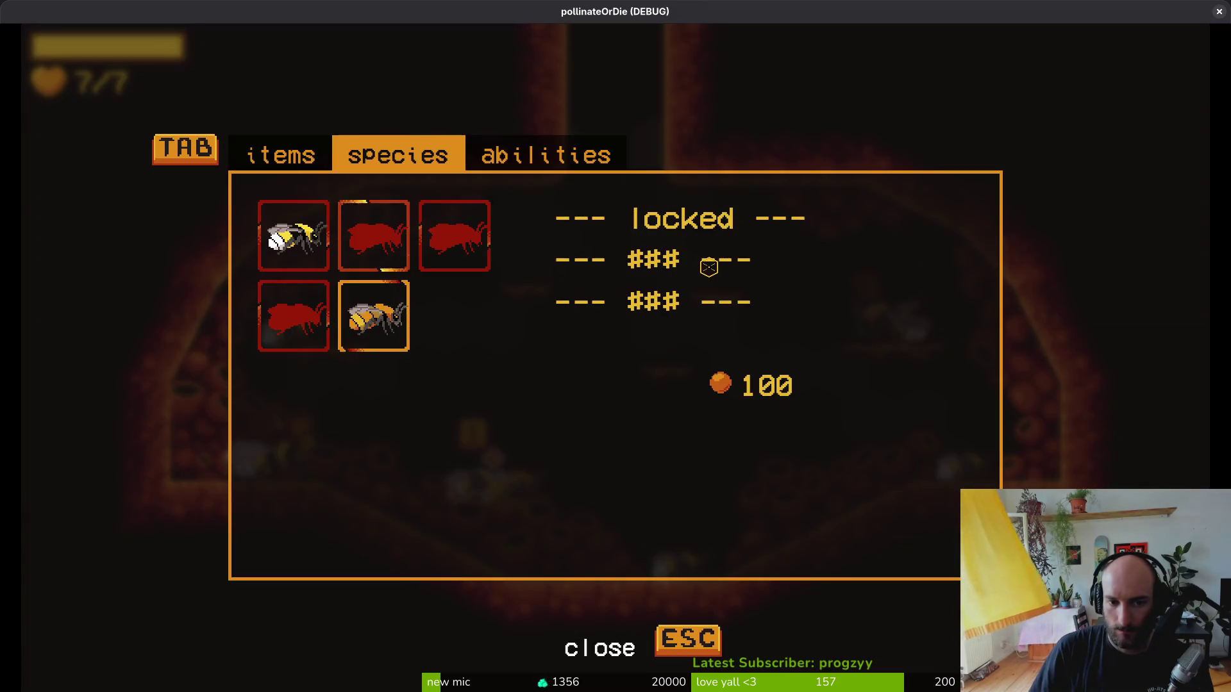
{"action": "key", "text": "Escape"}
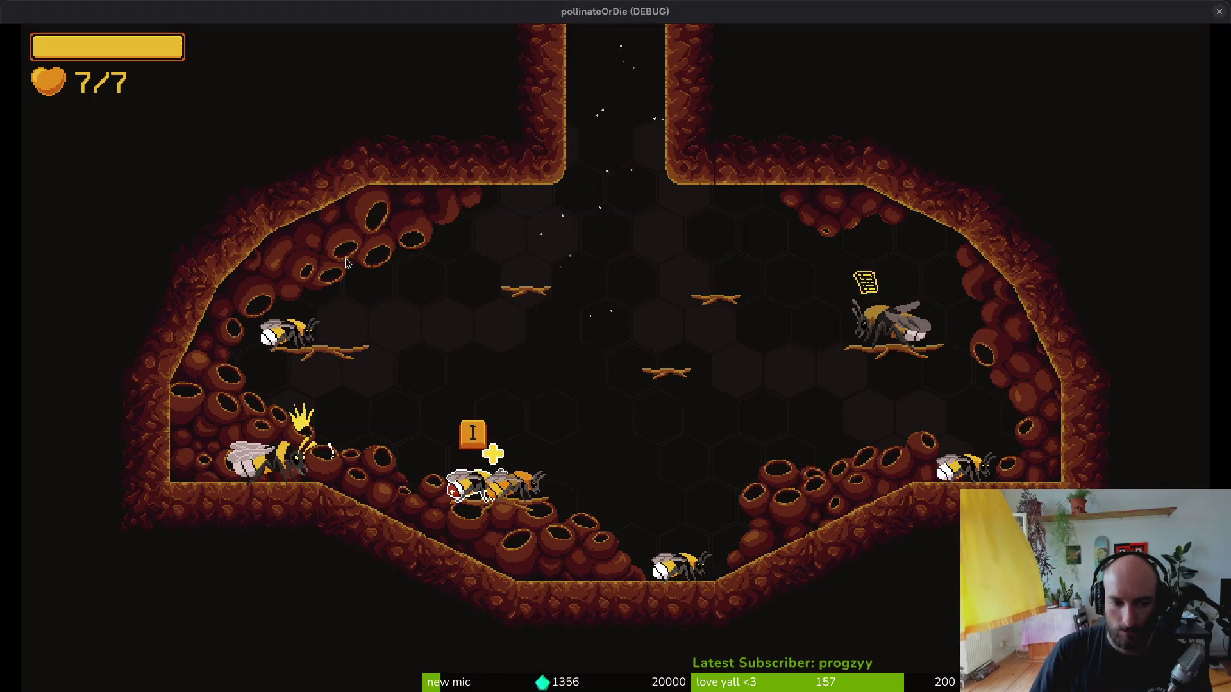
{"action": "key", "text": "alt+Tab"}
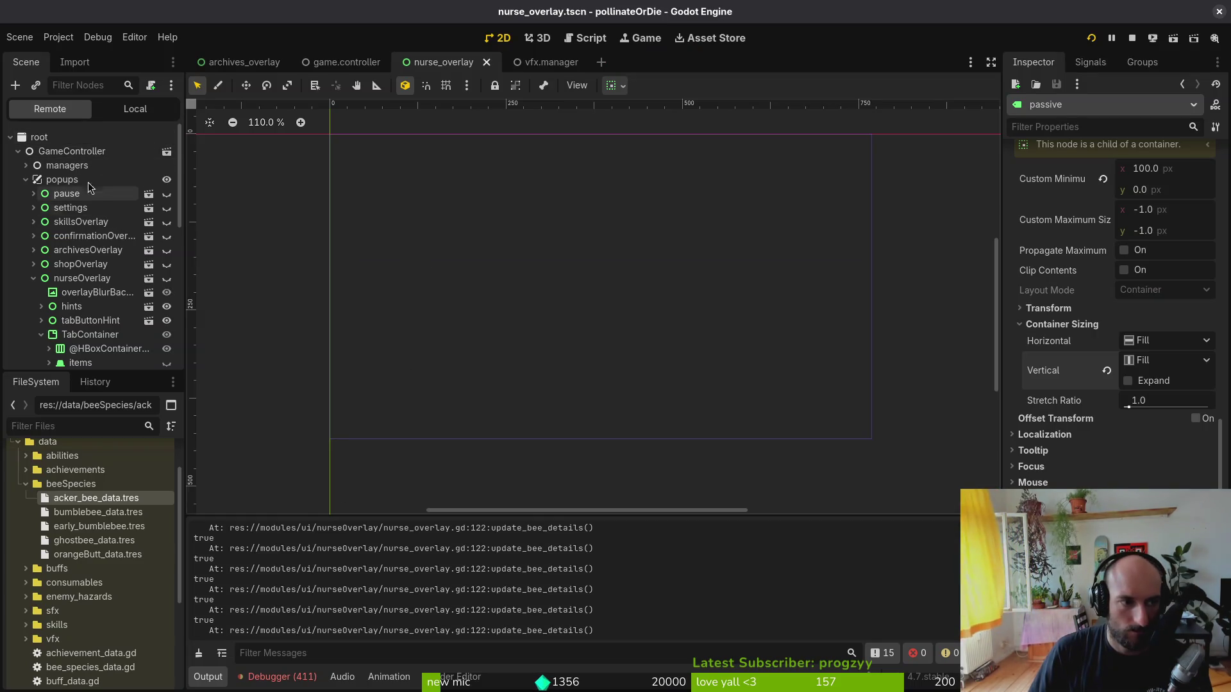
- Enable vertical Expand on the passive label in the local scene tree
{"action": "left_click", "coordinate": [135, 108]}
{"action": "scroll", "coordinate": [96, 244], "scroll_direction": "up", "scroll_amount": 3}
{"action": "left_click", "coordinate": [166, 137]}
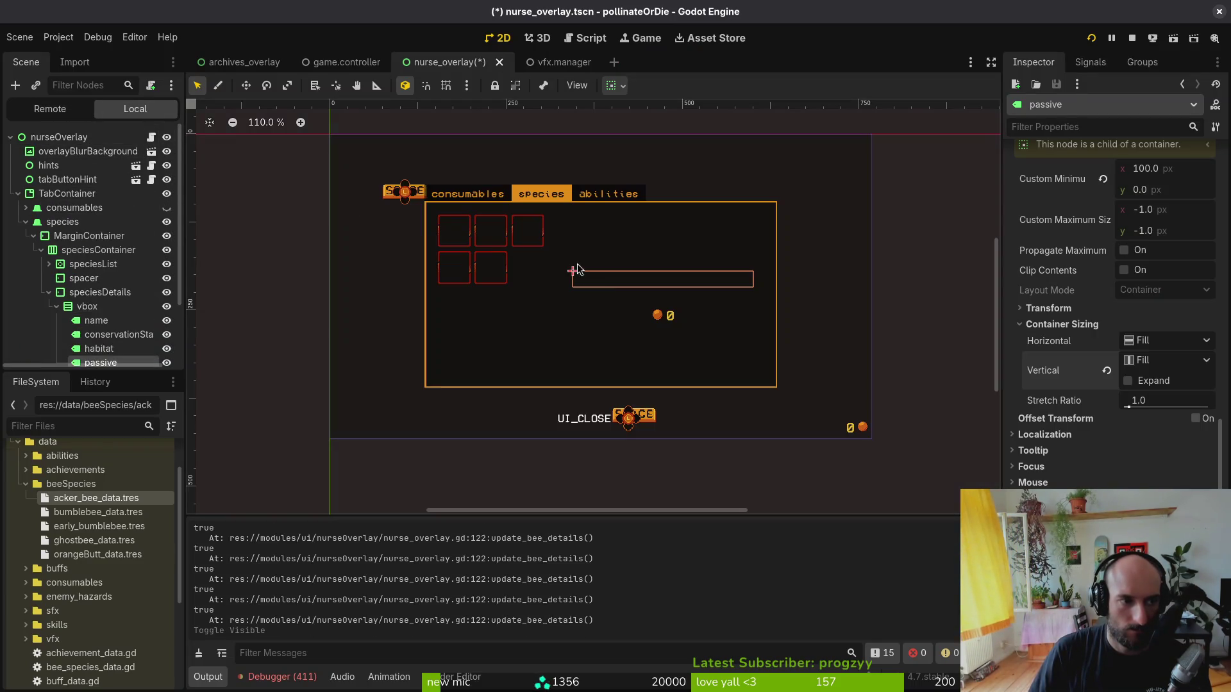
{"action": "left_click", "coordinate": [1129, 382]}
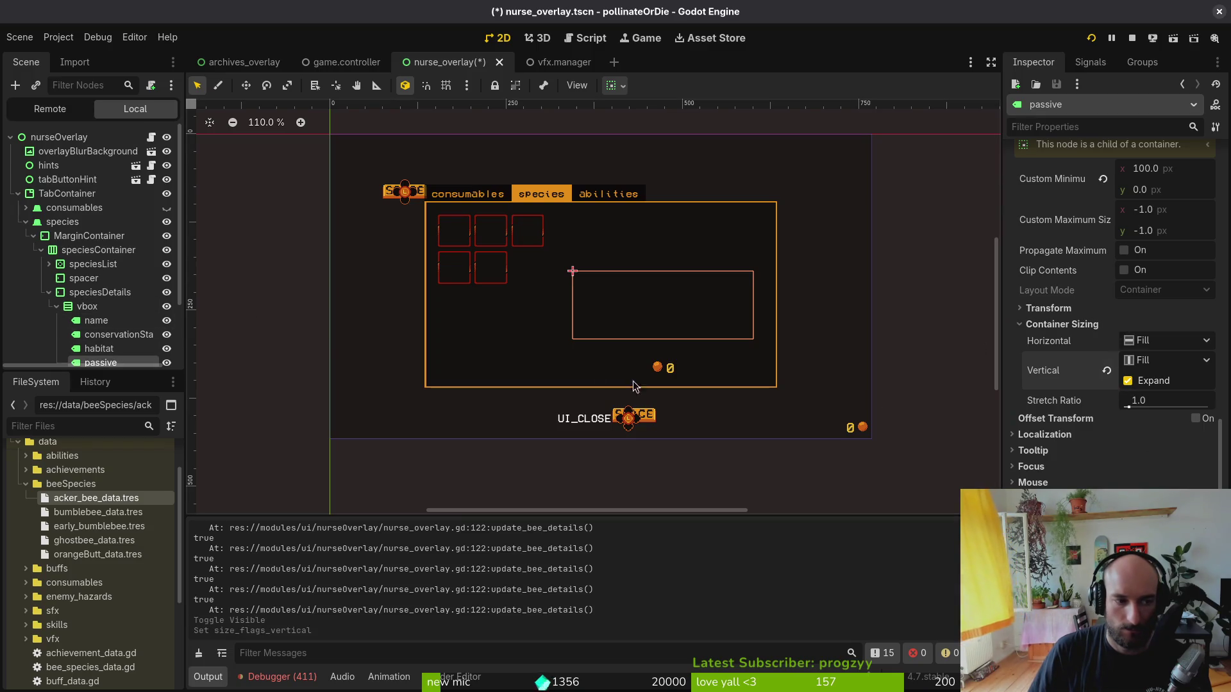
- Adjust the active label's minimum size in its Layout properties and save
{"action": "scroll", "coordinate": [136, 329], "scroll_direction": "down", "scroll_amount": 3}
{"action": "left_click", "coordinate": [96, 306]}
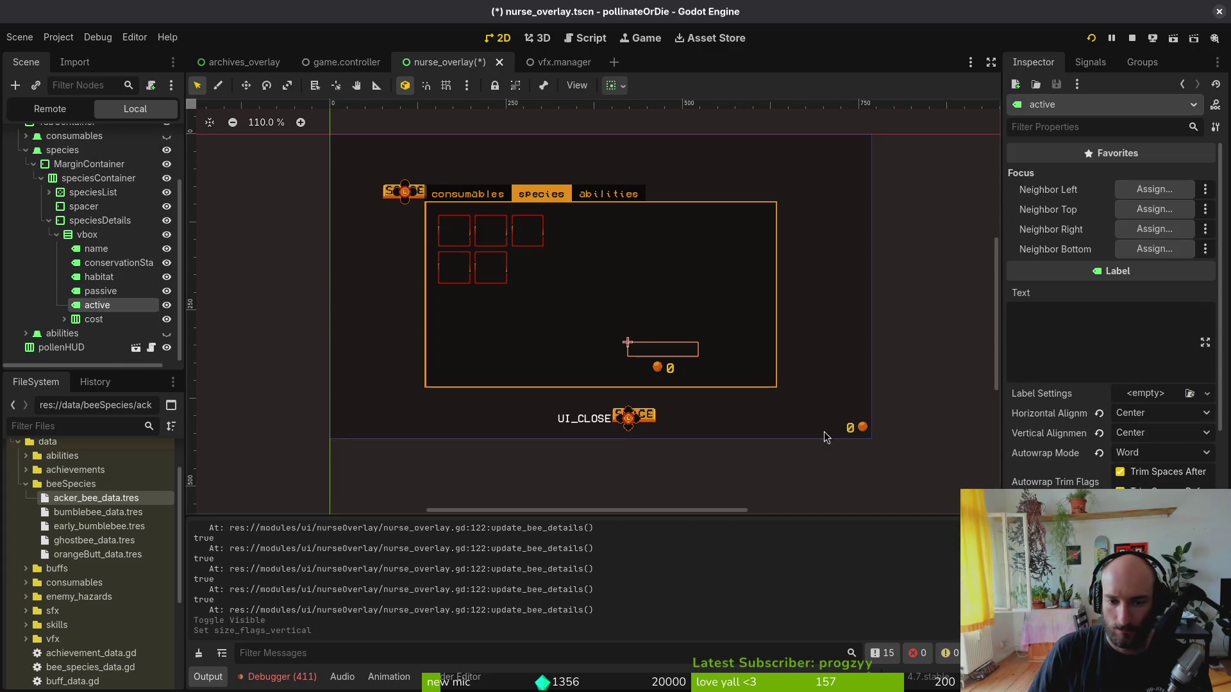
{"action": "scroll", "coordinate": [1134, 382], "scroll_direction": "down", "scroll_amount": 5}
{"action": "left_click", "coordinate": [1069, 464]}
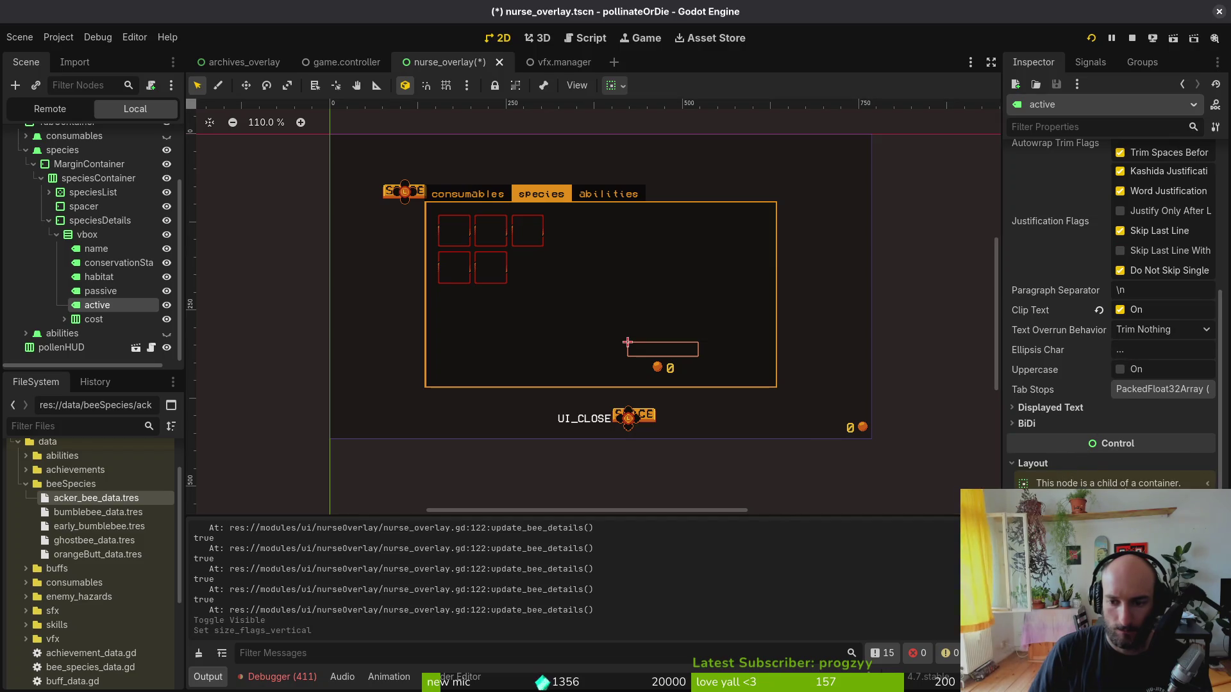
{"action": "left_click_drag", "start_coordinate": [627, 342], "coordinate": [663, 356]}
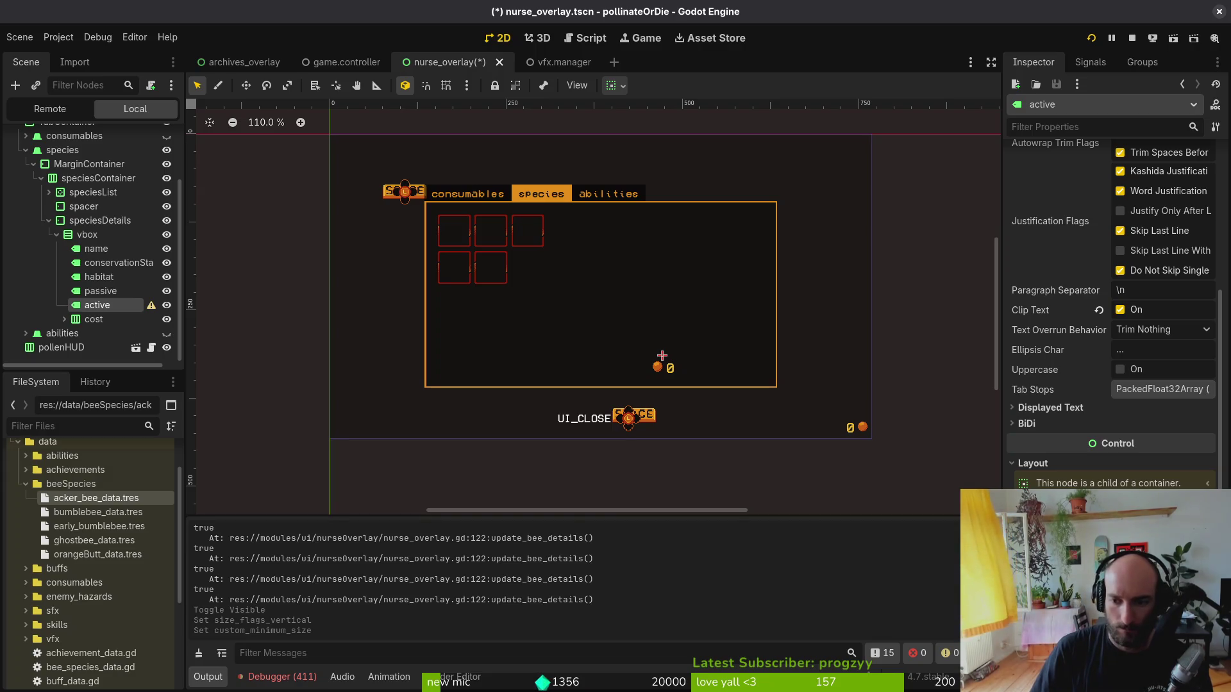
{"action": "left_click_drag", "start_coordinate": [662, 356], "coordinate": [698, 355]}
{"action": "scroll", "coordinate": [1148, 447], "scroll_direction": "up", "scroll_amount": 4}
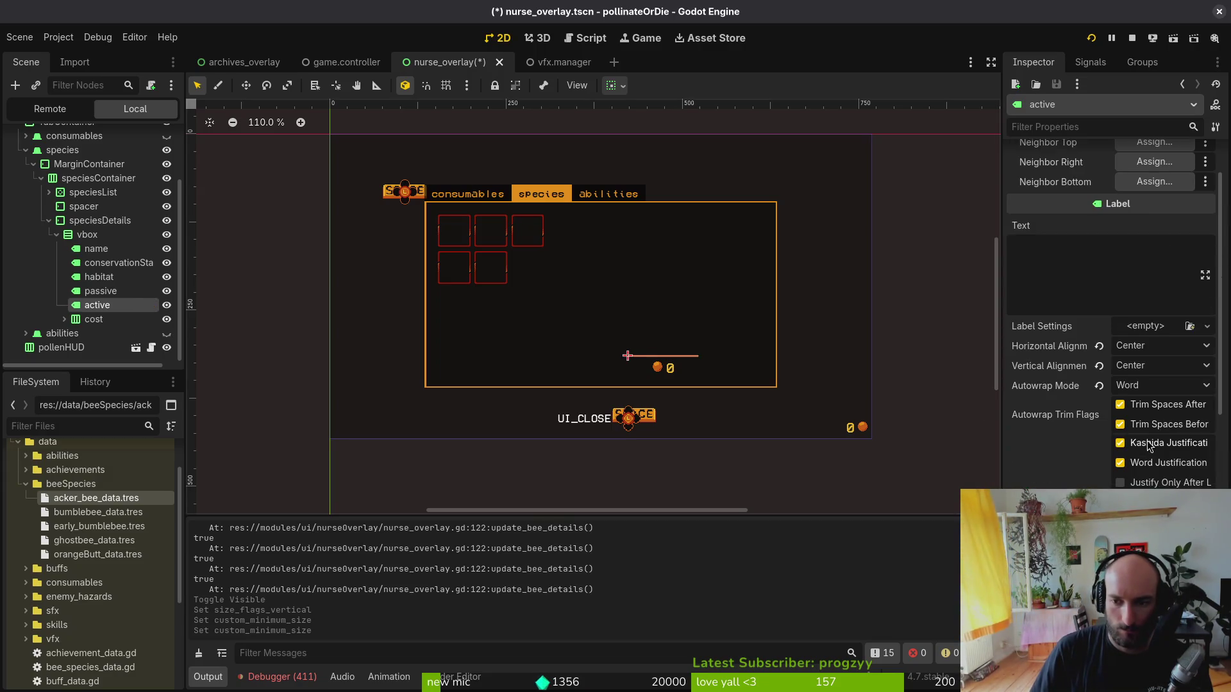
{"action": "left_click_drag", "start_coordinate": [628, 355], "coordinate": [627, 340]}
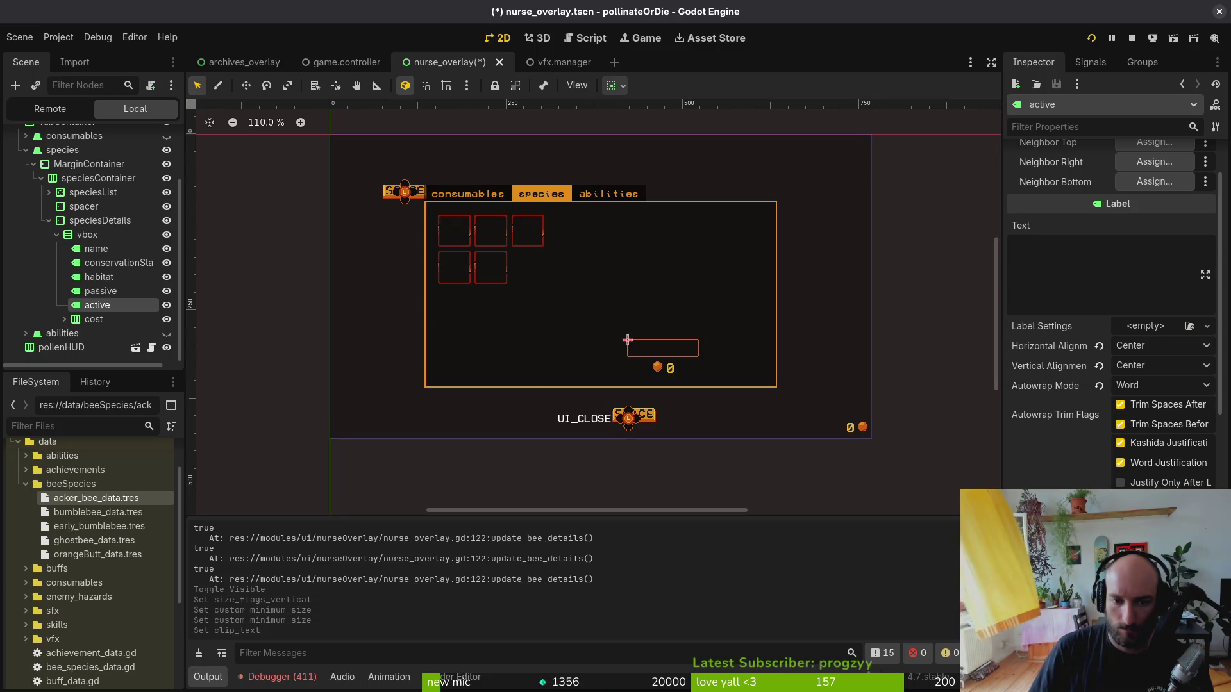
{"action": "key", "text": "ctrl+s"}
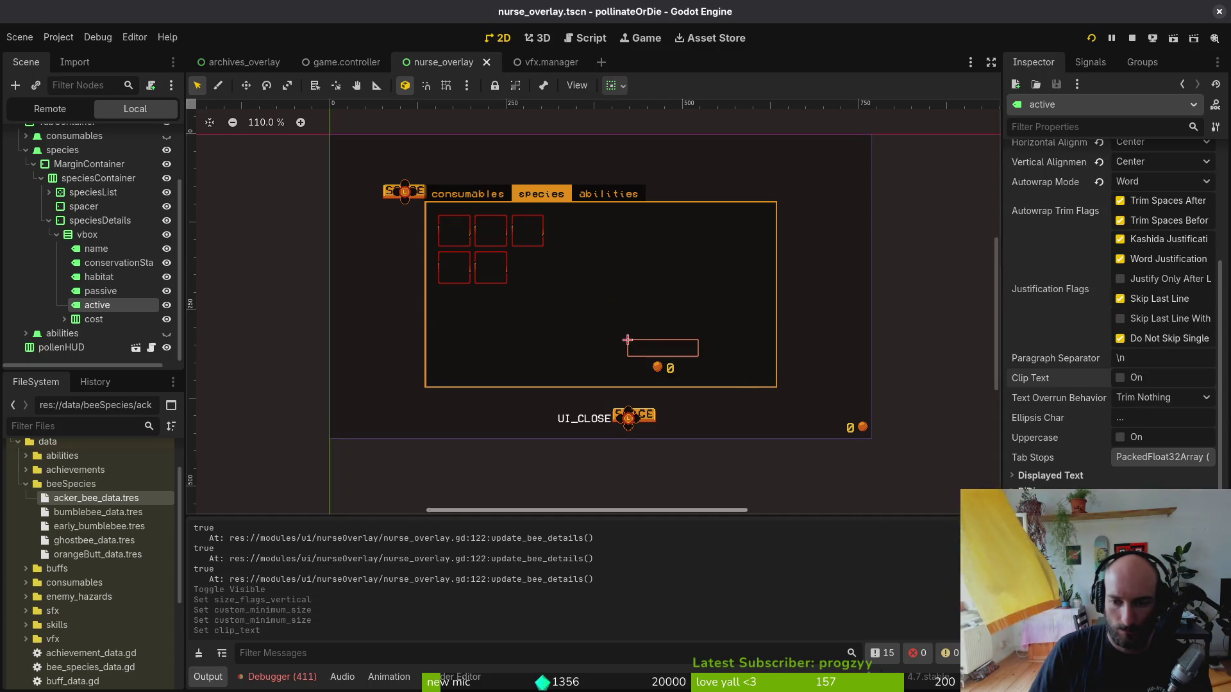
- Compare the passive label's Transform and Container Sizing properties
{"action": "left_click", "coordinate": [113, 292]}
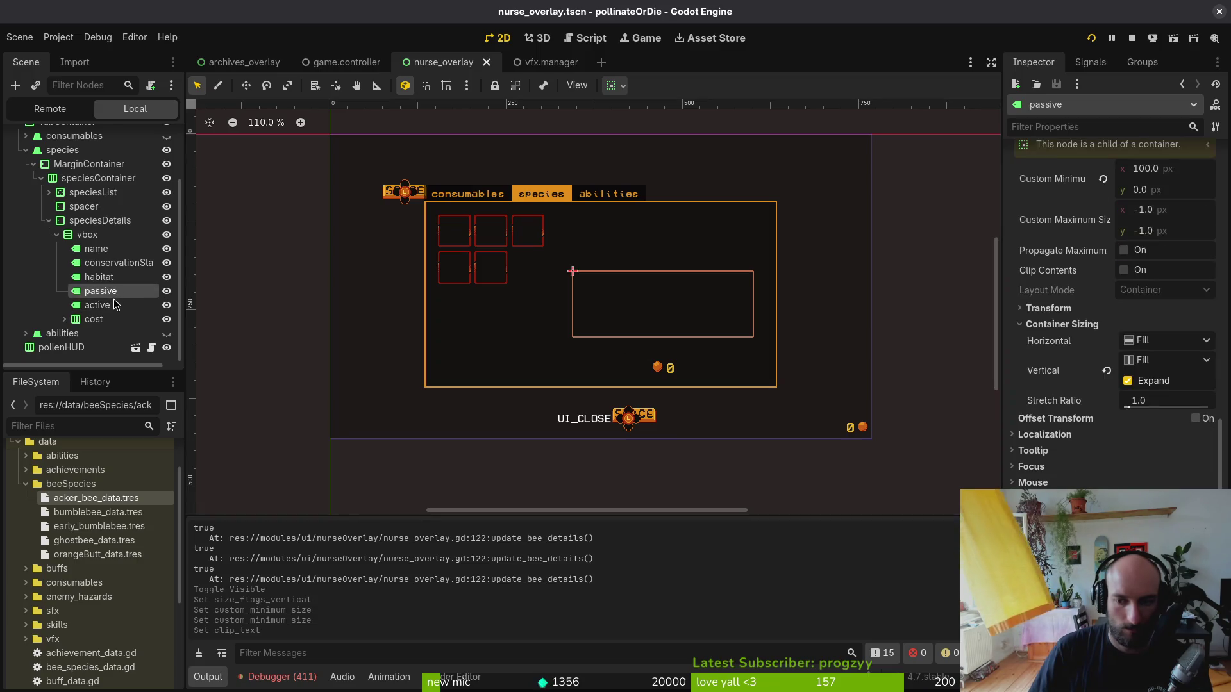
{"action": "left_click", "coordinate": [1049, 308]}
{"action": "left_click", "coordinate": [1049, 308]}
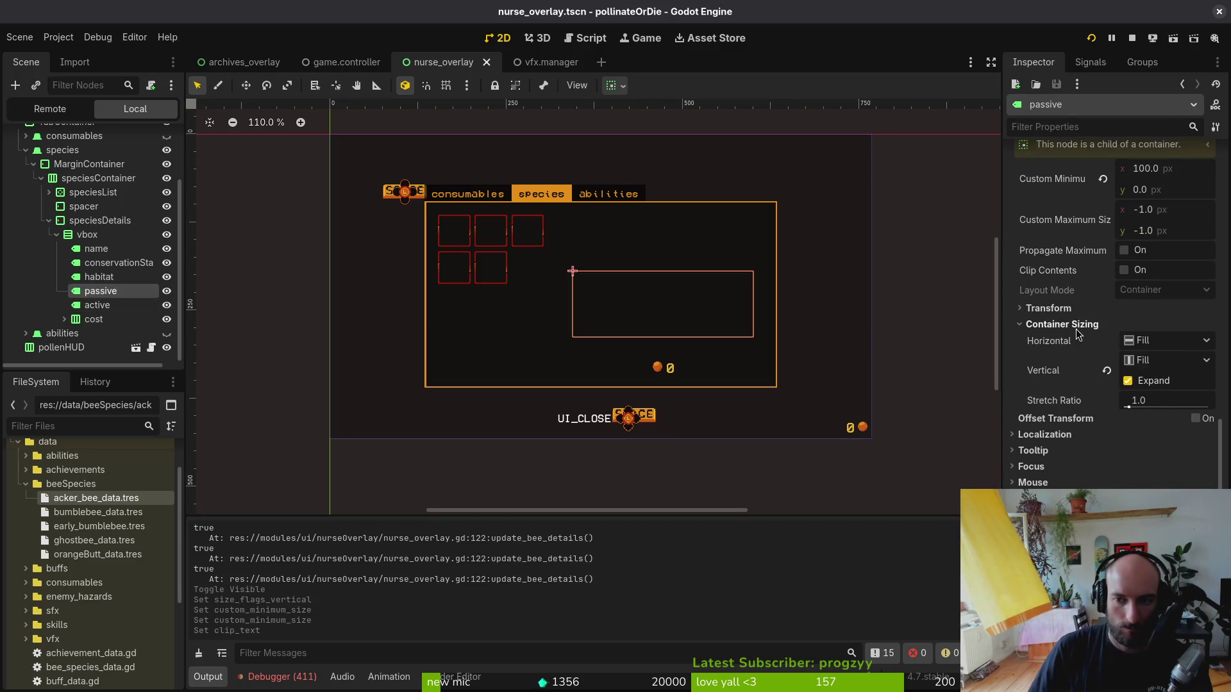
{"action": "left_click", "coordinate": [1076, 327]}
{"action": "scroll", "coordinate": [1115, 320], "scroll_direction": "up", "scroll_amount": 3}
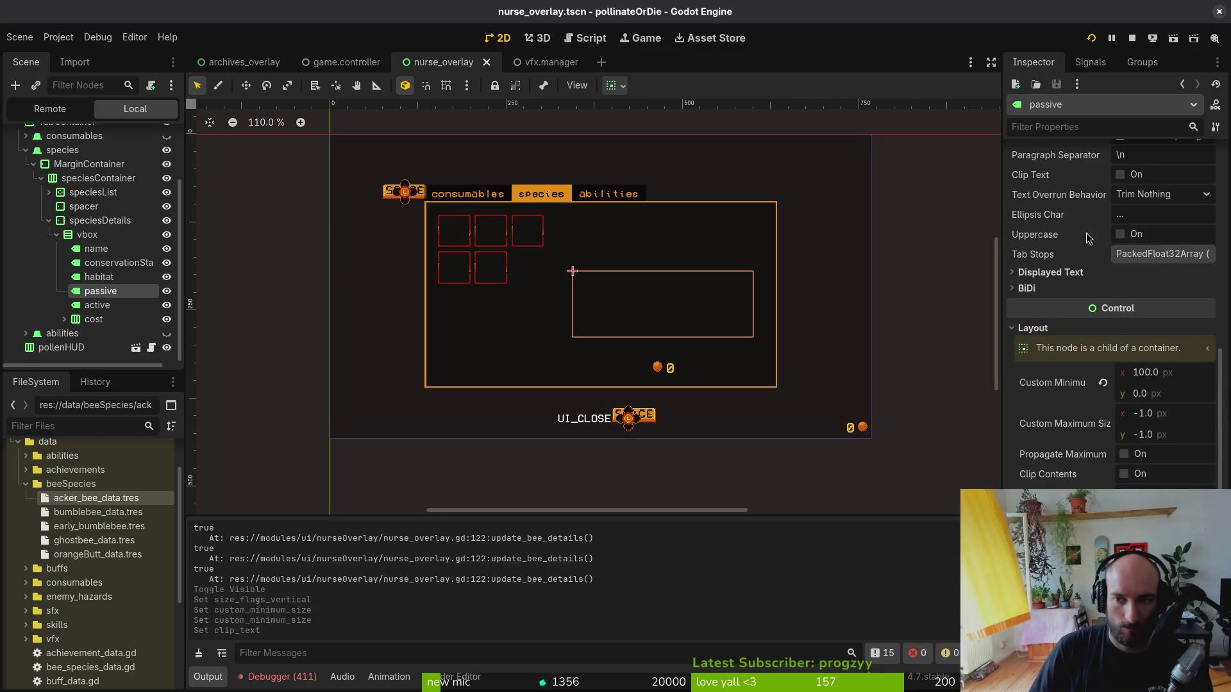
- Set the active label's horizontal Container Sizing to Fill and save
{"action": "left_click", "coordinate": [97, 304]}
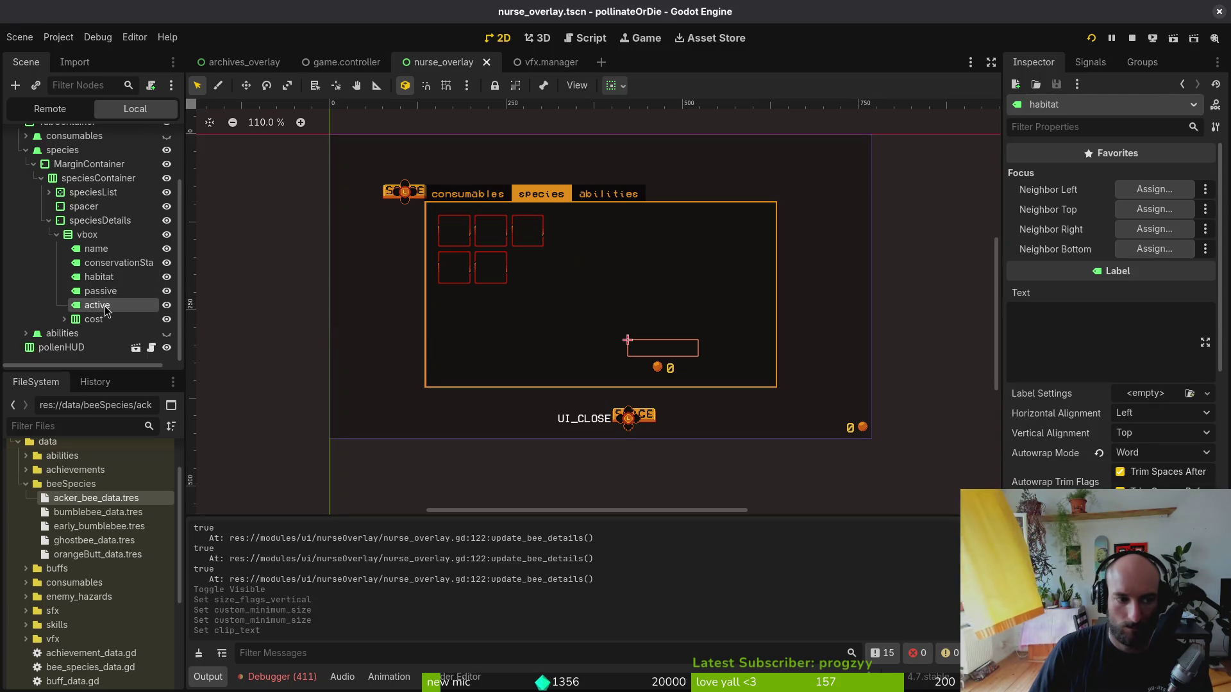
{"action": "scroll", "coordinate": [1154, 475], "scroll_direction": "down", "scroll_amount": 5}
{"action": "left_click", "coordinate": [1051, 392]}
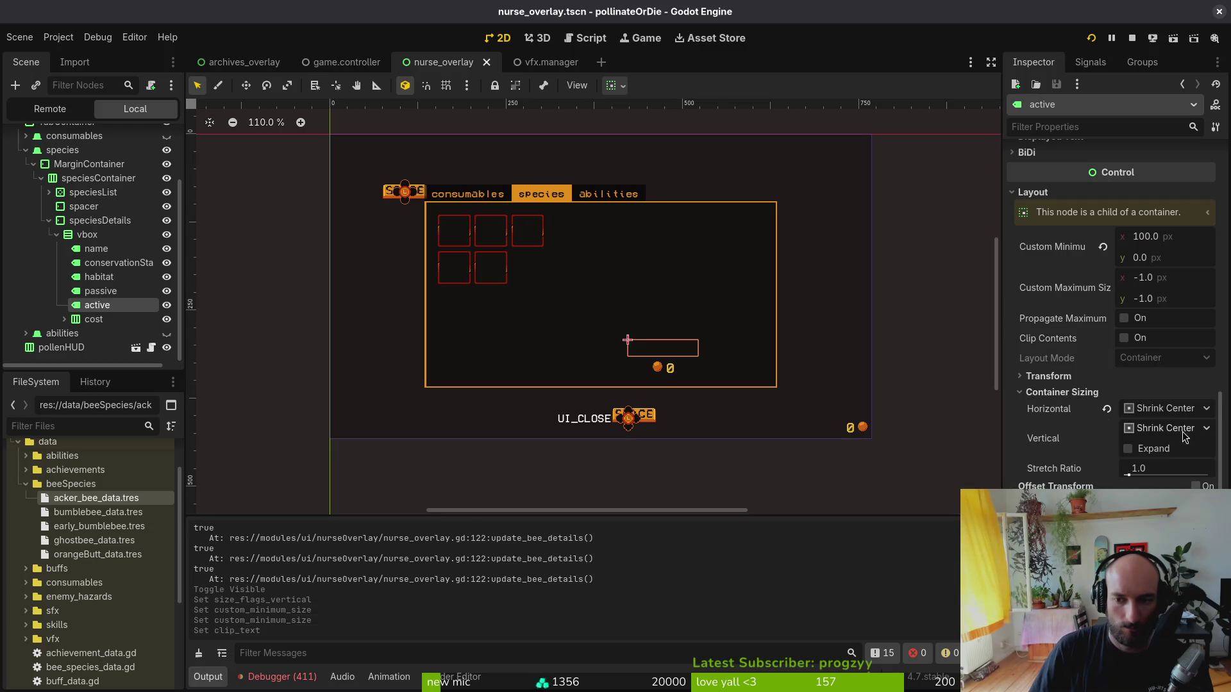
{"action": "left_click", "coordinate": [1167, 409]}
{"action": "left_click", "coordinate": [1148, 431]}
{"action": "key", "text": "ctrl+s"}
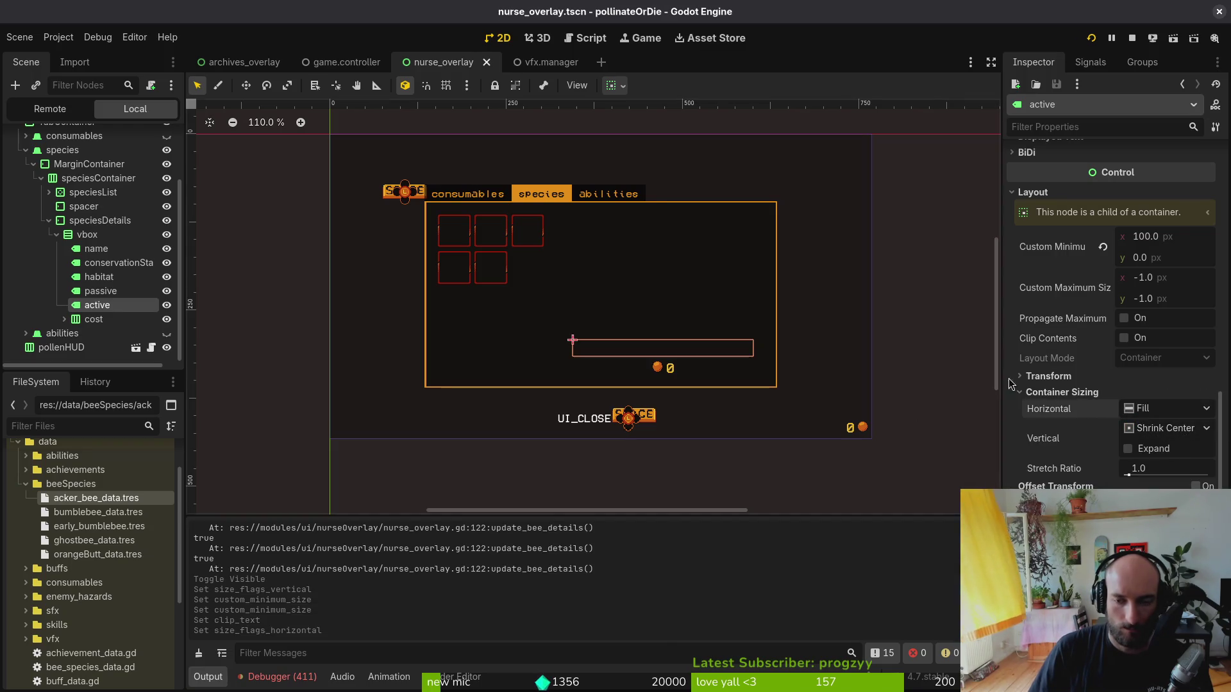
- Place the active label above passive in the species details and save
{"action": "scroll", "coordinate": [1193, 385], "scroll_direction": "up", "scroll_amount": 4}
{"action": "scroll", "coordinate": [1167, 307], "scroll_direction": "up", "scroll_amount": 4}
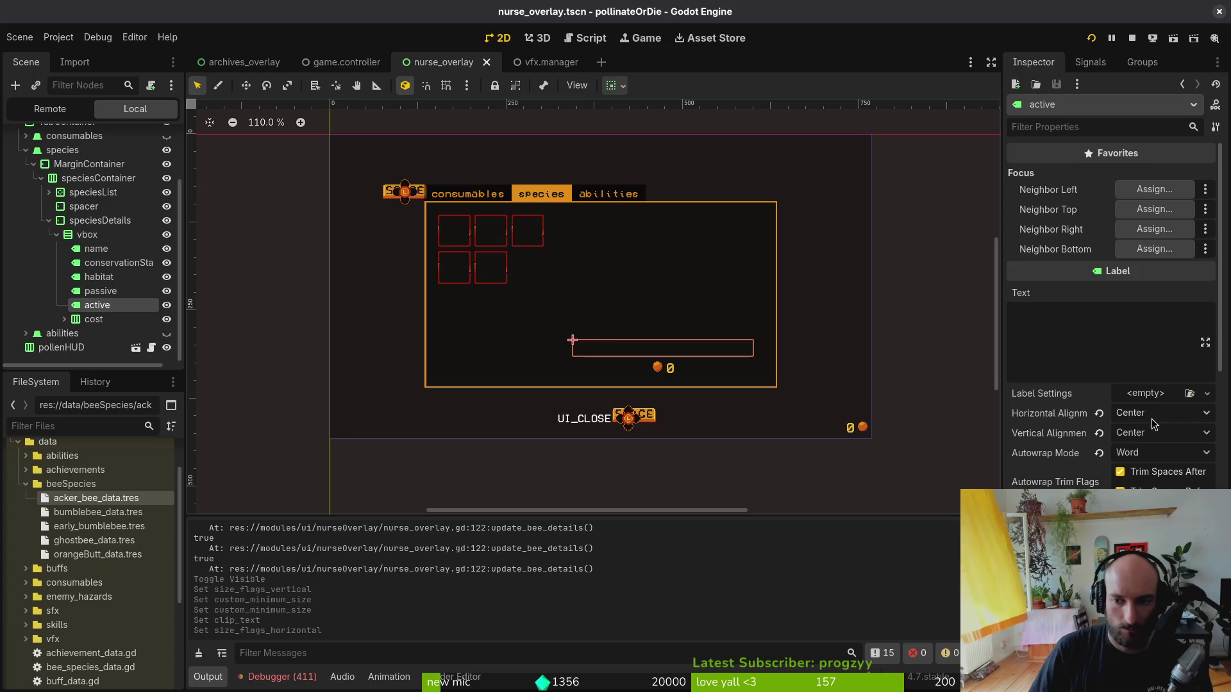
{"action": "scroll", "coordinate": [1144, 449], "scroll_direction": "down", "scroll_amount": 6}
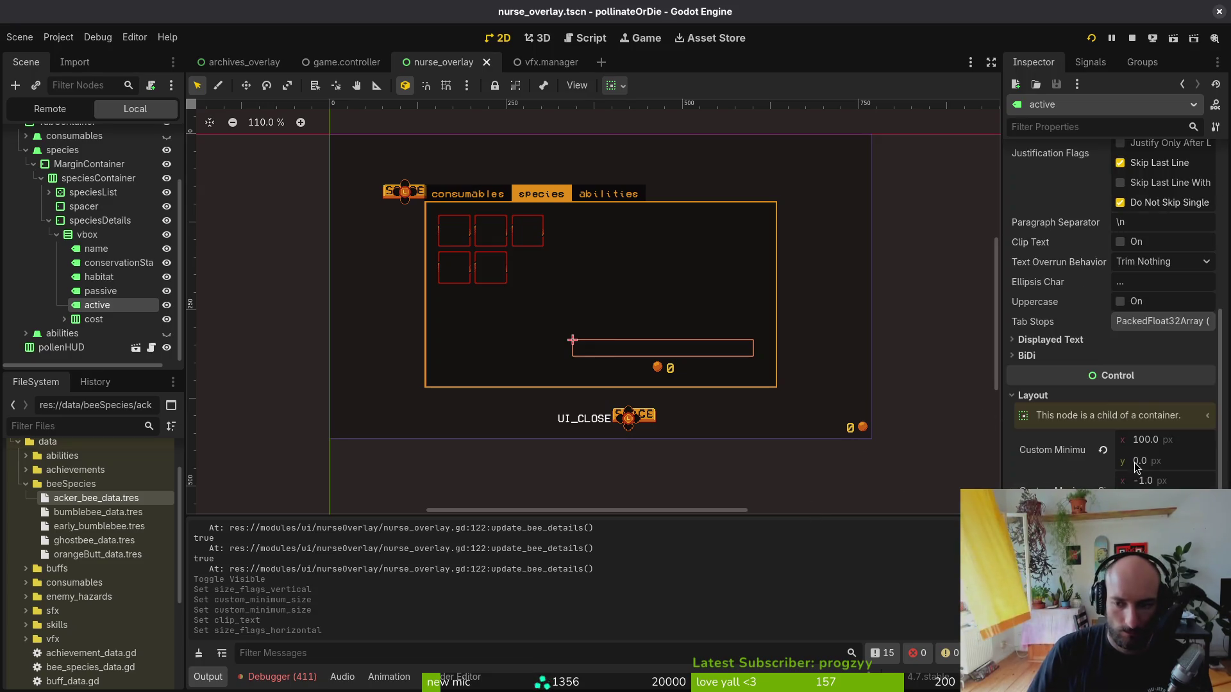
{"action": "left_click", "coordinate": [99, 290]}
{"action": "left_click_drag", "start_coordinate": [98, 305], "coordinate": [109, 286]}
{"action": "key", "text": "ctrl+s"}
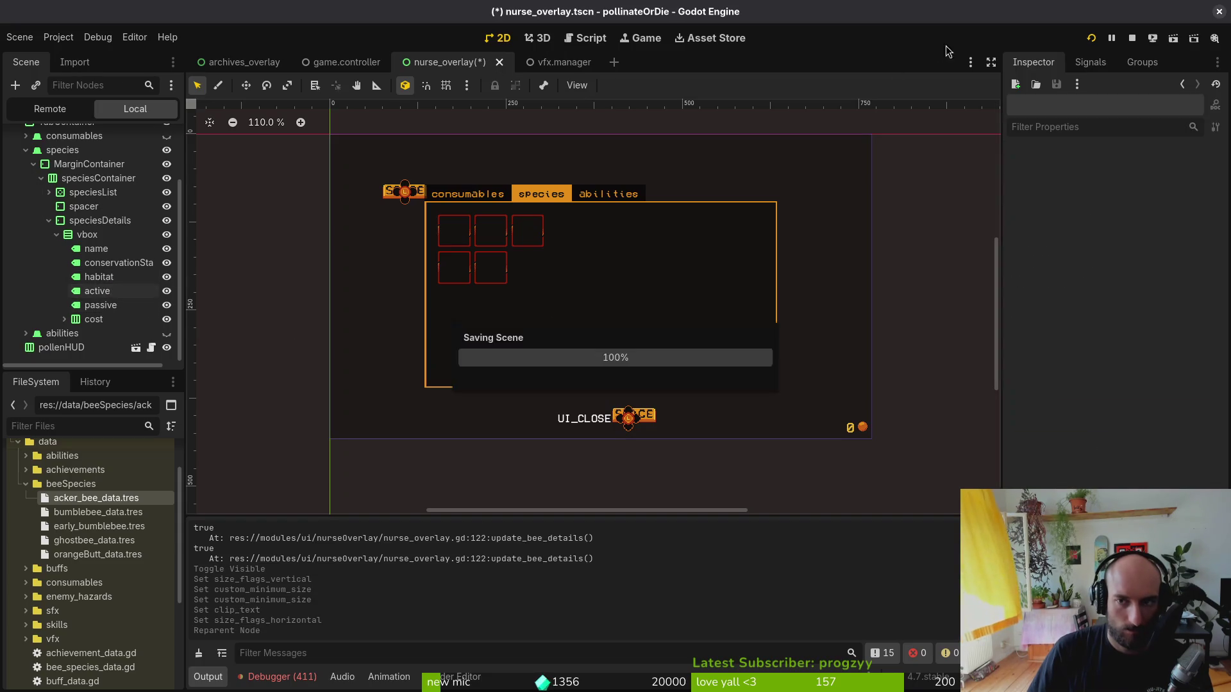
{"action": "left_click", "coordinate": [1132, 39]}
{"action": "left_click", "coordinate": [1094, 39]}
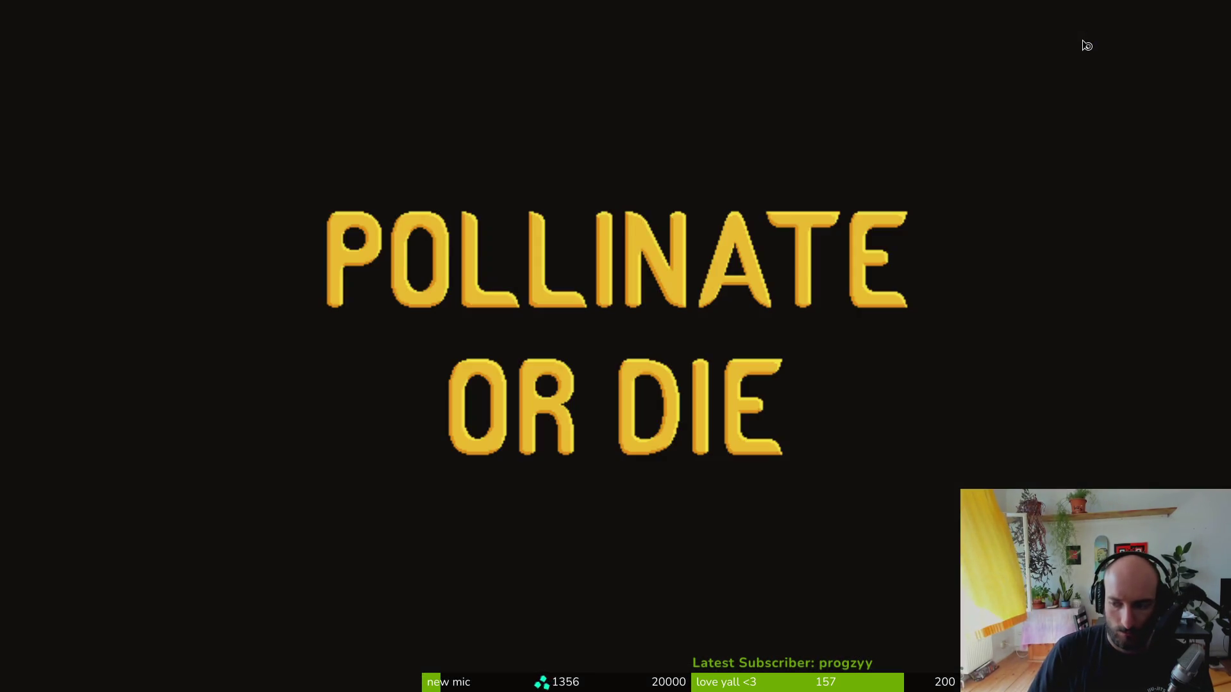
{"action": "key", "text": "alt+Tab"}
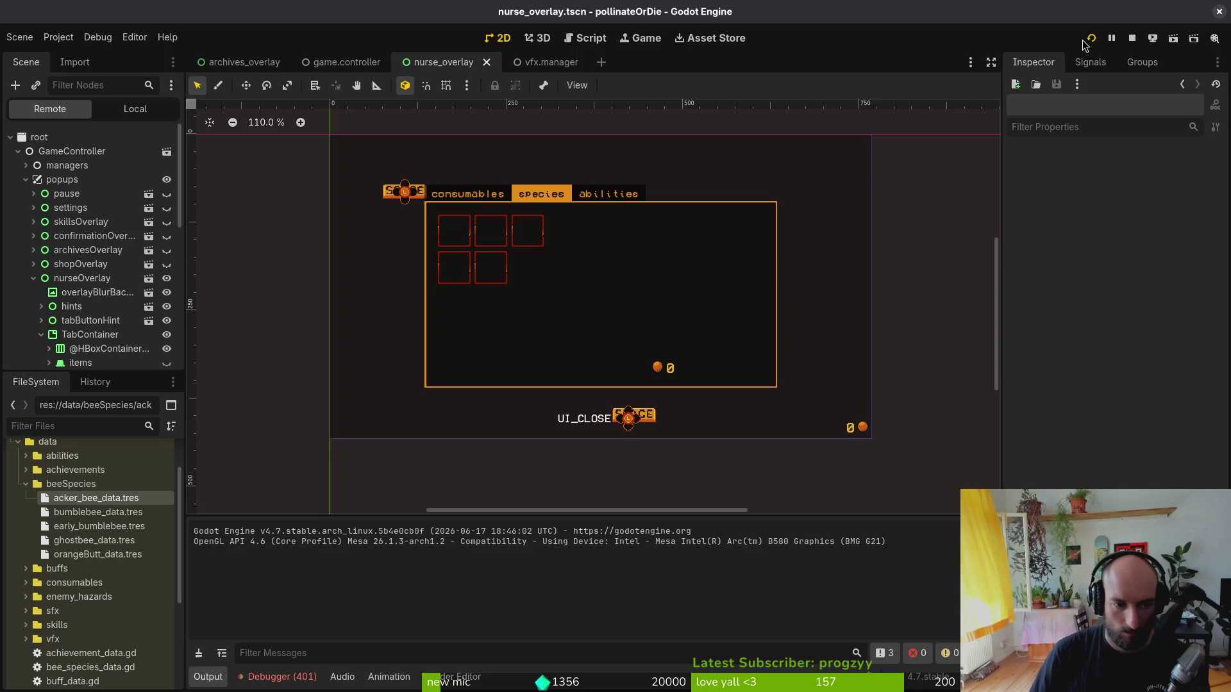
{"action": "key", "text": "alt+Tab"}
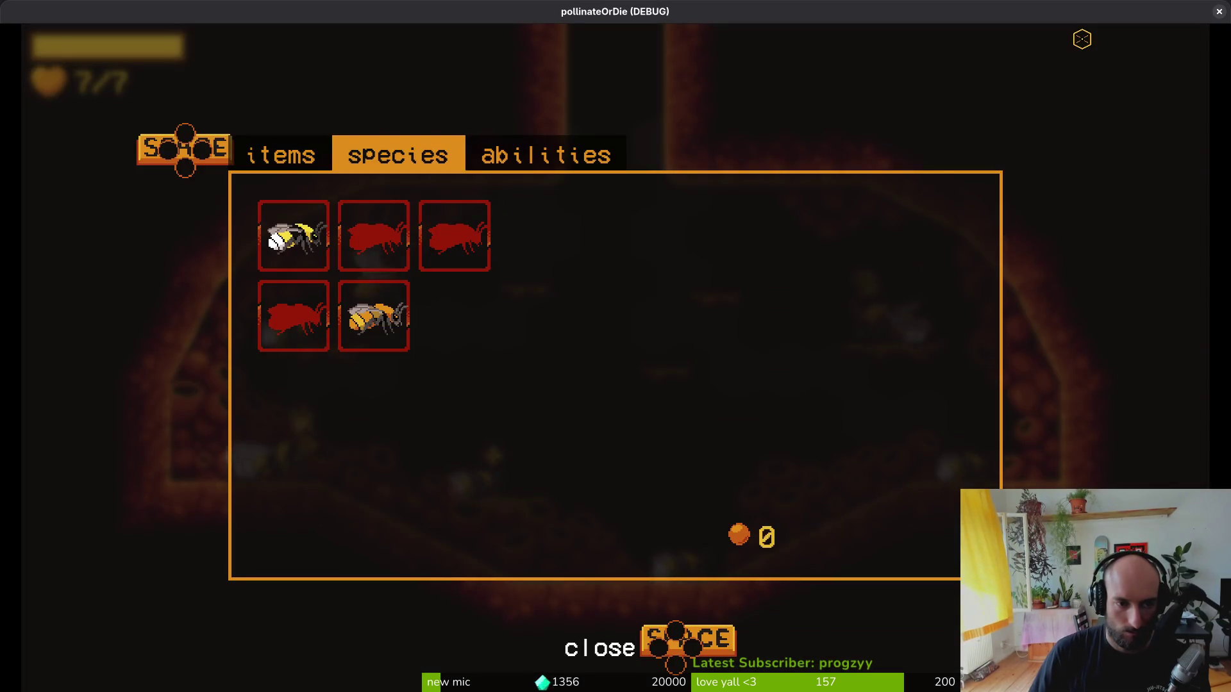
{"action": "key", "text": "alt+Tab"}
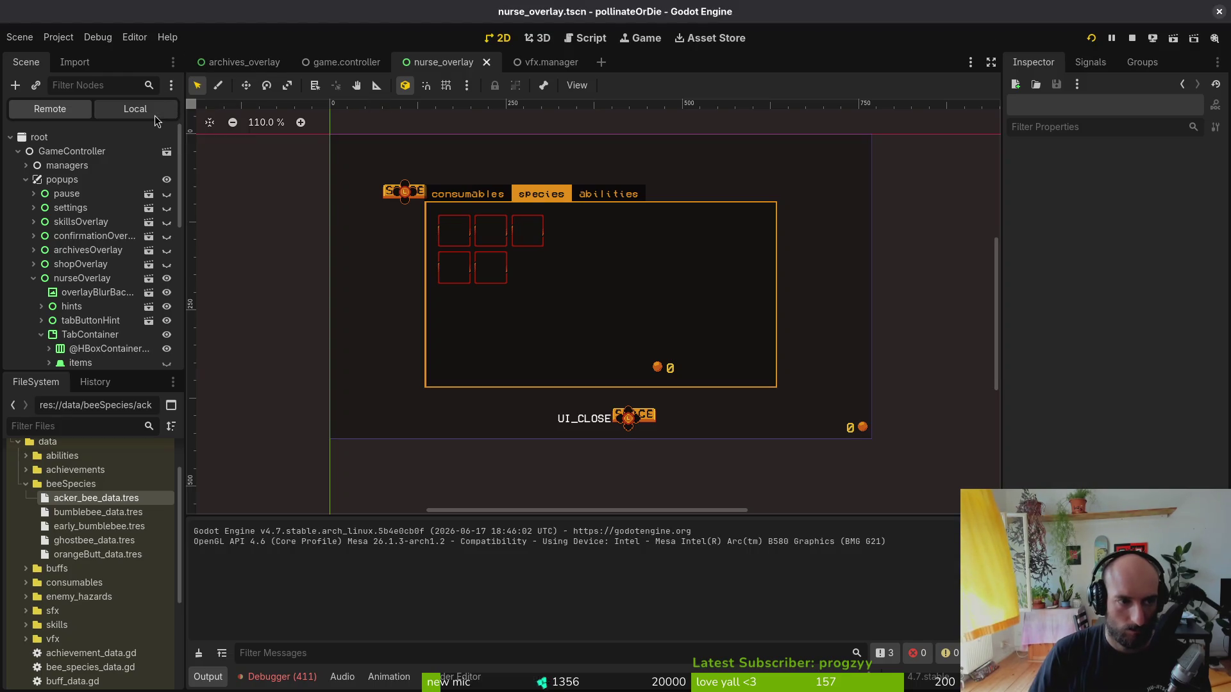
{"action": "left_click", "coordinate": [156, 116]}
{"action": "left_click", "coordinate": [166, 137]}
{"action": "key", "text": "alt+Tab"}
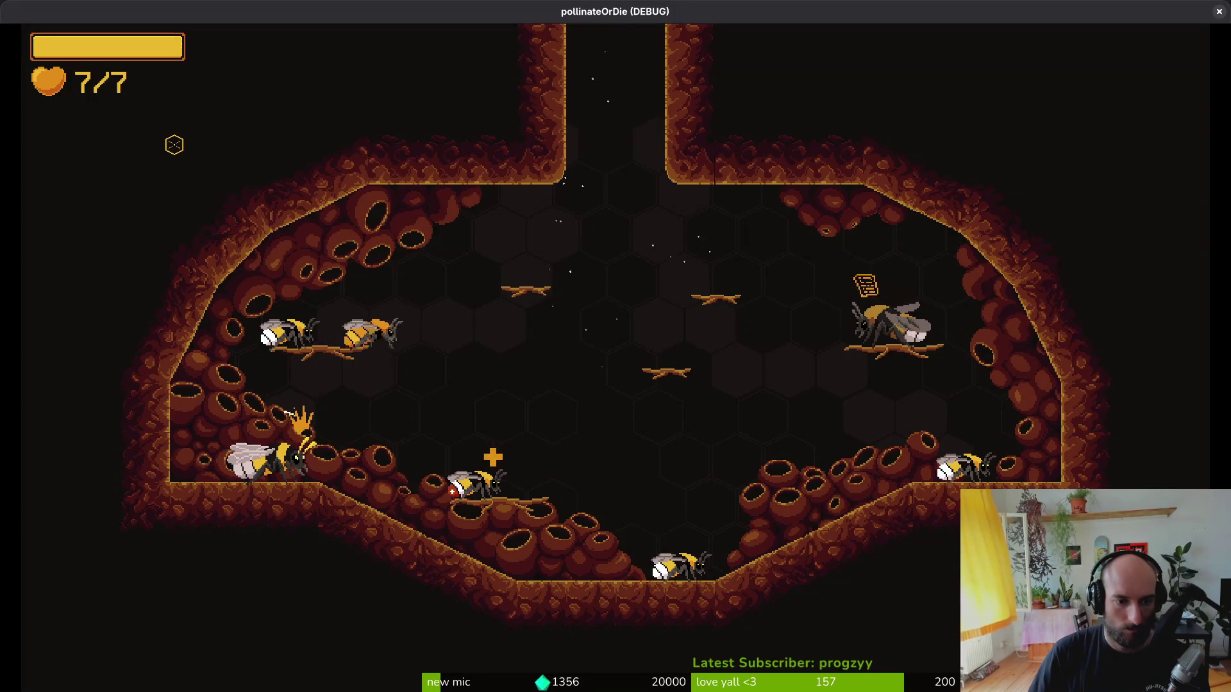
{"action": "key", "text": "Tab"}
{"action": "key", "text": "Right"}
{"action": "key", "text": "Right"}
{"action": "key", "text": "Down"}
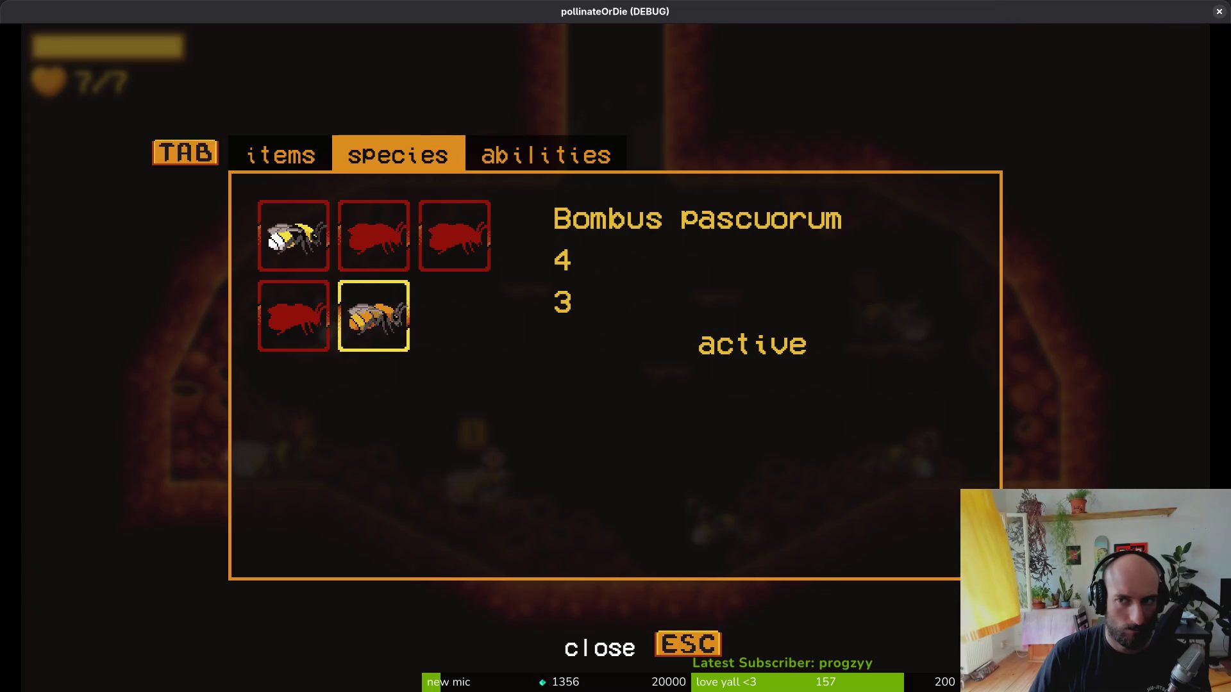
{"action": "key", "text": "Escape"}
{"action": "key", "text": "F8"}
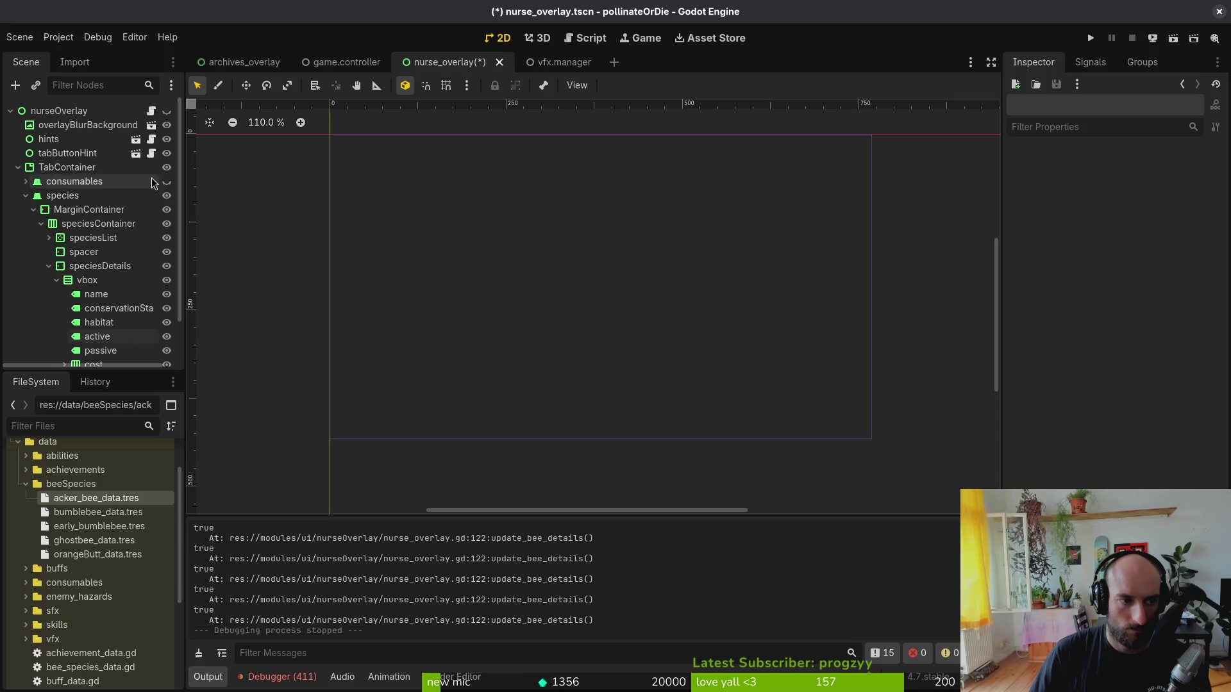
- Toggle maximum size propagation on the species details vbox and save the scene
{"action": "left_click", "coordinate": [166, 110]}
{"action": "scroll", "coordinate": [122, 295], "scroll_direction": "down", "scroll_amount": 2}
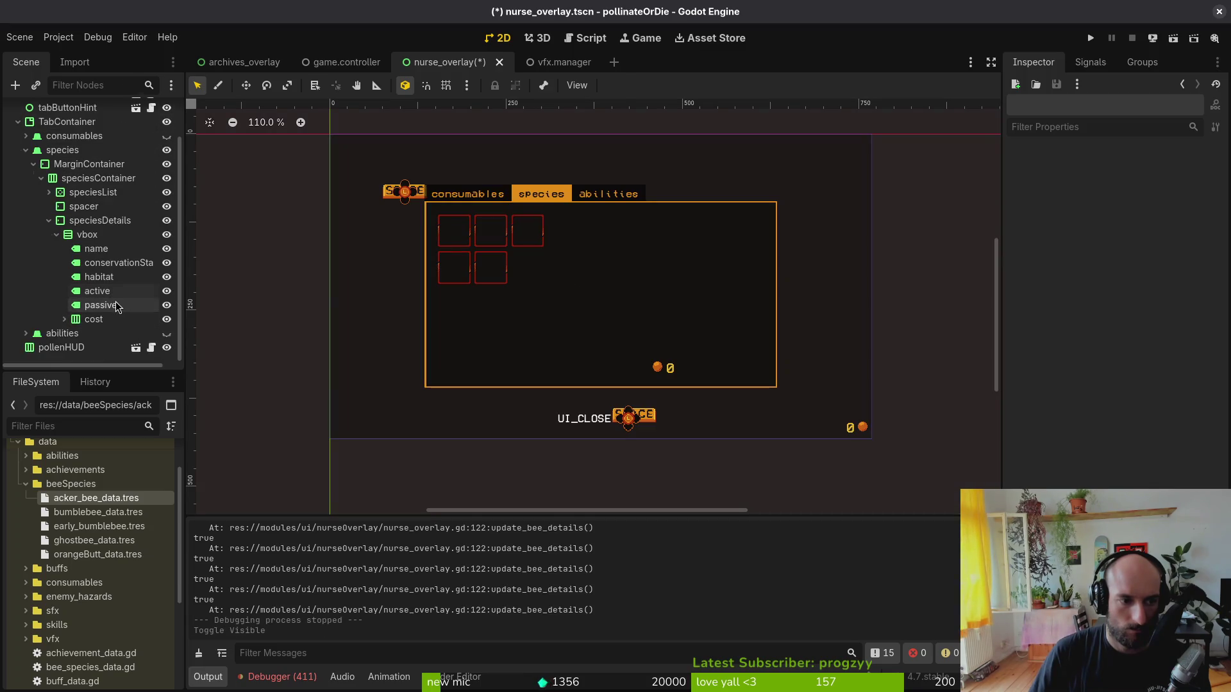
{"action": "left_click", "coordinate": [115, 306]}
{"action": "left_click", "coordinate": [117, 306]}
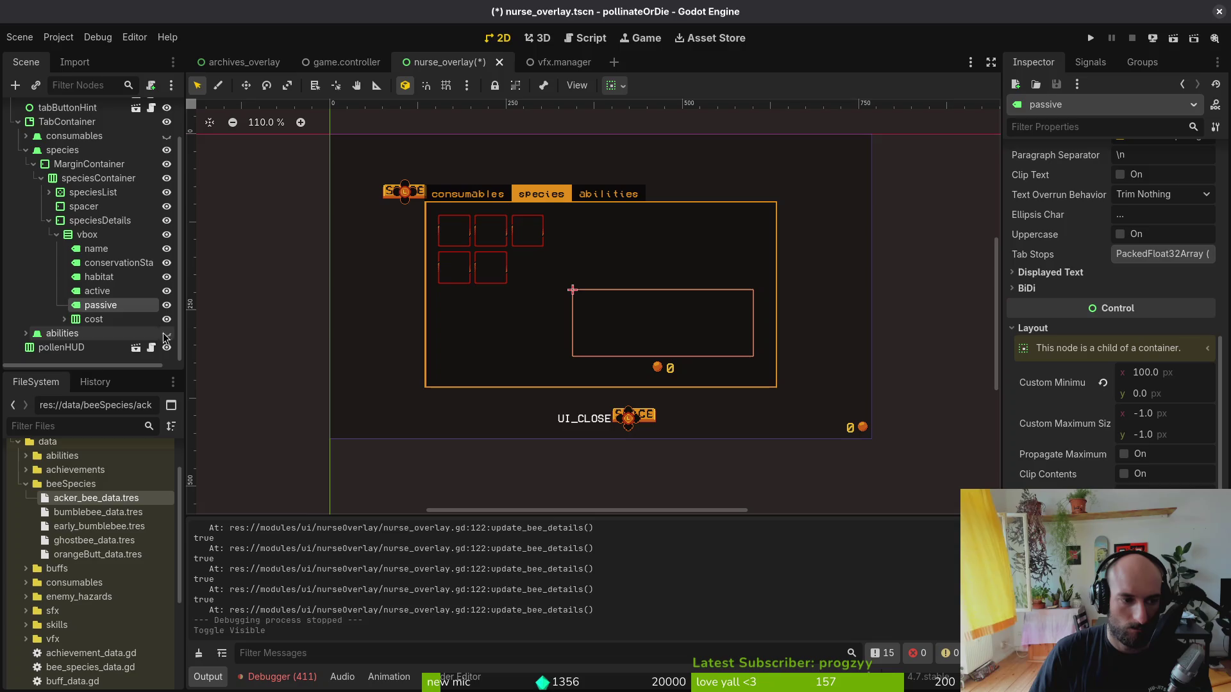
{"action": "left_click", "coordinate": [92, 236]}
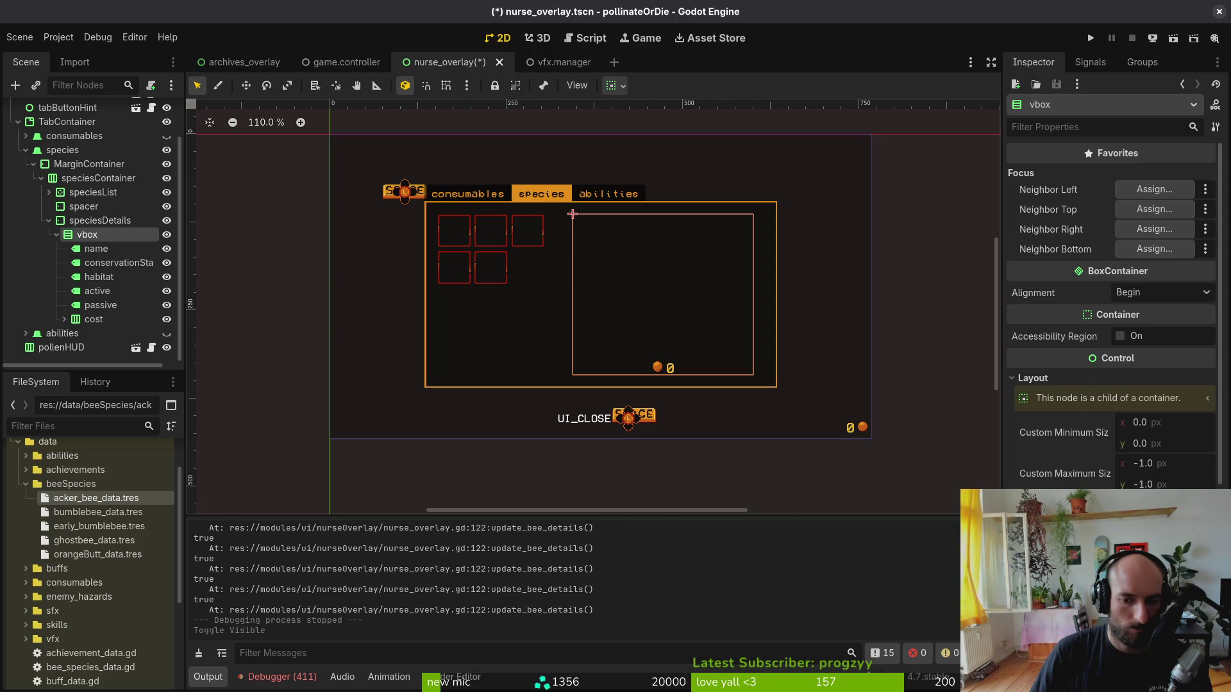
{"action": "left_click", "coordinate": [1128, 506]}
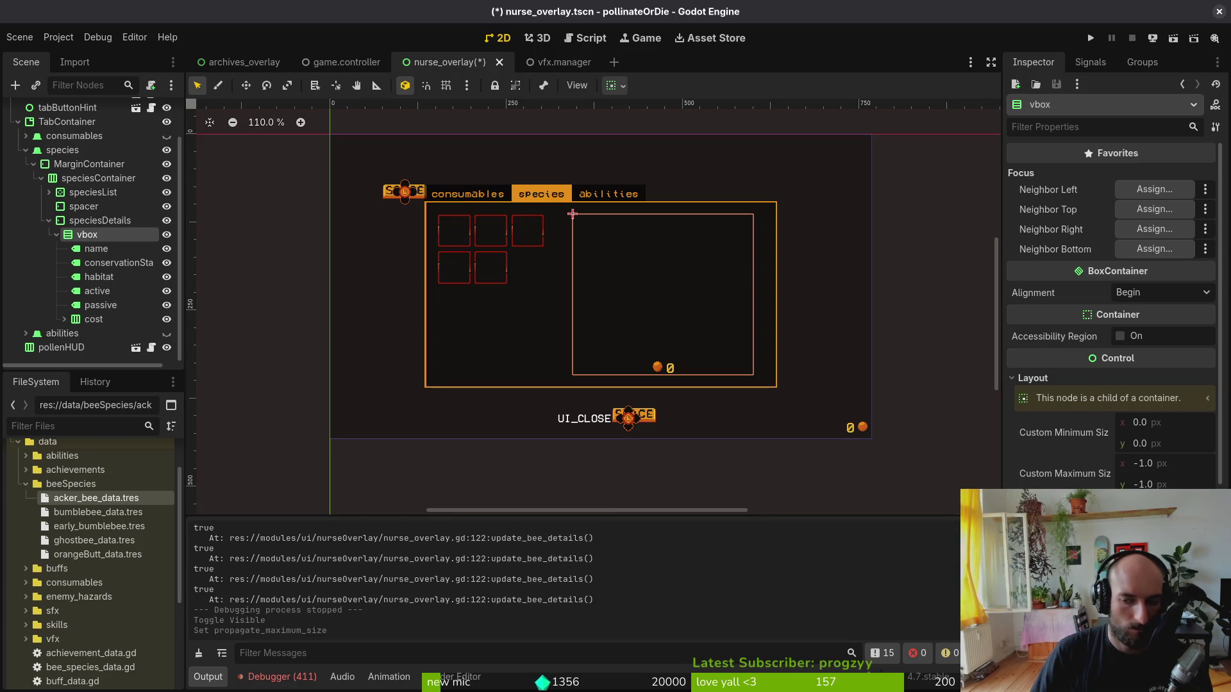
{"action": "key", "text": "ctrl+s"}
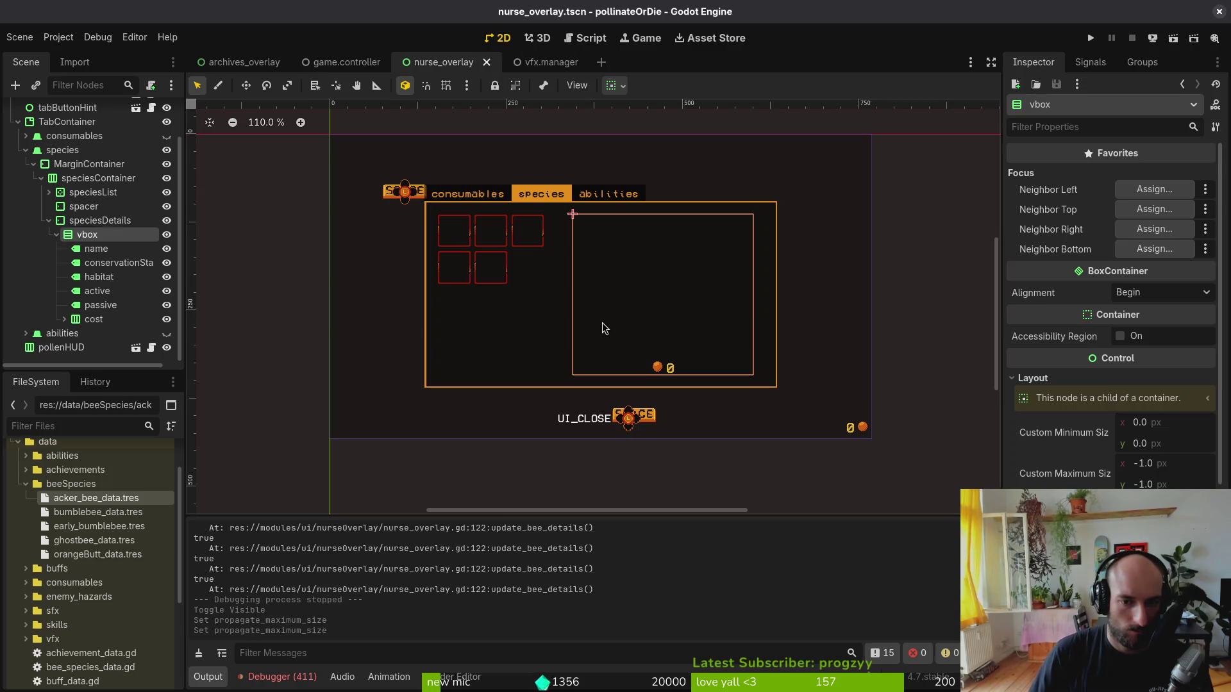
- Delete the active label node from the species details vbox
{"action": "left_click", "coordinate": [118, 308]}
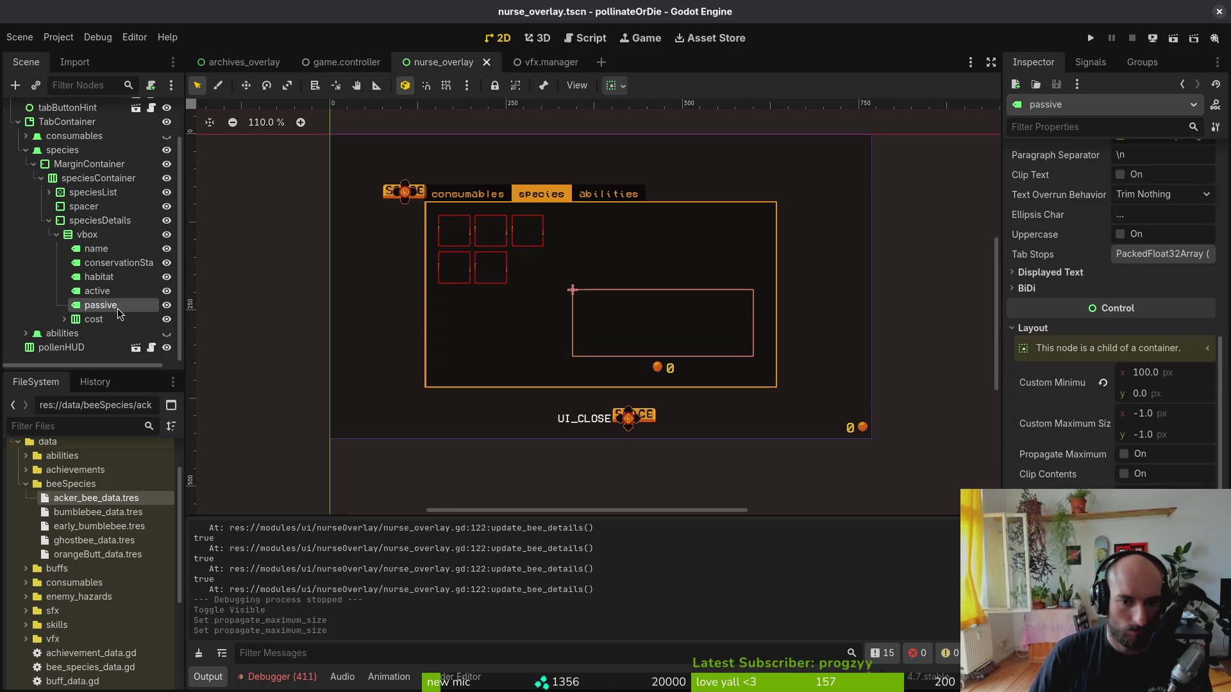
{"action": "left_click", "coordinate": [105, 293]}
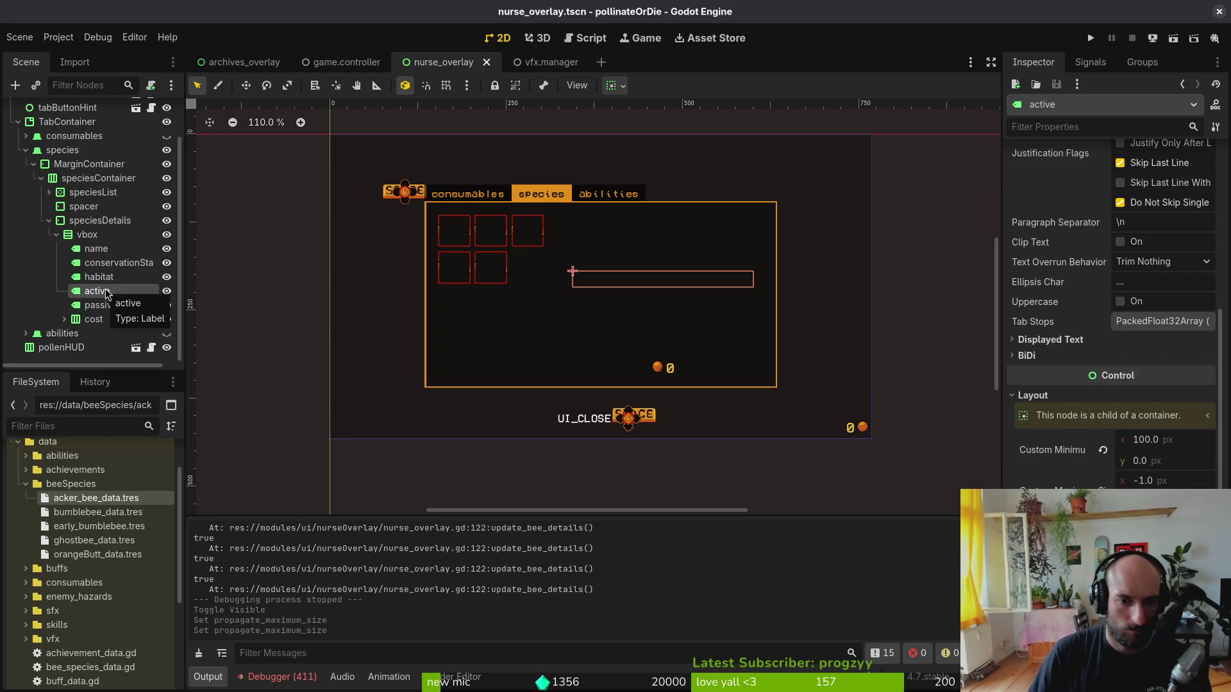
{"action": "key", "text": "Delete"}
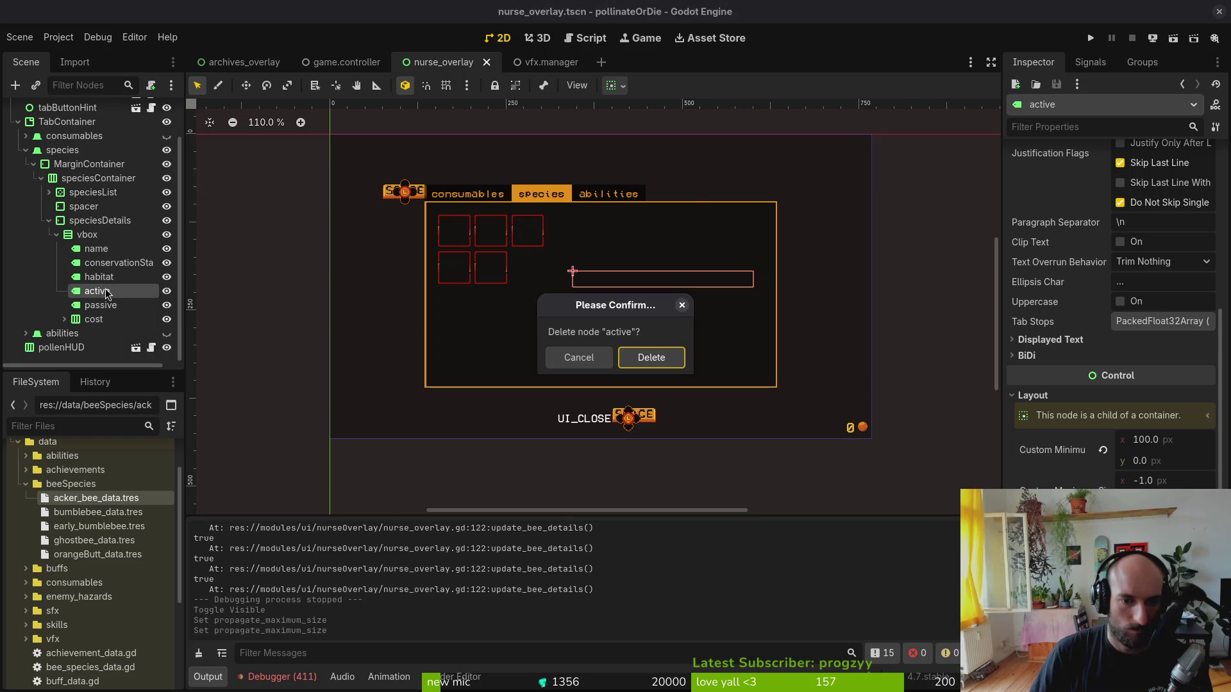
{"action": "key", "text": "Return"}
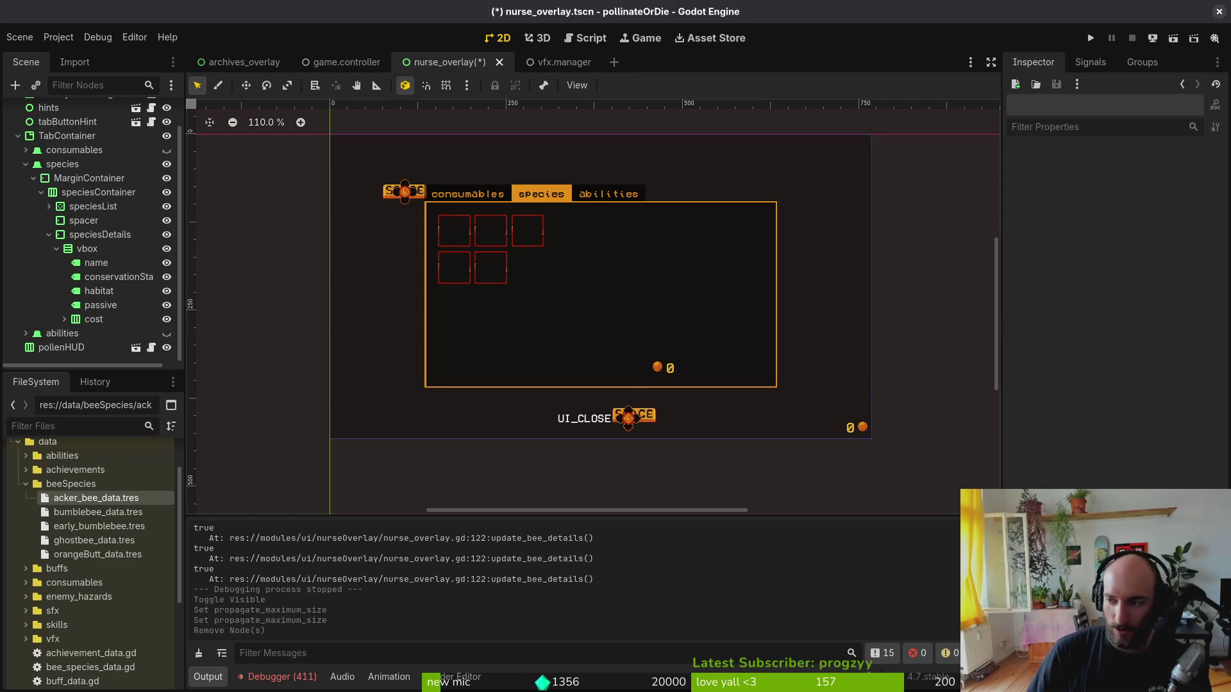
{"action": "key", "text": "alt+Tab"}
{"action": "left_click", "coordinate": [200, 281]}
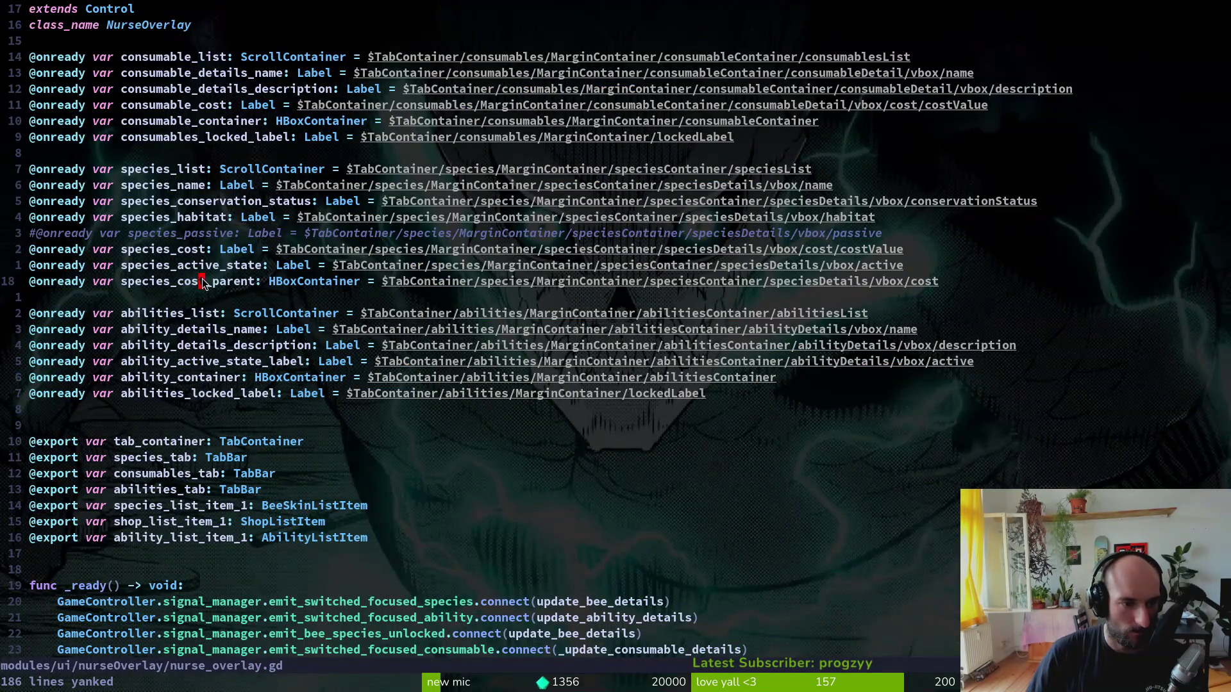
- Delete the unused species_active_state onready line in nurse_overlay.gd and save
{"action": "key", "text": "d"}
{"action": "key", "text": "d"}
{"action": "key", "text": "shift+g"}
{"action": "type", "text": ":w"}
{"action": "key", "text": "Return"}
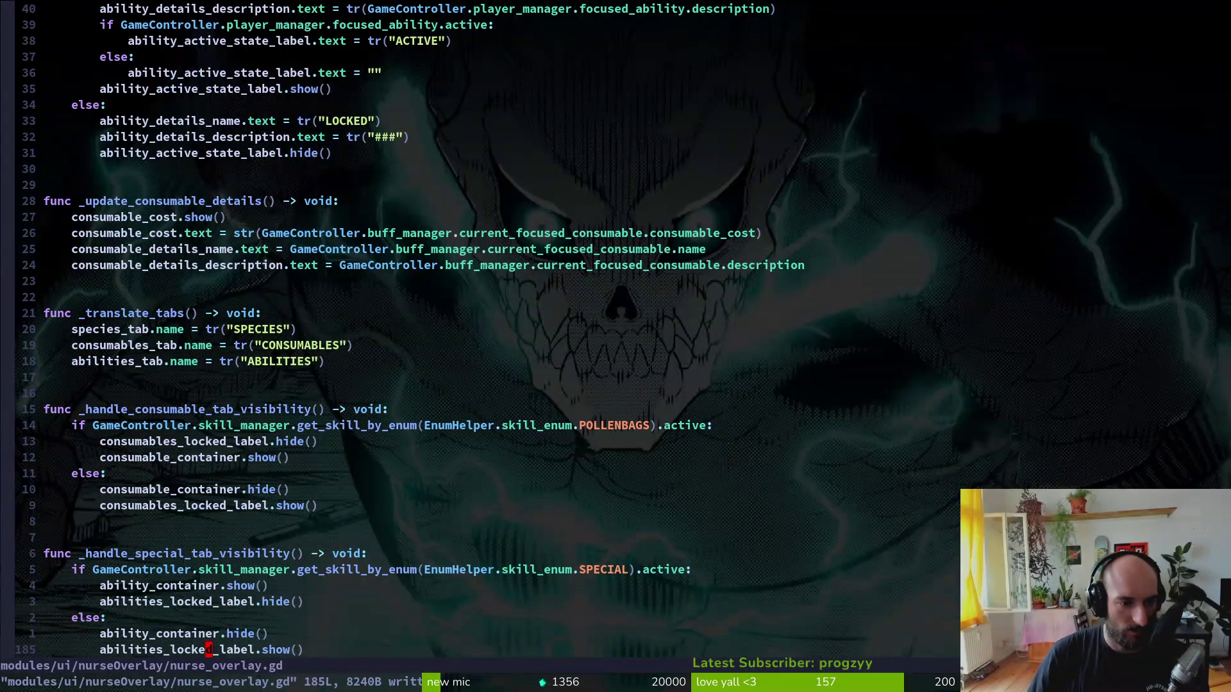
- Remove the species_active_state hide, if/else and show lines from update_bee_details and save
{"action": "key", "text": "ctrl+o"}
{"action": "key", "text": "j"}
{"action": "key", "text": "j"}
{"action": "key", "text": "d"}
{"action": "key", "text": "d"}
{"action": "key", "text": "k"}
{"action": "key", "text": "k"}
{"action": "key", "text": "k"}
{"action": "key", "text": "k"}
{"action": "key", "text": "k"}
{"action": "key", "text": "shift+v"}
{"action": "key", "text": "j"}
{"action": "key", "text": "j"}
{"action": "key", "text": "j"}
{"action": "key", "text": "d"}
{"action": "key", "text": "k"}
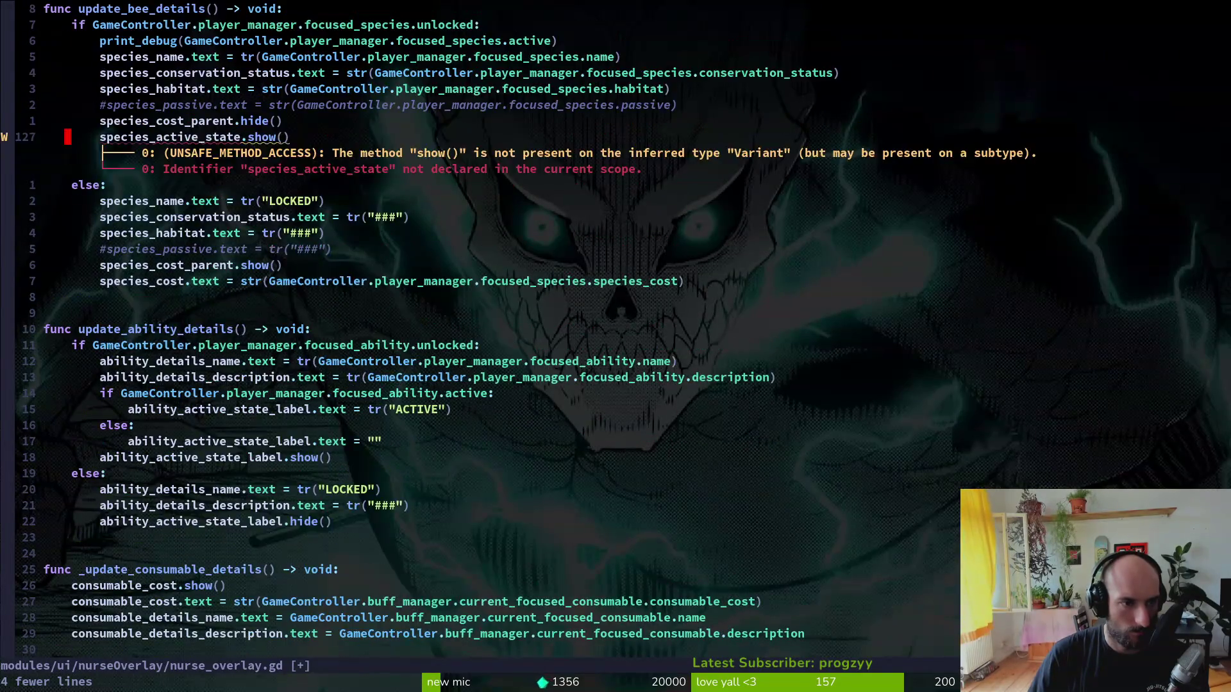
{"action": "key", "text": "d"}
{"action": "key", "text": "d"}
{"action": "type", "text": ":w"}
{"action": "key", "text": "Return"}
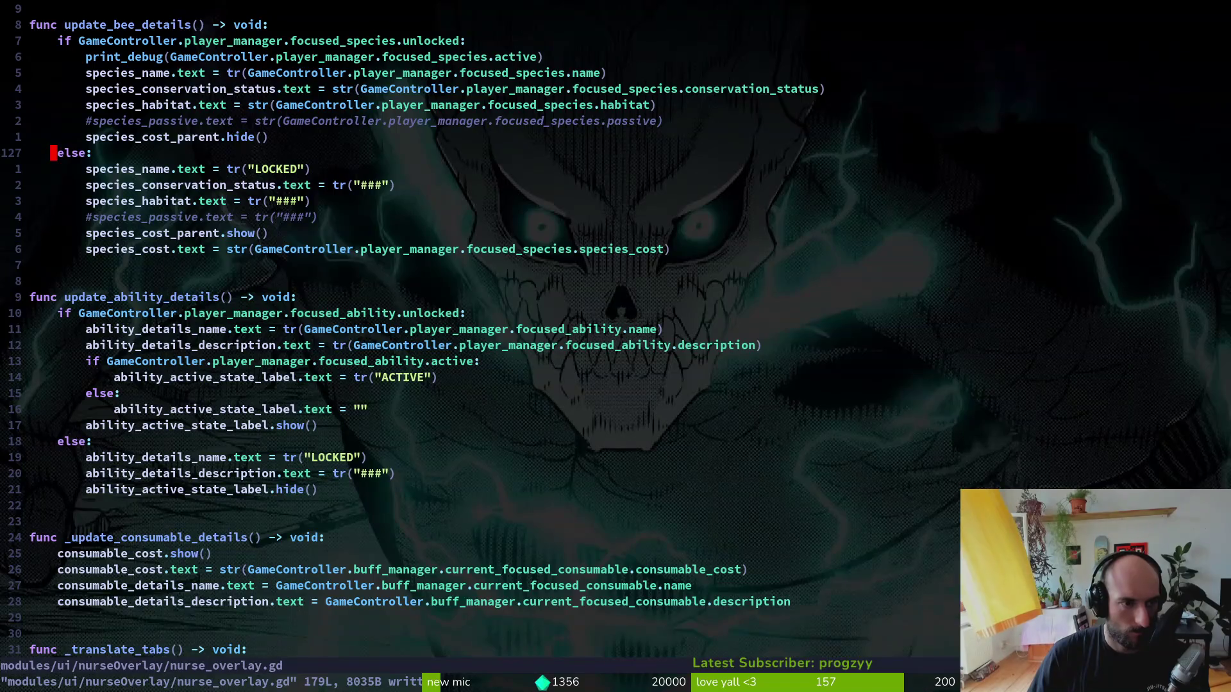
- Reposition species_cost_parent.hide() around the passive comment, then save and quit with :wq
{"action": "key", "text": "shift+v"}
{"action": "key", "text": "Escape"}
{"action": "key", "text": "k"}
{"action": "key", "text": "d"}
{"action": "key", "text": "d"}
{"action": "type", "text": "kP:w"}
{"action": "key", "text": "Return"}
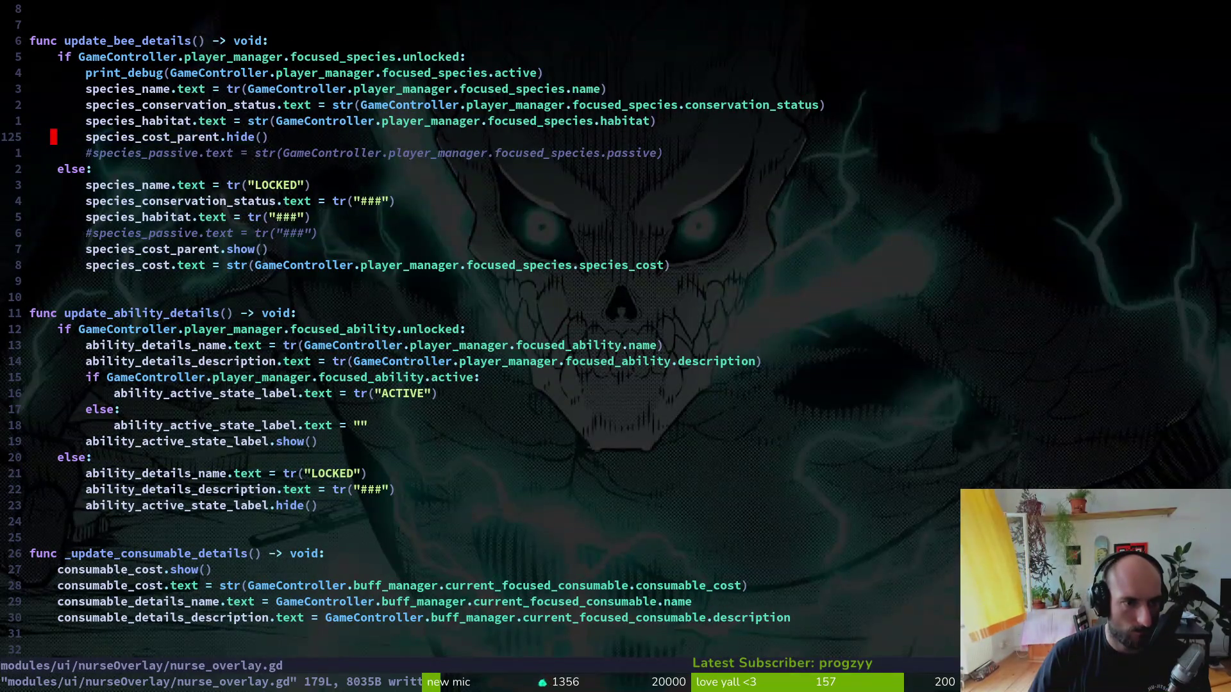
{"action": "key", "text": "d"}
{"action": "key", "text": "d"}
{"action": "type", "text": "p:w"}
{"action": "key", "text": "Return"}
{"action": "type", "text": ":wq"}
{"action": "key", "text": "Return"}
{"action": "key", "text": "alt+Tab"}
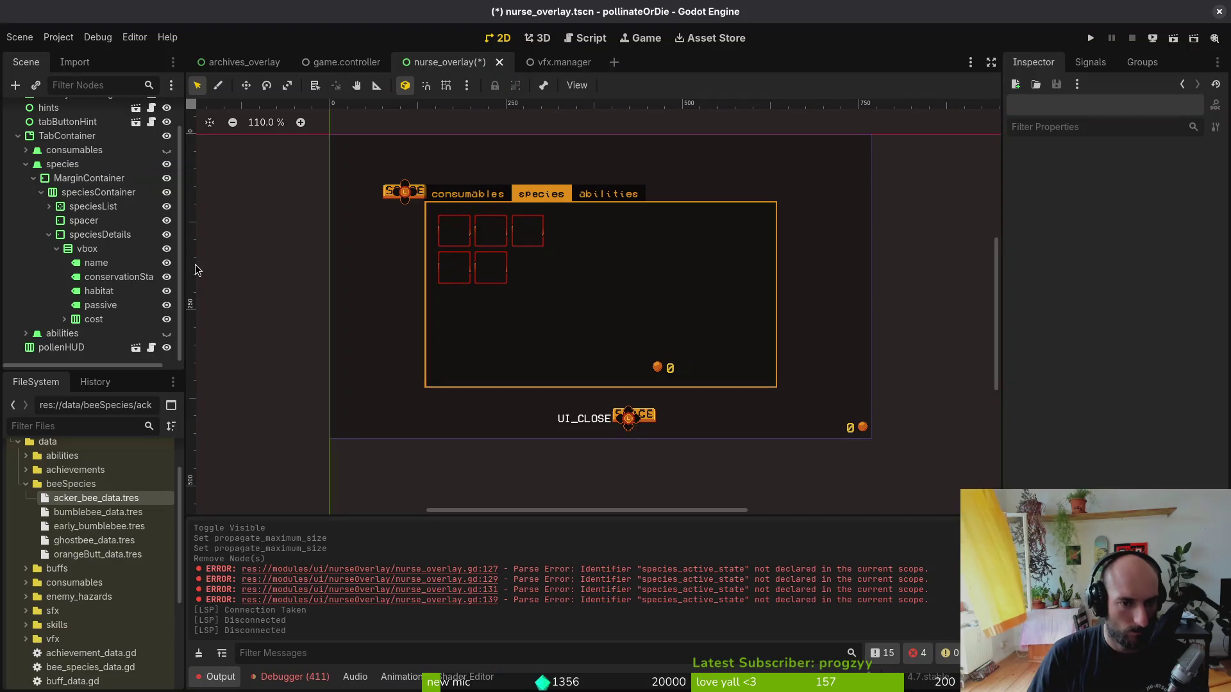
- Run the game and hide the nurseOverlay node in the Local scene tree
{"action": "left_click", "coordinate": [1091, 38]}
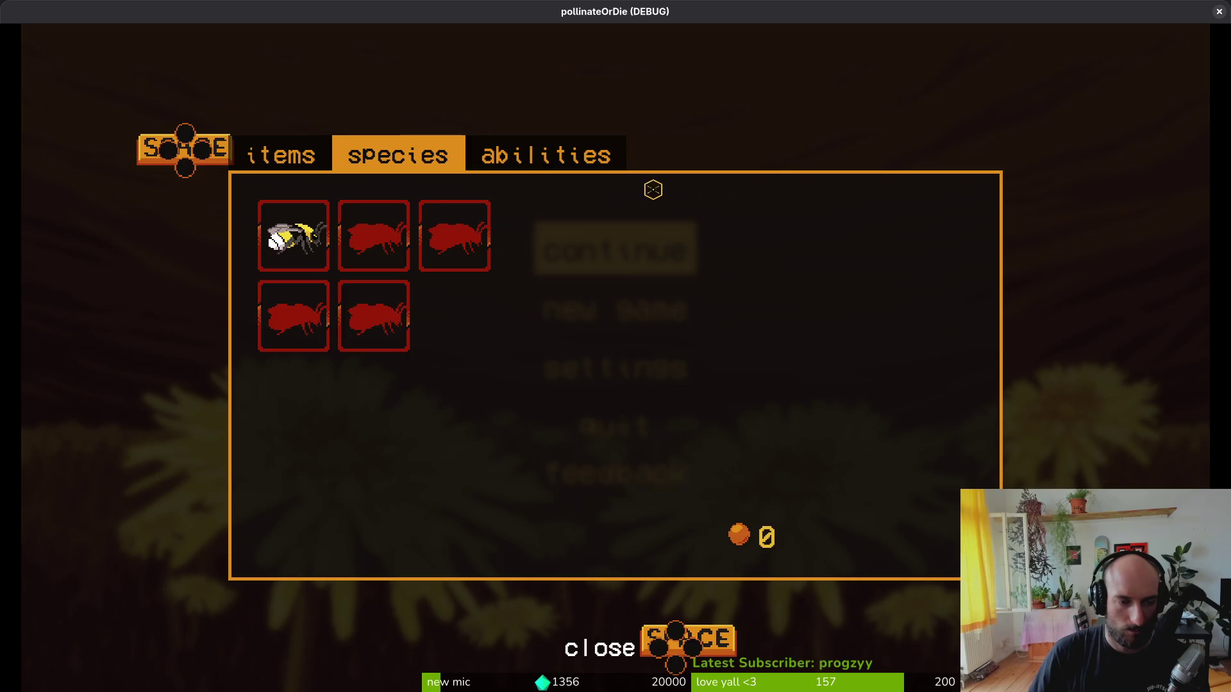
{"action": "key", "text": "alt+Tab"}
{"action": "left_click", "coordinate": [135, 108]}
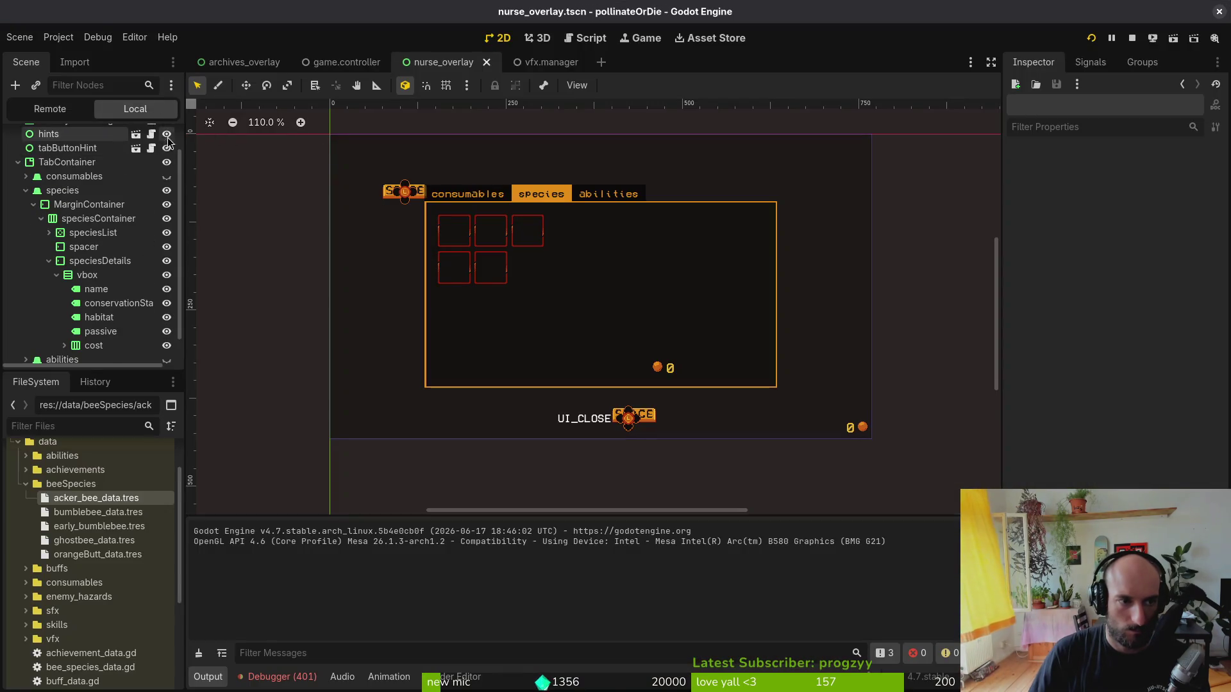
{"action": "scroll", "coordinate": [96, 224], "scroll_direction": "up", "scroll_amount": 2}
{"action": "left_click", "coordinate": [167, 137]}
- Start the game, browse the species codex entries including locked slots, then stop it
{"action": "key", "text": "alt+Tab"}
{"action": "key", "text": "Return"}
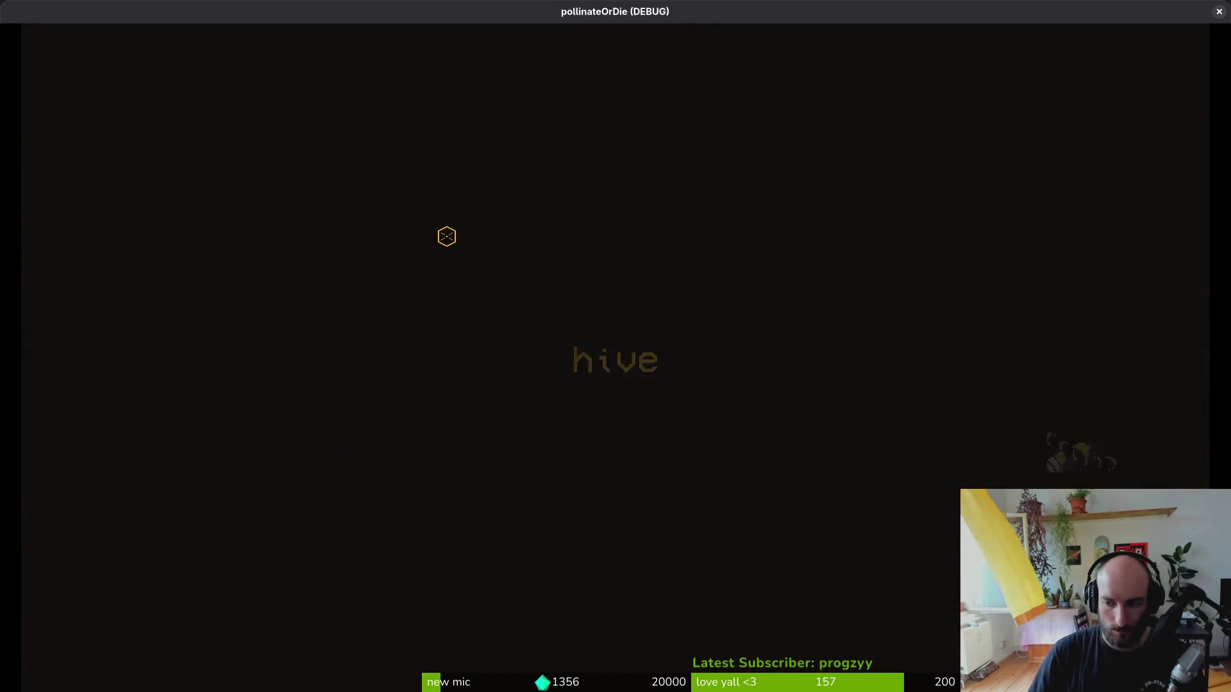
{"action": "key", "text": "Tab"}
{"action": "key", "text": "Up"}
{"action": "key", "text": "Left"}
{"action": "key", "text": "Down"}
{"action": "key", "text": "Up"}
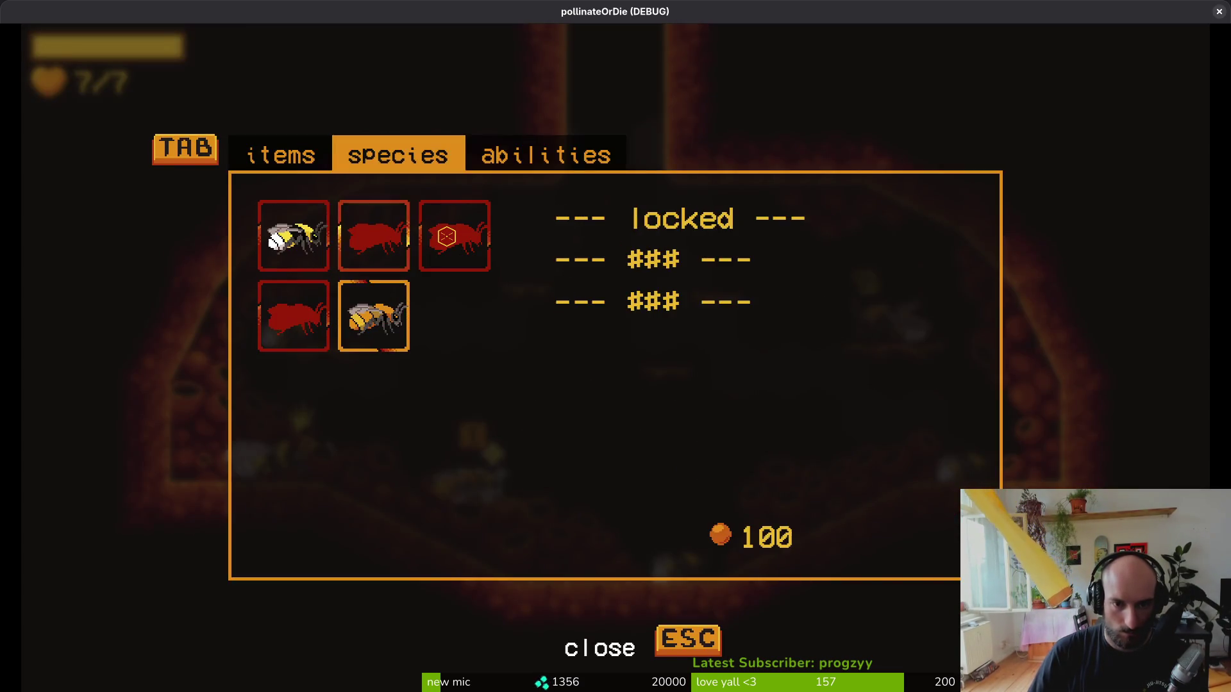
{"action": "key", "text": "Right"}
{"action": "key", "text": "Escape"}
{"action": "key", "text": "F8"}
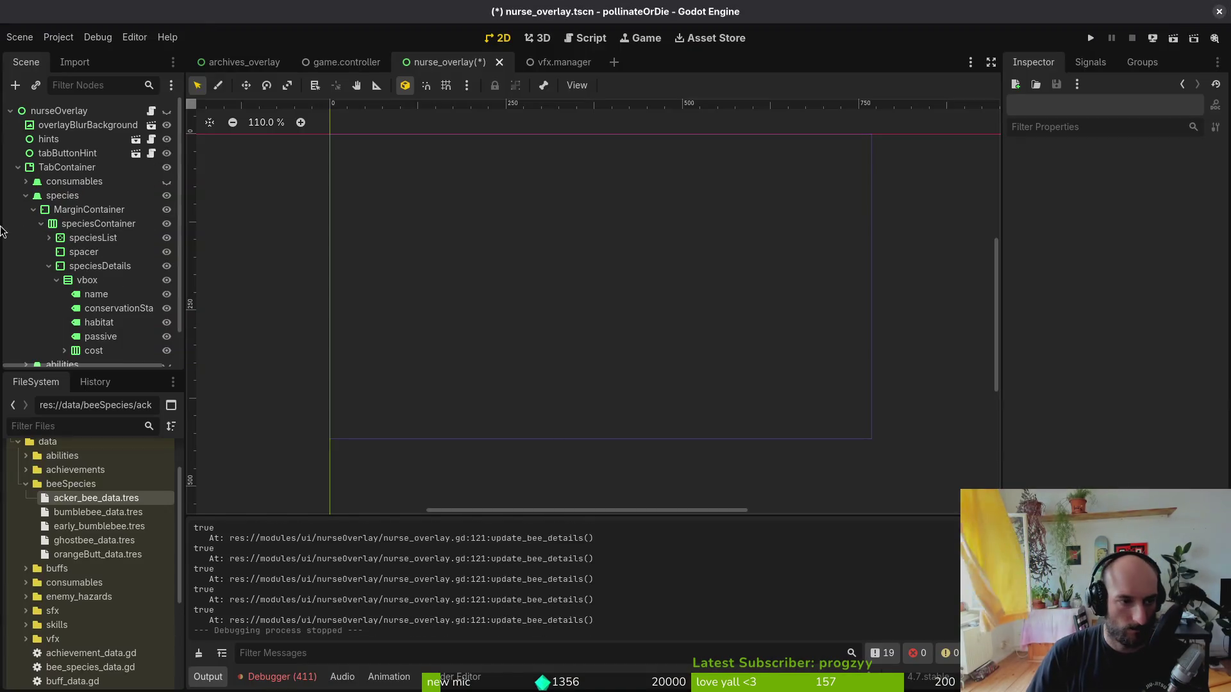
- Copy-paste the name label, move the copy above name, and rename it 'spacer'
{"action": "left_click", "coordinate": [95, 299]}
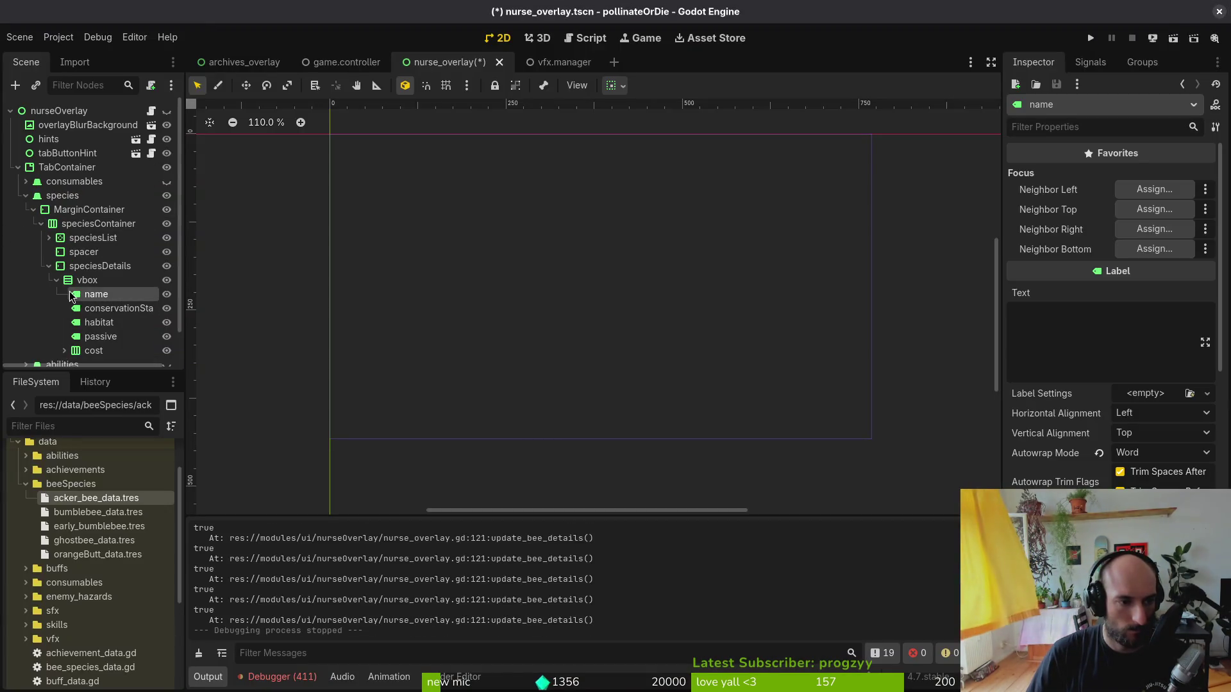
{"action": "key", "text": "ctrl+c"}
{"action": "key", "text": "ctrl+v"}
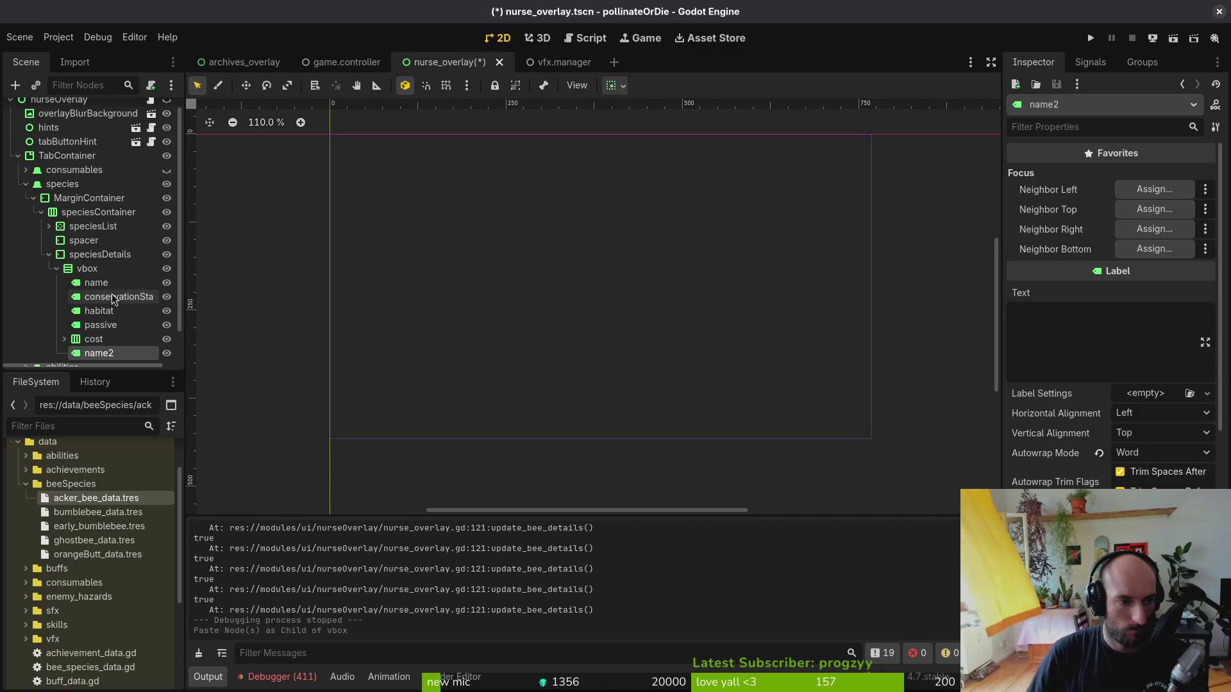
{"action": "left_click_drag", "start_coordinate": [99, 353], "coordinate": [112, 284]}
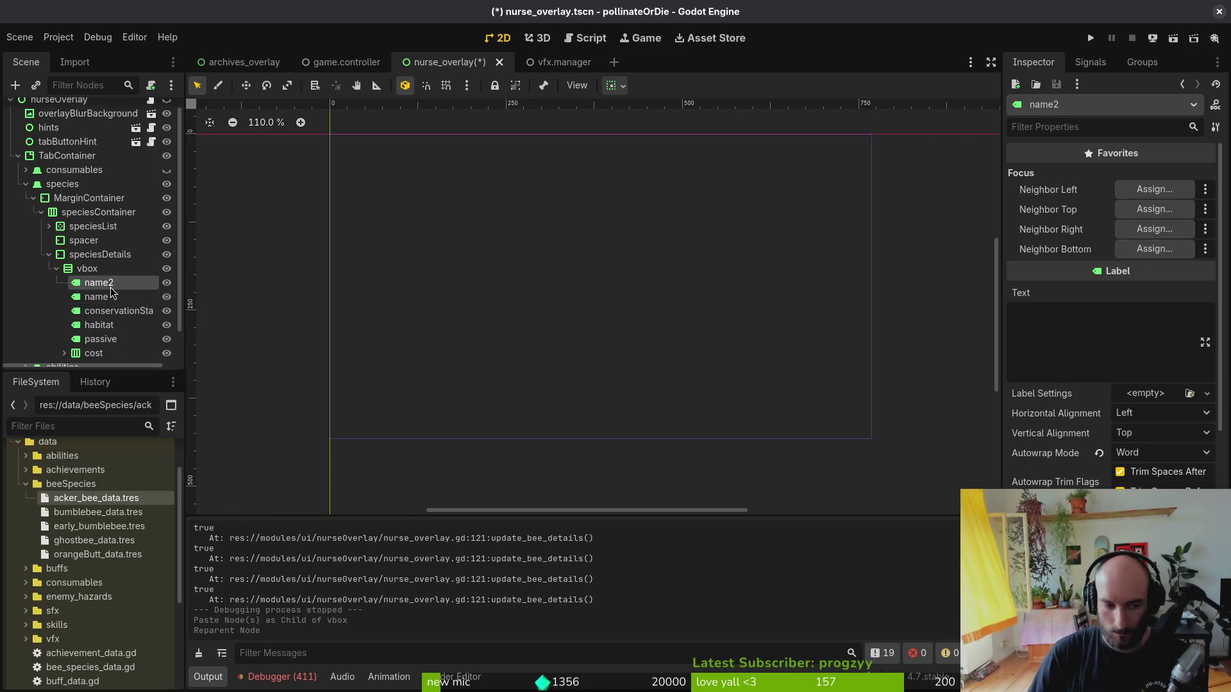
{"action": "double_click", "coordinate": [111, 284]}
{"action": "type", "text": "sp"}
{"action": "key", "text": "Return"}
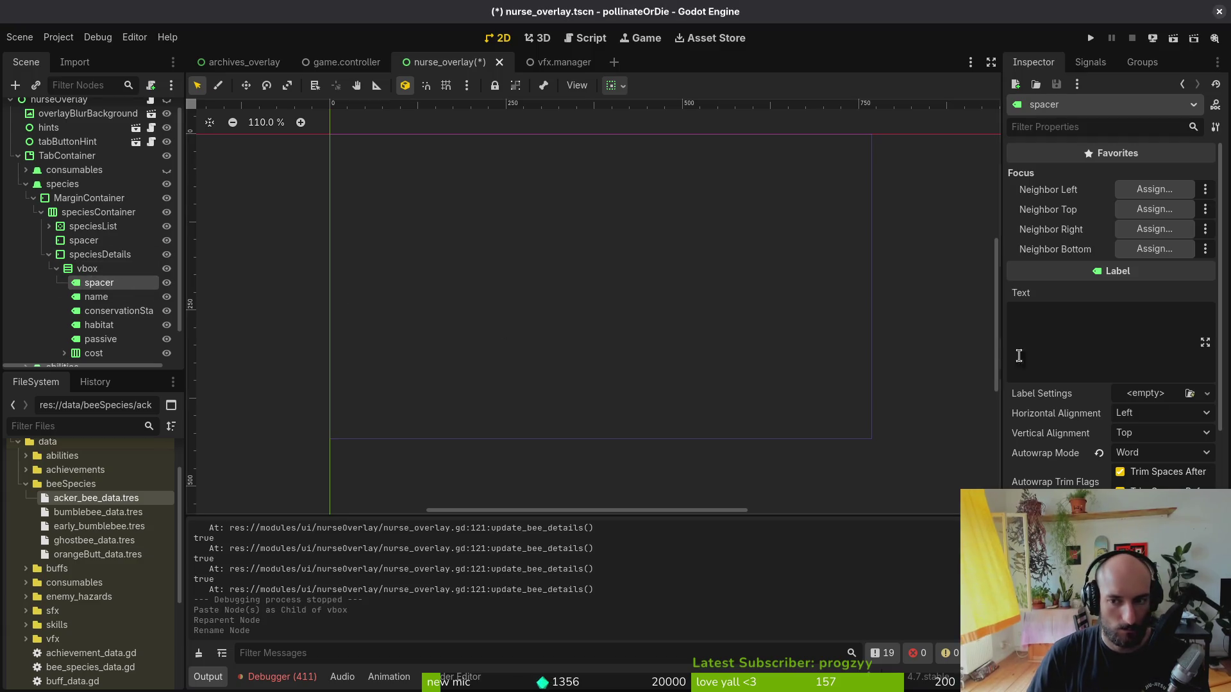
- Save the scene, run the game, and lower the music volume slightly in settings
{"action": "key", "text": "ctrl+s"}
{"action": "left_click", "coordinate": [1090, 39]}
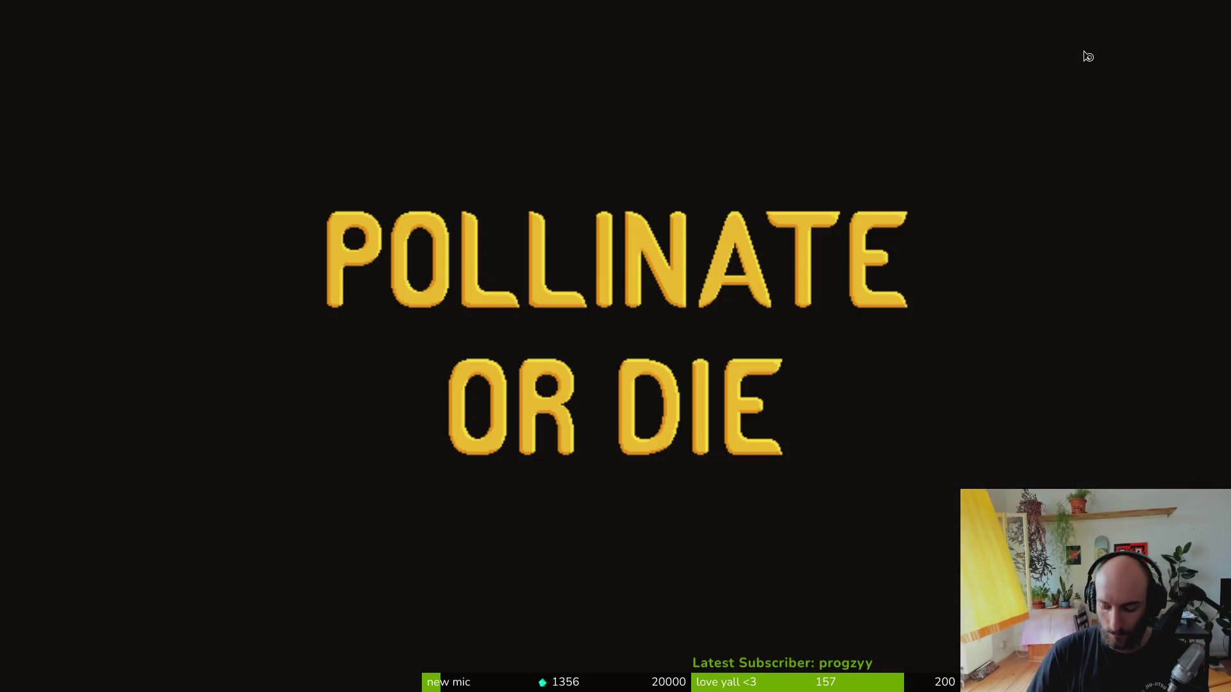
{"action": "key", "text": "Return"}
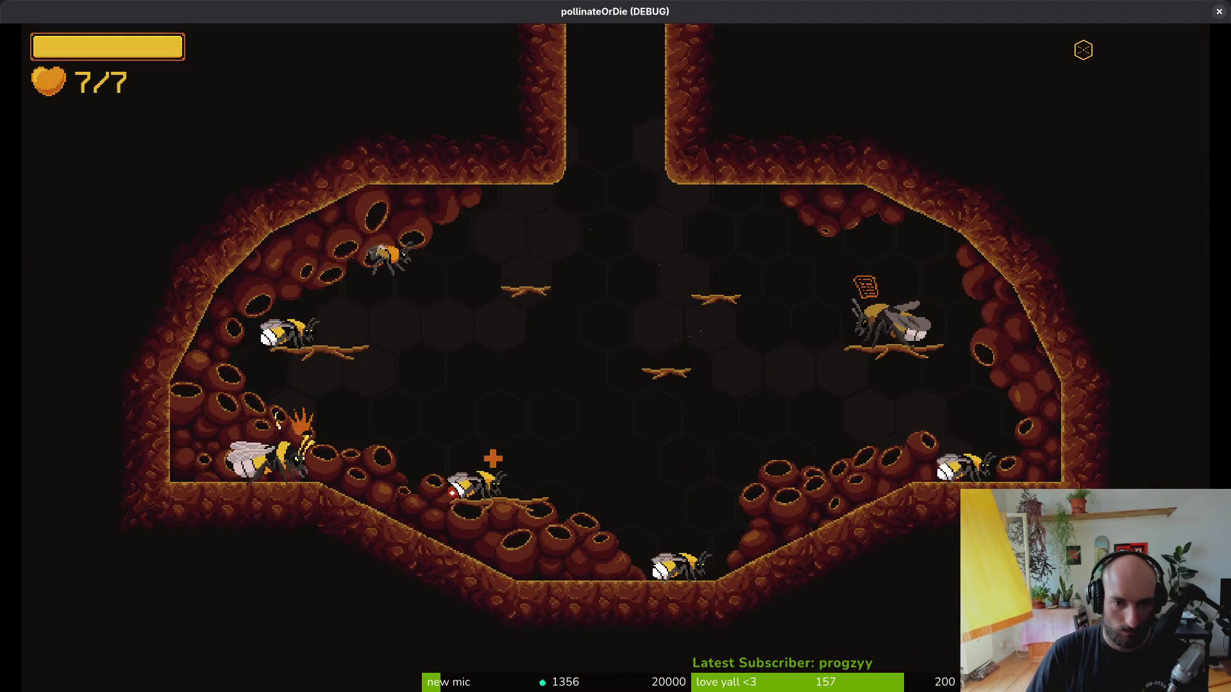
{"action": "key", "text": "Escape"}
{"action": "key", "text": "Down"}
{"action": "key", "text": "Return"}
{"action": "key", "text": "Left"}
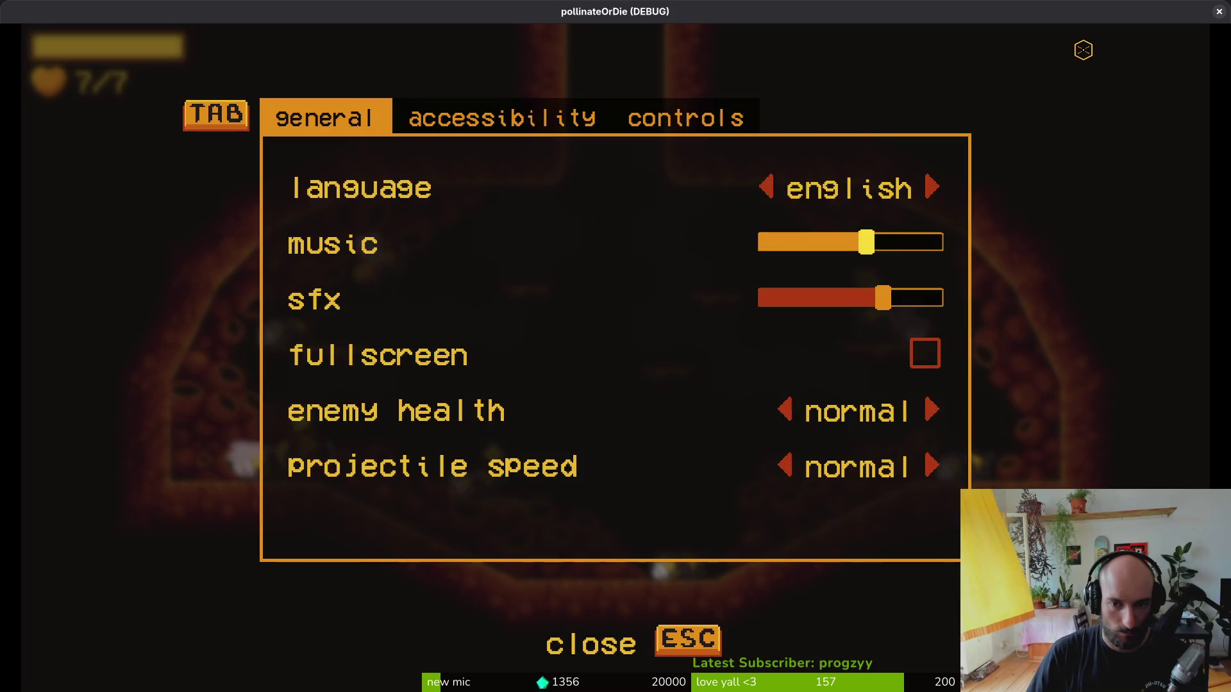
{"action": "key", "text": "Escape"}
- Browse the species codex entries, including Bombus pascuorum and locked species
{"action": "key", "text": "Tab"}
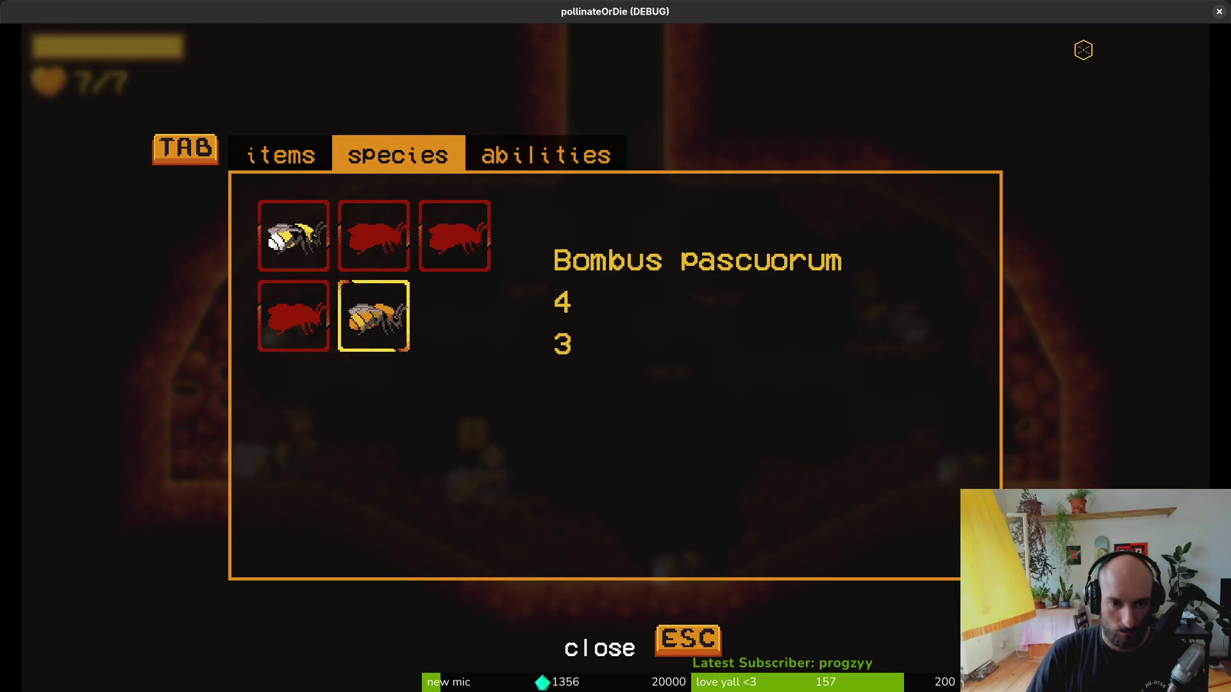
{"action": "key", "text": "Up"}
{"action": "key", "text": "Right"}
{"action": "key", "text": "Down"}
{"action": "key", "text": "Left"}
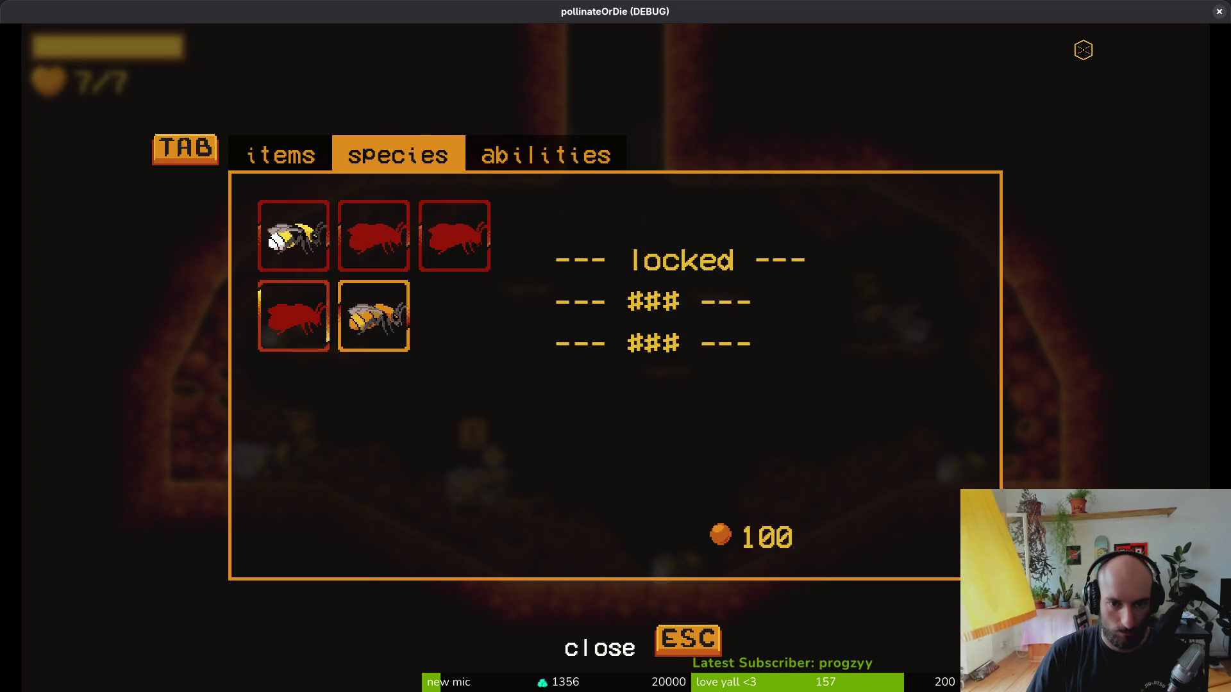
- Drag the spacer label below name in the Local scene tree
{"action": "key", "text": "alt+Tab"}
{"action": "left_click", "coordinate": [136, 109]}
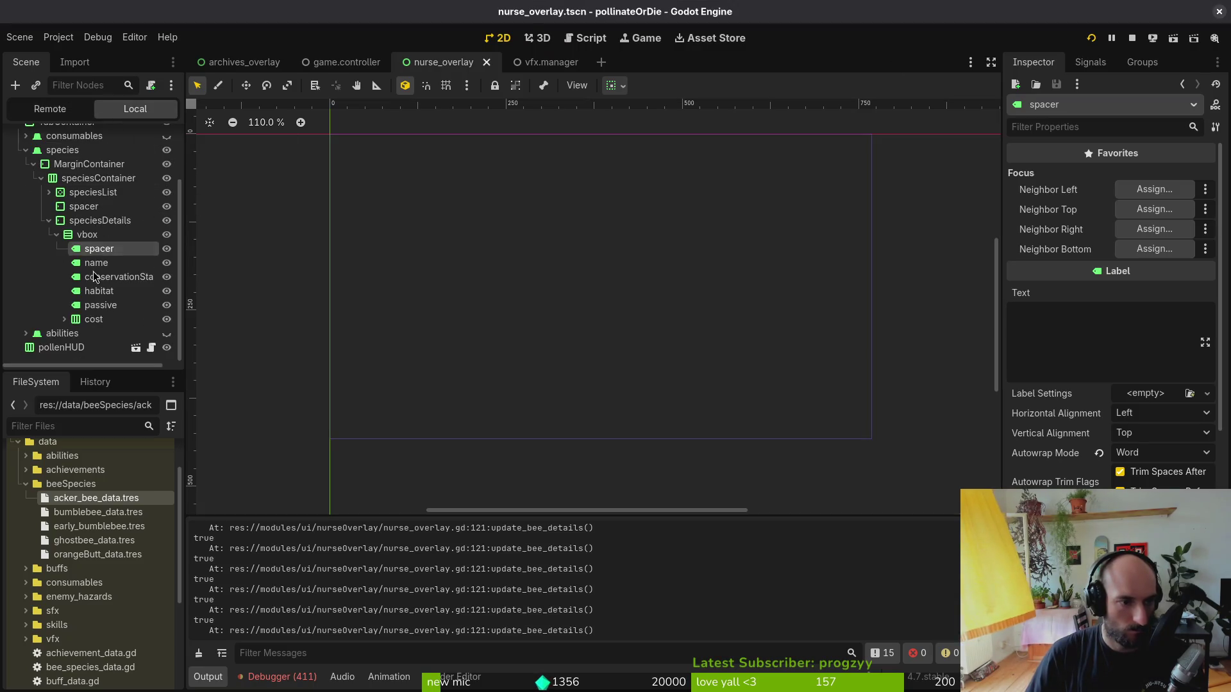
{"action": "left_click_drag", "start_coordinate": [104, 255], "coordinate": [102, 271]}
- Check Bombus pascuorum's abilities and items tabs, then quit to the main menu and stop the game
{"action": "key", "text": "alt+Tab"}
{"action": "key", "text": "Right"}
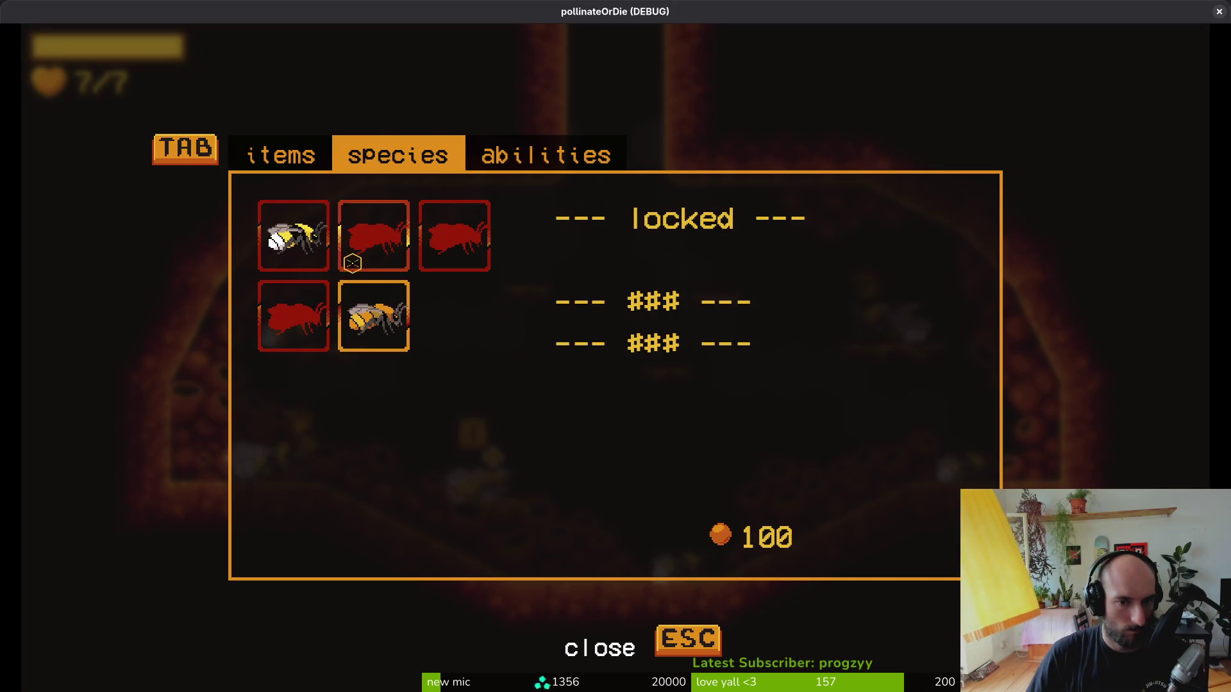
{"action": "key", "text": "Tab"}
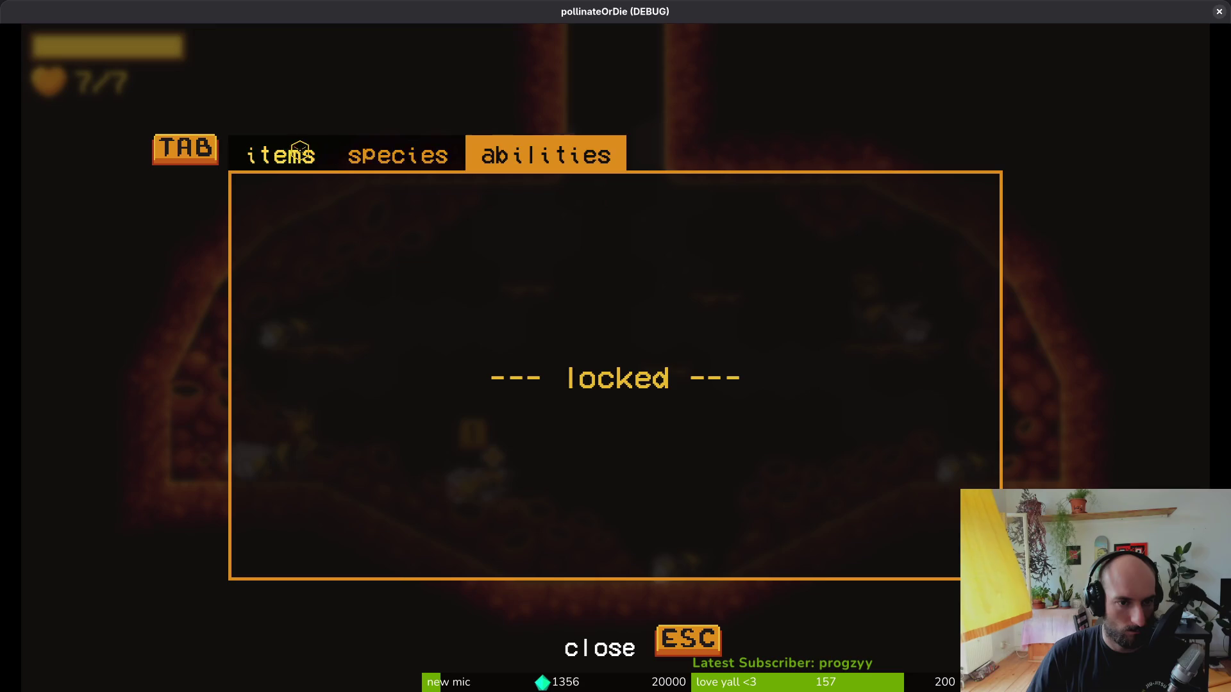
{"action": "key", "text": "Tab"}
{"action": "key", "text": "Escape"}
{"action": "key", "text": "Escape"}
{"action": "left_click", "coordinate": [612, 409]}
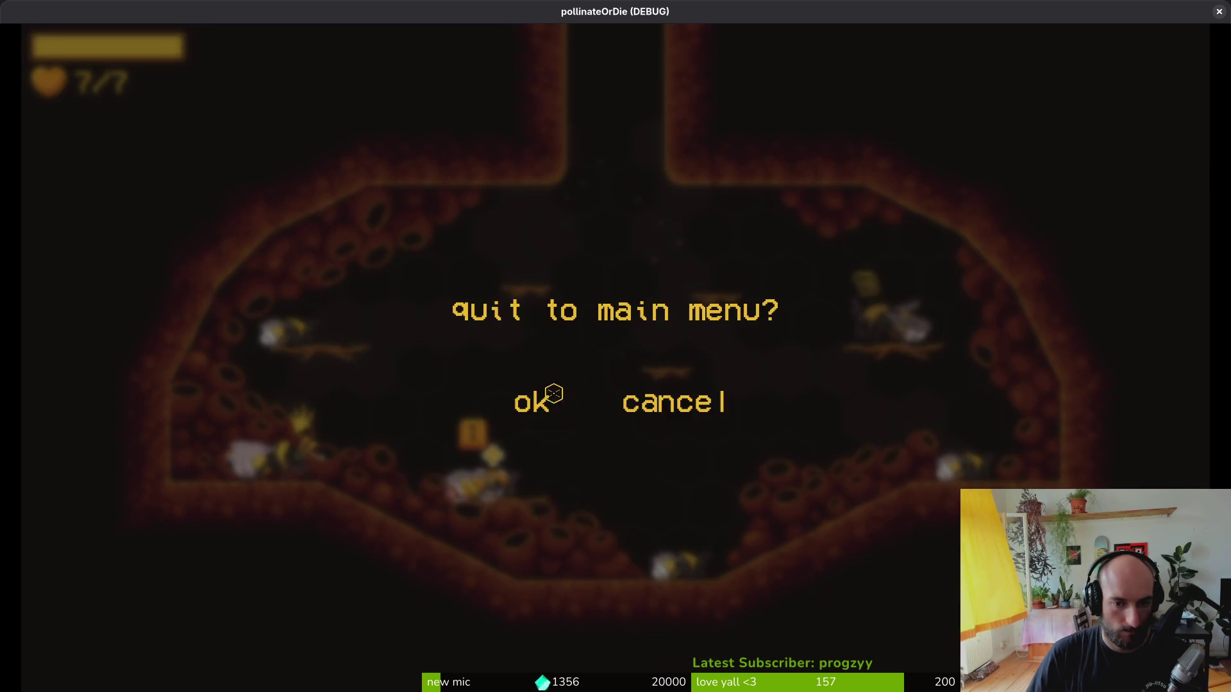
{"action": "left_click", "coordinate": [550, 393]}
{"action": "left_click", "coordinate": [680, 425]}
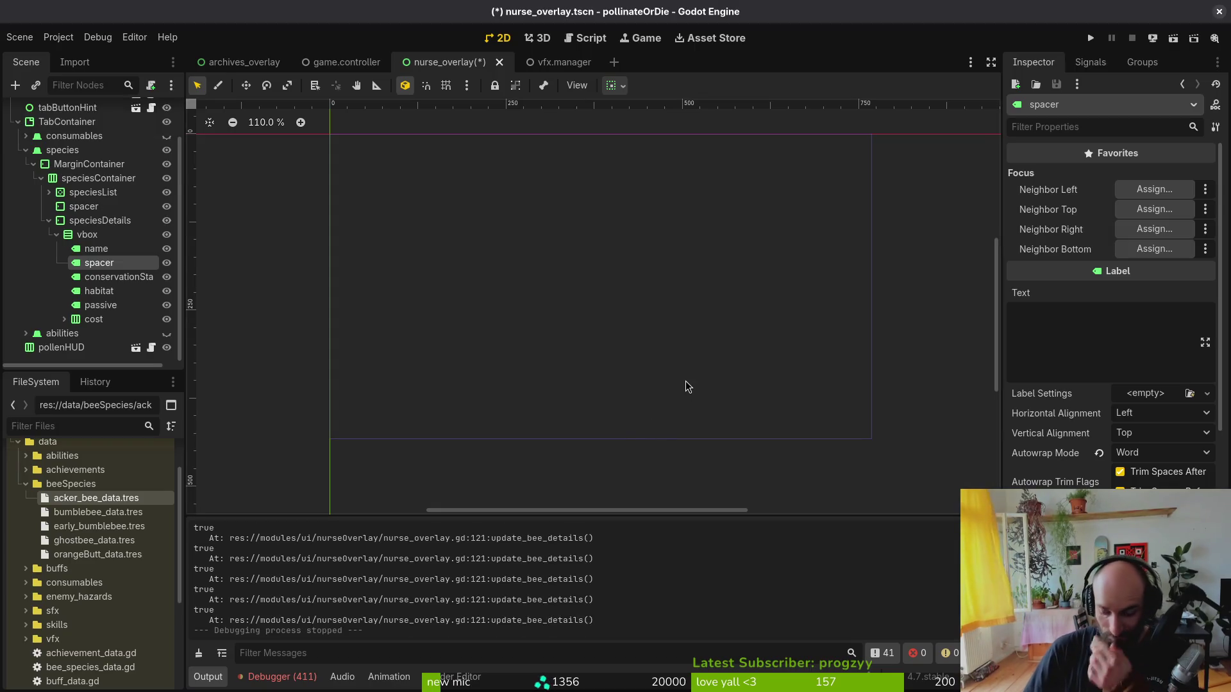
- Launch tig's git status view in the terminal
{"action": "key", "text": "alt+Tab"}
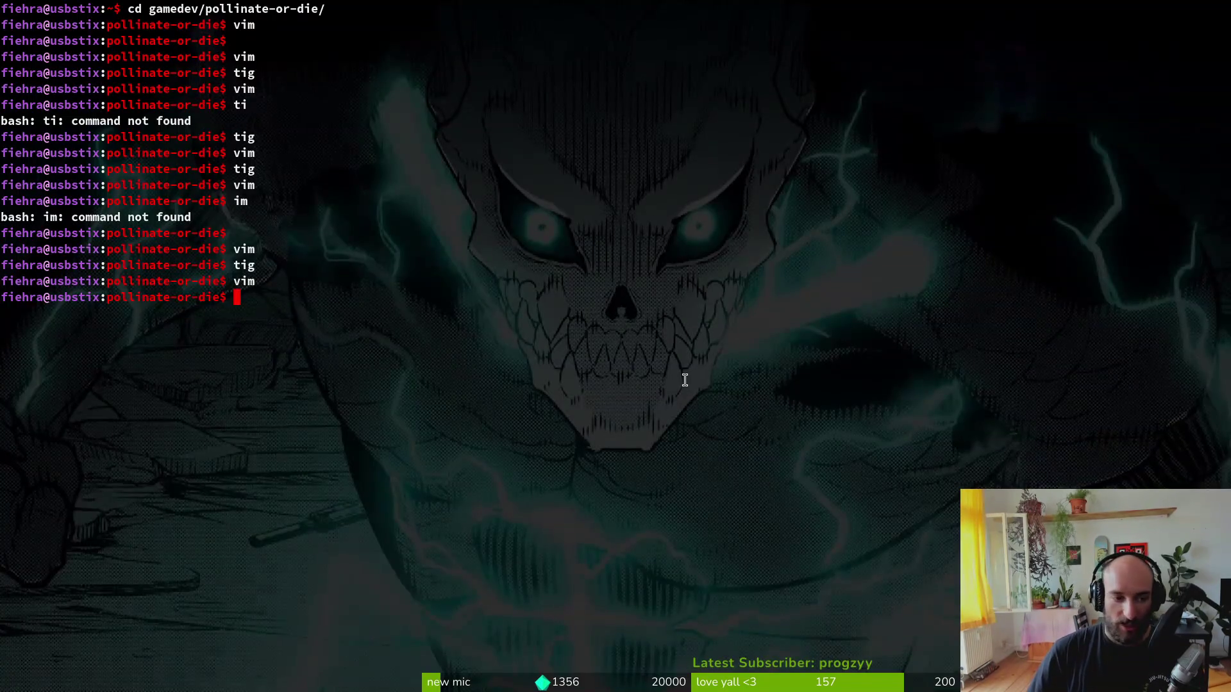
{"action": "type", "text": "tig"}
{"action": "key", "text": "BackSpace"}
{"action": "key", "text": "BackSpace"}
{"action": "key", "text": "BackSpace"}
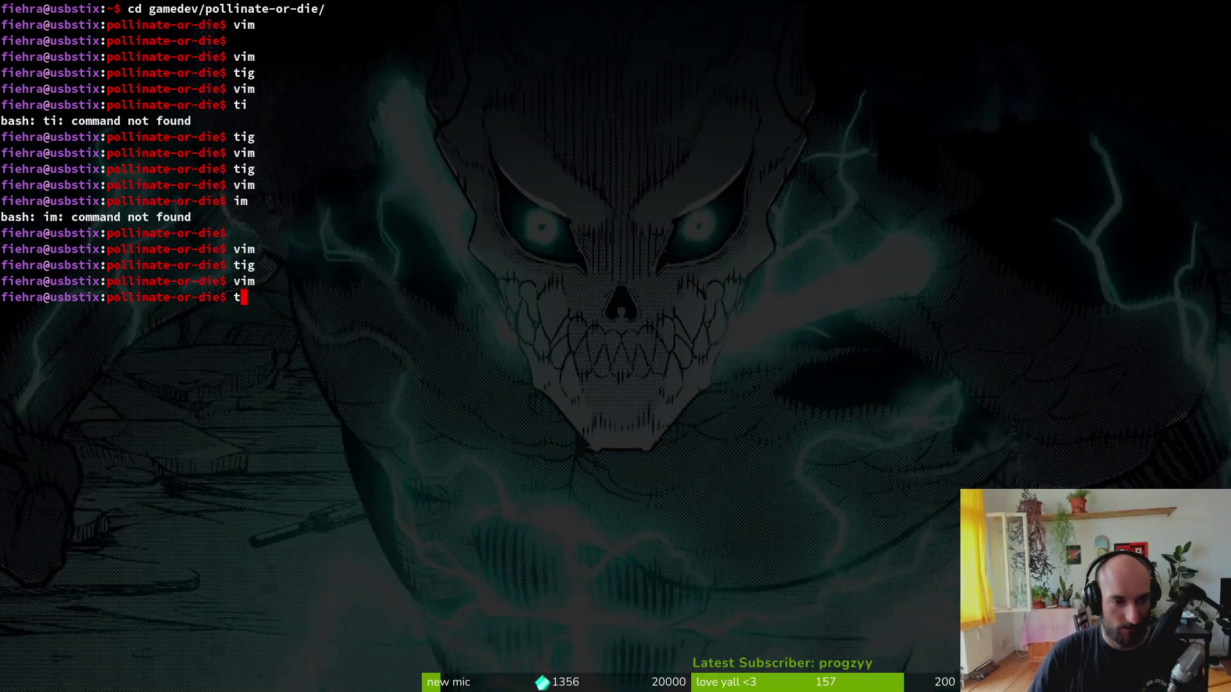
{"action": "key", "text": "ctrl+c"}
{"action": "type", "text": "qv"}
{"action": "key", "text": "Up"}
{"action": "key", "text": "Return"}
{"action": "key", "text": "Down"}
{"action": "key", "text": "Down"}
{"action": "key", "text": "Down"}
{"action": "key", "text": "Down"}
{"action": "key", "text": "Down"}
{"action": "key", "text": "Down"}
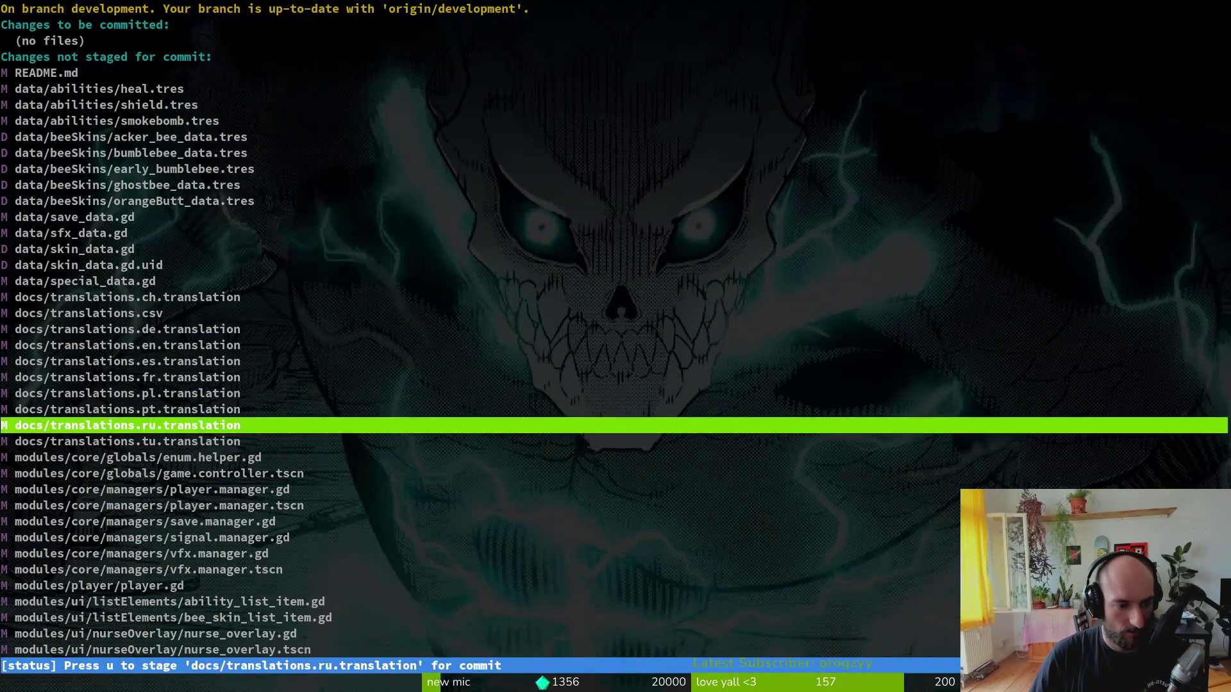
- Stage the new bee species resource files and project.godot
{"action": "key", "text": "Up"}
{"action": "key", "text": "Up"}
{"action": "key", "text": "Up"}
{"action": "key", "text": "Up"}
{"action": "key", "text": "Up"}
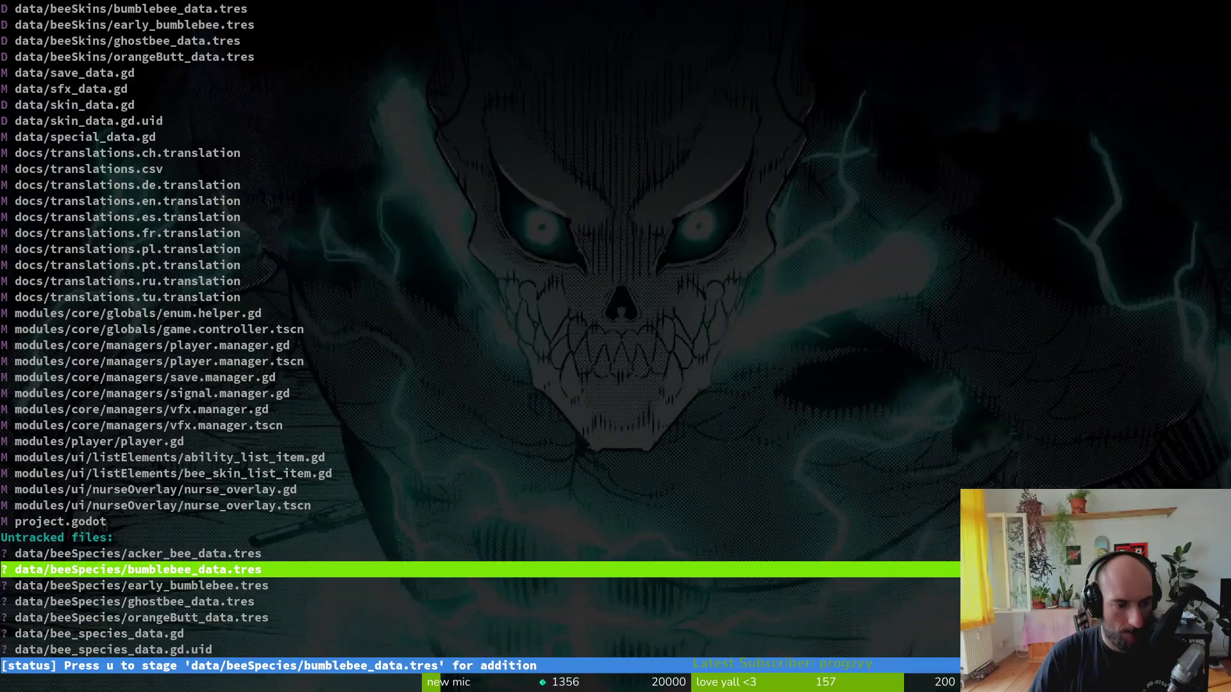
{"action": "key", "text": "Up"}
{"action": "key", "text": "u"}
{"action": "key", "text": "u"}
{"action": "key", "text": "u"}
{"action": "key", "text": "u"}
{"action": "key", "text": "u"}
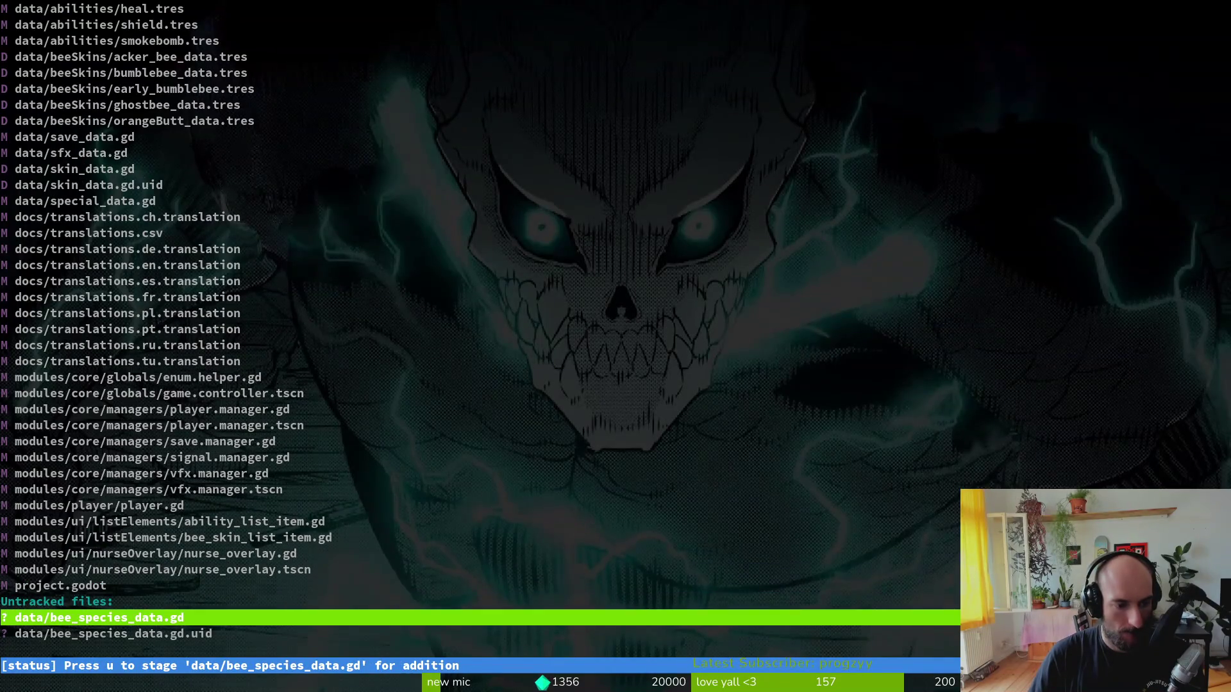
{"action": "key", "text": "u"}
{"action": "key", "text": "u"}
{"action": "key", "text": "Return"}
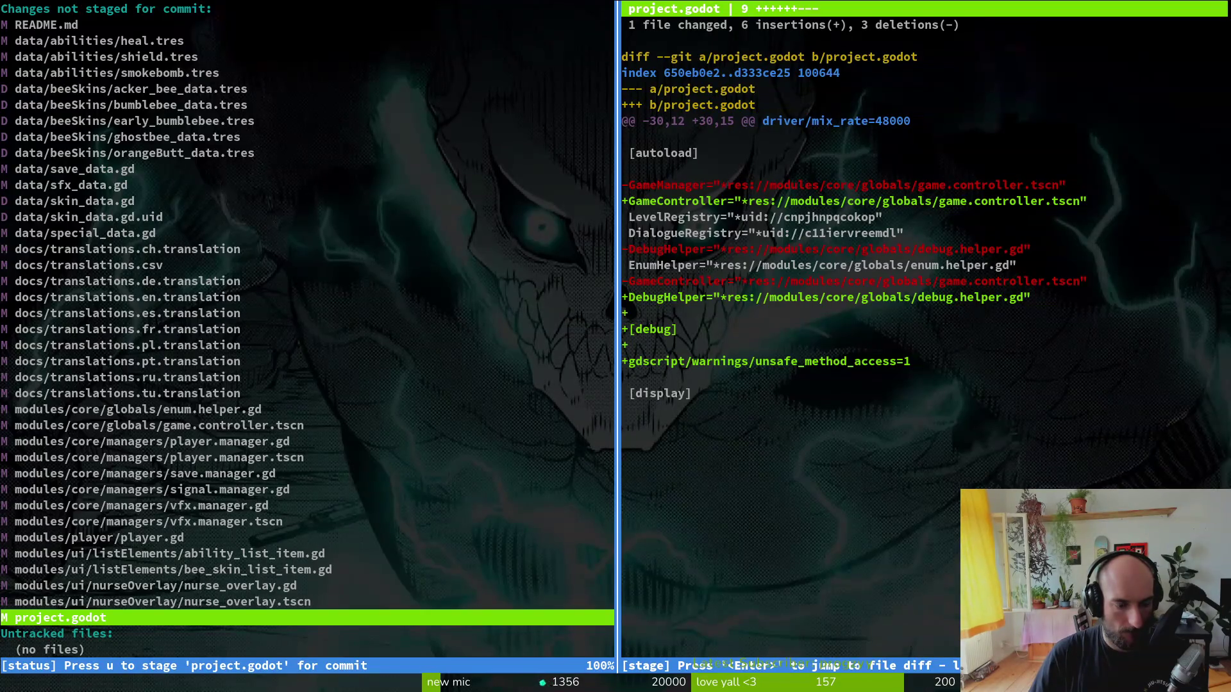
{"action": "key", "text": "u"}
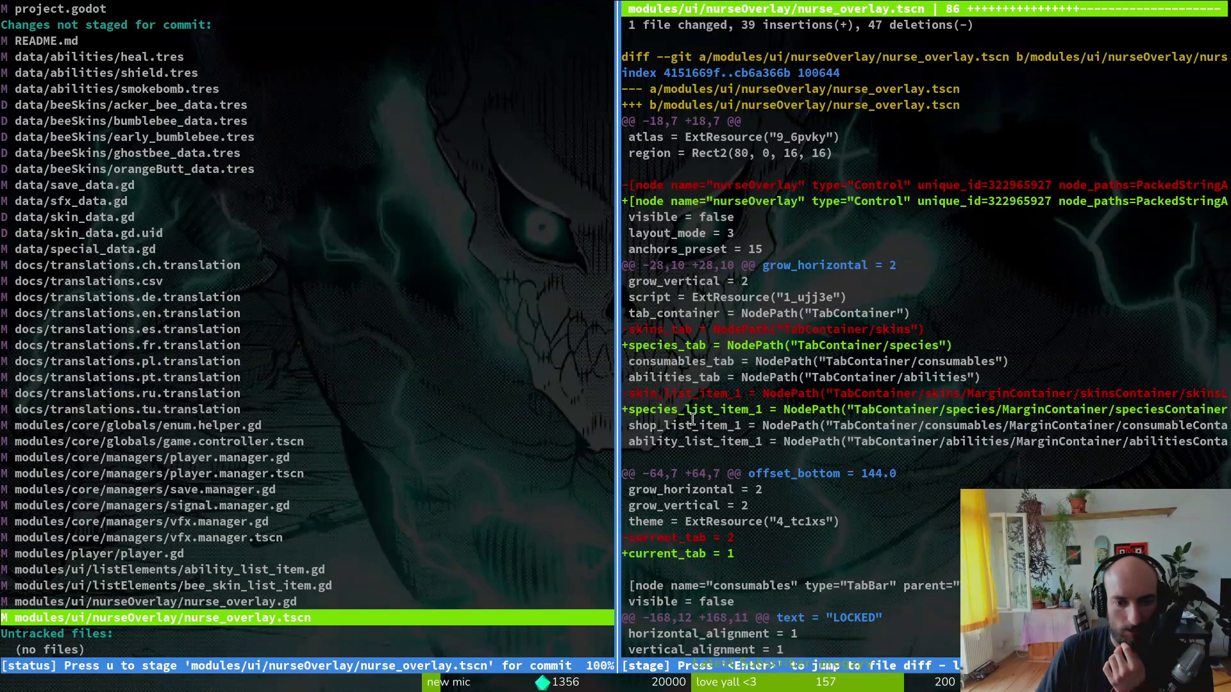
{"action": "key", "text": "q"}
- Read through the nurse_overlay.tscn diff, including the current_tab and nurseOverlay node changes
{"action": "key", "text": "Up"}
{"action": "key", "text": "Up"}
{"action": "key", "text": "Up"}
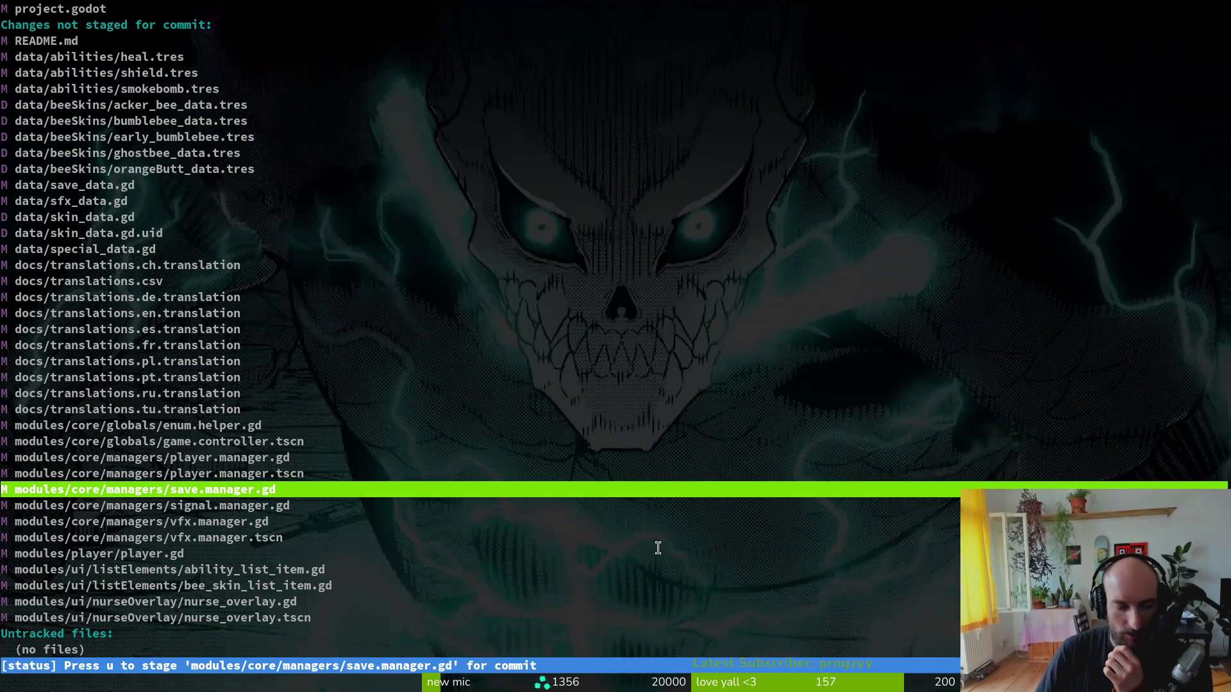
{"action": "key", "text": "Down"}
{"action": "key", "text": "Down"}
{"action": "key", "text": "Down"}
{"action": "key", "text": "Return"}
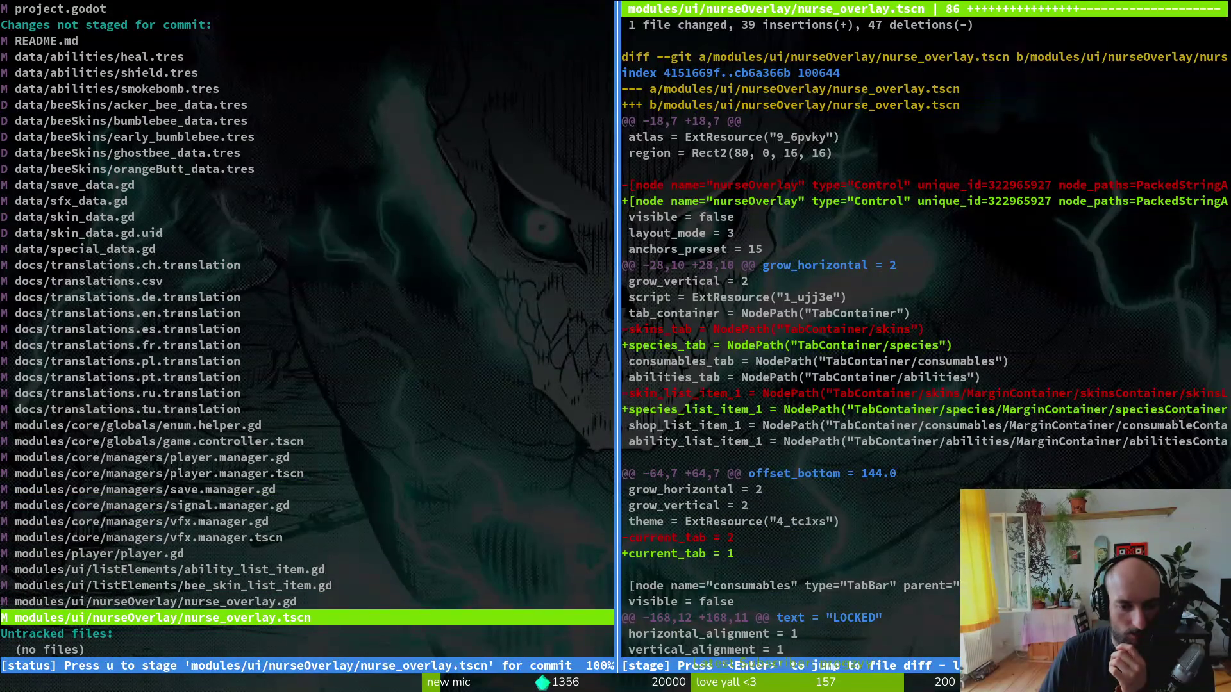
{"action": "key", "text": "Return"}
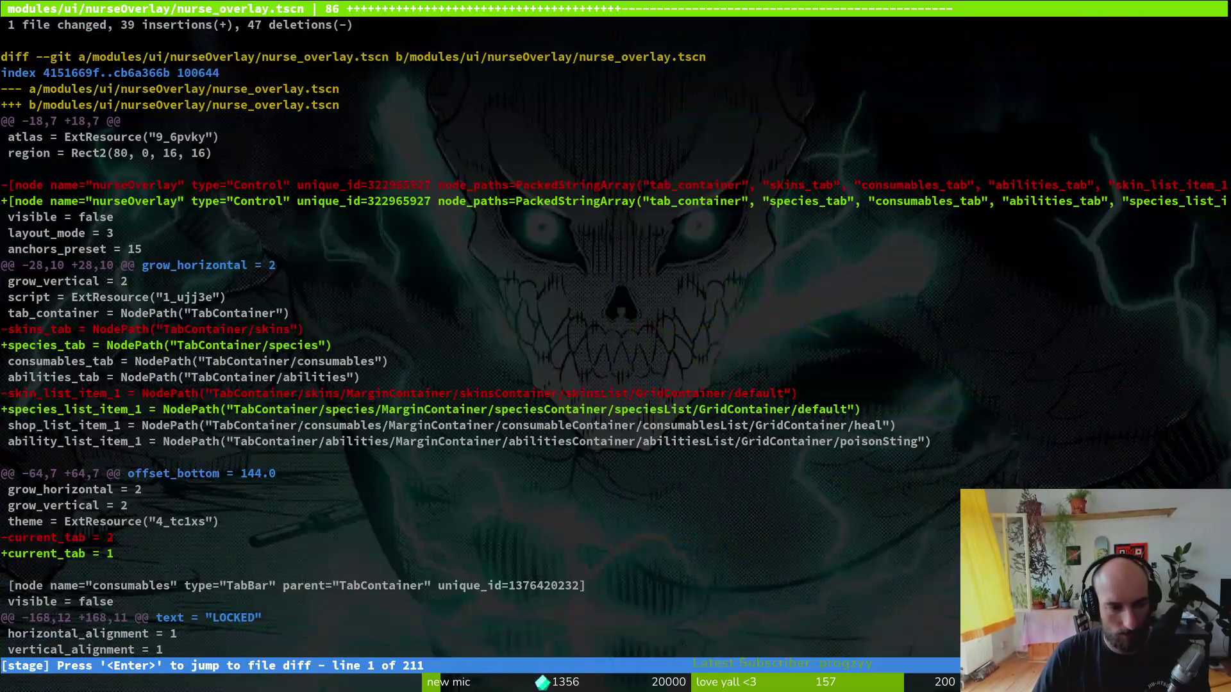
{"action": "key", "text": "Down"}
{"action": "key", "text": "Down"}
{"action": "key", "text": "Down"}
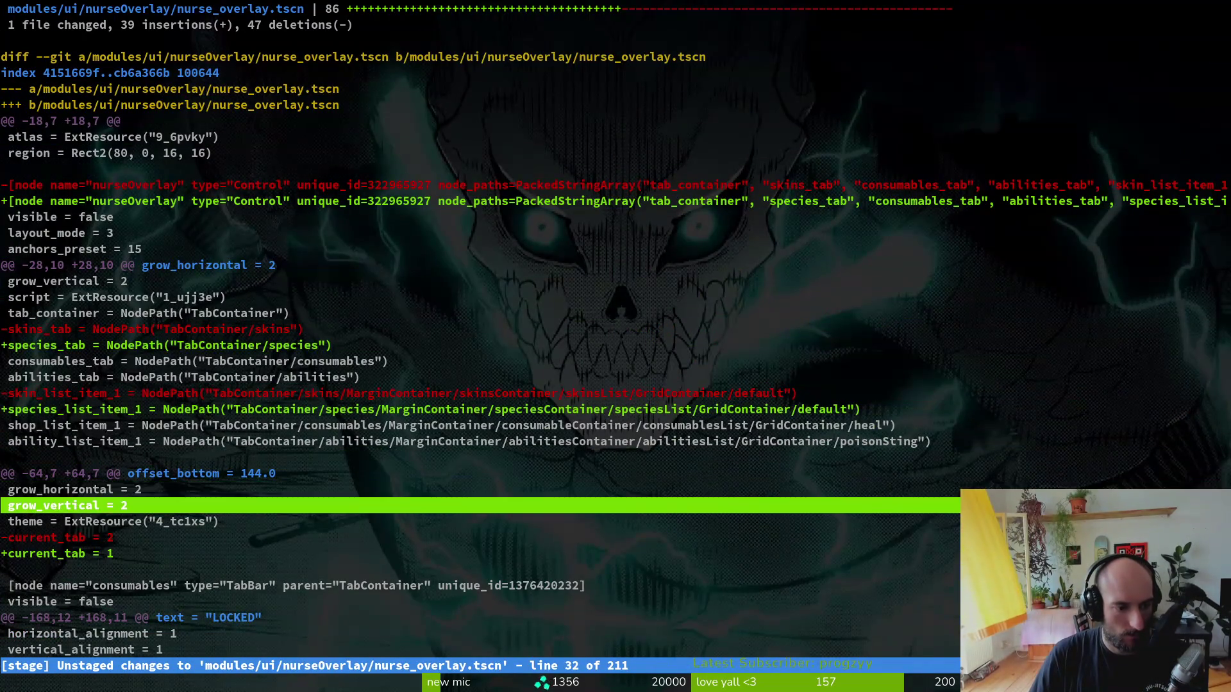
{"action": "key", "text": "Down"}
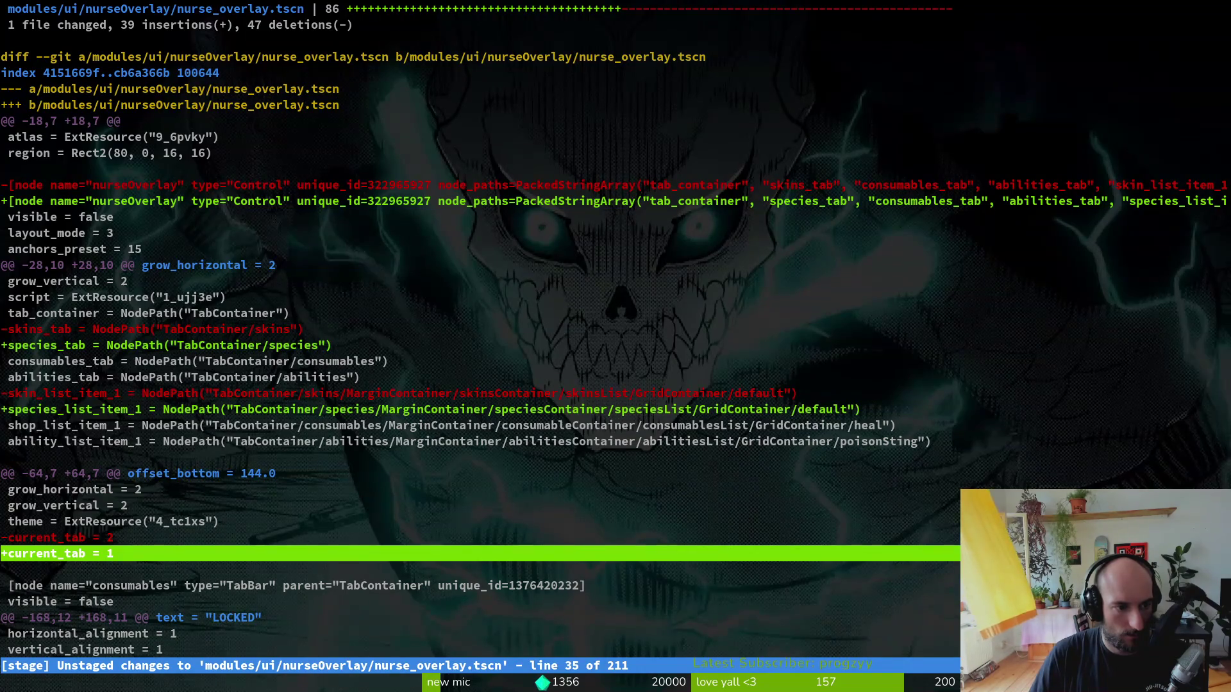
{"action": "key", "text": "Up"}
{"action": "key", "text": "Up"}
{"action": "key", "text": "Up"}
{"action": "key", "text": "Down"}
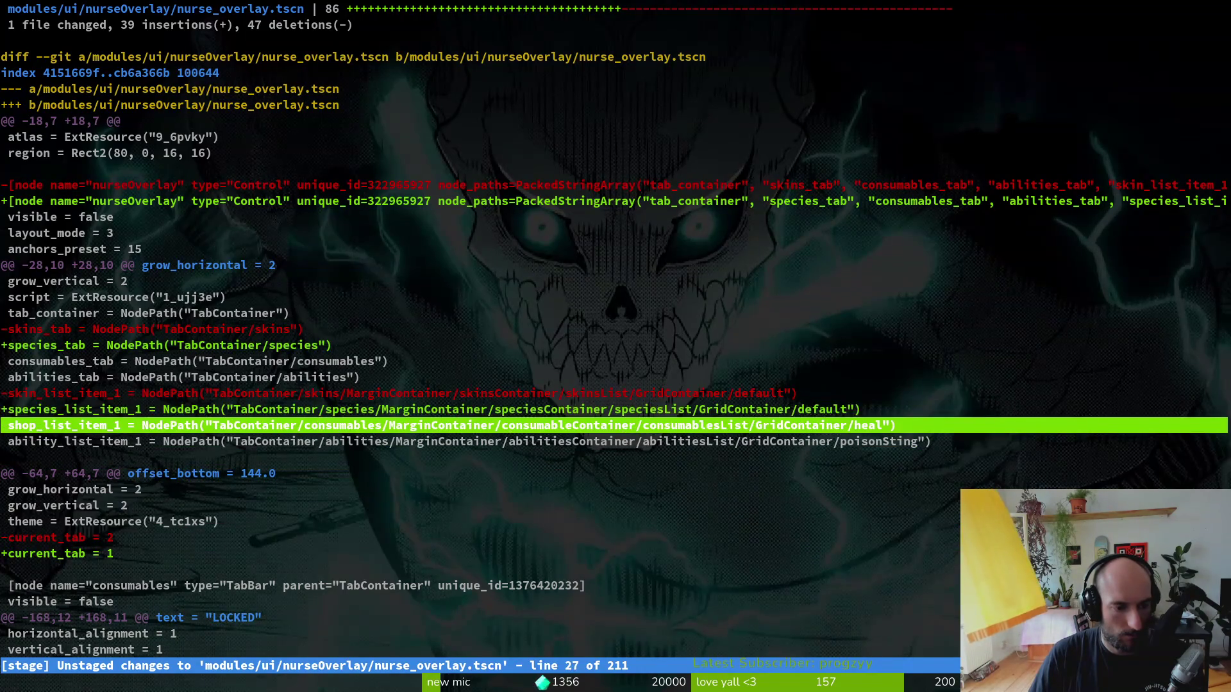
{"action": "key", "text": "Down"}
{"action": "key", "text": "Down"}
{"action": "key", "text": "Down"}
{"action": "key", "text": "Up"}
{"action": "key", "text": "Up"}
{"action": "key", "text": "Up"}
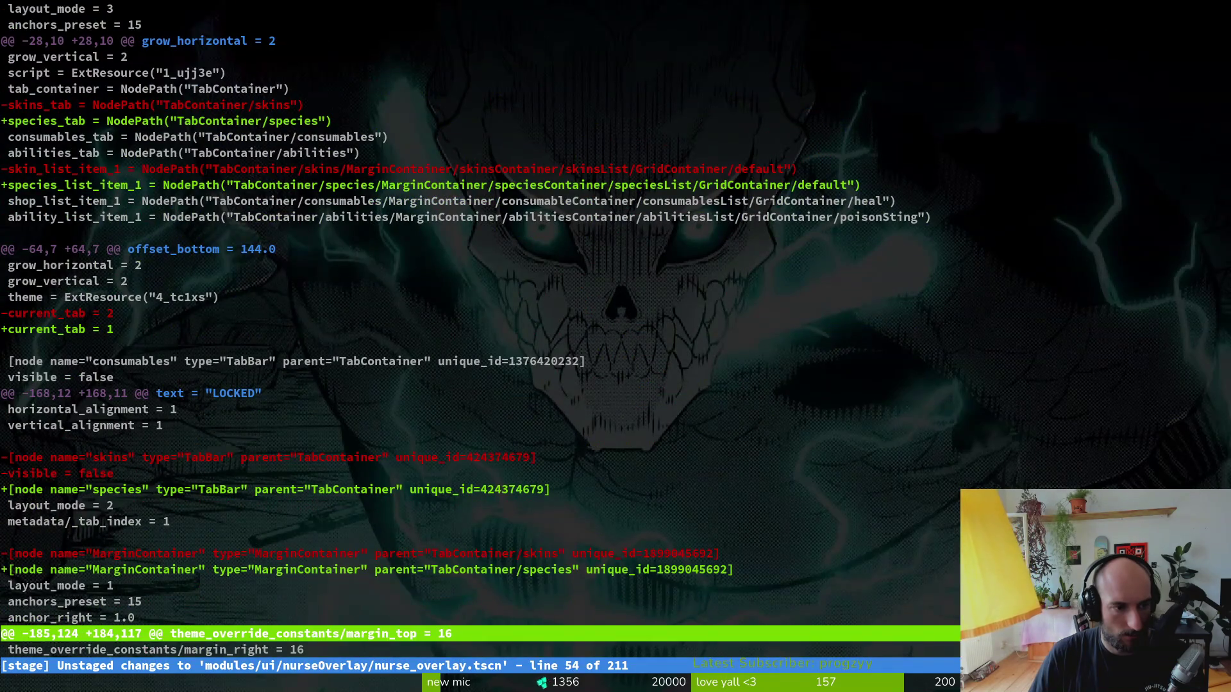
{"action": "key", "text": "Up"}
{"action": "key", "text": "Up"}
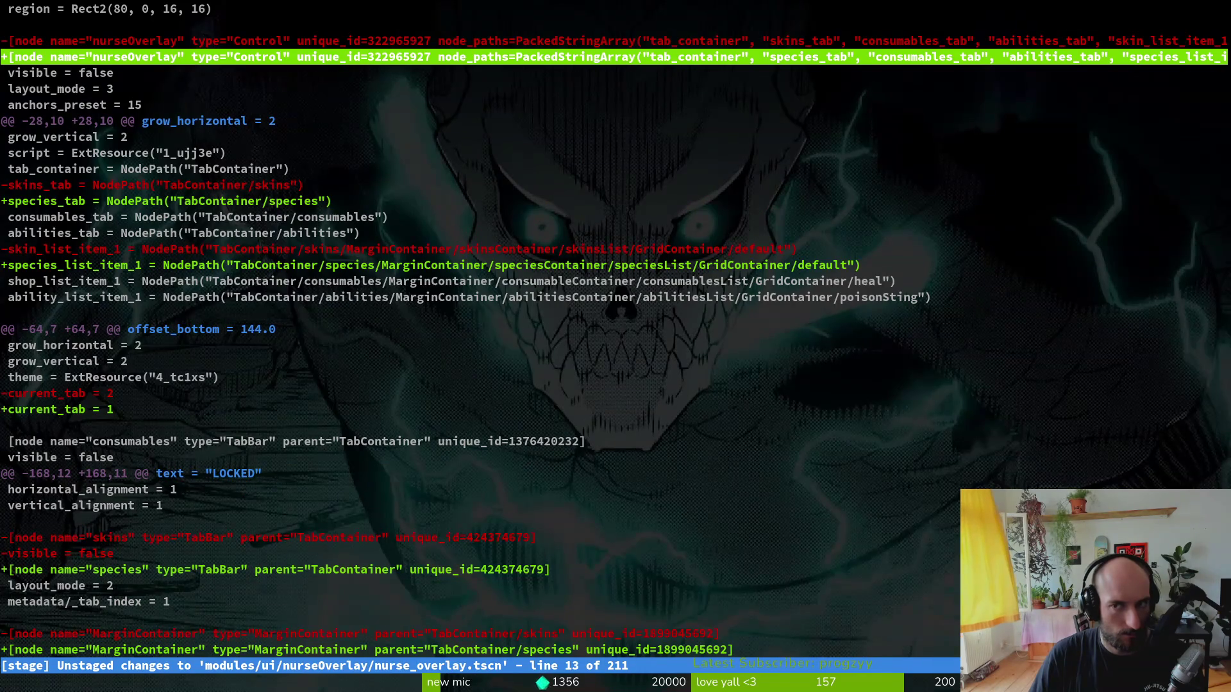
{"action": "key", "text": "alt+Tab"}
{"action": "scroll", "coordinate": [93, 128], "scroll_direction": "up", "scroll_amount": 5}
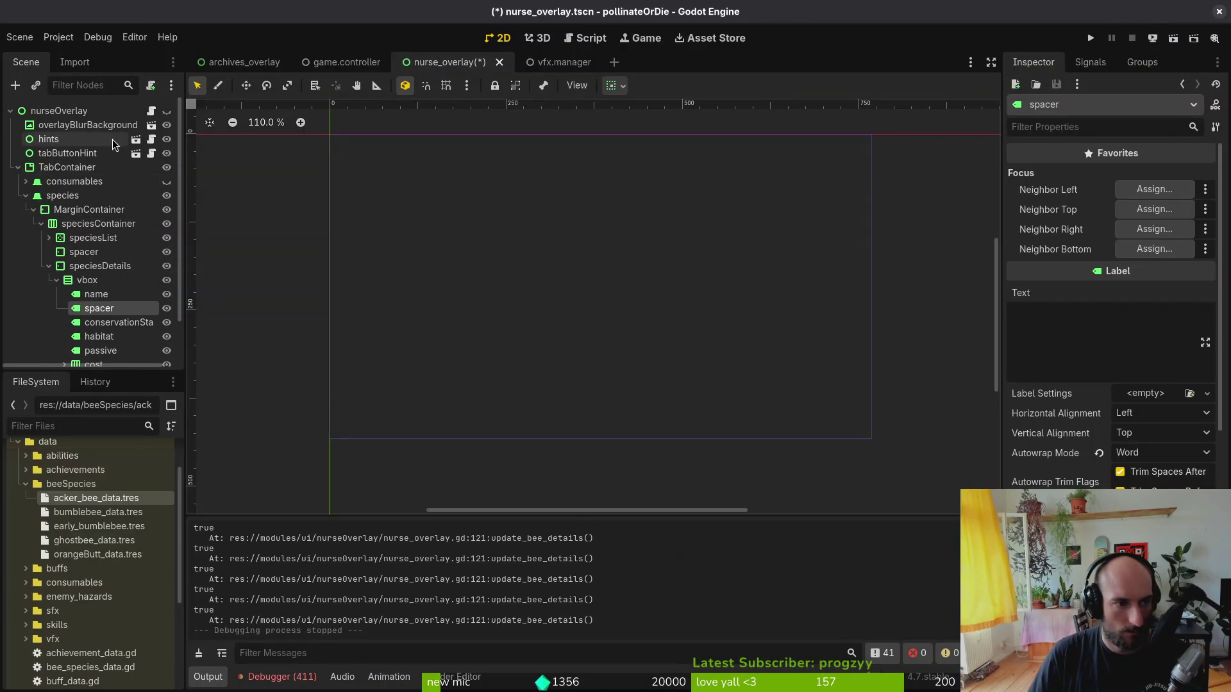
- Inspect nurseOverlay's properties, collapse speciesDetails, speciesContainer and species, and save the scene
{"action": "left_click", "coordinate": [92, 114]}
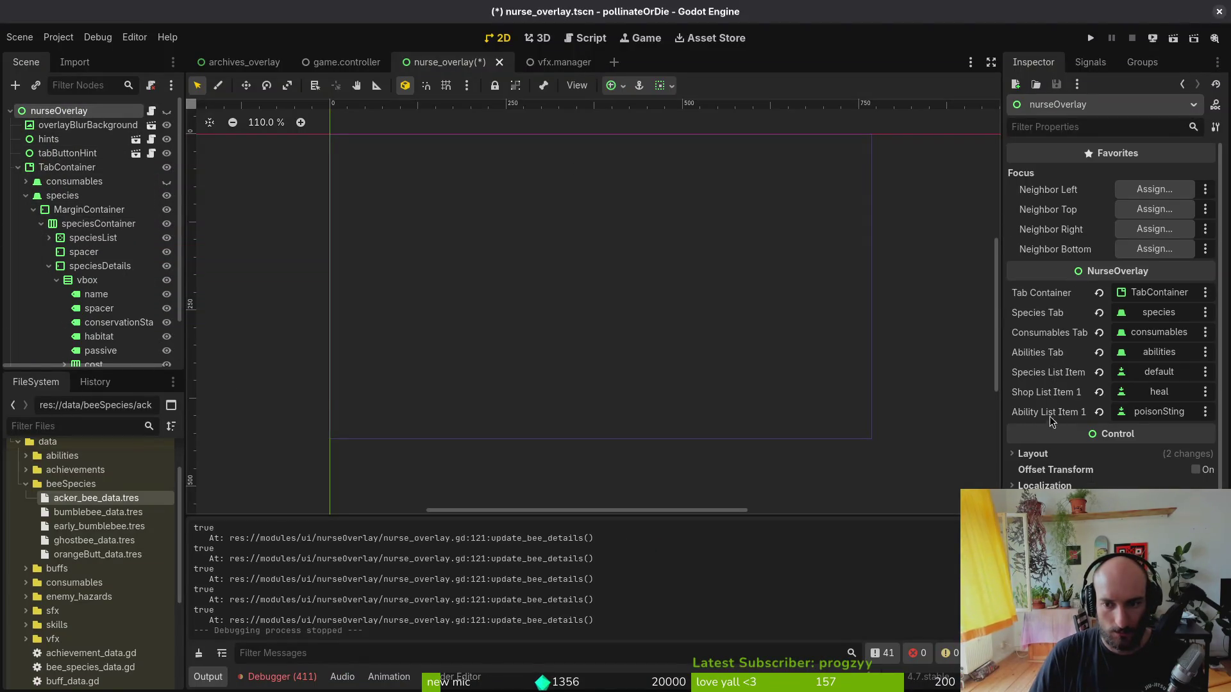
{"action": "left_click", "coordinate": [49, 266]}
{"action": "left_click", "coordinate": [41, 223]}
{"action": "left_click", "coordinate": [26, 196]}
{"action": "key", "text": "ctrl+s"}
{"action": "key", "text": "alt+Tab"}
{"action": "key", "text": "alt+Tab"}
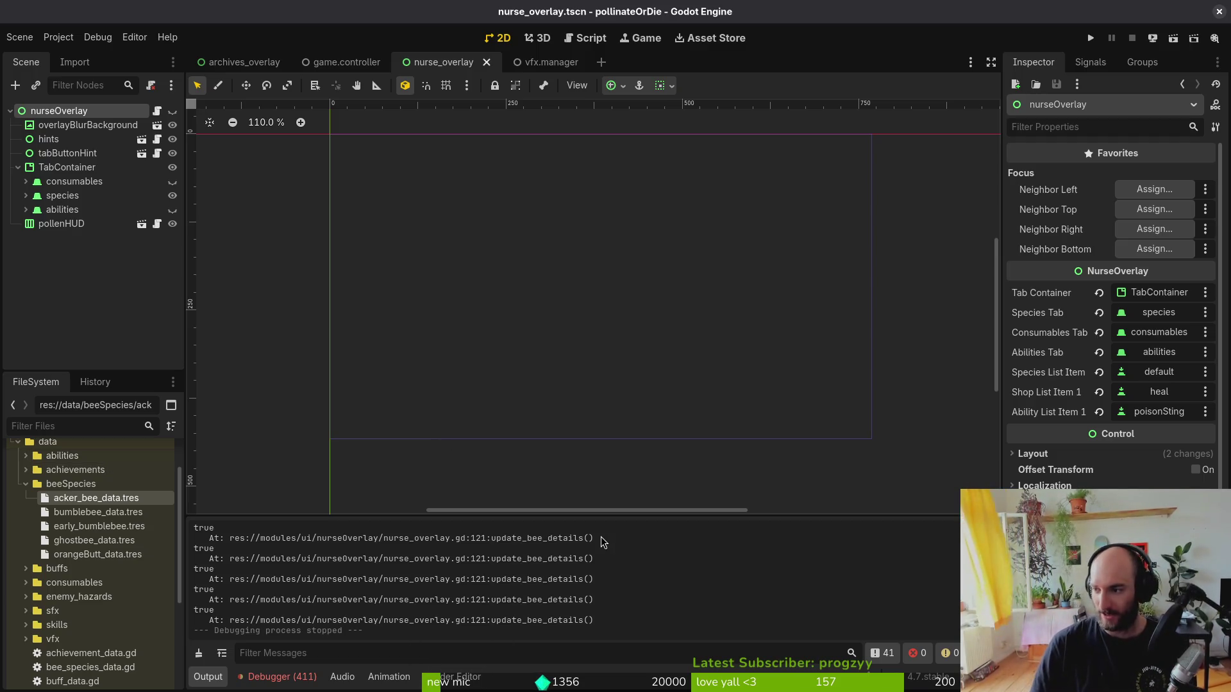
{"action": "key", "text": "alt+Tab"}
- Relaunch tig, review the heal.tres, shield.tres and smokebomb.tres diffs, then exit to the shell
{"action": "type", "text": ":wq"}
{"action": "key", "text": "Return"}
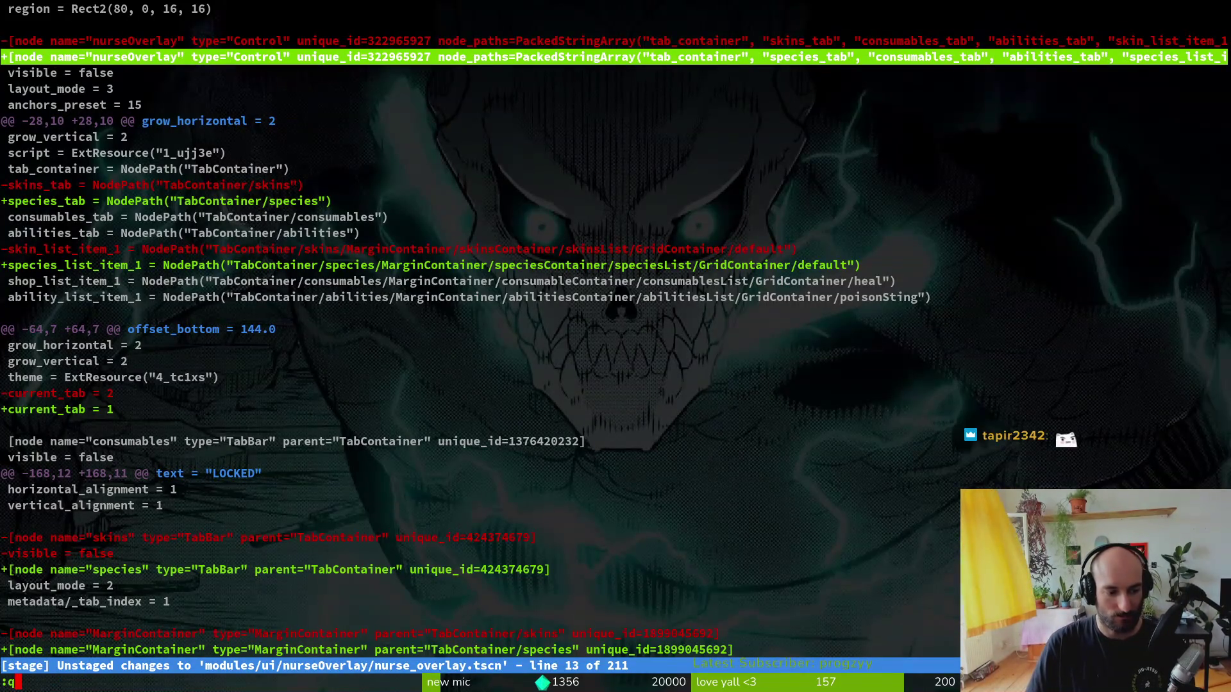
{"action": "key", "text": "q"}
{"action": "key", "text": "q"}
{"action": "type", "text": "tig"}
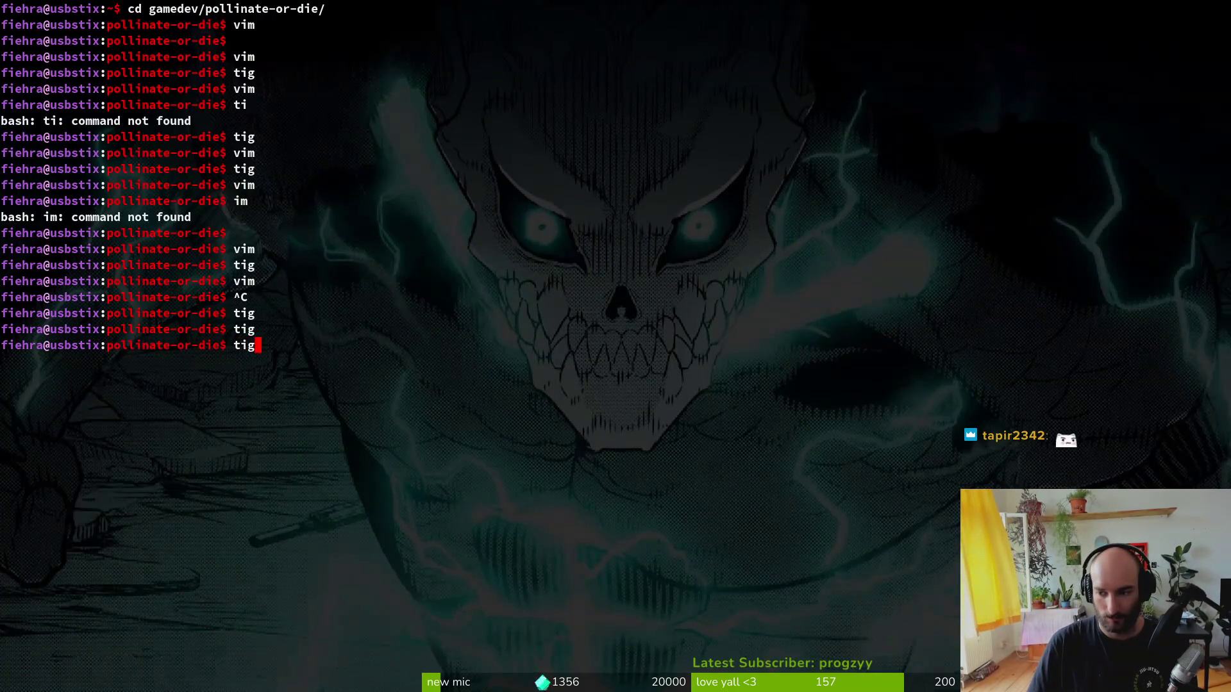
{"action": "key", "text": "Return"}
{"action": "key", "text": "Down"}
{"action": "key", "text": "Down"}
{"action": "key", "text": "Down"}
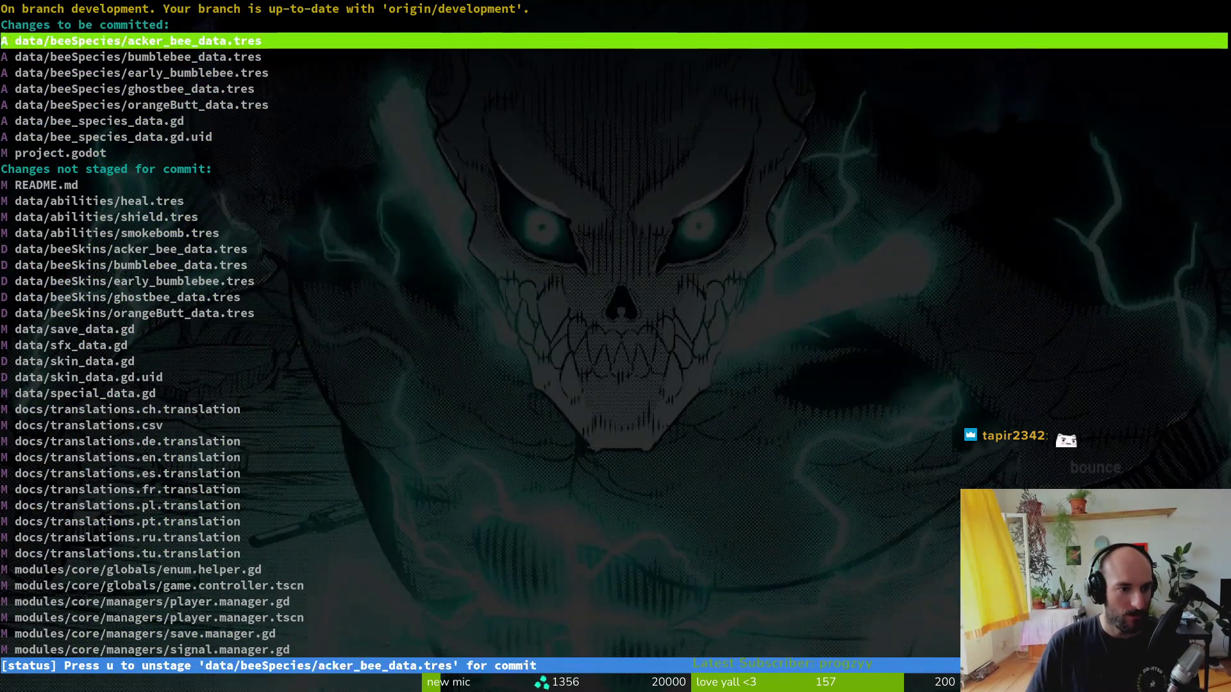
{"action": "key", "text": "Return"}
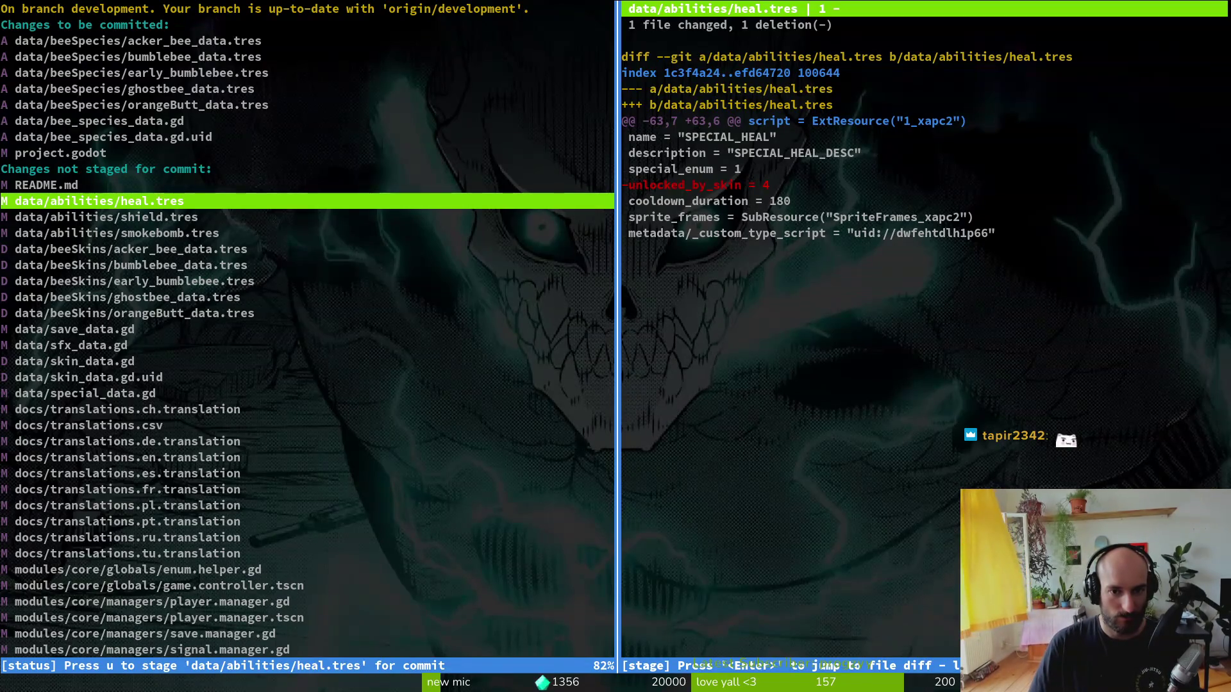
{"action": "key", "text": "Down"}
{"action": "key", "text": "Down"}
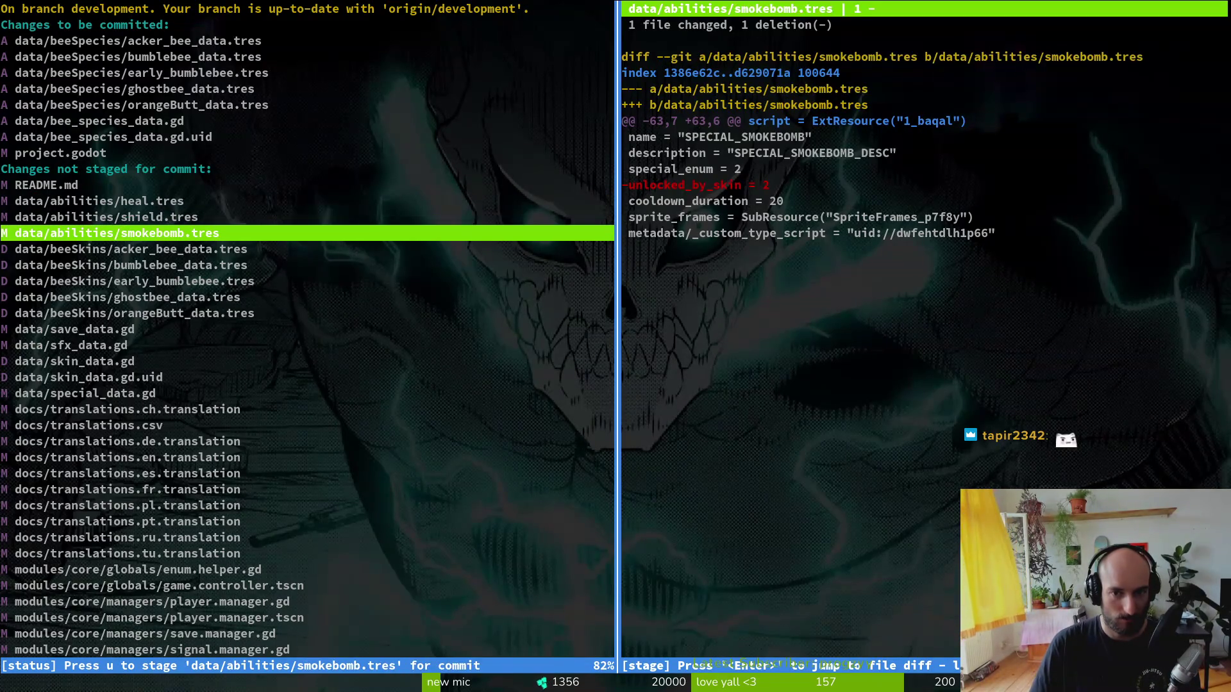
{"action": "key", "text": "Down"}
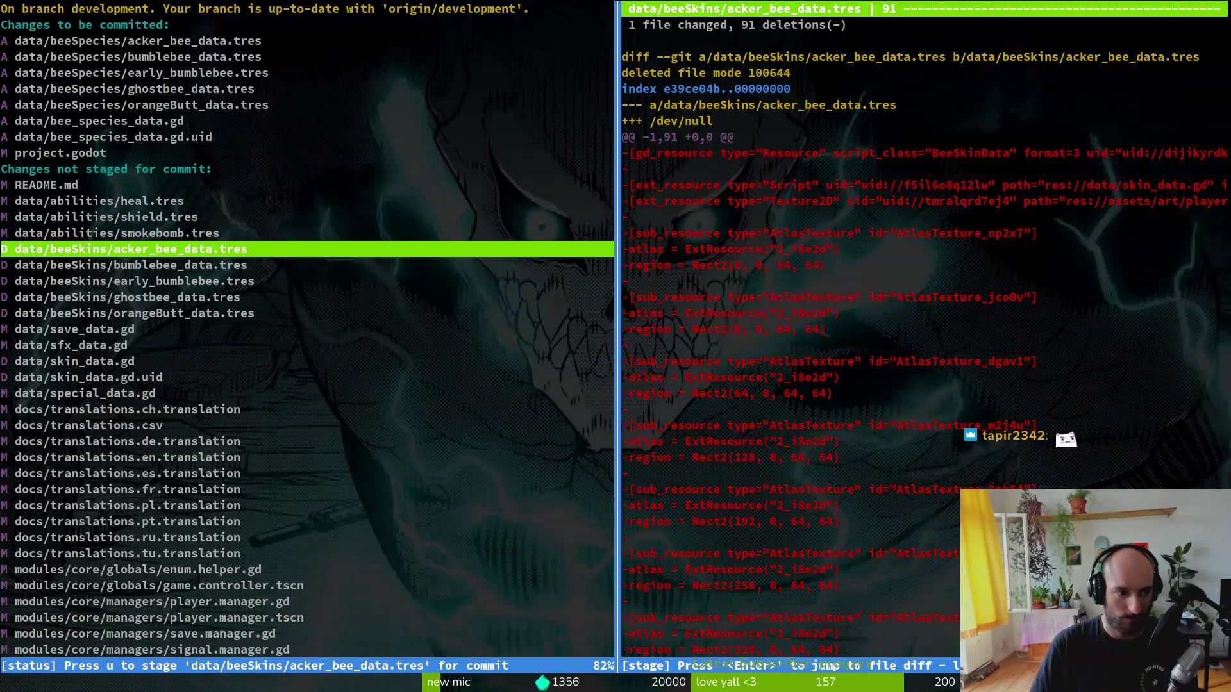
{"action": "key", "text": "q"}
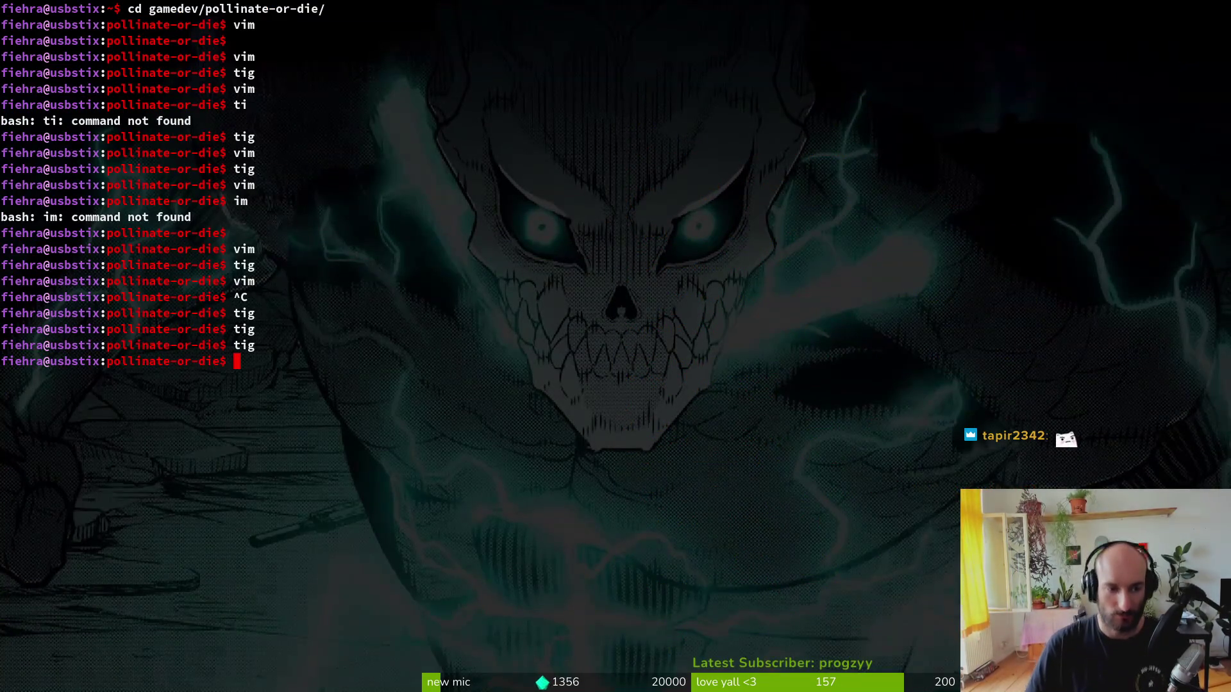
{"action": "key", "text": "alt+Tab"}
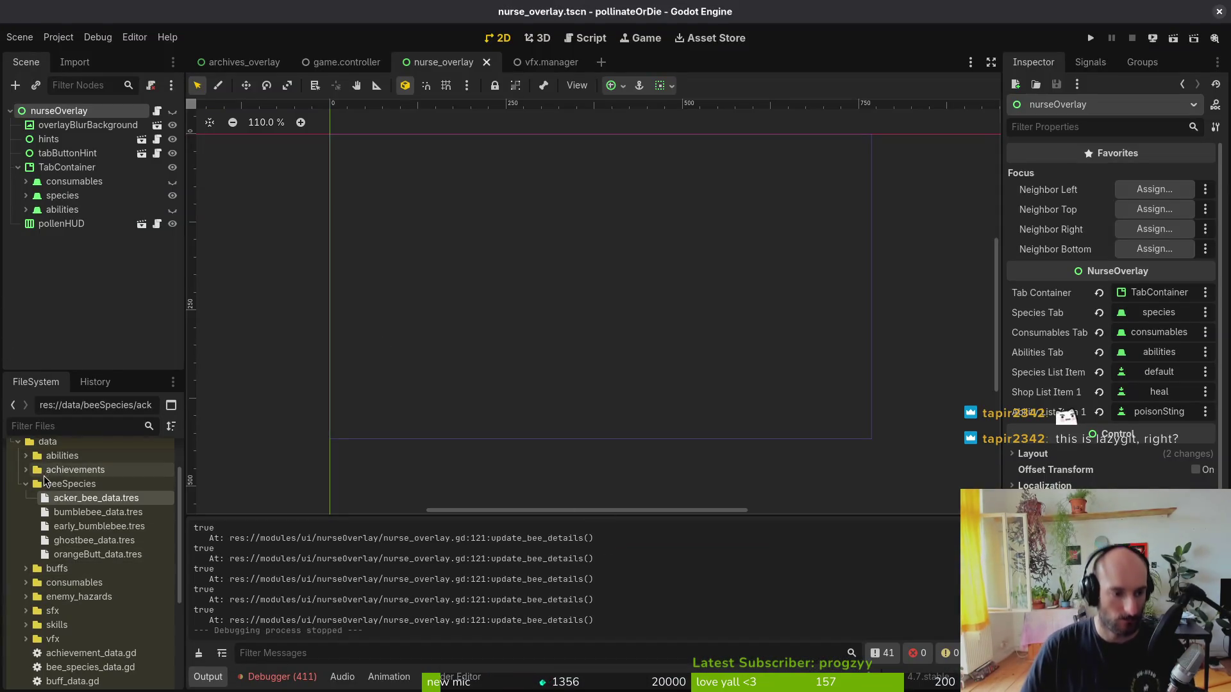
- Set the heal ability's Unlocked by Species to the early_bumblebee species resource
{"action": "left_click", "coordinate": [77, 499]}
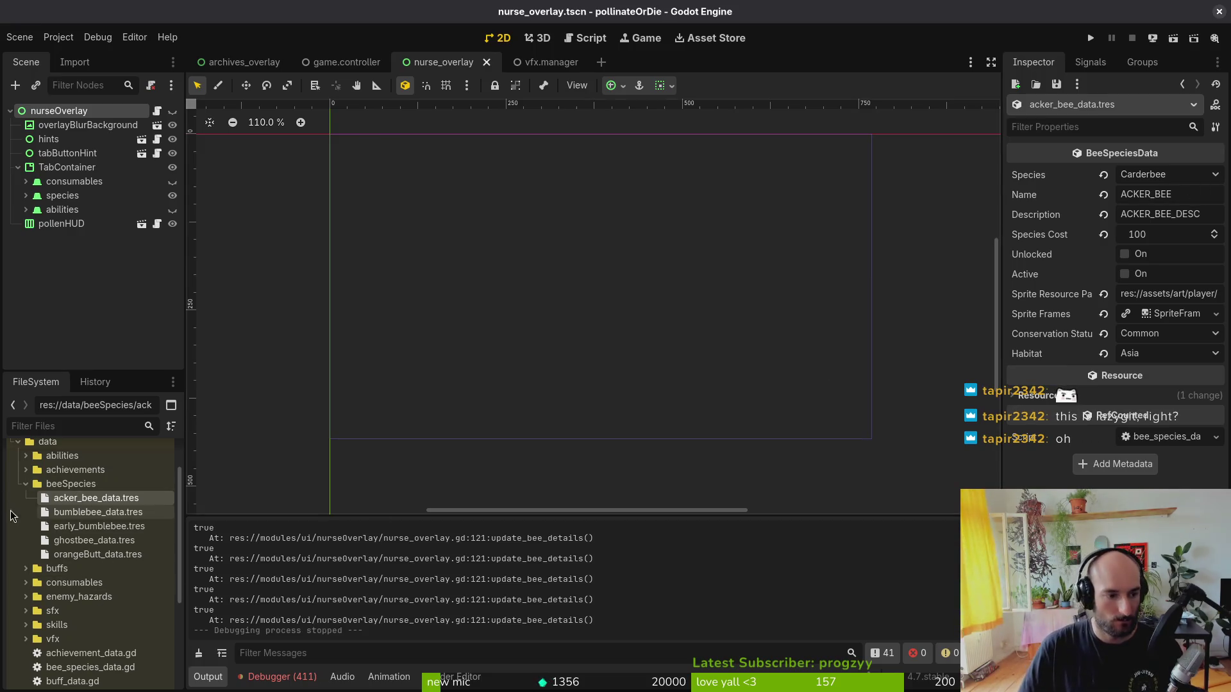
{"action": "left_click", "coordinate": [25, 488]}
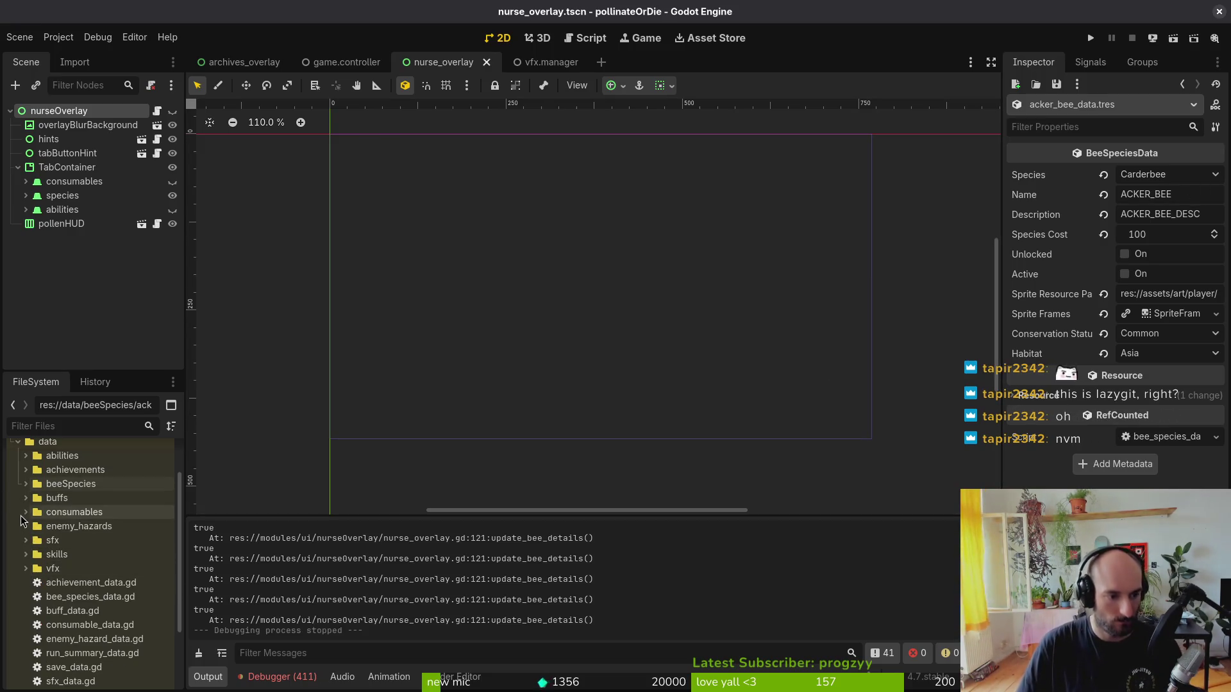
{"action": "left_click", "coordinate": [25, 456]}
{"action": "left_click", "coordinate": [48, 472]}
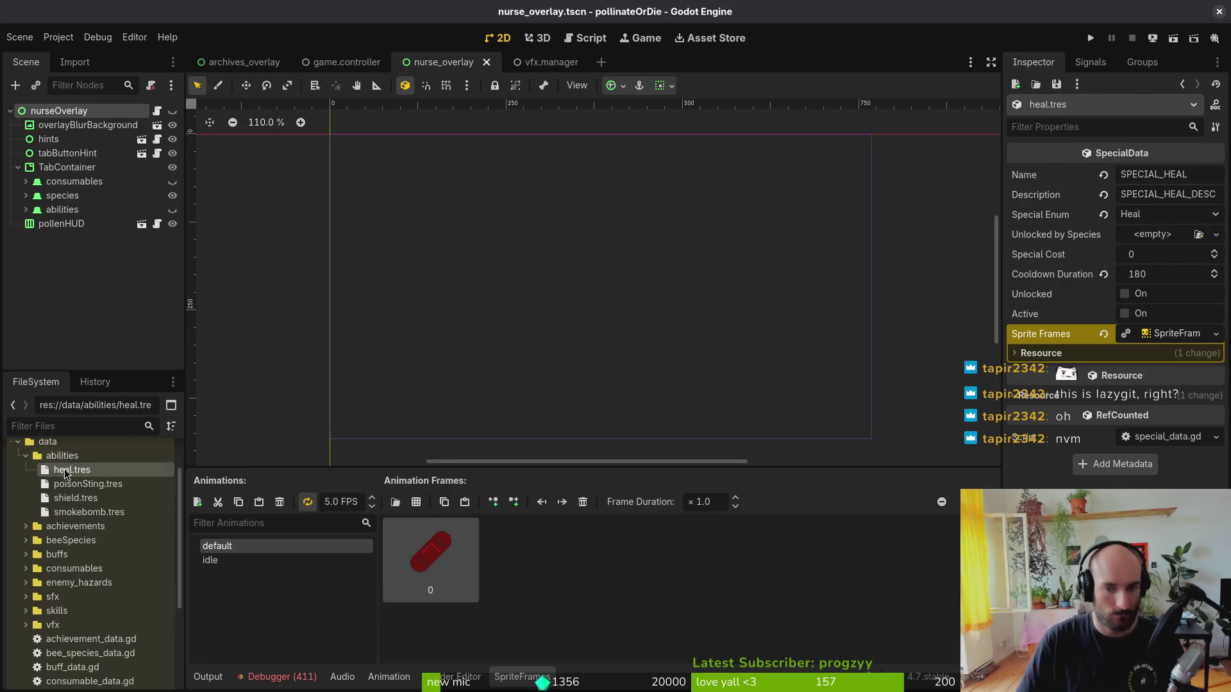
{"action": "left_click", "coordinate": [1165, 235]}
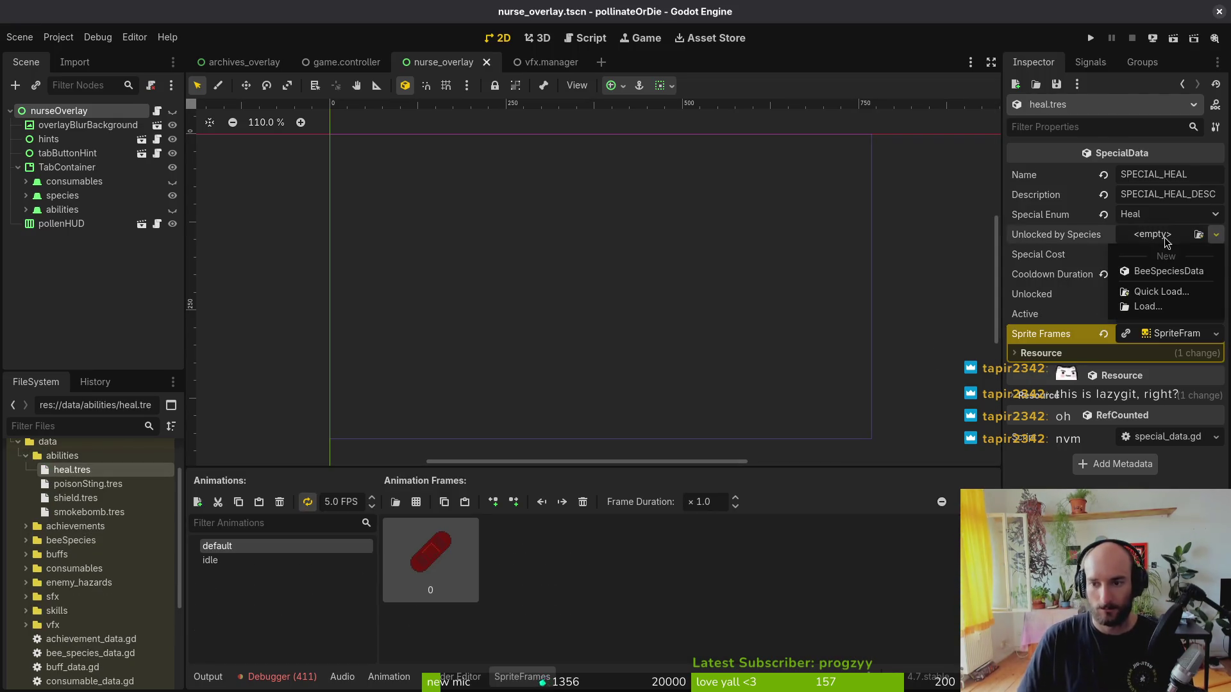
{"action": "left_click", "coordinate": [1162, 292]}
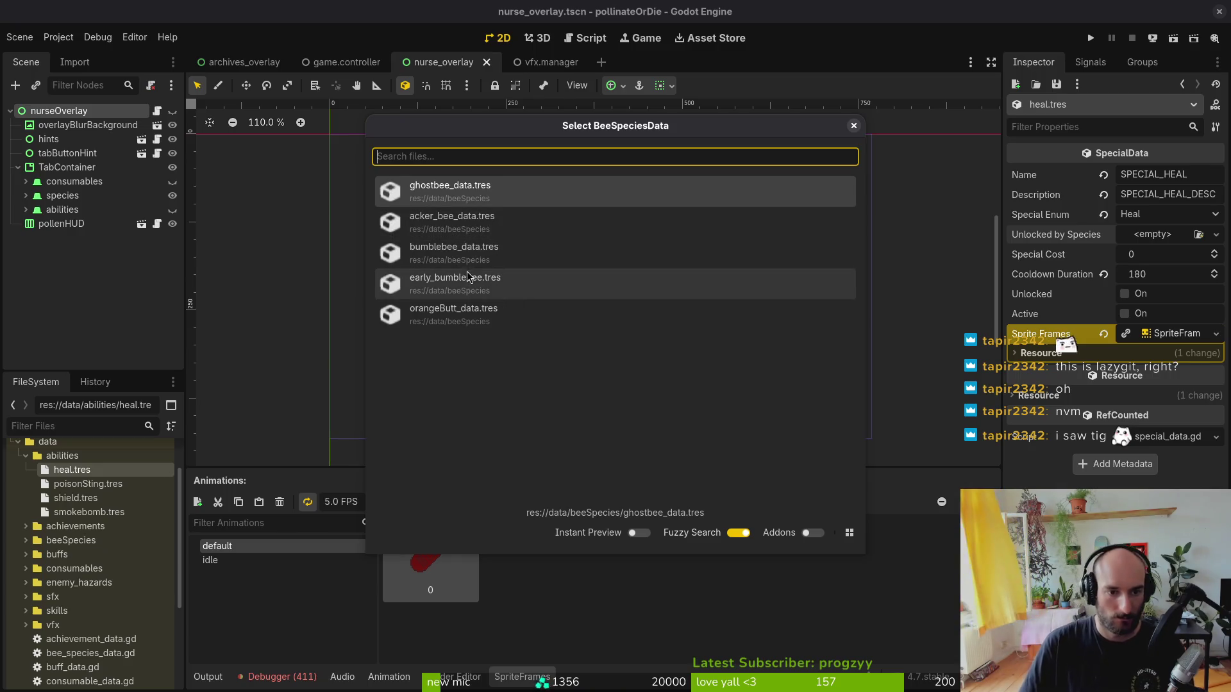
{"action": "left_click", "coordinate": [476, 290]}
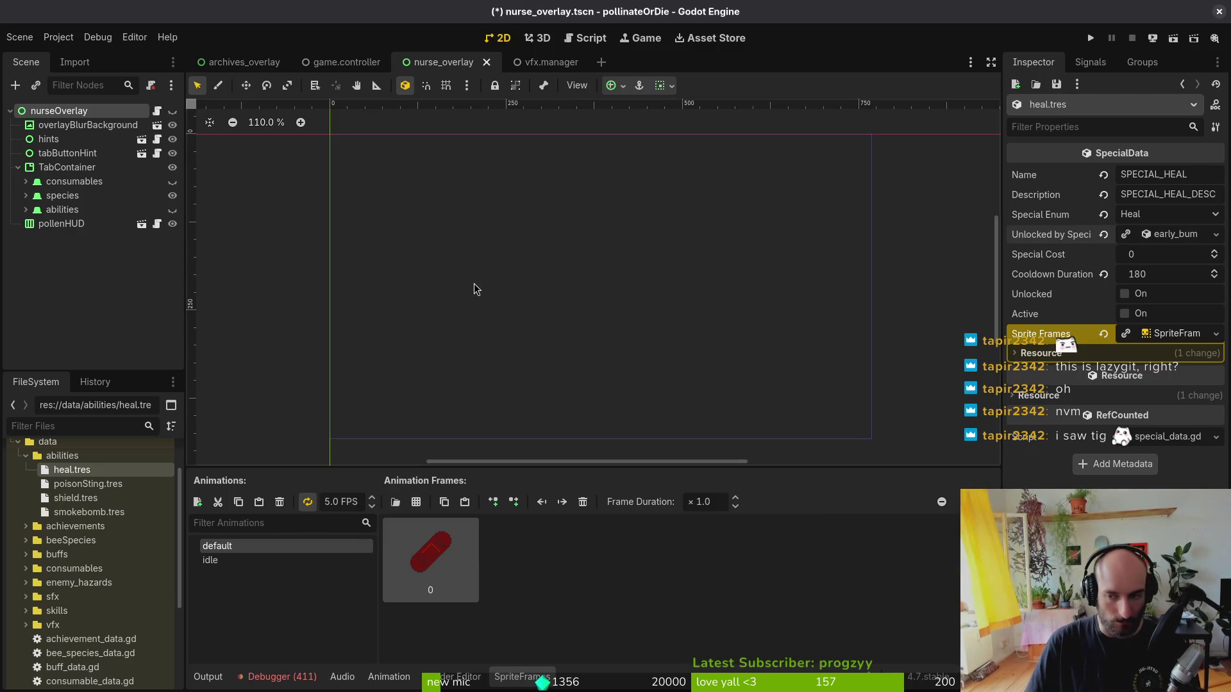
- Quick Load bumblebee as poisonSting's Unlocked by Species and save
{"action": "left_click", "coordinate": [87, 484]}
{"action": "left_click", "coordinate": [1160, 237]}
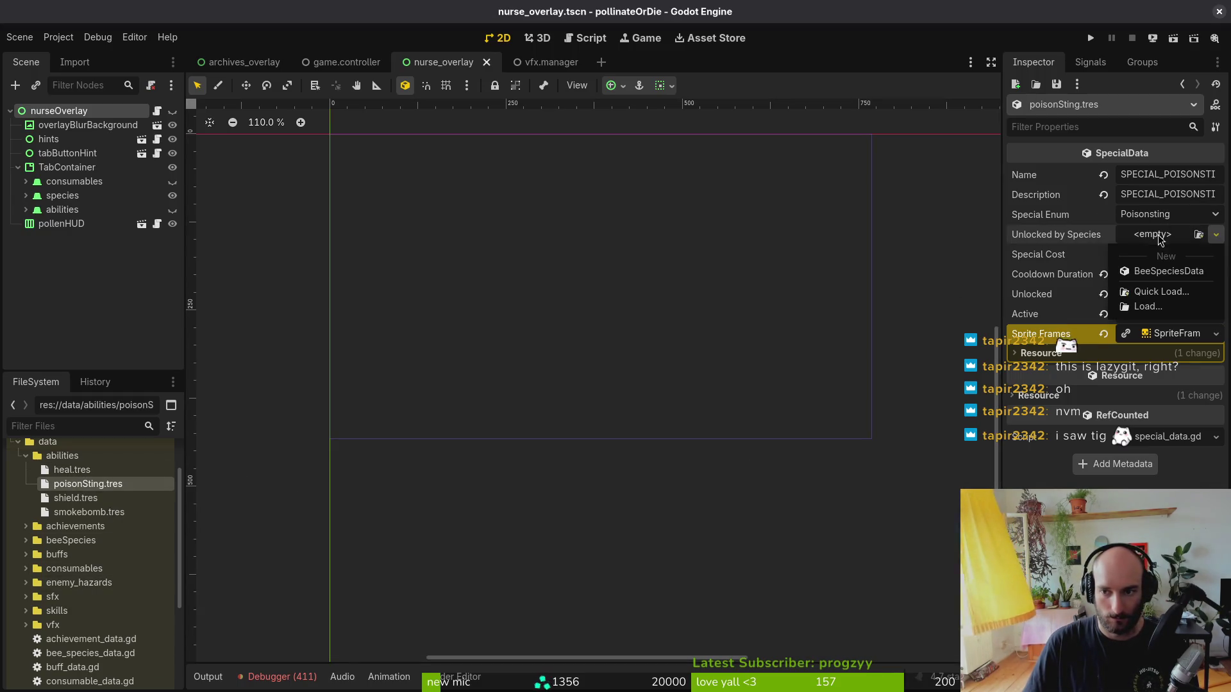
{"action": "left_click", "coordinate": [1154, 294]}
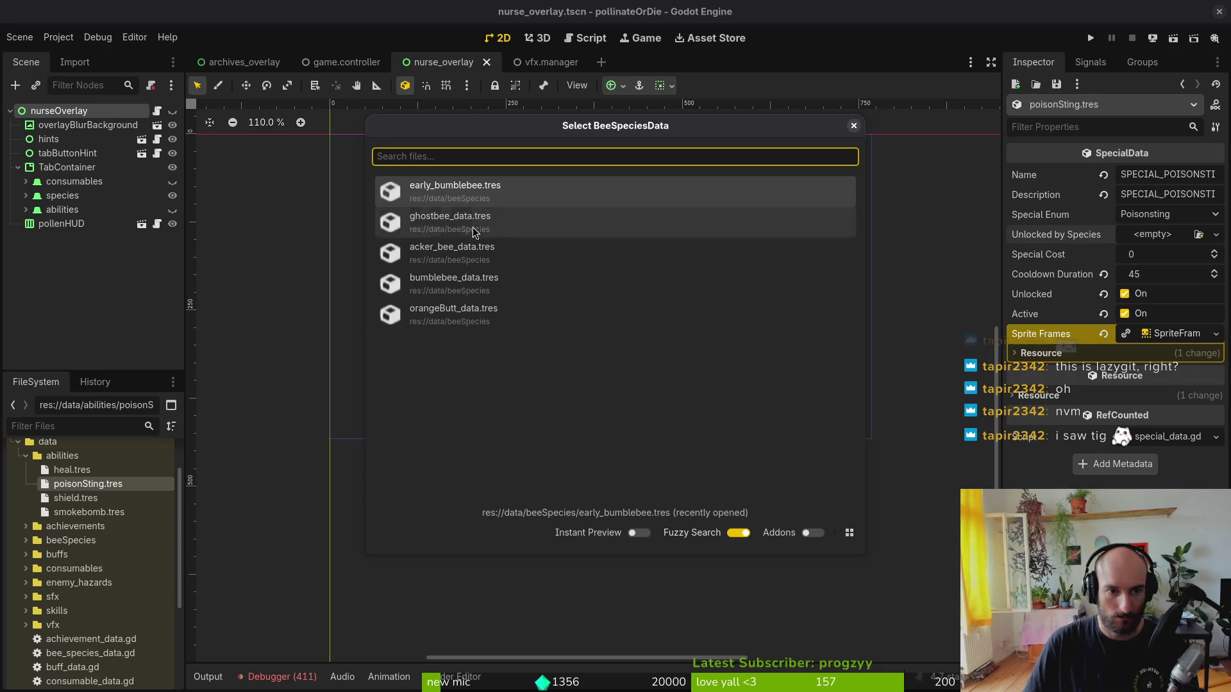
{"action": "left_click", "coordinate": [461, 282]}
{"action": "key", "text": "ctrl+s"}
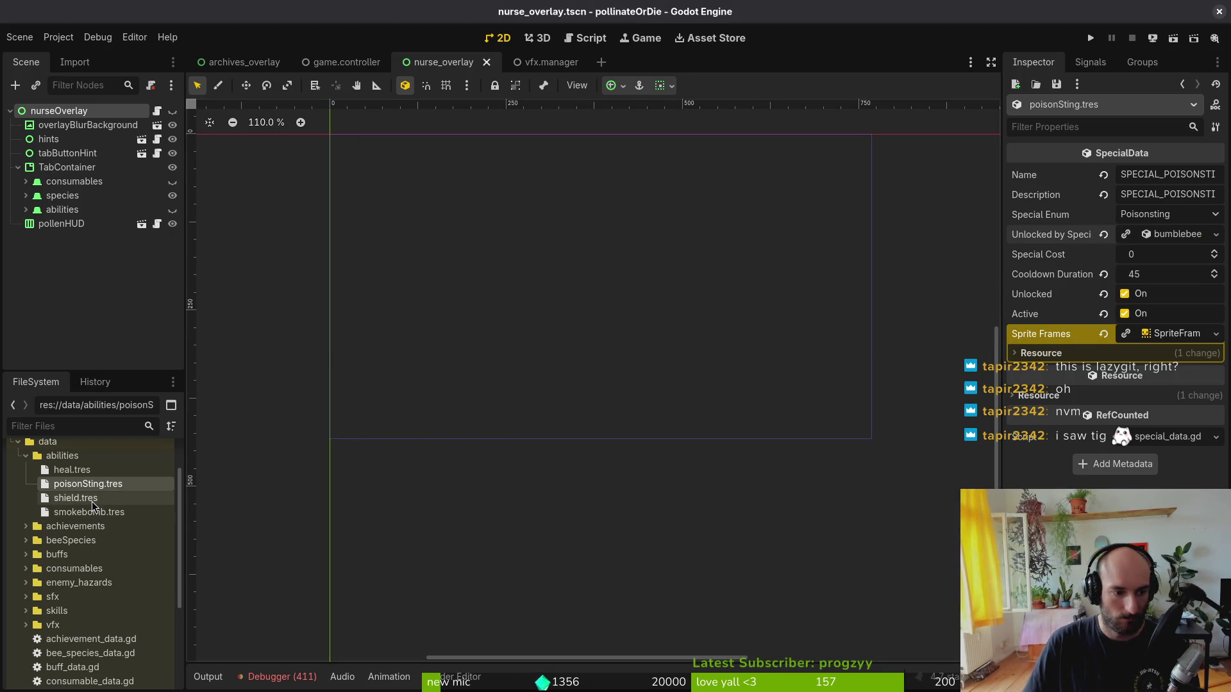
- Quick Load orangeButt as shield's Unlocked by Species and save
{"action": "left_click", "coordinate": [84, 498]}
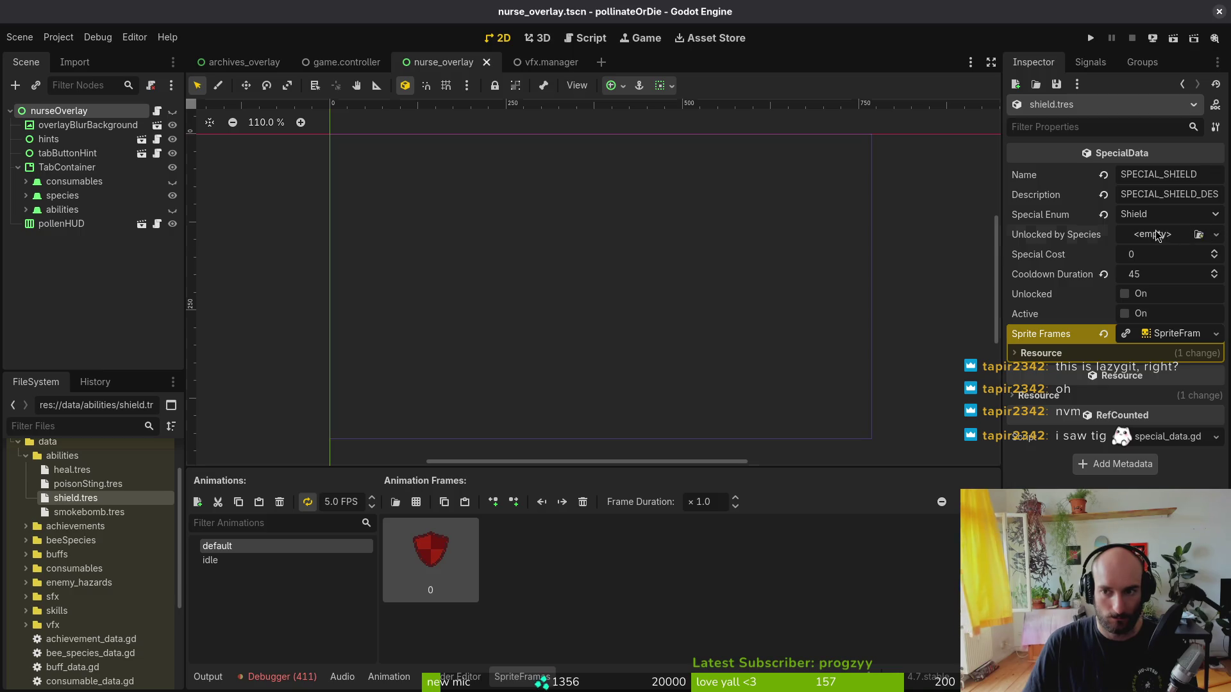
{"action": "left_click", "coordinate": [1157, 236]}
{"action": "left_click", "coordinate": [1154, 292]}
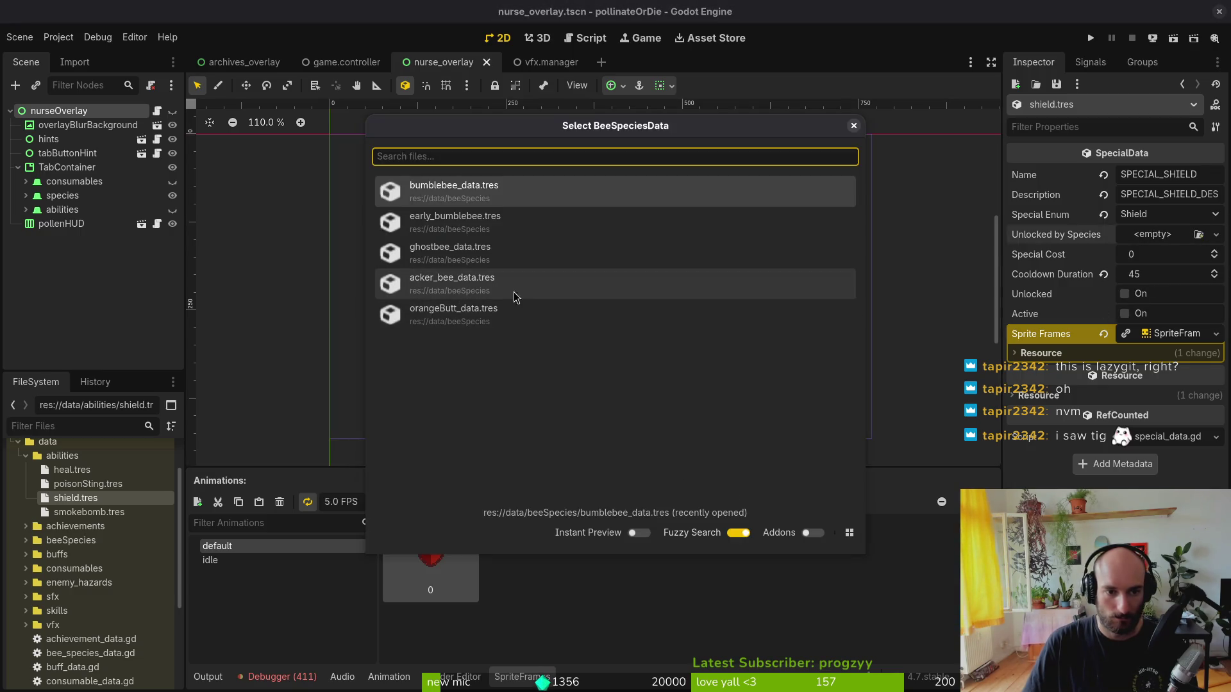
{"action": "double_click", "coordinate": [461, 316]}
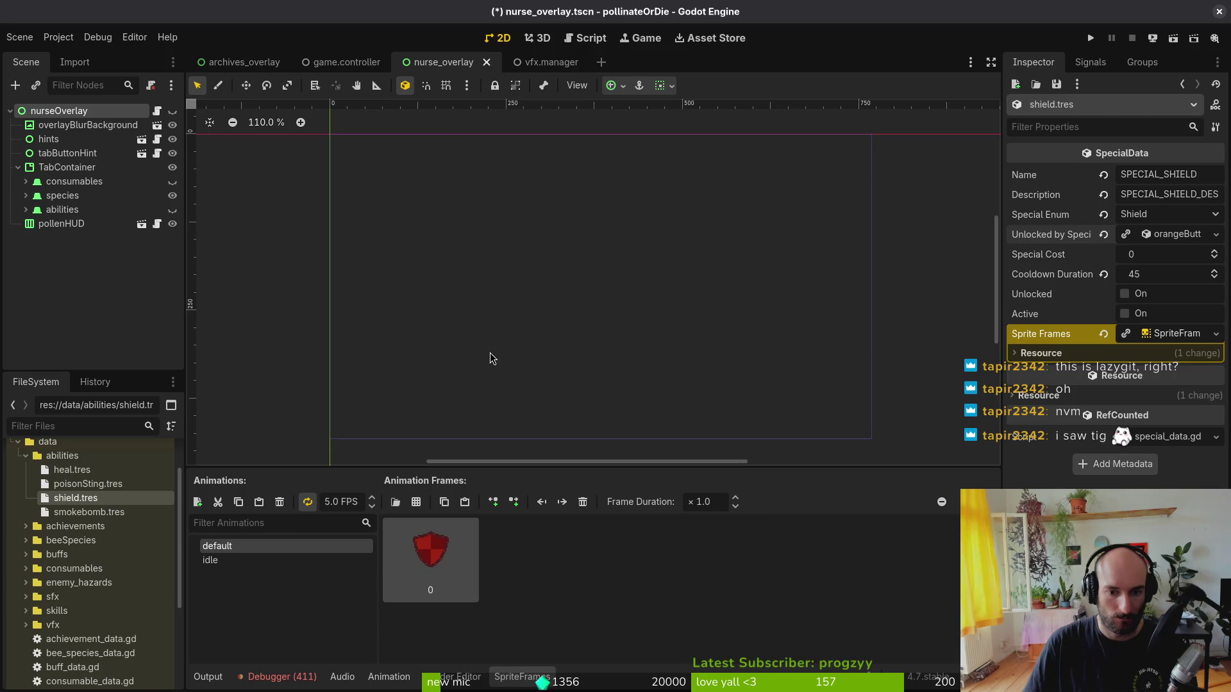
{"action": "key", "text": "ctrl+s"}
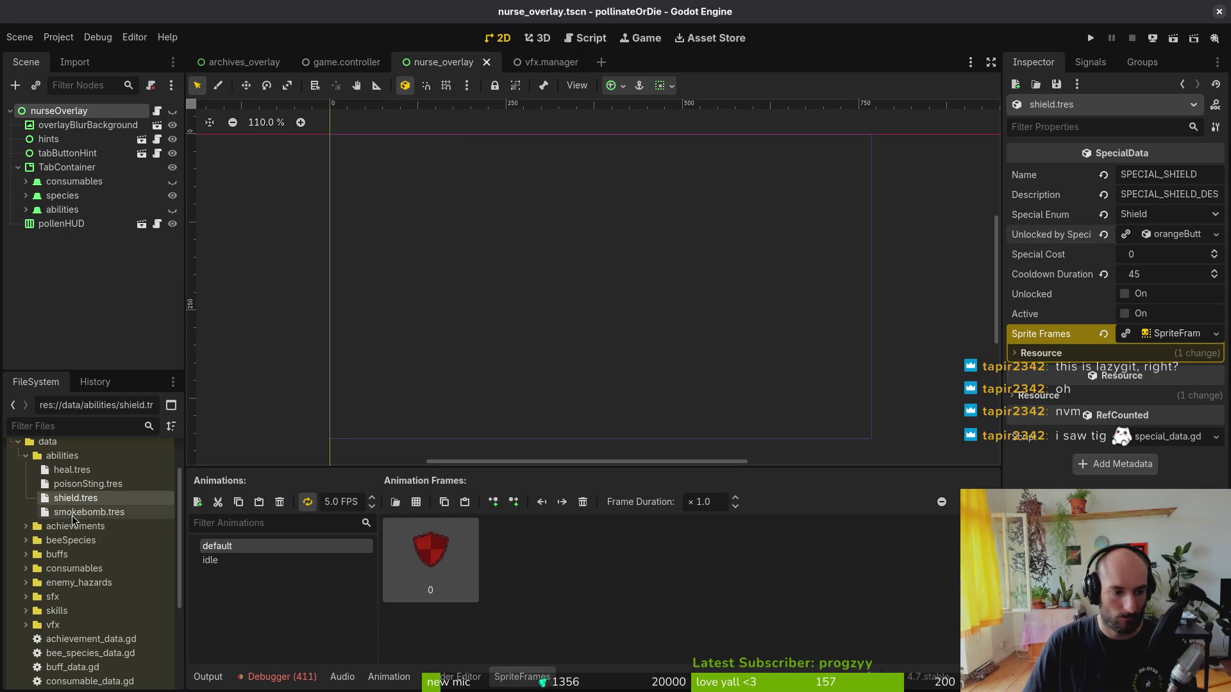
- Quick Load ghostbee as smokebomb's Unlocked by Species and save
{"action": "left_click", "coordinate": [75, 512]}
{"action": "left_click", "coordinate": [1146, 236]}
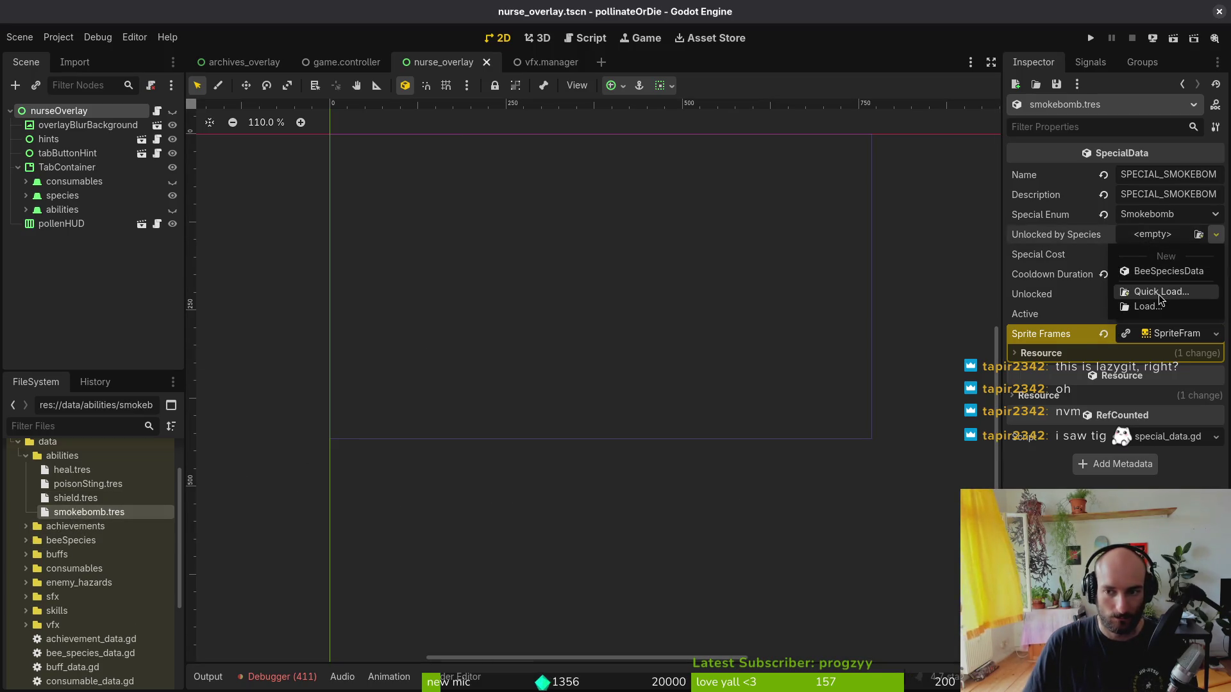
{"action": "left_click", "coordinate": [1160, 294]}
{"action": "double_click", "coordinate": [450, 283]}
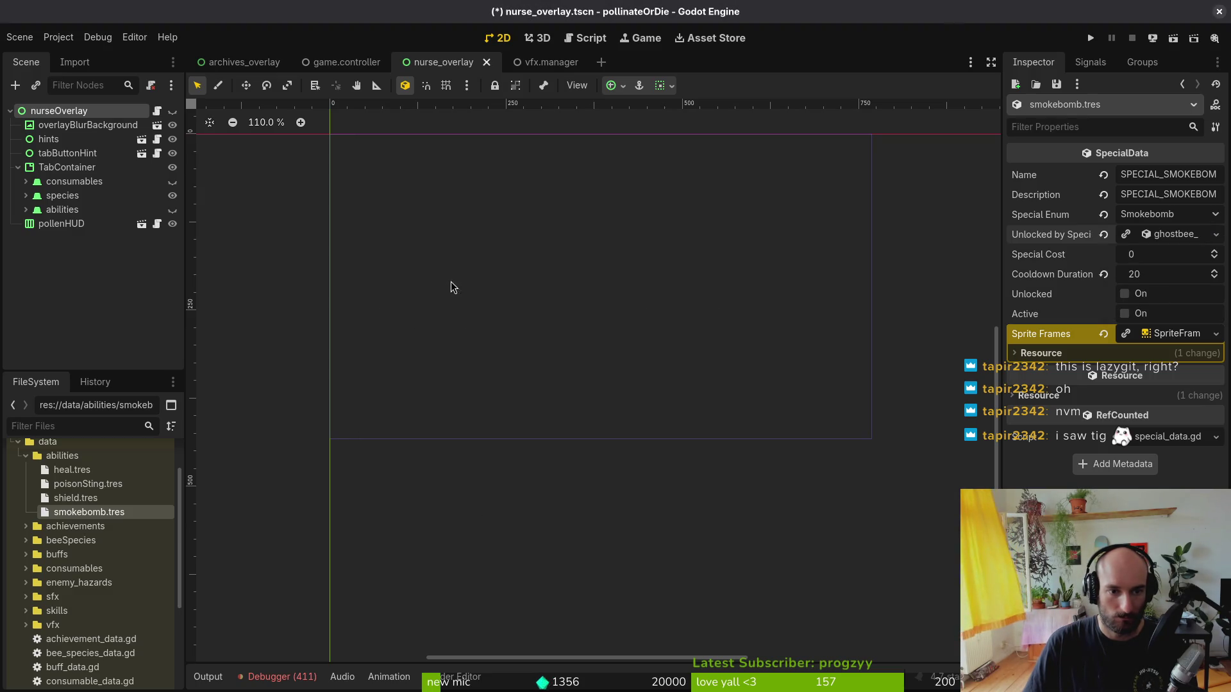
{"action": "key", "text": "ctrl+s"}
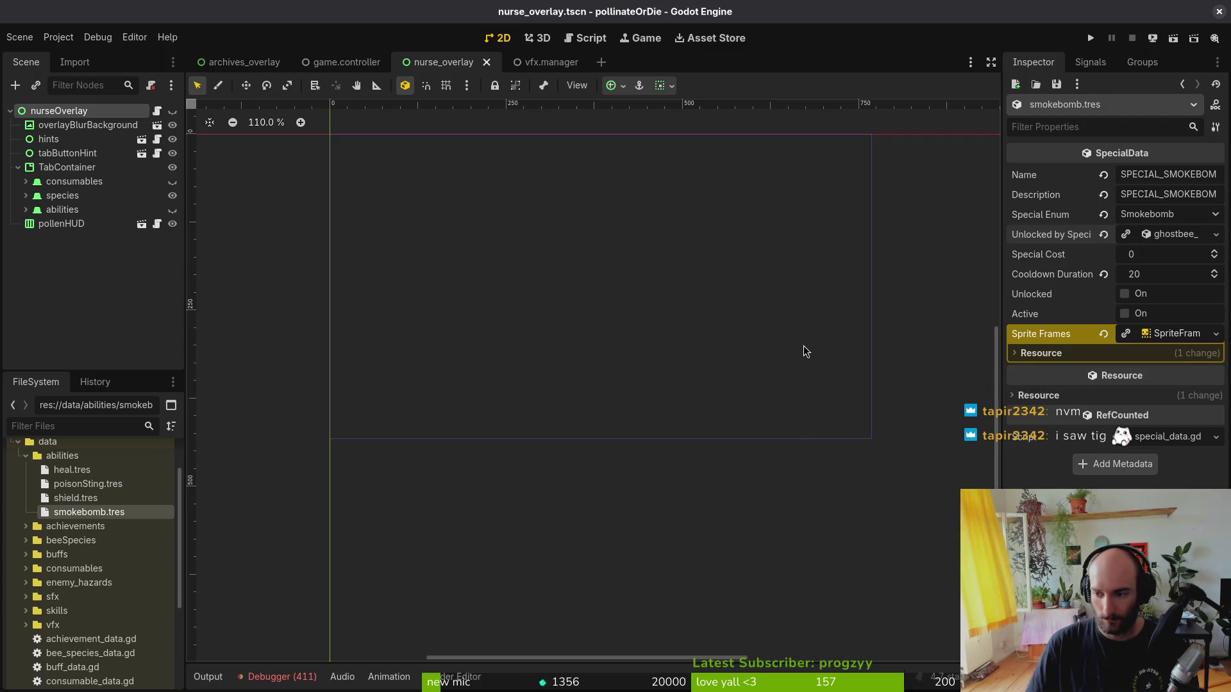
- Look over the achievements folder, then try launching tig in the terminal (mistyped as rtig)
{"action": "left_click", "coordinate": [26, 455]}
{"action": "left_click", "coordinate": [25, 470]}
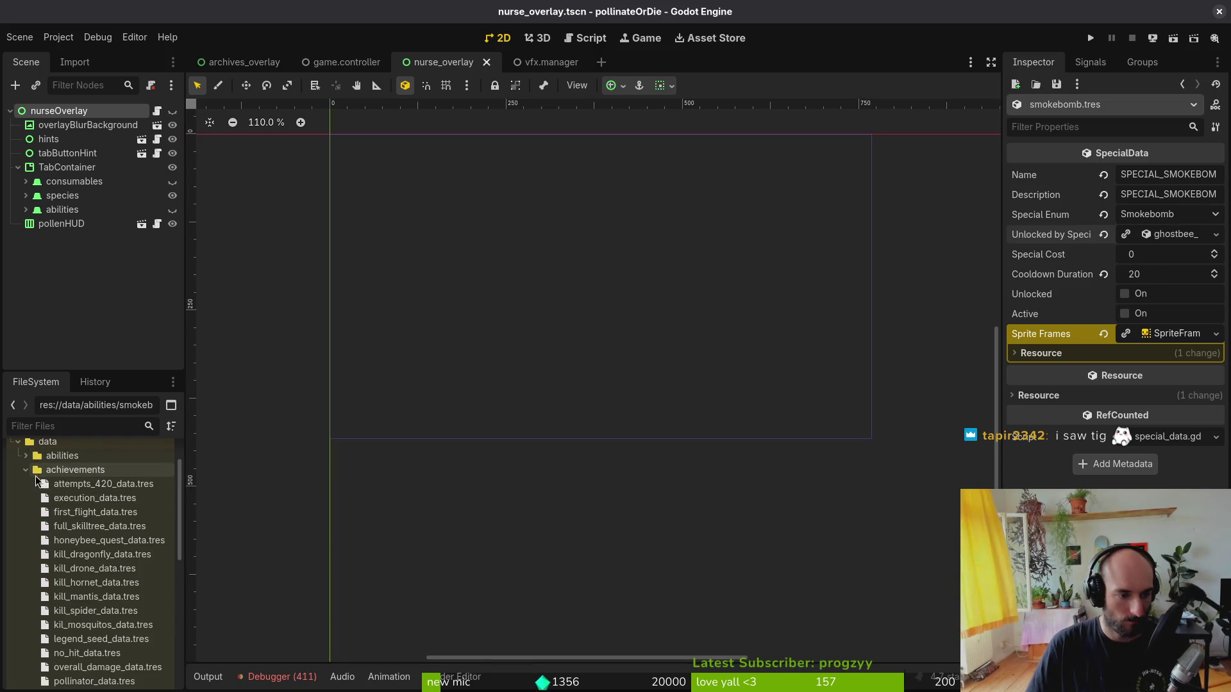
{"action": "scroll", "coordinate": [38, 481], "scroll_direction": "down", "scroll_amount": 3}
{"action": "scroll", "coordinate": [32, 480], "scroll_direction": "up", "scroll_amount": 3}
{"action": "scroll", "coordinate": [29, 480], "scroll_direction": "down", "scroll_amount": 1}
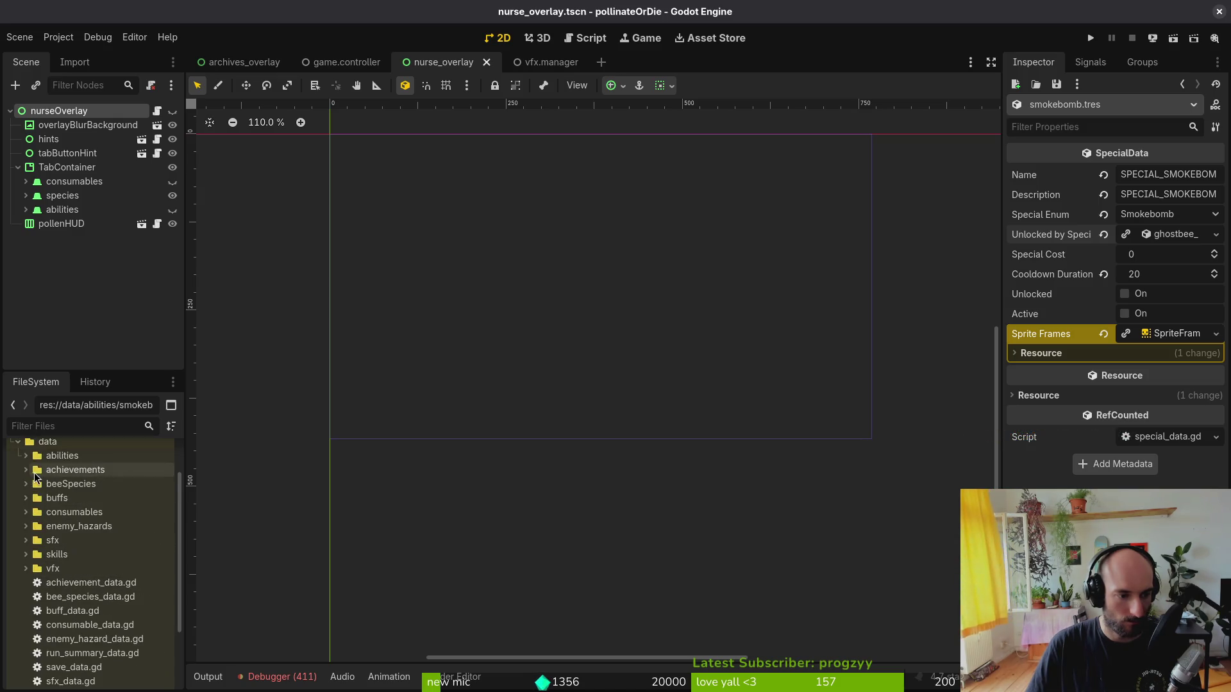
{"action": "key", "text": "alt+Tab"}
{"action": "type", "text": "rtig"}
{"action": "key", "text": "Return"}
- Launch tig and show its status view of uncommitted changes
{"action": "type", "text": "tigg"}
{"action": "key", "text": "BackSpace"}
{"action": "key", "text": "Return"}
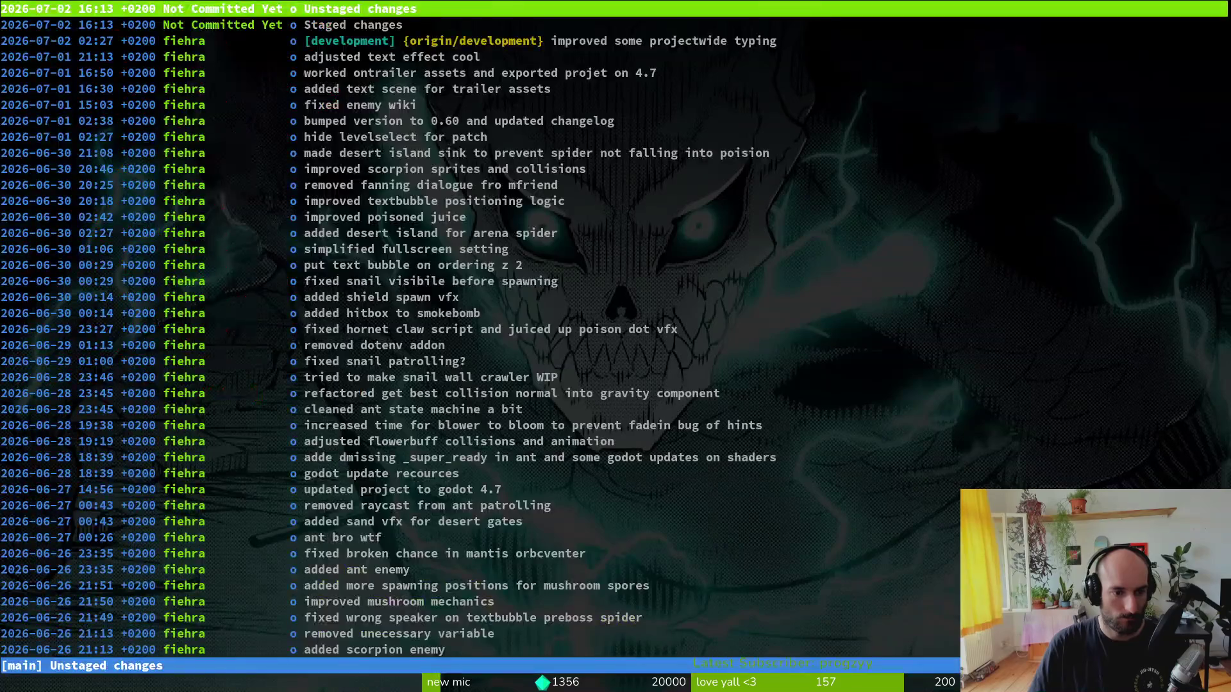
{"action": "key", "text": "s"}
- Review heal.tres and stage it along with the other changed ability files
{"action": "key", "text": "Down"}
{"action": "key", "text": "Down"}
{"action": "key", "text": "Down"}
{"action": "key", "text": "Down"}
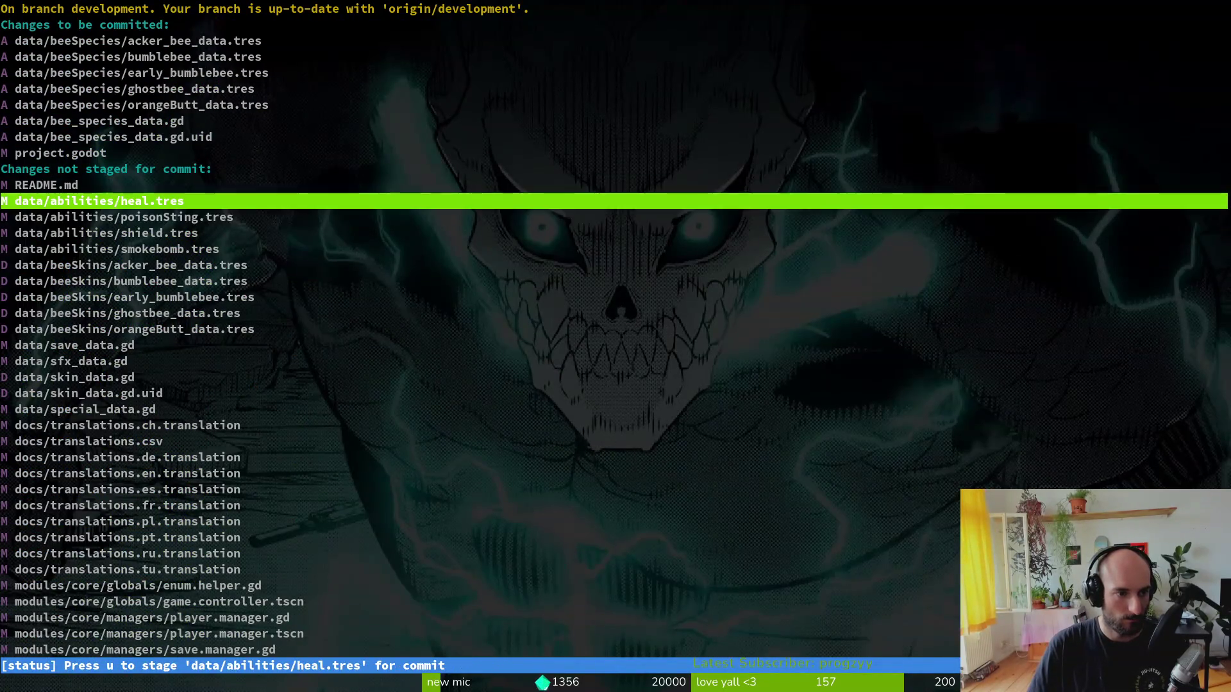
{"action": "key", "text": "Return"}
{"action": "key", "text": "u"}
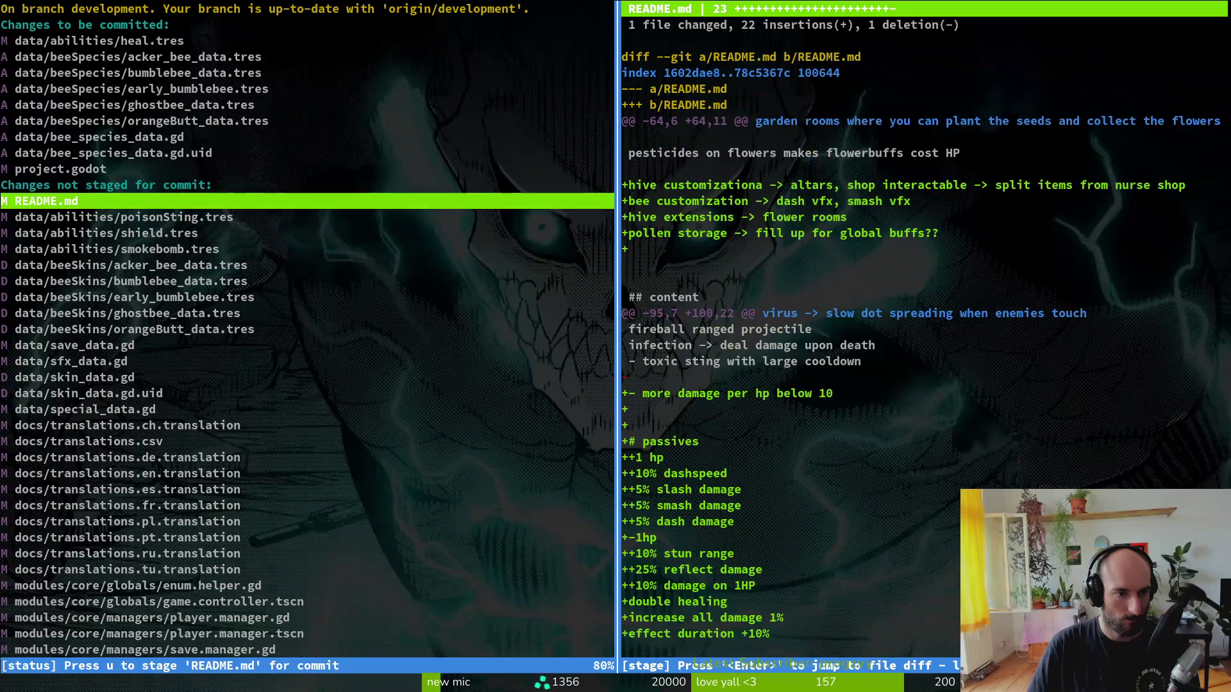
{"action": "key", "text": "Down"}
{"action": "key", "text": "u"}
{"action": "key", "text": "Down"}
{"action": "key", "text": "u"}
{"action": "key", "text": "Down"}
{"action": "key", "text": "u"}
- Stage the removed acker_bee, early_bumblebee, ghostbee, orangeButt and bumblebee skin data files
{"action": "key", "text": "Down"}
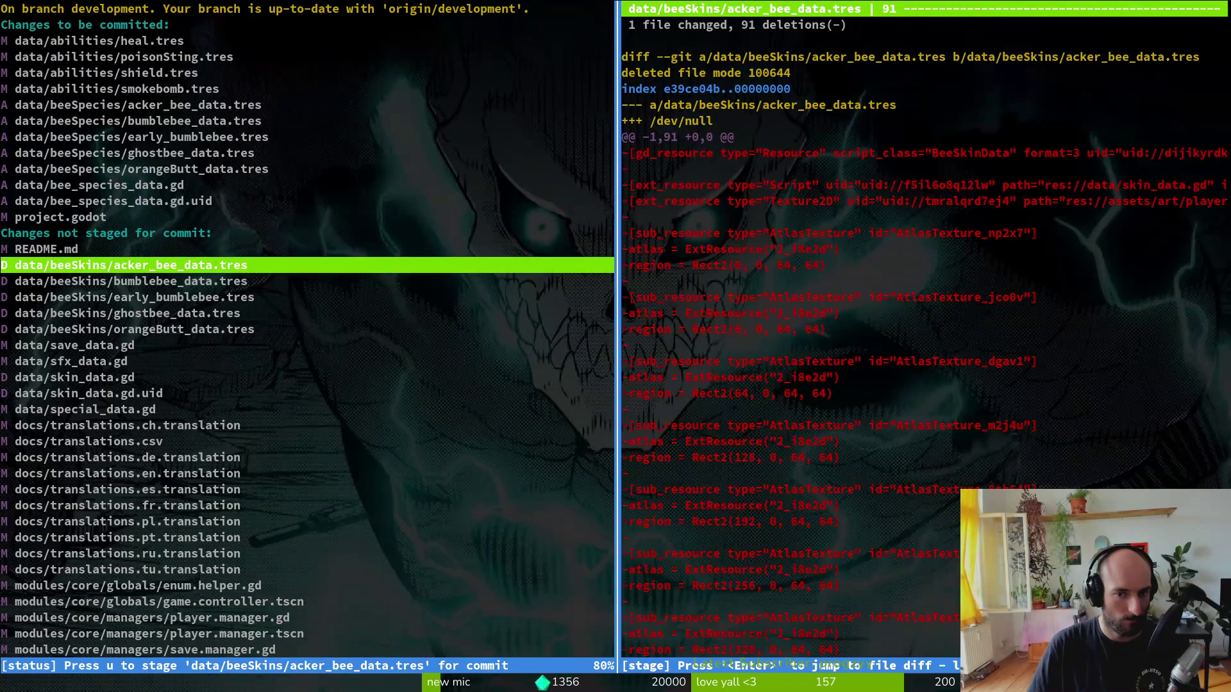
{"action": "key", "text": "u"}
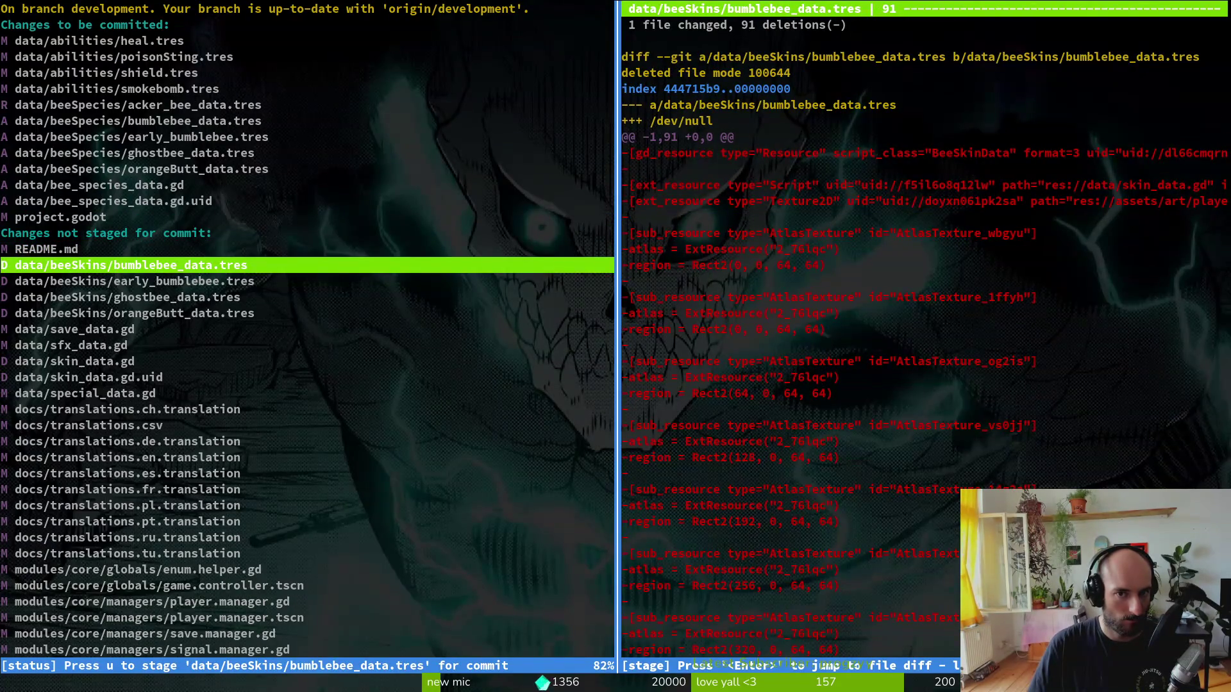
{"action": "key", "text": "Down"}
{"action": "key", "text": "u"}
{"action": "key", "text": "u"}
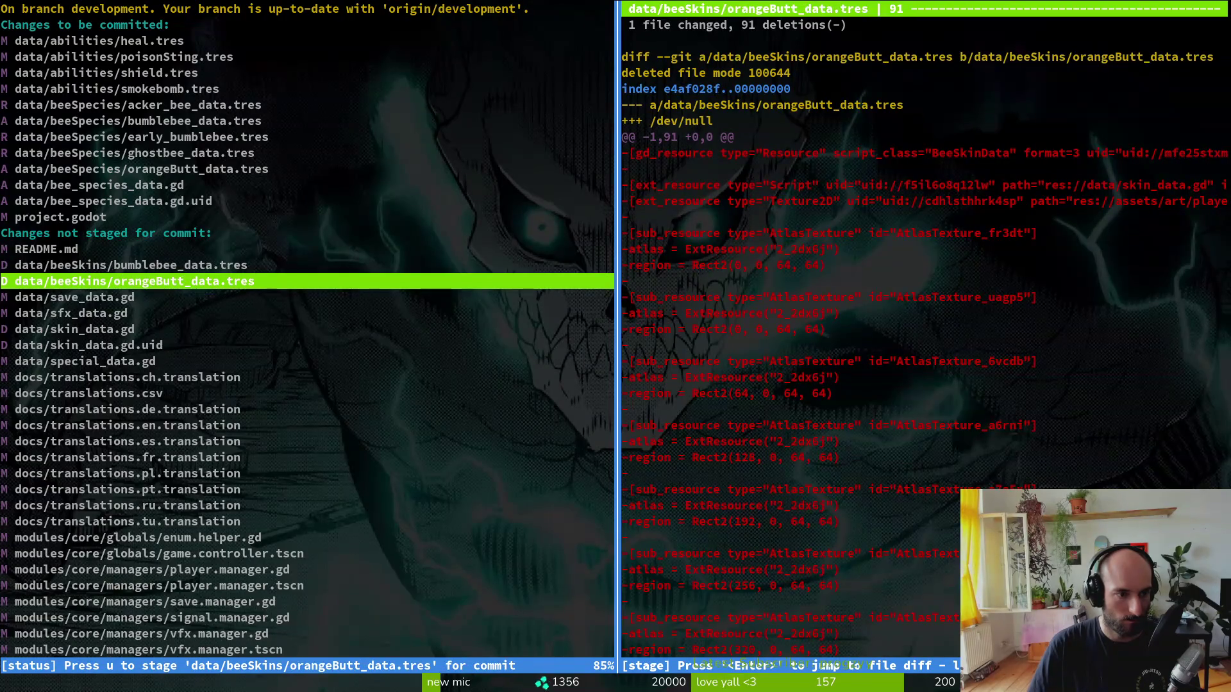
{"action": "key", "text": "u"}
{"action": "key", "text": "Up"}
{"action": "key", "text": "u"}
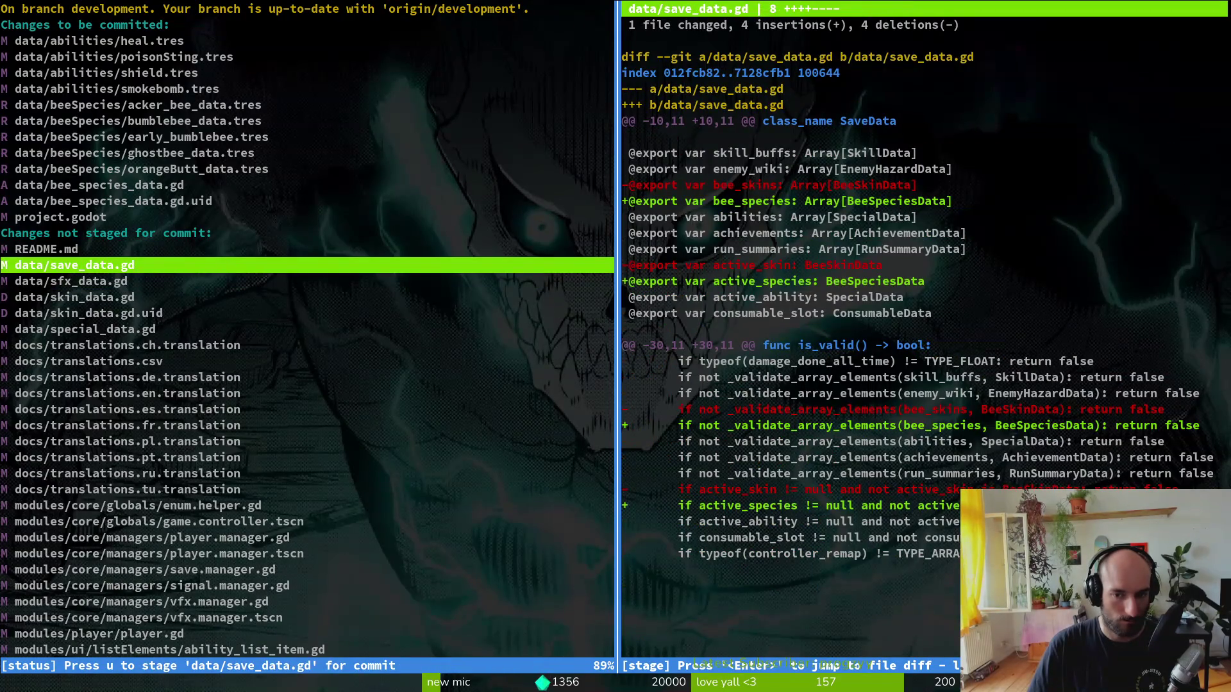
{"action": "key", "text": "u"}
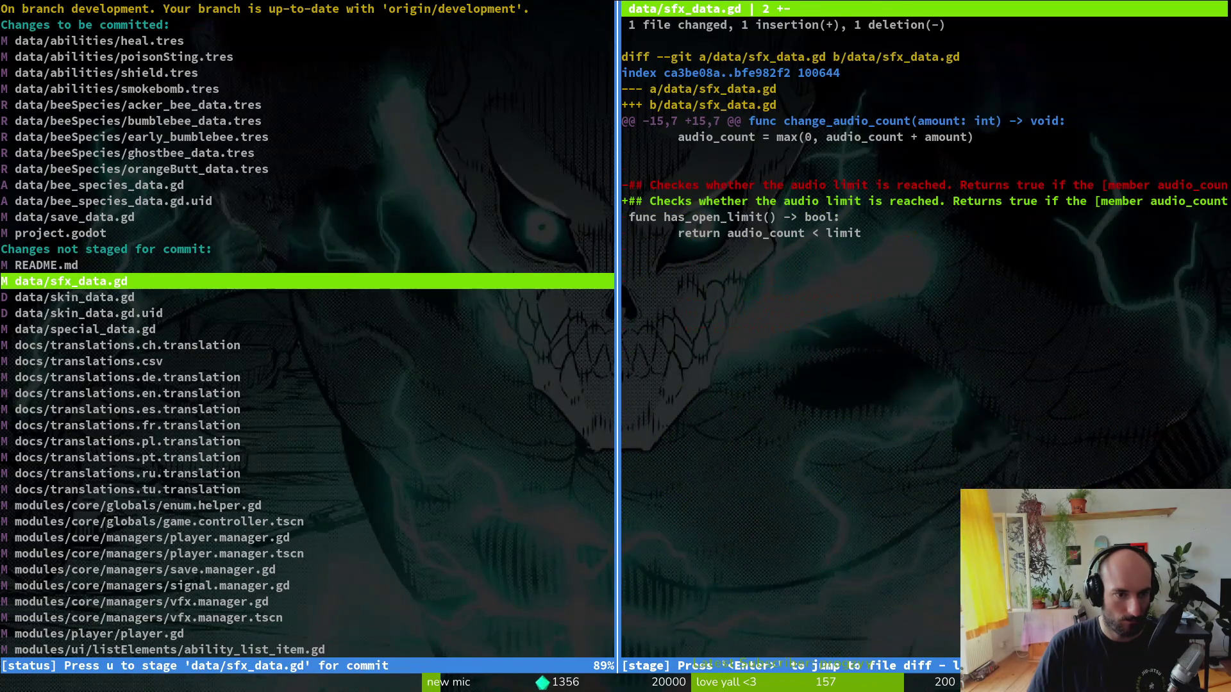
- Stage save_data.gd, the skin_data.gd removal and special_data.gd, then open the project in Neovim
{"action": "key", "text": "Down"}
{"action": "key", "text": "u"}
{"action": "key", "text": "u"}
{"action": "key", "text": "Down"}
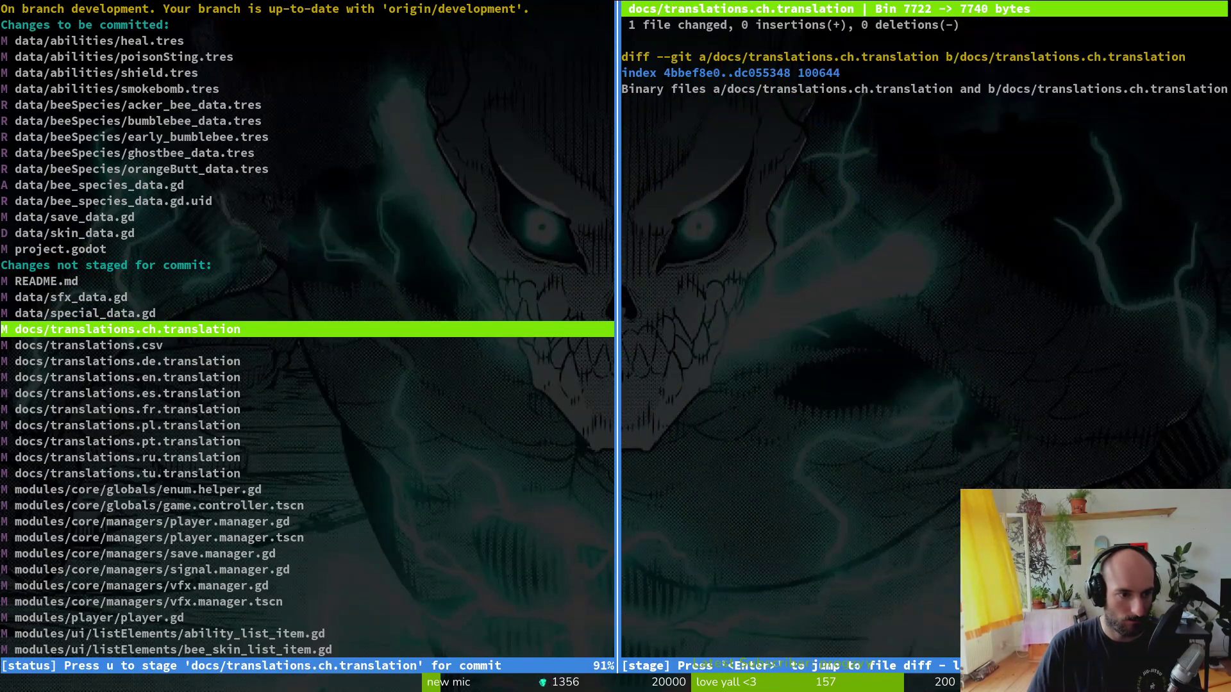
{"action": "key", "text": "Up"}
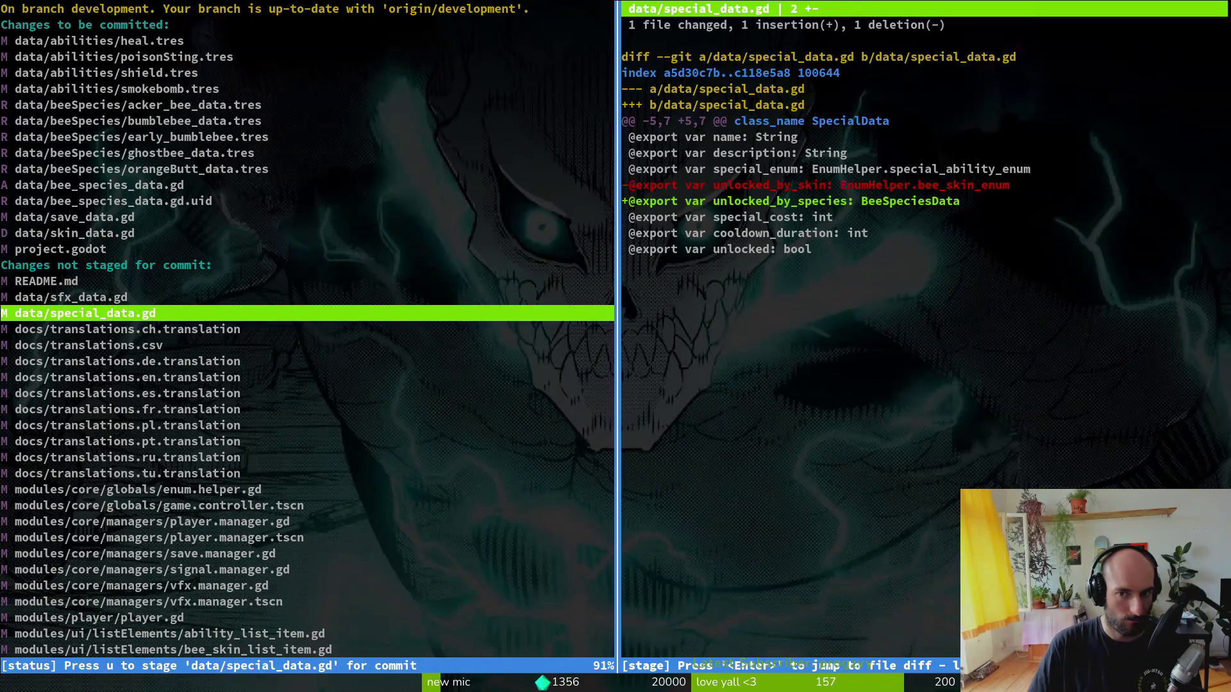
{"action": "key", "text": "u"}
{"action": "key", "text": "Down"}
{"action": "key", "text": "Down"}
{"action": "key", "text": "Up"}
{"action": "key", "text": "Up"}
{"action": "key", "text": "Up"}
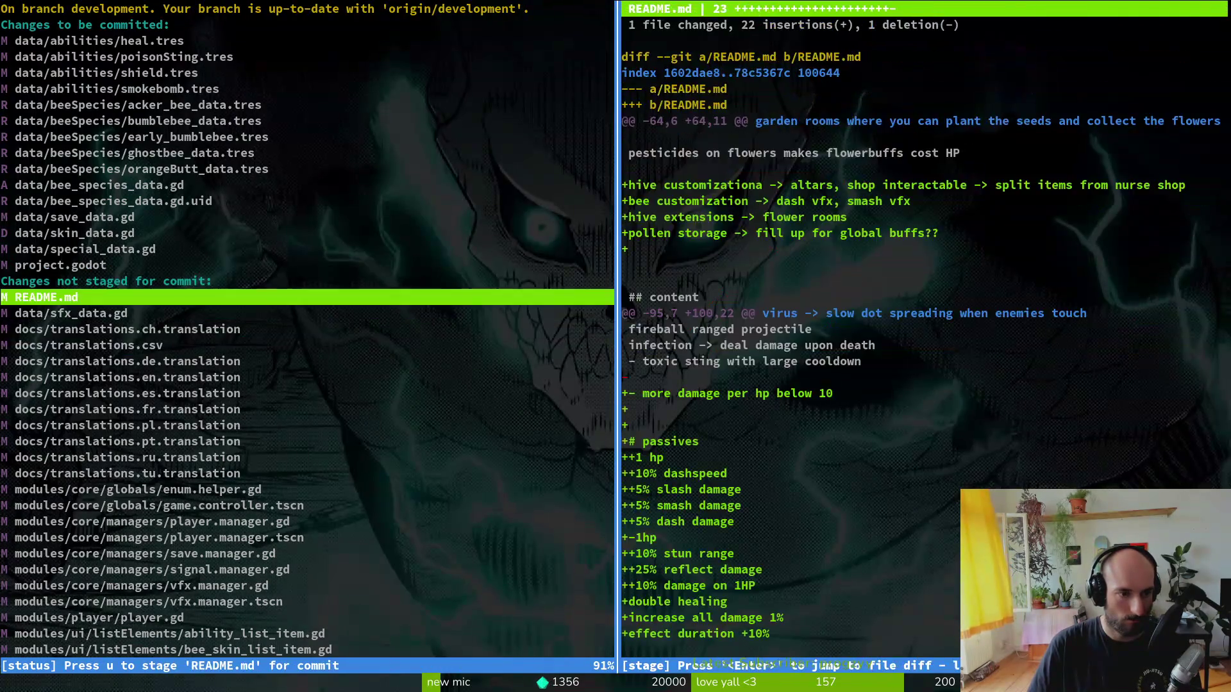
{"action": "key", "text": "Up"}
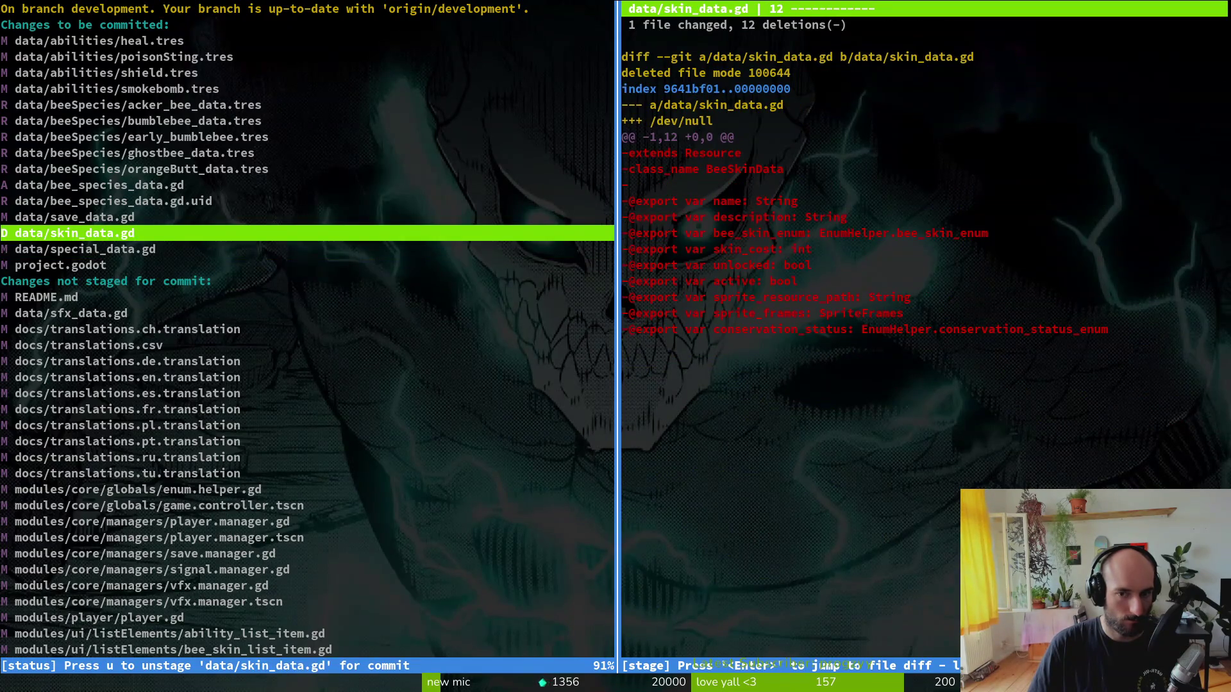
{"action": "type", "text": "qvim ."}
{"action": "key", "text": "Return"}
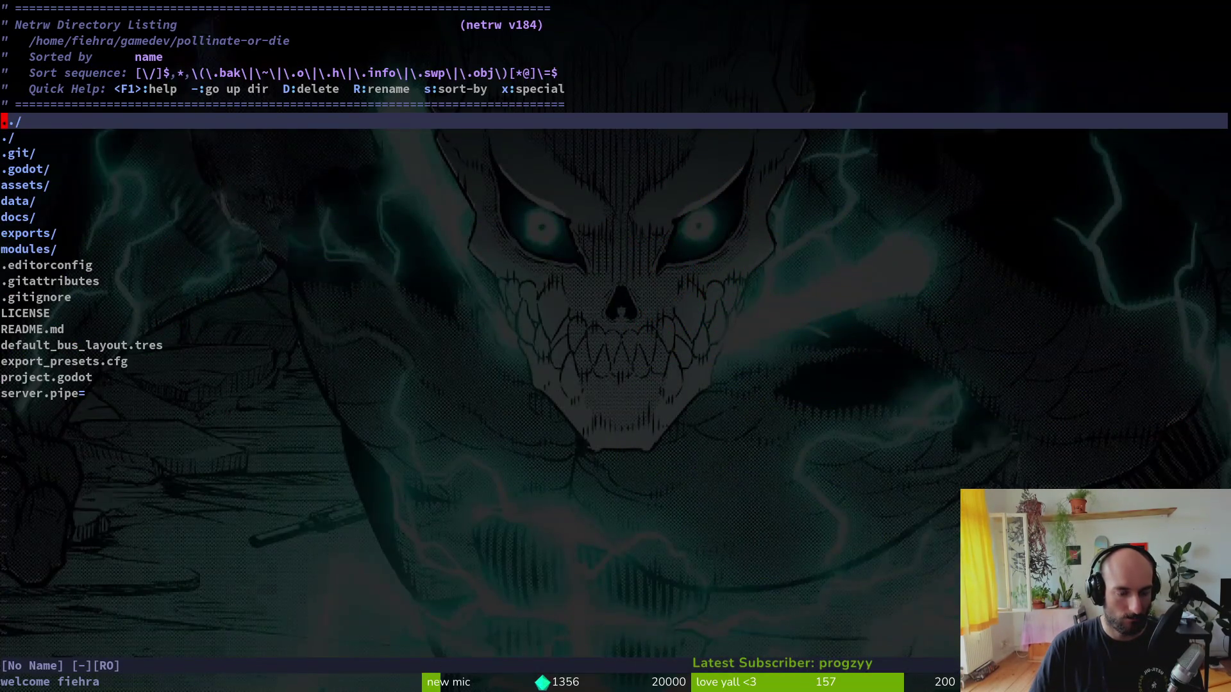
- Open data/special_data.gd with the fuzzy file finder
{"action": "key", "text": "space"}
{"action": "key", "text": "f"}
{"action": "key", "text": "f"}
{"action": "type", "text": "spdata"}
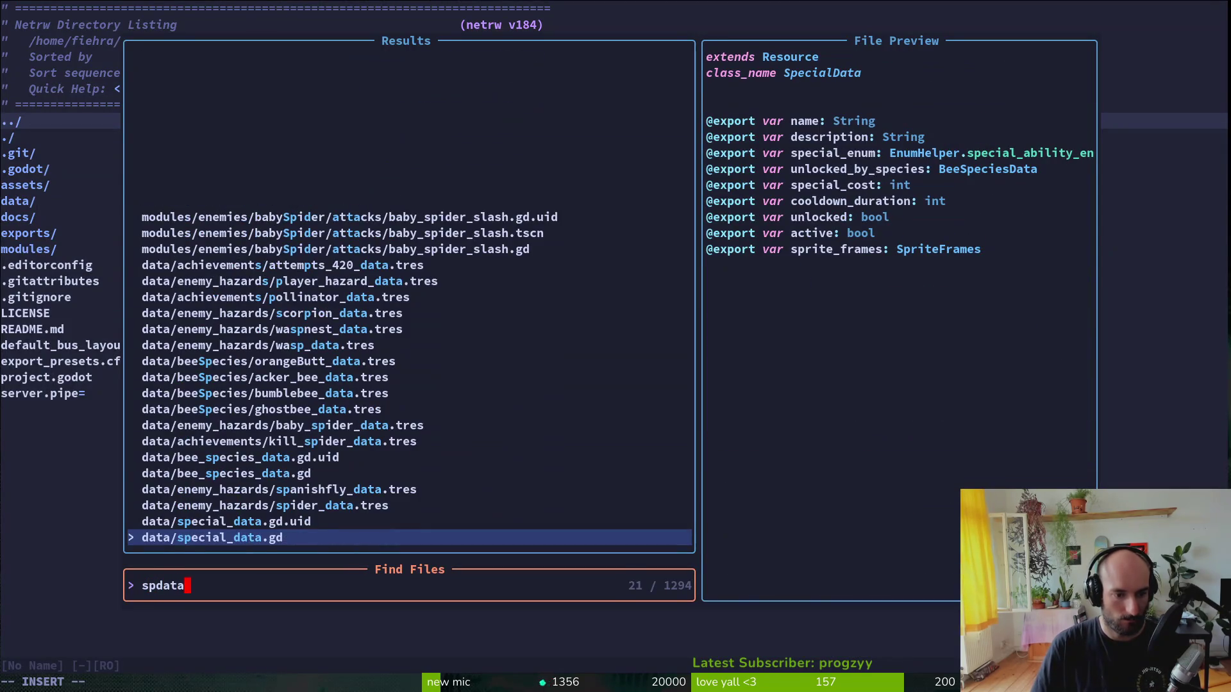
{"action": "key", "text": "Return"}
- Try appending .BeeSpecies to the unlocked_by_species type, which leaves stray text
{"action": "key", "text": "j"}
{"action": "key", "text": "j"}
{"action": "key", "text": "j"}
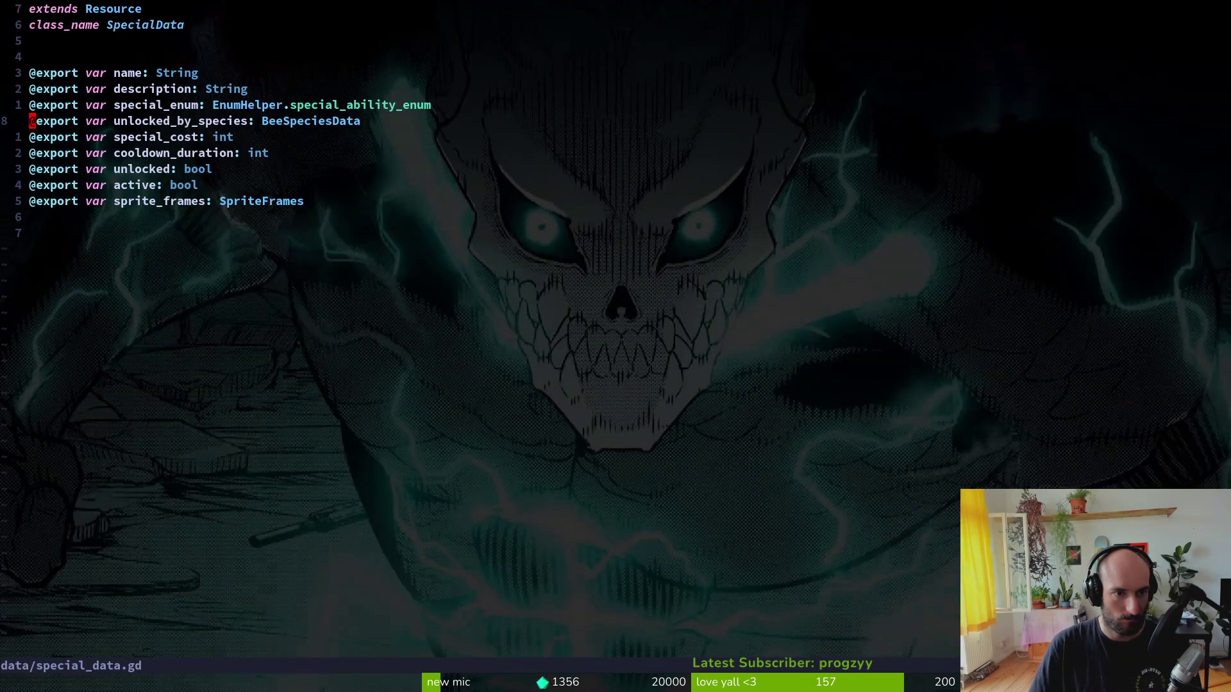
{"action": "type", "text": "$a"}
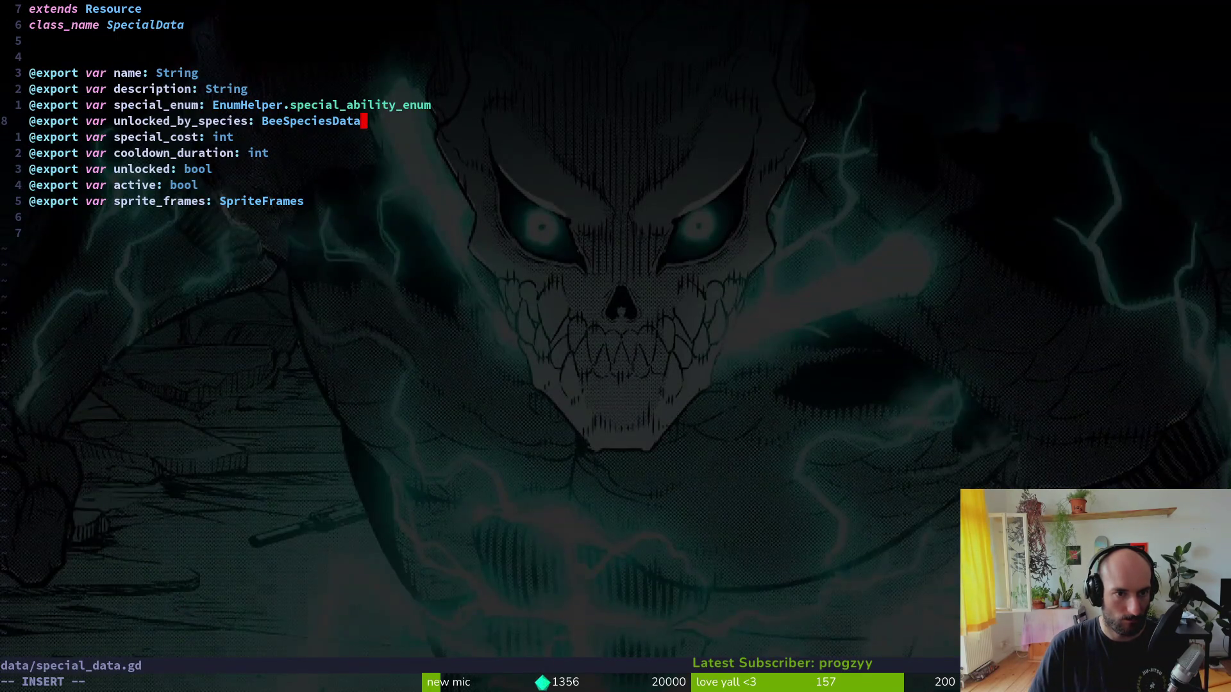
{"action": "type", "text": "."}
{"action": "key", "text": "Tab"}
{"action": "key", "text": "Return"}
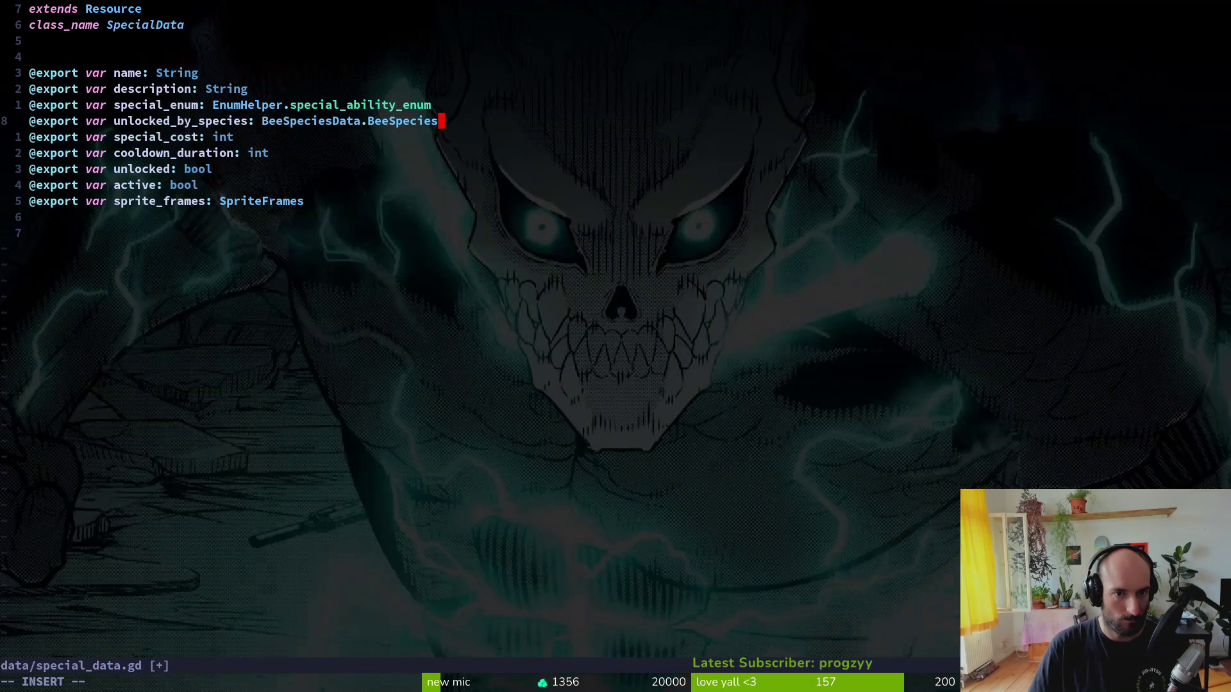
{"action": "type", "text": ":Wq"}
{"action": "key", "text": "Return"}
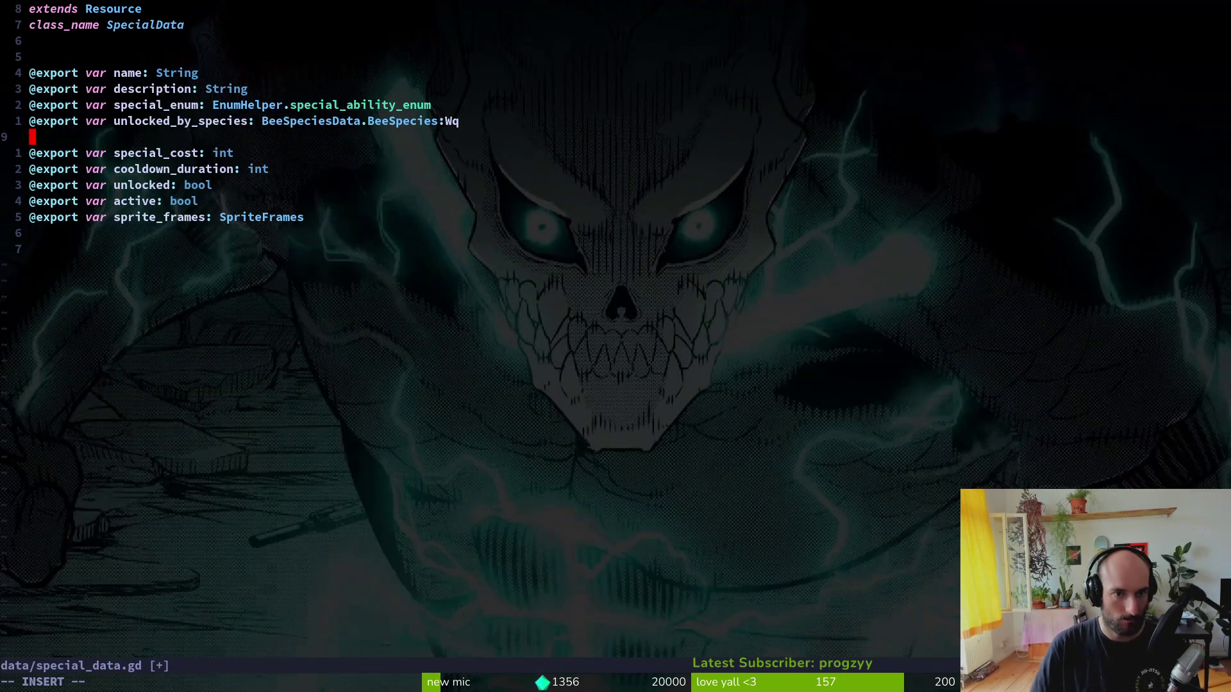
{"action": "key", "text": "Escape"}
- Undo the stray edit, append .BeeSpecies after BeeSpeciesData and save with :w
{"action": "type", "text": "u"}
{"action": "type", "text": "a."}
{"action": "key", "text": "Tab"}
{"action": "key", "text": "Return"}
{"action": "key", "text": "Escape"}
{"action": "type", "text": ":w"}
{"action": "key", "text": "Return"}
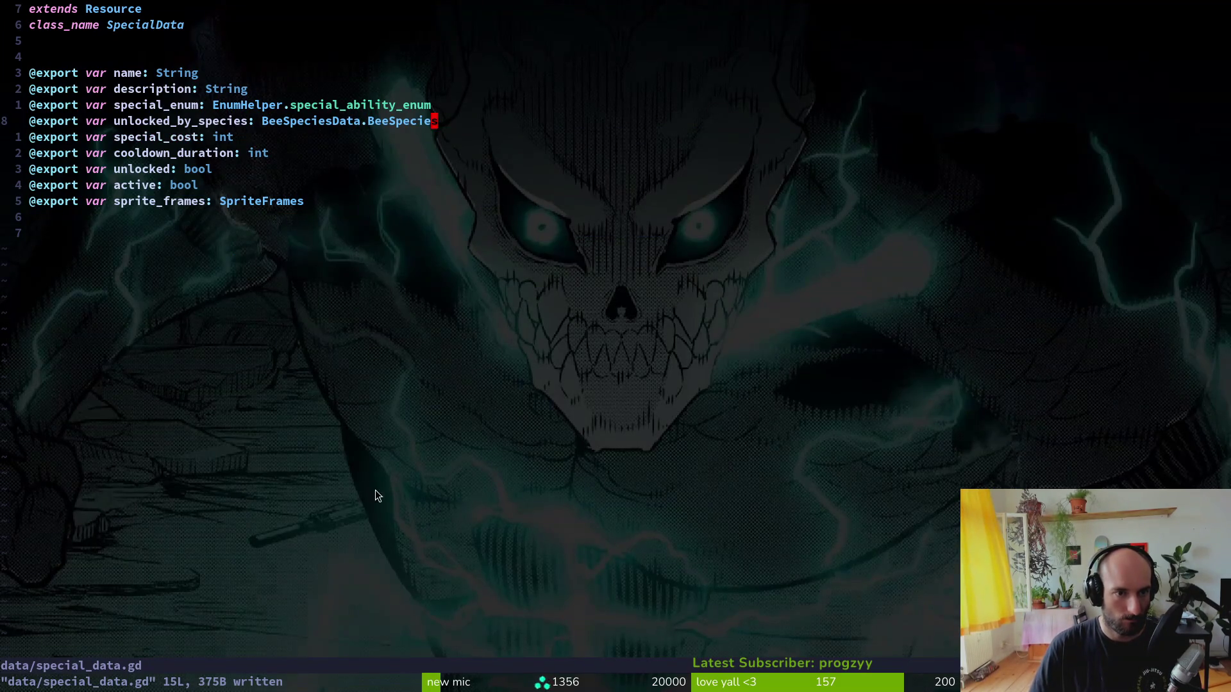
{"action": "key", "text": "alt+Tab"}
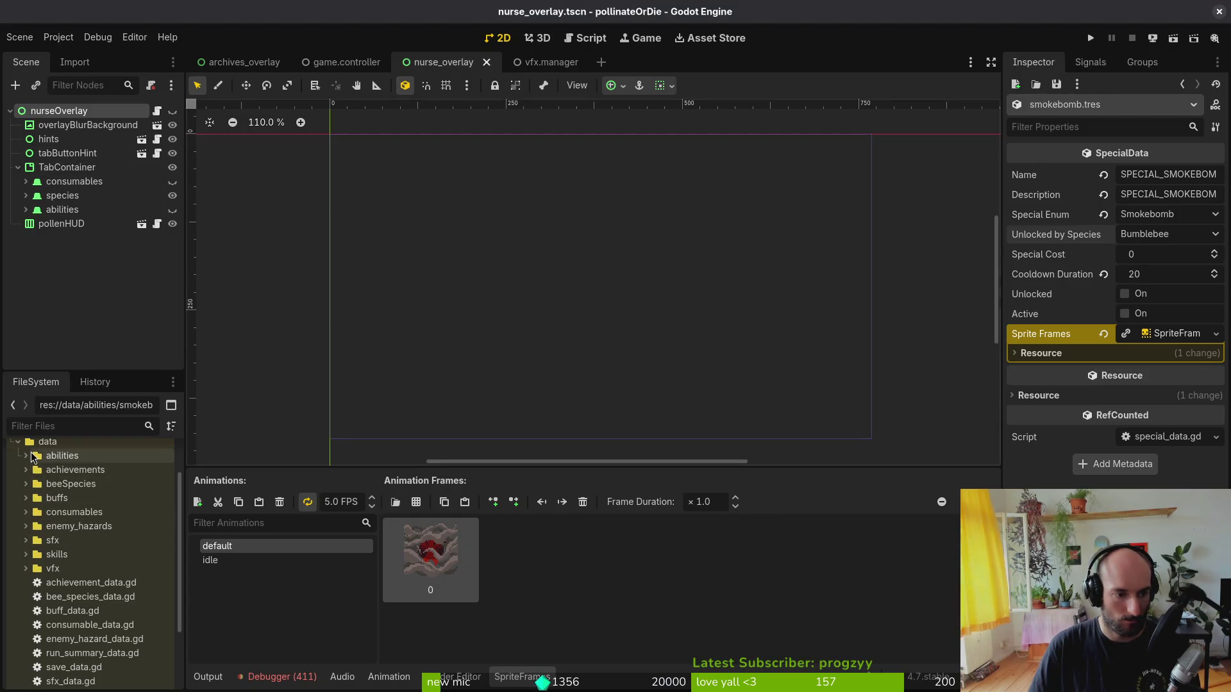
- Check poisonSting's Unlocked by Species options and keep it on Bumblebee
{"action": "left_click", "coordinate": [26, 456]}
{"action": "left_click", "coordinate": [72, 469]}
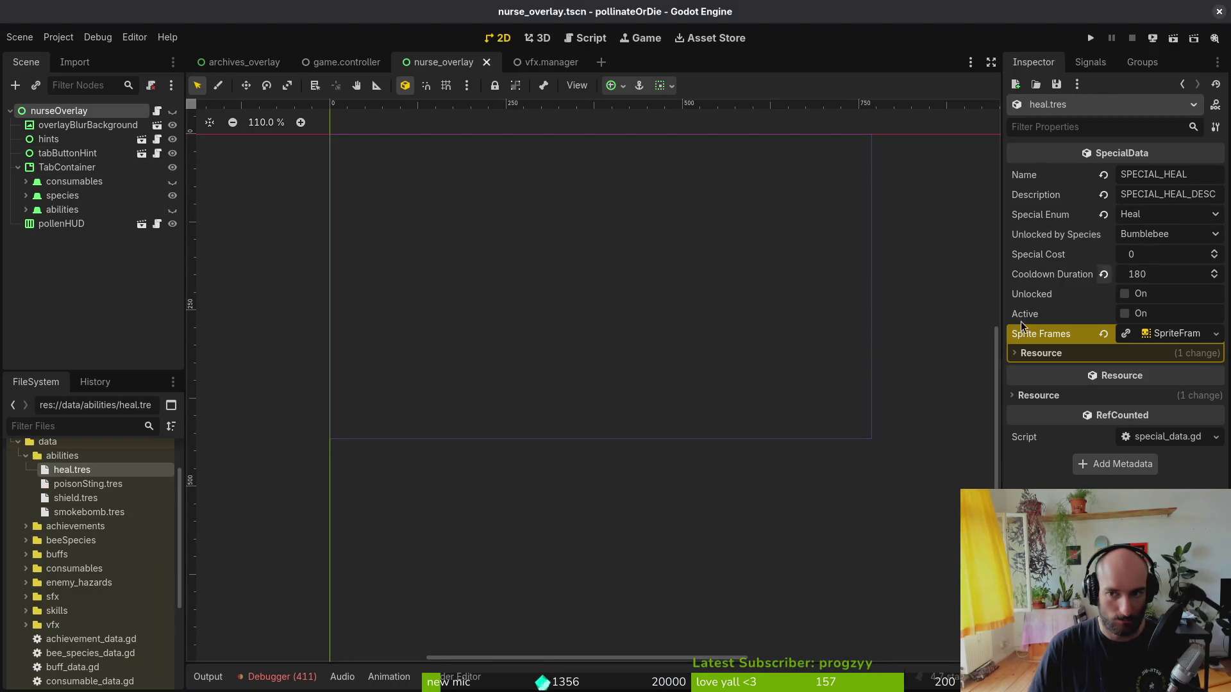
{"action": "left_click", "coordinate": [88, 484]}
{"action": "left_click", "coordinate": [1167, 234]}
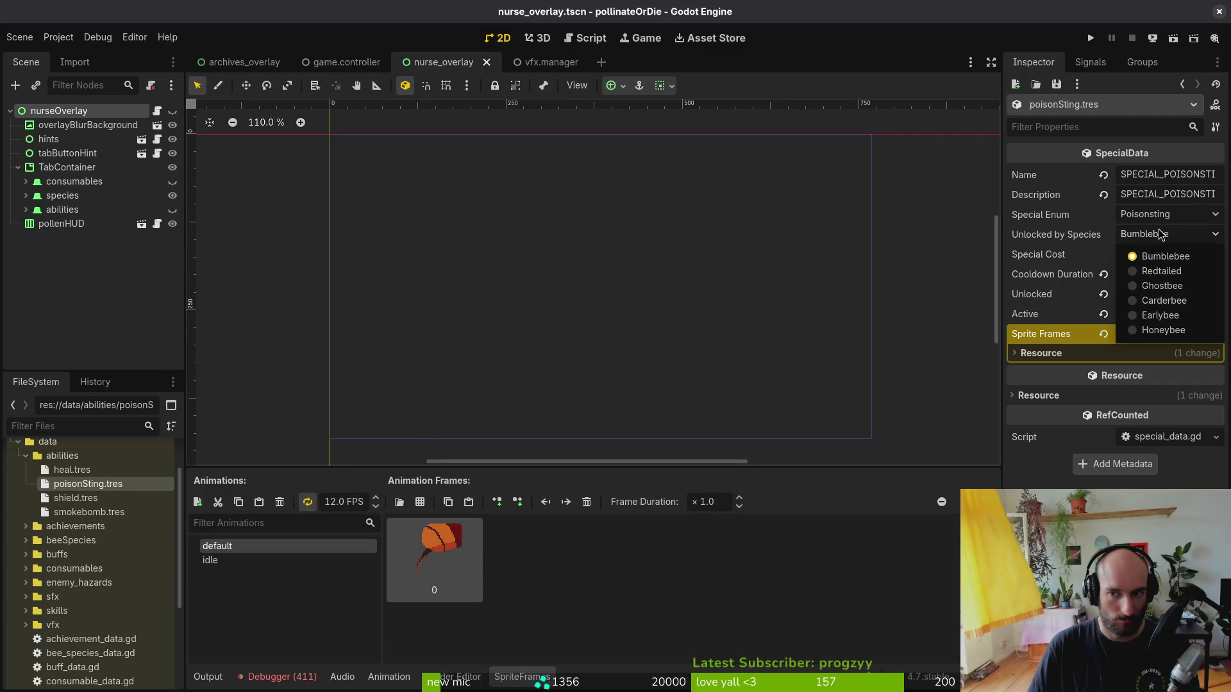
{"action": "left_click", "coordinate": [1166, 256]}
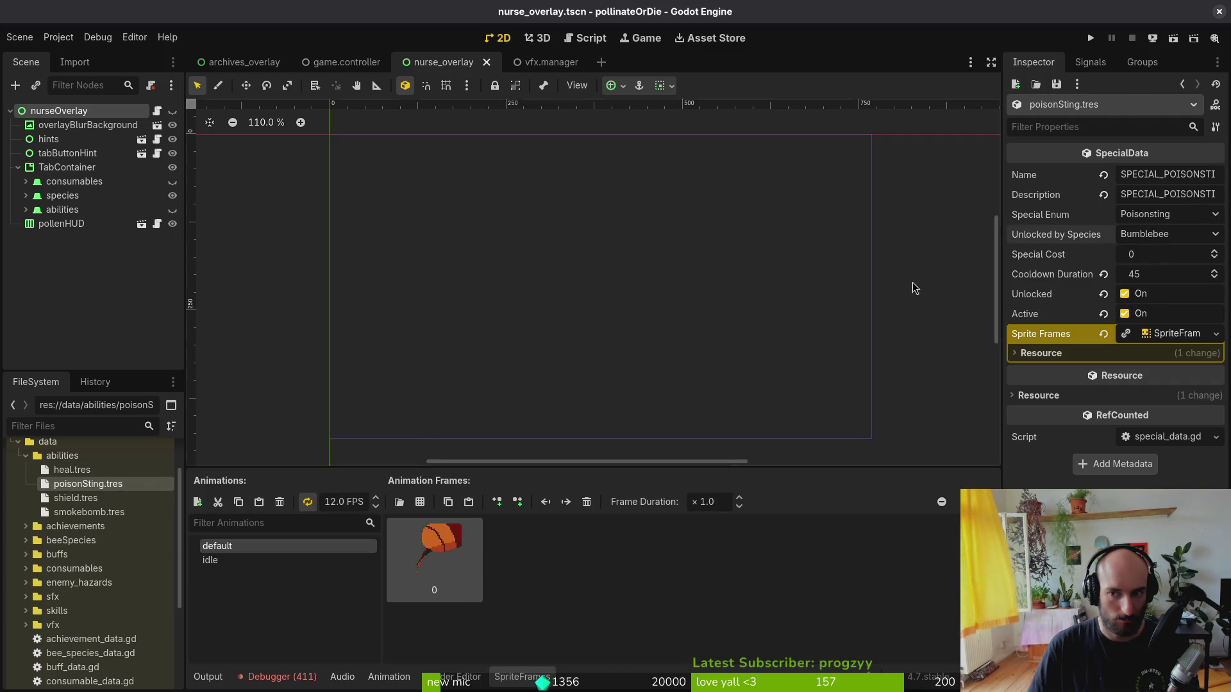
- Set heal to unlock with Earlybee and shield with Redtailed, saving each
{"action": "left_click", "coordinate": [72, 470]}
{"action": "left_click", "coordinate": [1202, 233]}
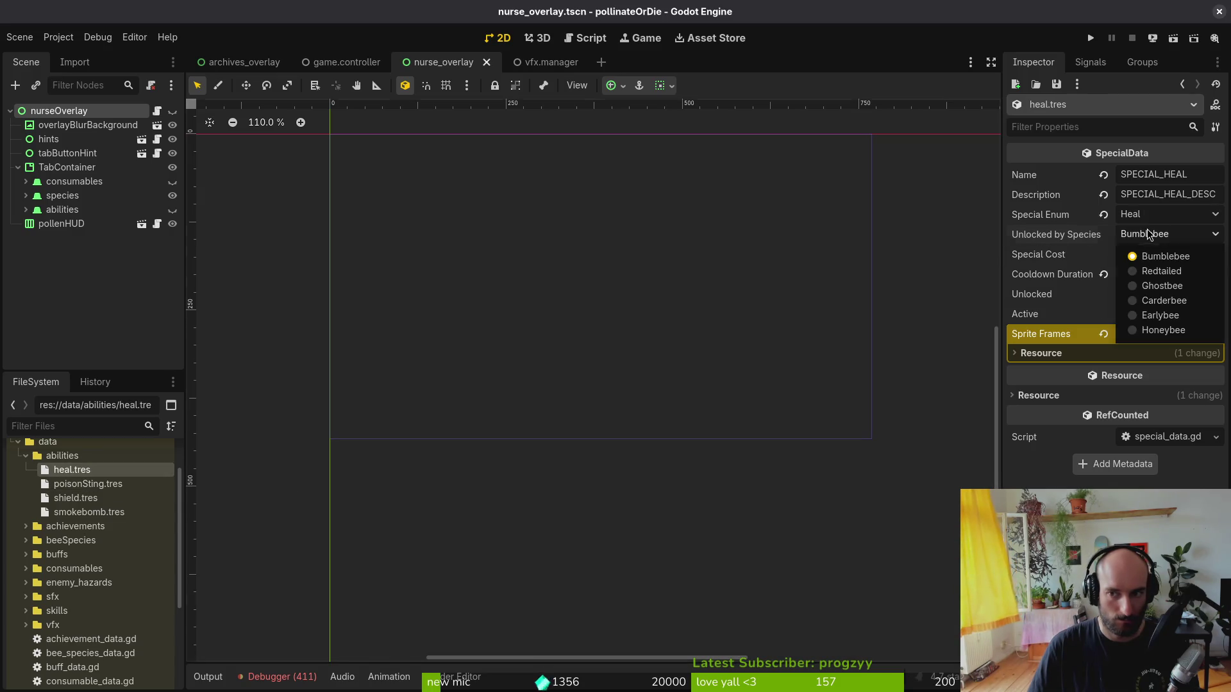
{"action": "left_click", "coordinate": [1154, 321]}
{"action": "key", "text": "ctrl+s"}
{"action": "left_click", "coordinate": [75, 498]}
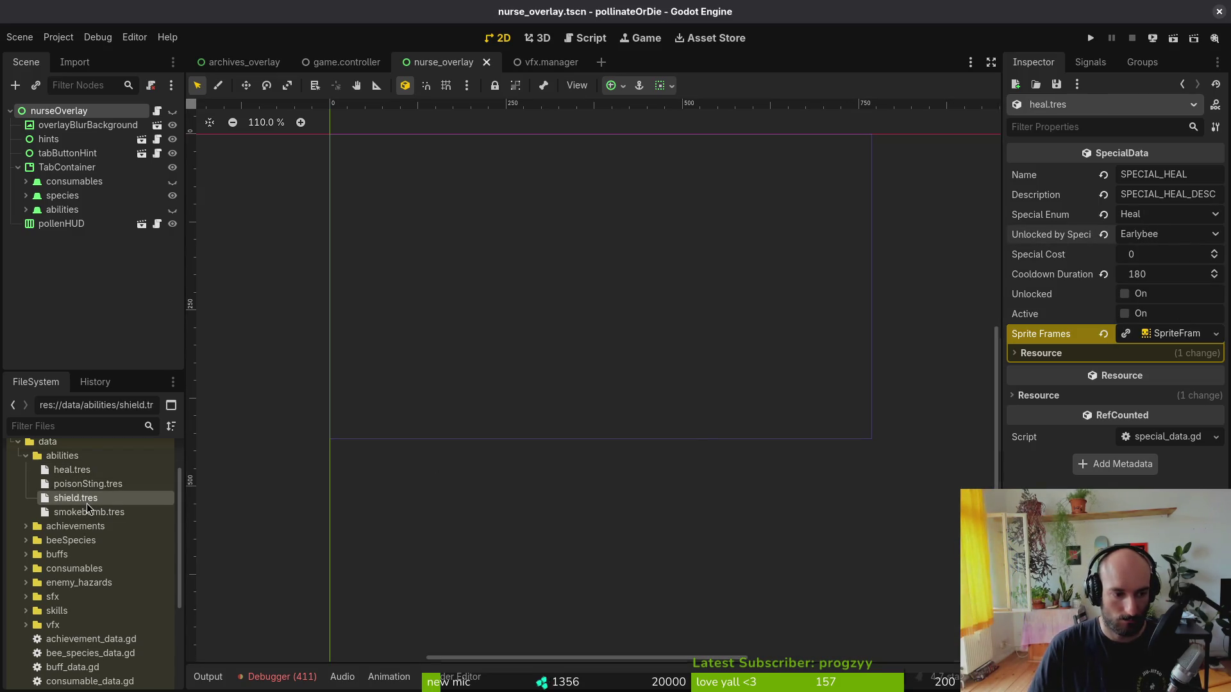
{"action": "left_click", "coordinate": [1203, 233]}
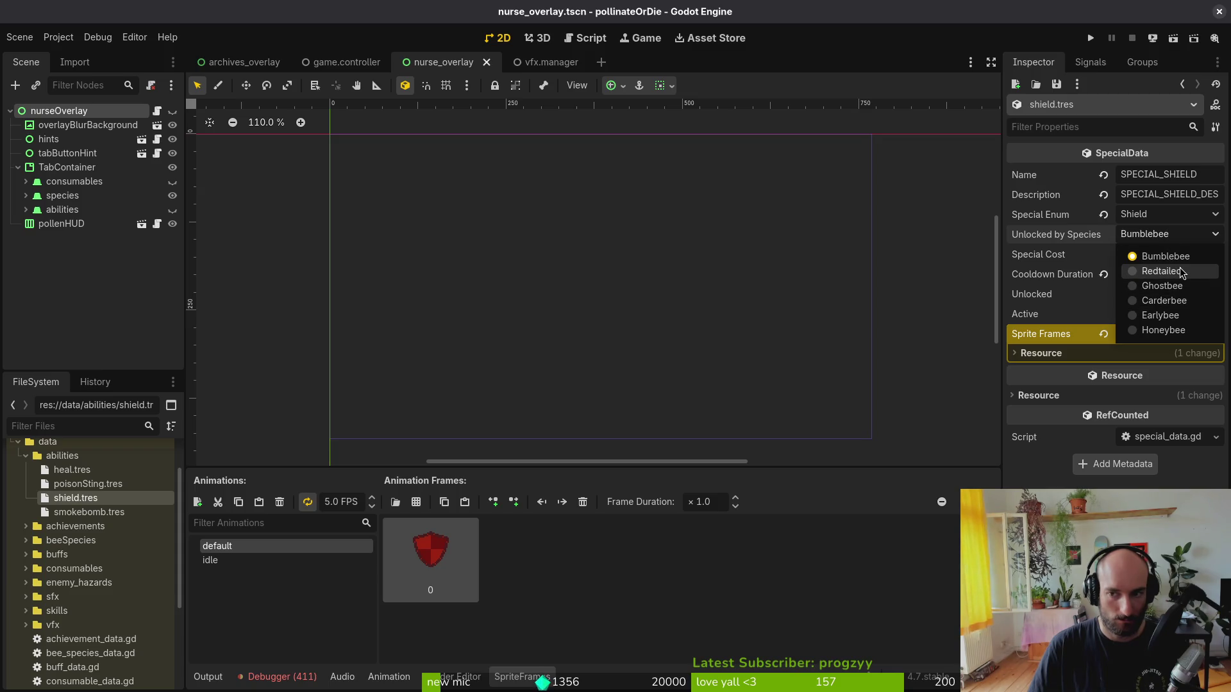
{"action": "left_click", "coordinate": [1161, 272]}
{"action": "key", "text": "ctrl+s"}
- Keep smokebomb's ability type as Smokebomb and set it to unlock with Ghostbee
{"action": "left_click", "coordinate": [109, 513]}
{"action": "left_click", "coordinate": [1167, 216]}
{"action": "left_click", "coordinate": [1168, 219]}
{"action": "left_click", "coordinate": [1168, 234]}
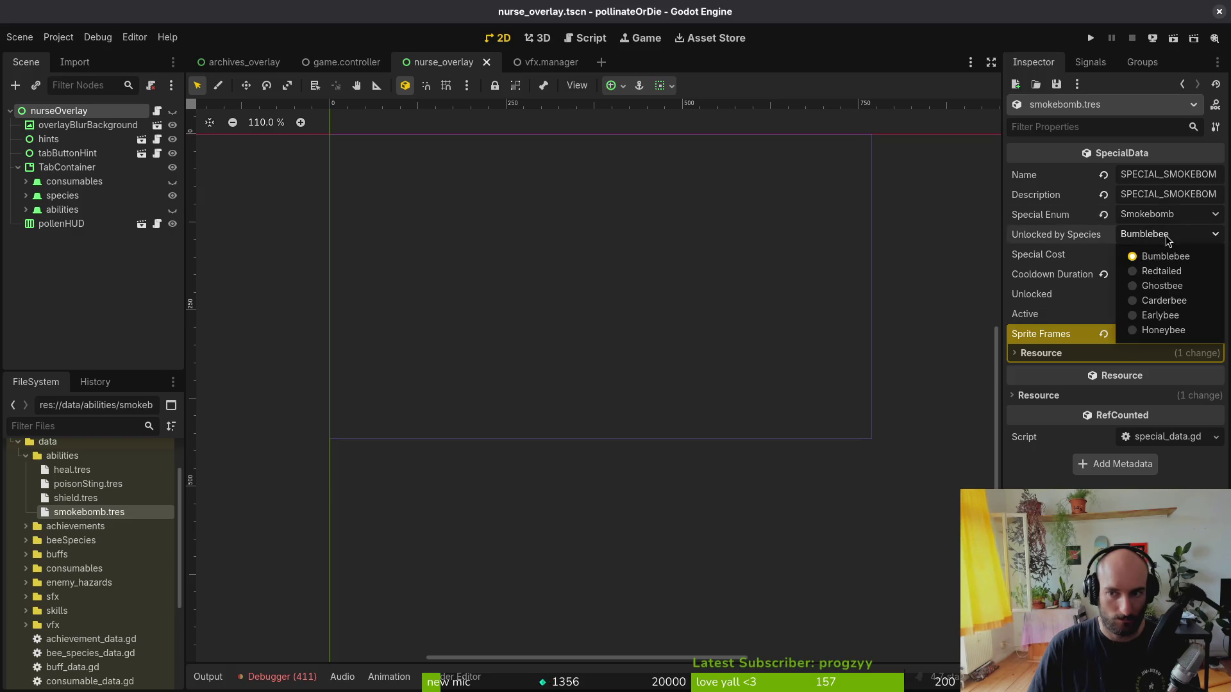
{"action": "left_click", "coordinate": [1159, 290]}
- Save the smokebomb resource and quit Neovim in the terminal
{"action": "key", "text": "ctrl+s"}
{"action": "key", "text": "alt+Tab"}
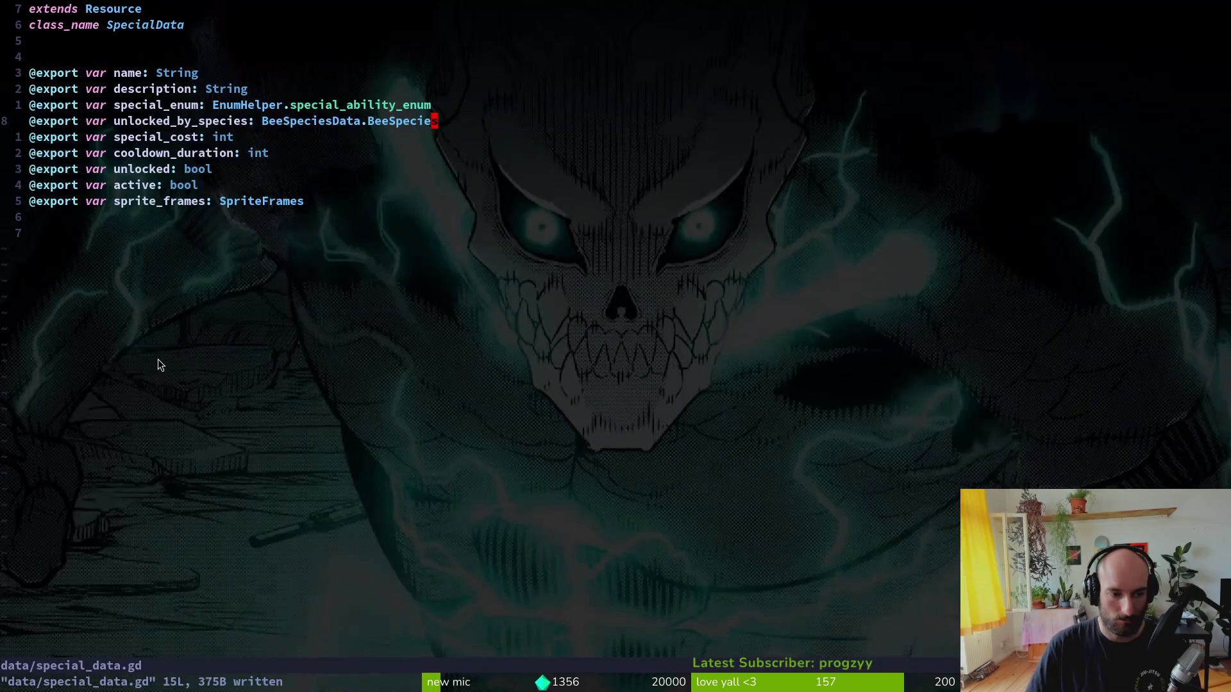
{"action": "type", "text": ":q"}
{"action": "key", "text": "Return"}
- In tig, stage the heal, smokebomb and shield resources and data/special_data.gd
{"action": "type", "text": "tig"}
{"action": "key", "text": "Return"}
{"action": "key", "text": "Down"}
{"action": "key", "text": "Down"}
{"action": "key", "text": "Down"}
{"action": "key", "text": "Down"}
{"action": "key", "text": "u"}
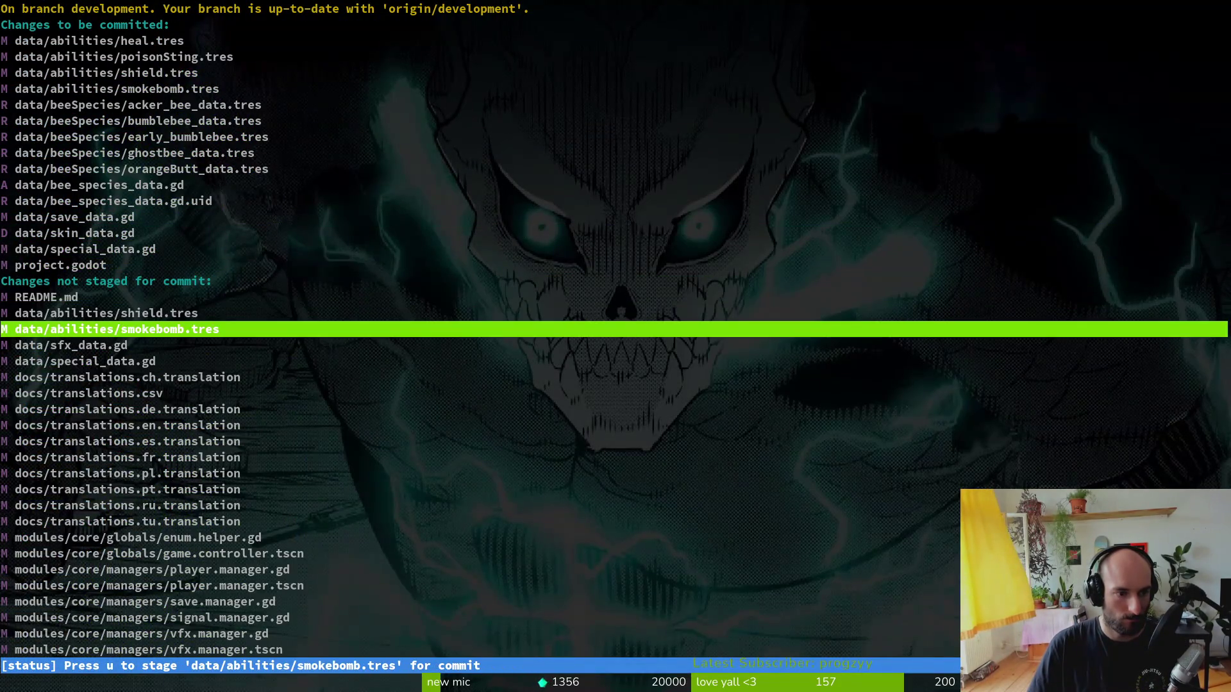
{"action": "key", "text": "u"}
{"action": "key", "text": "Up"}
{"action": "key", "text": "Up"}
{"action": "key", "text": "u"}
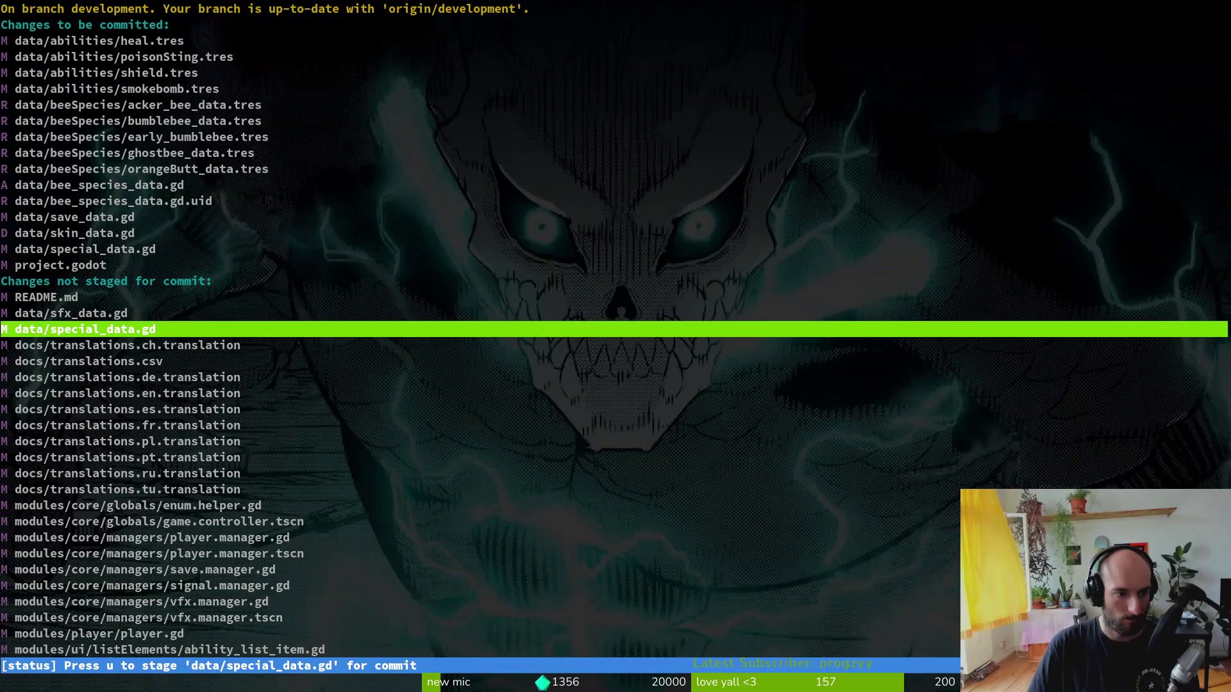
{"action": "key", "text": "u"}
{"action": "key", "text": "Down"}
- Review the docs/translations.csv diff, then relaunch tig and stage all translation files
{"action": "key", "text": "Up"}
{"action": "key", "text": "Down"}
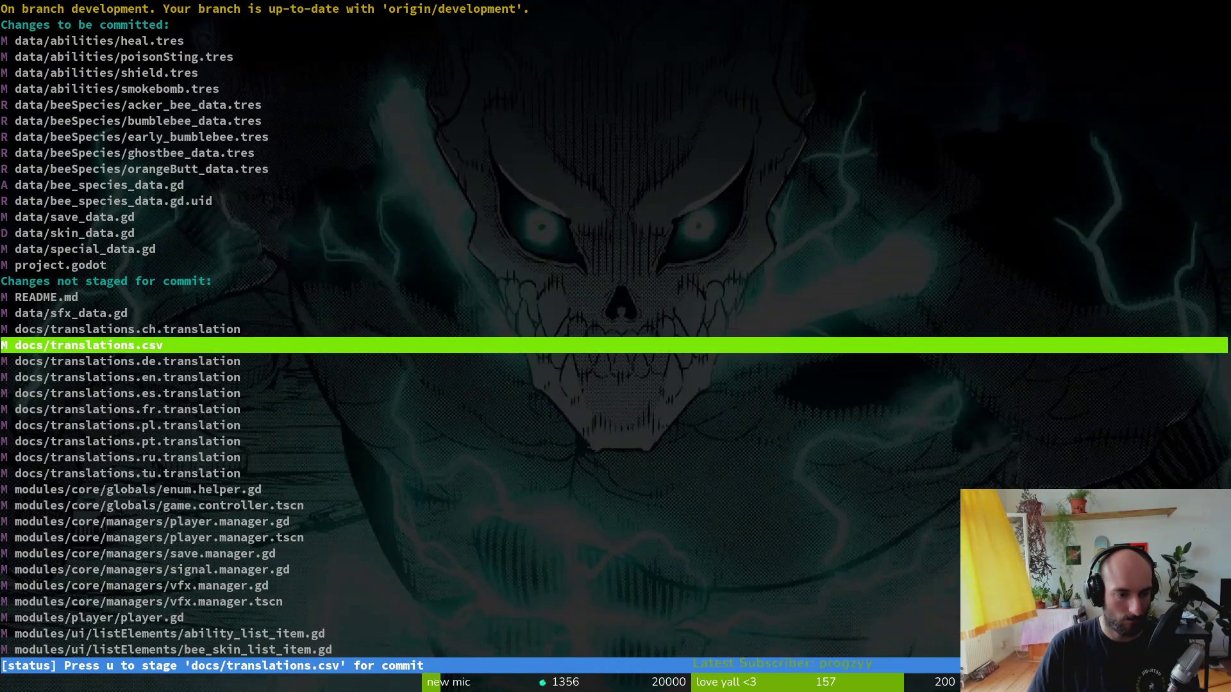
{"action": "key", "text": "Return"}
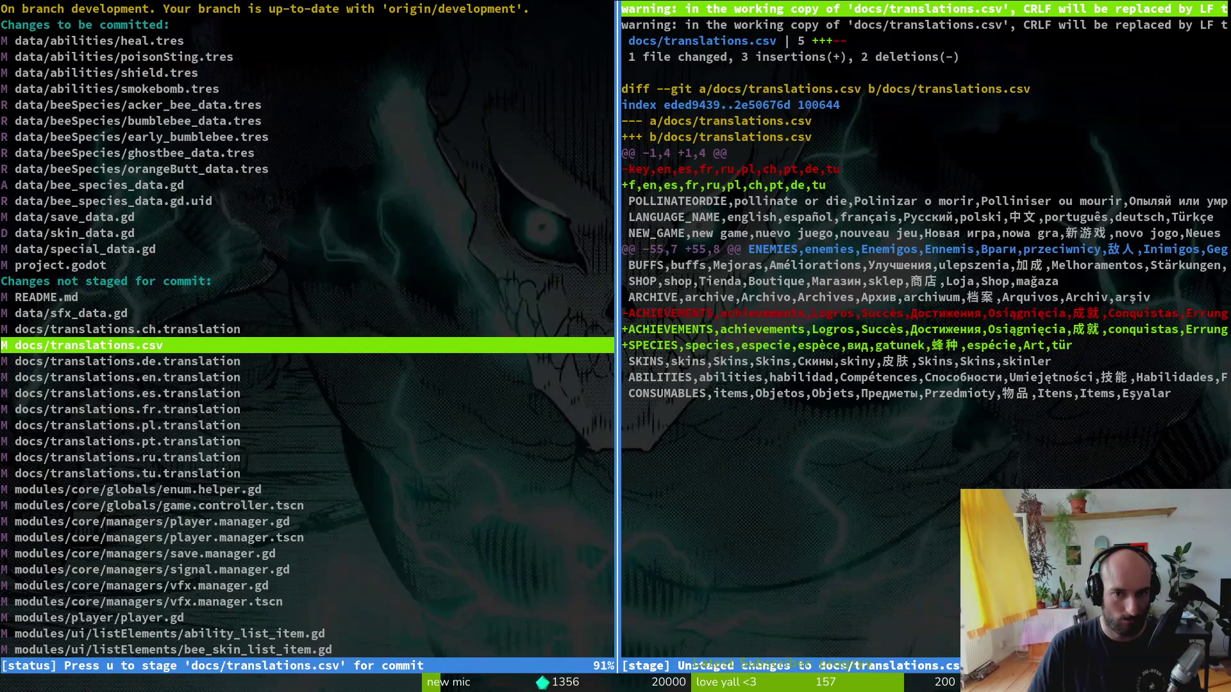
{"action": "key", "text": "q"}
{"action": "key", "text": "q"}
{"action": "type", "text": "tig"}
{"action": "key", "text": "Return"}
{"action": "key", "text": "Down"}
{"action": "key", "text": "Down"}
{"action": "key", "text": "Down"}
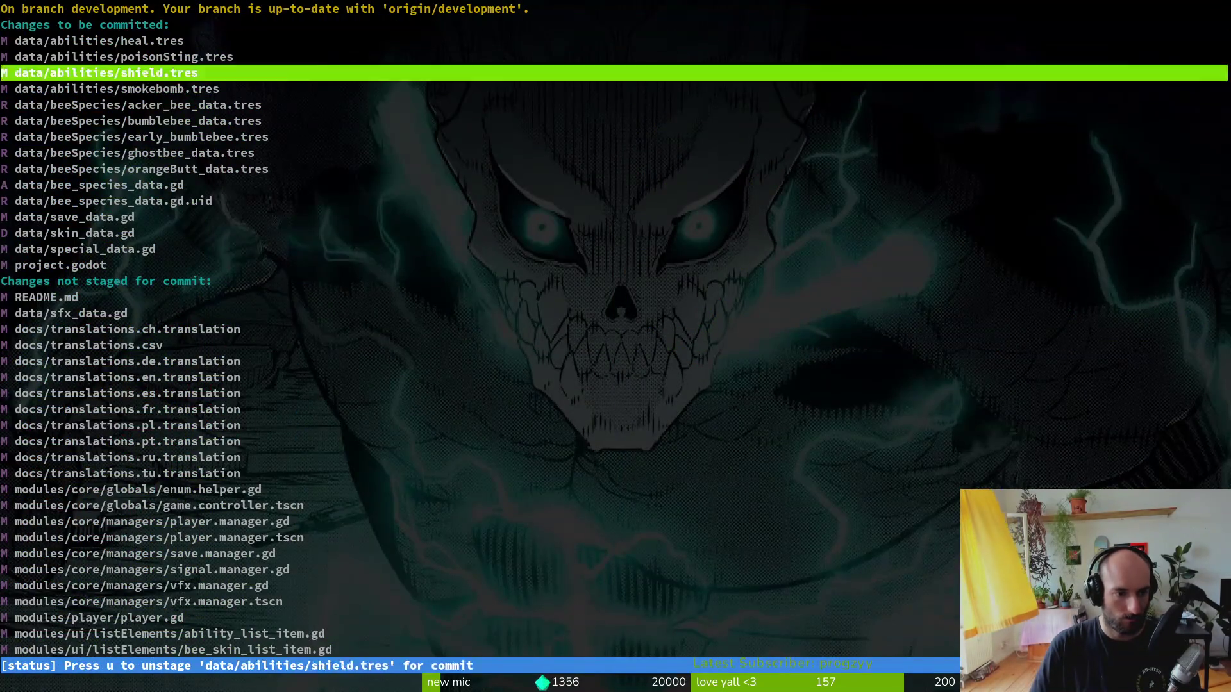
{"action": "key", "text": "Down"}
{"action": "key", "text": "Down"}
{"action": "key", "text": "Down"}
{"action": "key", "text": "u"}
{"action": "key", "text": "u"}
{"action": "key", "text": "u"}
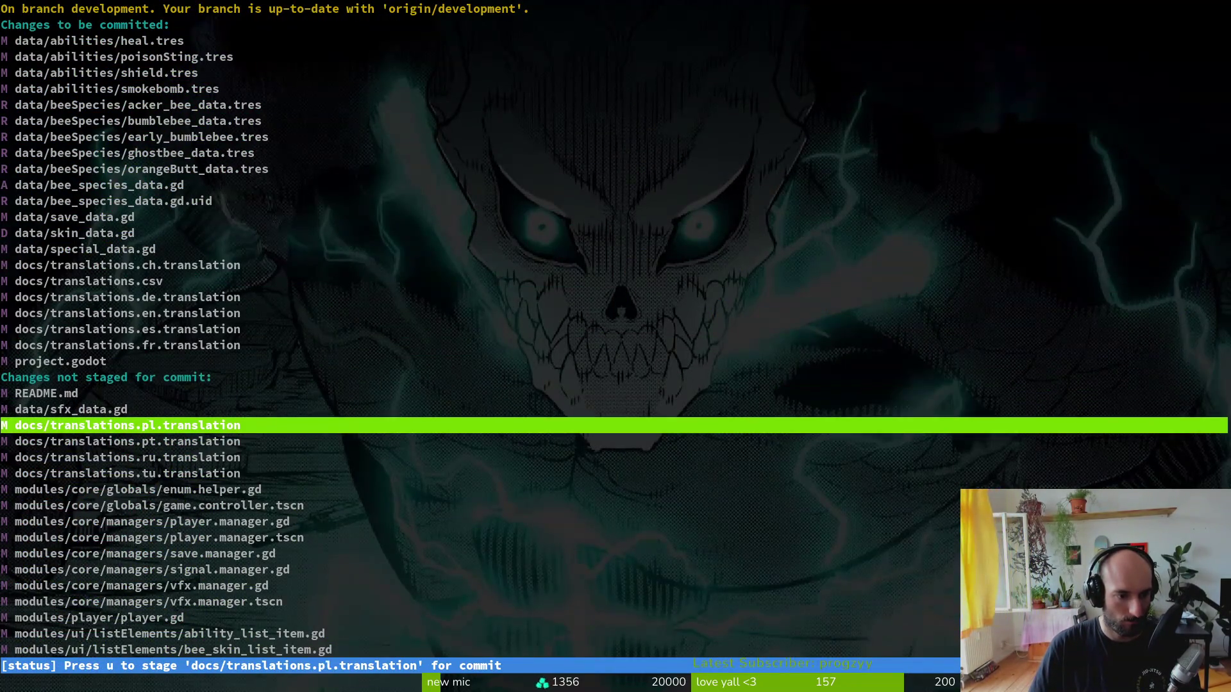
{"action": "key", "text": "u"}
{"action": "key", "text": "u"}
{"action": "key", "text": "u"}
- Review and discard the leftover changes to enum.helper.gd
{"action": "key", "text": "Return"}
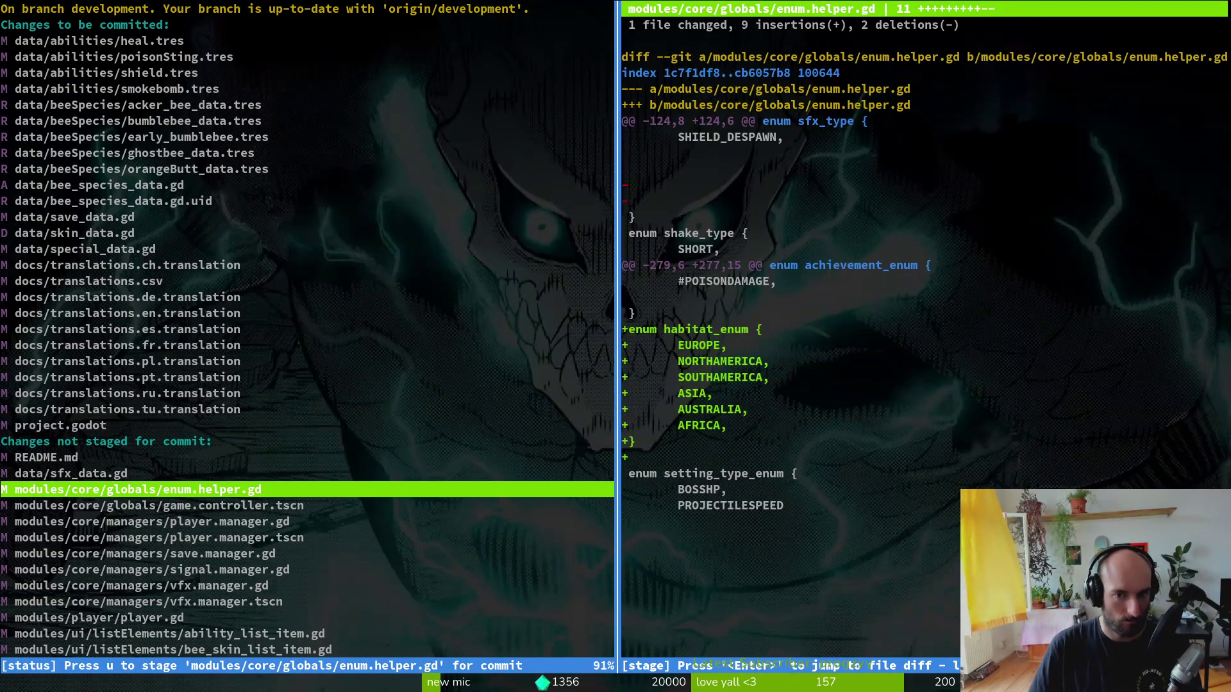
{"action": "key", "text": "exclam"}
{"action": "key", "text": "y"}
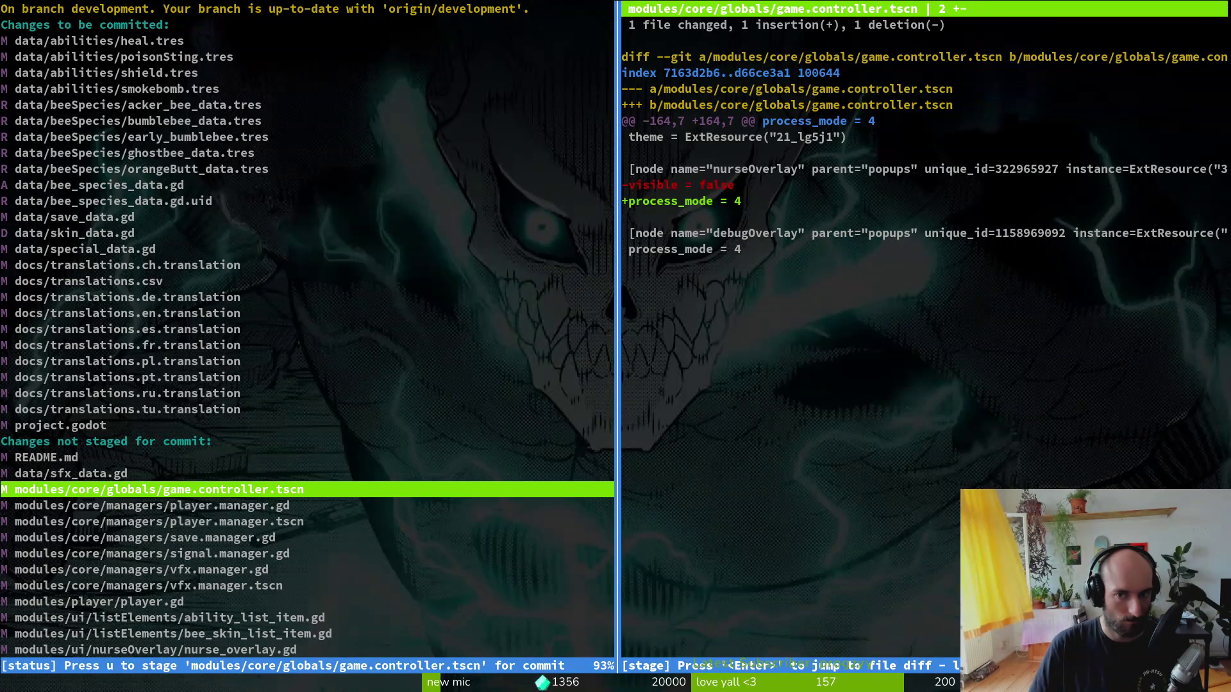
{"action": "key", "text": "alt+Tab"}
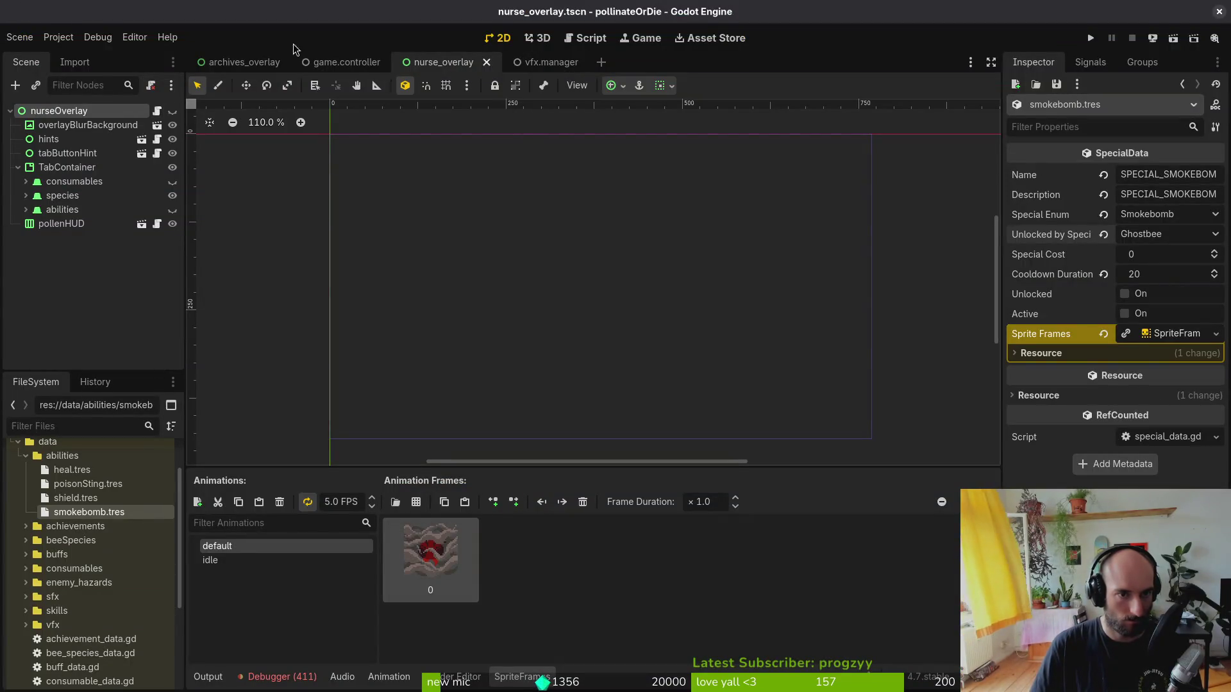
- Open the game.controller scene, expand popups and inspect the nurseOverlay node's properties
{"action": "left_click", "coordinate": [343, 62]}
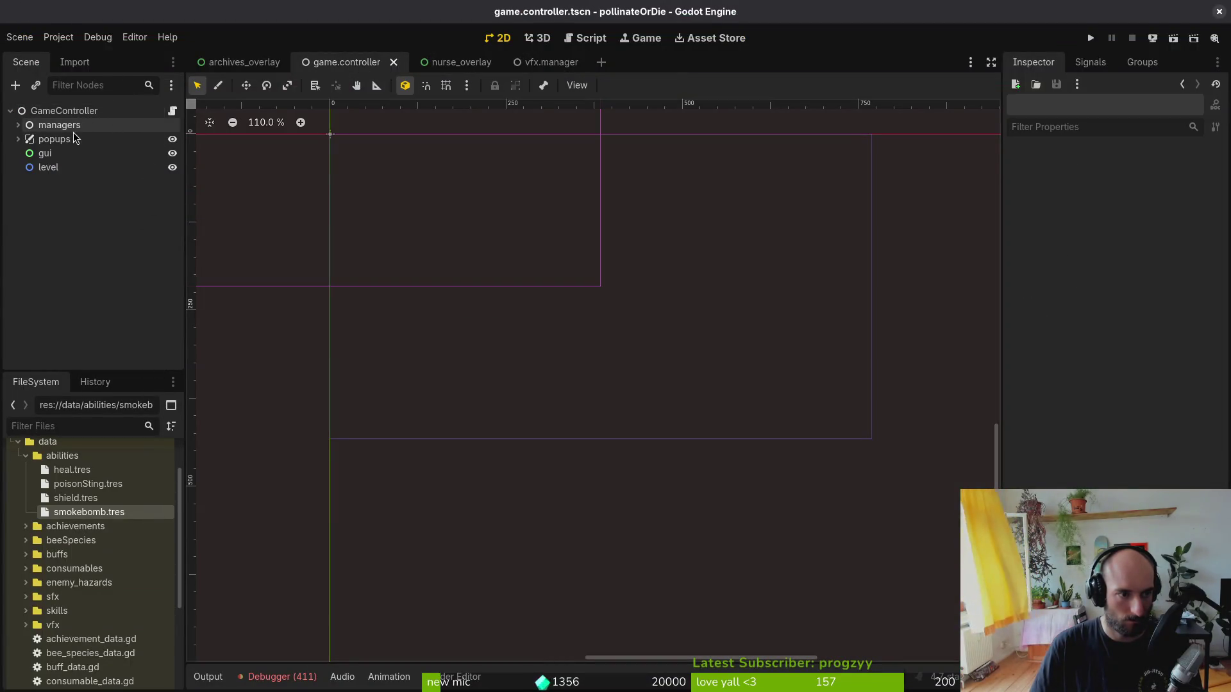
{"action": "left_click", "coordinate": [18, 140]}
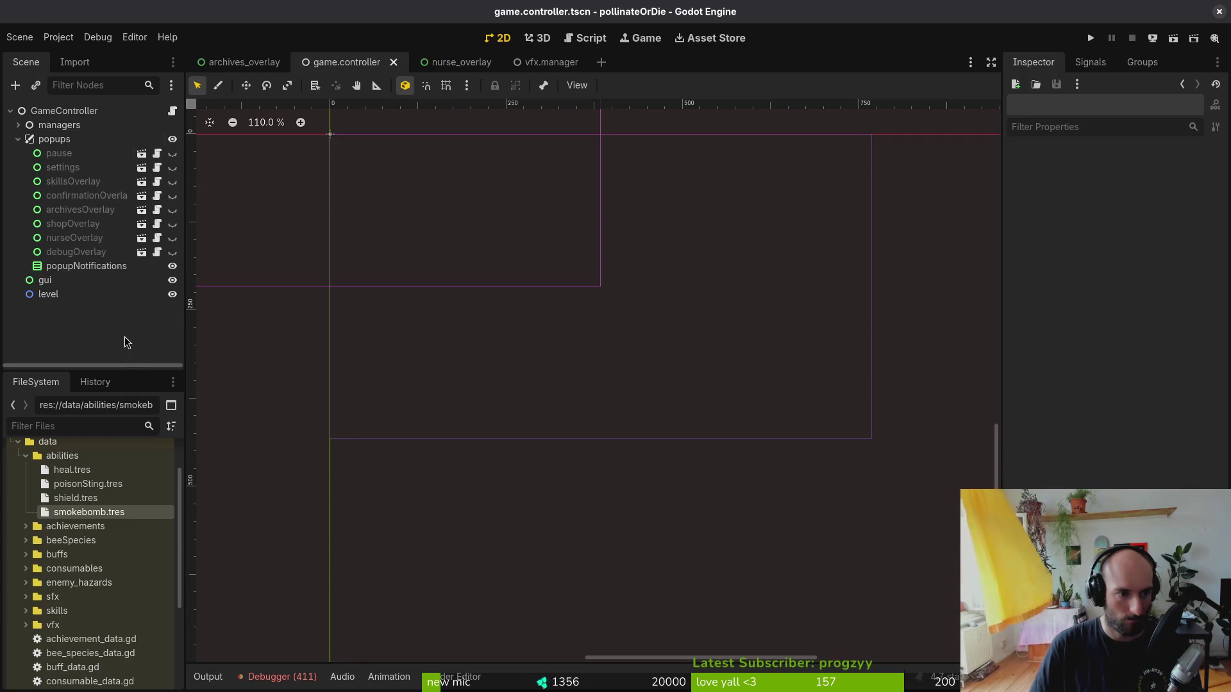
{"action": "left_click", "coordinate": [109, 280]}
{"action": "left_click", "coordinate": [112, 238]}
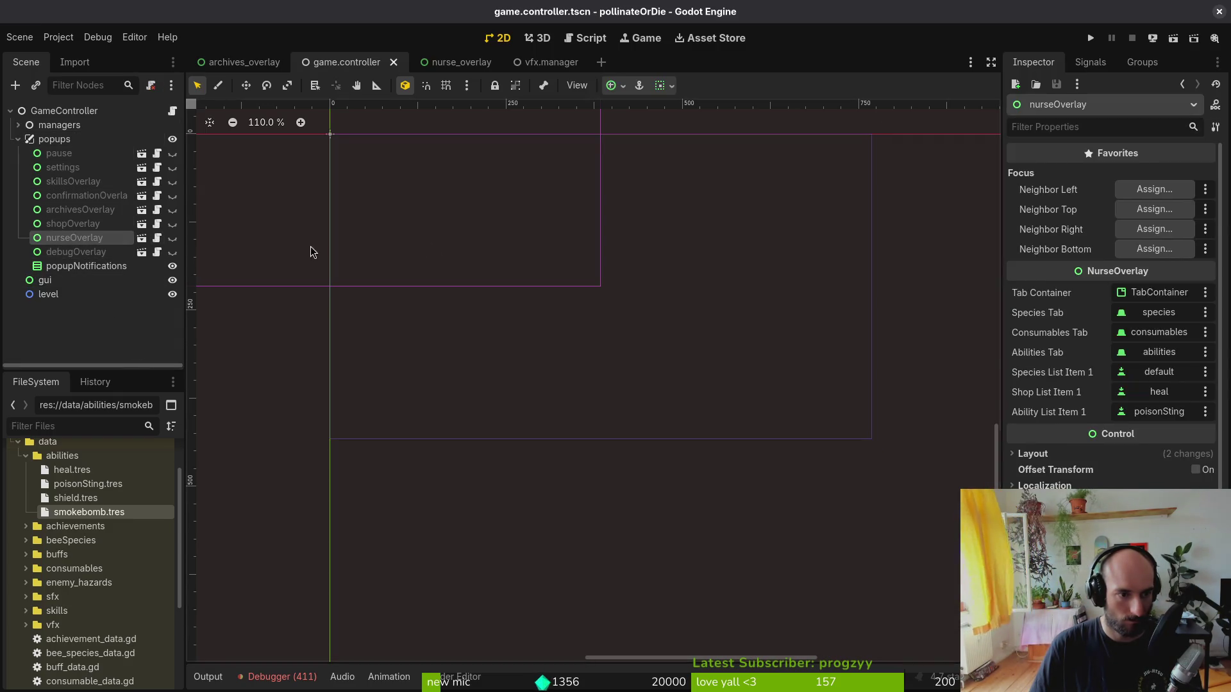
{"action": "left_click", "coordinate": [244, 61]}
{"action": "key", "text": "alt+Tab"}
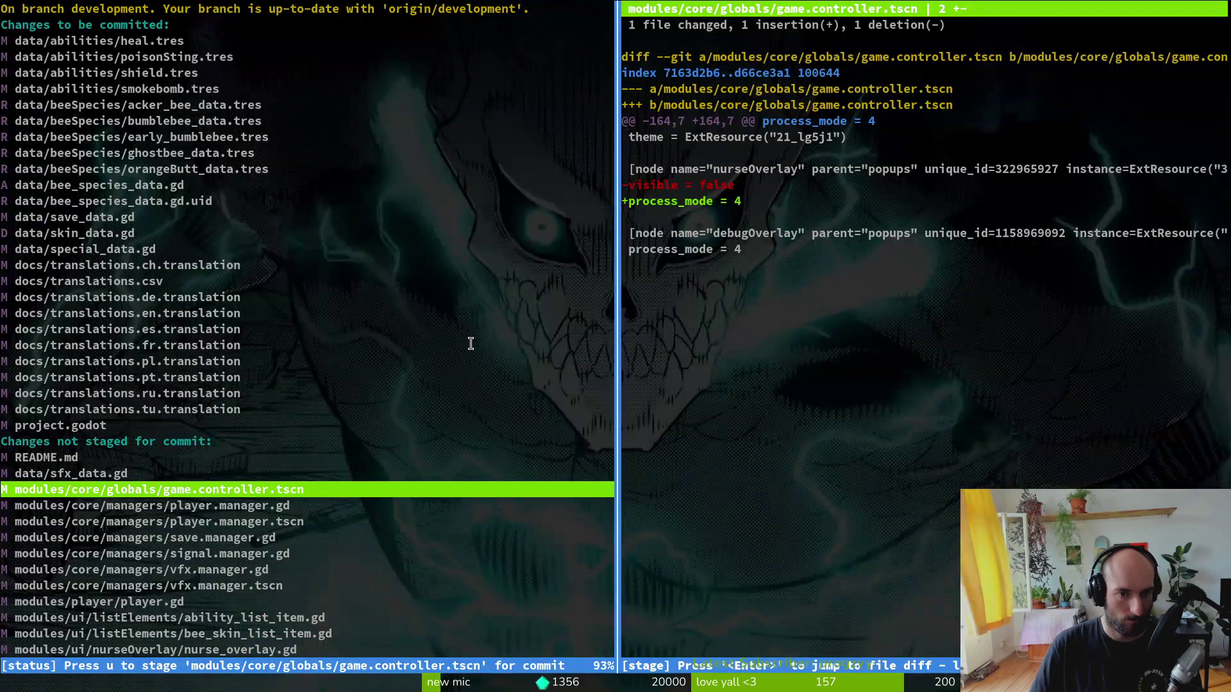
- Relaunch tig and stage game.controller.tscn plus the player, save and signal manager changes
{"action": "key", "text": "q"}
{"action": "key", "text": "Up"}
{"action": "key", "text": "Return"}
{"action": "key", "text": "Down"}
{"action": "key", "text": "Down"}
{"action": "key", "text": "Down"}
{"action": "key", "text": "Down"}
{"action": "key", "text": "Down"}
{"action": "key", "text": "Down"}
{"action": "key", "text": "Return"}
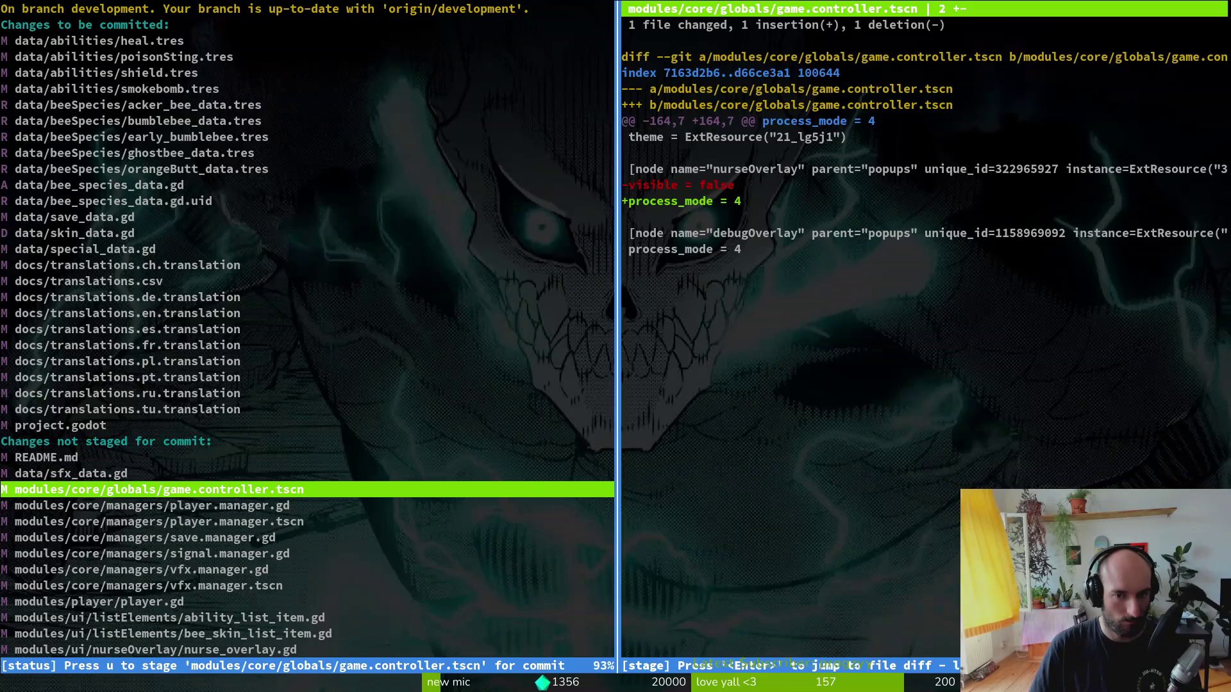
{"action": "key", "text": "u"}
{"action": "key", "text": "Down"}
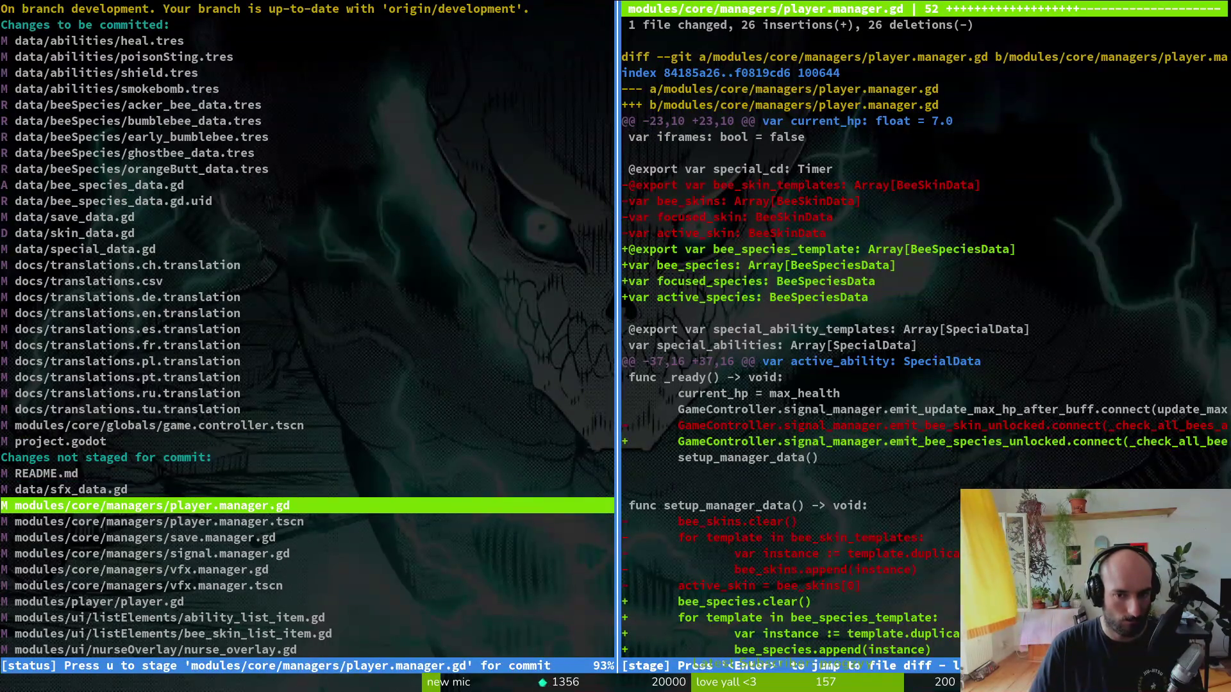
{"action": "key", "text": "u"}
{"action": "key", "text": "Down"}
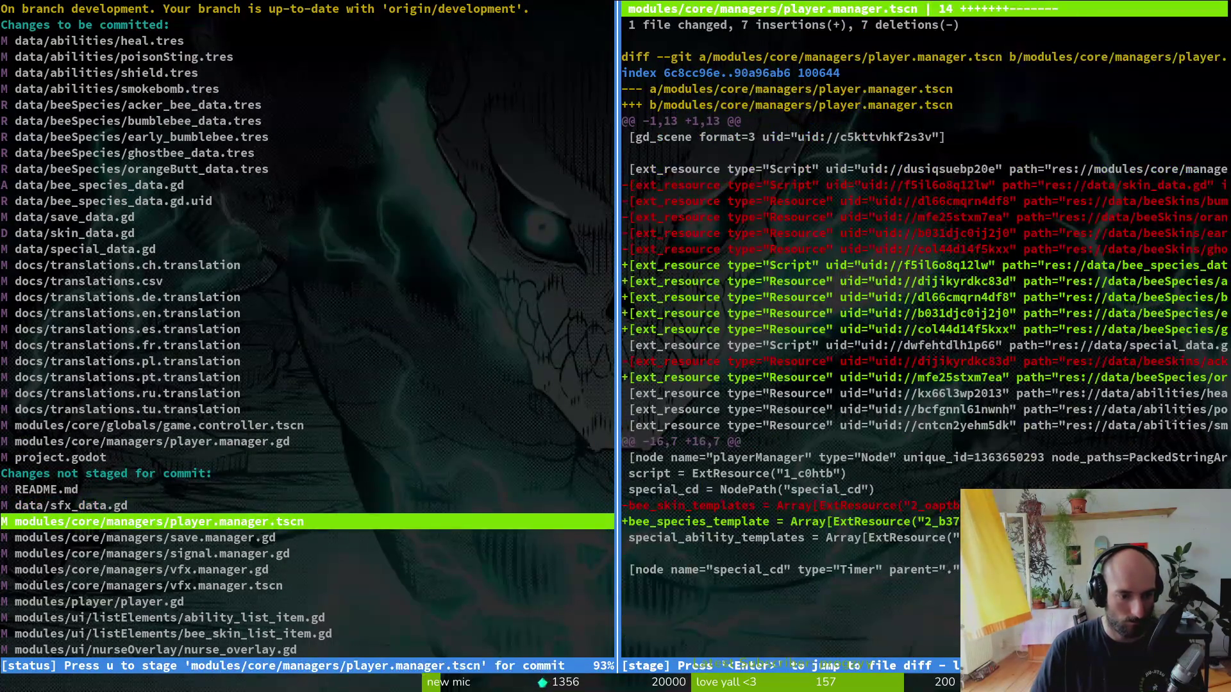
{"action": "key", "text": "u"}
{"action": "key", "text": "Down"}
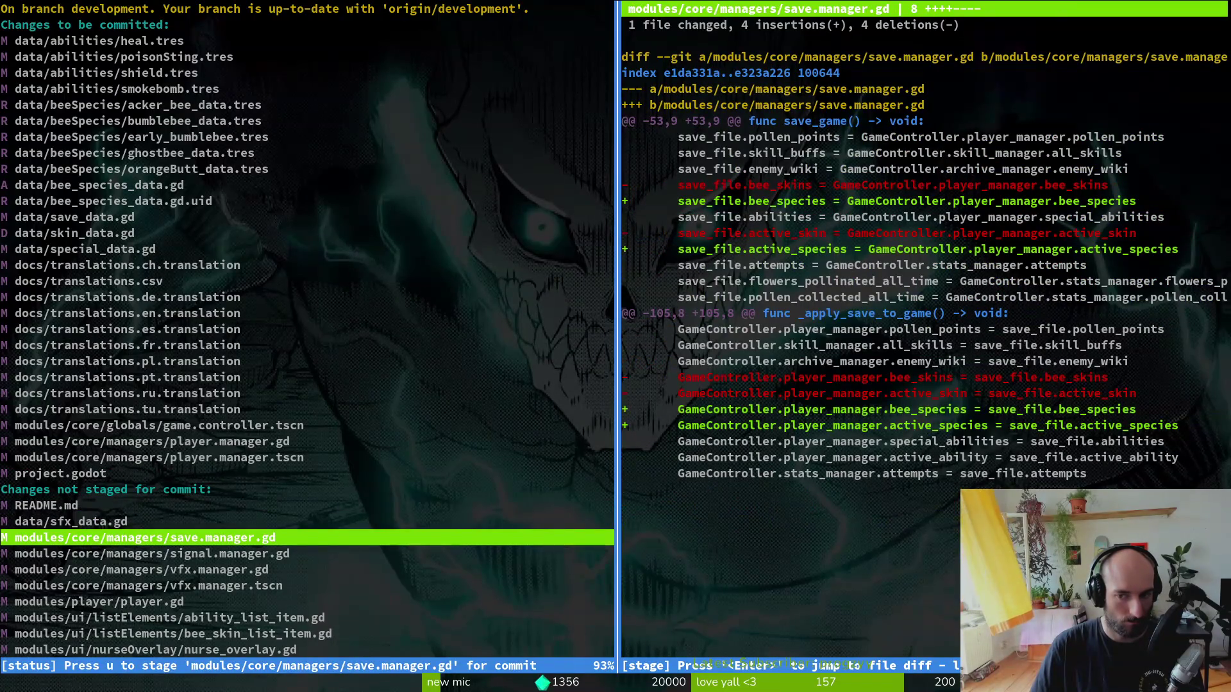
{"action": "key", "text": "u"}
{"action": "key", "text": "Down"}
{"action": "key", "text": "u"}
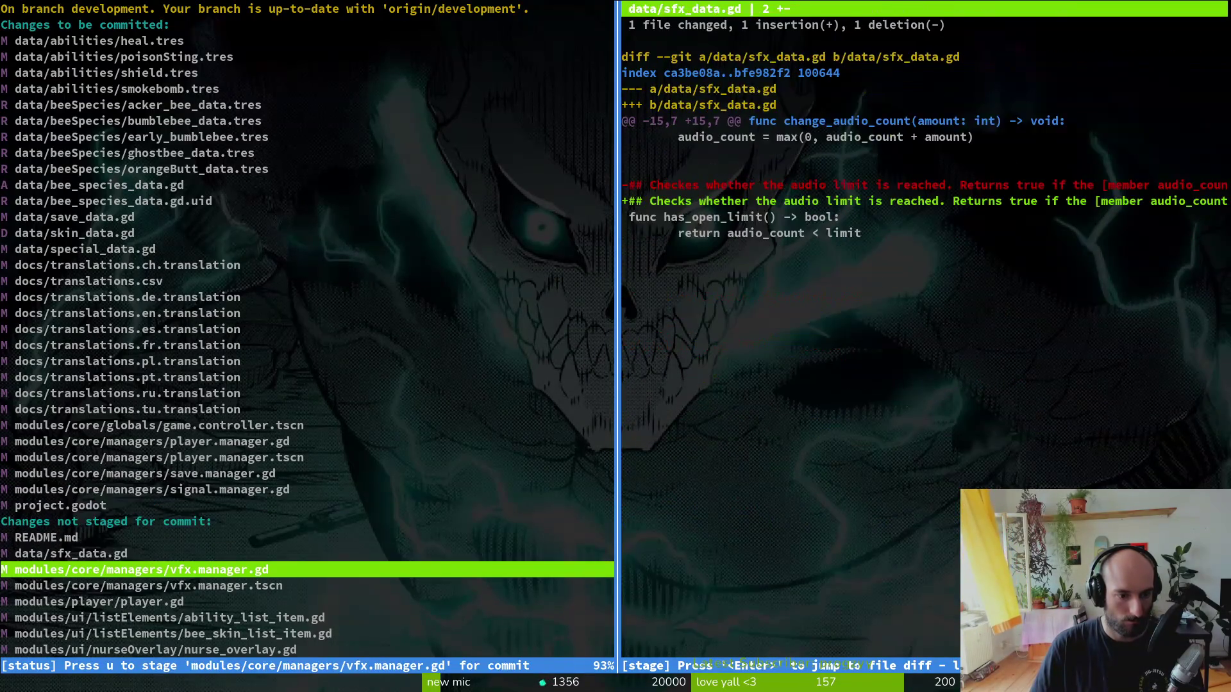
{"action": "key", "text": "Down"}
{"action": "key", "text": "Down"}
{"action": "key", "text": "Down"}
- Stage player.gd, both list item scripts and the nurse overlay files, then begin a git commit
{"action": "key", "text": "Up"}
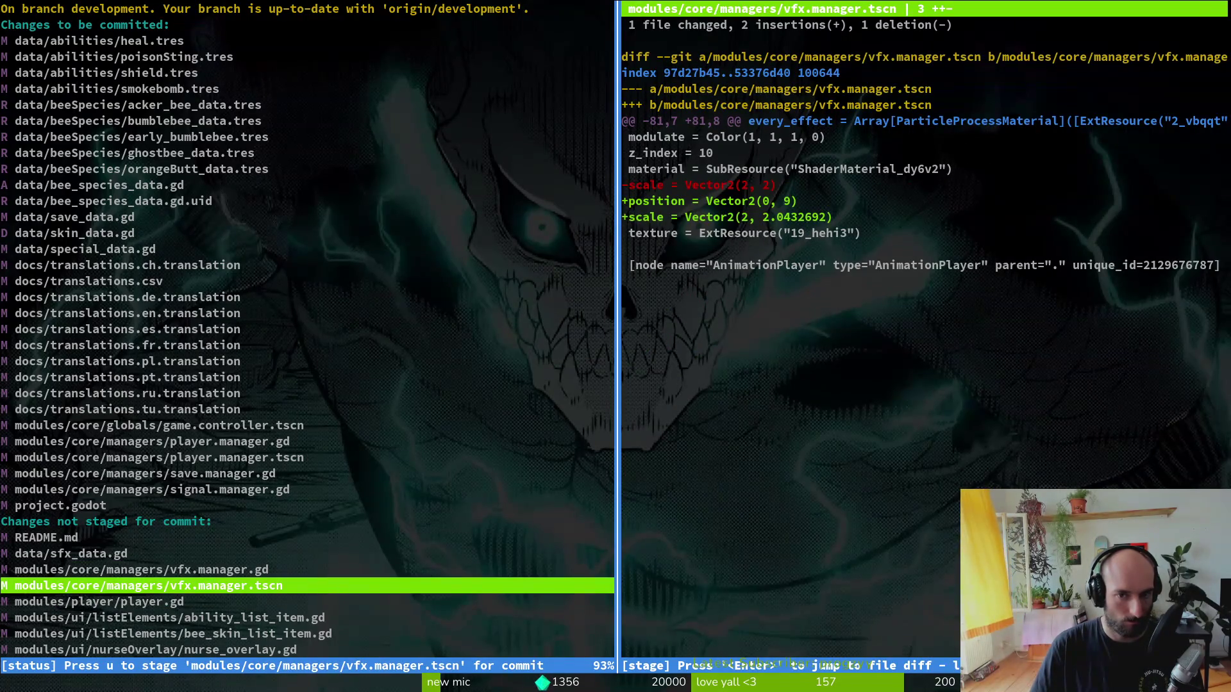
{"action": "key", "text": "Down"}
{"action": "key", "text": "u"}
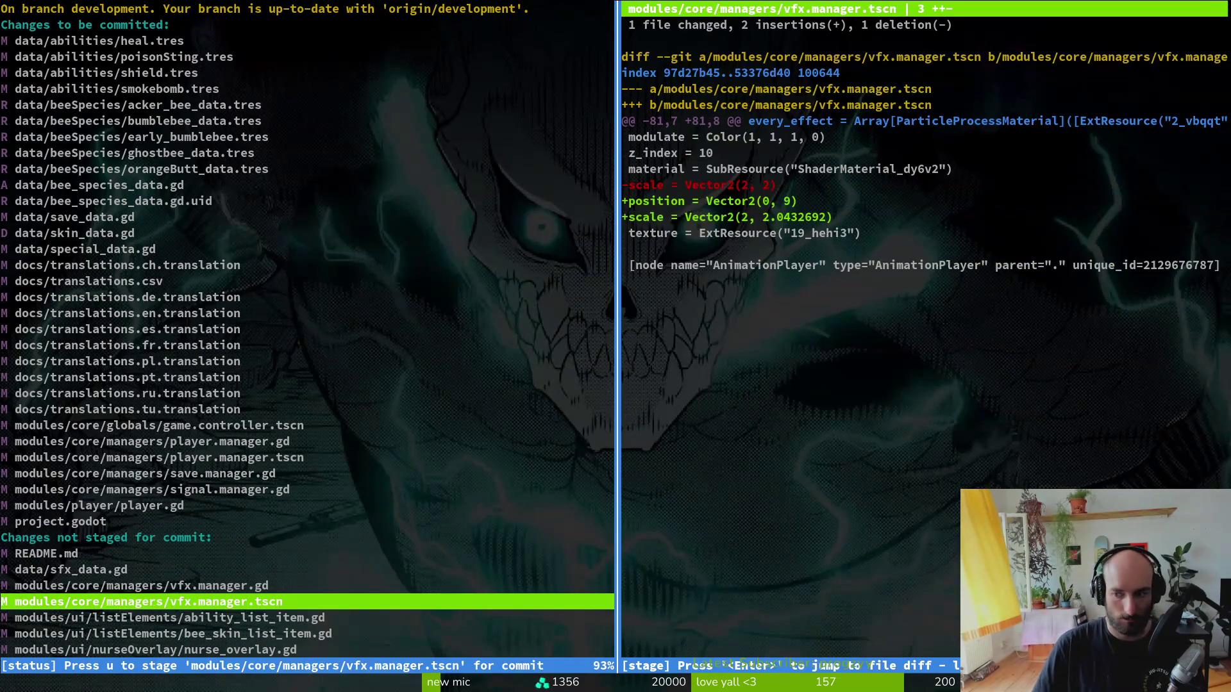
{"action": "key", "text": "Down"}
{"action": "key", "text": "Down"}
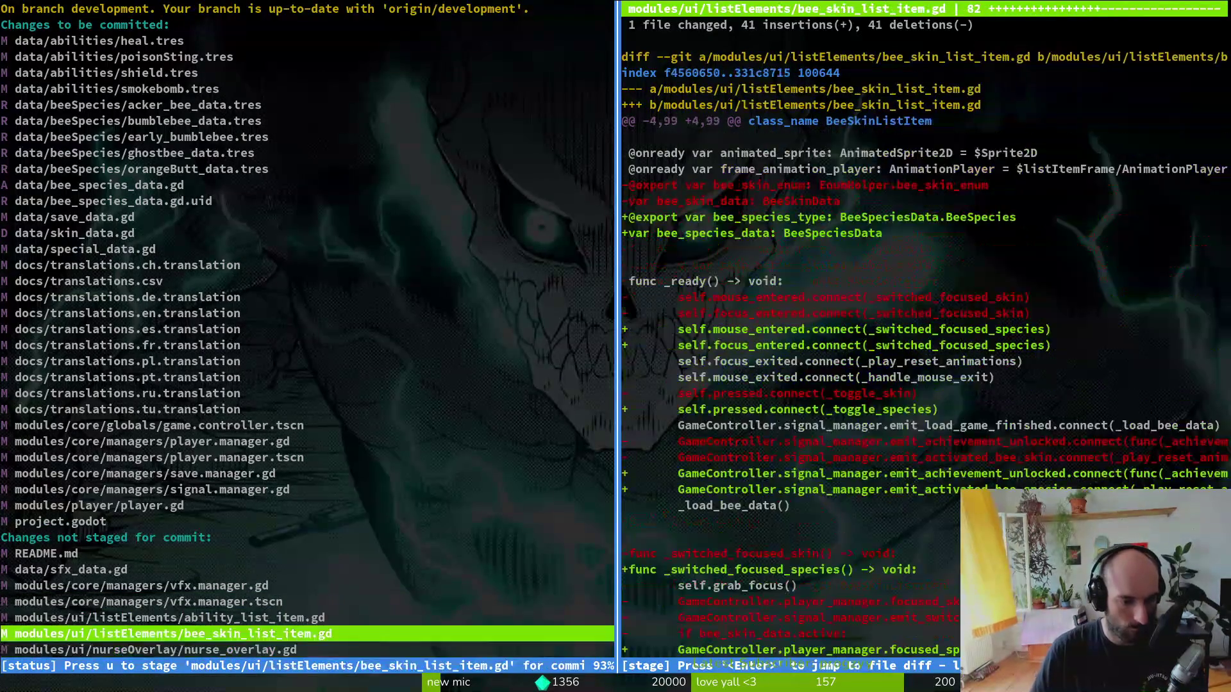
{"action": "key", "text": "Up"}
{"action": "key", "text": "u"}
{"action": "key", "text": "Down"}
{"action": "key", "text": "u"}
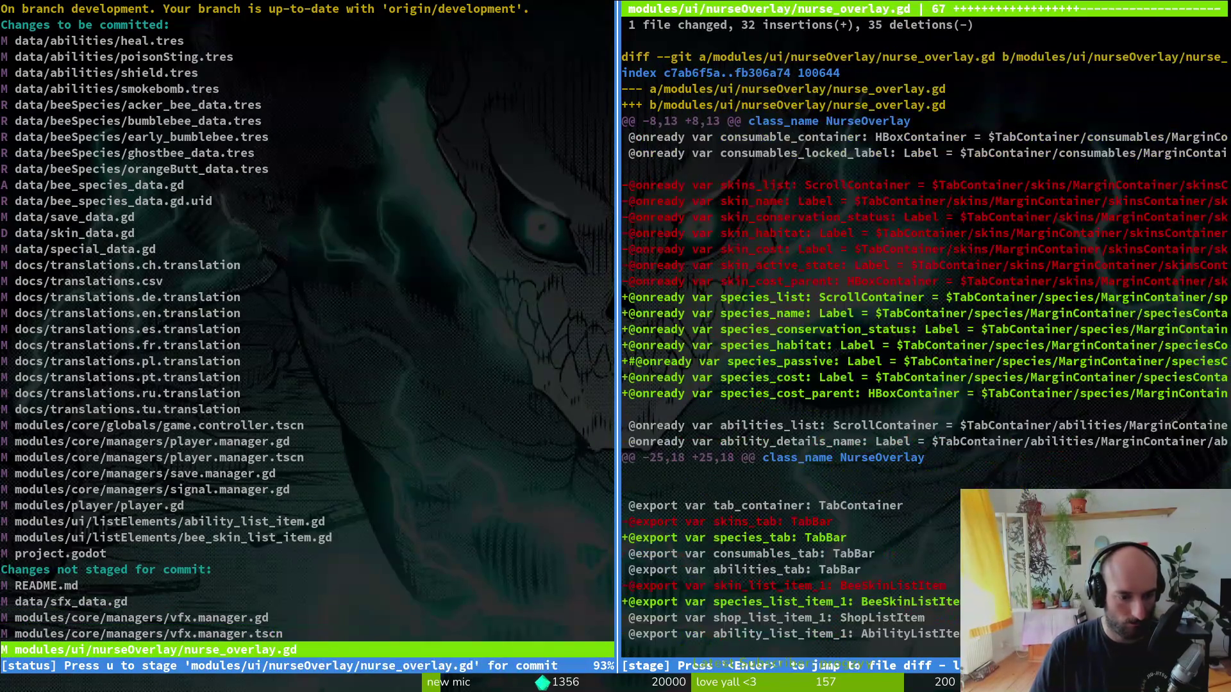
{"action": "key", "text": "u"}
{"action": "key", "text": "Down"}
{"action": "key", "text": "Down"}
{"action": "key", "text": "u"}
{"action": "key", "text": "Up"}
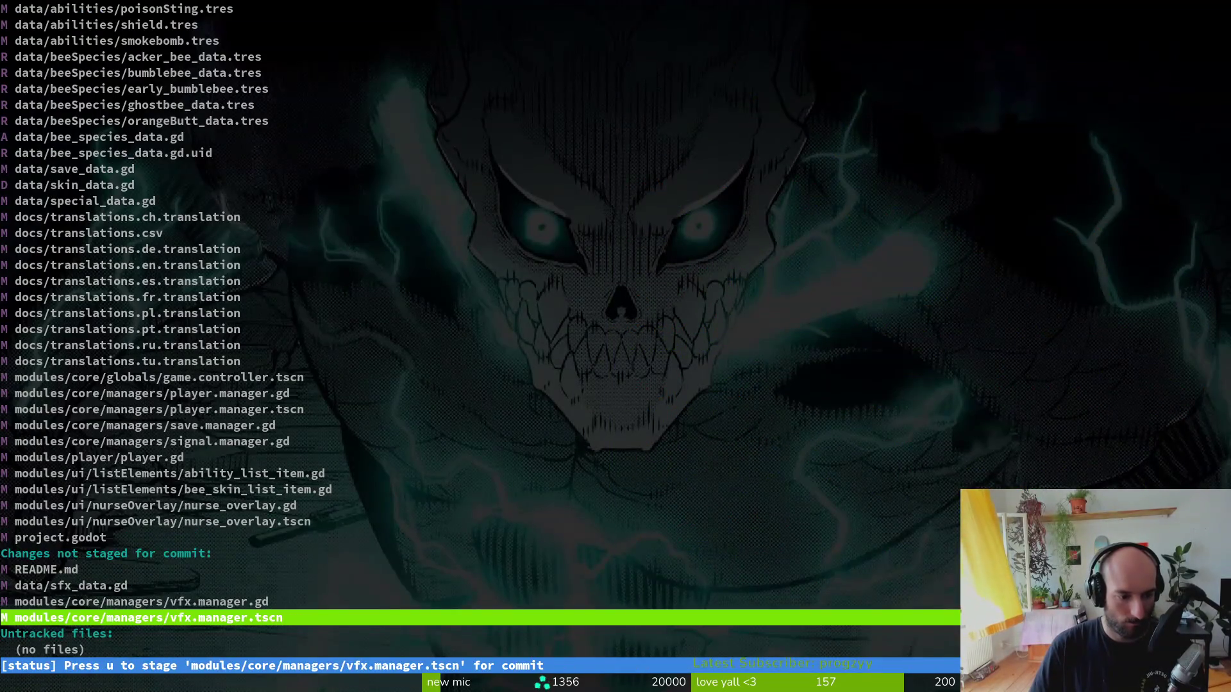
{"action": "type", "text": "qgit commi5 -m"}
{"action": "key", "text": "BackSpace"}
{"action": "key", "text": "BackSpace"}
{"action": "key", "text": "BackSpace"}
- Commit with message 'refactored bee species with custom type enum inside local resource' and open enum.helper.gd
{"action": "type", "text": "t -m \"refactored b"}
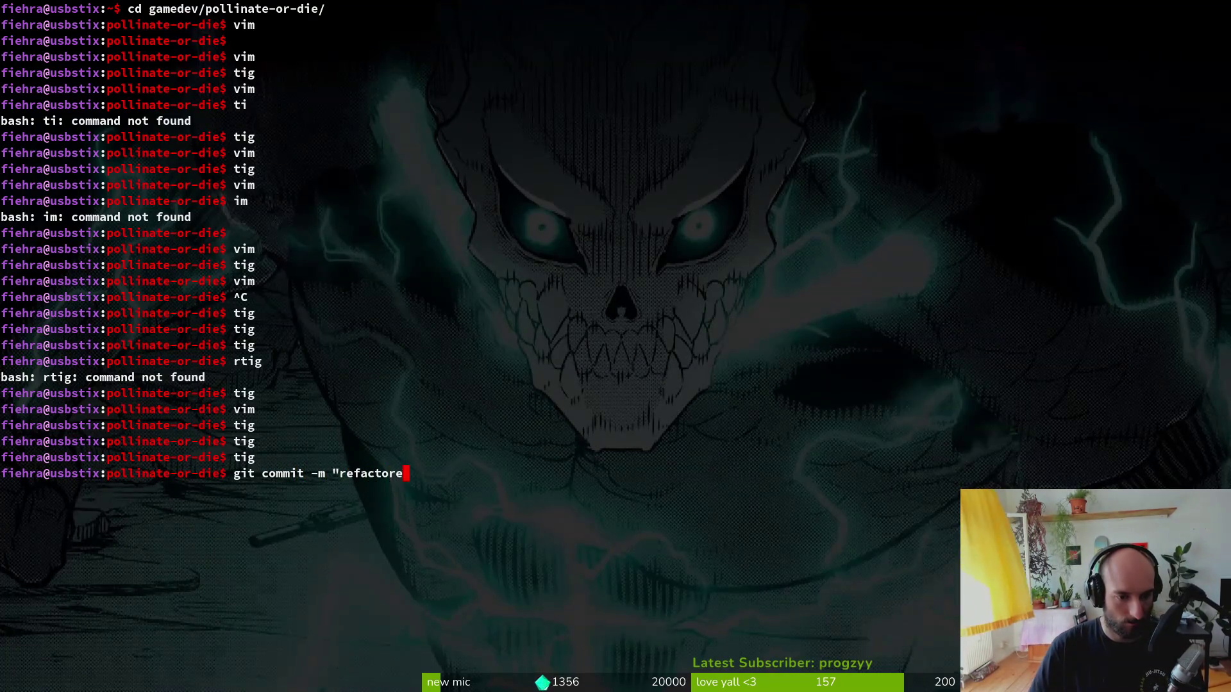
{"action": "type", "text": "ee species with "}
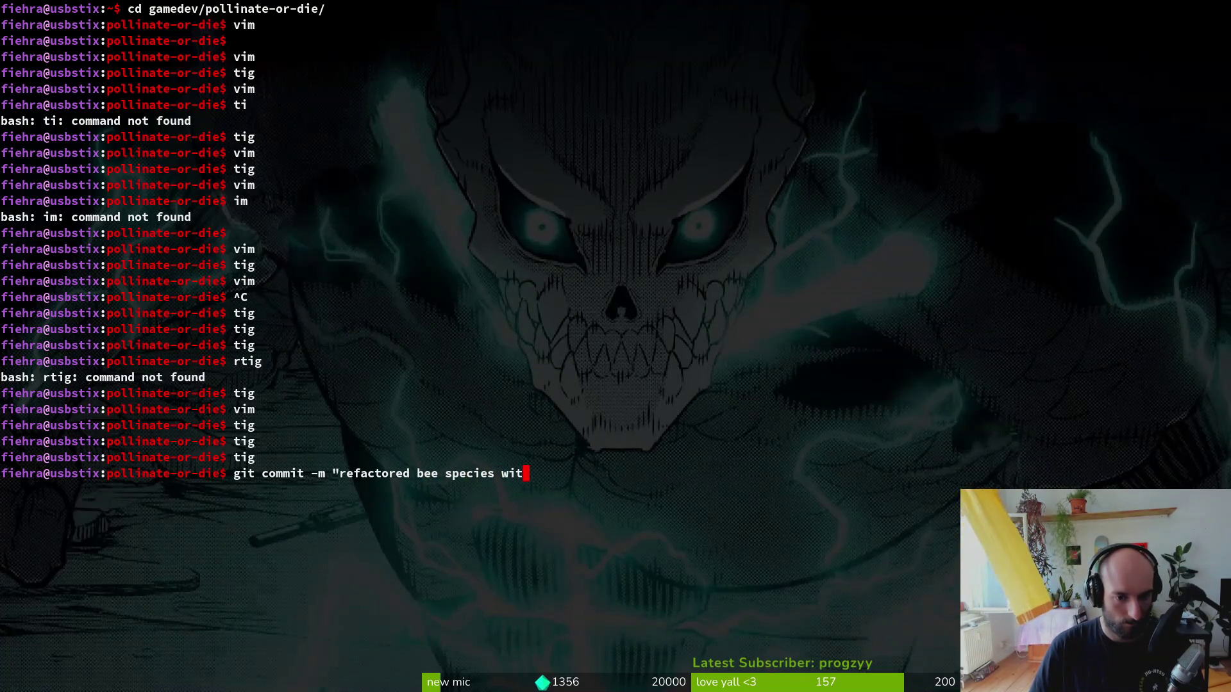
{"action": "type", "text": "custom type enum inside l"}
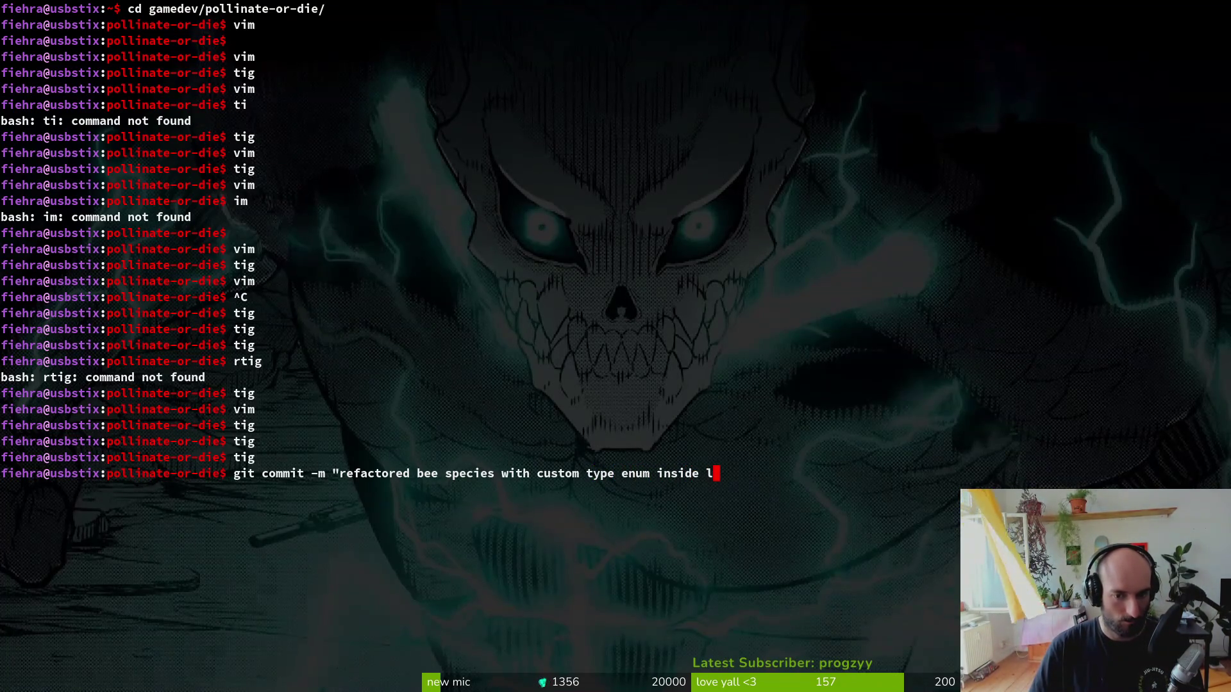
{"action": "type", "text": "ocal resource"}
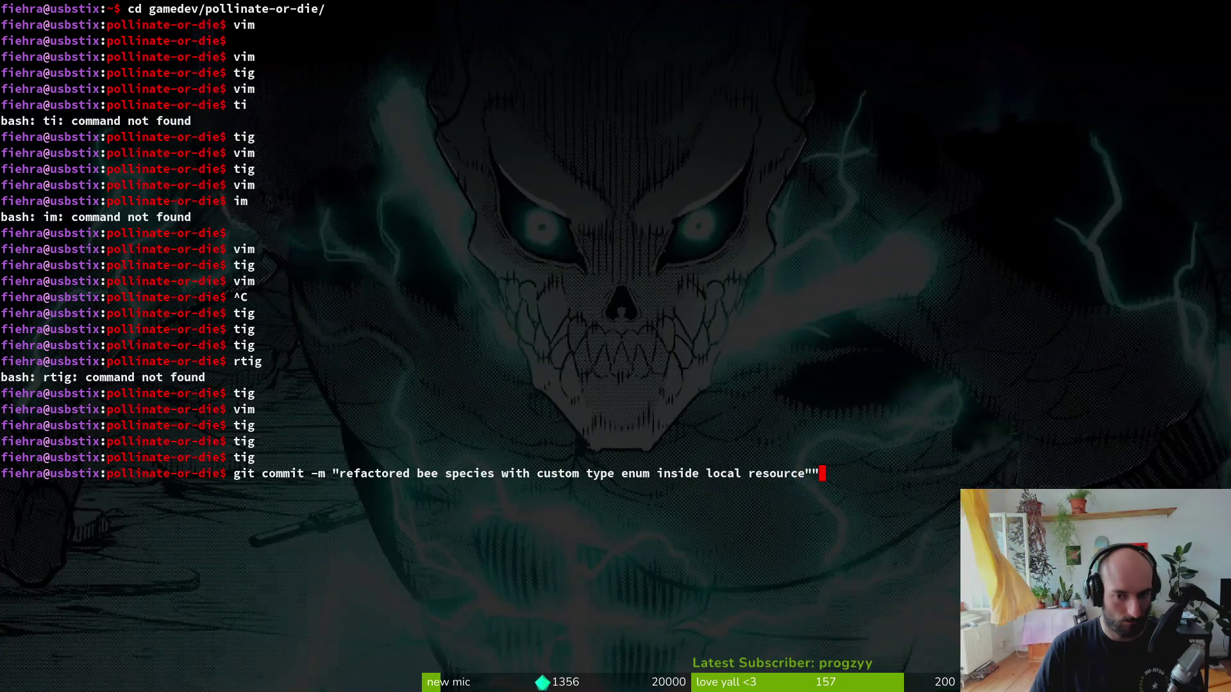
{"action": "key", "text": "Return"}
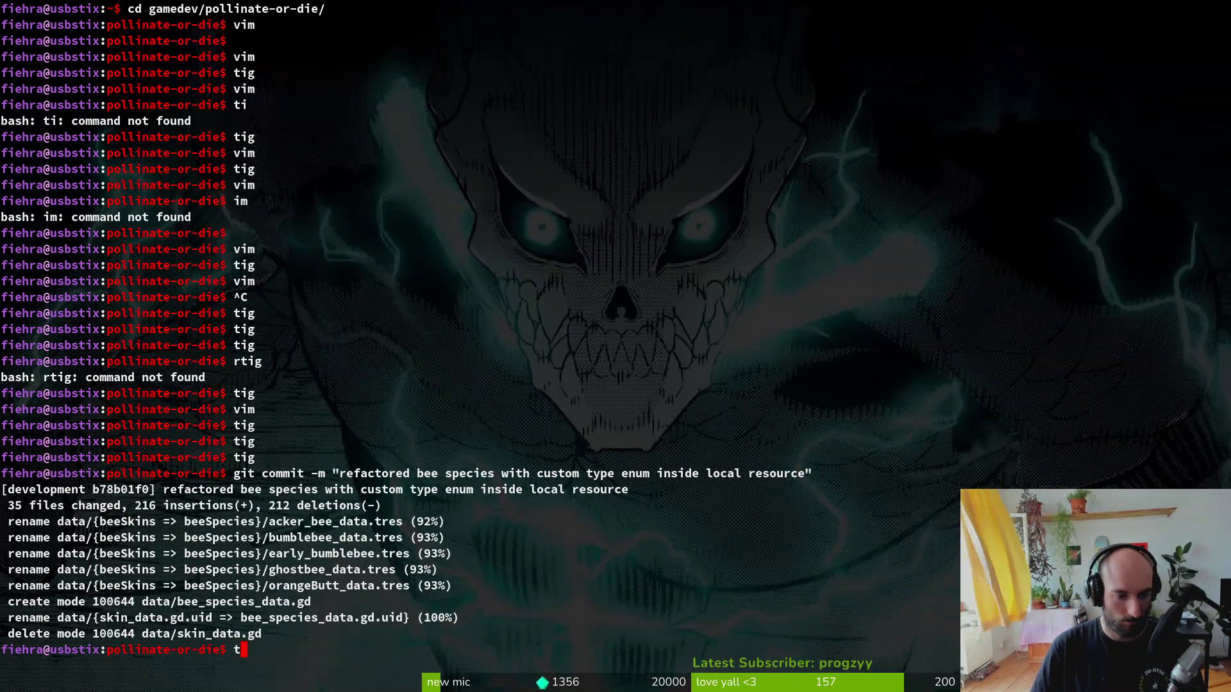
{"action": "key", "text": "ctrl+l"}
{"action": "type", "text": "enhe"}
{"action": "key", "text": "Return"}
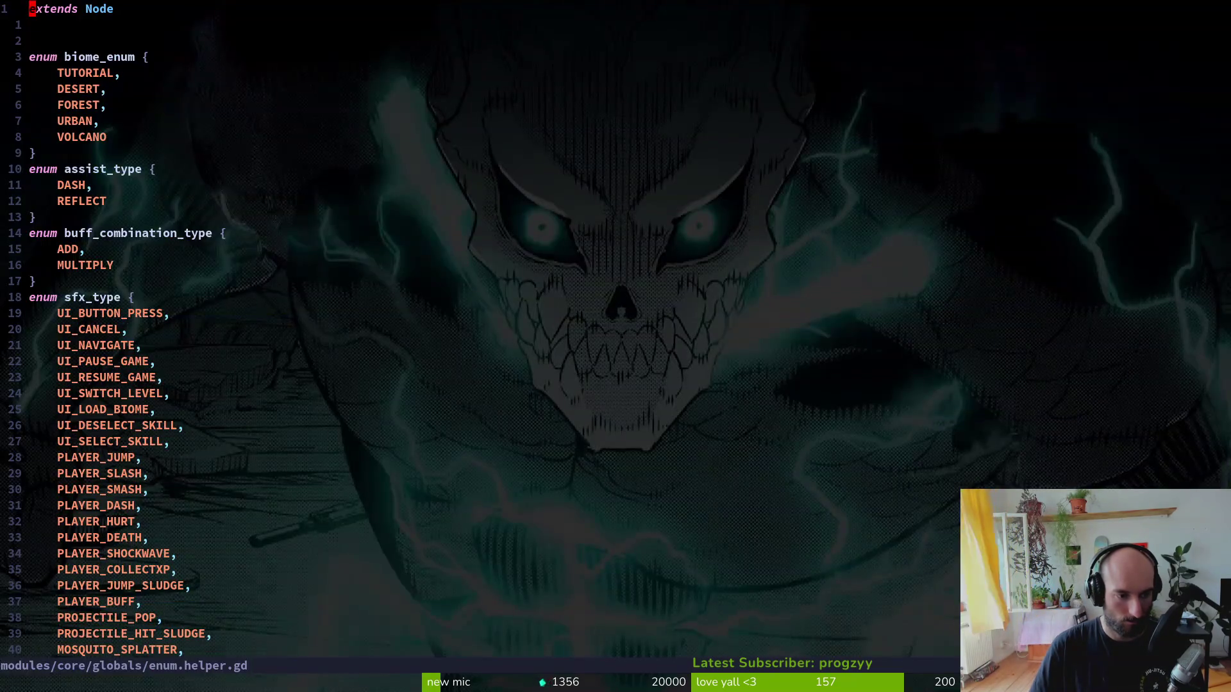
- Delete the bee_skin_enum block from enum.helper.gd and save
{"action": "key", "text": "G"}
{"action": "key", "text": "2"}
{"action": "key", "text": "8"}
{"action": "key", "text": "k"}
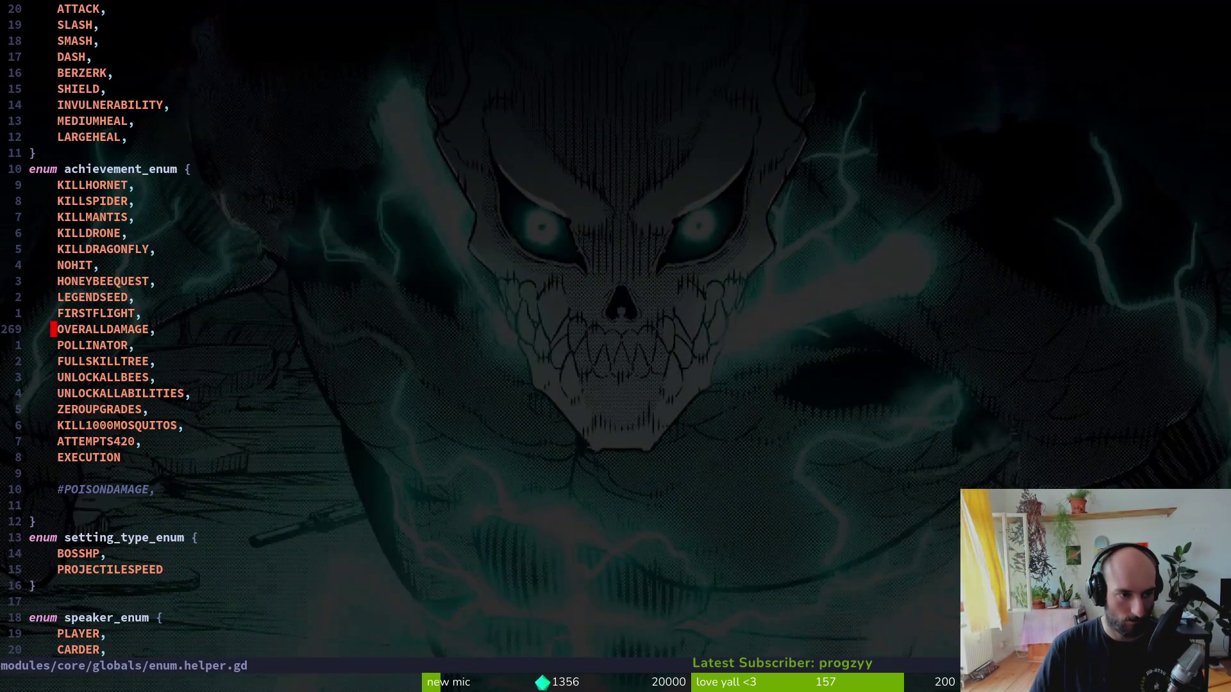
{"action": "key", "text": "2"}
{"action": "key", "text": "0"}
{"action": "key", "text": "k"}
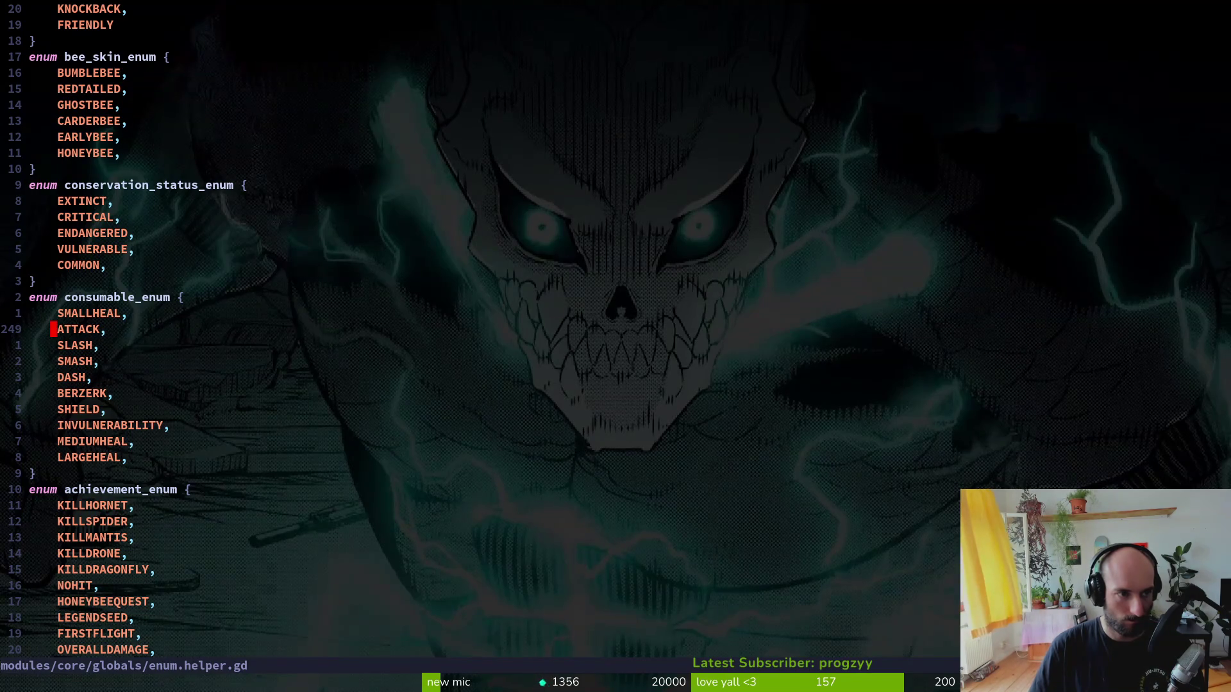
{"action": "key", "text": "1"}
{"action": "key", "text": "7"}
{"action": "key", "text": "k"}
{"action": "key", "text": "V"}
{"action": "key", "text": "j"}
{"action": "key", "text": "j"}
{"action": "key", "text": "j"}
{"action": "type", "text": "d:w"}
{"action": "key", "text": "Return"}
- Search the project for bee_skin_enum and open its reference in friend.gd
{"action": "key", "text": "space"}
{"action": "type", "text": "fgg_skin_enum"}
{"action": "key", "text": "Return"}
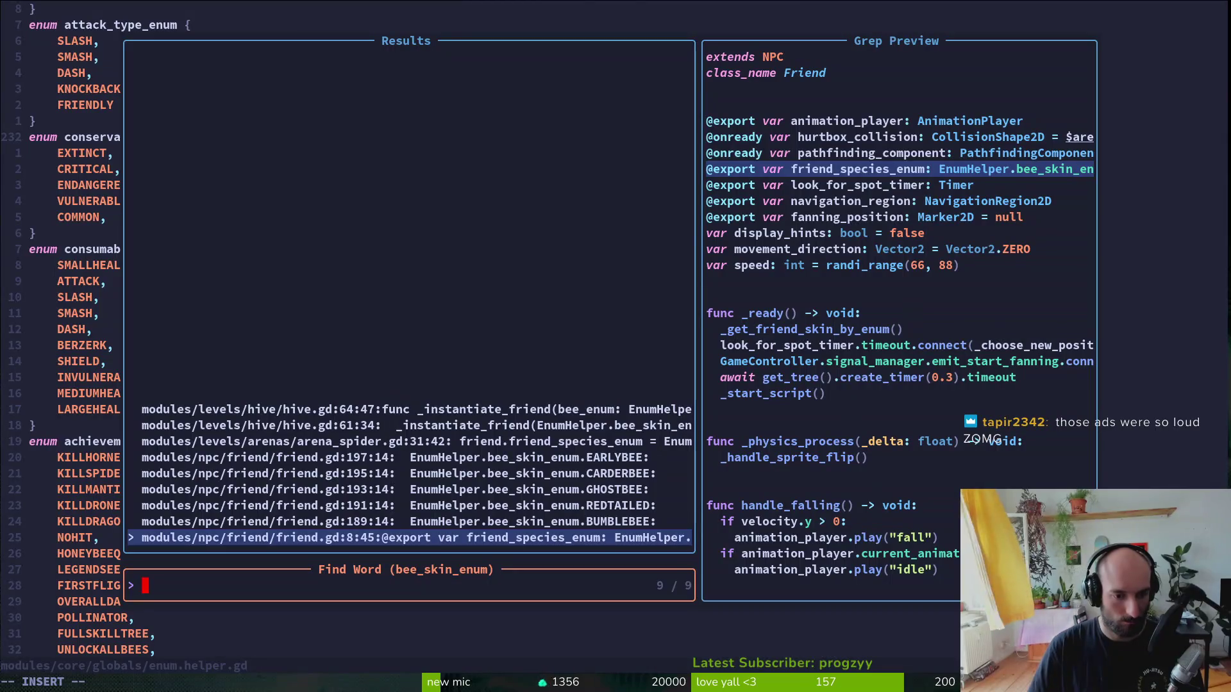
{"action": "key", "text": "Return"}
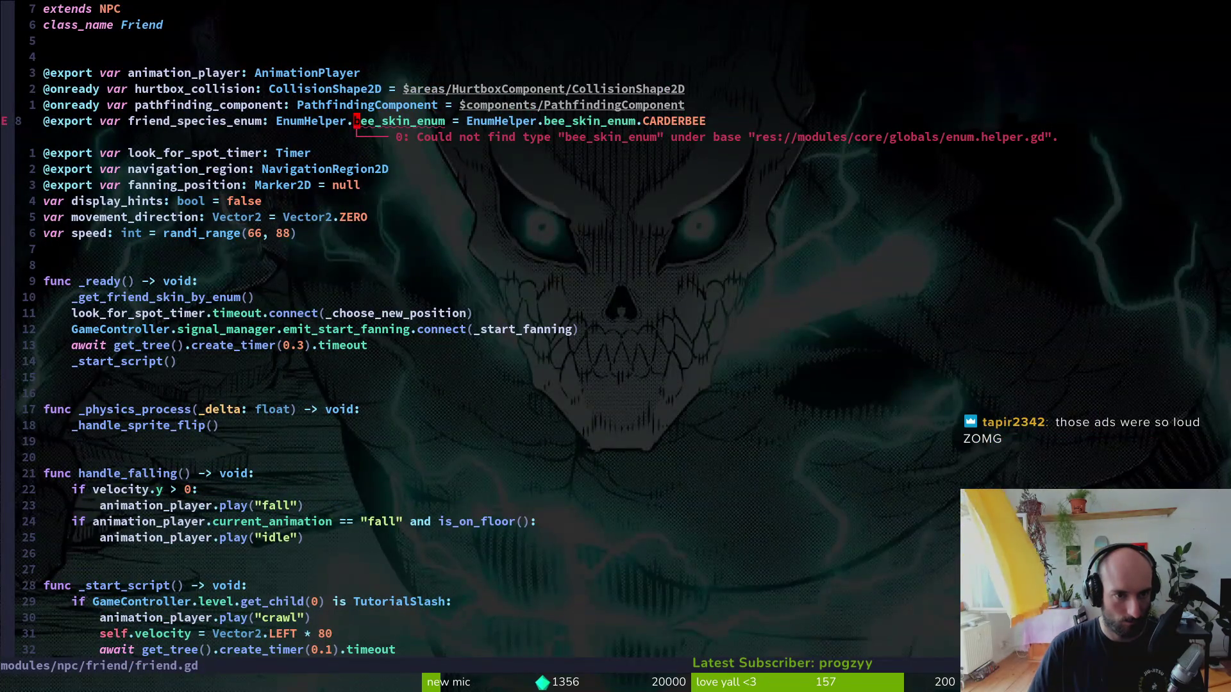
- Replace EnumHelper with BeeSpeciesData on friend.gd line 8 and save
{"action": "key", "text": "w"}
{"action": "key", "text": "w"}
{"action": "type", "text": "vw"}
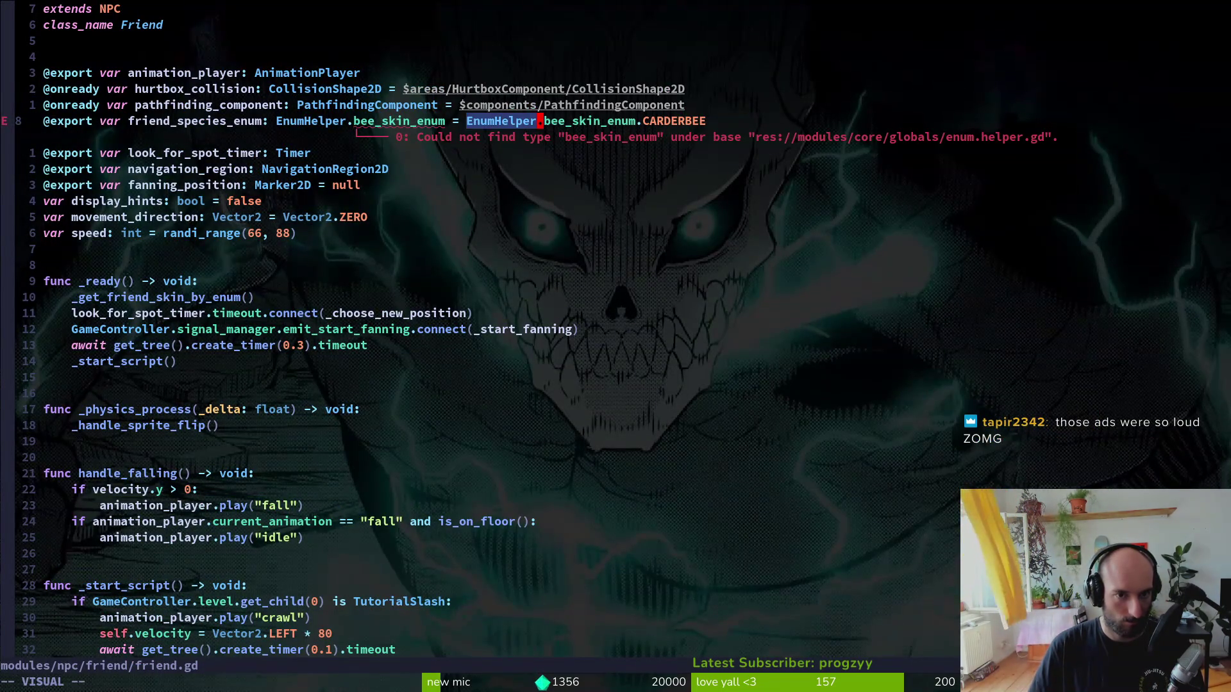
{"action": "type", "text": "ecBeeSpeciesData"}
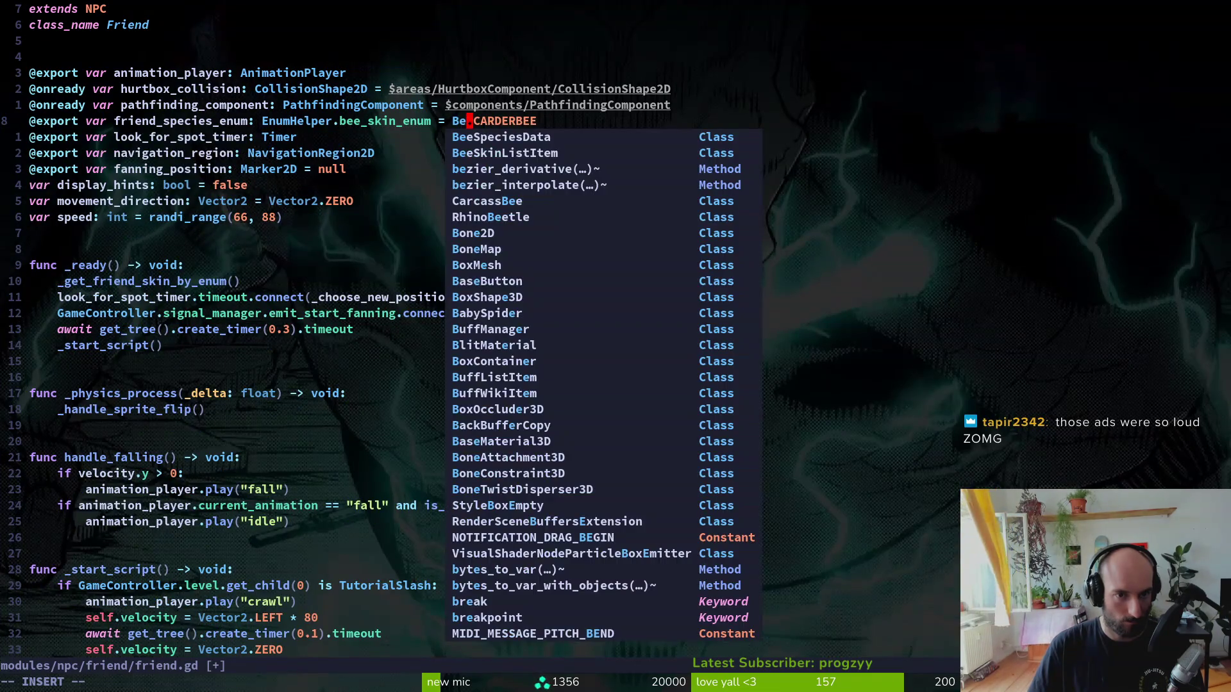
{"action": "key", "text": "Escape"}
{"action": "type", "text": ":w"}
{"action": "key", "text": "Return"}
{"action": "key", "text": "b"}
{"action": "key", "text": "b"}
{"action": "key", "text": "b"}
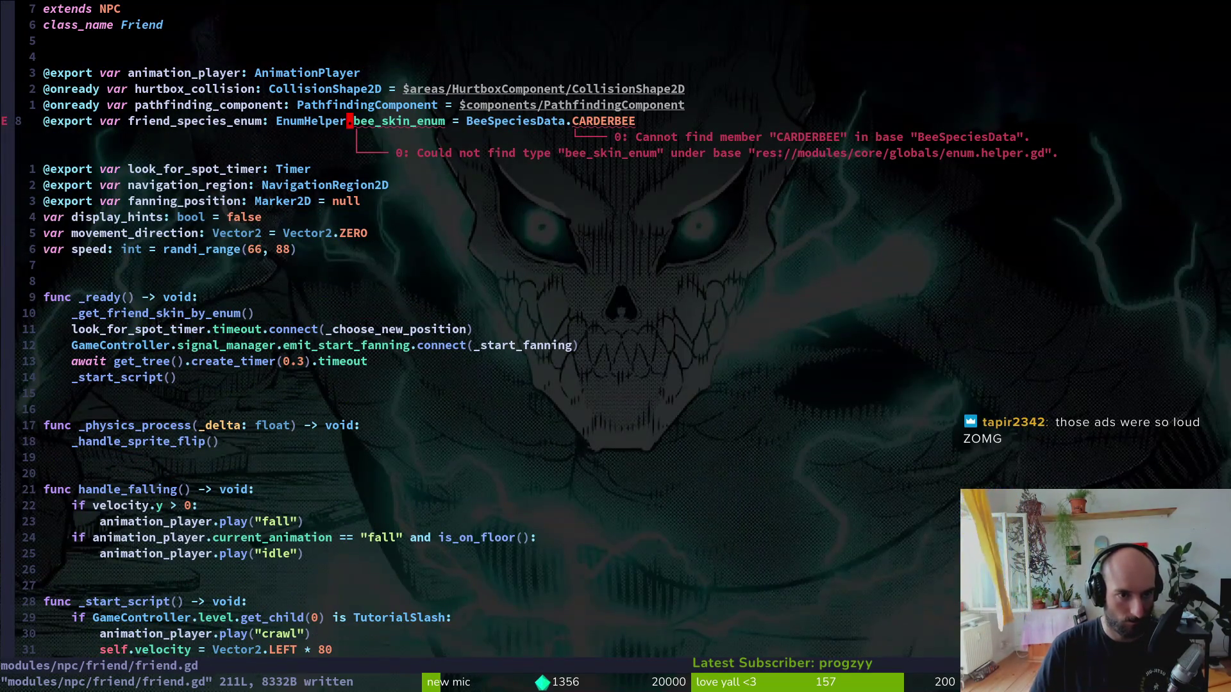
- Retype the species export from EnumHelper.bee_skin_enum to BeeSpeciesData.BeeSpecies and save
{"action": "key", "text": "b"}
{"action": "key", "text": "v"}
{"action": "key", "text": "w"}
{"action": "key", "text": "w"}
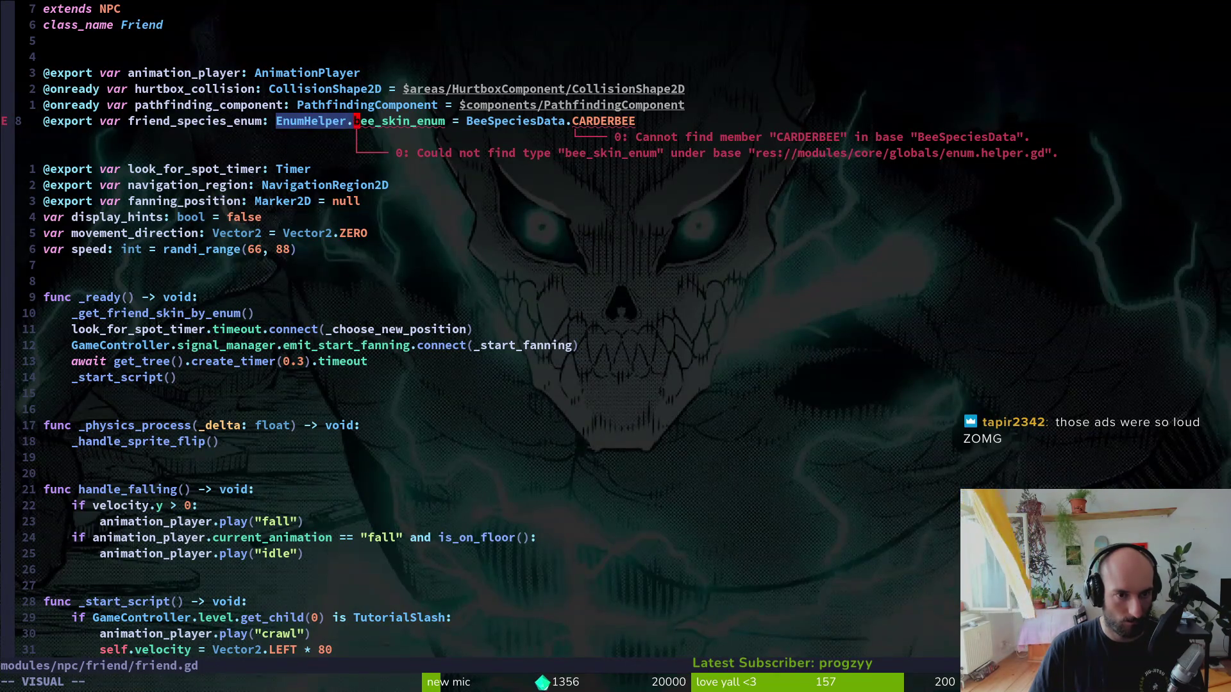
{"action": "type", "text": "wcBeeSpeciesData."}
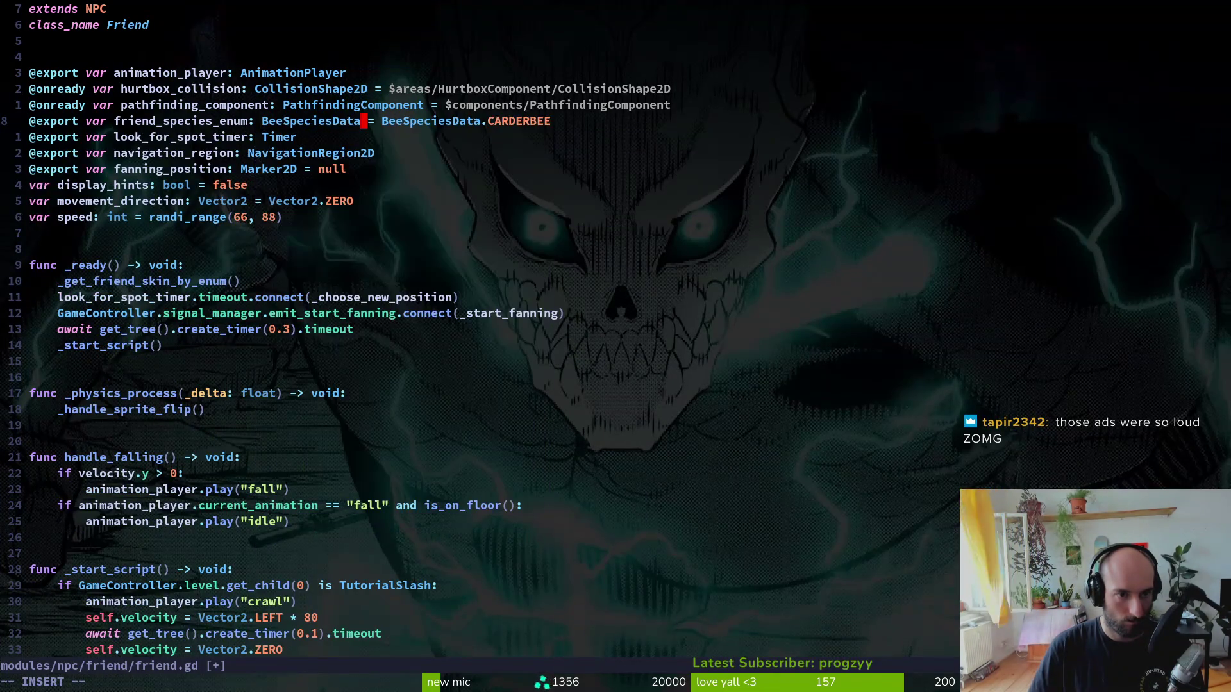
{"action": "key", "text": "Tab"}
{"action": "key", "text": "Tab"}
{"action": "key", "text": "Escape"}
{"action": "type", "text": ":w"}
{"action": "key", "text": "Return"}
- Set the default value to BeeSpeciesData.BeeSpecies.CARDERBEE and save friend.gd
{"action": "type", "text": "$ciwC"}
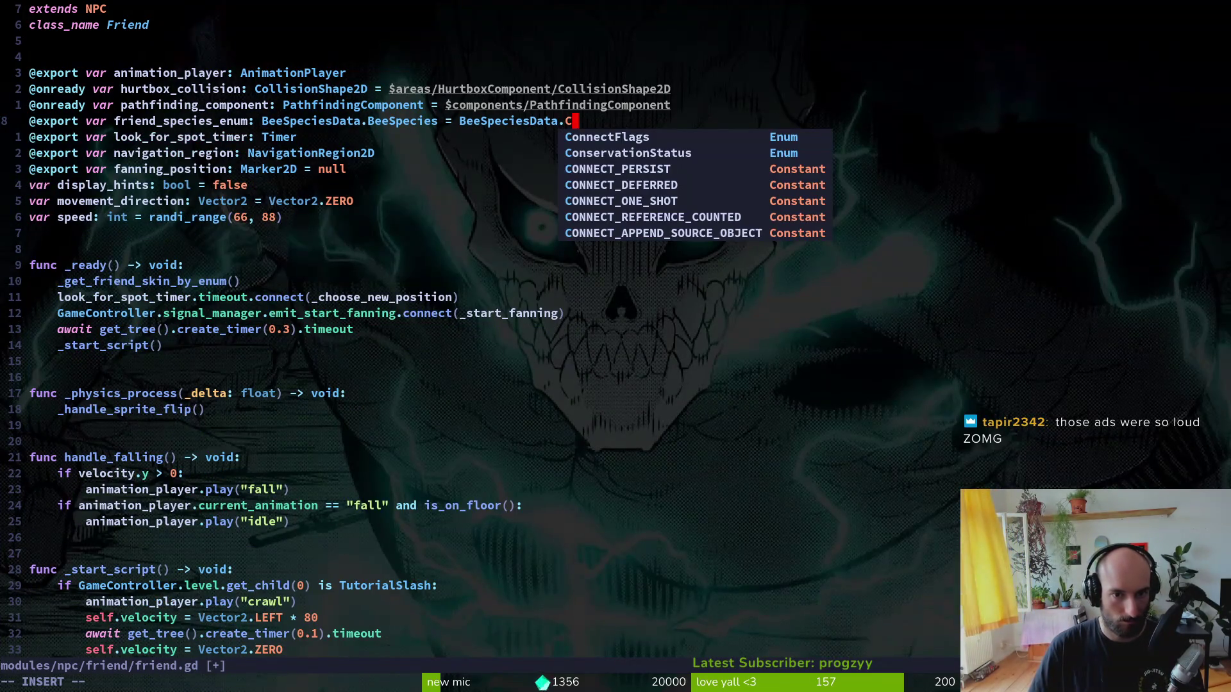
{"action": "type", "text": "A"}
{"action": "key", "text": "BackSpace"}
{"action": "key", "text": "BackSpace"}
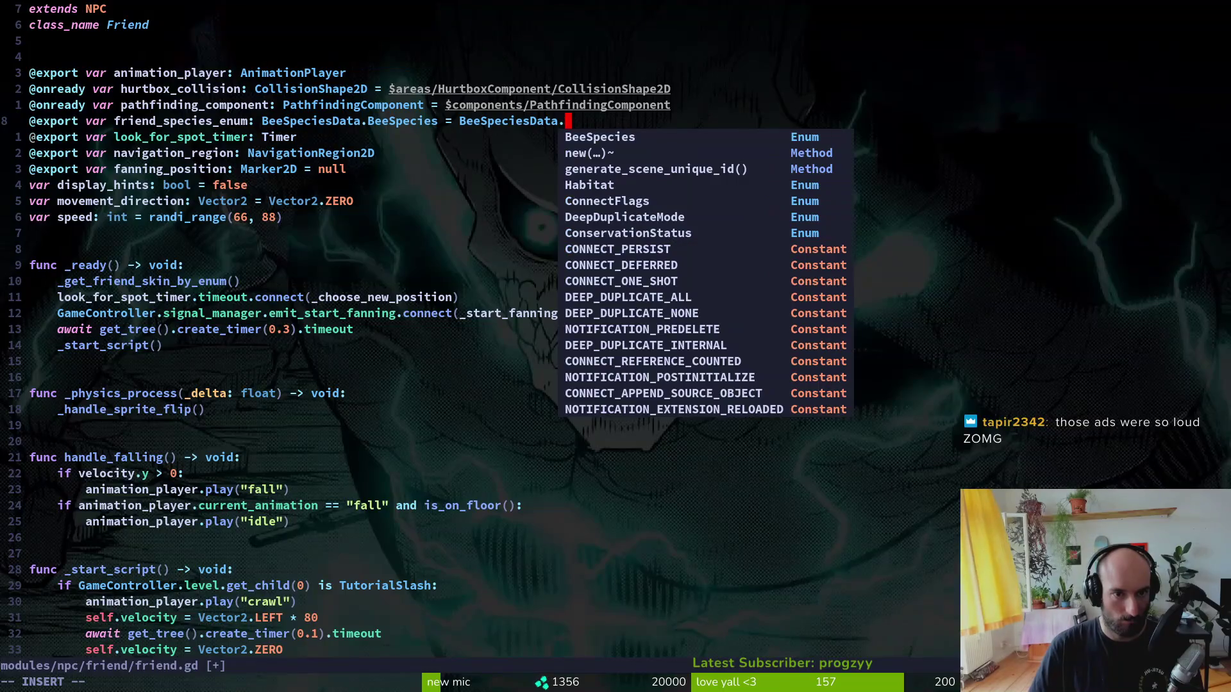
{"action": "key", "text": "Tab"}
{"action": "type", "text": "."}
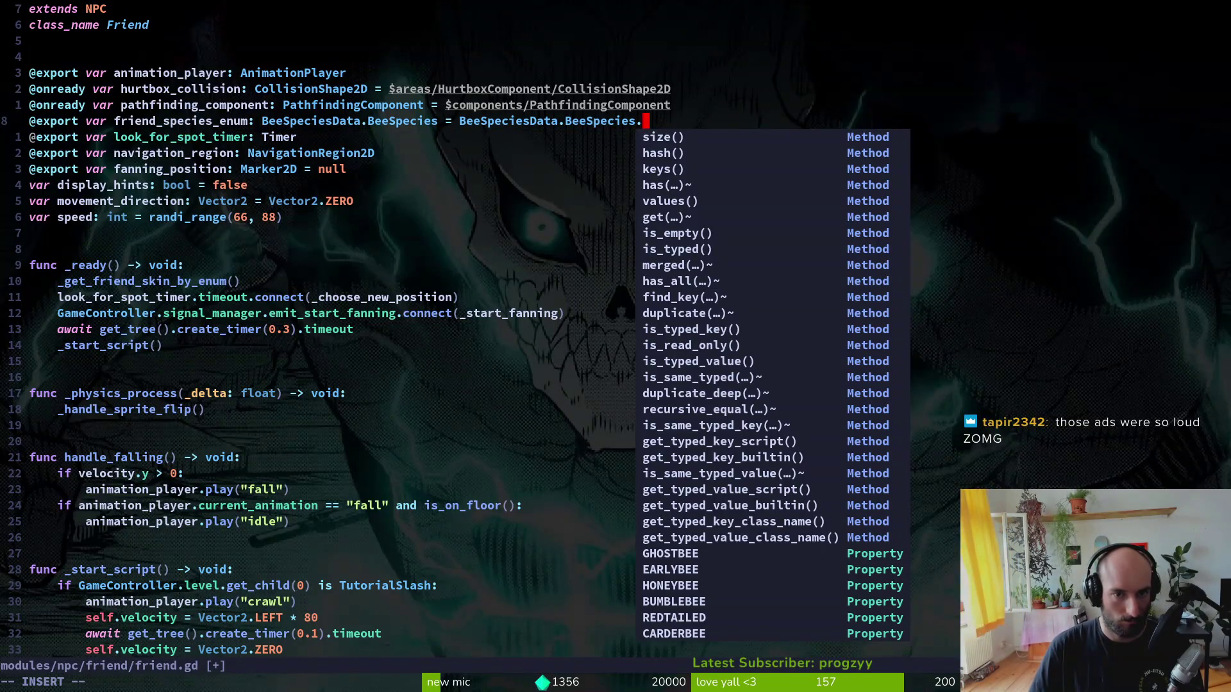
{"action": "type", "text": "C"}
{"action": "key", "text": "Tab"}
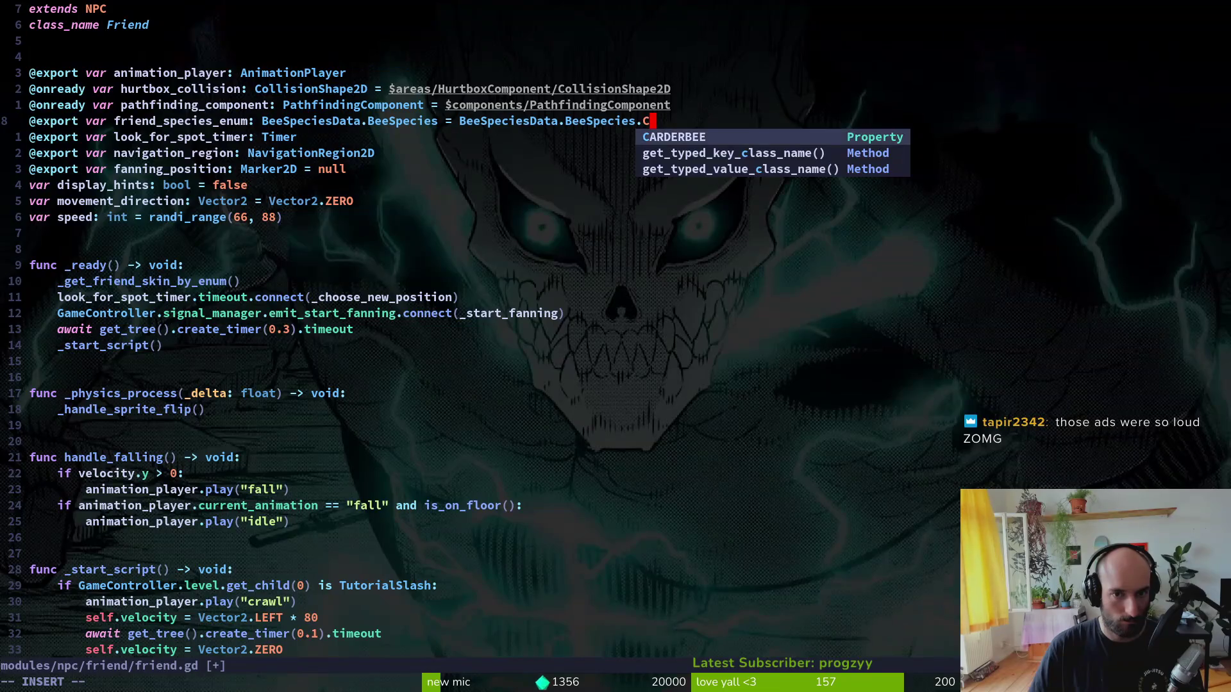
{"action": "key", "text": "Escape"}
{"action": "type", "text": ":w"}
{"action": "key", "text": "Return"}
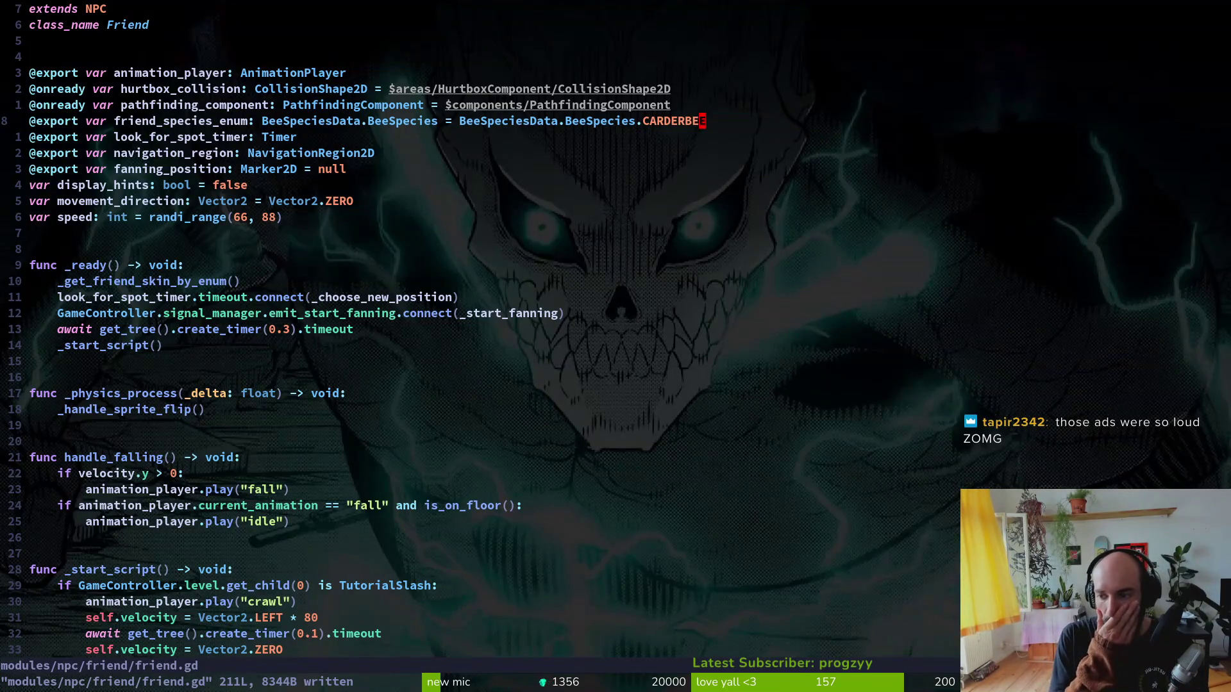
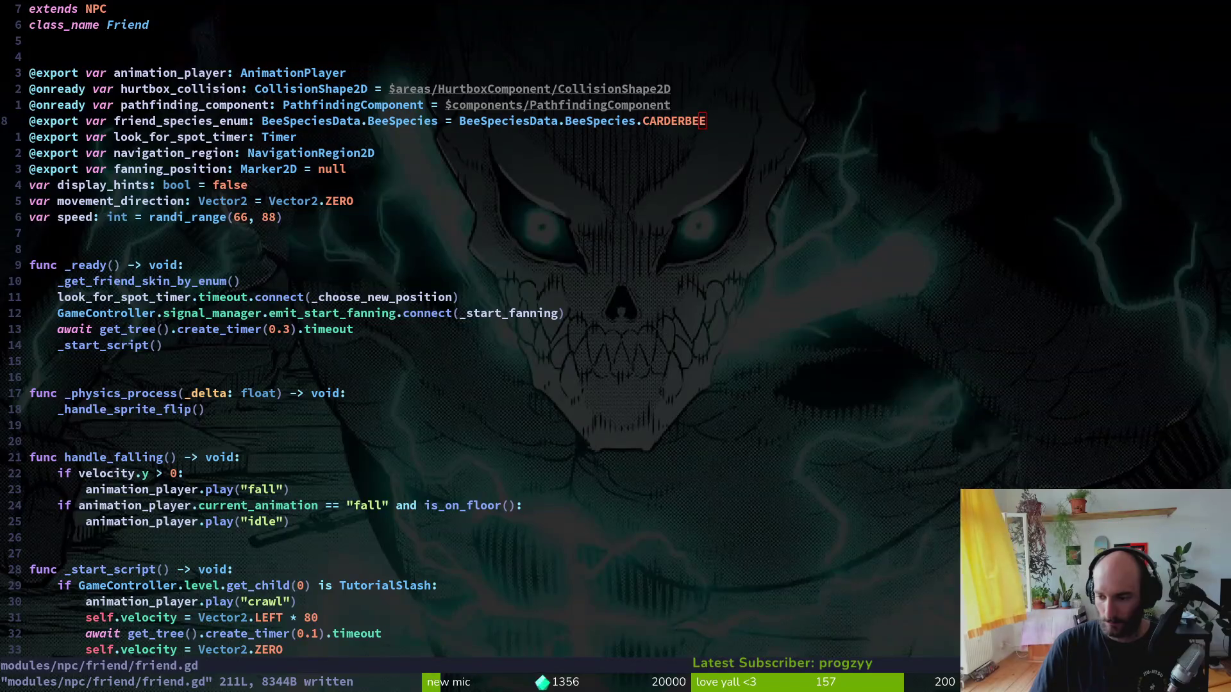
- Live-grep the project for bee_skin_enum and open the arena_spider.gd line 31 match
{"action": "key", "text": "6"}
{"action": "key", "text": "j"}
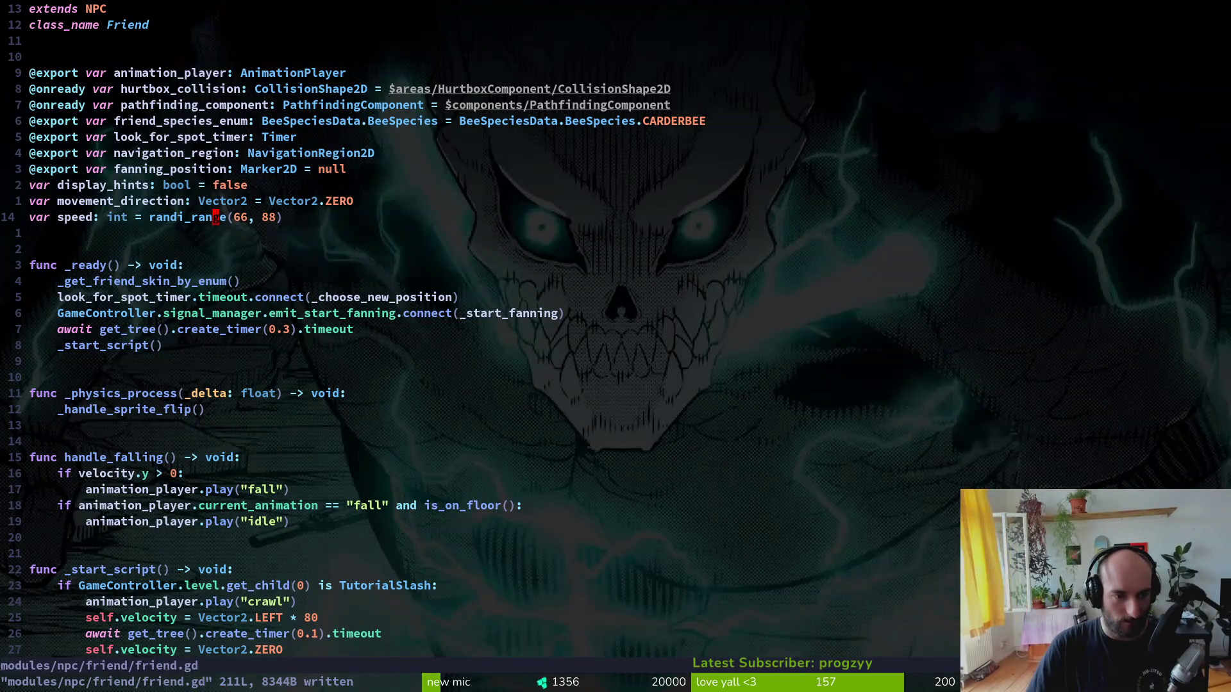
{"action": "key", "text": "space"}
{"action": "type", "text": "sgbee_skin_"}
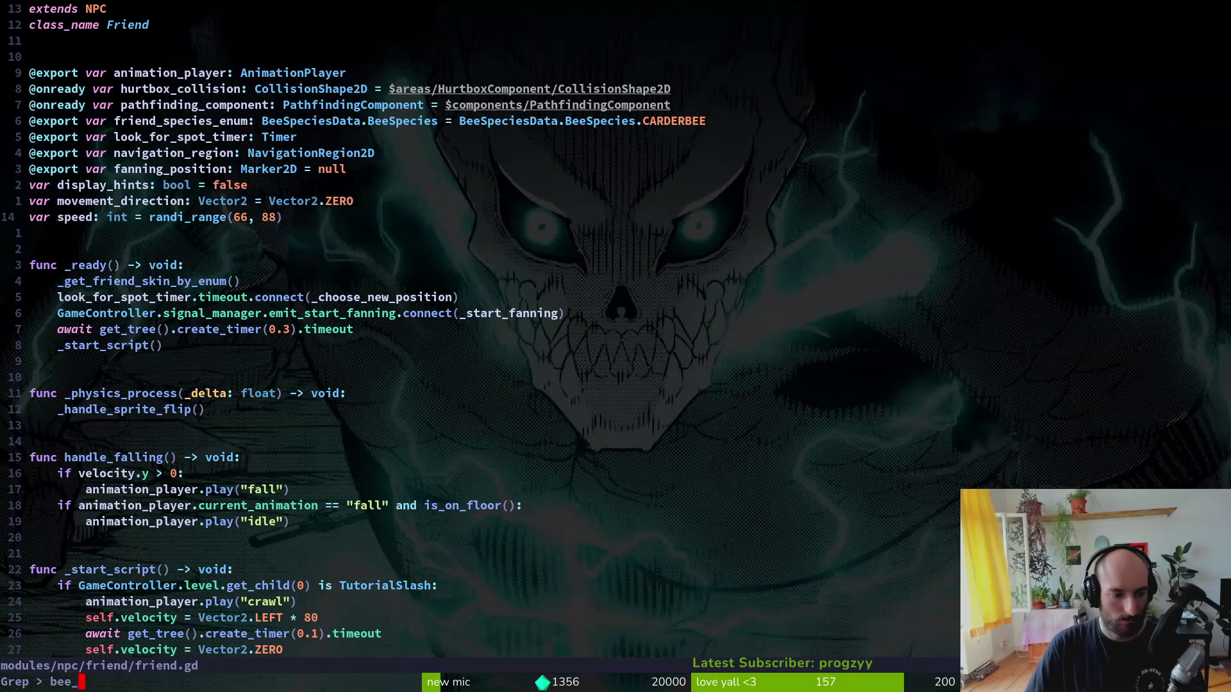
{"action": "type", "text": "enu"}
{"action": "key", "text": "Return"}
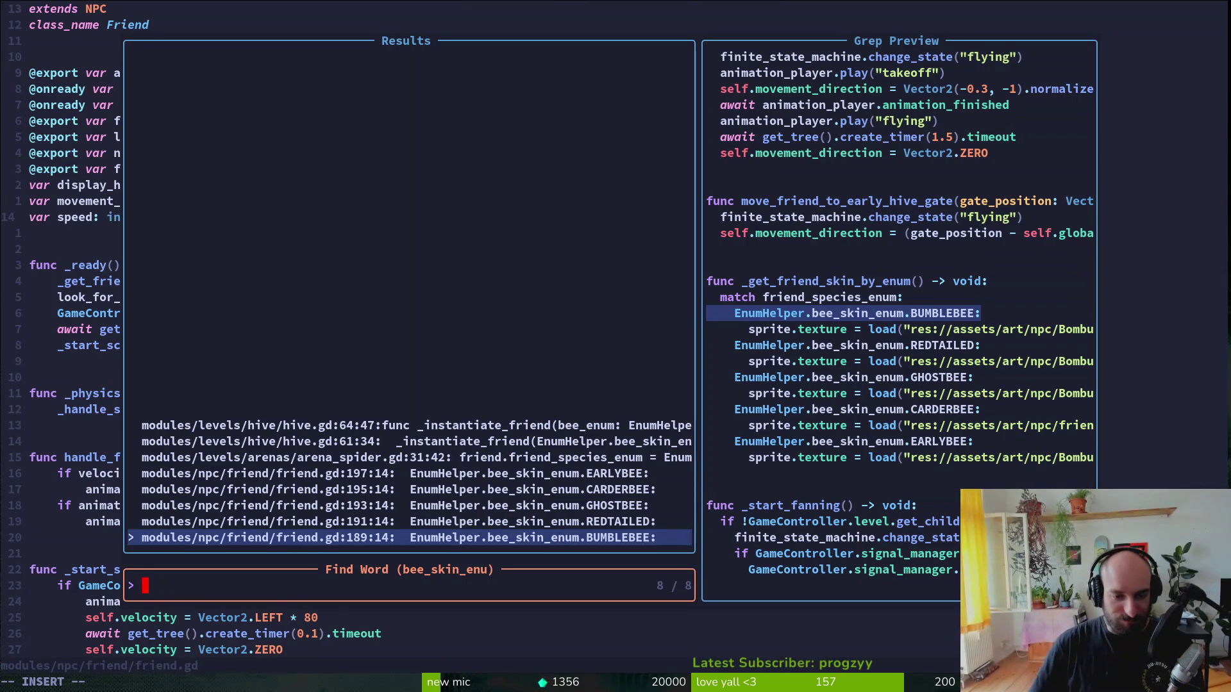
{"action": "key", "text": "Up"}
{"action": "key", "text": "Up"}
{"action": "key", "text": "Up"}
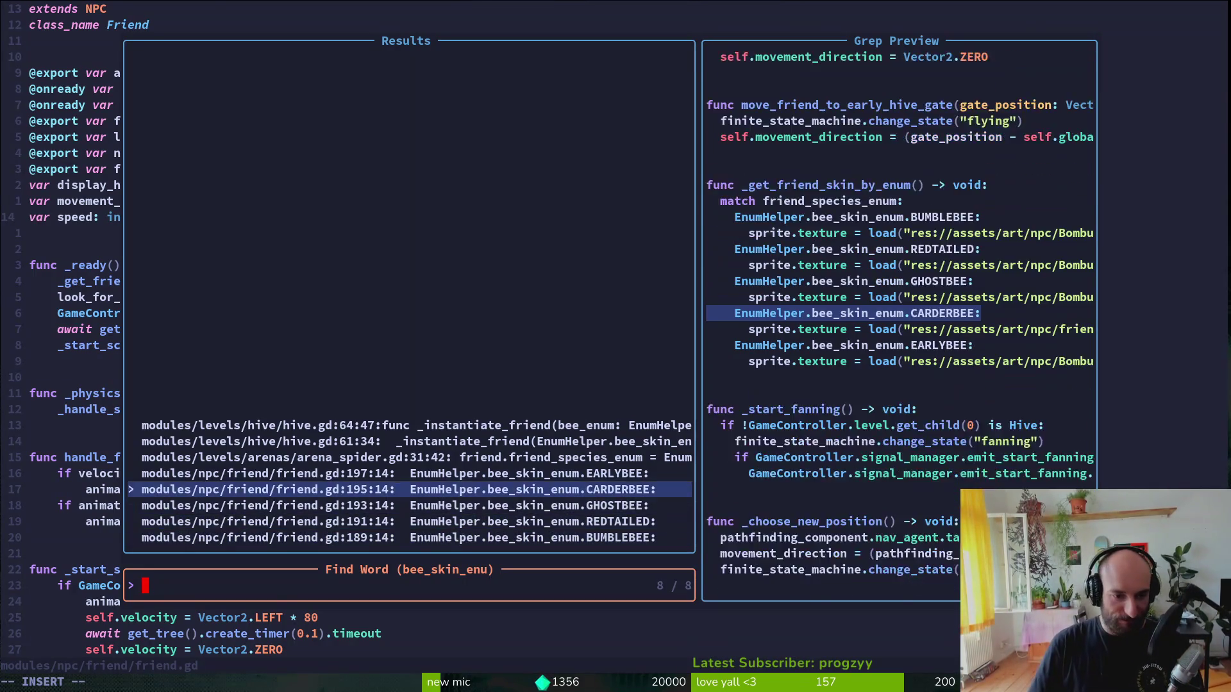
{"action": "key", "text": "Return"}
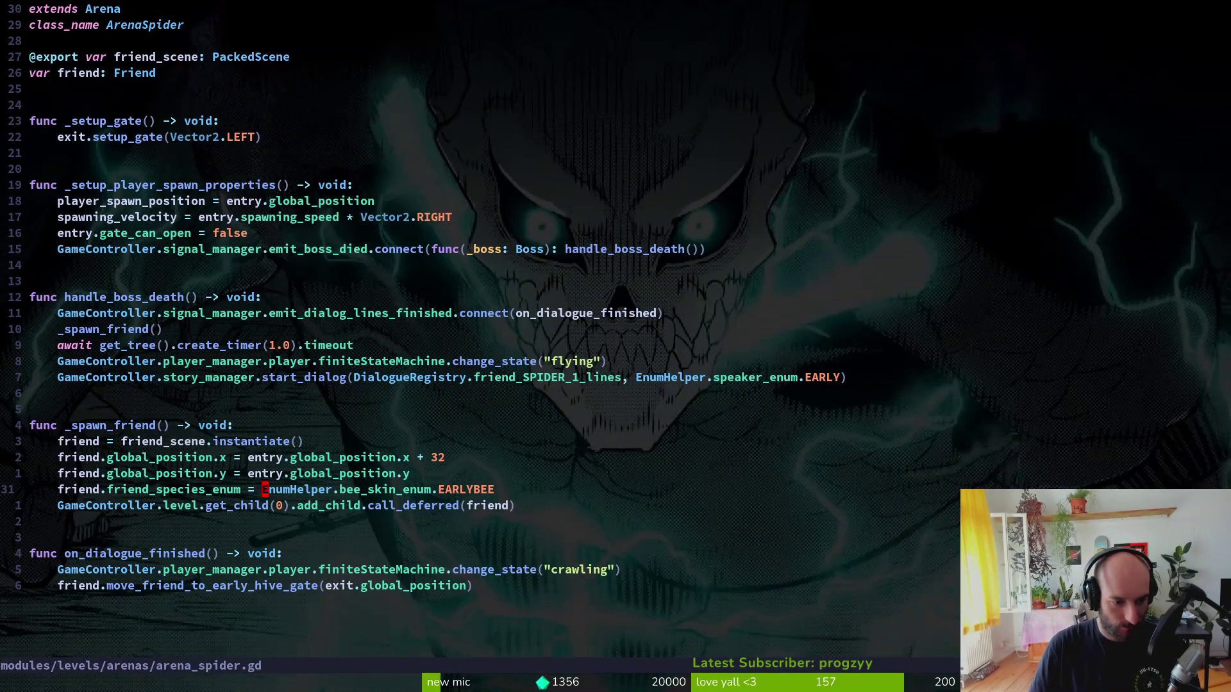
- Open friend.gd with the file finder
{"action": "key", "text": "space"}
{"action": "key", "text": "f"}
{"action": "key", "text": "f"}
{"action": "type", "text": "friedfr"}
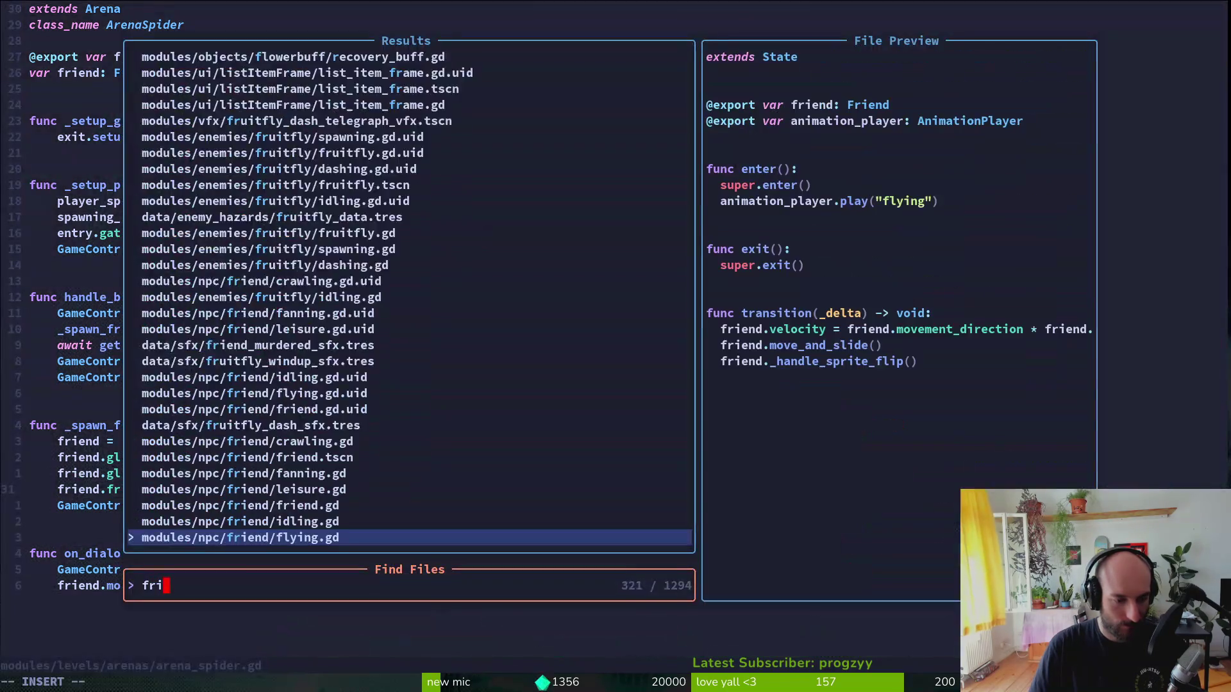
{"action": "key", "text": "Return"}
- Rename the friend_species_enum declaration to friend_species_type and save friend.gd
{"action": "key", "text": "k"}
{"action": "key", "text": "k"}
{"action": "key", "text": "k"}
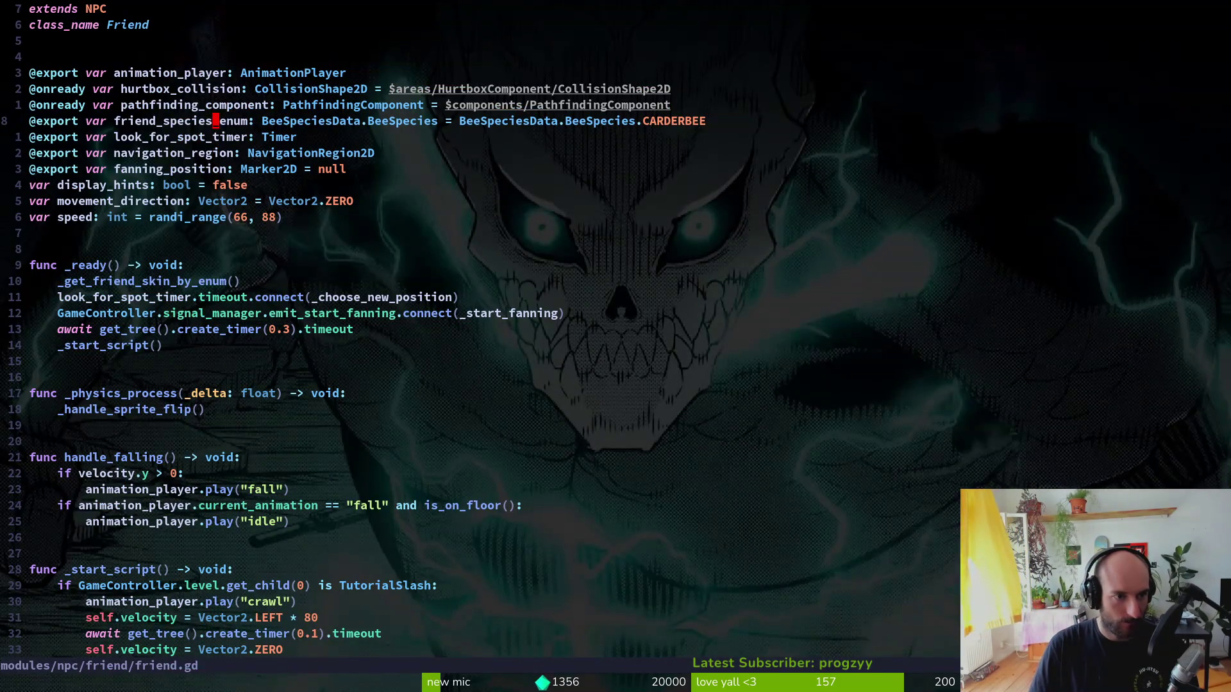
{"action": "key", "text": "c"}
{"action": "key", "text": "i"}
{"action": "key", "text": "w"}
{"action": "key", "text": "Escape"}
{"action": "key", "text": "u"}
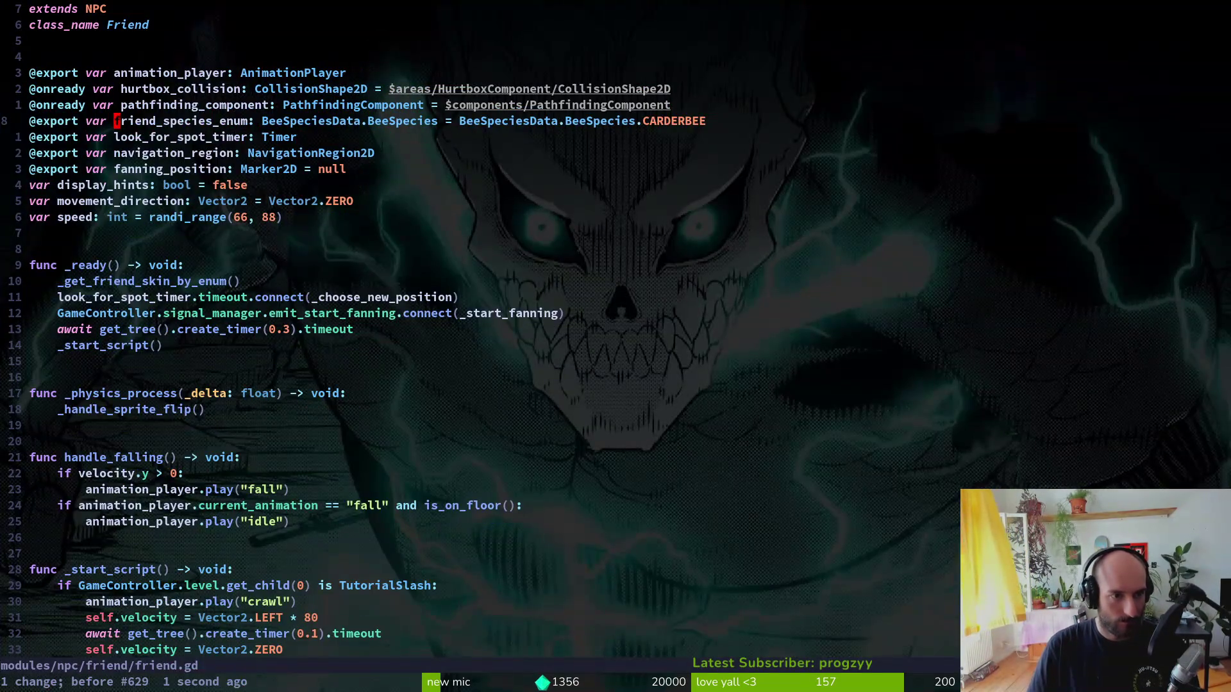
{"action": "key", "text": "b"}
{"action": "key", "text": "i"}
{"action": "key", "text": "BackSpace"}
{"action": "key", "text": "BackSpace"}
{"action": "key", "text": "BackSpace"}
{"action": "type", "text": "type"}
{"action": "key", "text": "Escape"}
{"action": "type", "text": ":w"}
{"action": "key", "text": "ctrl+o"}
- Rename the skin match variable further down to friend_species_type
{"action": "key", "text": "ctrl+d"}
{"action": "key", "text": "ctrl+d"}
{"action": "key", "text": "ctrl+d"}
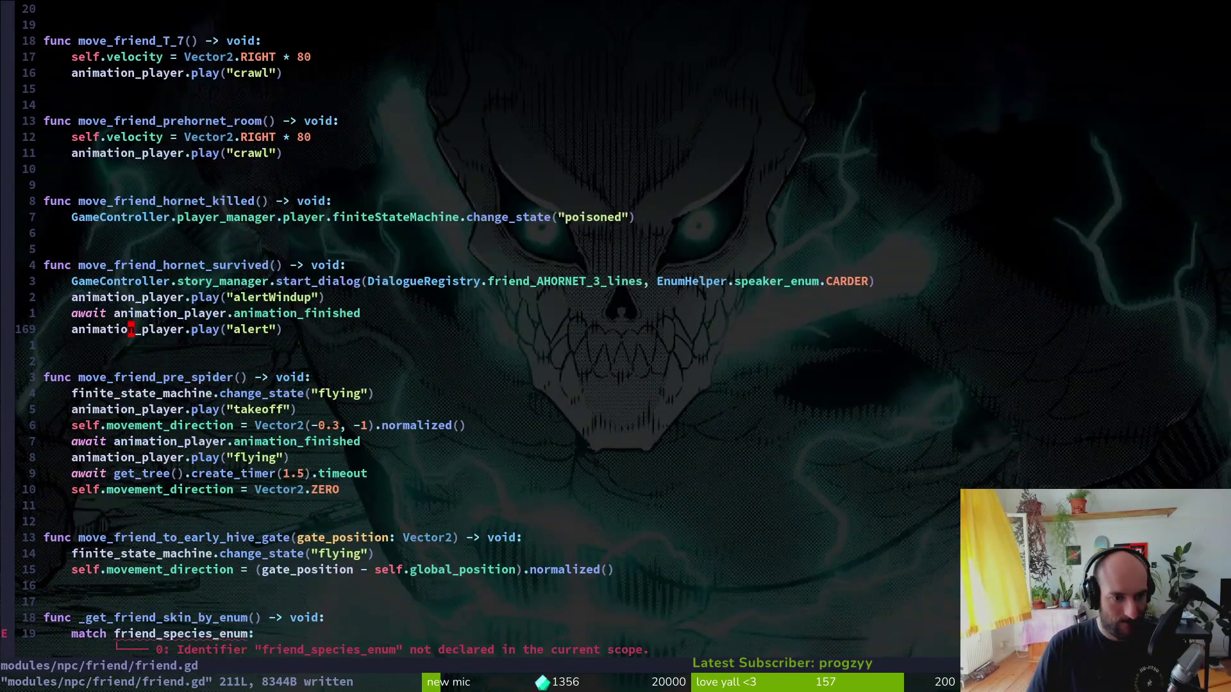
{"action": "key", "text": "1"}
{"action": "key", "text": "9"}
{"action": "key", "text": "j"}
{"action": "key", "text": "$"}
{"action": "key", "text": "period"}
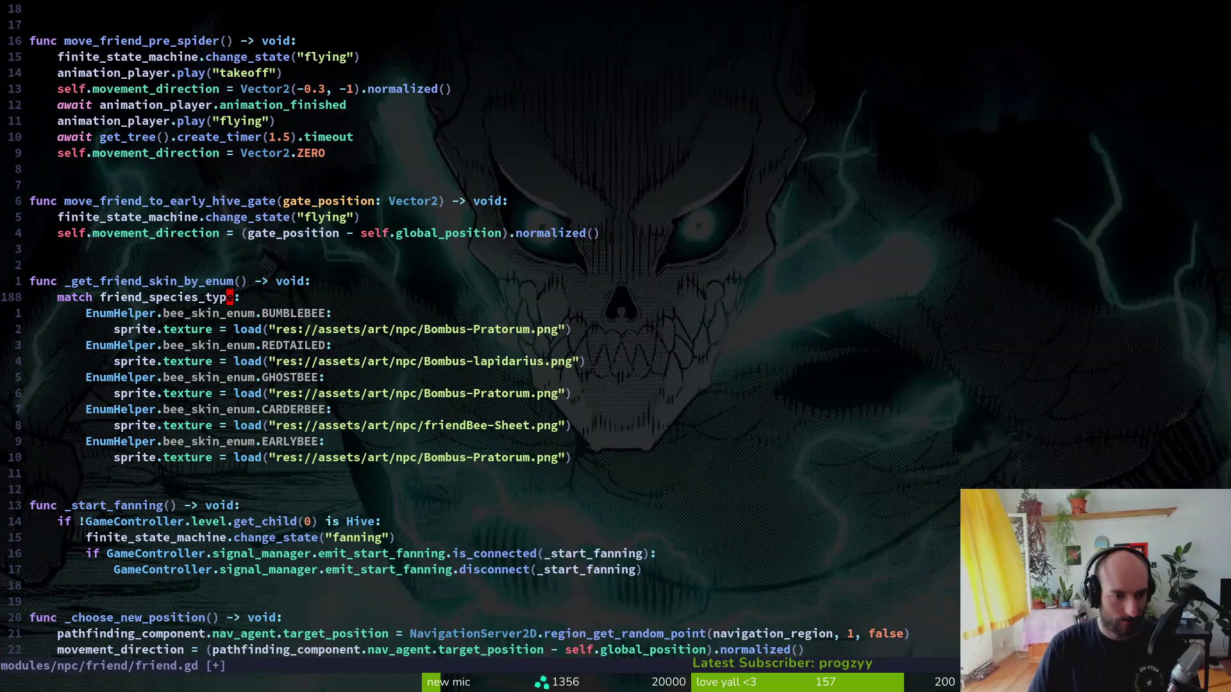
{"action": "type", "text": ":w j"}
- Substitute every EnumHelper.bee_skin_enum prefix with BeeSpeciesData.BeeSpecies and save friend.gd
{"action": "key", "text": "b"}
{"action": "key", "text": "b"}
{"action": "key", "text": "b"}
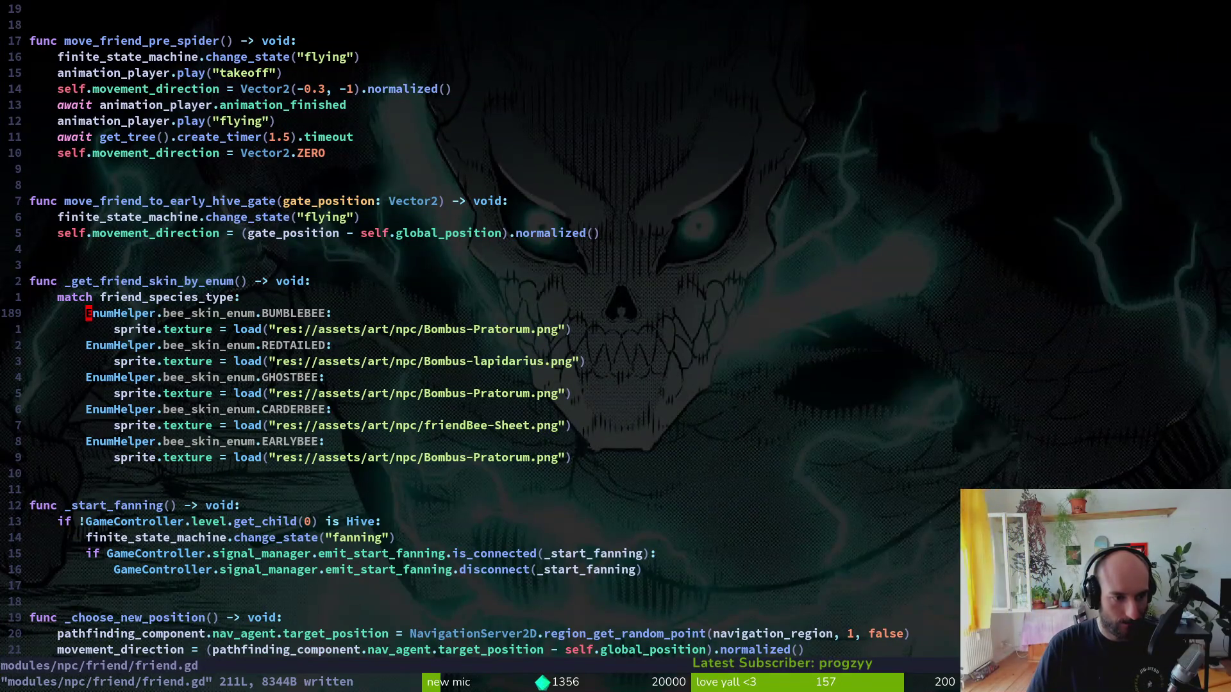
{"action": "key", "text": "v"}
{"action": "key", "text": "f"}
{"action": "key", "text": "period"}
{"action": "key", "text": "semicolon"}
{"action": "type", "text": "y"}
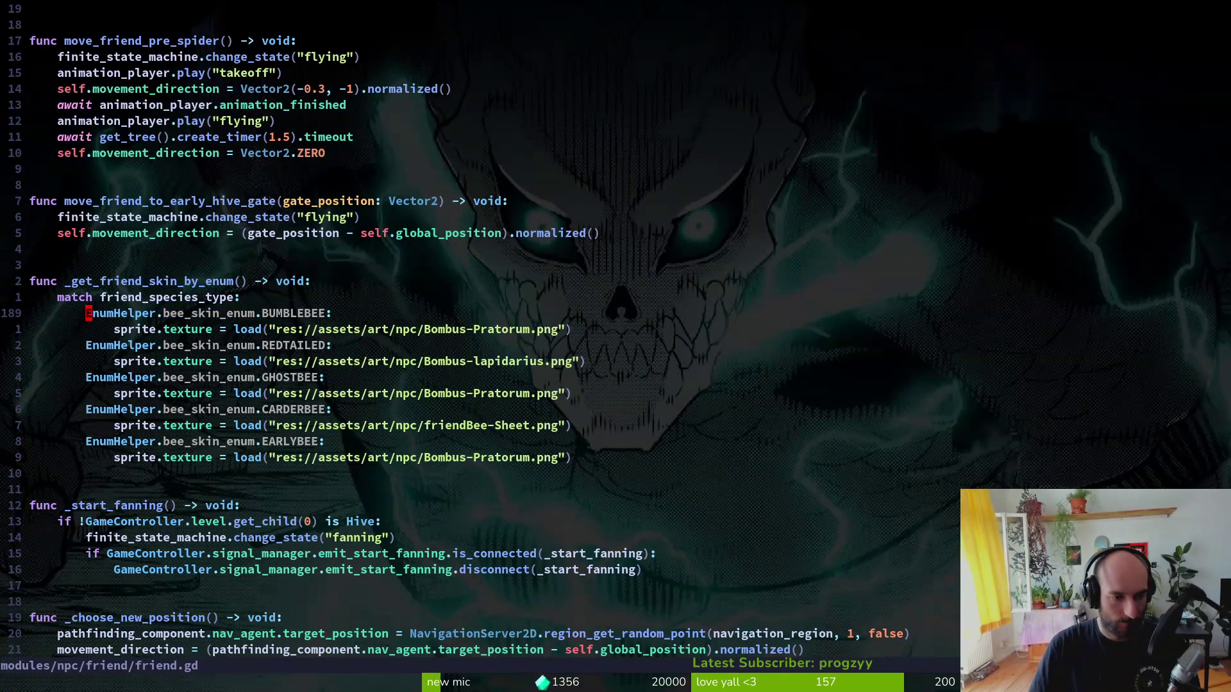
{"action": "type", "text": ":%s/EnumHelper.bee_skin_enum/"}
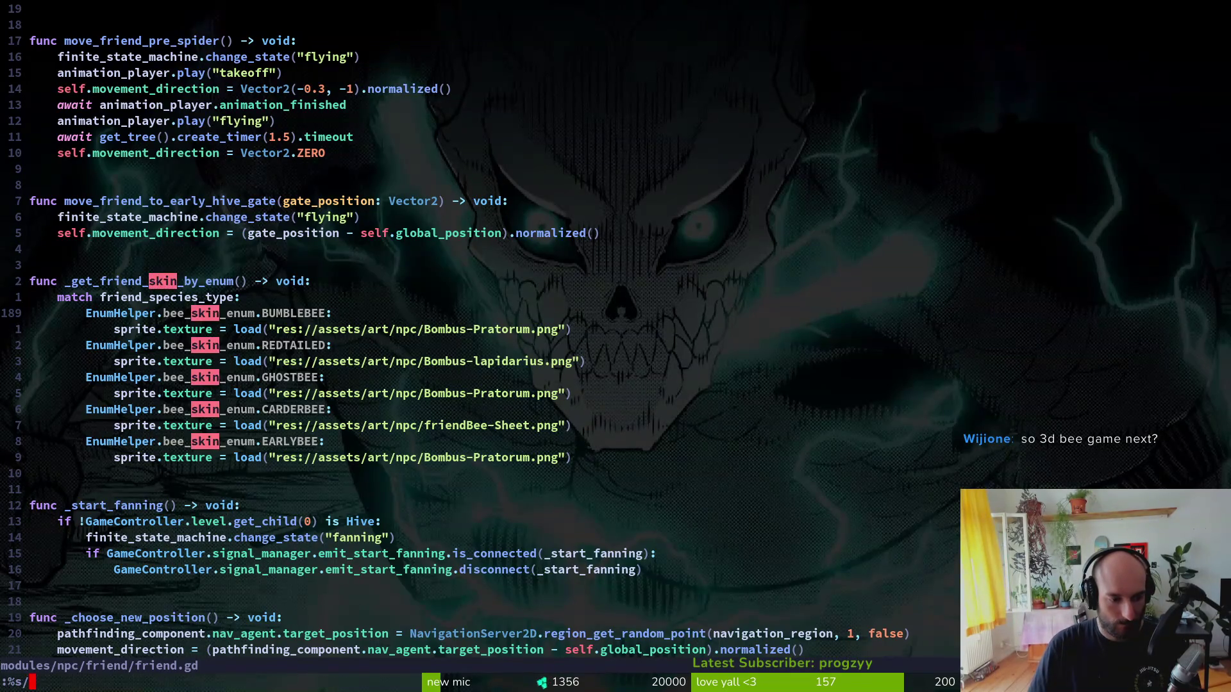
{"action": "type", "text": "Bee"}
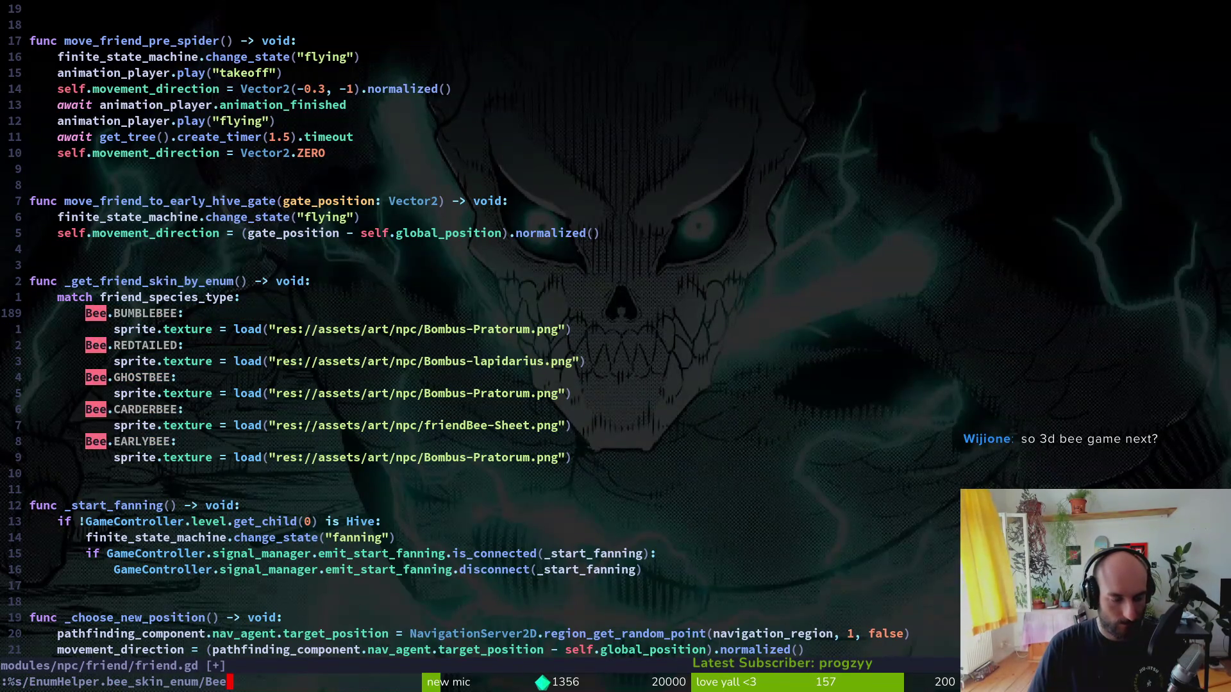
{"action": "type", "text": "SpeciesData"}
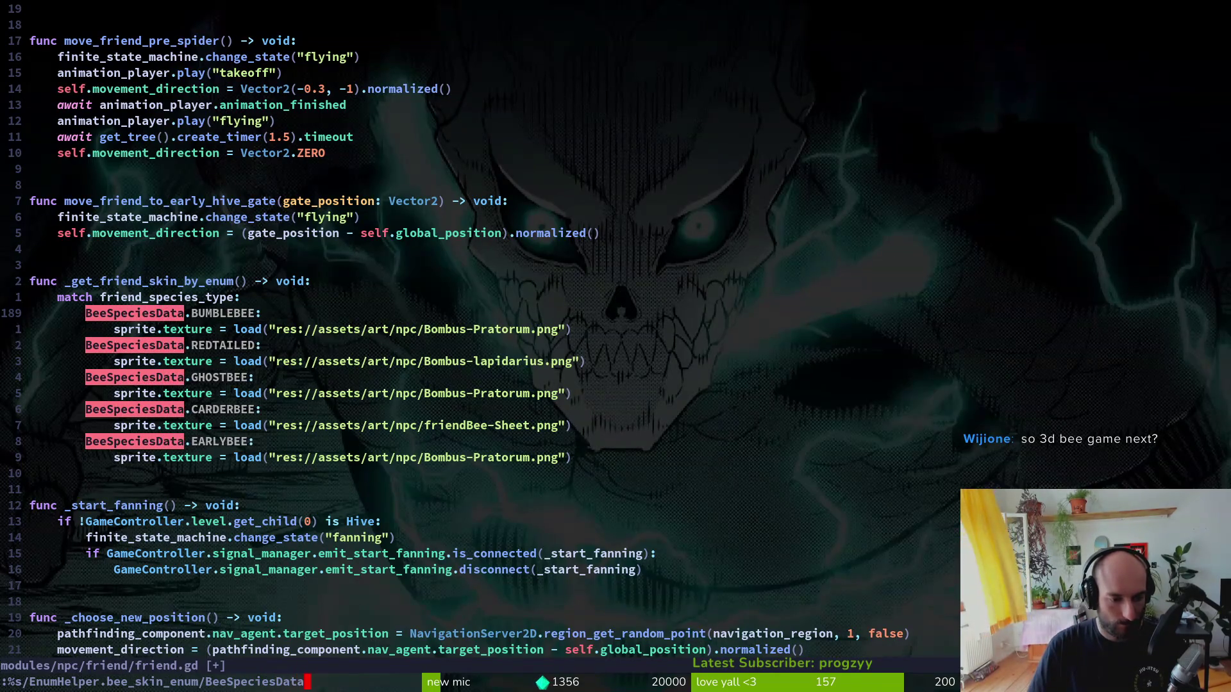
{"action": "type", "text": ".BeeSpecies"}
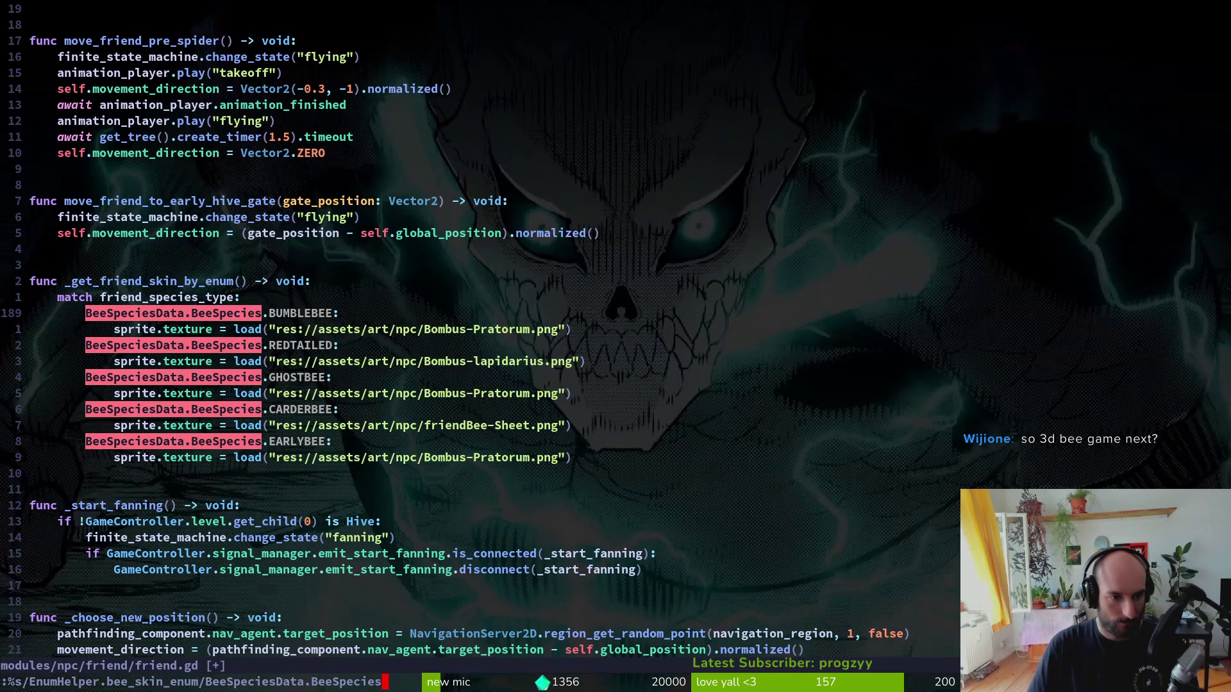
{"action": "key", "text": "Return"}
{"action": "type", "text": ":w"}
{"action": "key", "text": "Return"}
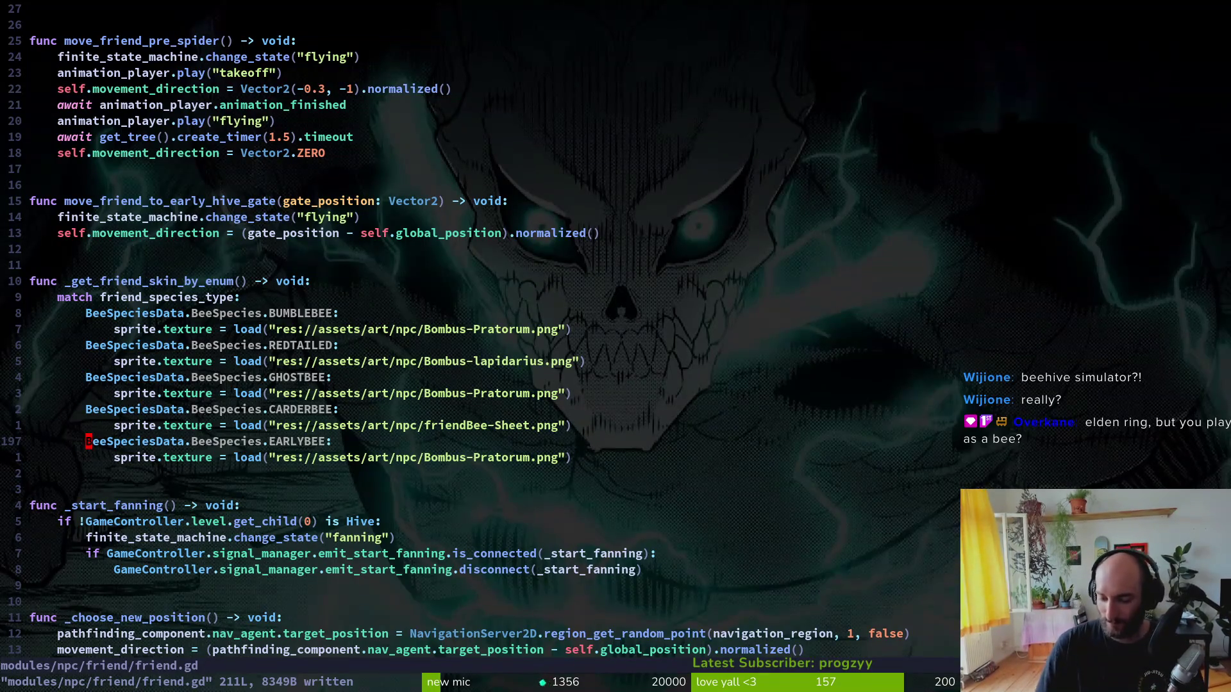
{"action": "left_click", "coordinate": [330, 382]}
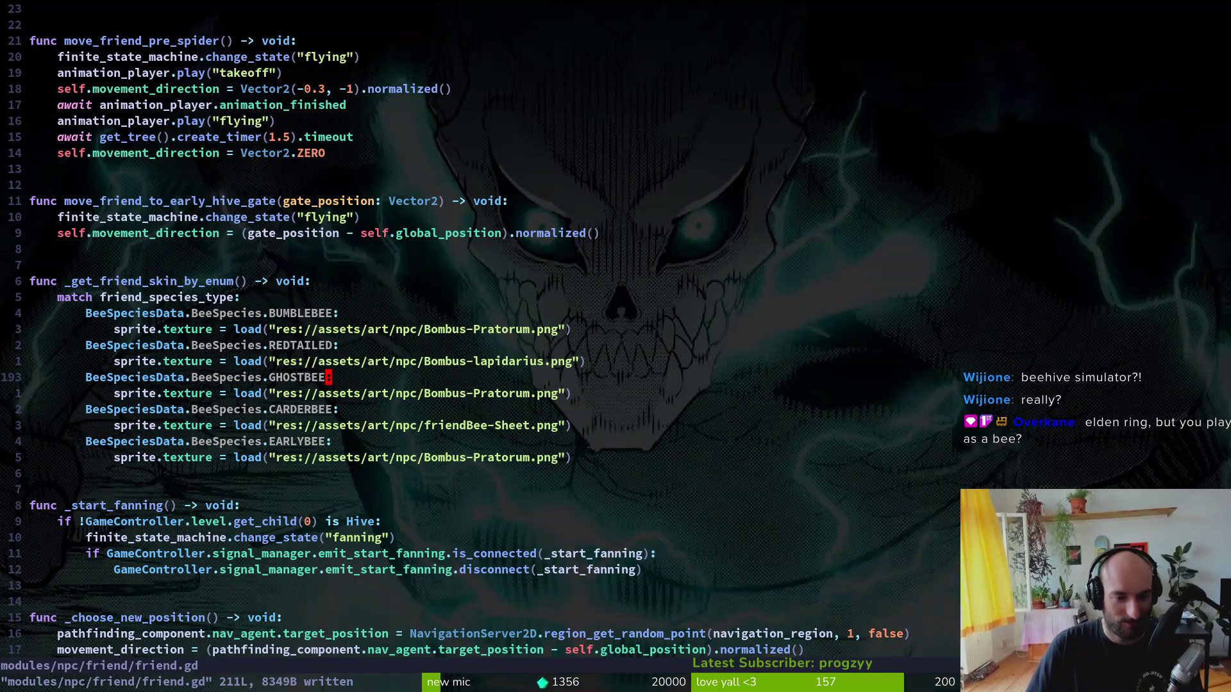
- In arena_spider.gd, point the EARLYBEE value at BeeSpeciesData.BeeSpecies instead of the old enum
{"action": "type", "text": "EnumHelper.bee_skin_enum"}
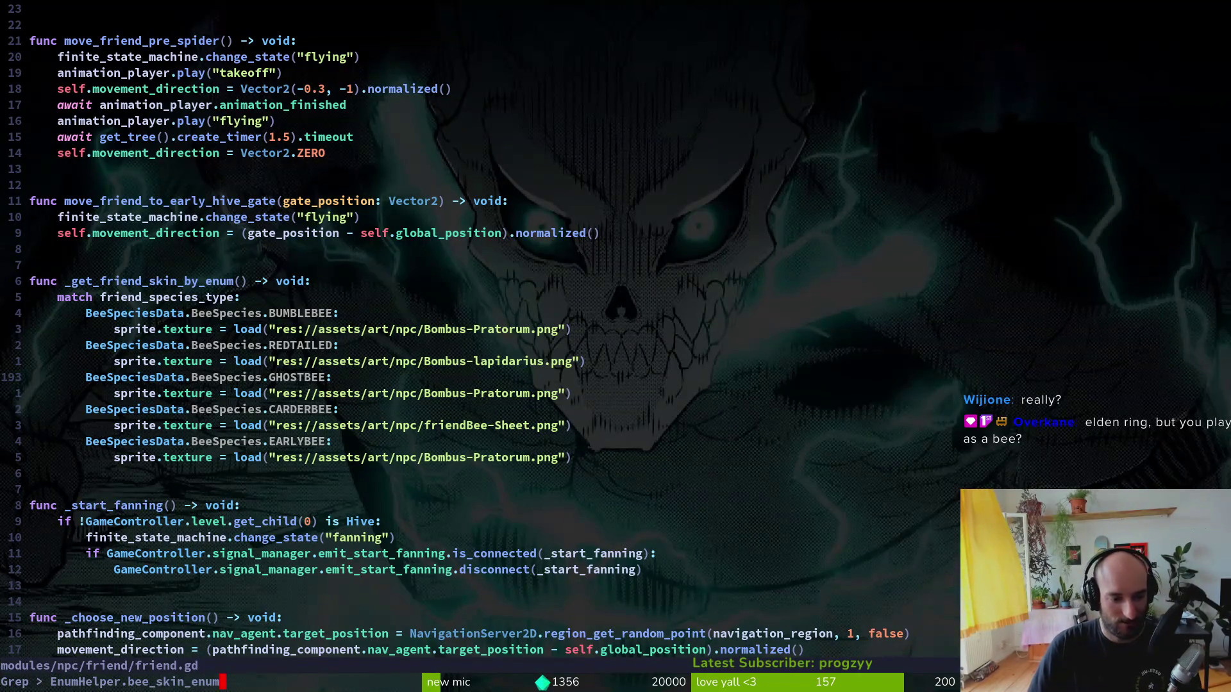
{"action": "key", "text": "Return"}
{"action": "key", "text": "Return"}
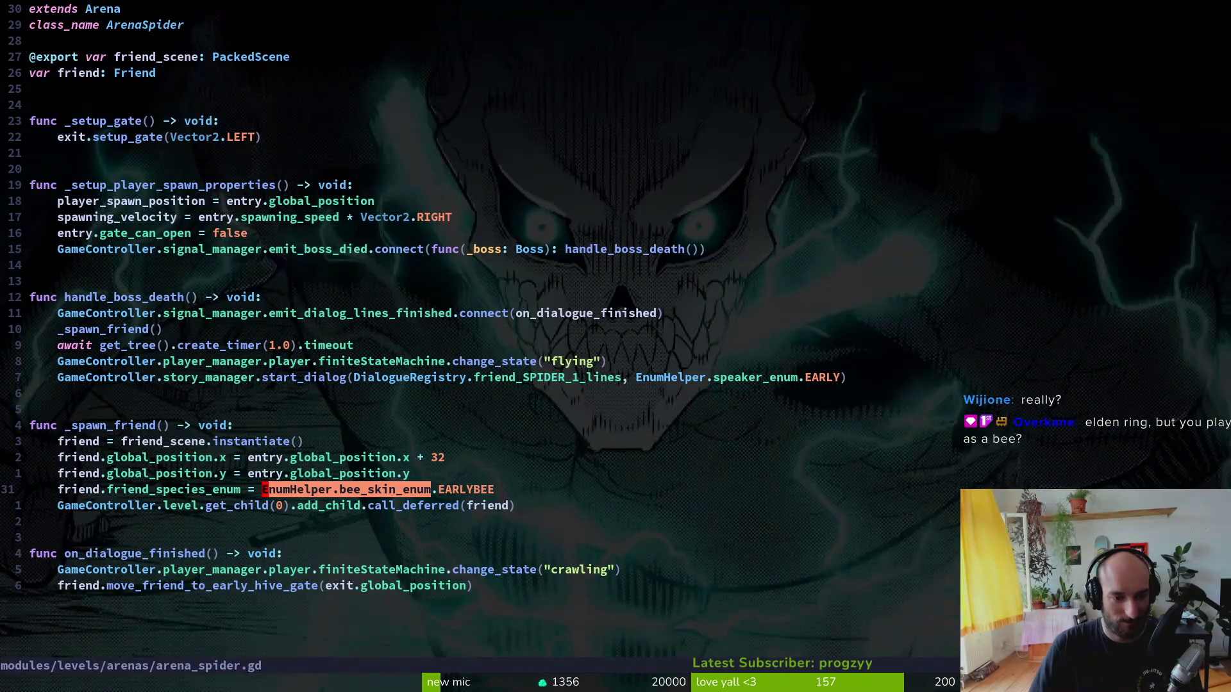
{"action": "key", "text": "v"}
{"action": "key", "text": "e"}
{"action": "key", "text": "e"}
{"action": "key", "text": "e"}
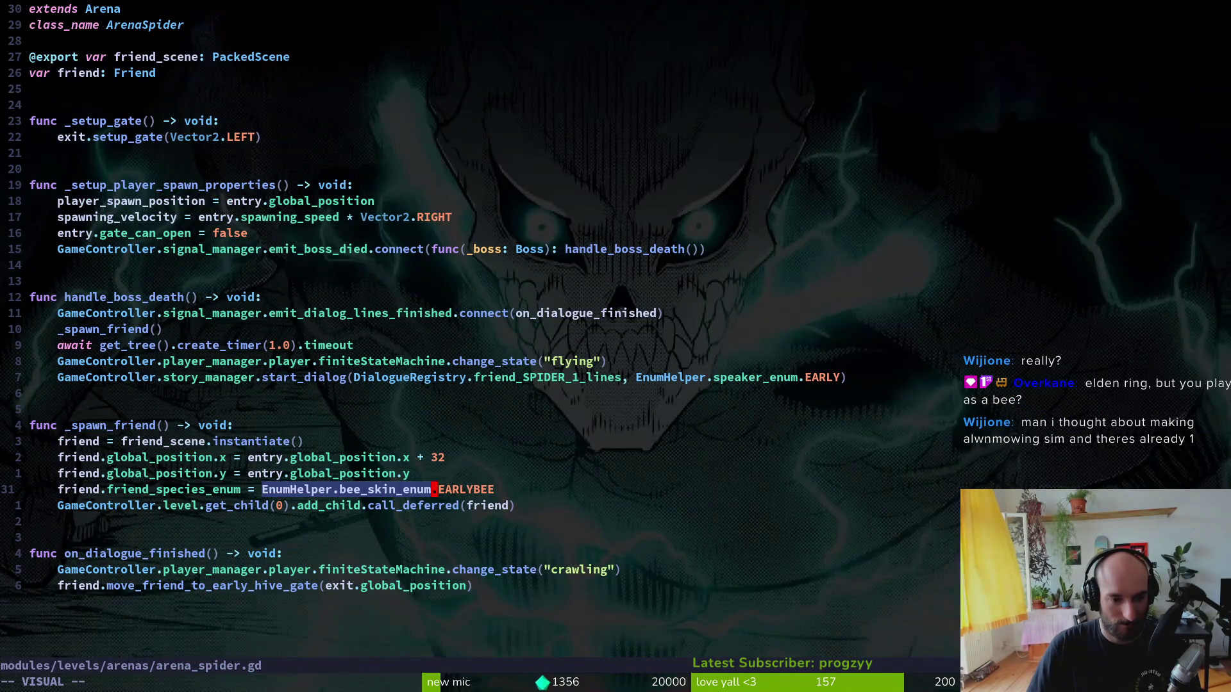
{"action": "type", "text": "cies_enum = BeeSpeciesData.Be"}
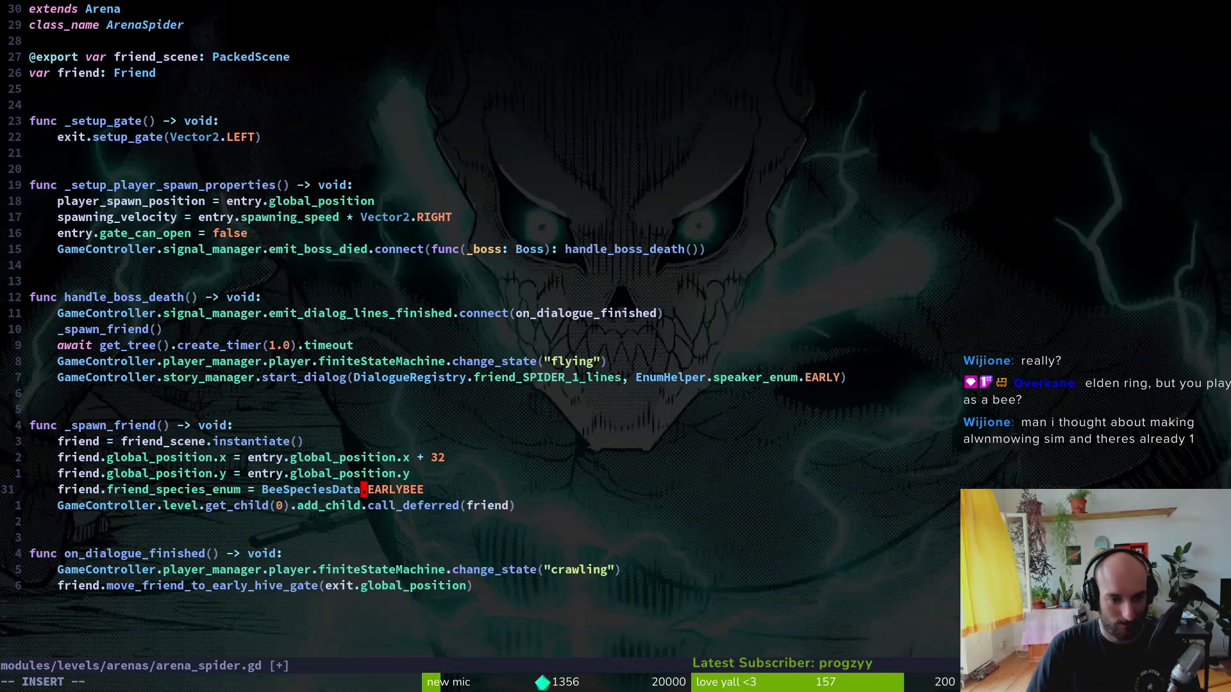
{"action": "key", "text": "BackSpace"}
{"action": "key", "text": "BackSpace"}
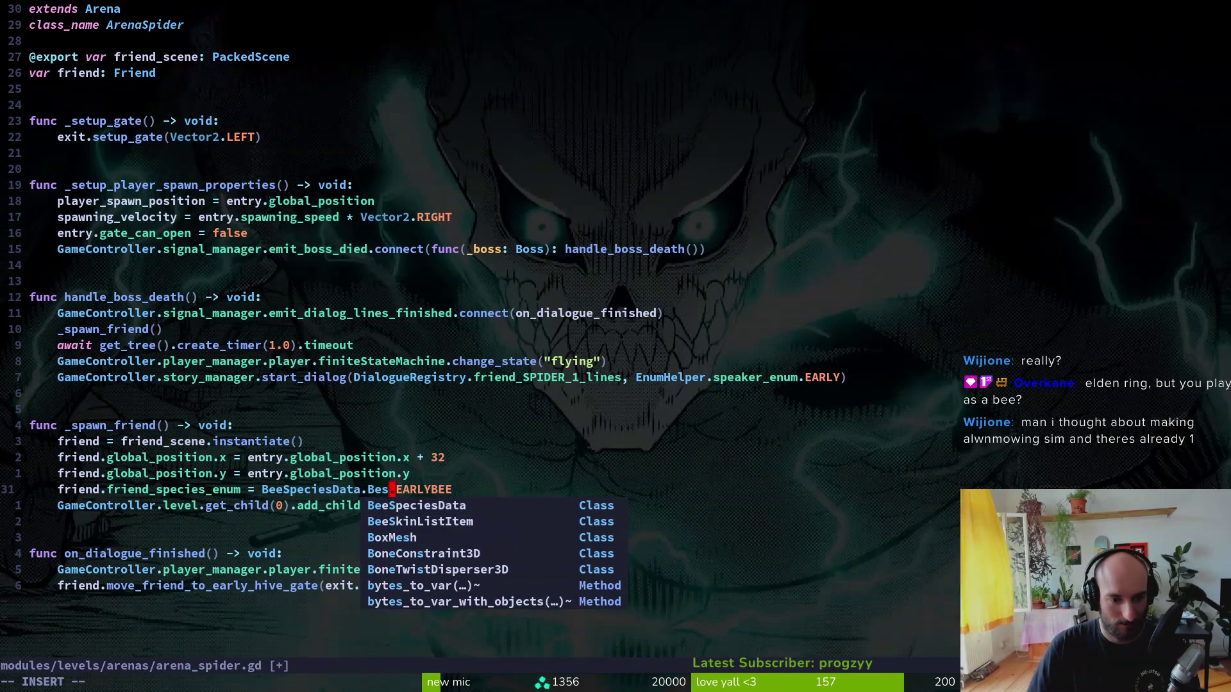
{"action": "type", "text": "BeeSpec"}
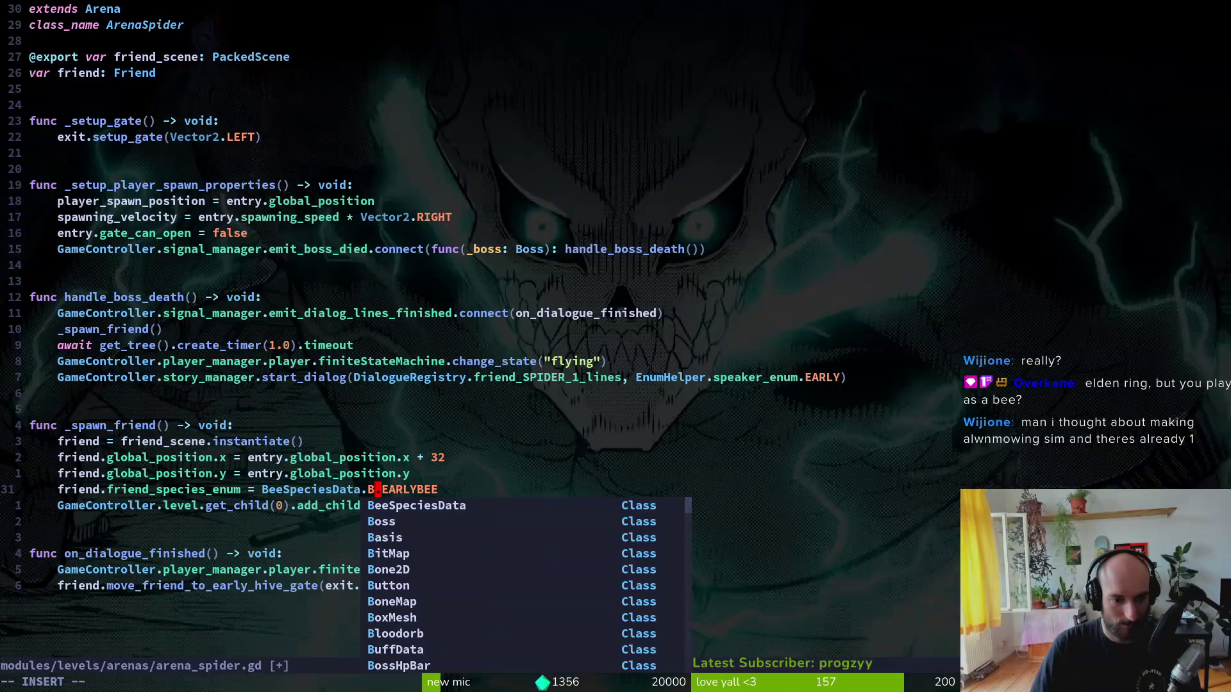
{"action": "type", "text": "ies"}
{"action": "key", "text": "Escape"}
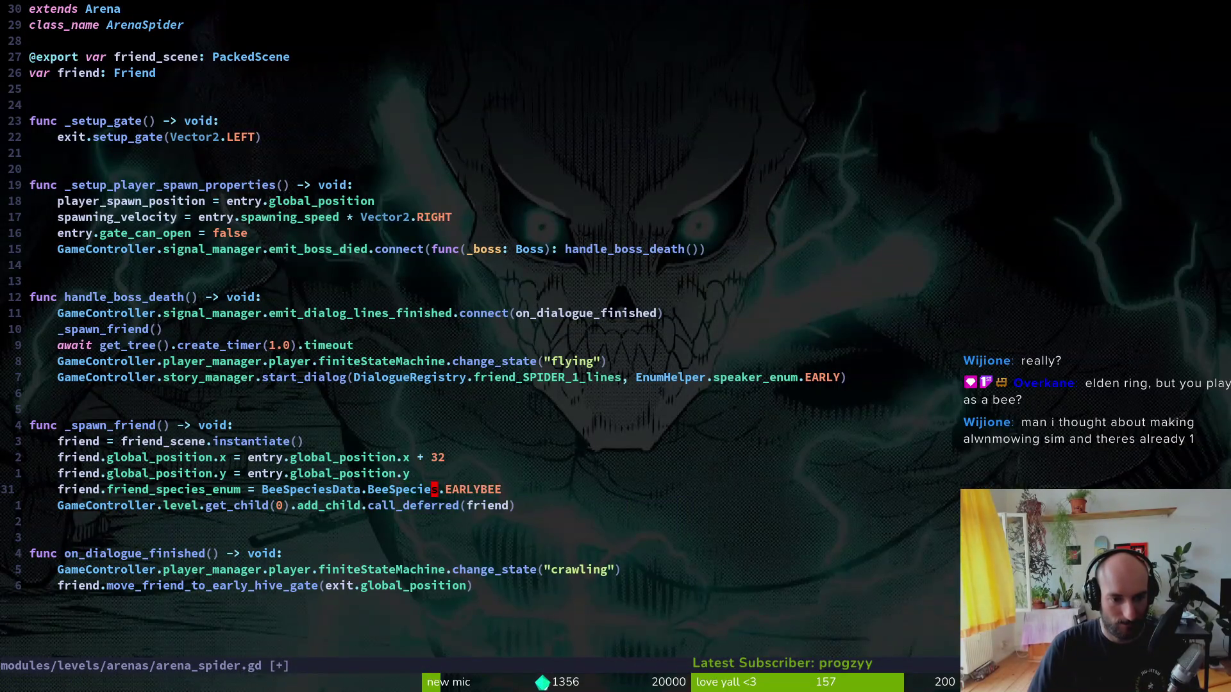
- Rename friend_species_enum to friend_species_type on line 31 and save arena_spider.gd
{"action": "key", "text": "b"}
{"action": "key", "text": "b"}
{"action": "key", "text": "b"}
{"action": "type", "text": "cw"}
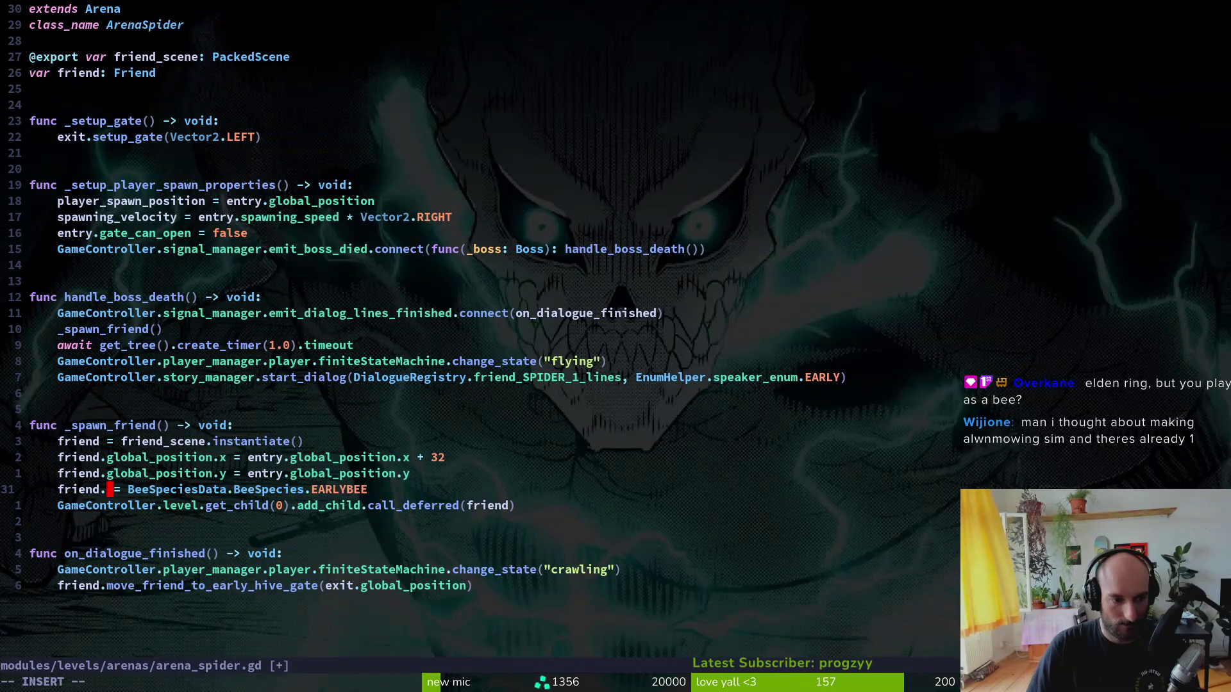
{"action": "type", "text": "fri"}
{"action": "key", "text": "Tab"}
{"action": "key", "text": "Escape"}
{"action": "type", "text": ":w"}
{"action": "key", "text": "Return"}
{"action": "key", "text": "g"}
{"action": "key", "text": "d"}
{"action": "key", "text": "ctrl+o"}
- Search the project for friend_species_enum and preview the hive.gd and friend.tscn matches
{"action": "key", "text": "space"}
{"action": "key", "text": "f"}
{"action": "key", "text": "w"}
{"action": "key", "text": "Escape"}
{"action": "key", "text": "space"}
{"action": "type", "text": "psfriend_species_enum"}
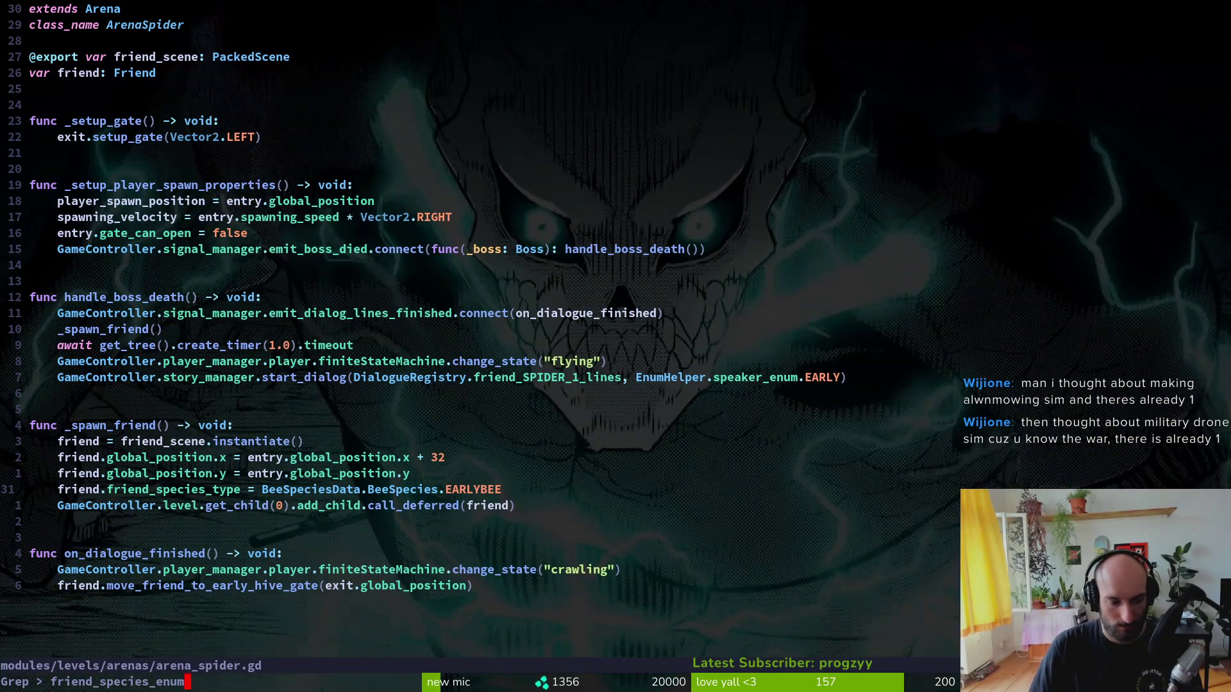
{"action": "key", "text": "Return"}
{"action": "key", "text": "Up"}
{"action": "key", "text": "Up"}
{"action": "key", "text": "Up"}
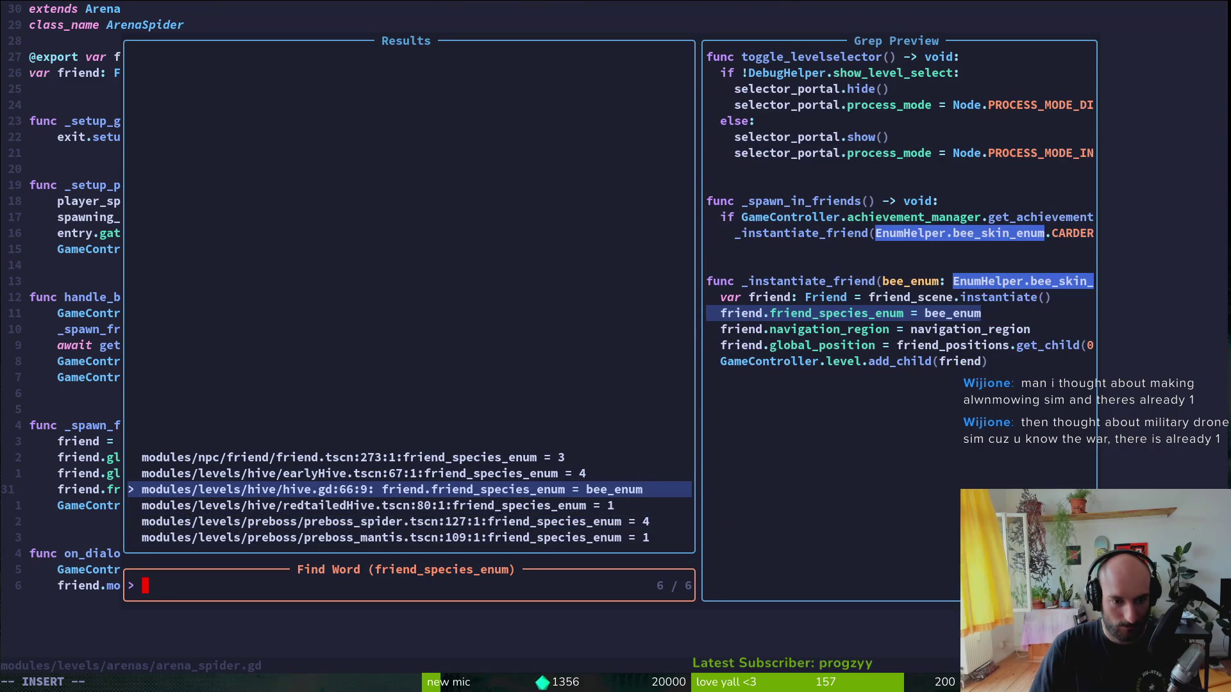
{"action": "key", "text": "Up"}
{"action": "key", "text": "Up"}
{"action": "key", "text": "Escape"}
- Grep for EnumHelper.bee_skin_enum pasted from clipboard history and open the hive.gd match
{"action": "key", "text": "space"}
{"action": "key", "text": "p"}
{"action": "key", "text": "s"}
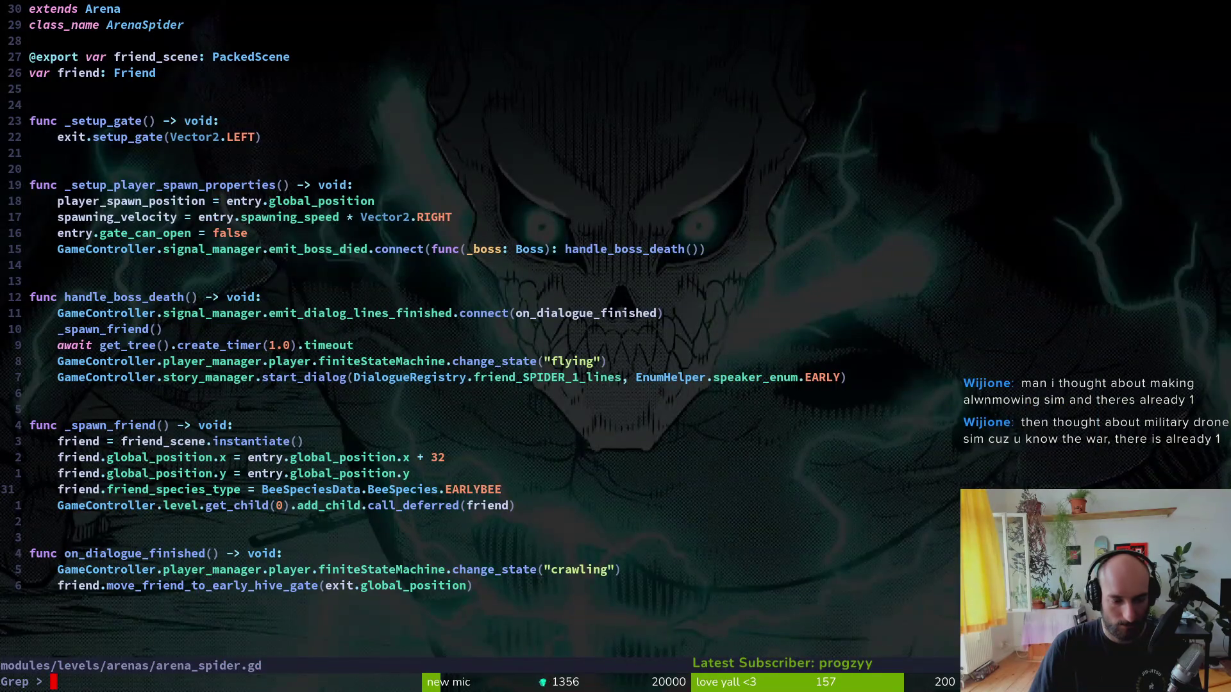
{"action": "key", "text": "super+v"}
{"action": "key", "text": "Down"}
{"action": "key", "text": "Down"}
{"action": "key", "text": "Down"}
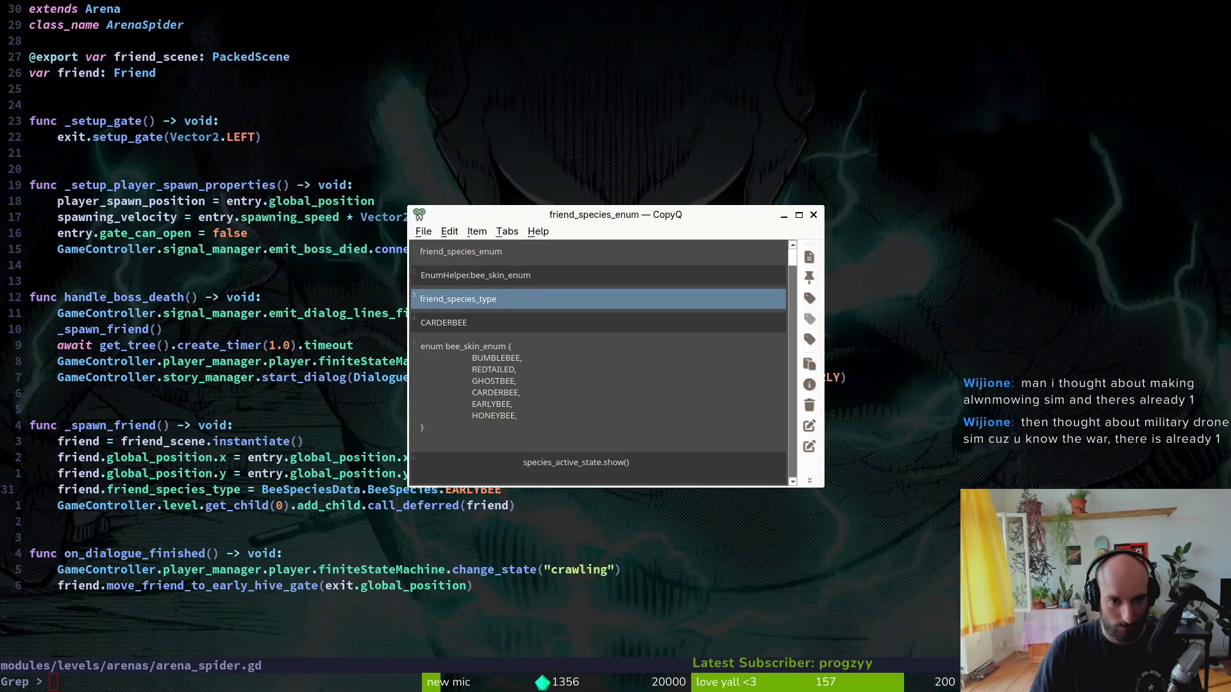
{"action": "key", "text": "Down"}
{"action": "key", "text": "Down"}
{"action": "key", "text": "Up"}
{"action": "key", "text": "Up"}
{"action": "key", "text": "Up"}
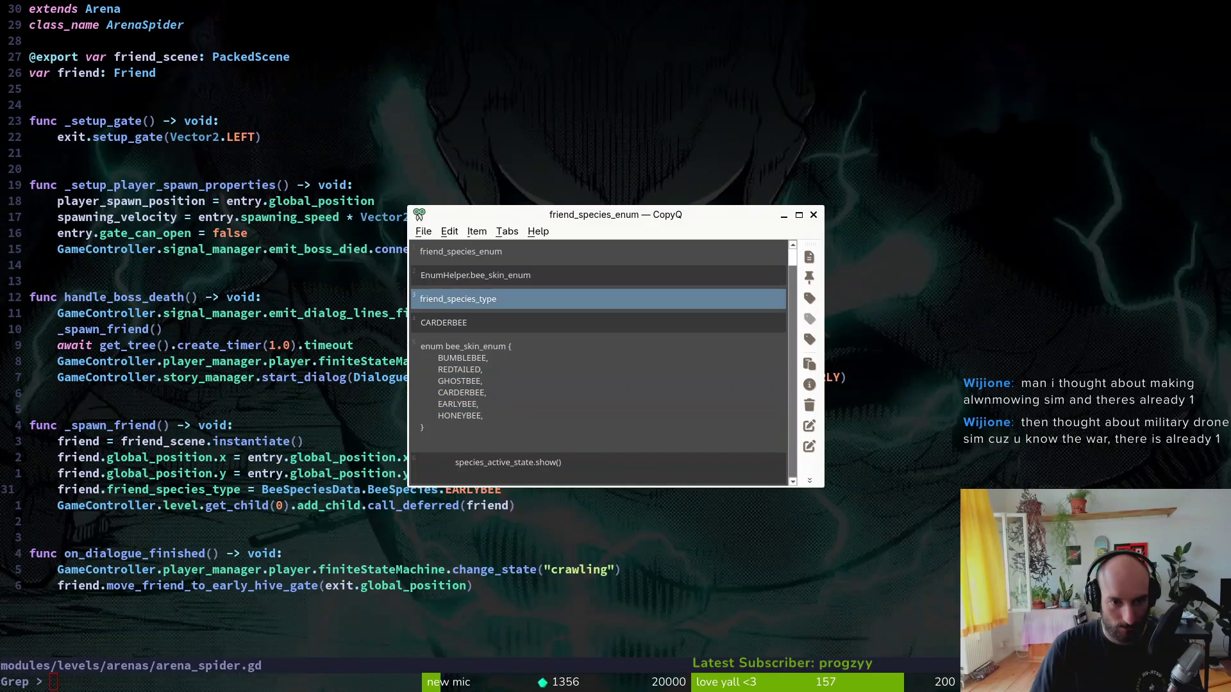
{"action": "key", "text": "Up"}
{"action": "key", "text": "Down"}
{"action": "key", "text": "Return"}
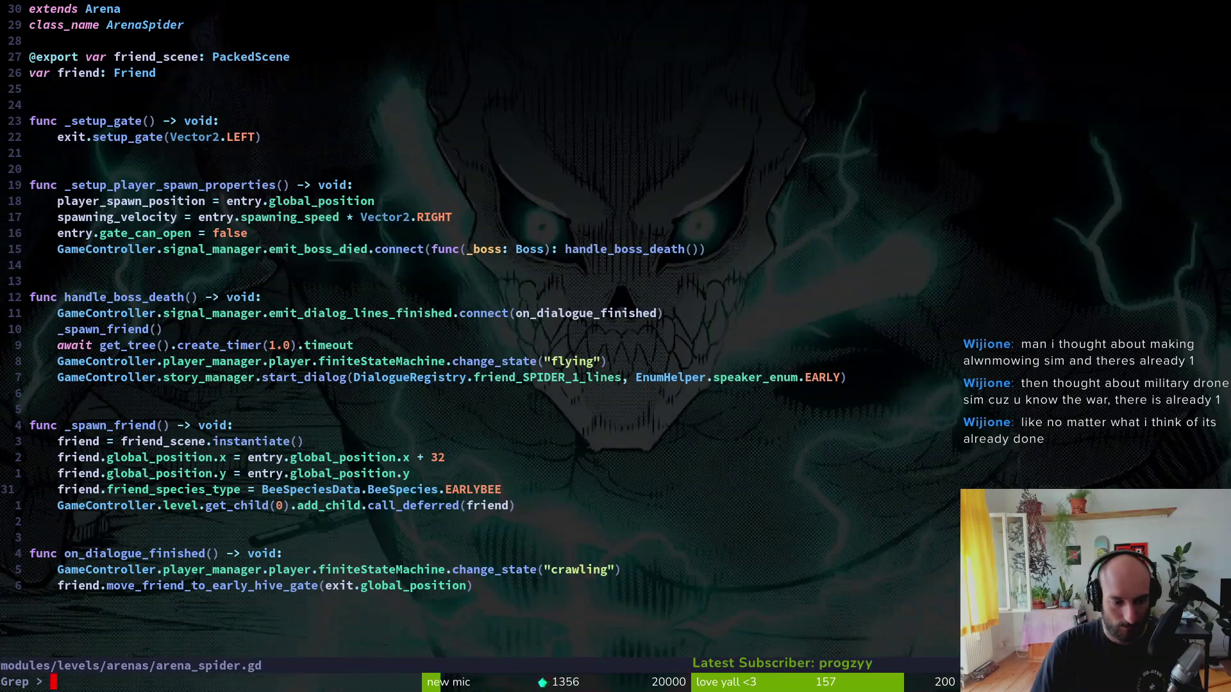
{"action": "key", "text": "Return"}
{"action": "key", "text": "Return"}
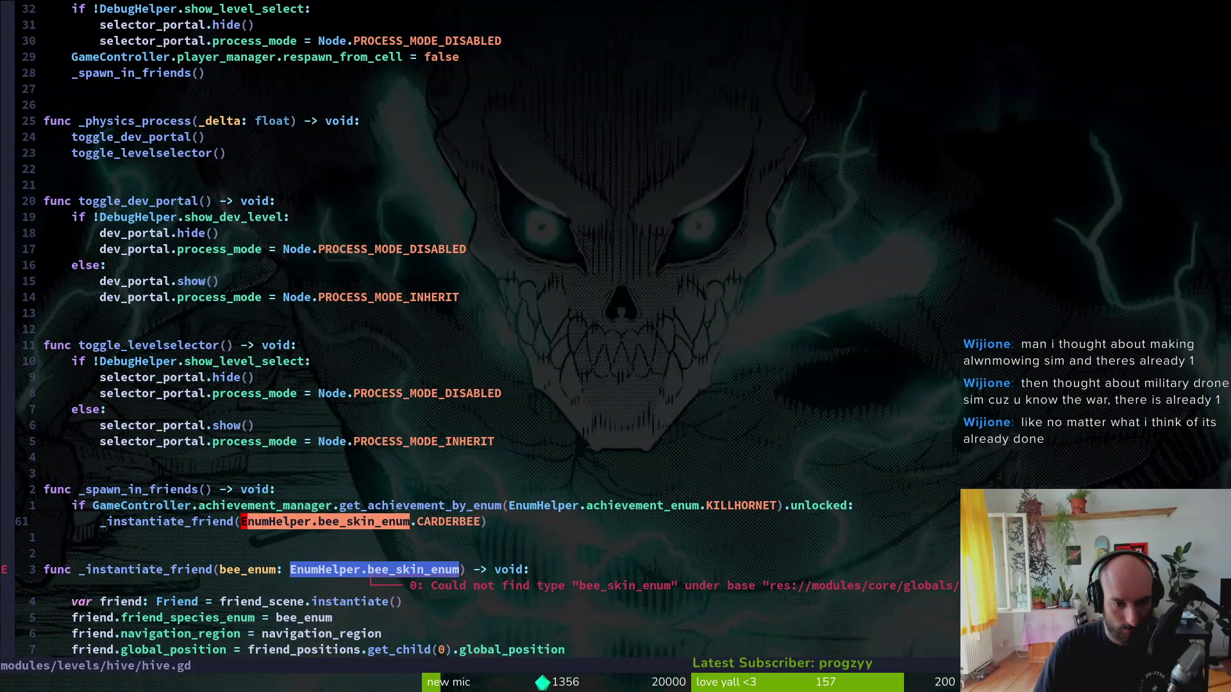
- Change the spawn call's argument to BeeSpeciesData.BeeSpecies.CARDERBEE
{"action": "key", "text": "v"}
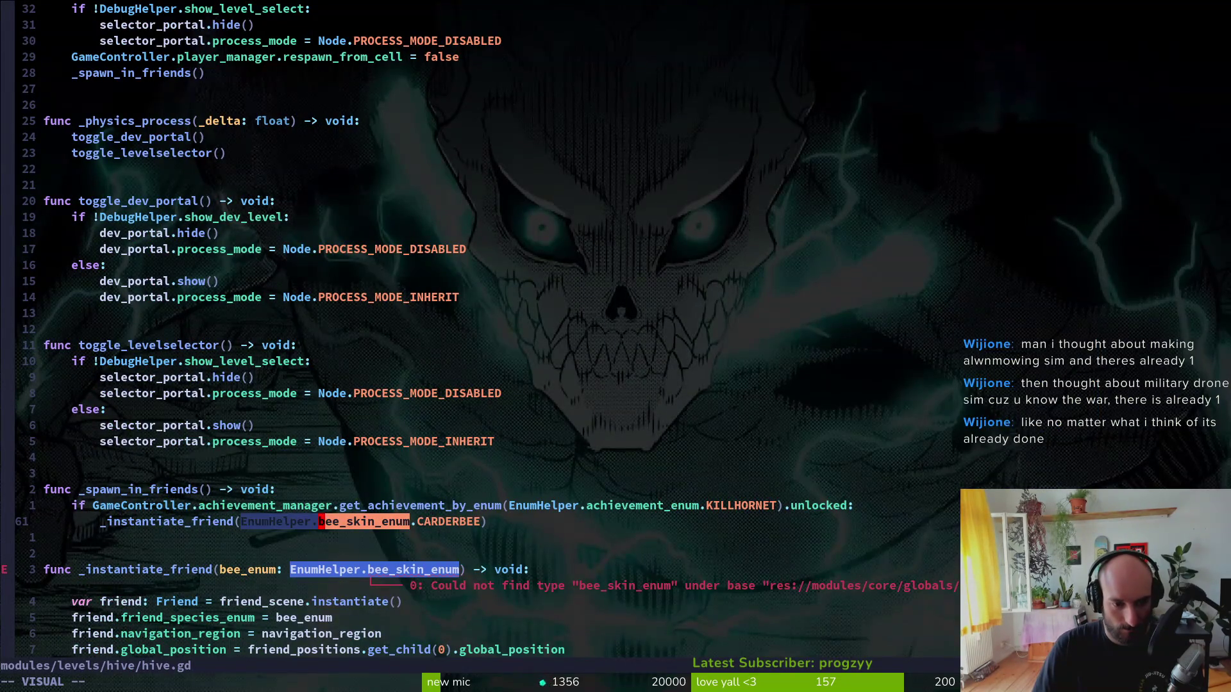
{"action": "type", "text": "cBe"}
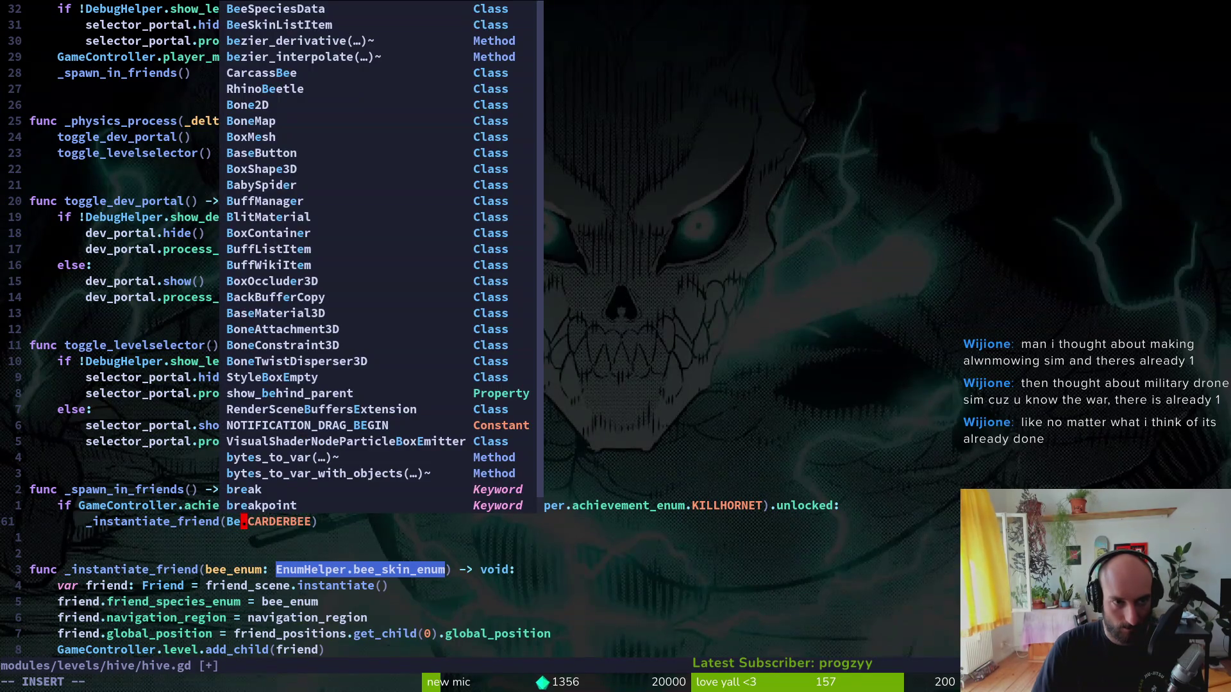
{"action": "key", "text": "Tab"}
{"action": "type", "text": ".bespe"}
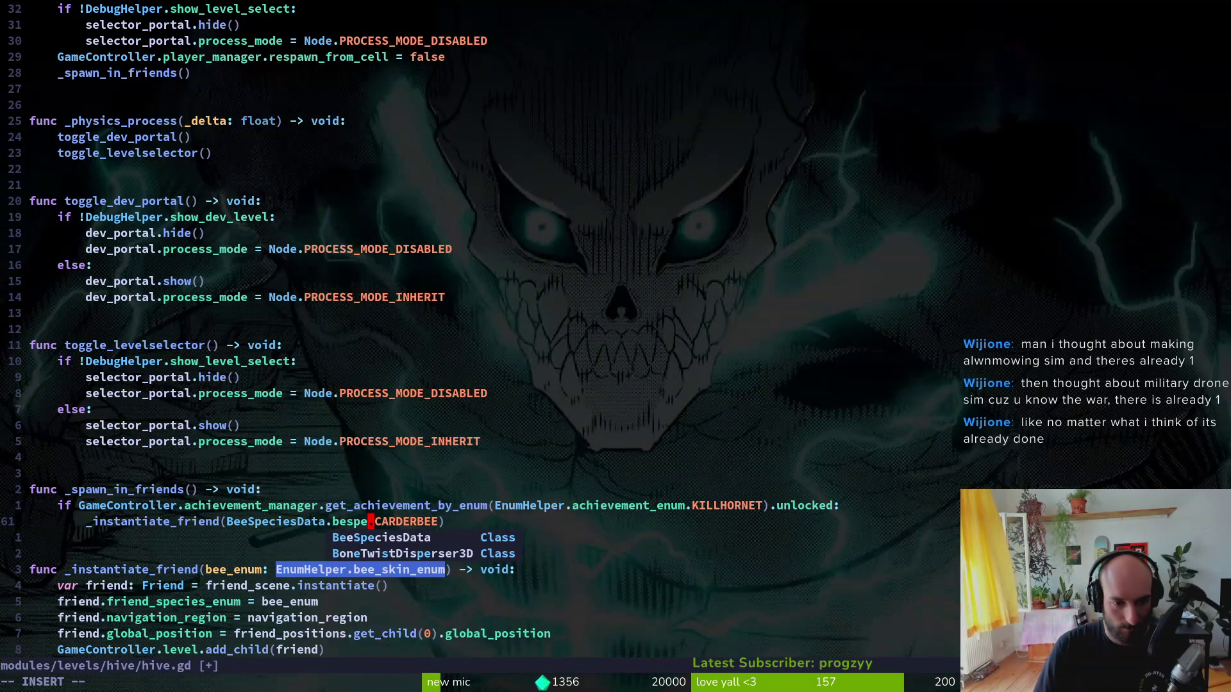
{"action": "key", "text": "BackSpace"}
{"action": "key", "text": "BackSpace"}
{"action": "key", "text": "BackSpace"}
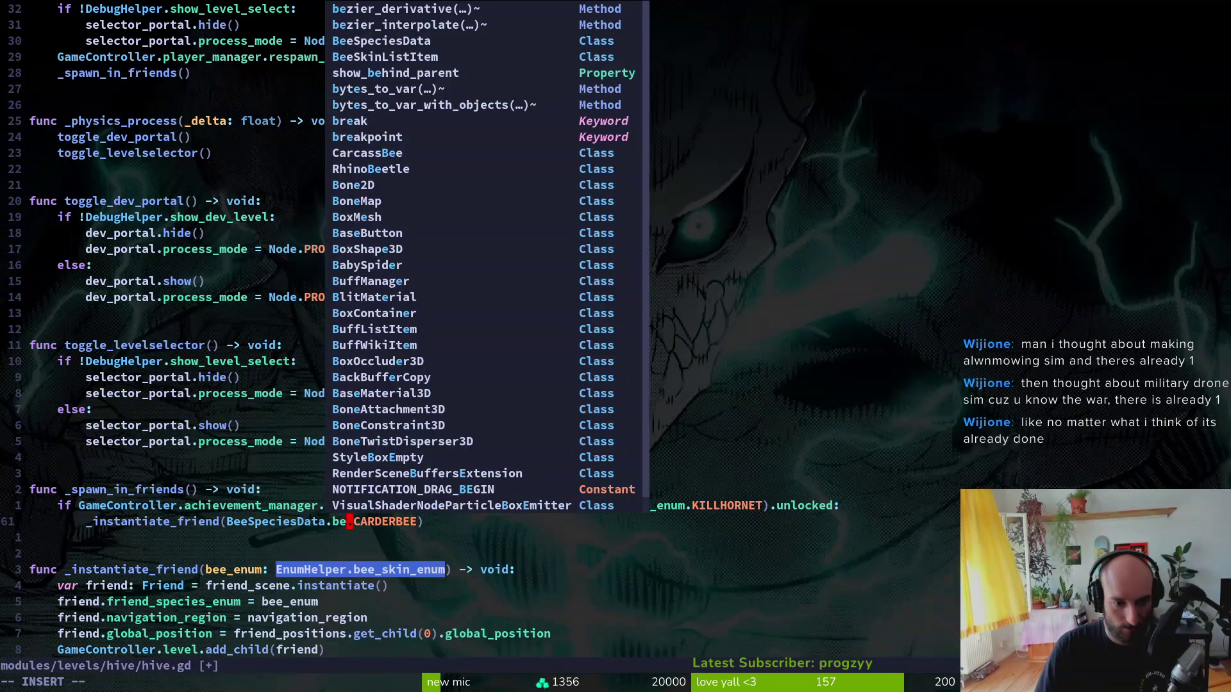
{"action": "type", "text": "eSp"}
{"action": "key", "text": "Tab"}
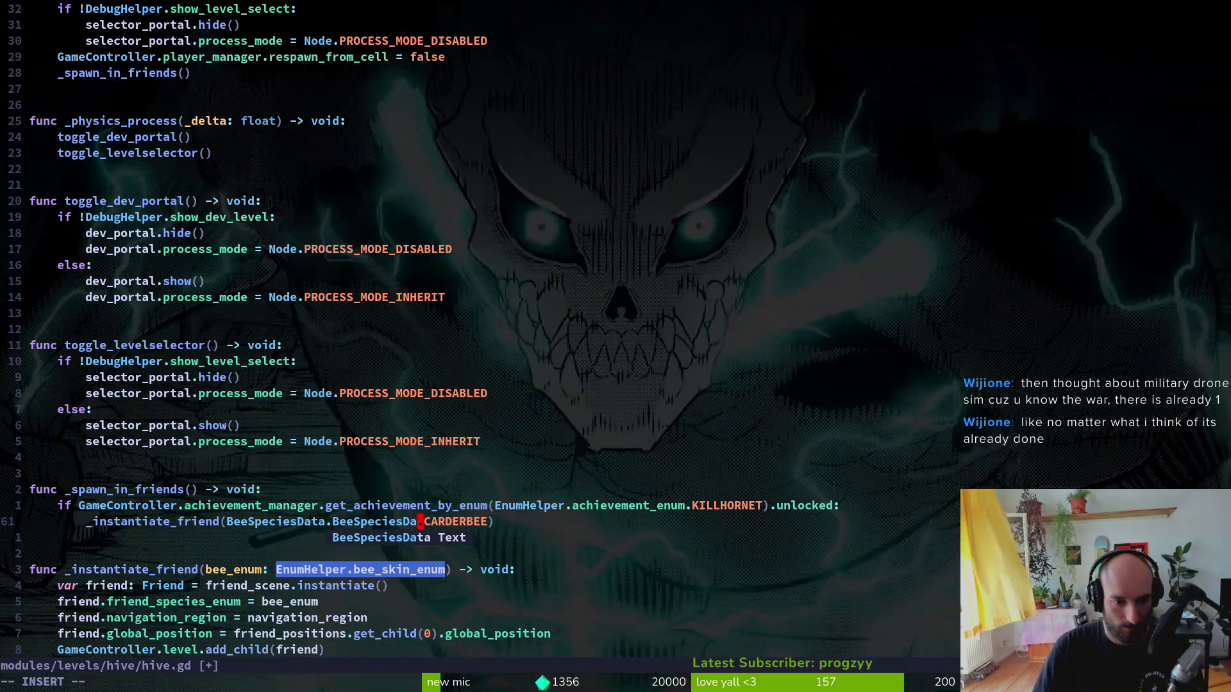
{"action": "key", "text": "Escape"}
- Retype the _instantiate_friend parameter as bee_enum: BeeSpeciesData.BeeSpecies and save hive.gd
{"action": "key", "text": "j"}
{"action": "key", "text": "j"}
{"action": "key", "text": "j"}
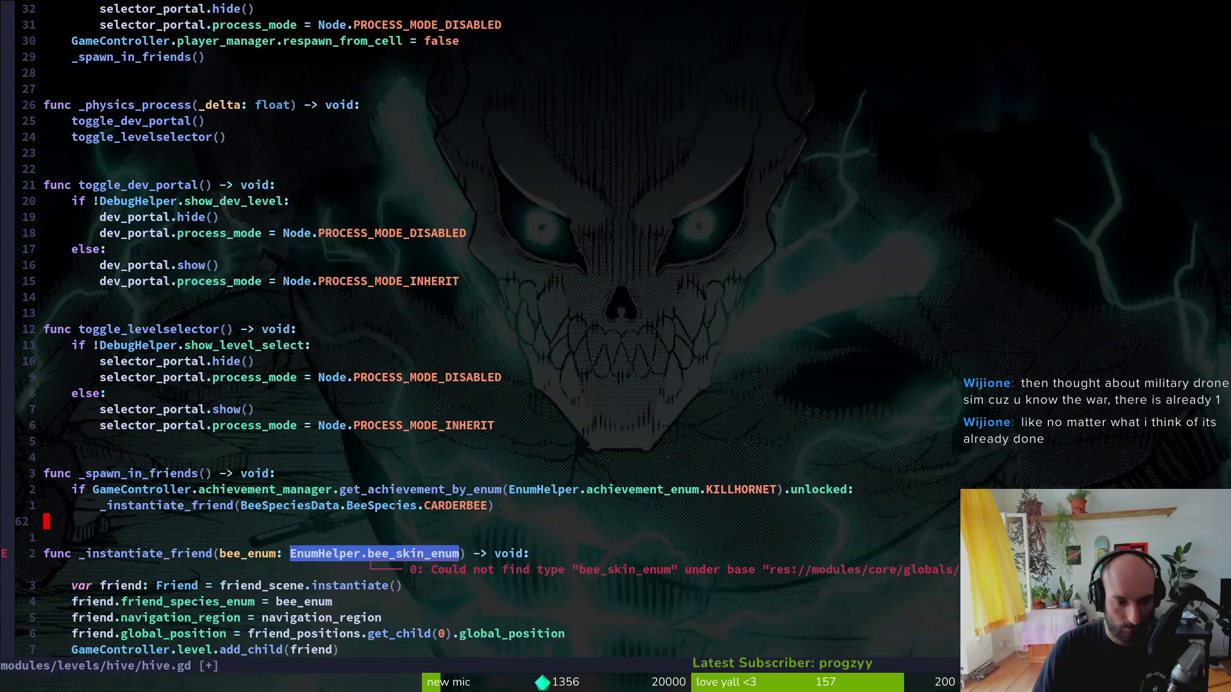
{"action": "key", "text": "B"}
{"action": "key", "text": "c"}
{"action": "key", "text": "t"}
{"action": "key", "text": "parenright"}
{"action": "type", "text": "b"}
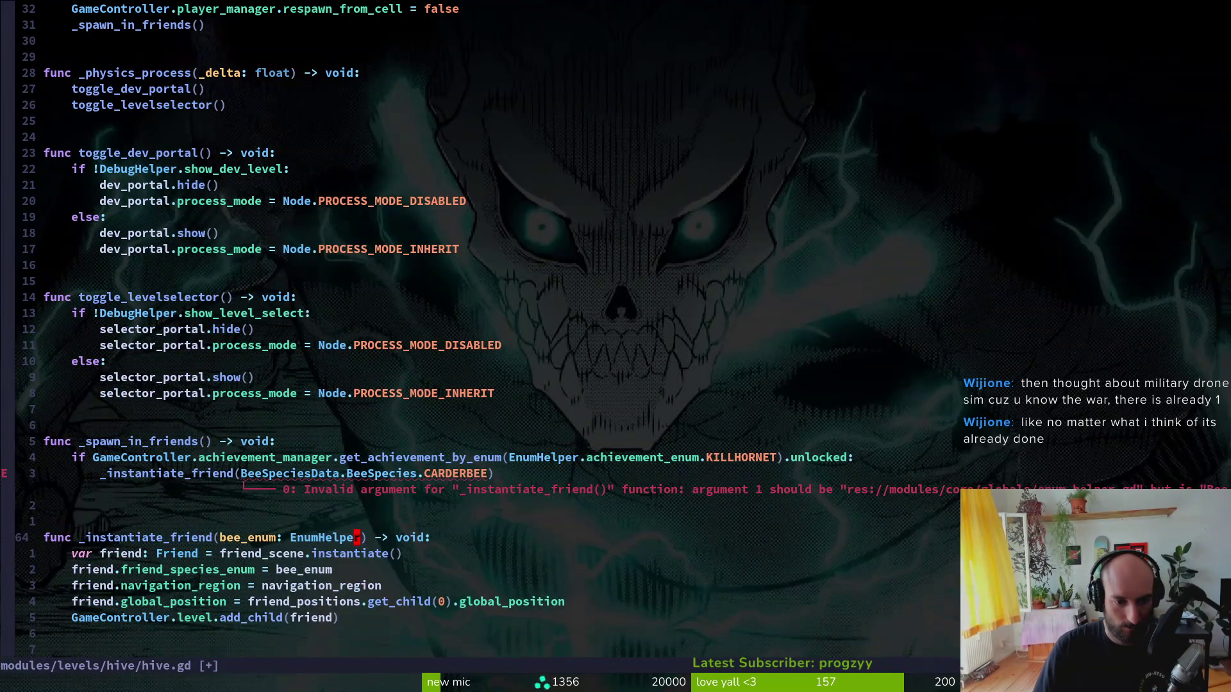
{"action": "type", "text": "ee_enum: BeeSpeciesData.BeeSpecies"}
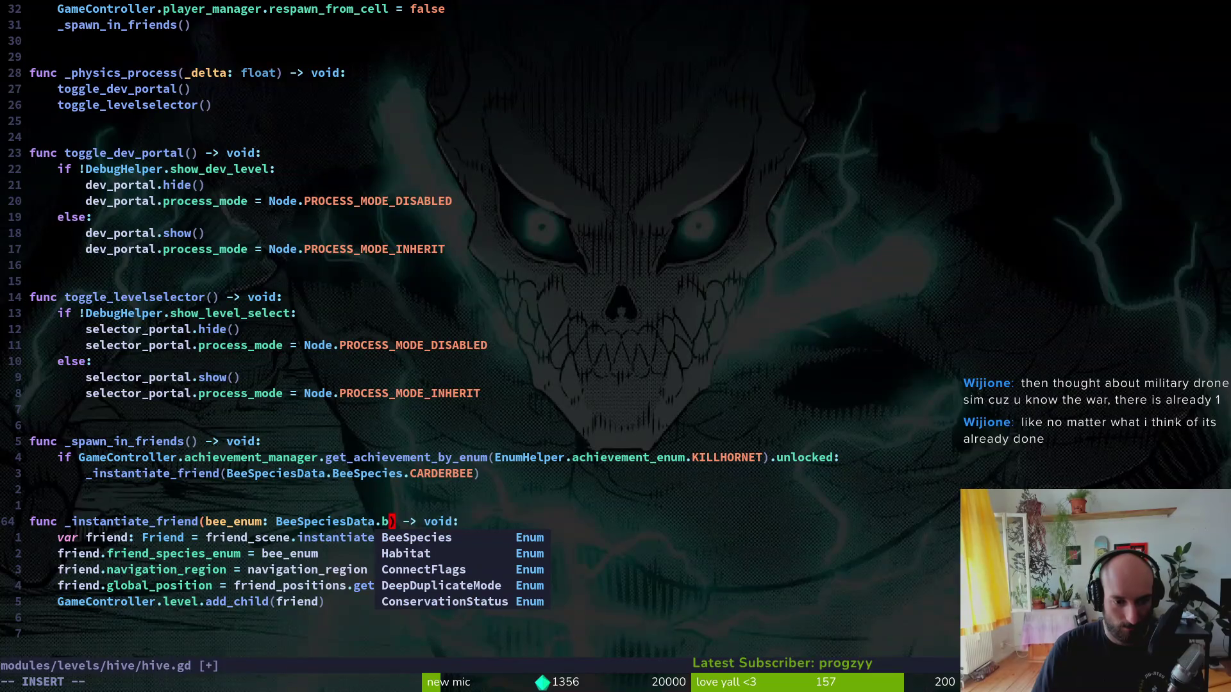
{"action": "key", "text": "Escape"}
{"action": "type", "text": ":w"}
{"action": "key", "text": "Return"}
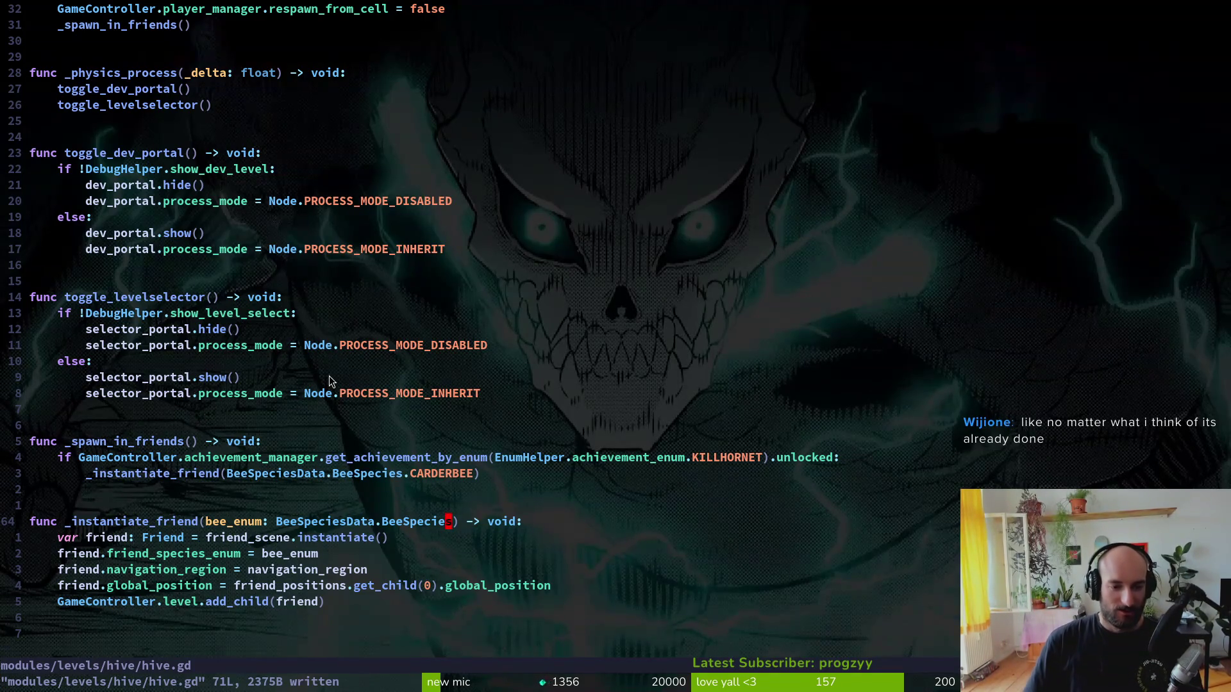
- Run the game from Godot with F5
{"action": "key", "text": "alt+Tab"}
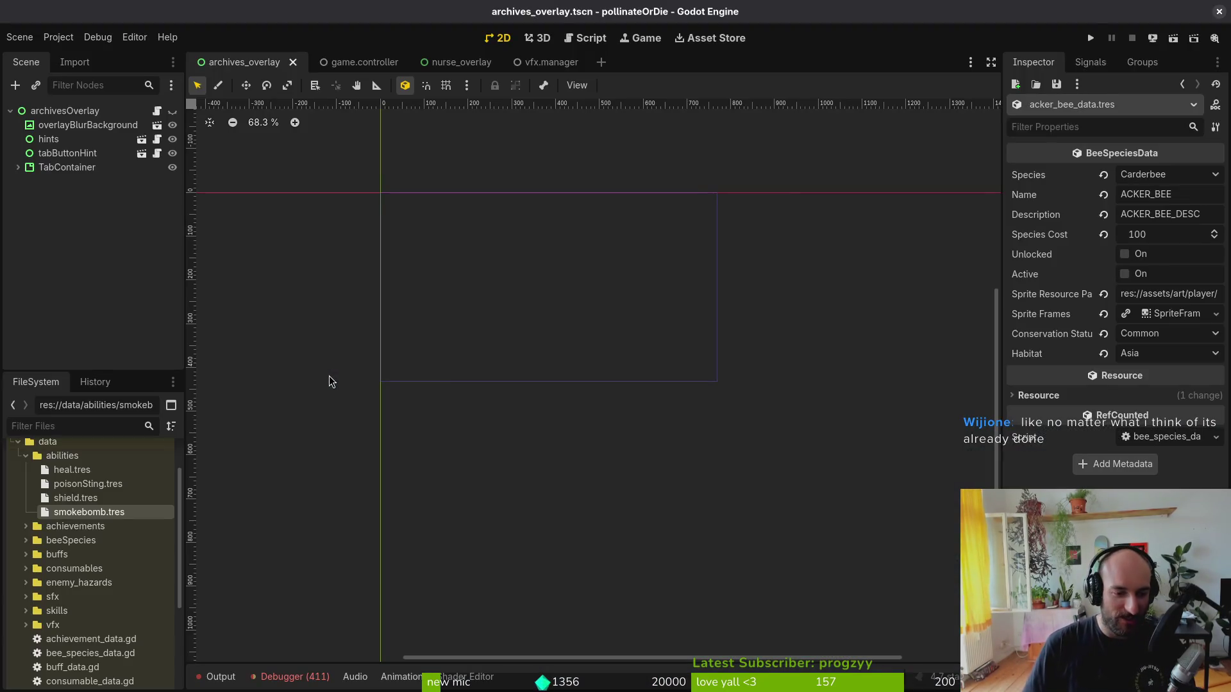
{"action": "key", "text": "F5"}
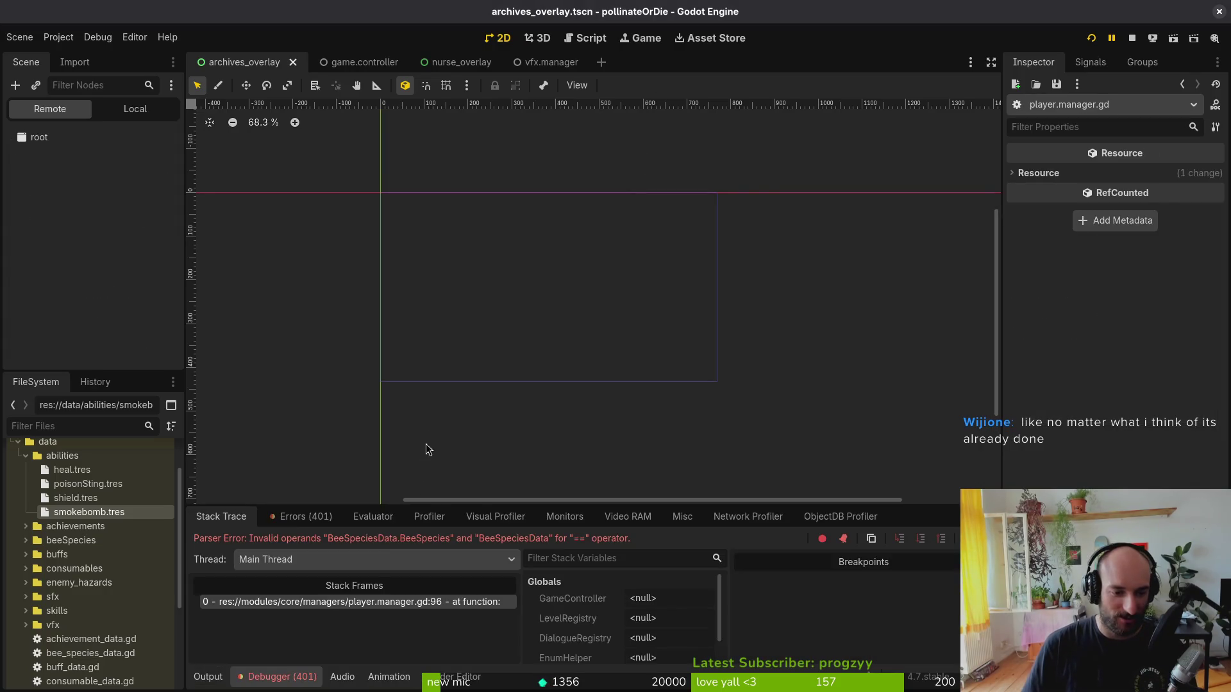
{"action": "key", "text": "F5"}
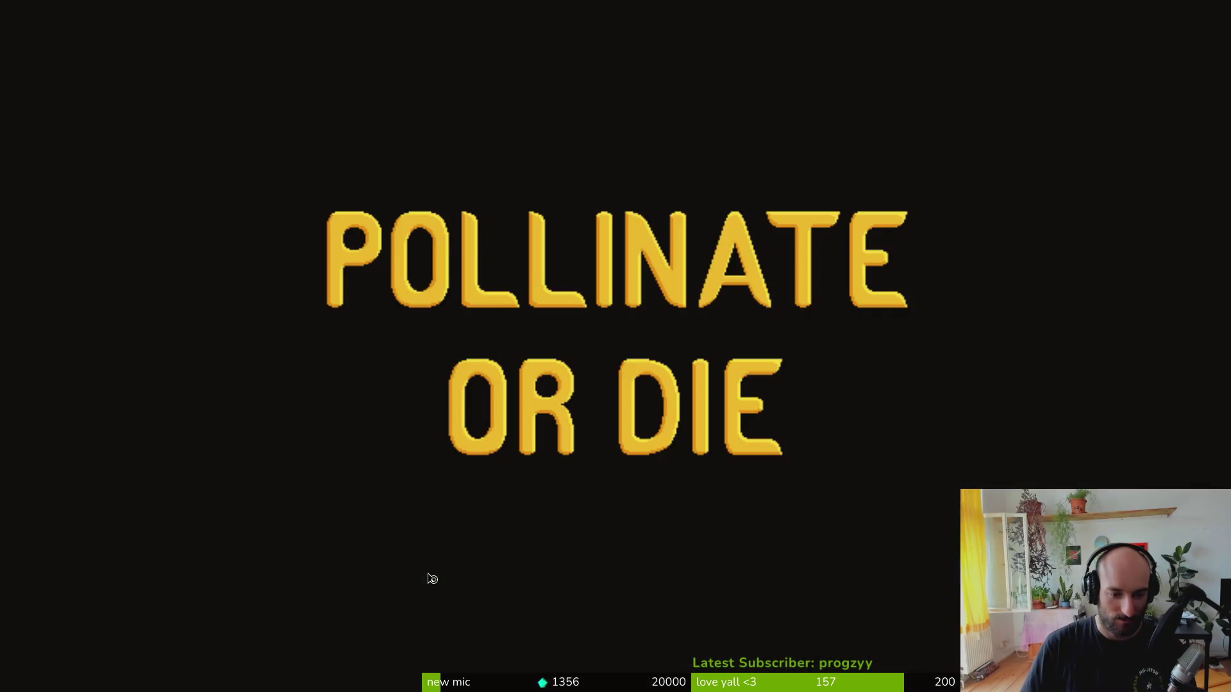
- Back in Neovim, open player.manager.gd with the file finder
{"action": "key", "text": "alt+Tab"}
{"action": "key", "text": "space"}
{"action": "key", "text": "f"}
{"action": "key", "text": "f"}
{"action": "type", "text": "pl"}
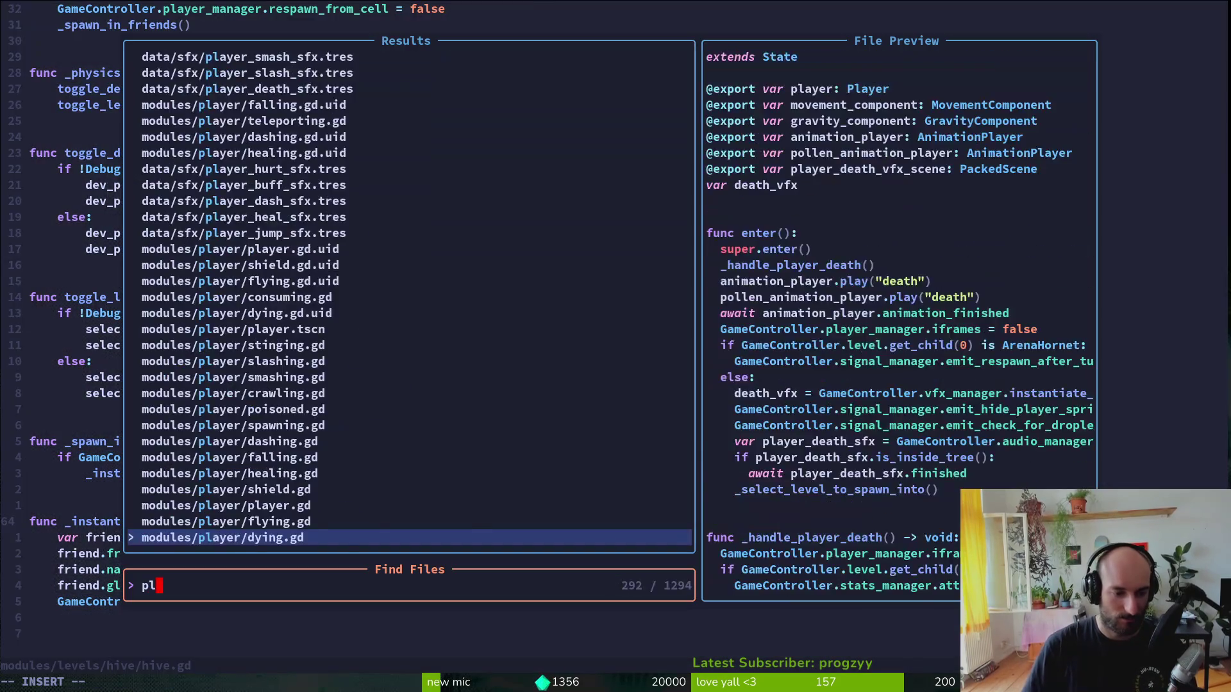
{"action": "type", "text": "man"}
{"action": "key", "text": "Return"}
- Make the failing unlock check compare ability.unlocked_by_species_type against species_data
{"action": "key", "text": "braceright"}
{"action": "key", "text": "braceright"}
{"action": "key", "text": "braceright"}
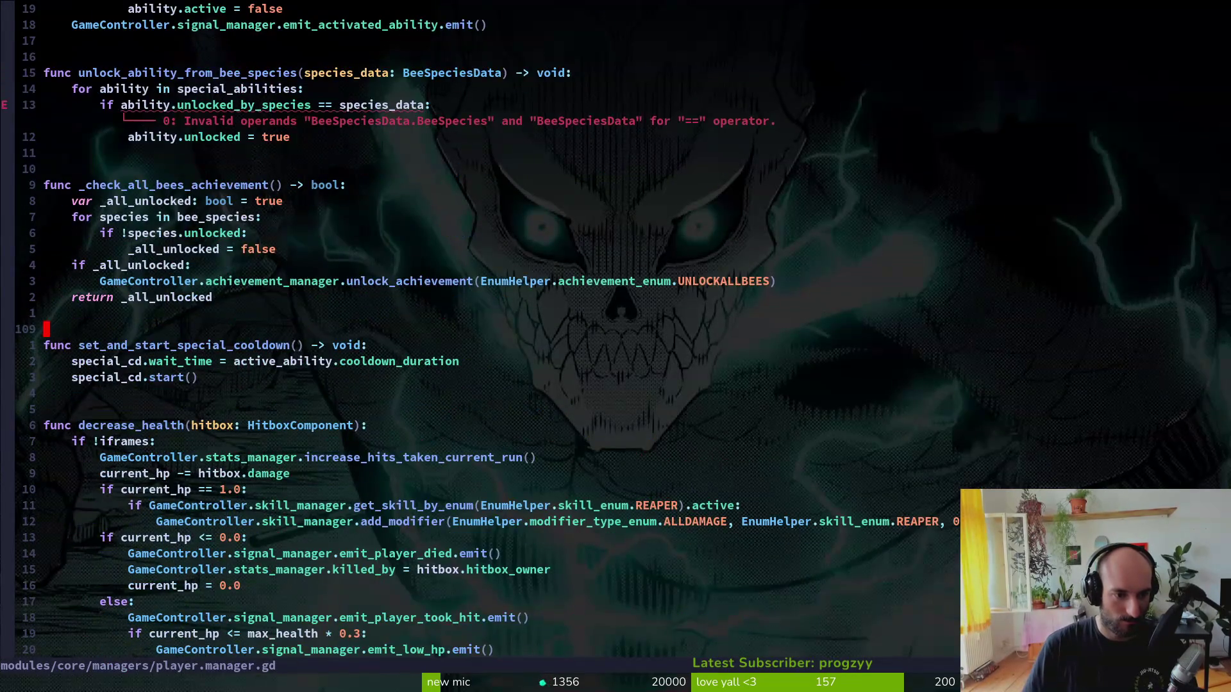
{"action": "key", "text": "1"}
{"action": "key", "text": "3"}
{"action": "key", "text": "k"}
{"action": "key", "text": "w"}
{"action": "key", "text": "w"}
{"action": "key", "text": "w"}
{"action": "key", "text": "w"}
{"action": "key", "text": "w"}
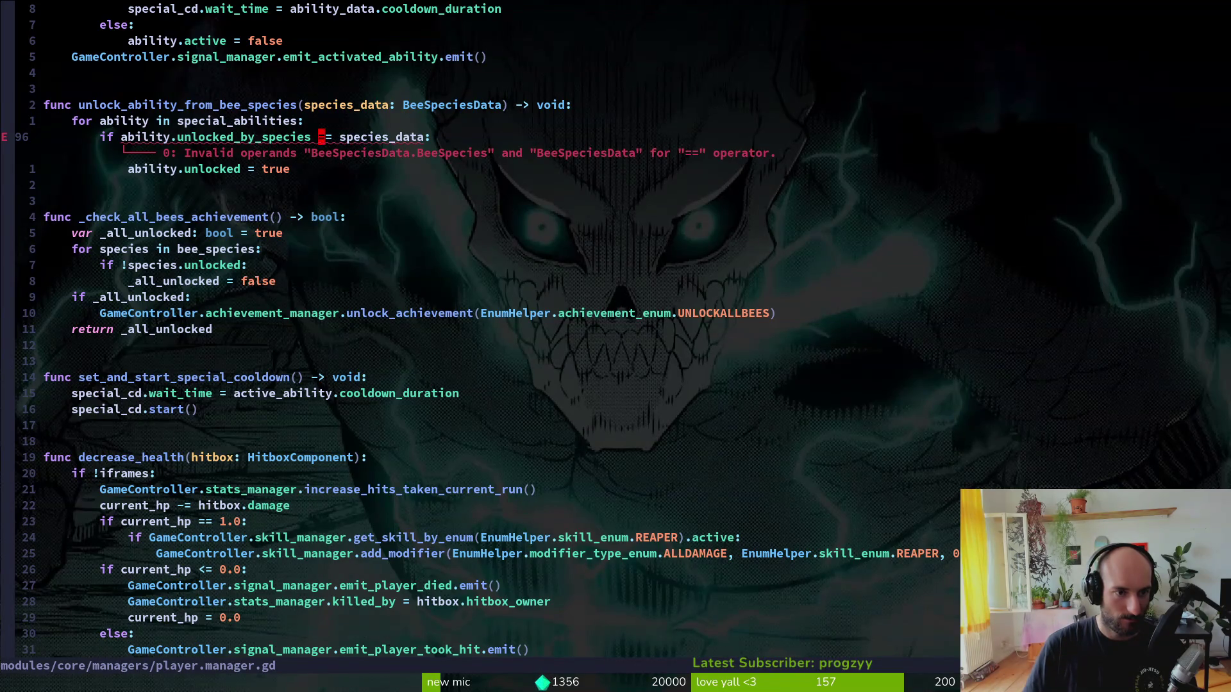
{"action": "key", "text": "w"}
{"action": "key", "text": "k"}
{"action": "key", "text": "k"}
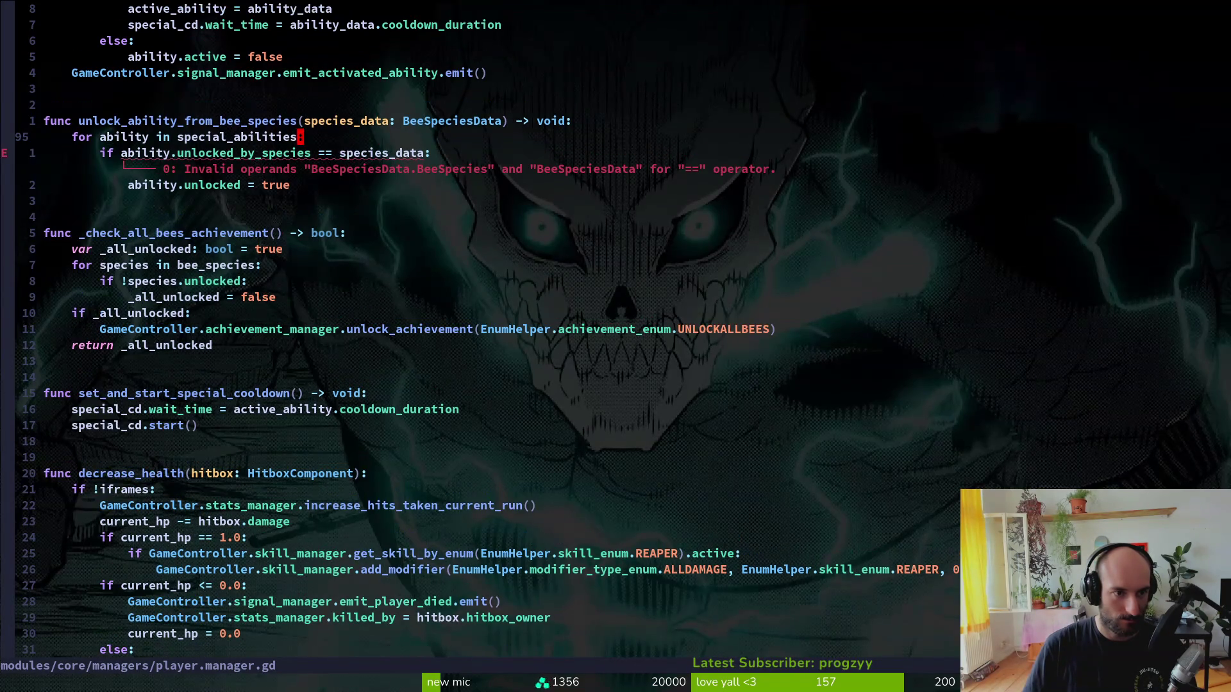
{"action": "key", "text": "b"}
{"action": "key", "text": "b"}
{"action": "key", "text": "b"}
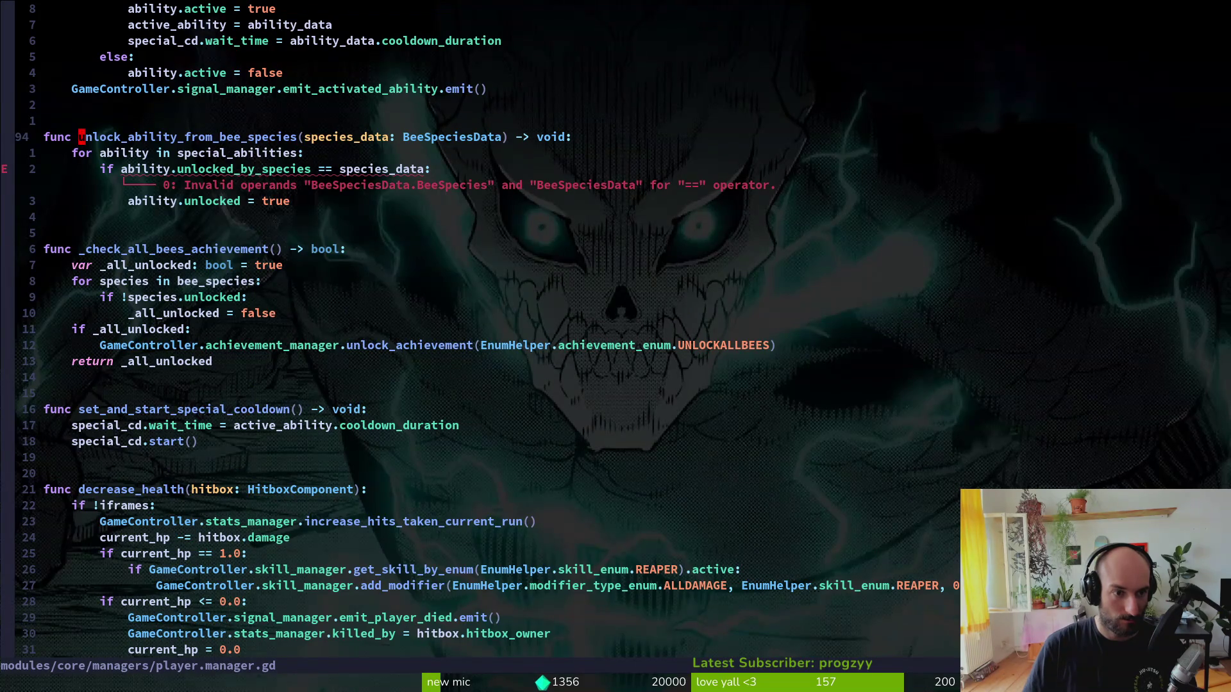
{"action": "key", "text": "e"}
{"action": "key", "text": "j"}
{"action": "key", "text": "j"}
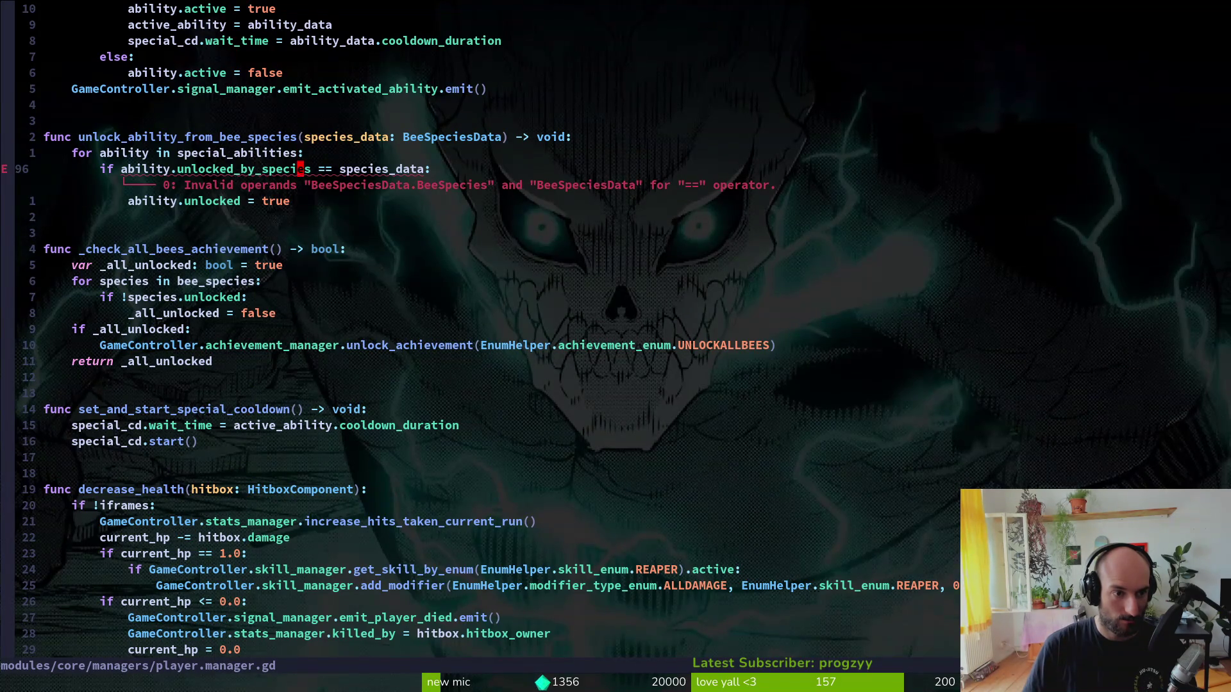
{"action": "type", "text": "eli_type"}
{"action": "key", "text": "Escape"}
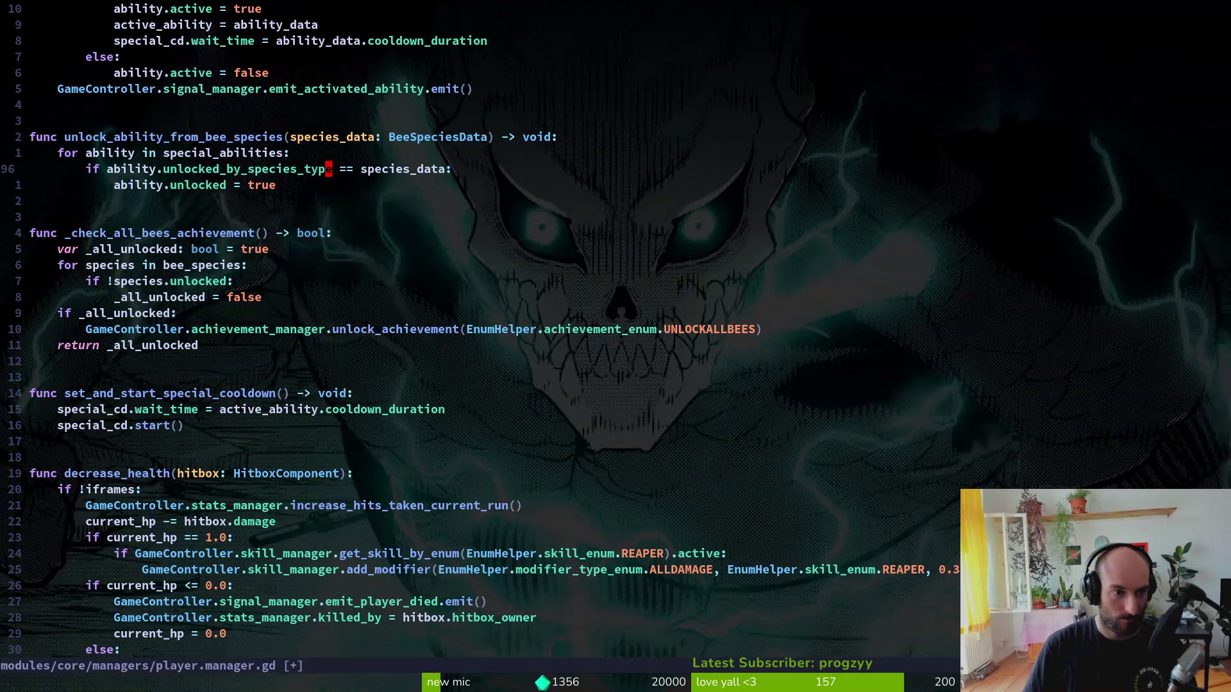
- Search the file finder for 'adata'
{"action": "key", "text": "space"}
{"action": "key", "text": "f"}
{"action": "key", "text": "f"}
{"action": "type", "text": "adata"}
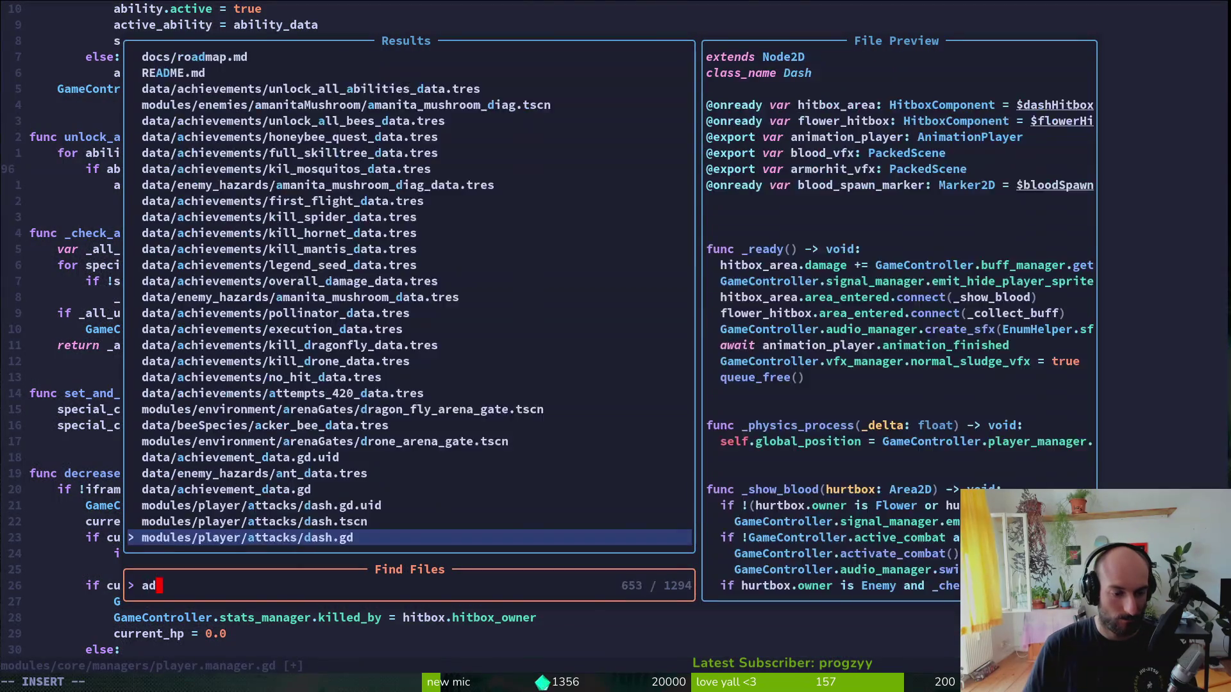
- Rename special_data.gd's unlocked_by_species export to unlocked_by_species_type and save it
{"action": "key", "text": "Up"}
{"action": "key", "text": "Escape"}
{"action": "key", "text": "Escape"}
{"action": "key", "text": "space"}
{"action": "key", "text": "f"}
{"action": "key", "text": "f"}
{"action": "type", "text": "spdata"}
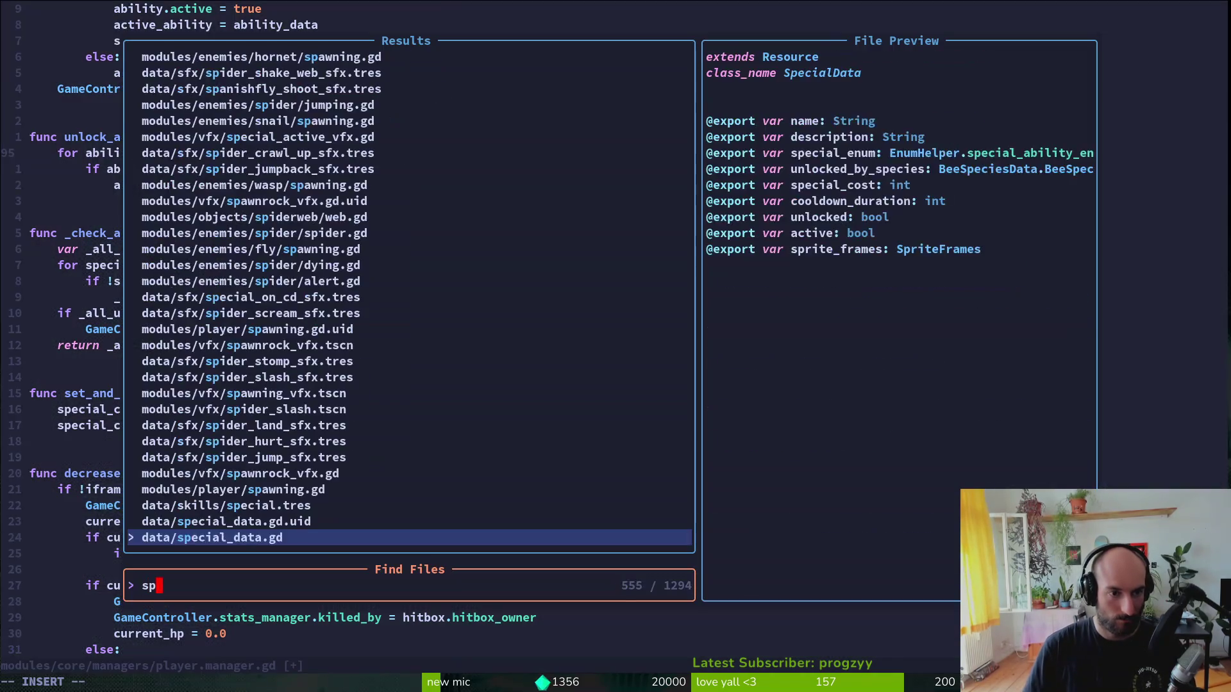
{"action": "key", "text": "Return"}
{"action": "key", "text": "6"}
{"action": "key", "text": "j"}
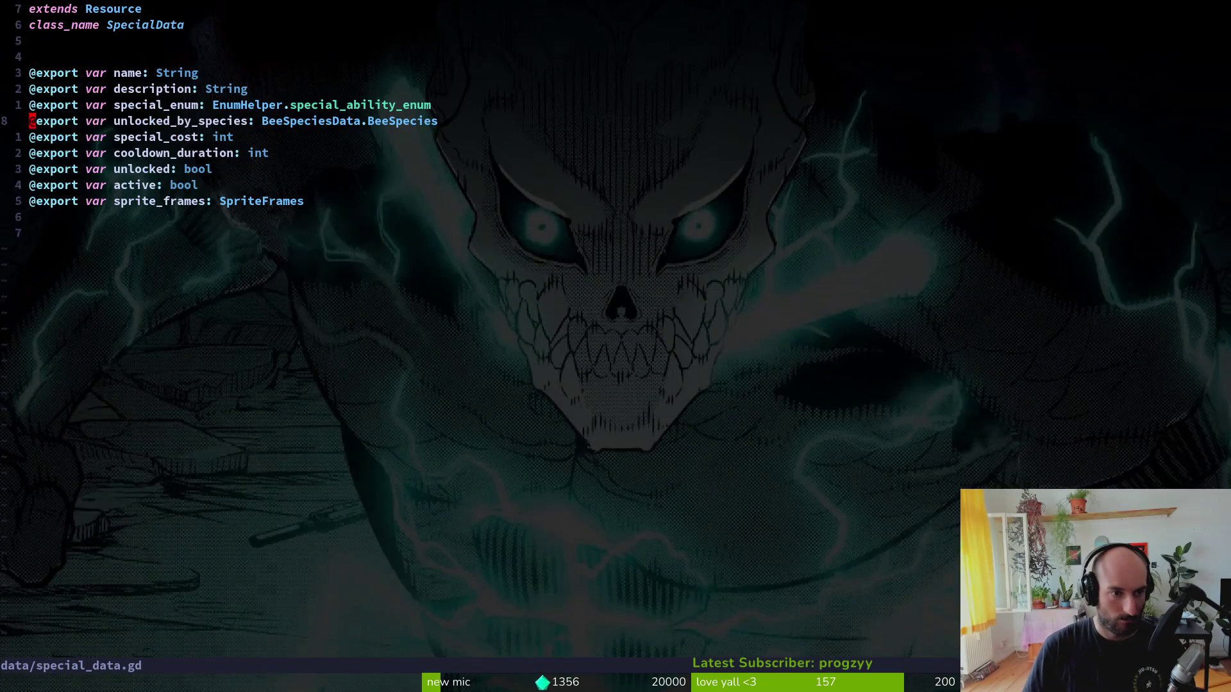
{"action": "key", "text": "w"}
{"action": "key", "text": "w"}
{"action": "key", "text": "w"}
{"action": "key", "text": "w"}
{"action": "key", "text": "w"}
{"action": "type", "text": "hhi_type"}
{"action": "key", "text": "Escape"}
{"action": "type", "text": ":w"}
{"action": "key", "text": "Return"}
- Return to player.manager.gd, save it, and find the function's parameter list
{"action": "key", "text": "ctrl+o"}
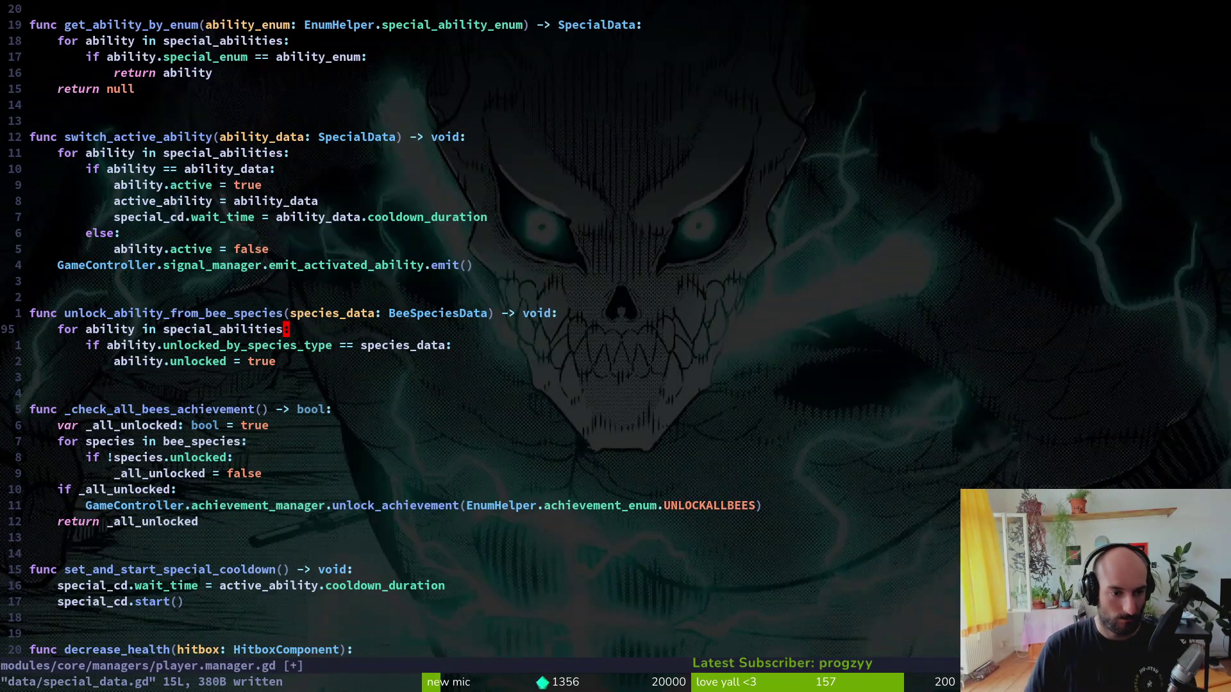
{"action": "type", "text": ":w"}
{"action": "key", "text": "Return"}
{"action": "key", "text": "j"}
{"action": "key", "text": "k"}
{"action": "key", "text": "k"}
{"action": "key", "text": "j"}
{"action": "key", "text": "j"}
{"action": "key", "text": "k"}
{"action": "key", "text": "k"}
- Rename the species_data parameter to species_type of type BeeSpeciesData.BeeSpecies and save
{"action": "key", "text": "w"}
{"action": "key", "text": "W"}
{"action": "key", "text": "h"}
{"action": "key", "text": "h"}
{"action": "key", "text": "i"}
{"action": "key", "text": "BackSpace"}
{"action": "key", "text": "BackSpace"}
{"action": "key", "text": "BackSpace"}
{"action": "key", "text": "BackSpace"}
{"action": "type", "text": "type"}
{"action": "key", "text": "ctrl+Right"}
{"action": "key", "text": "ctrl+Right"}
{"action": "type", "text": ".BeeSpecies"}
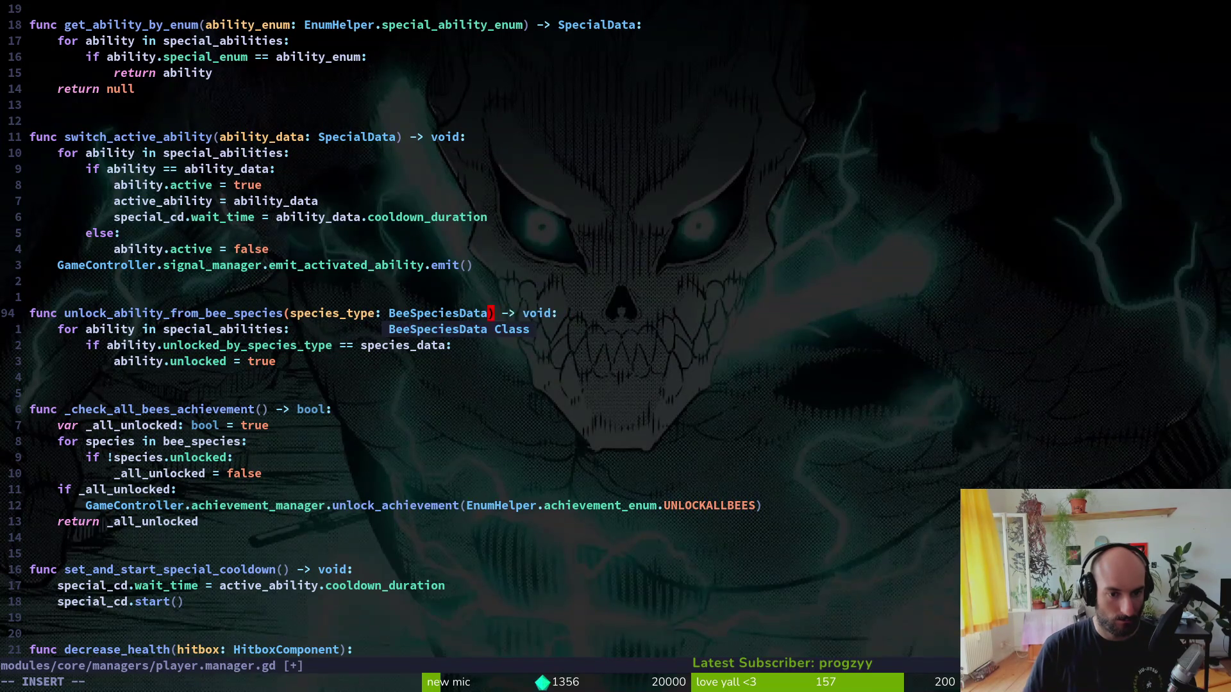
{"action": "key", "text": "Escape"}
{"action": "key", "text": "ctrl+s"}
- Replace species_data in the comparison with species_type via completion and save
{"action": "key", "text": "j"}
{"action": "key", "text": "j"}
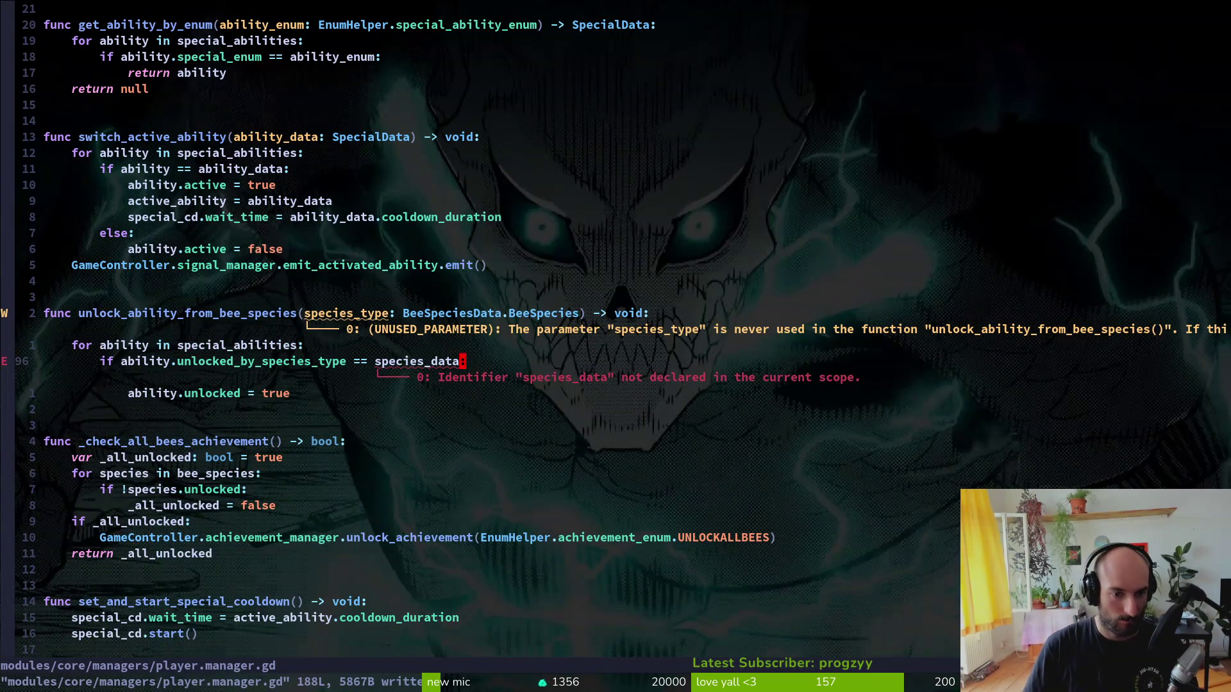
{"action": "type", "text": "ciwsp"}
{"action": "key", "text": "Return"}
{"action": "key", "text": "Escape"}
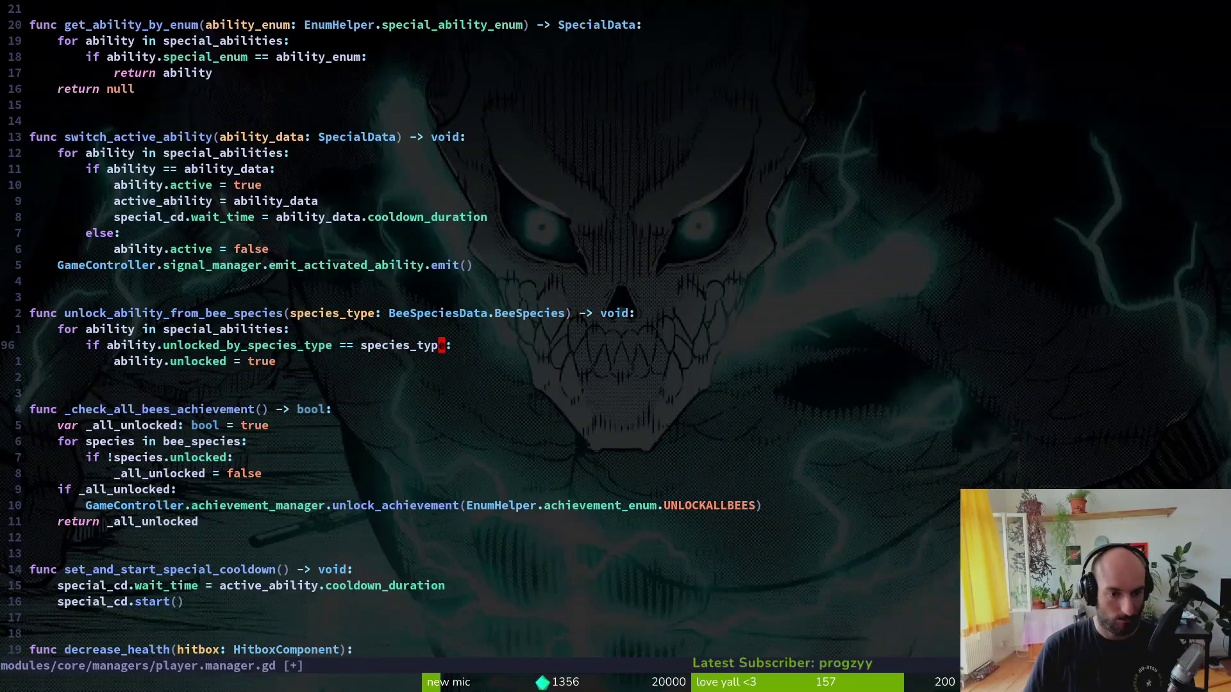
{"action": "key", "text": "ctrl+s"}
- Remove the stray 'wy' characters before the function name on line 94 and save
{"action": "key", "text": "k"}
{"action": "key", "text": "k"}
{"action": "key", "text": "b"}
{"action": "key", "text": "b"}
{"action": "key", "text": "b"}
{"action": "key", "text": "b"}
{"action": "key", "text": "b"}
{"action": "type", "text": "iwy"}
{"action": "key", "text": "BackSpace"}
{"action": "key", "text": "BackSpace"}
{"action": "key", "text": "Escape"}
{"action": "key", "text": "ctrl+s"}
- Find unlock_ability_from_bee_species usages and open the call at bee_skin_list_item.gd:63
{"action": "key", "text": "space"}
{"action": "key", "text": "f"}
{"action": "key", "text": "w"}
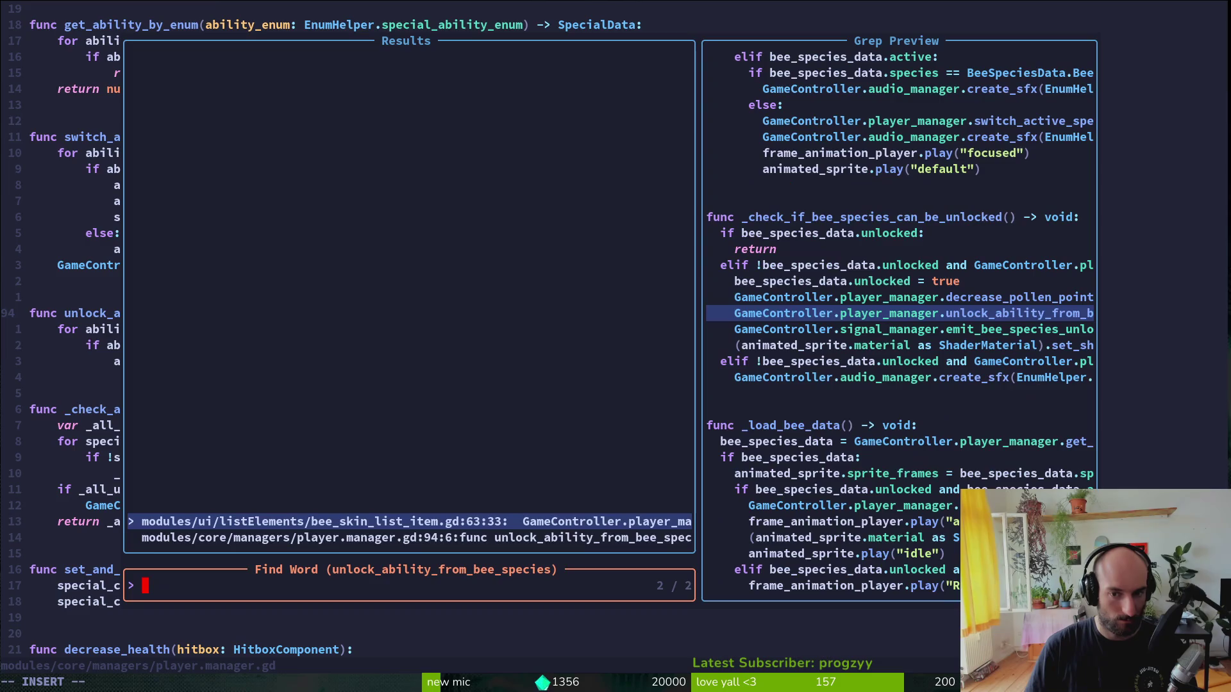
{"action": "key", "text": "Return"}
- Change the call's argument to bee_species_data.bee_species_type and save bee_skin_list_item.gd
{"action": "key", "text": "w"}
{"action": "key", "text": "w"}
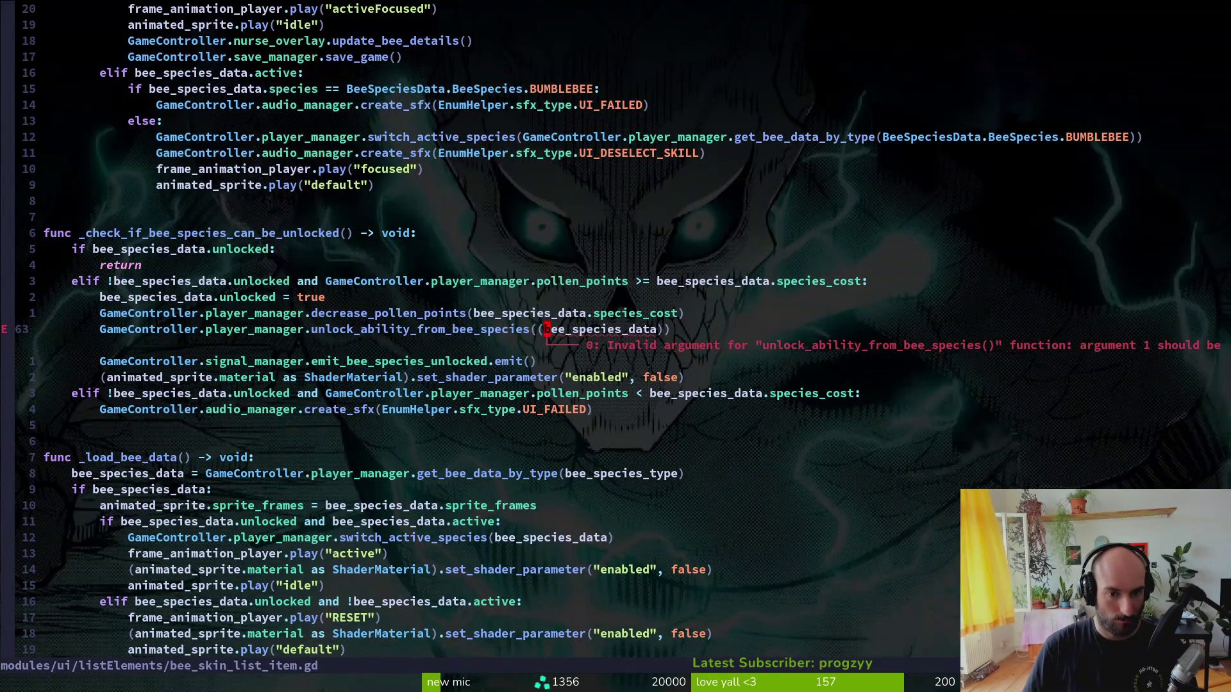
{"action": "type", "text": "ciw"}
{"action": "type", "text": "be"}
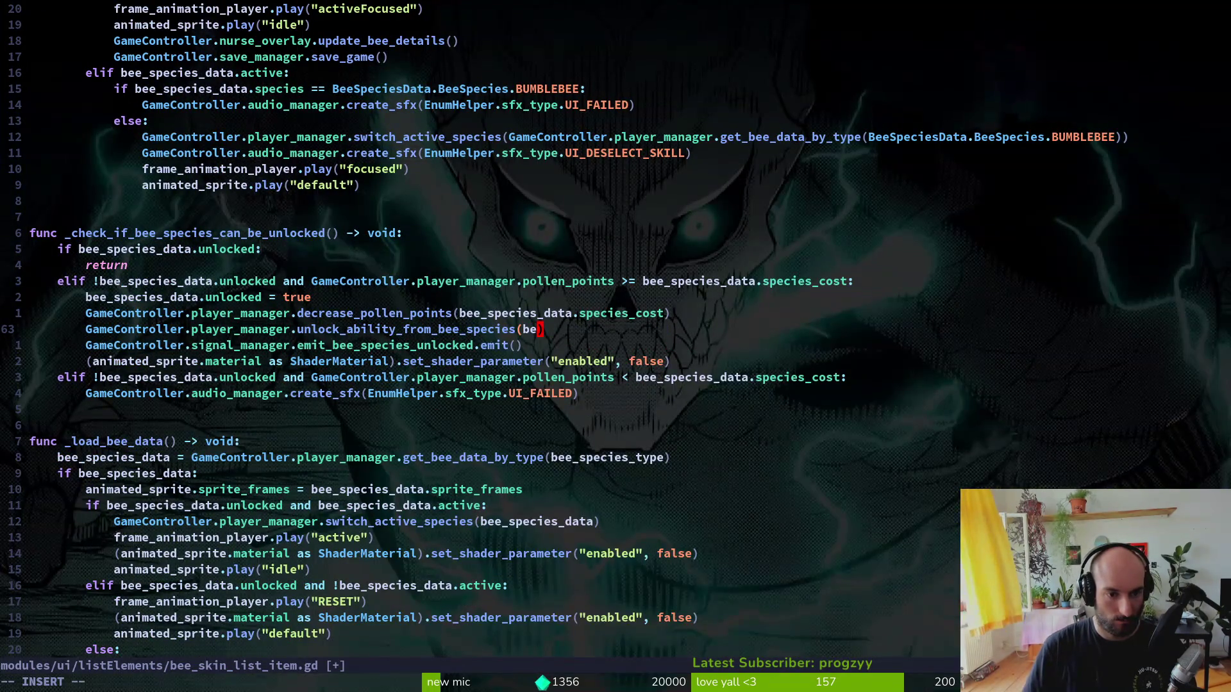
{"action": "key", "text": "Tab"}
{"action": "type", "text": "."}
{"action": "type", "text": "bee_species_data.ty"}
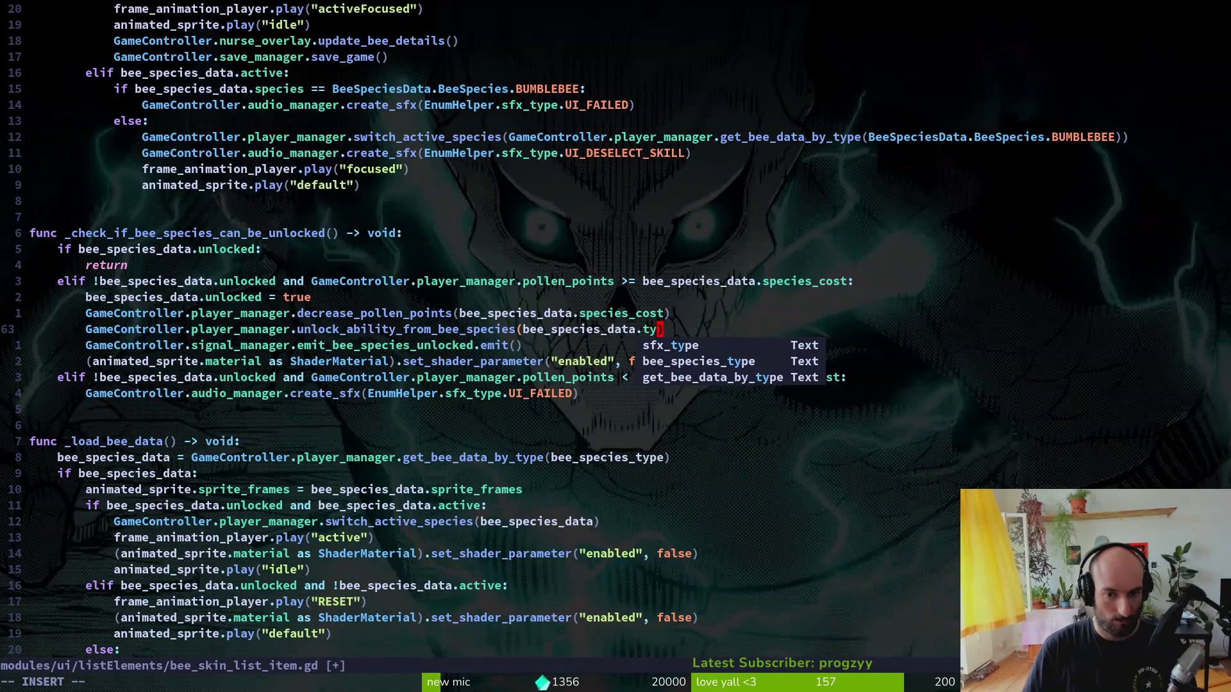
{"action": "key", "text": "Tab"}
{"action": "key", "text": "Escape"}
{"action": "type", "text": ":w"}
{"action": "key", "text": "Return"}
{"action": "key", "text": "alt+Tab"}
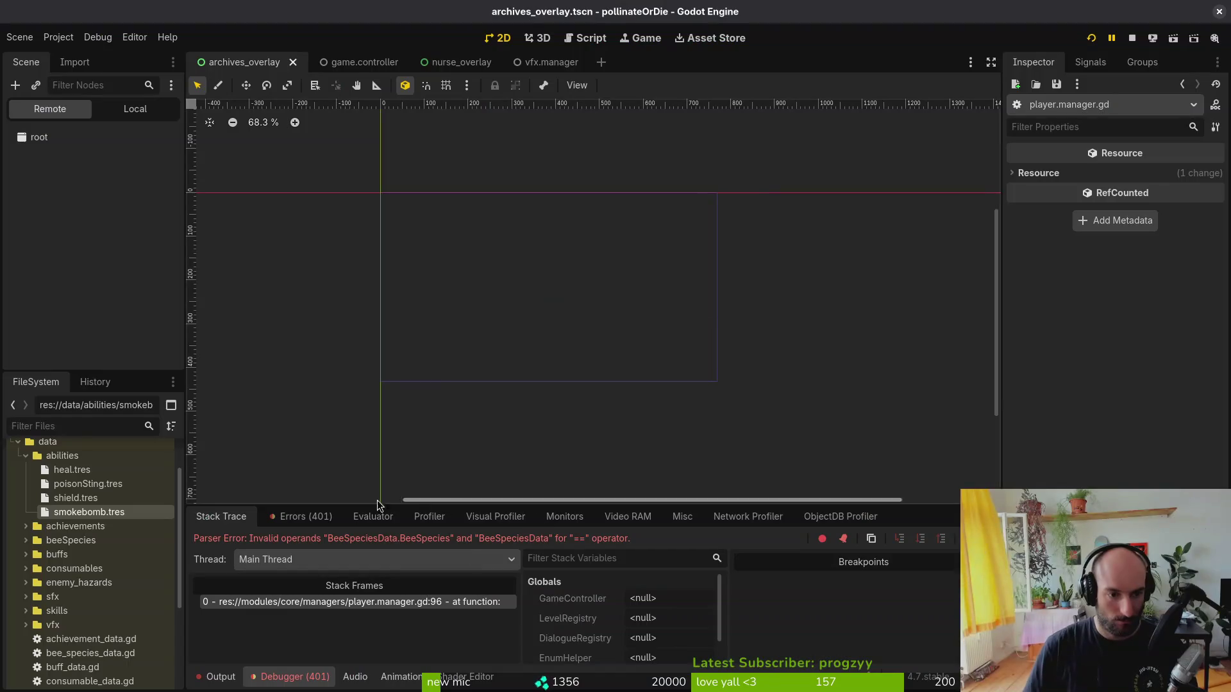
- Set smokebomb to unlock with Ghostbee and shield with Redtailed, saving each
{"action": "left_click", "coordinate": [76, 513]}
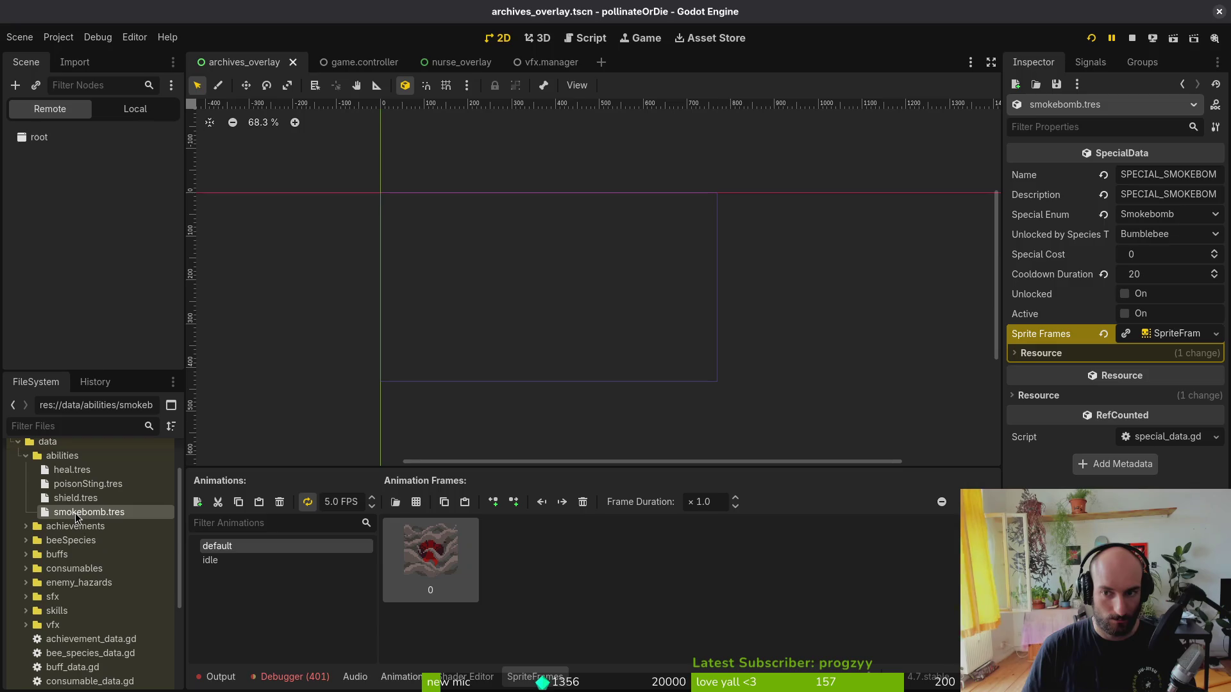
{"action": "left_click", "coordinate": [1166, 234]}
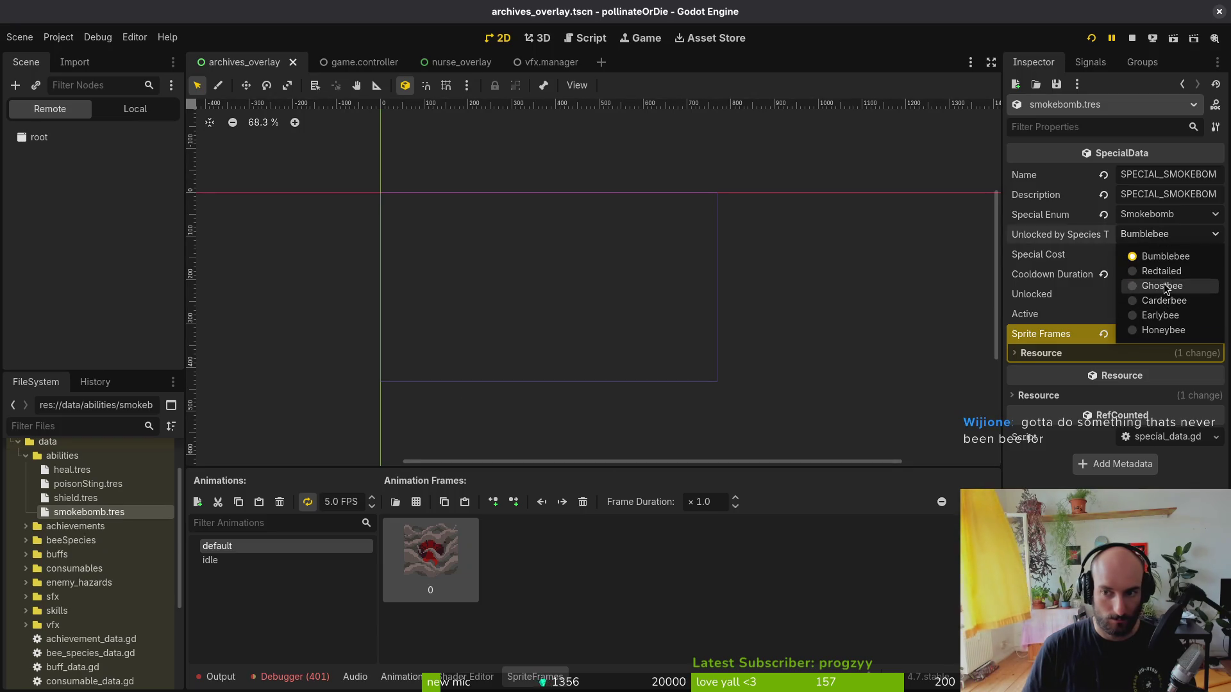
{"action": "left_click", "coordinate": [1164, 288]}
{"action": "key", "text": "ctrl+s"}
{"action": "left_click", "coordinate": [75, 498]}
{"action": "left_click", "coordinate": [1150, 233]}
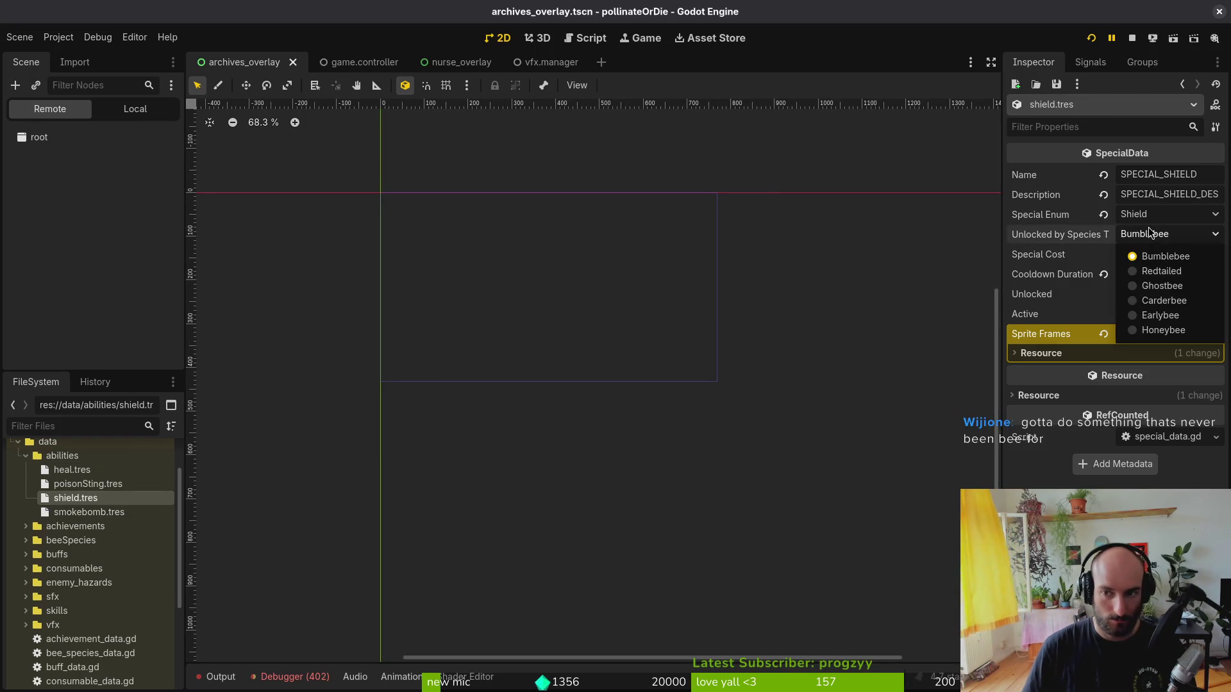
{"action": "left_click", "coordinate": [1161, 271]}
{"action": "key", "text": "ctrl+s"}
- Leave poisonSting's unlocking species unchanged and set heal to unlock with Carderbee
{"action": "left_click", "coordinate": [91, 485]}
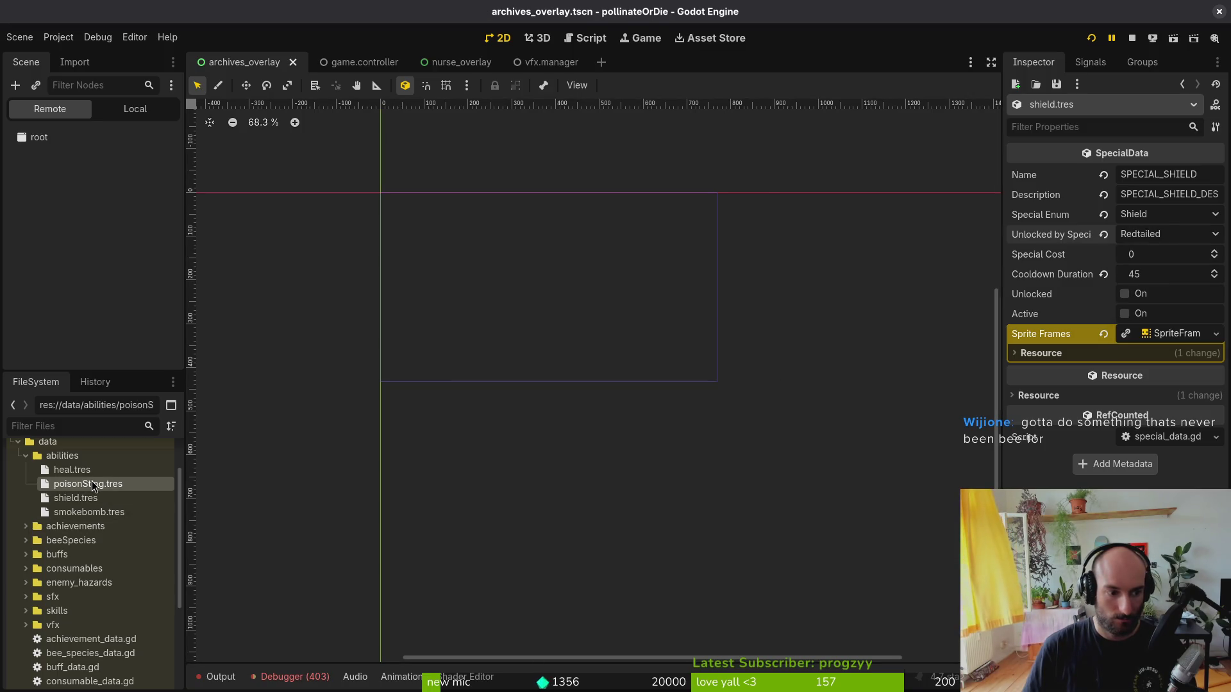
{"action": "left_click", "coordinate": [1167, 234]}
{"action": "left_click", "coordinate": [1167, 241]}
{"action": "left_click", "coordinate": [1165, 238]}
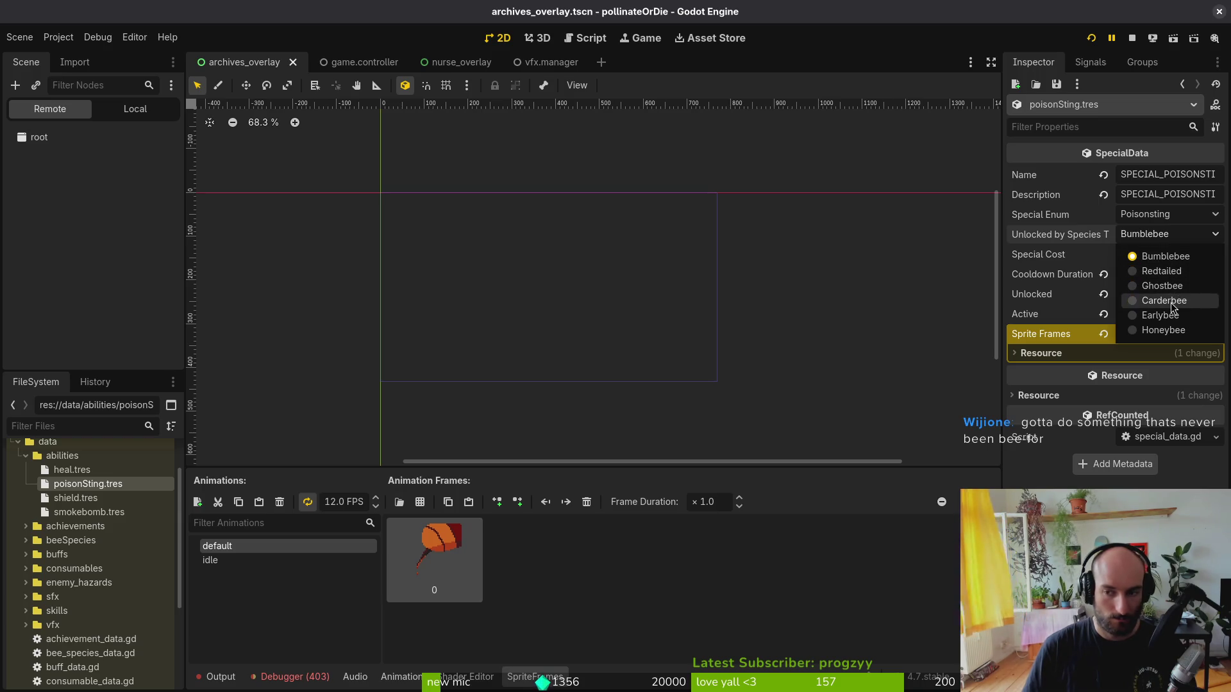
{"action": "left_click", "coordinate": [72, 469]}
{"action": "left_click", "coordinate": [1154, 234]}
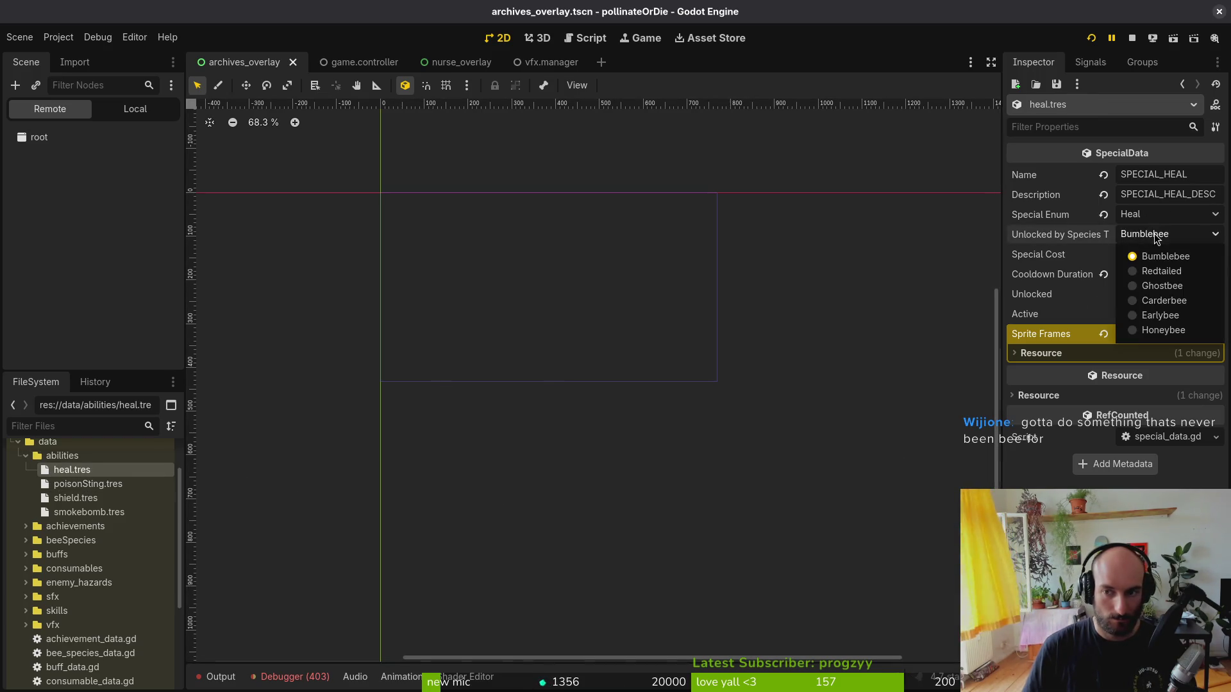
{"action": "left_click", "coordinate": [1172, 302]}
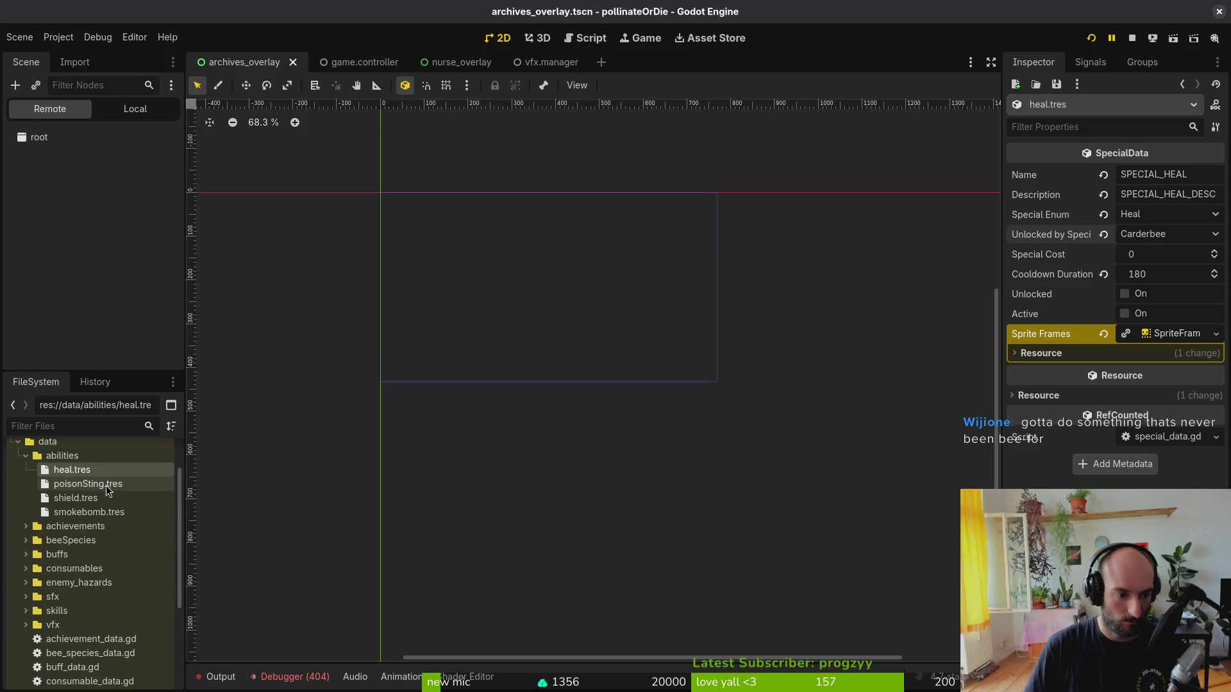
- Change shield's unlocking species to Earlybee and save the resources
{"action": "left_click", "coordinate": [110, 502]}
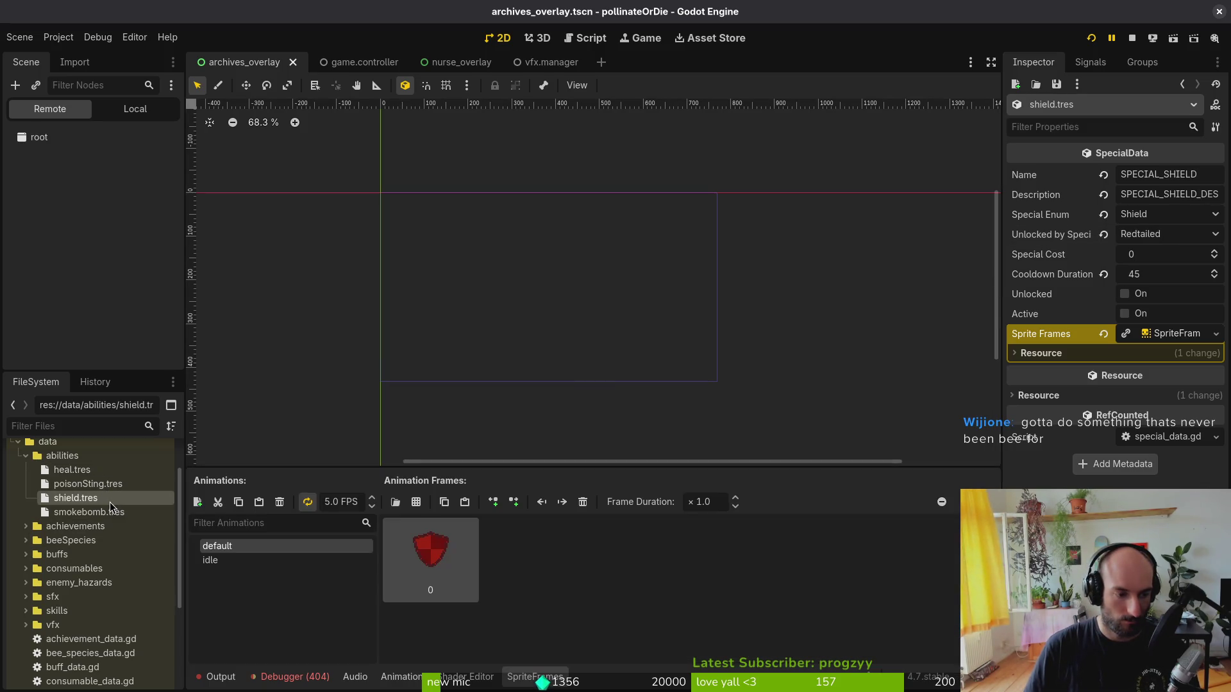
{"action": "left_click", "coordinate": [1166, 235]}
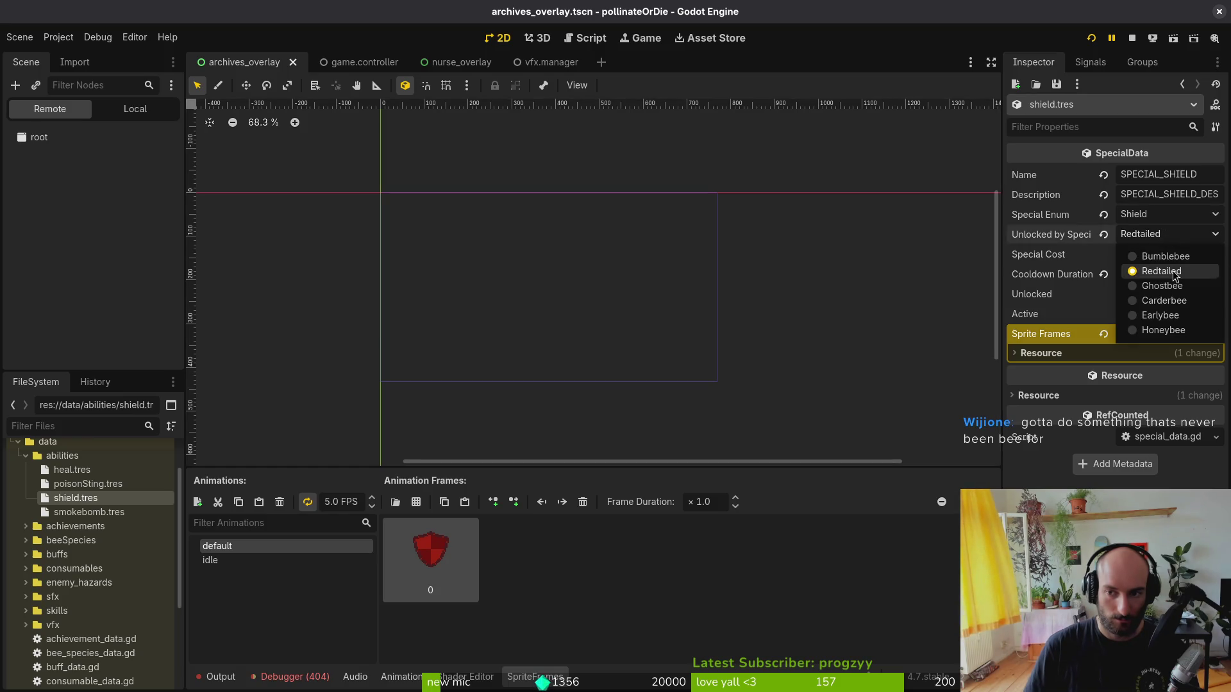
{"action": "left_click", "coordinate": [1181, 316]}
{"action": "key", "text": "ctrl+s"}
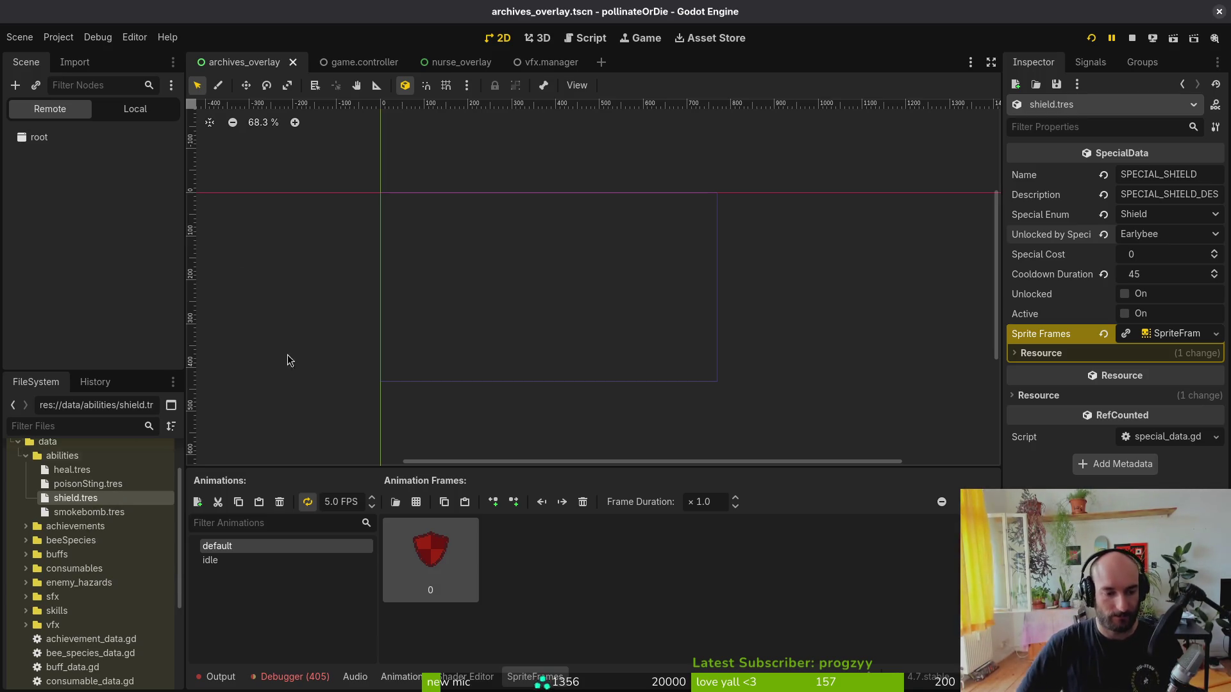
- Stop the running game and review the errors listed in the Debugger
{"action": "left_click", "coordinate": [1132, 38]}
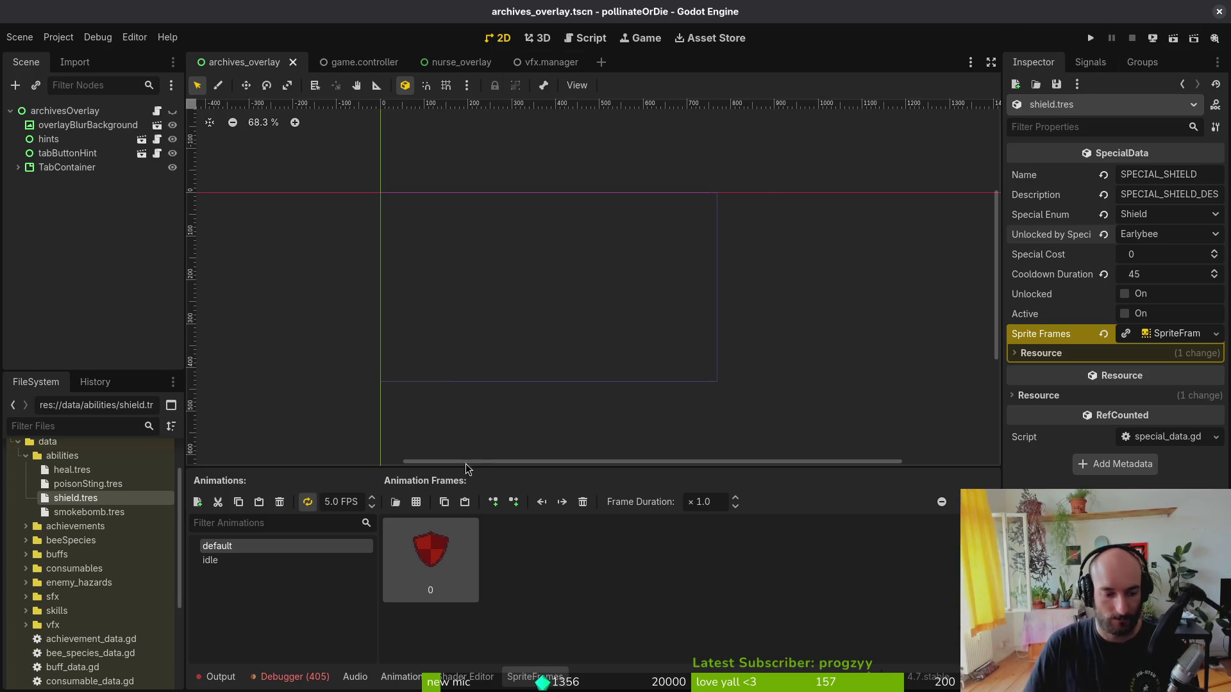
{"action": "left_click", "coordinate": [292, 677]}
{"action": "left_click", "coordinate": [301, 517]}
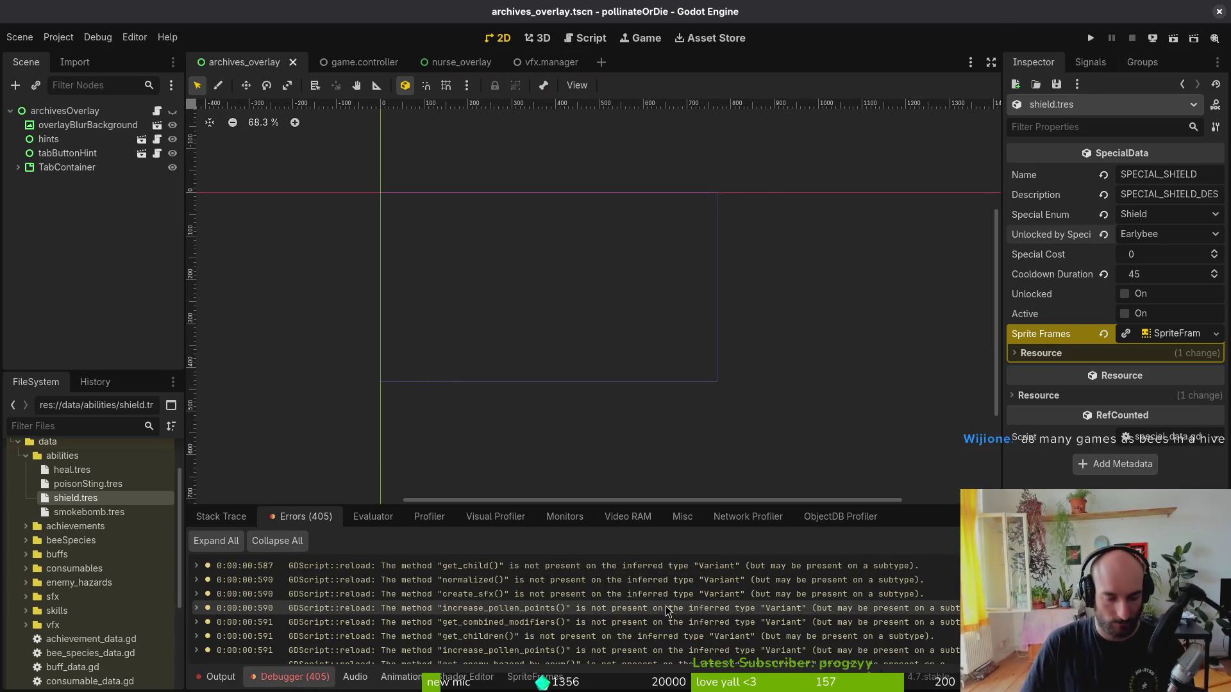
{"action": "scroll", "coordinate": [667, 610], "scroll_direction": "down", "scroll_amount": 15}
{"action": "scroll", "coordinate": [558, 609], "scroll_direction": "up", "scroll_amount": 3}
{"action": "scroll", "coordinate": [558, 609], "scroll_direction": "down", "scroll_amount": 3}
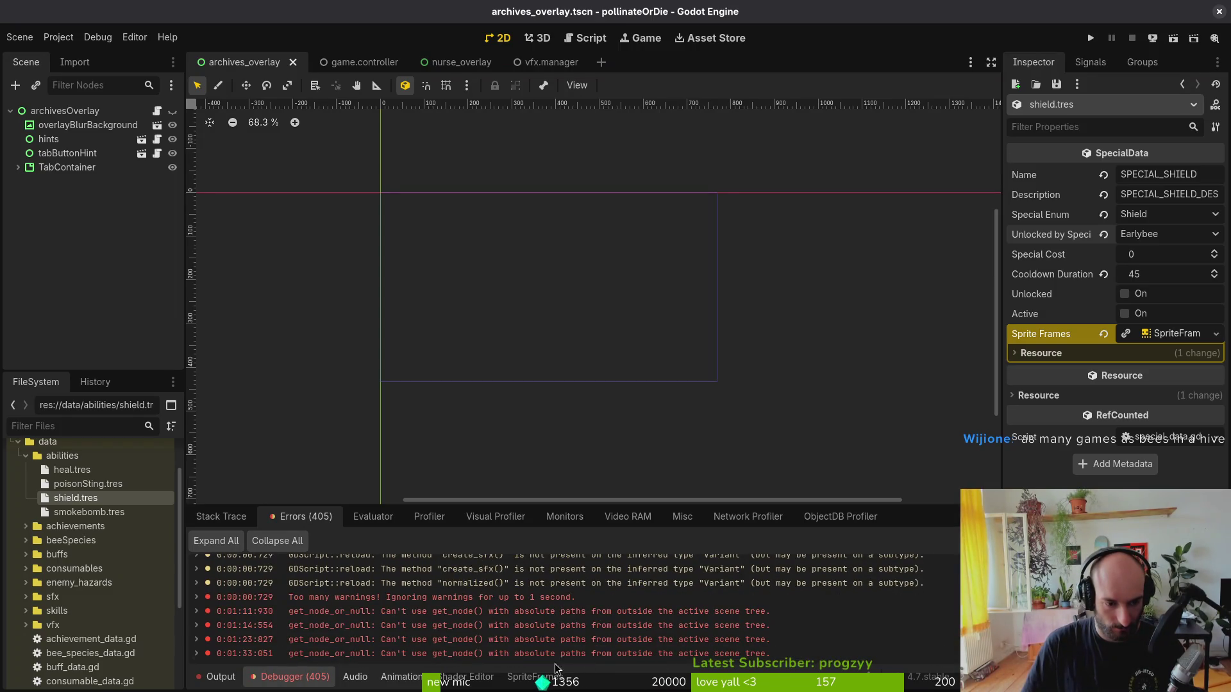
{"action": "mouse_move", "coordinate": [369, 662]}
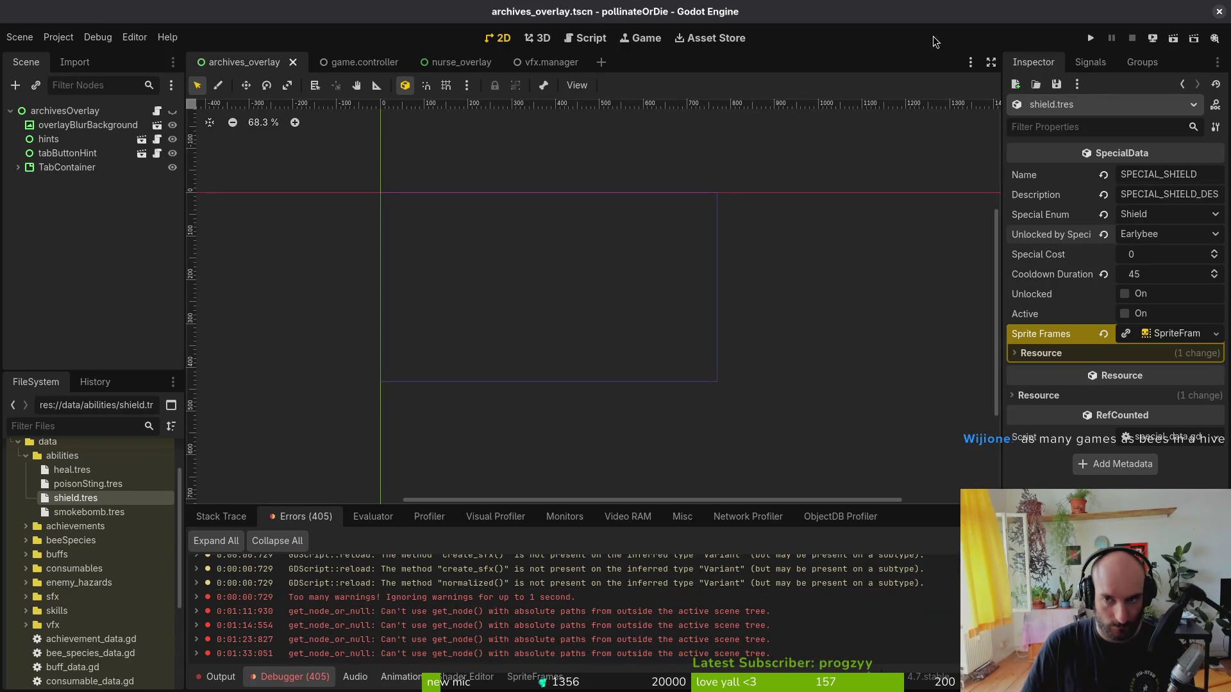
- Relaunch the game from the main menu and open the pause menu's species inventory
{"action": "left_click", "coordinate": [1091, 39]}
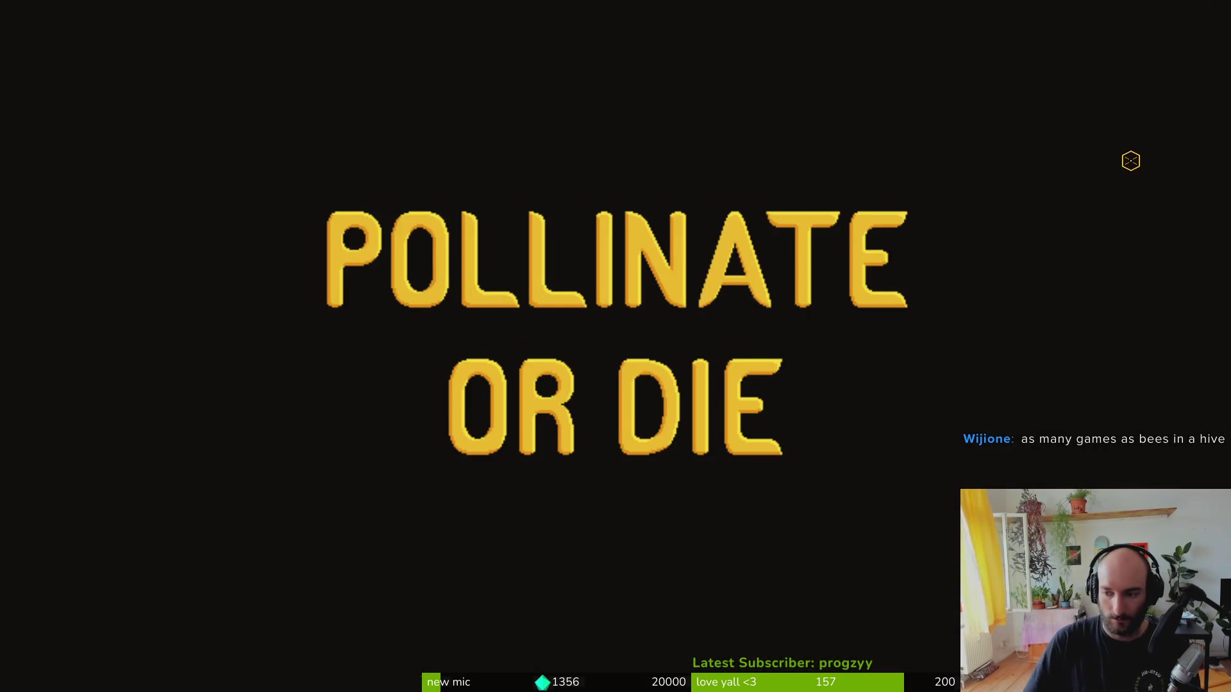
{"action": "key", "text": "Return"}
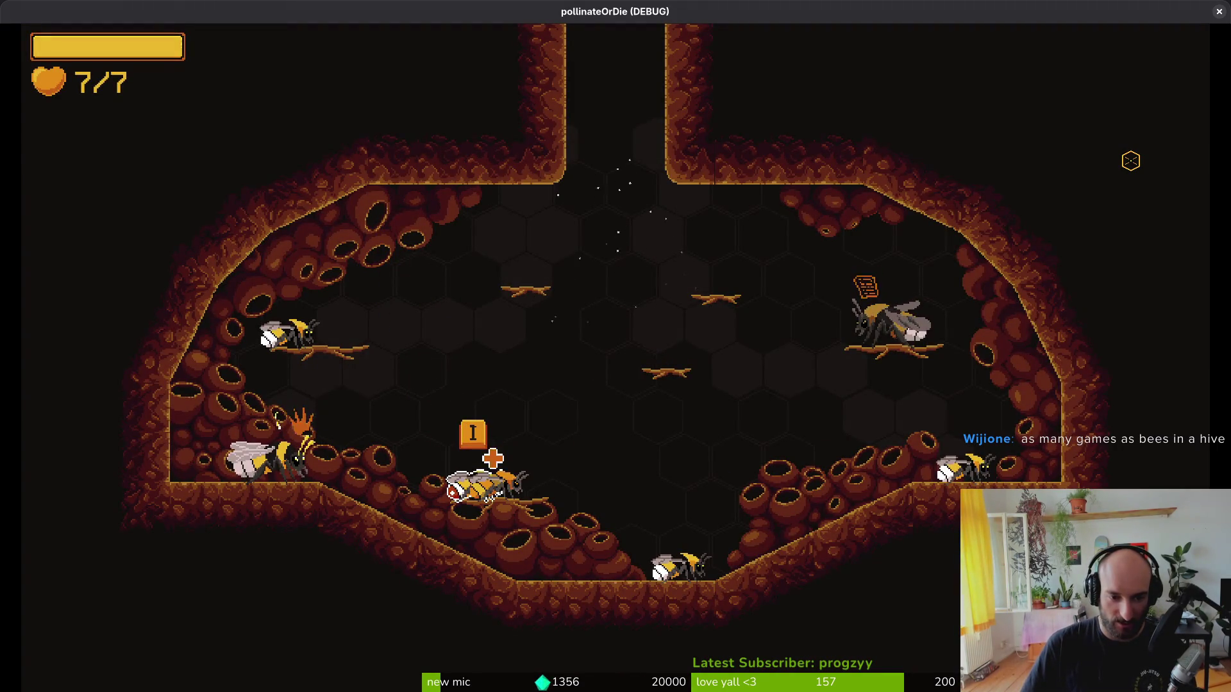
{"action": "key", "text": "Escape"}
{"action": "key", "text": "Tab"}
{"action": "key", "text": "Up"}
{"action": "key", "text": "Left"}
{"action": "key", "text": "Escape"}
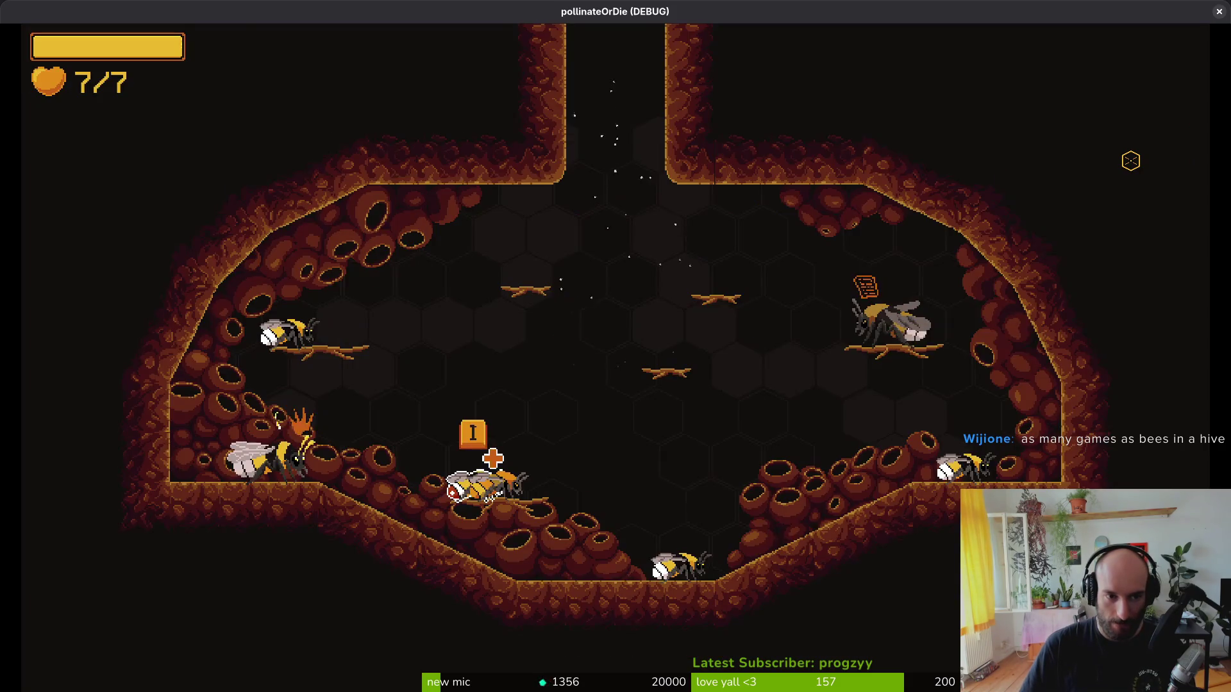
- Browse the bee species slots, settling on the unlocked Bombus terrestris
{"action": "key", "text": "Tab"}
{"action": "key", "text": "Up"}
{"action": "key", "text": "Left"}
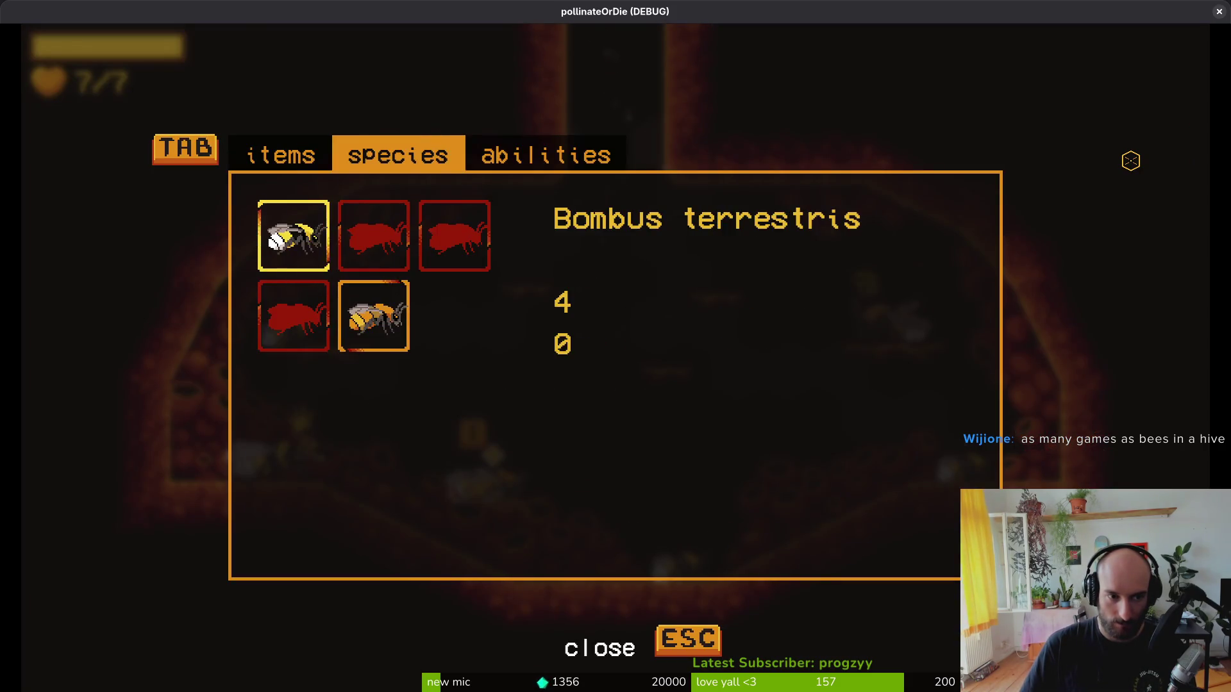
{"action": "key", "text": "Right"}
{"action": "key", "text": "Down"}
{"action": "key", "text": "Up"}
{"action": "key", "text": "Left"}
{"action": "key", "text": "Right"}
{"action": "key", "text": "Down"}
{"action": "key", "text": "Up"}
{"action": "key", "text": "Left"}
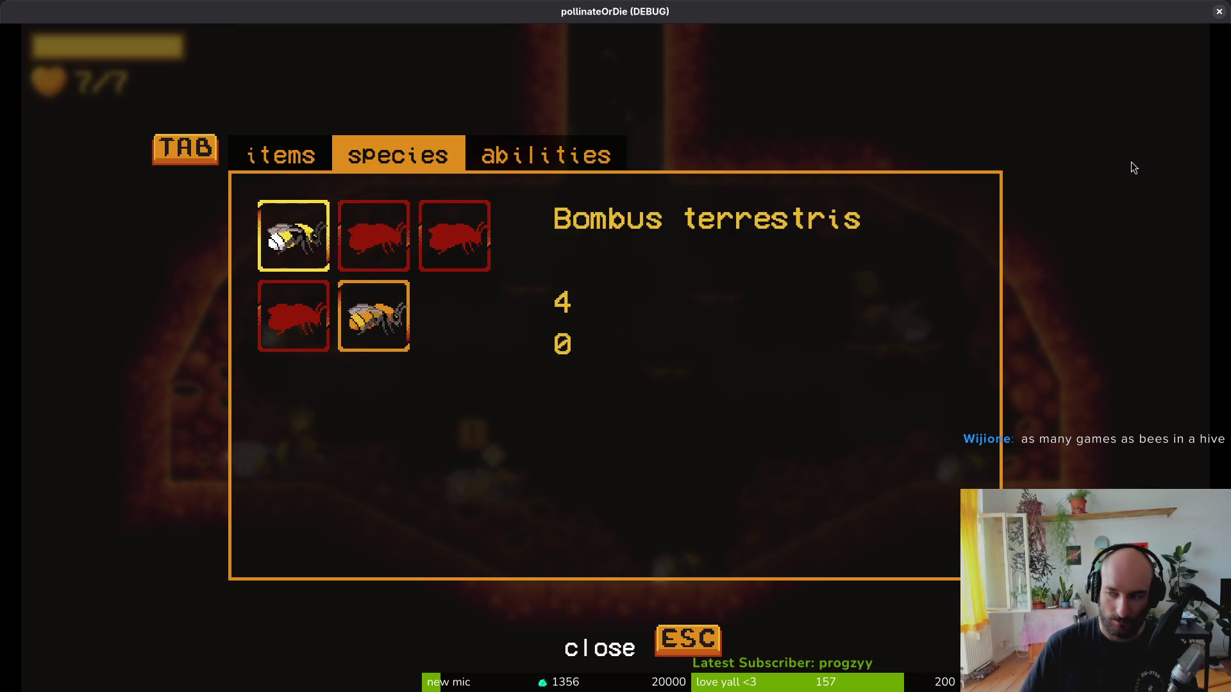
{"action": "key", "text": "alt+Tab"}
{"action": "key", "text": "alt+Tab"}
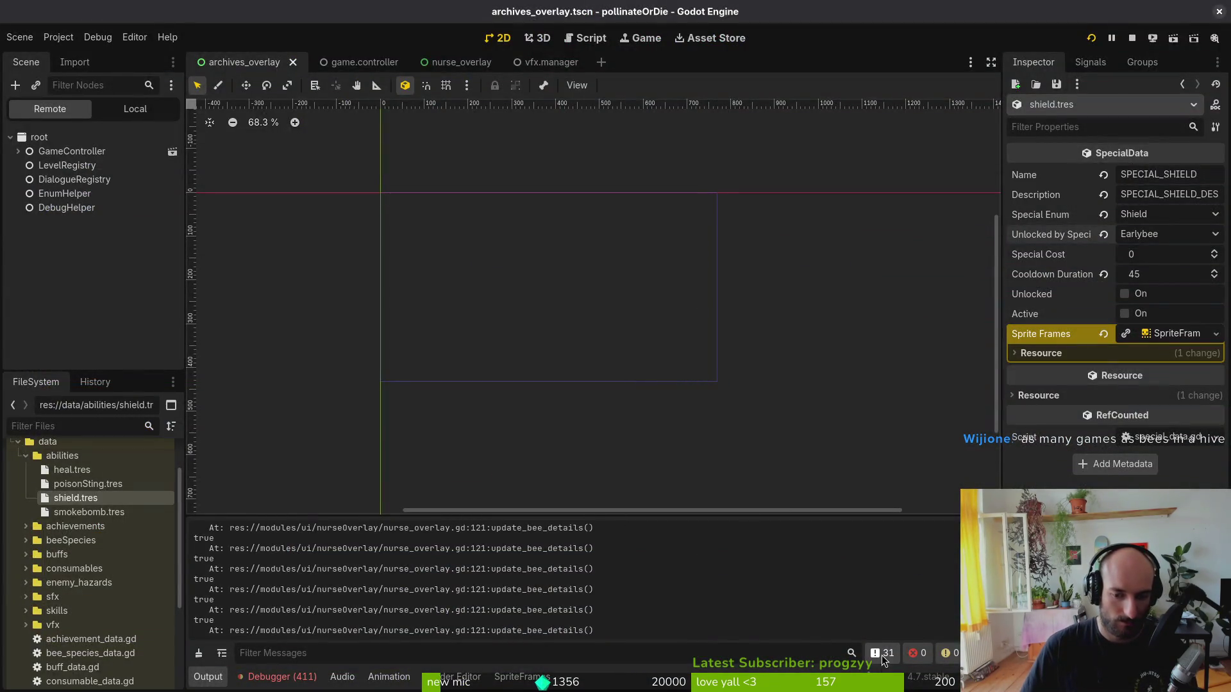
- Read Godot's invalid bee_species_type access error and open the failing line in bee_skin_list_item.gd
{"action": "key", "text": "ctrl+j"}
{"action": "key", "text": "alt+Tab"}
{"action": "key", "text": "alt+Tab"}
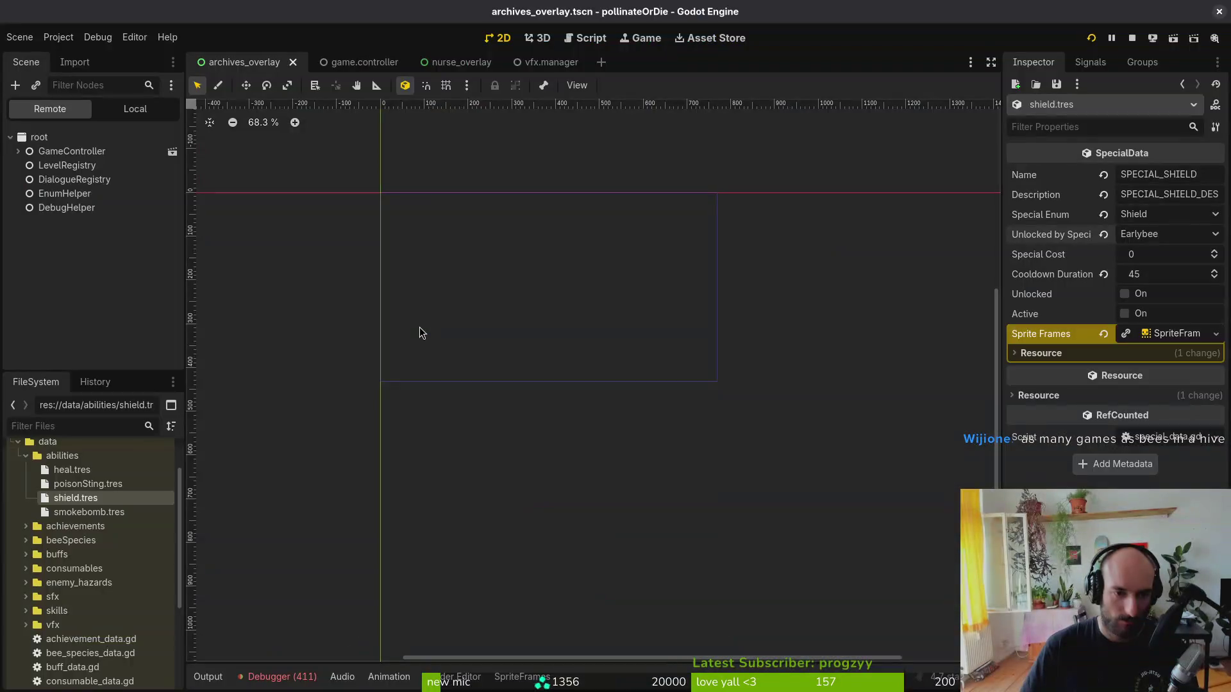
{"action": "key", "text": "alt+Tab"}
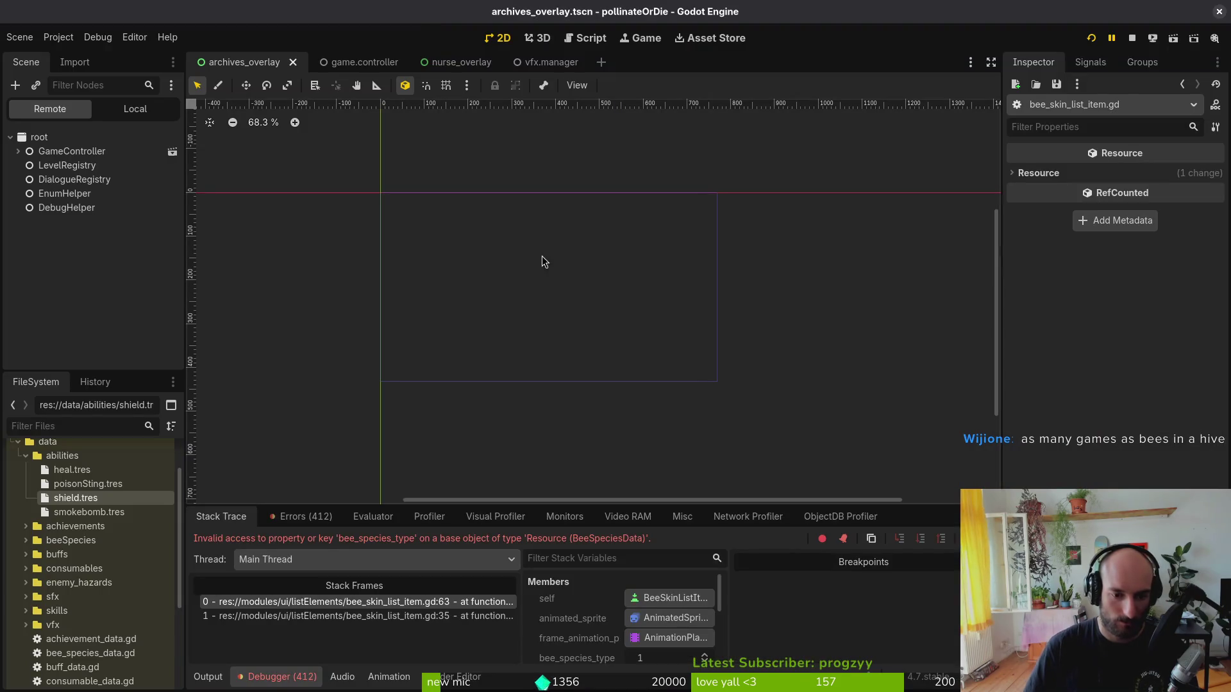
{"action": "left_click", "coordinate": [428, 593]}
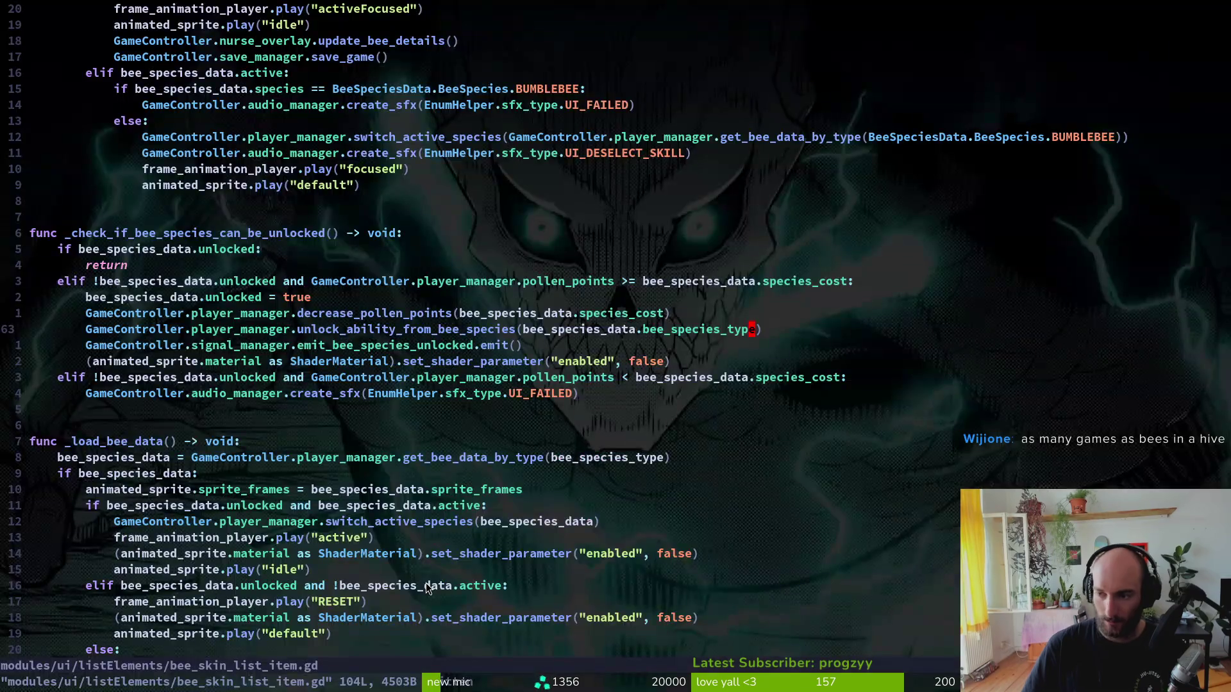
- Recheck the Godot error, then return to Neovim to start a project file search
{"action": "key", "text": "ctrl+p"}
{"action": "type", "text": "beitt"}
{"action": "key", "text": "Escape"}
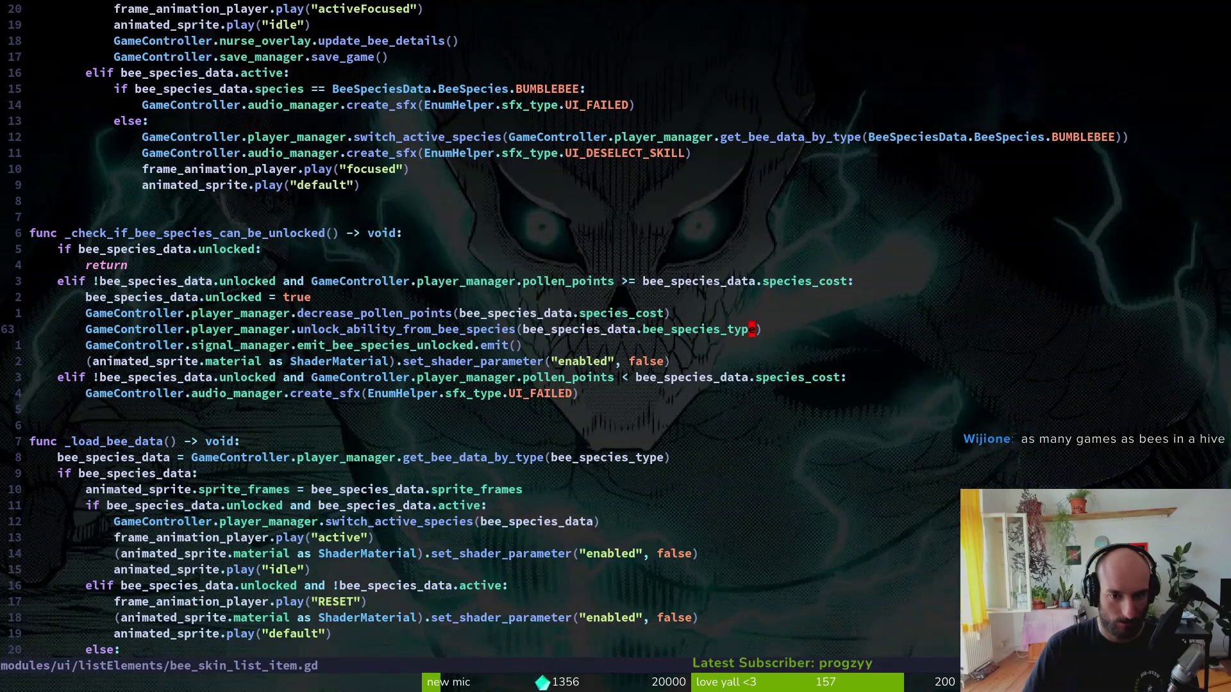
{"action": "key", "text": "alt+Tab"}
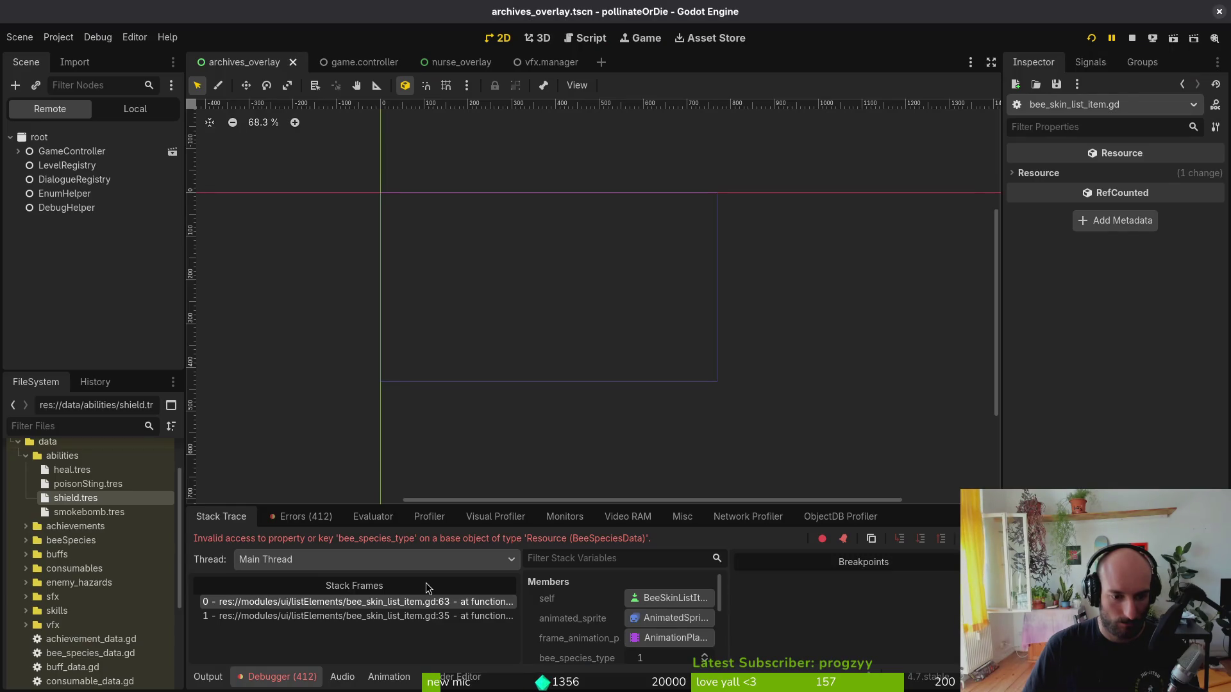
{"action": "key", "text": "alt+Tab"}
{"action": "key", "text": "space"}
- Open buff_data.gd and bee_species_data.gd and inspect BeeSpeciesData's species and active fields
{"action": "key", "text": "f"}
{"action": "key", "text": "f"}
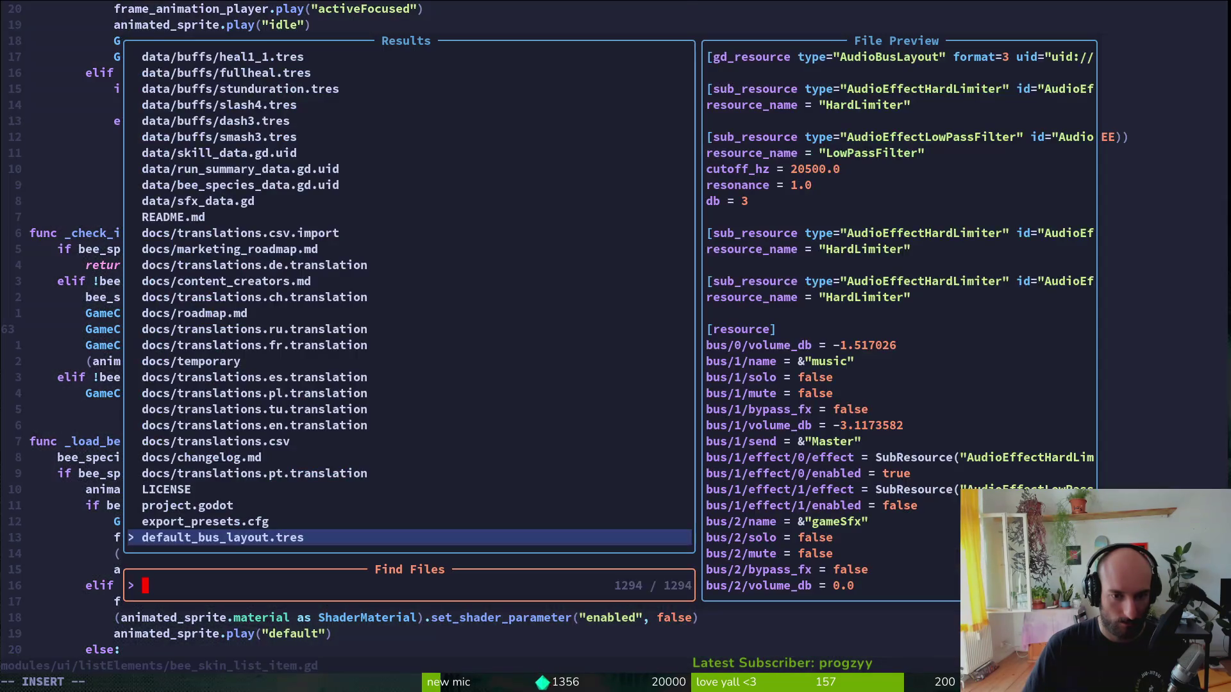
{"action": "type", "text": "bdata"}
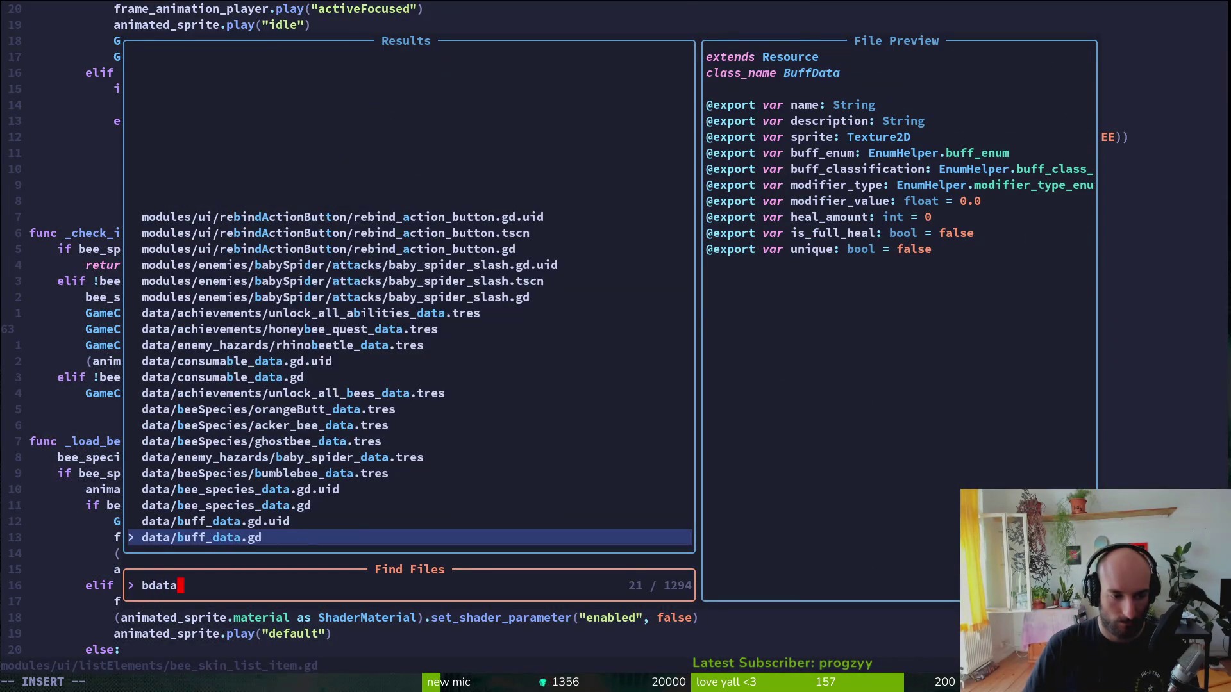
{"action": "key", "text": "Return"}
{"action": "key", "text": "space"}
{"action": "key", "text": "f"}
{"action": "key", "text": "f"}
{"action": "type", "text": "bedata"}
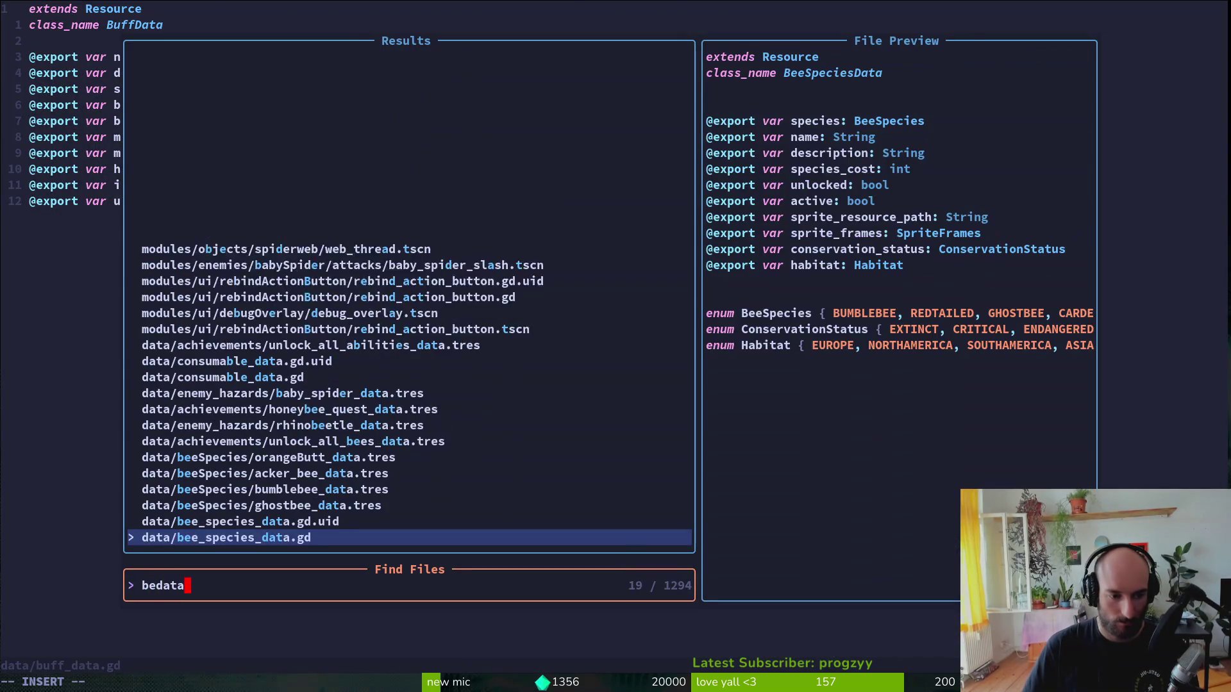
{"action": "key", "text": "Return"}
{"action": "key", "text": "j"}
{"action": "key", "text": "j"}
{"action": "key", "text": "j"}
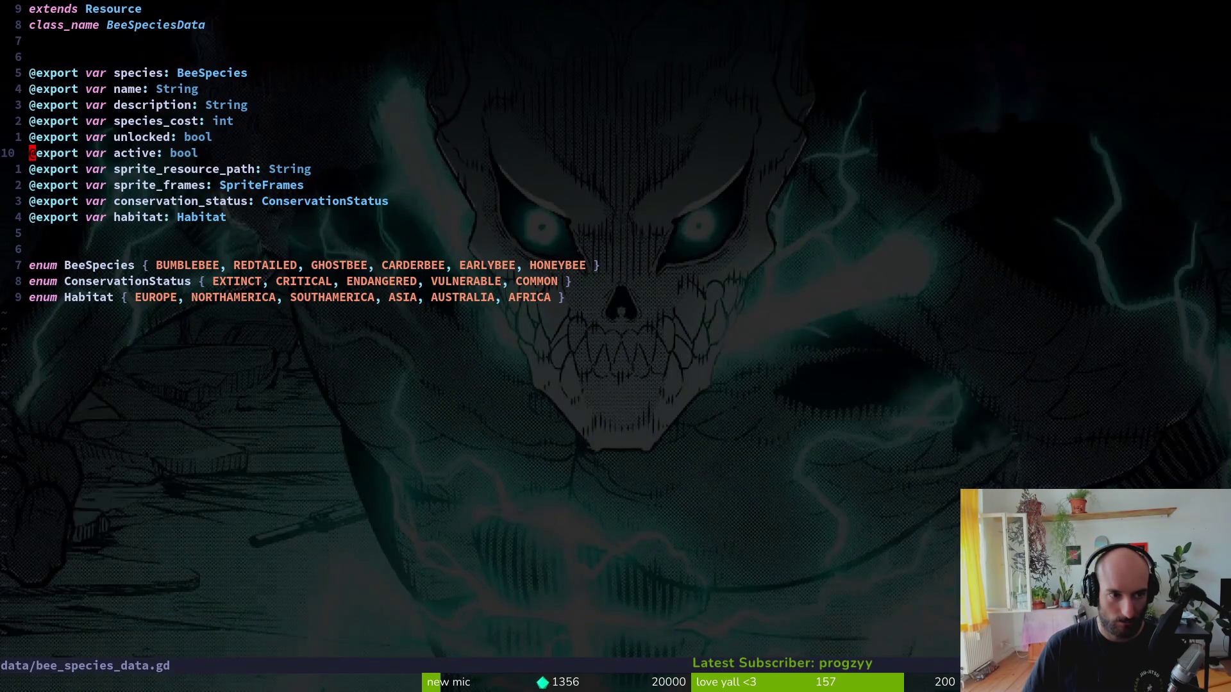
{"action": "key", "text": "k"}
{"action": "key", "text": "k"}
{"action": "key", "text": "k"}
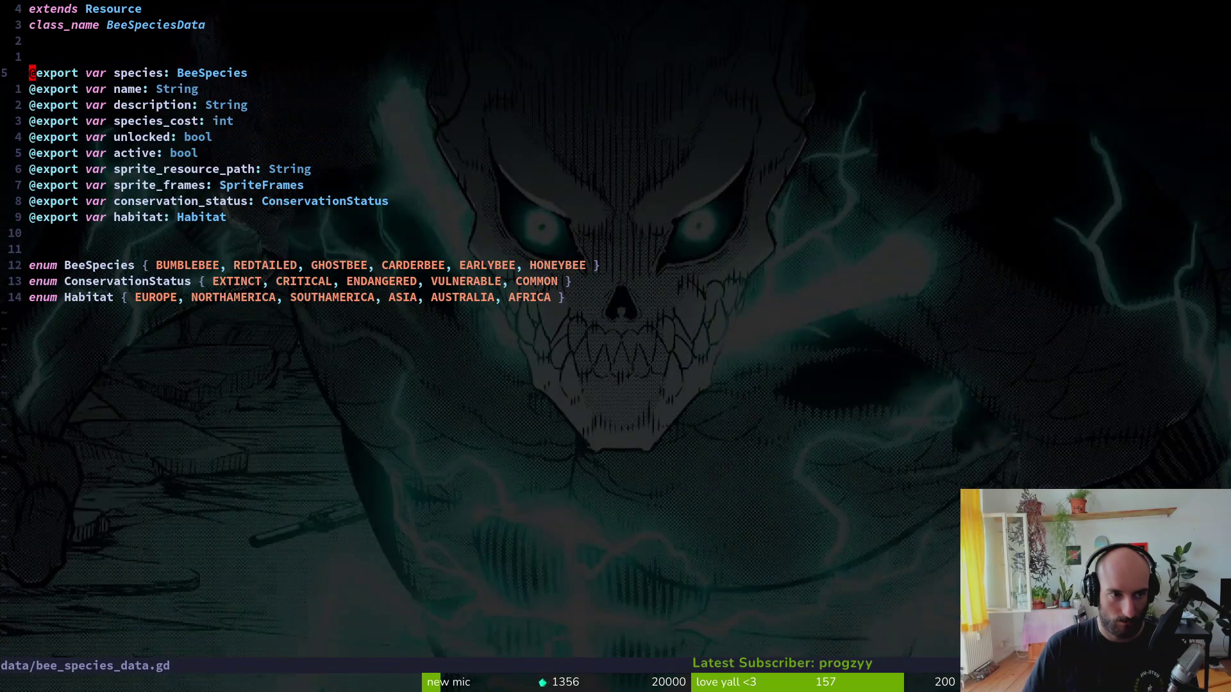
{"action": "key", "text": "w"}
{"action": "key", "text": "w"}
{"action": "key", "text": "w"}
{"action": "key", "text": "ctrl+6"}
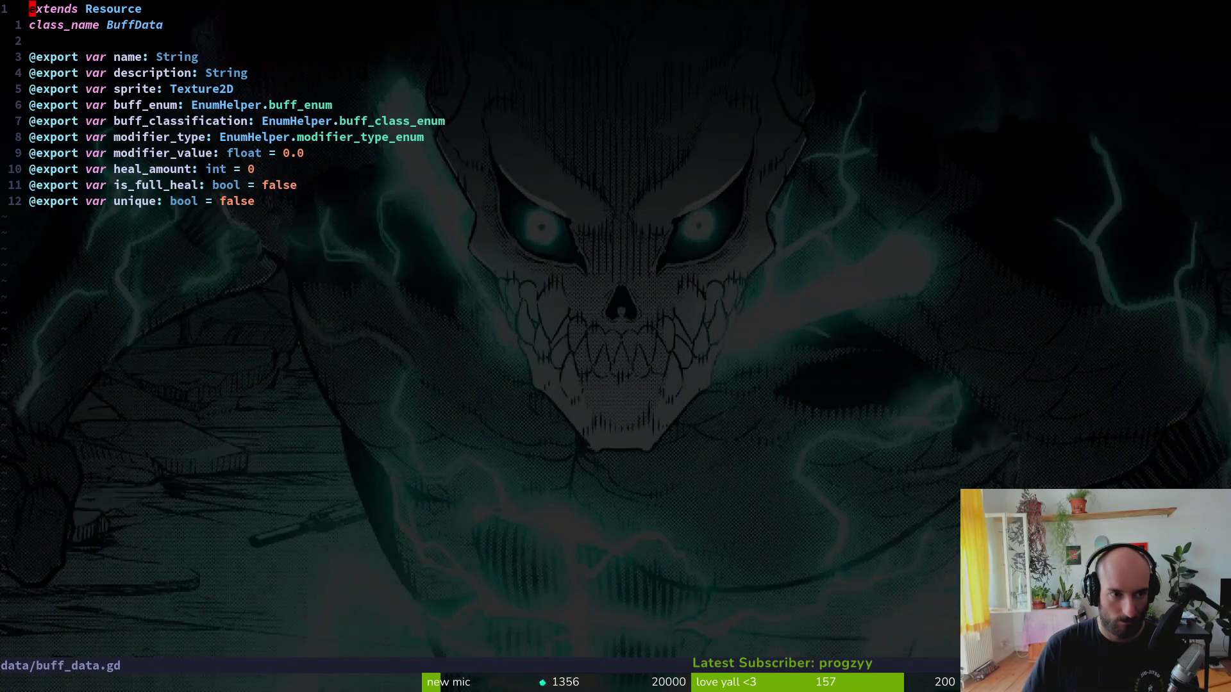
{"action": "key", "text": "ctrl+6"}
- Reopen bee_skin_list_item.gd at the line 63 call
{"action": "key", "text": "space"}
{"action": "key", "text": "f"}
{"action": "key", "text": "f"}
{"action": "type", "text": "belist"}
{"action": "key", "text": "Return"}
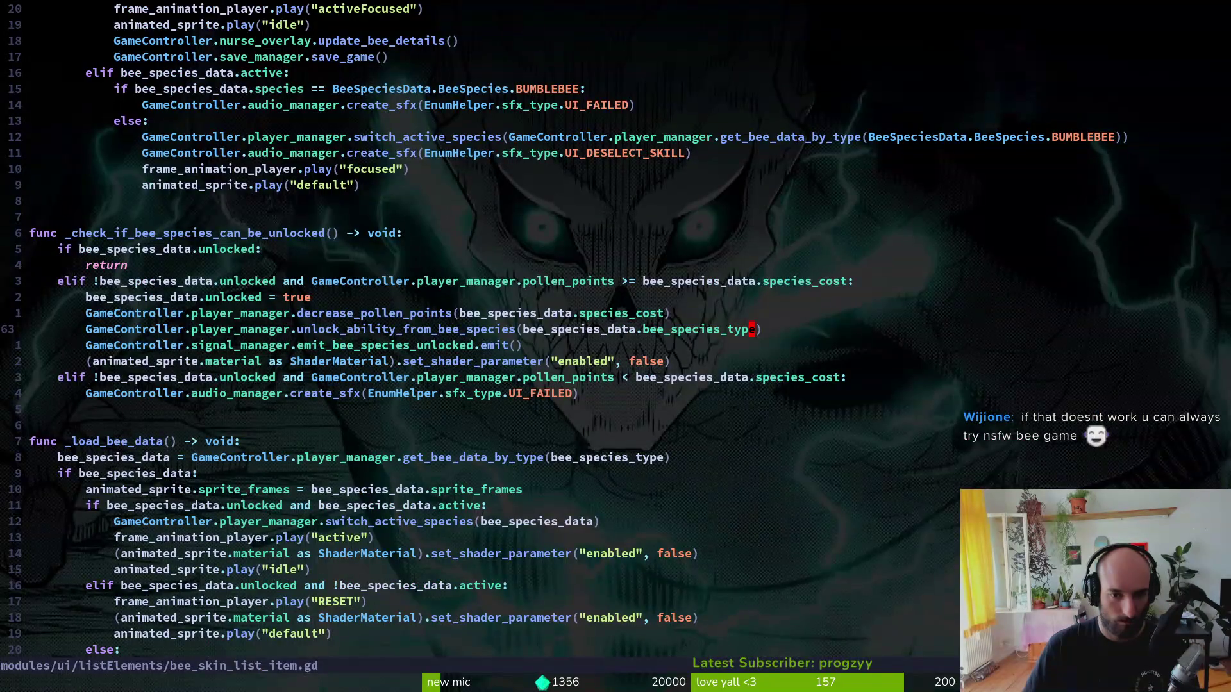
- Undo a trial edit on line 63 and search the project for bee_species_type
{"action": "type", "text": "ciwbe"}
{"action": "type", "text": "e_species"}
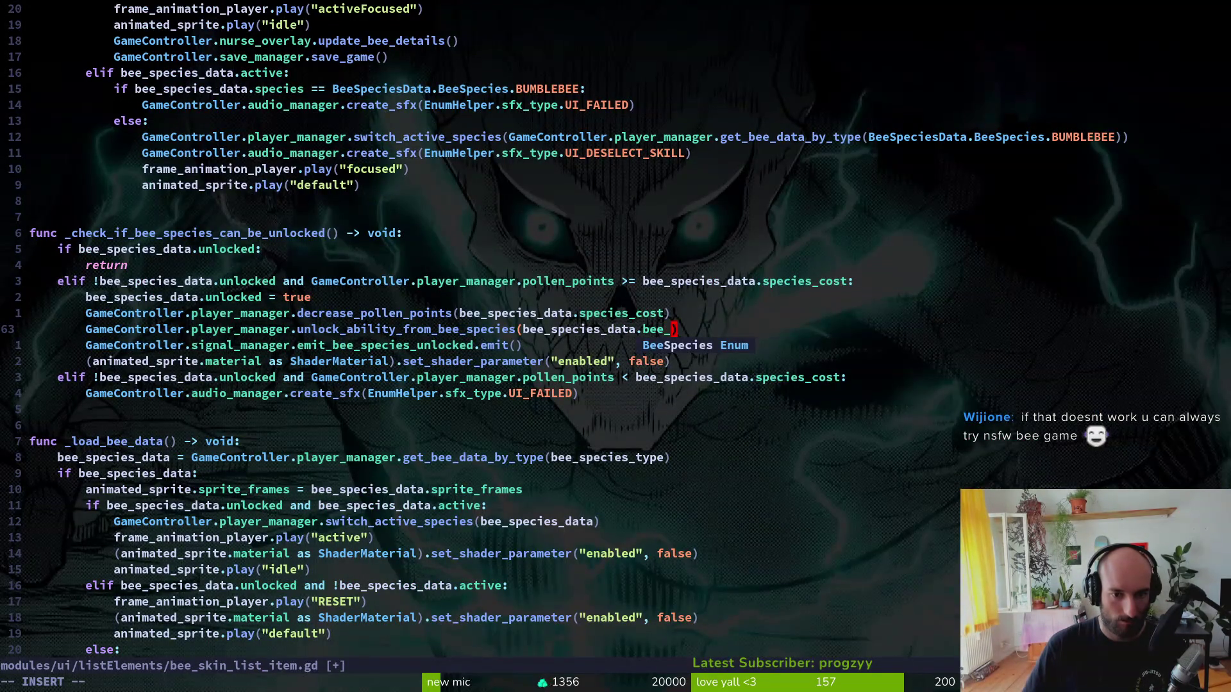
{"action": "key", "text": "Escape"}
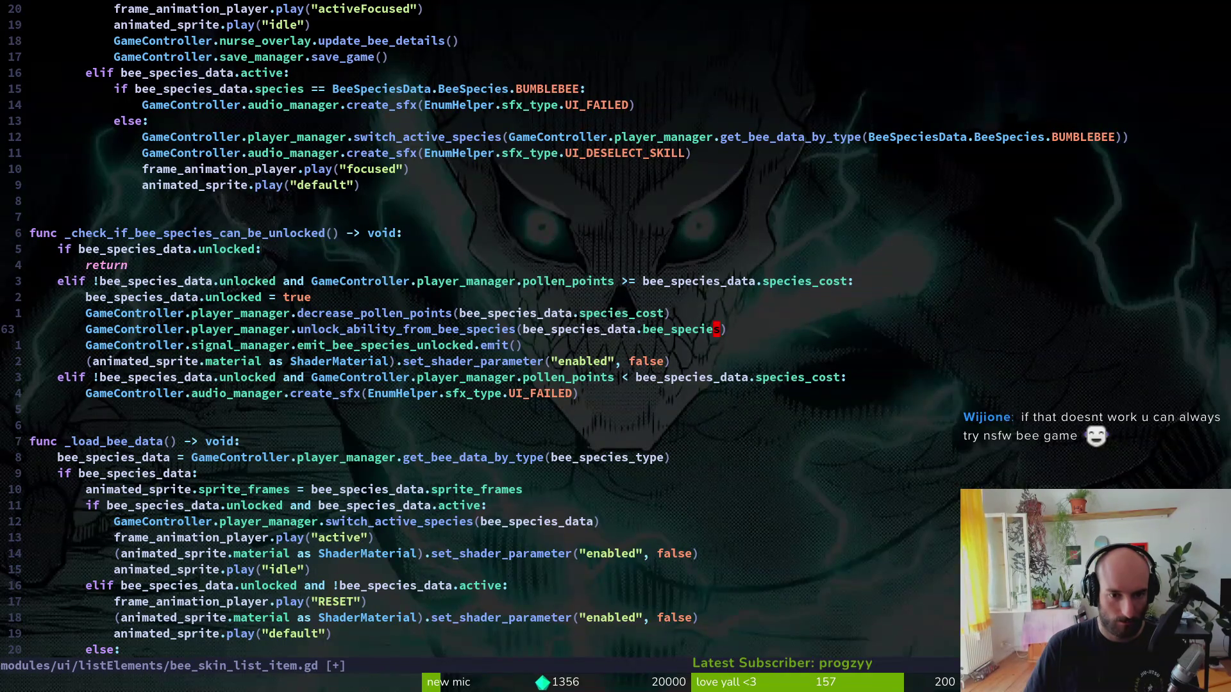
{"action": "key", "text": "u"}
{"action": "key", "text": "y"}
{"action": "key", "text": "i"}
{"action": "key", "text": "w"}
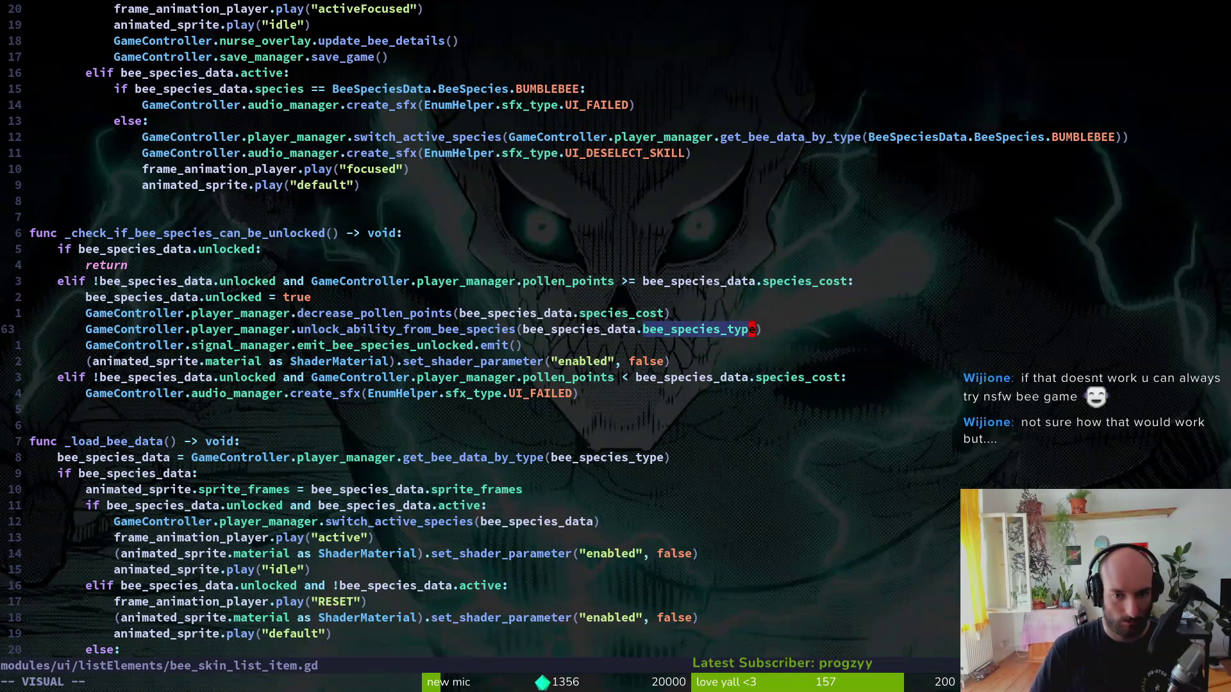
{"action": "key", "text": "space"}
{"action": "key", "text": "f"}
{"action": "key", "text": "g"}
{"action": "key", "text": "ctrl+r"}
{"action": "key", "text": "0"}
{"action": "key", "text": "Return"}
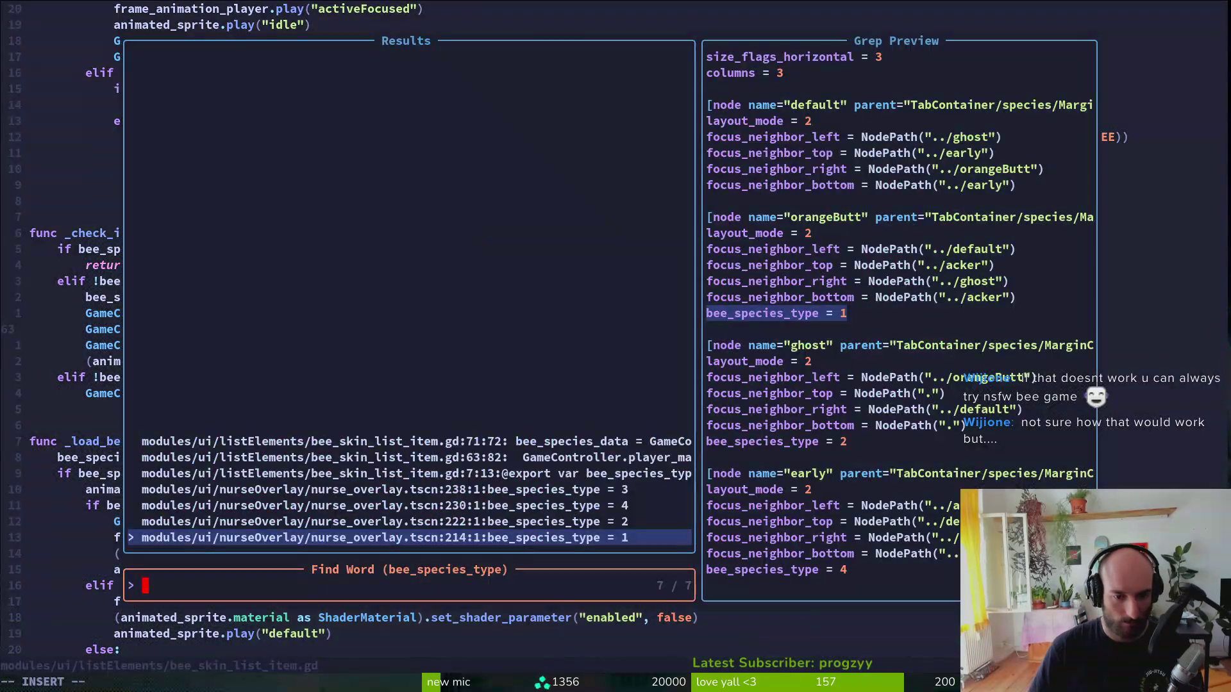
- Review the bee_species_type matches on lines 63 and 71 and jump to line 63
{"action": "key", "text": "Up"}
{"action": "key", "text": "Up"}
{"action": "key", "text": "Up"}
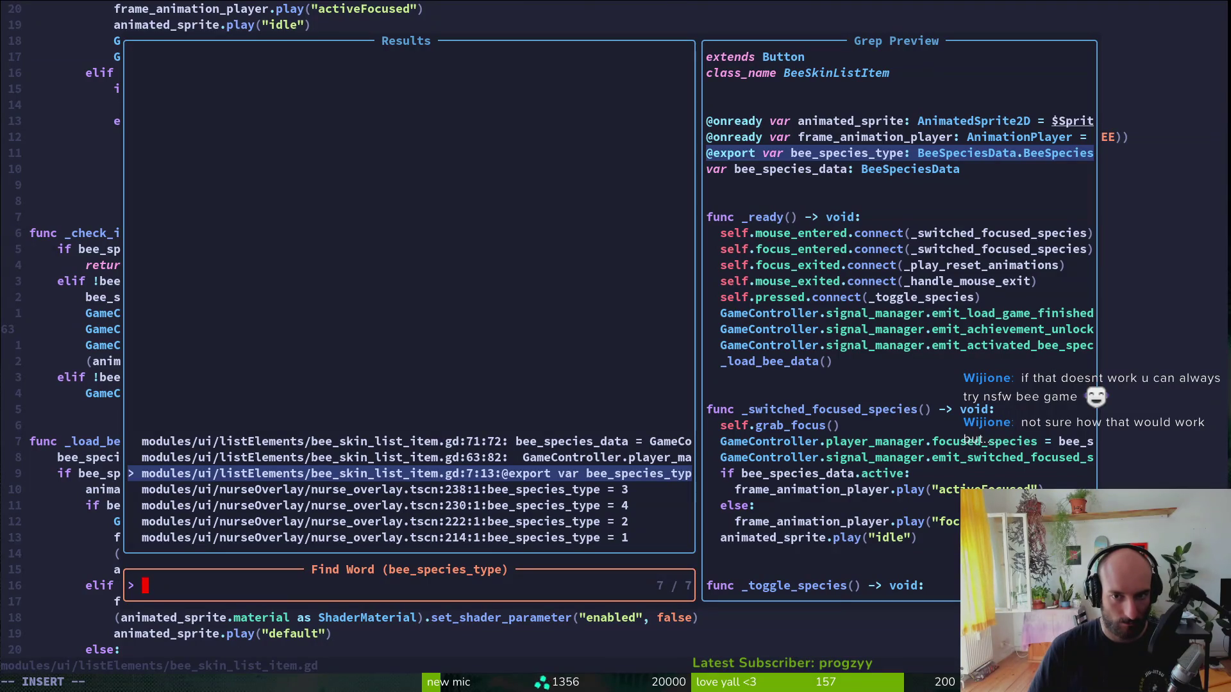
{"action": "key", "text": "Up"}
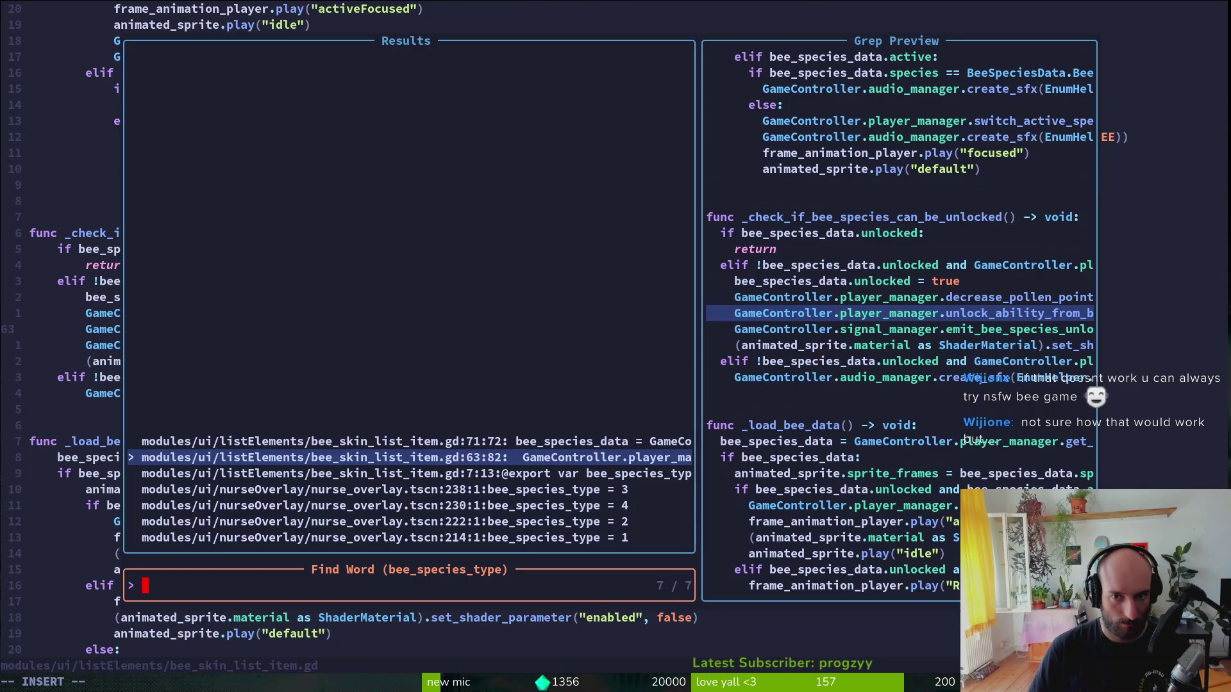
{"action": "key", "text": "Up"}
{"action": "key", "text": "Down"}
{"action": "key", "text": "Return"}
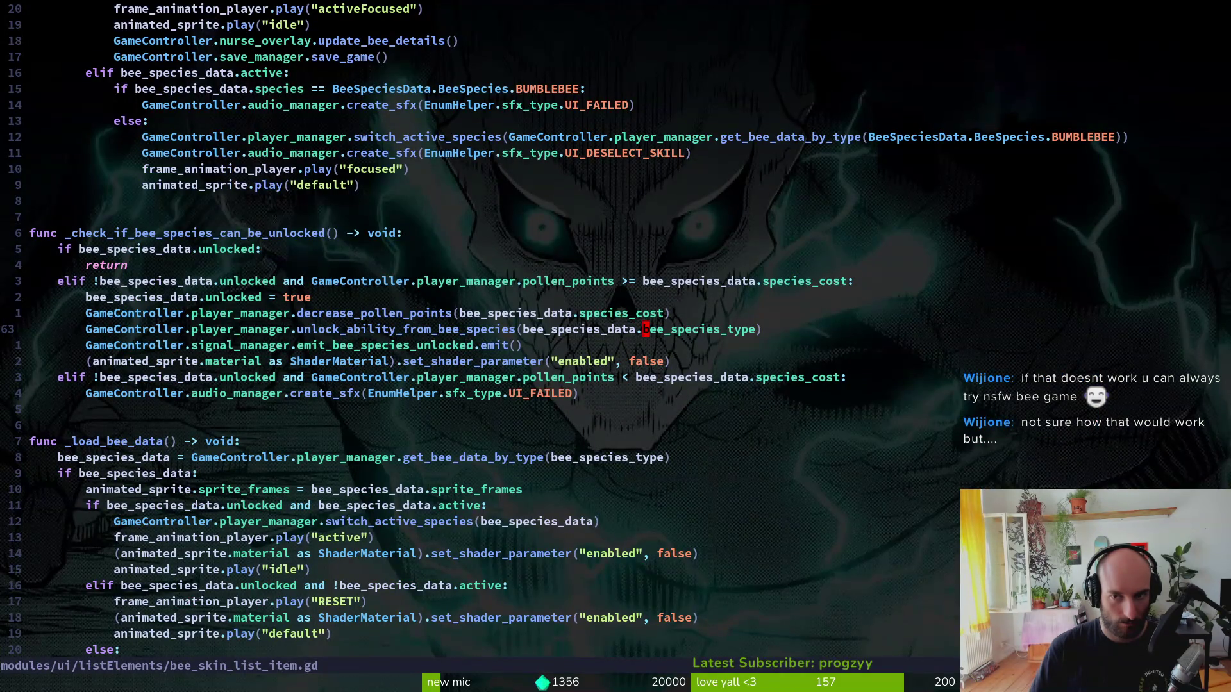
- Discard a partial edit, search bee_species_type again, and jump to the line 71 match
{"action": "key", "text": "l"}
{"action": "key", "text": "l"}
{"action": "type", "text": "spe"}
{"action": "key", "text": "Escape"}
{"action": "key", "text": "u"}
{"action": "key", "text": "space"}
{"action": "type", "text": "pse"}
{"action": "key", "text": "BackSpace"}
{"action": "type", "text": "bee_species_type"}
{"action": "key", "text": "Return"}
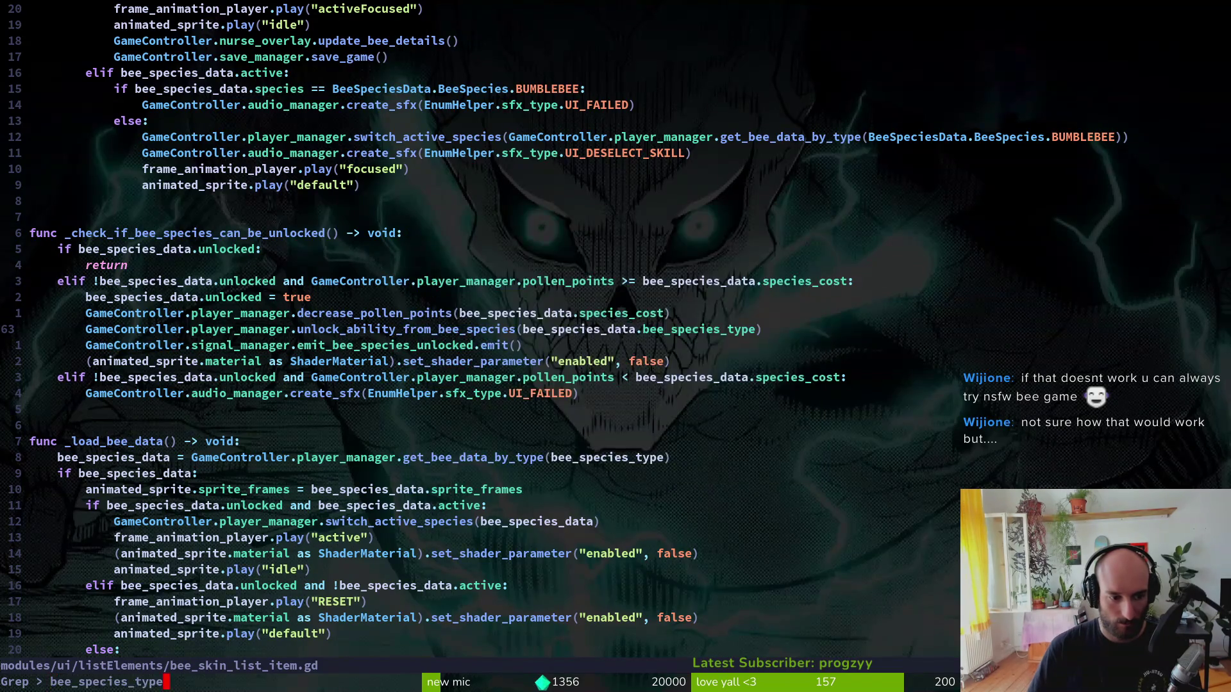
{"action": "key", "text": "Return"}
{"action": "key", "text": "Down"}
{"action": "key", "text": "Down"}
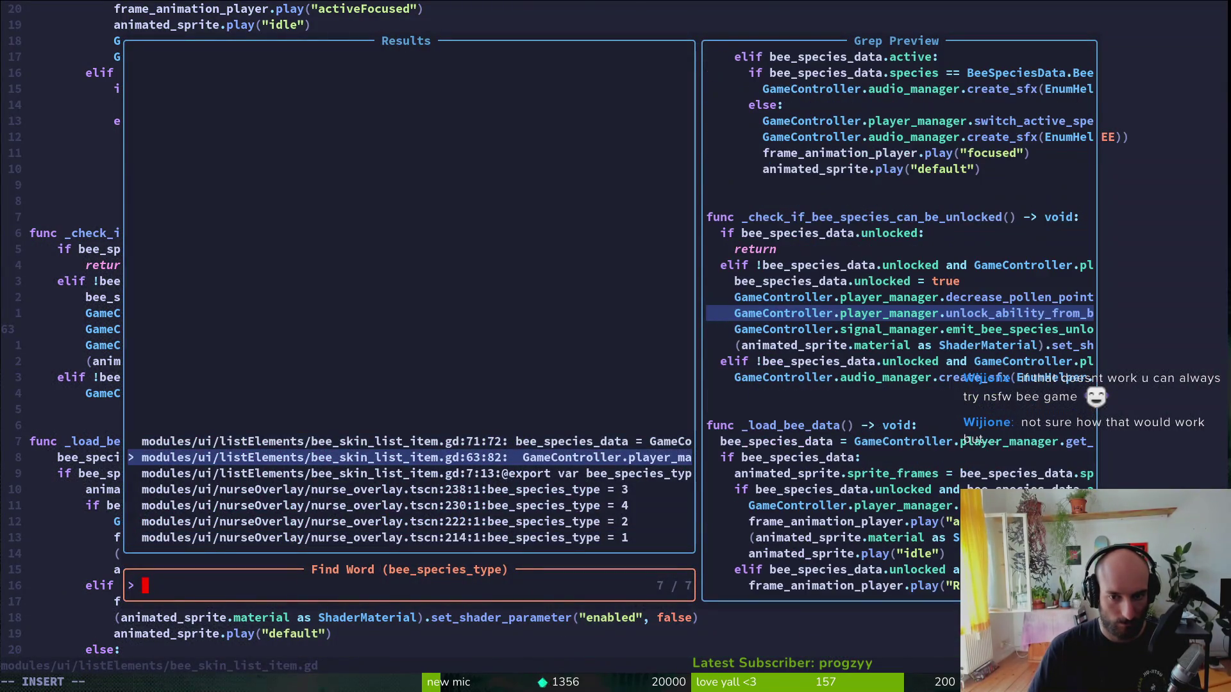
{"action": "key", "text": "Up"}
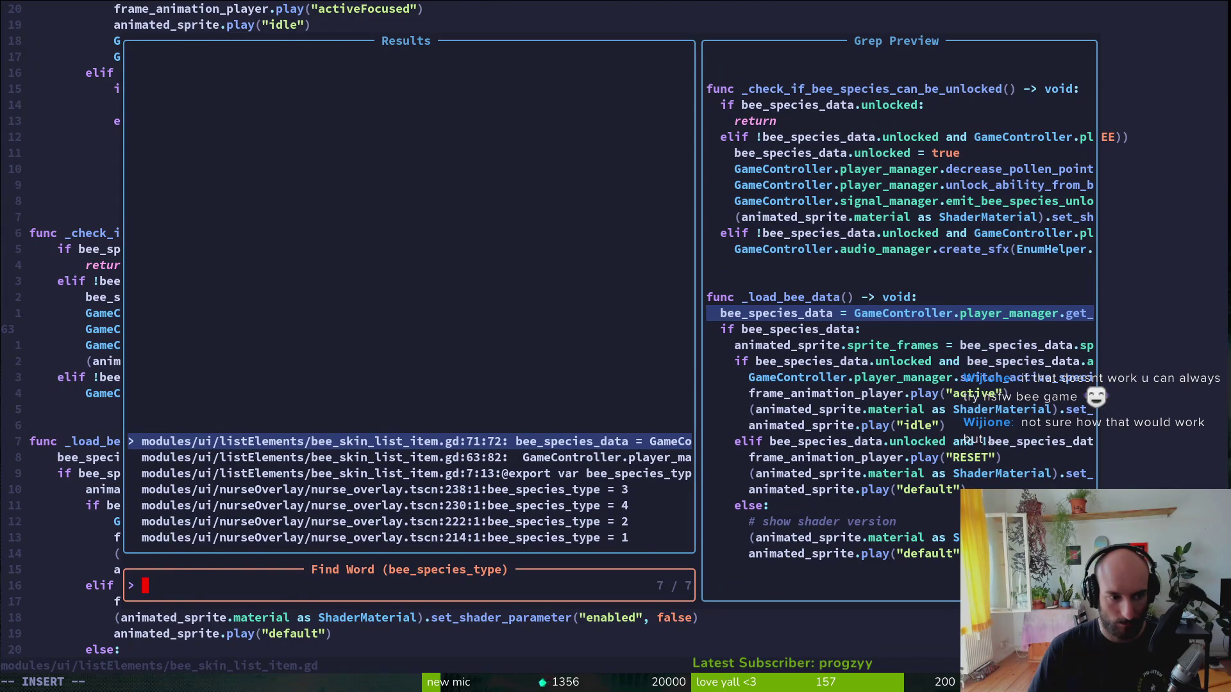
{"action": "key", "text": "Return"}
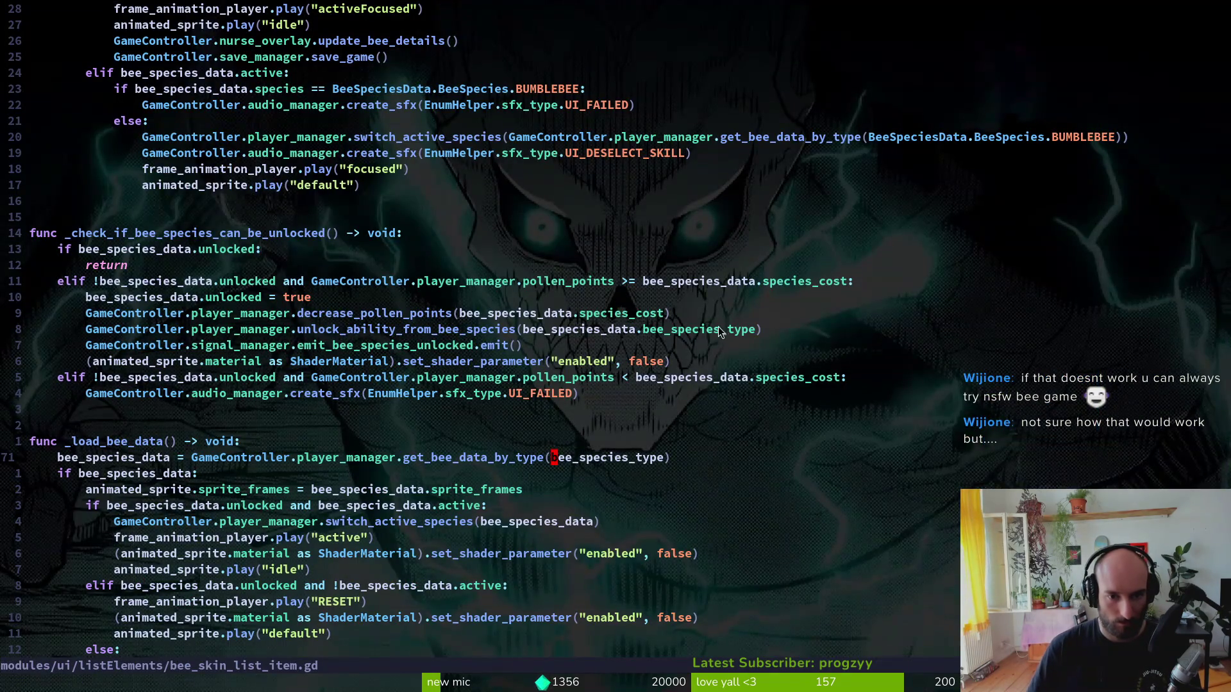
- Replace bee_species_type with bee_species on line 63, then look over the script
{"action": "left_click", "coordinate": [731, 331]}
{"action": "type", "text": "ciwbee_species"}
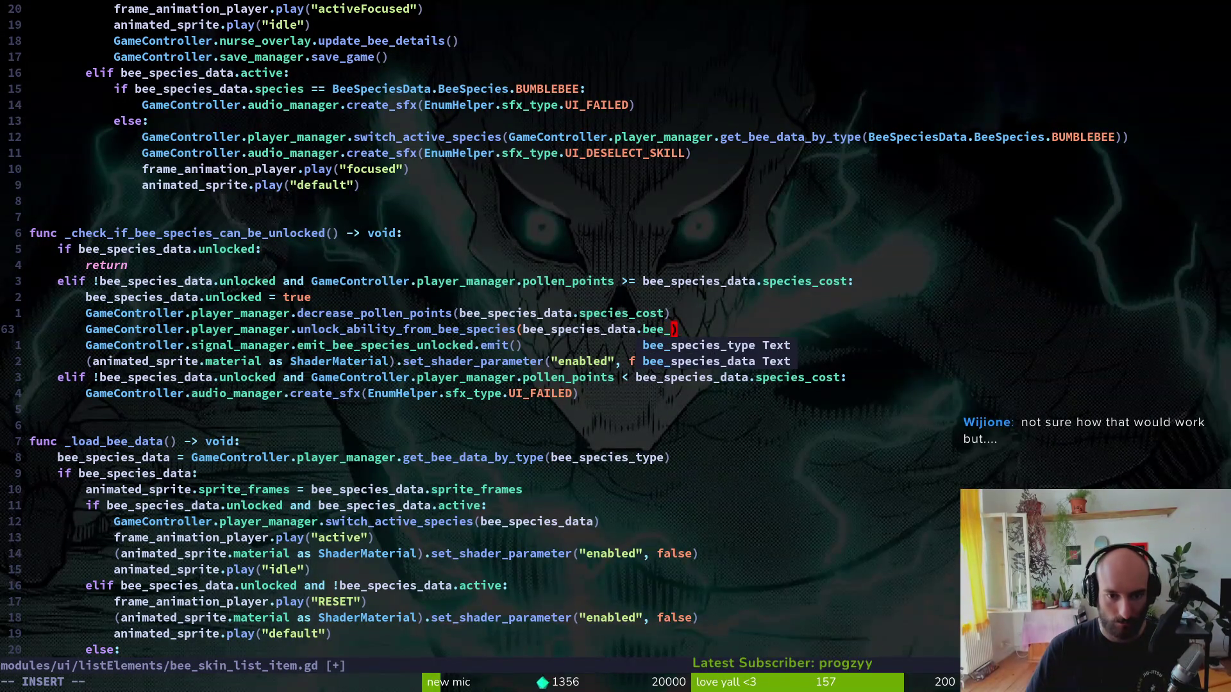
{"action": "key", "text": "Escape"}
{"action": "key", "text": "j"}
{"action": "key", "text": "k"}
{"action": "key", "text": "k"}
{"action": "key", "text": "k"}
{"action": "key", "text": "k"}
{"action": "key", "text": "k"}
{"action": "key", "text": "ctrl+o"}
{"action": "key", "text": "g"}
{"action": "key", "text": "g"}
{"action": "key", "text": "j"}
{"action": "key", "text": "j"}
{"action": "key", "text": "j"}
{"action": "key", "text": "ctrl+d"}
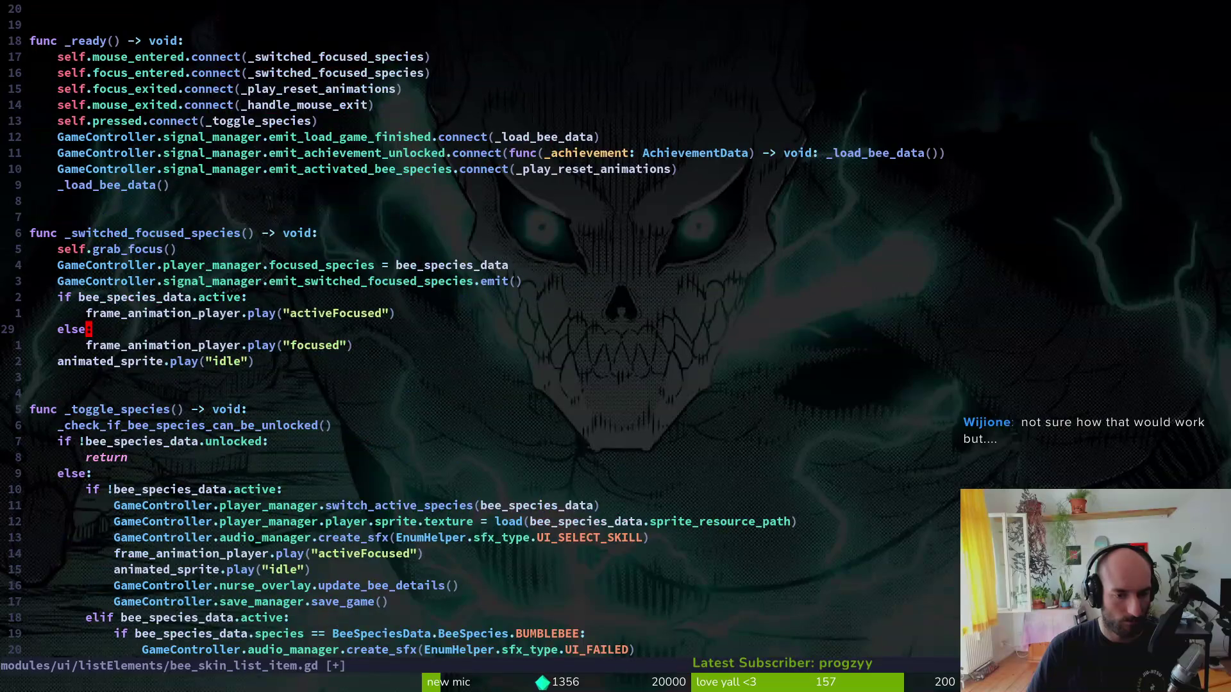
{"action": "key", "text": "ctrl+d"}
- Save and quit Neovim with :wq, then run the game from Godot
{"action": "type", "text": ":wq"}
{"action": "key", "text": "alt+Tab"}
{"action": "key", "text": "F5"}
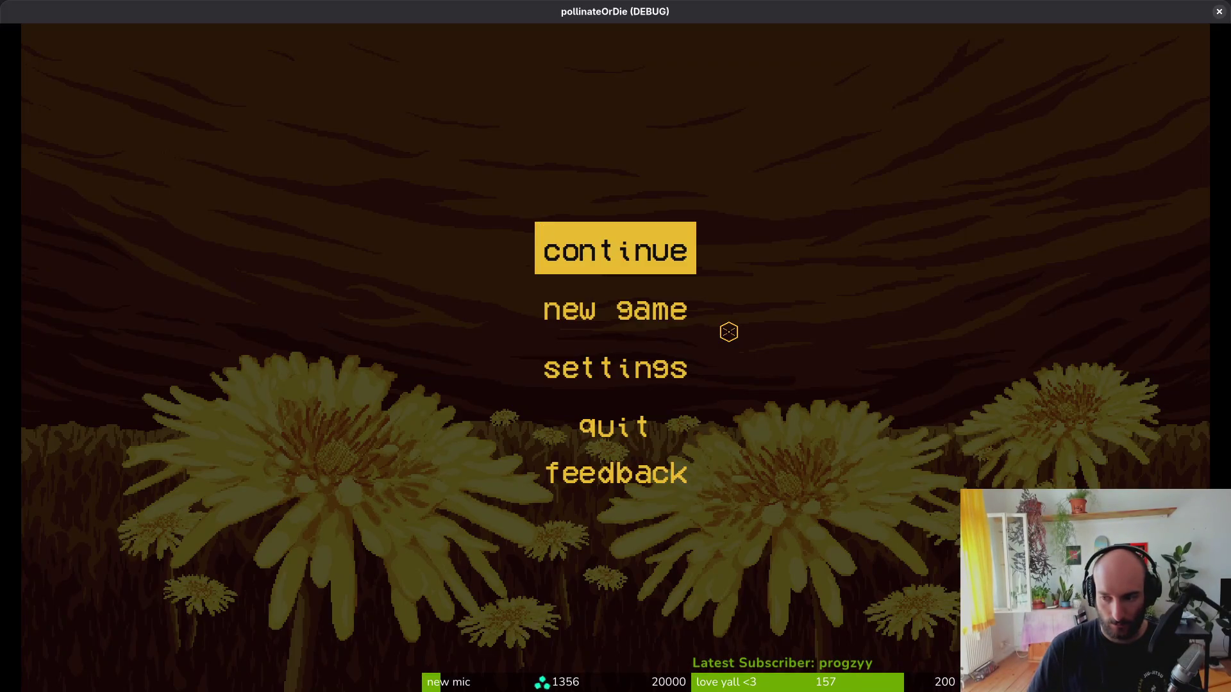
- Continue the saved game, browse Bombus terrestris and Bombus pascuorum, and select the locked species
{"action": "key", "text": "Return"}
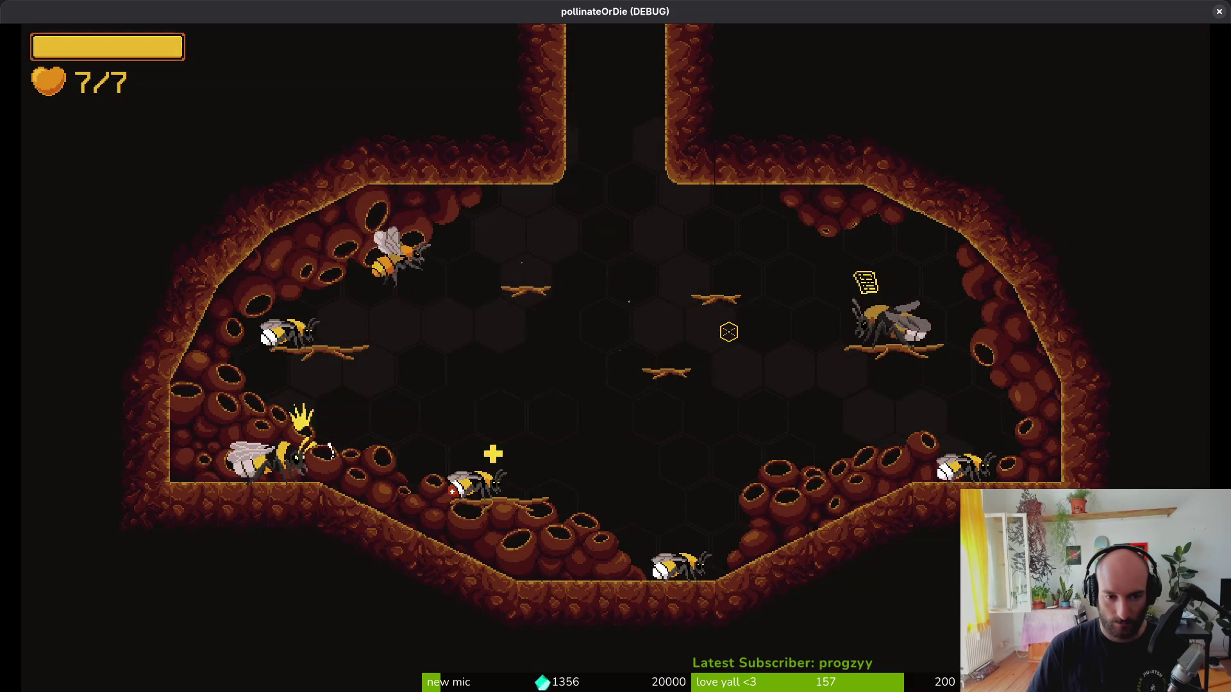
{"action": "key", "text": "Tab"}
{"action": "key", "text": "Left"}
{"action": "key", "text": "Up"}
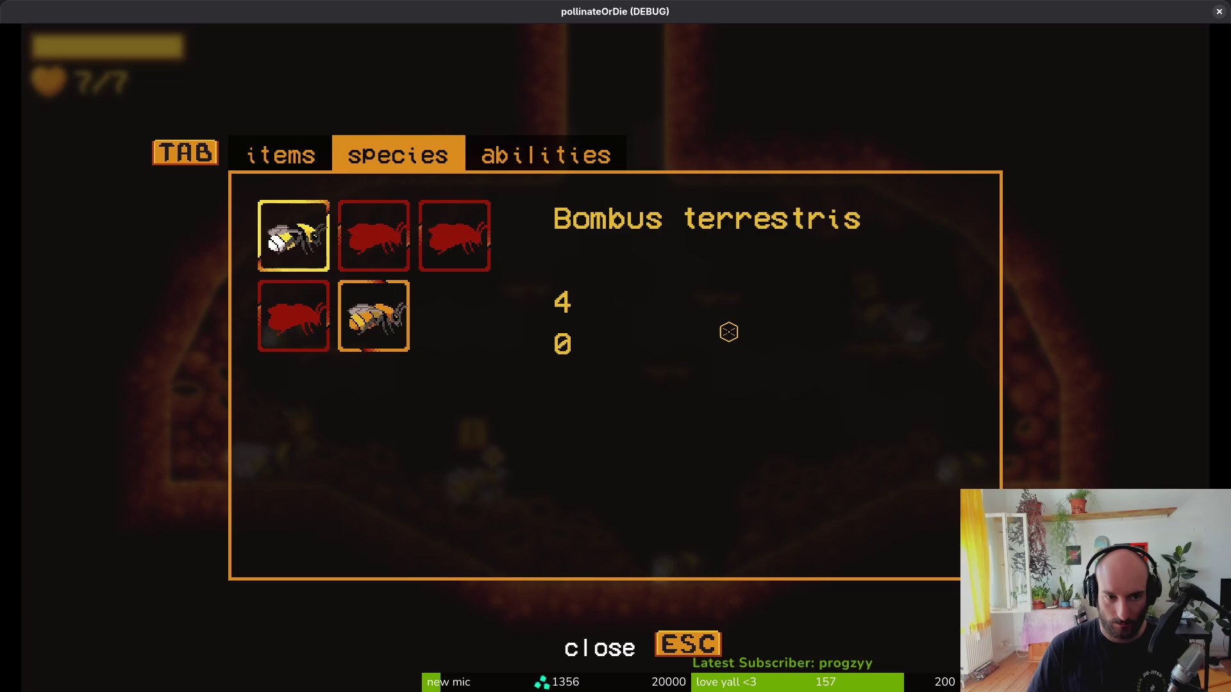
{"action": "key", "text": "Right"}
{"action": "key", "text": "Down"}
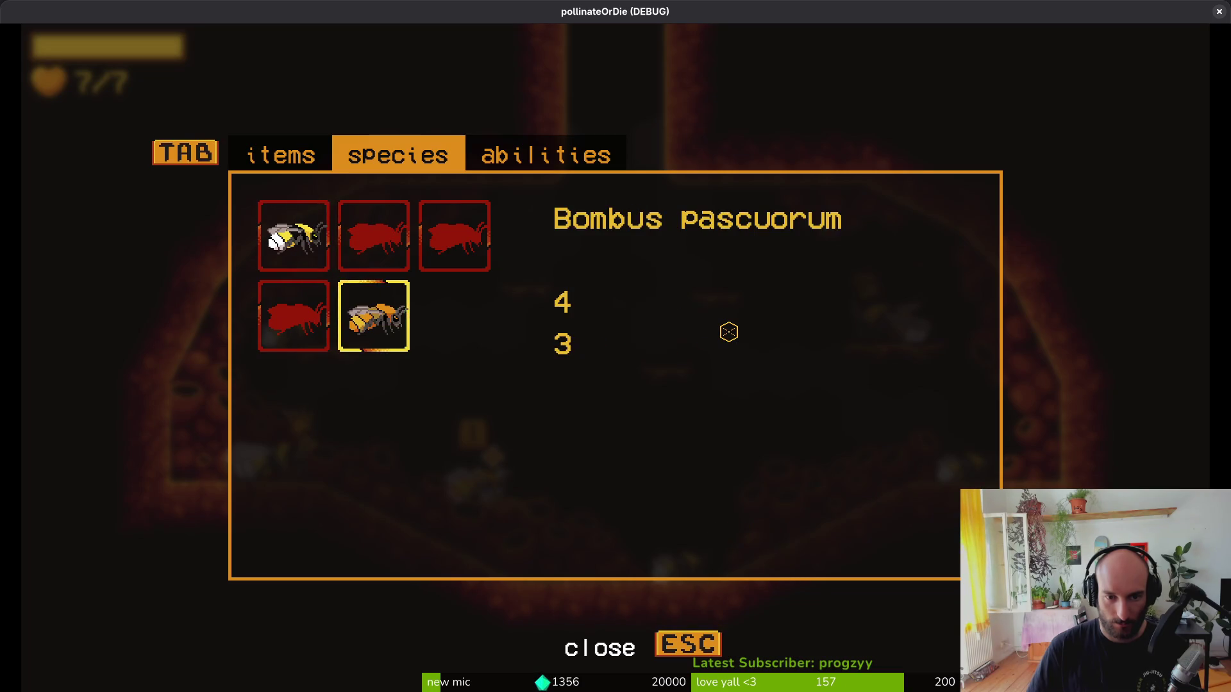
{"action": "key", "text": "Left"}
{"action": "key", "text": "Up"}
{"action": "key", "text": "Right"}
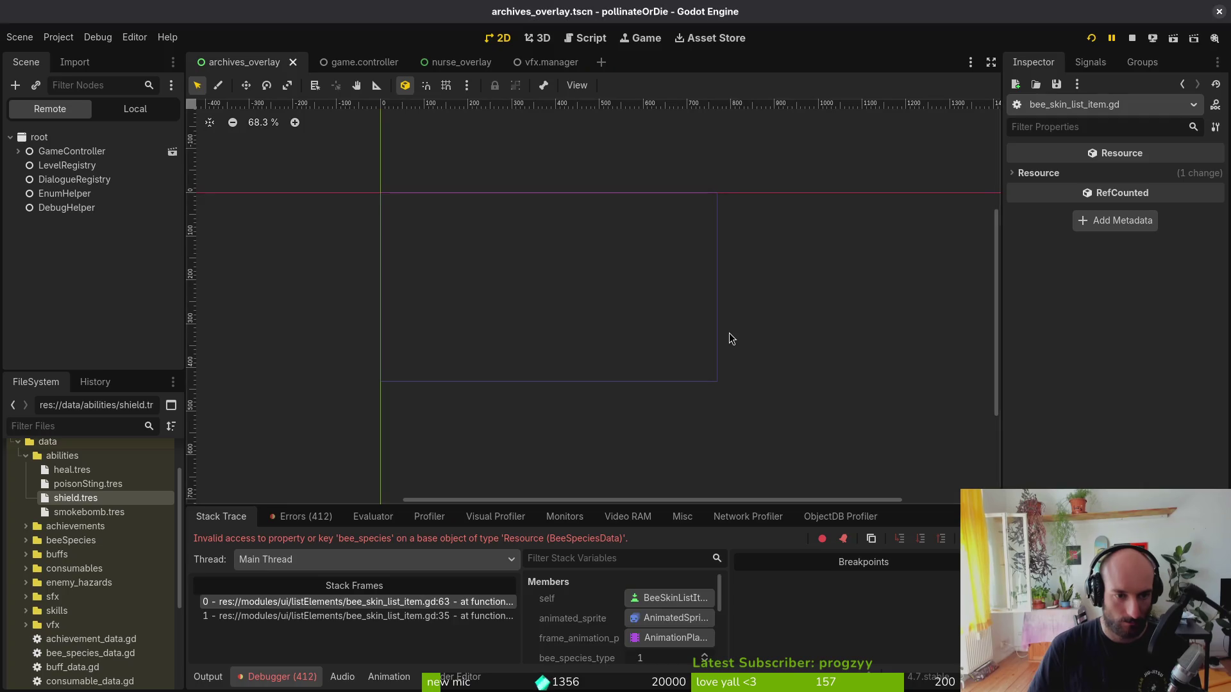
{"action": "key", "text": "alt+Tab"}
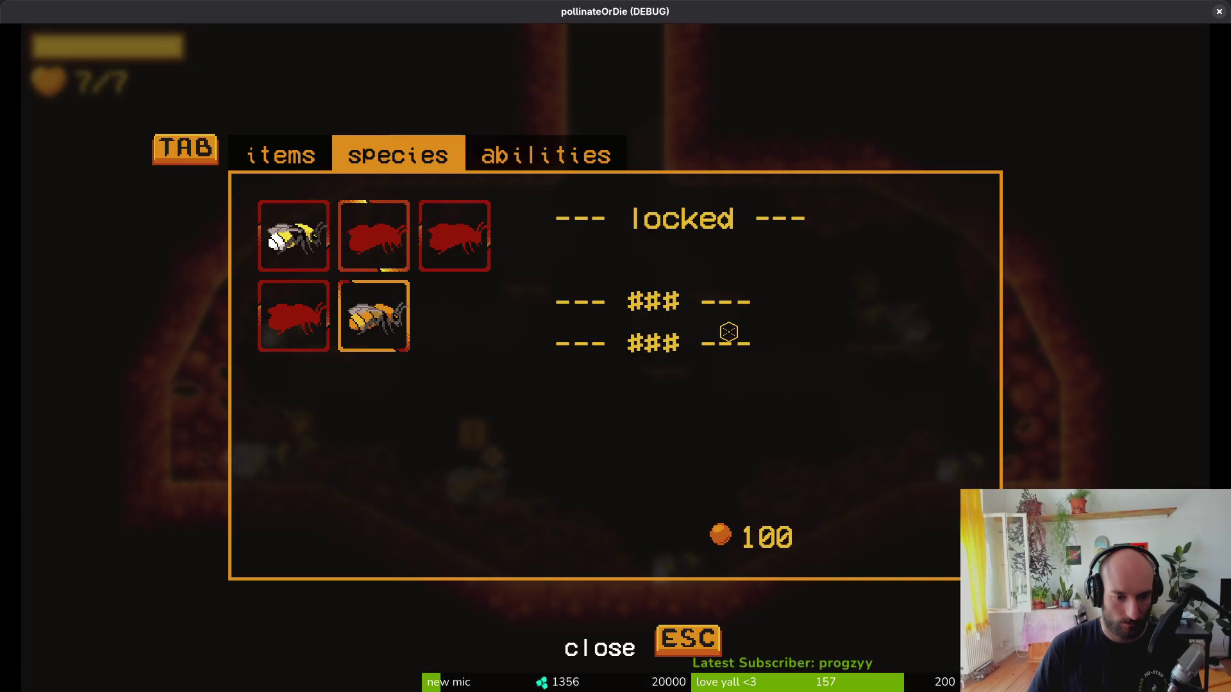
{"action": "key", "text": "alt+Tab"}
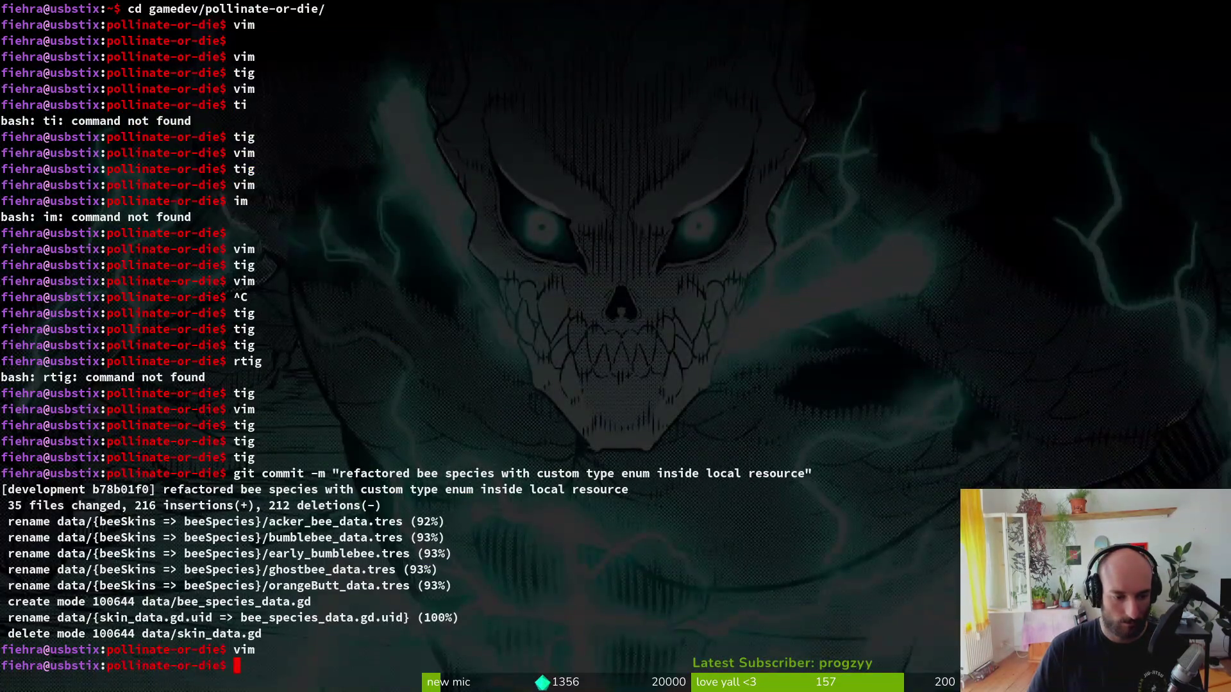
- Open bee_skin_list_item.gd in vim at line 63 and copy that line
{"action": "type", "text": "vim"}
{"action": "key", "text": "Return"}
{"action": "key", "text": "ctrl+p"}
{"action": "type", "text": "beli"}
{"action": "key", "text": "Return"}
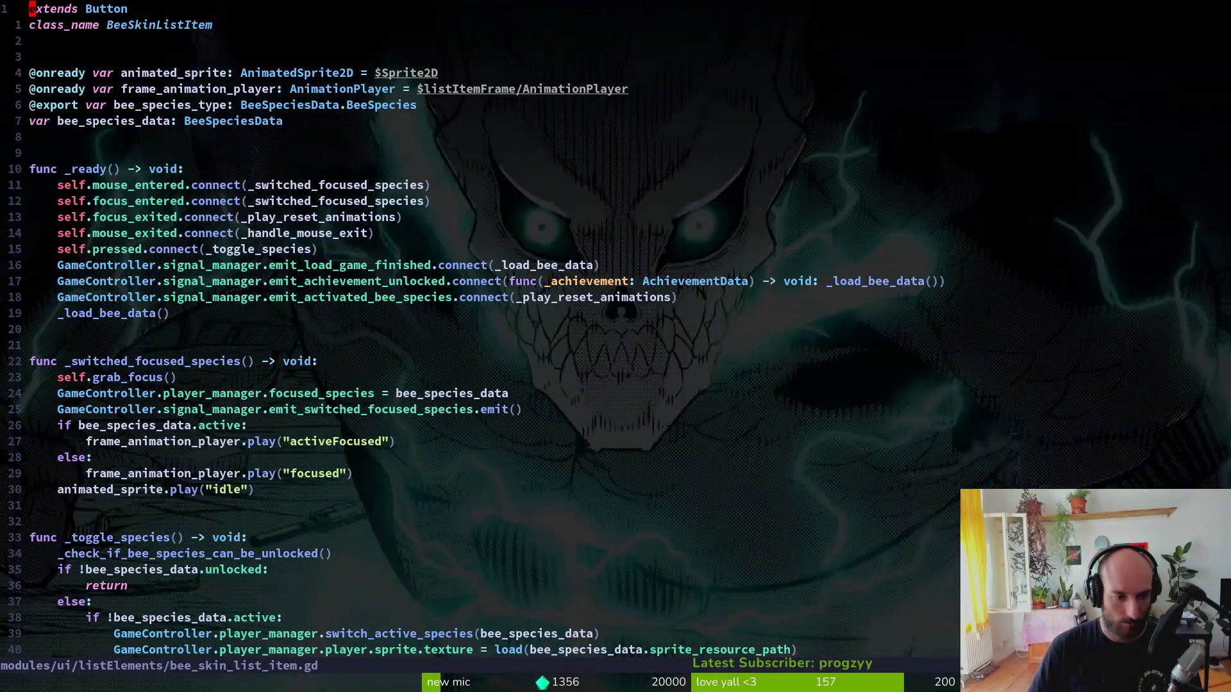
{"action": "type", "text": "3"}
{"action": "key", "text": "Return"}
{"action": "key", "text": "shift+v"}
{"action": "key", "text": "y"}
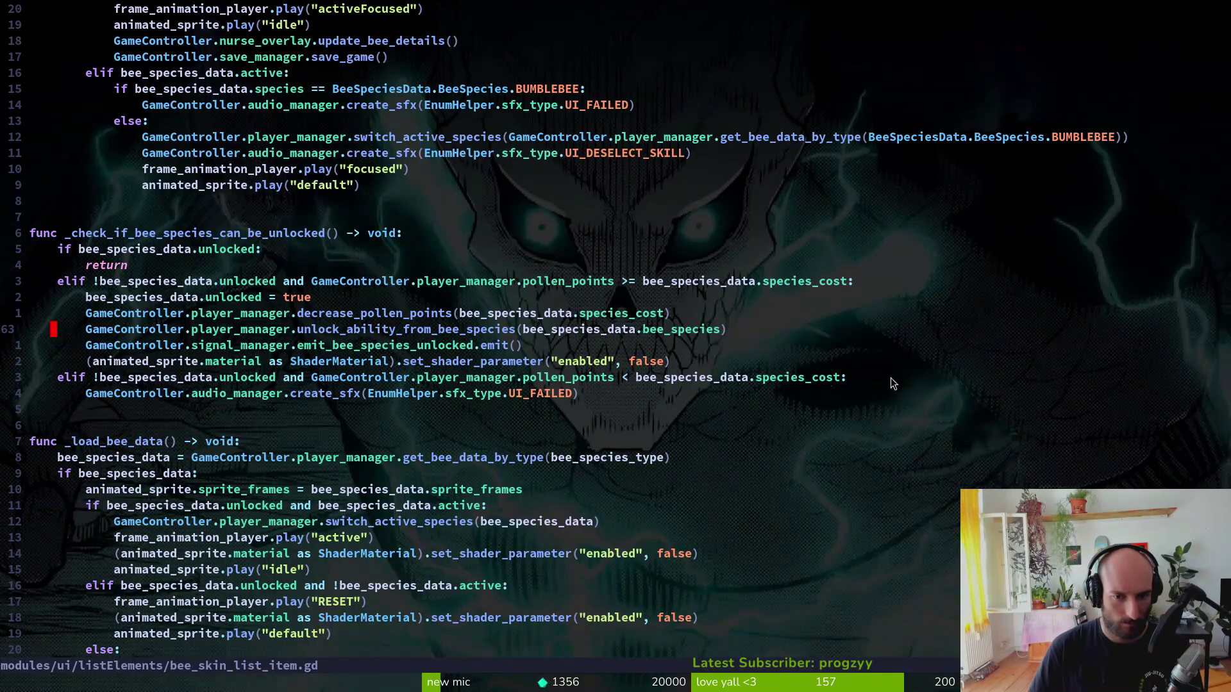
{"action": "key", "text": "alt+Tab"}
{"action": "key", "text": "alt+Tab"}
- Change the unlock argument on line 63 to bee_species_data.species, save, and relaunch the game
{"action": "key", "text": "ctrl+p"}
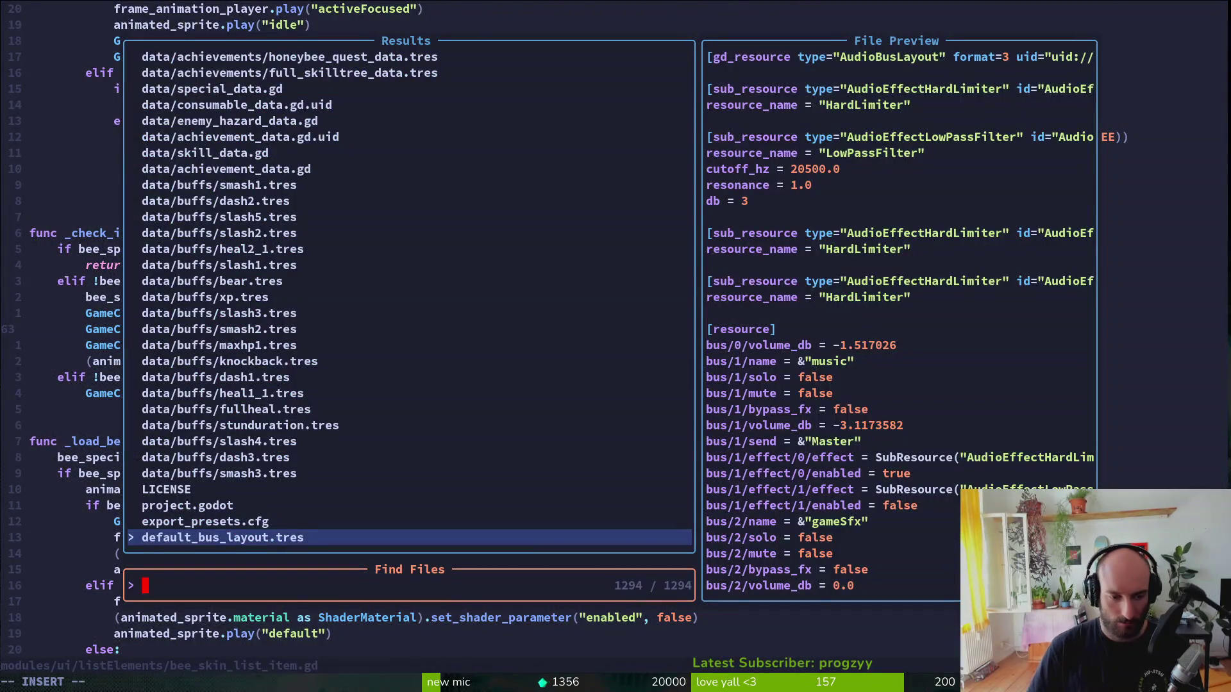
{"action": "type", "text": "bedata"}
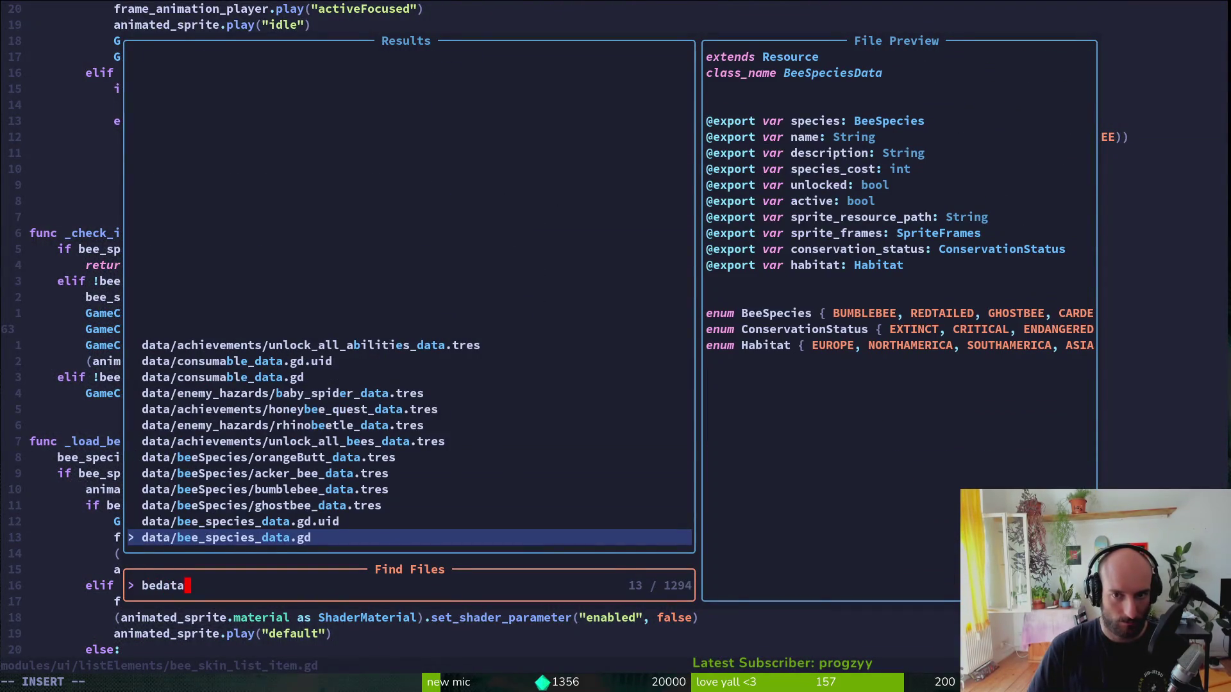
{"action": "key", "text": "Escape"}
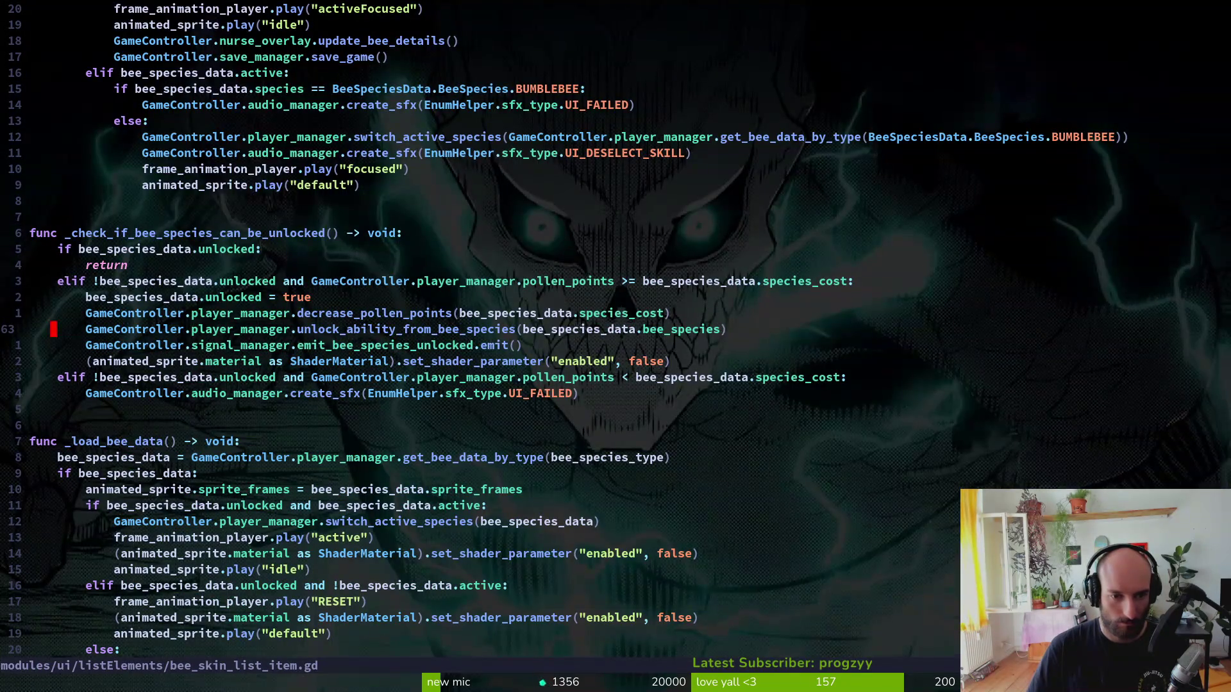
{"action": "type", "text": "pecies_cost"}
{"action": "key", "text": "Escape"}
{"action": "type", "text": ":w"}
{"action": "key", "text": "Return"}
{"action": "key", "text": "alt+Tab"}
{"action": "key", "text": "F5"}
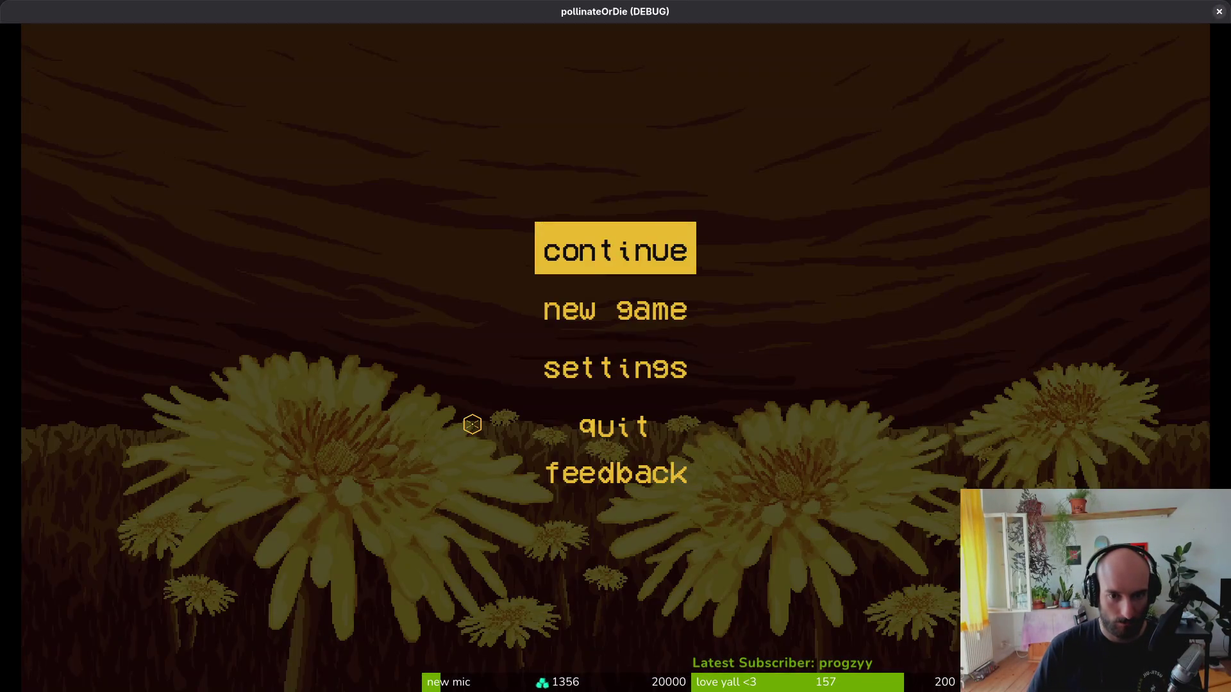
- Continue the game and unlock Bombus lapidarius and the other locked species in the species tab
{"action": "key", "text": "Return"}
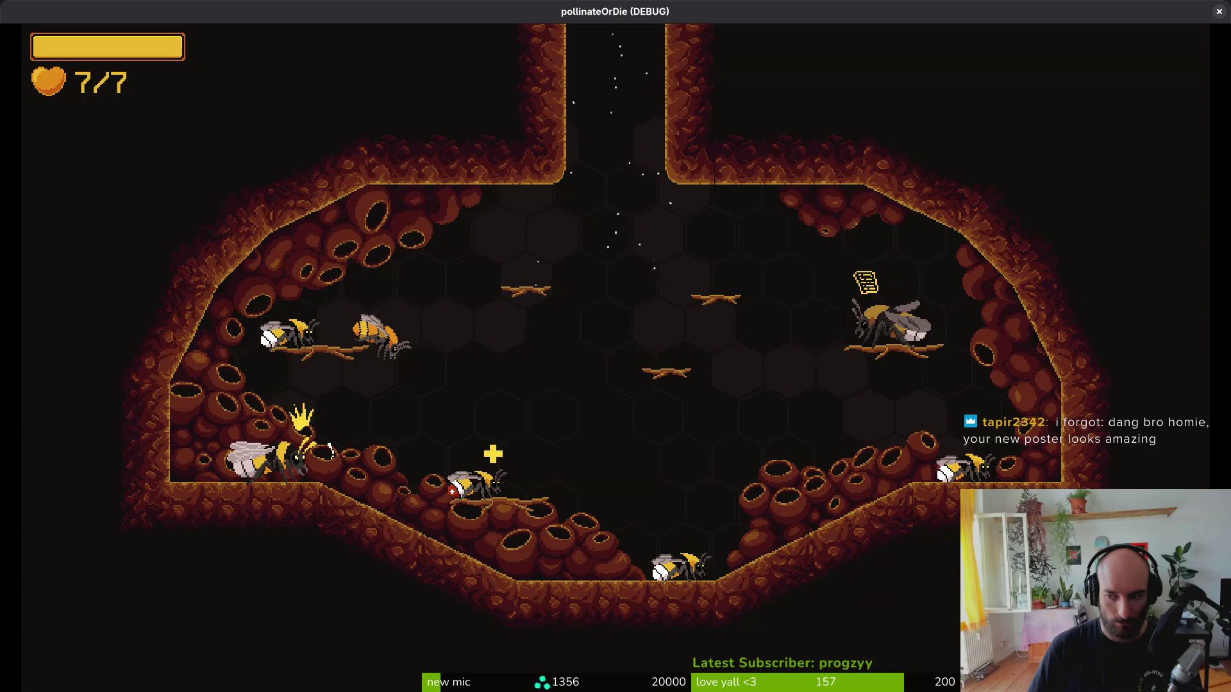
{"action": "key", "text": "Tab"}
{"action": "key", "text": "Up"}
{"action": "key", "text": "Left"}
{"action": "key", "text": "Down"}
{"action": "key", "text": "Right"}
{"action": "key", "text": "Up"}
{"action": "key", "text": "Return"}
{"action": "key", "text": "Right"}
{"action": "key", "text": "Return"}
{"action": "key", "text": "Left"}
{"action": "key", "text": "Left"}
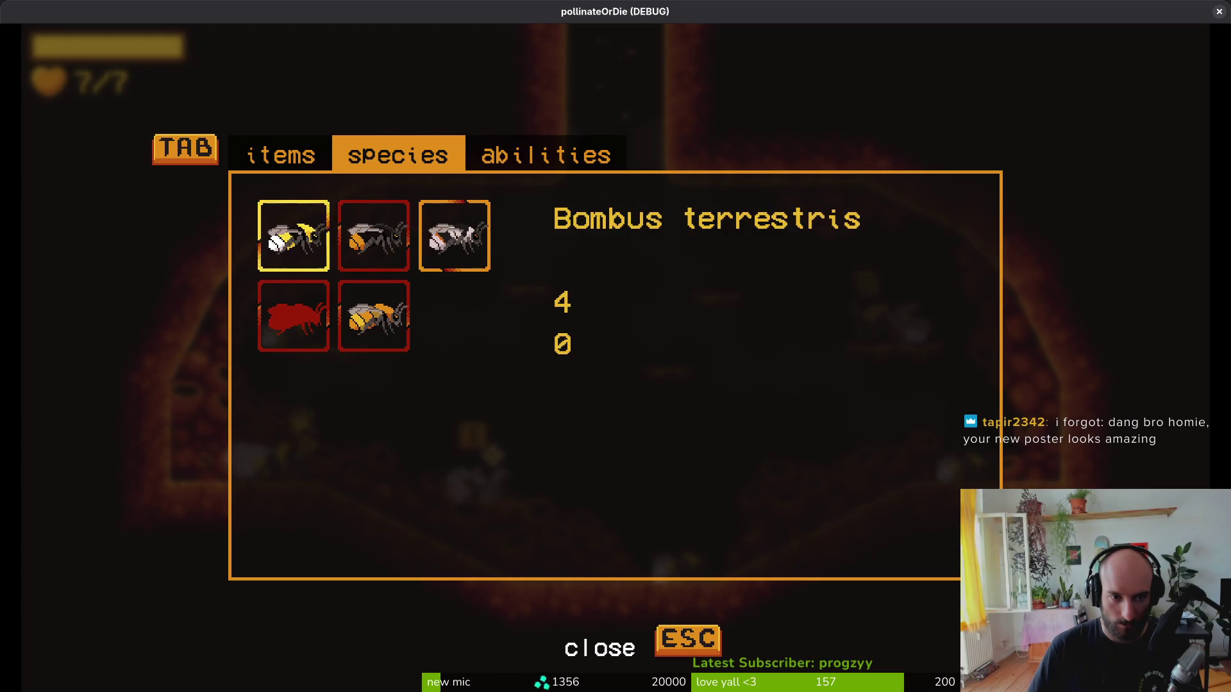
{"action": "key", "text": "Down"}
{"action": "key", "text": "Return"}
{"action": "key", "text": "Up"}
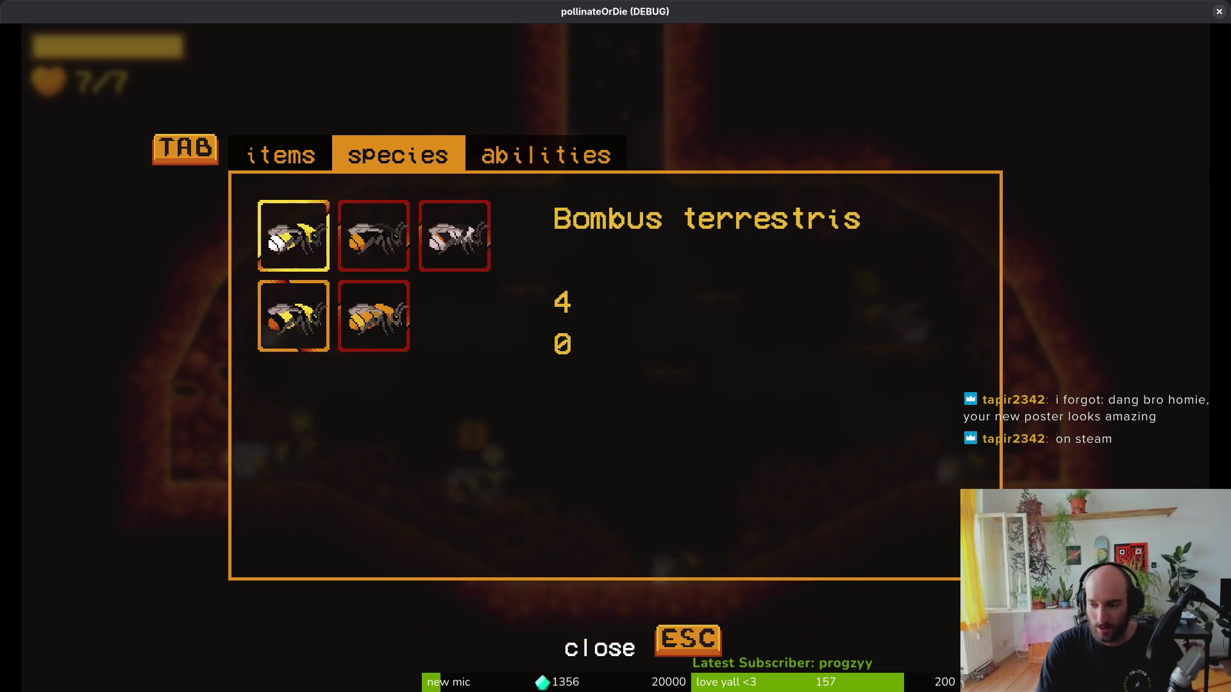
- Close and reopen the species overlay to recheck Bombus terrestris, then stop the game
{"action": "key", "text": "Escape"}
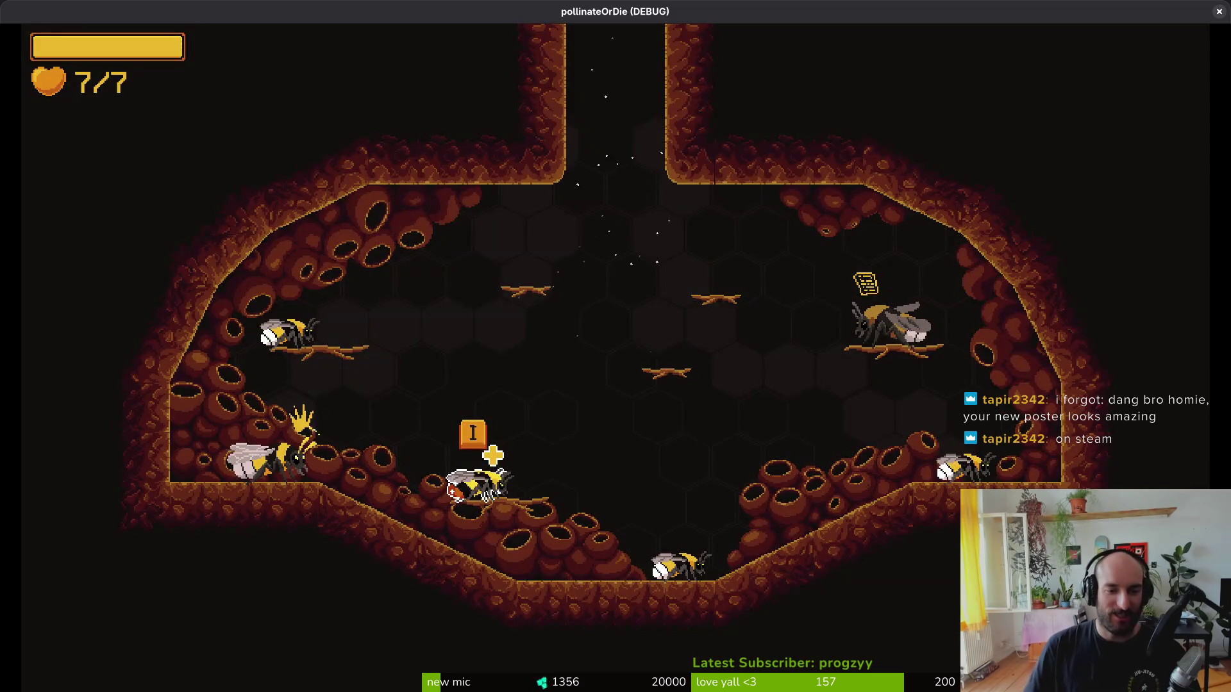
{"action": "key", "text": "Tab"}
{"action": "key", "text": "Left"}
{"action": "key", "text": "Up"}
{"action": "key", "text": "Escape"}
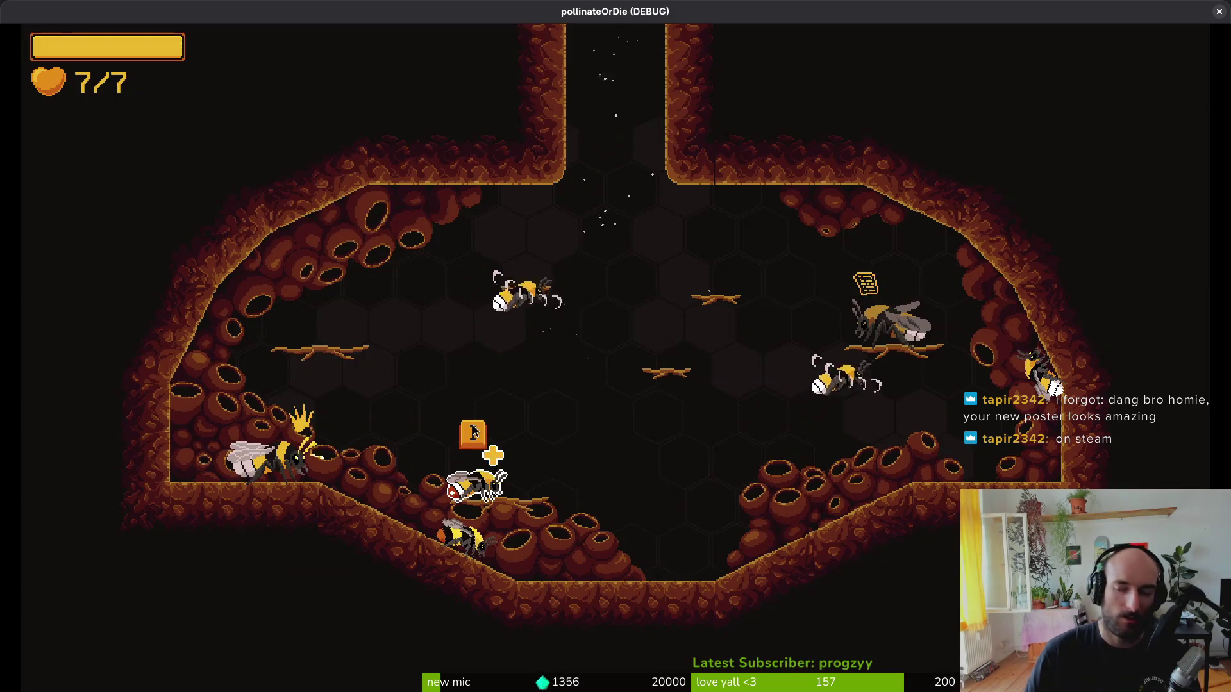
{"action": "key", "text": "F8"}
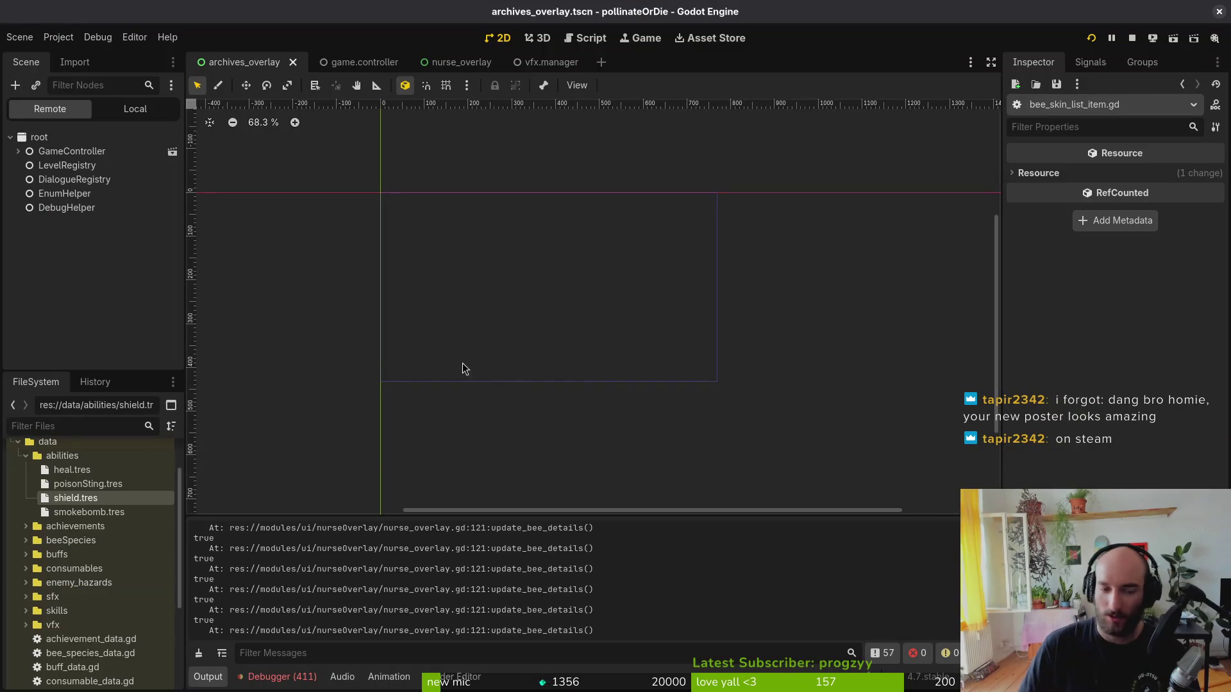
- Close archives_overlay and expand the nurse_overlay species tree down to GridContainer
{"action": "left_click", "coordinate": [110, 119]}
{"action": "left_click", "coordinate": [19, 194]}
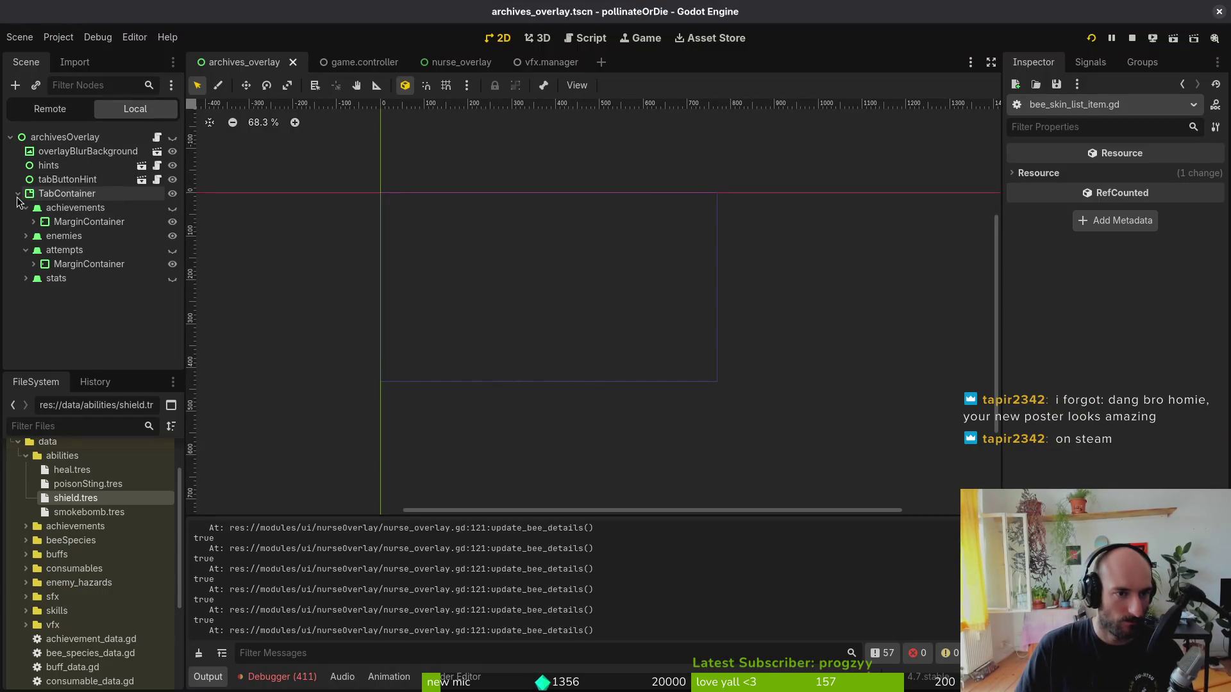
{"action": "left_click", "coordinate": [293, 61]}
{"action": "left_click", "coordinate": [338, 61]}
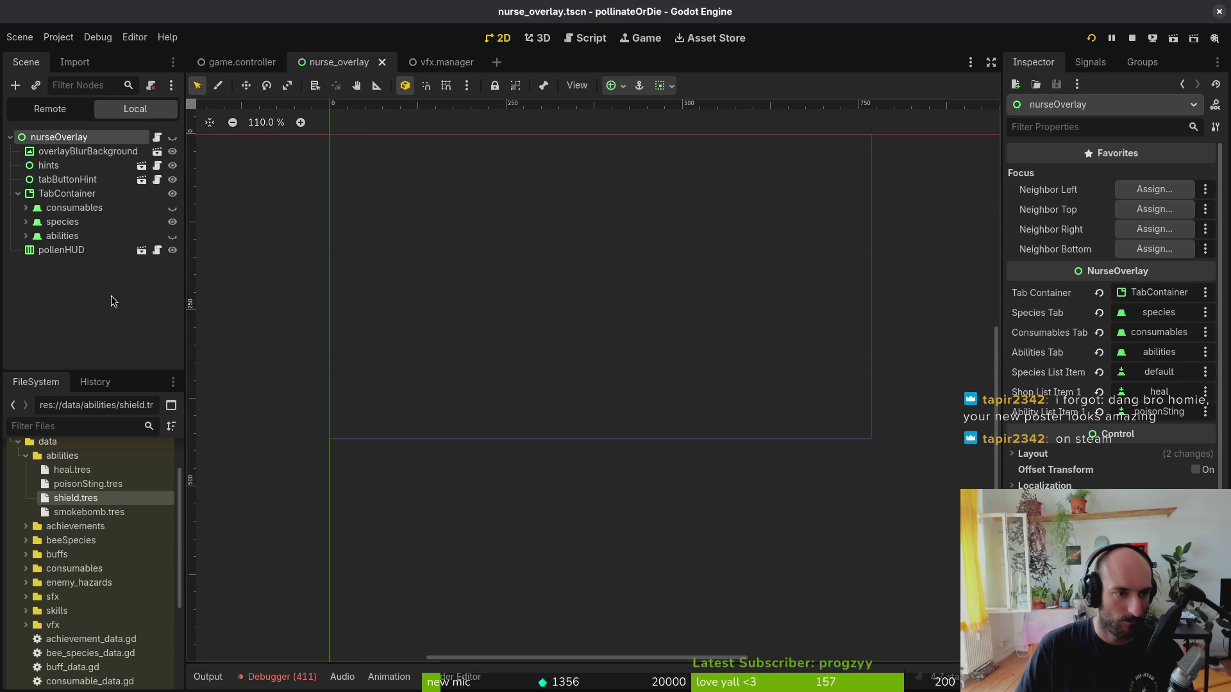
{"action": "left_click", "coordinate": [26, 222]}
{"action": "left_click", "coordinate": [33, 236]}
{"action": "left_click", "coordinate": [41, 250]}
{"action": "left_click", "coordinate": [49, 264]}
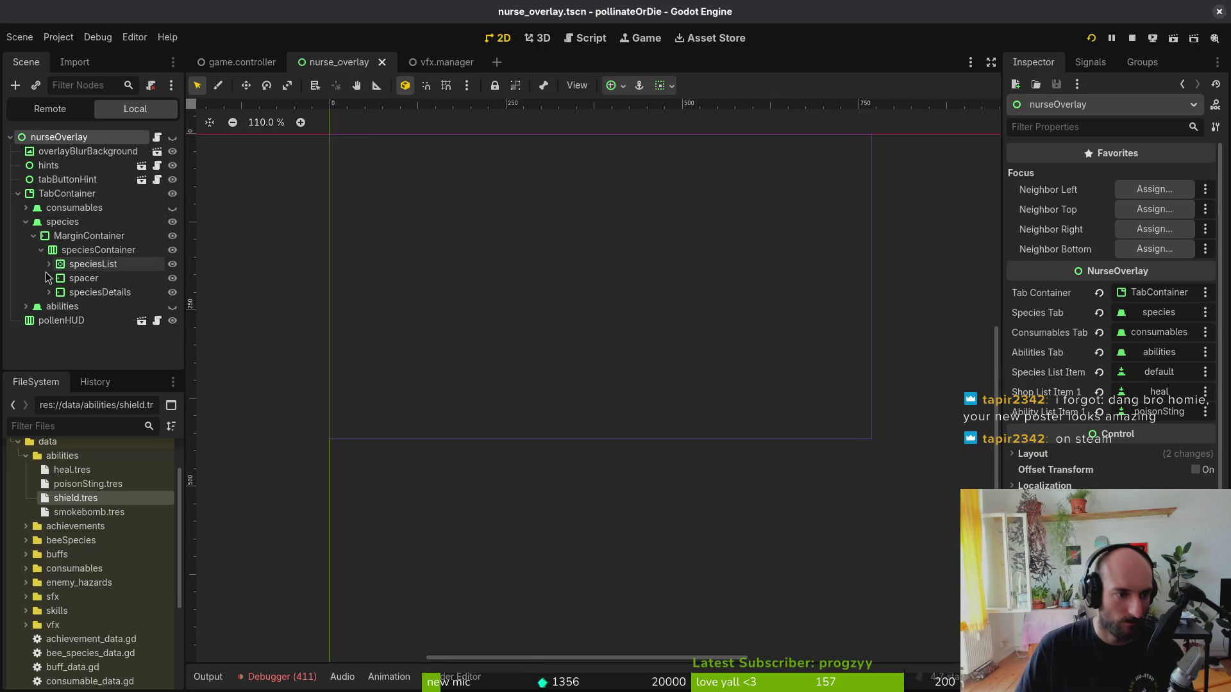
{"action": "left_click", "coordinate": [56, 278]}
- Inspect the default and orangeButt list items, save nurse_overlay, and open bumblebee_data.tres
{"action": "left_click", "coordinate": [90, 293]}
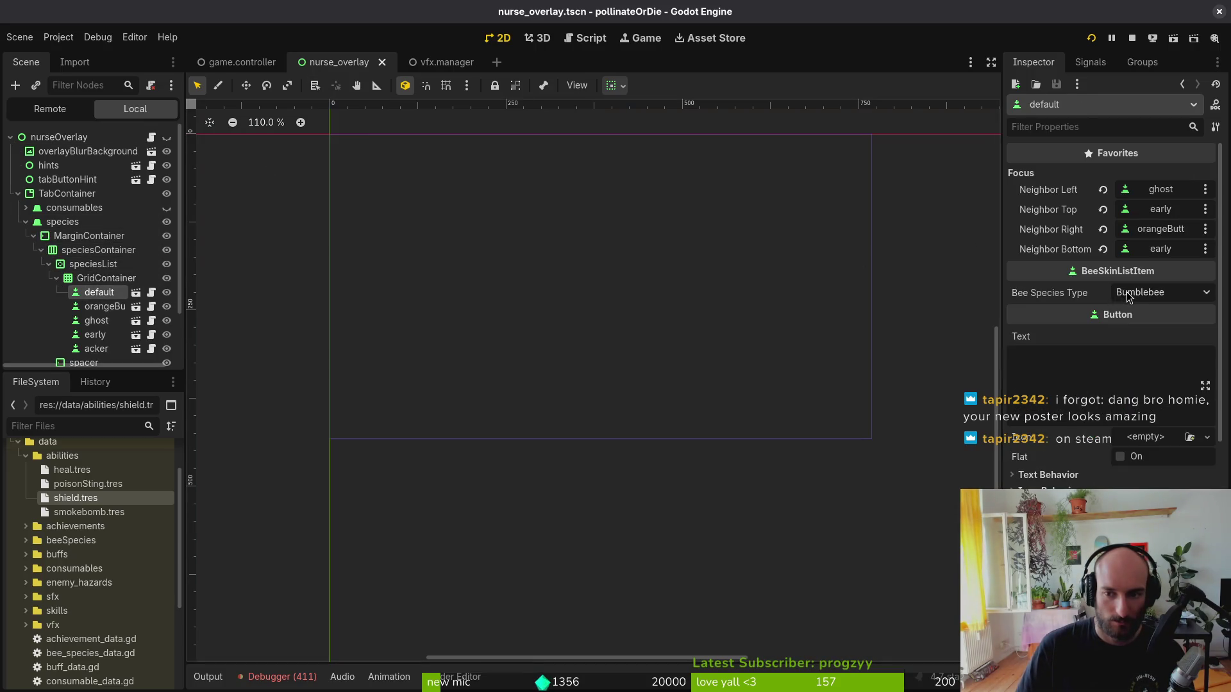
{"action": "left_click", "coordinate": [100, 307]}
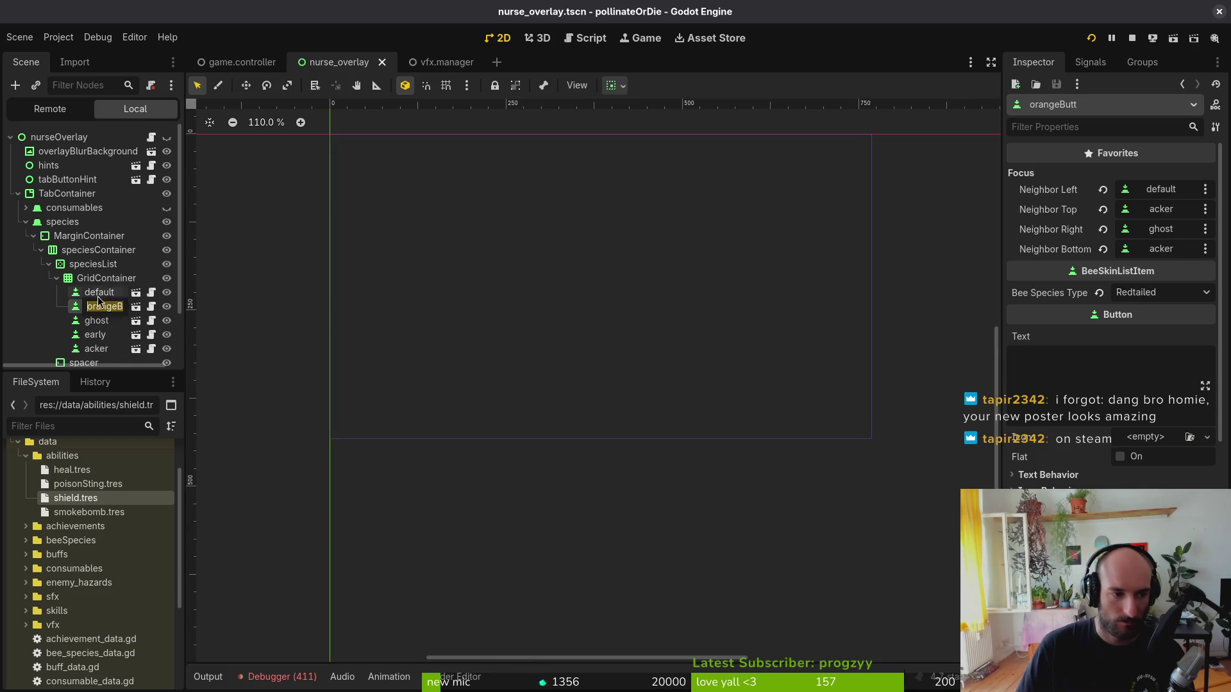
{"action": "left_click", "coordinate": [101, 294]}
{"action": "key", "text": "ctrl+s"}
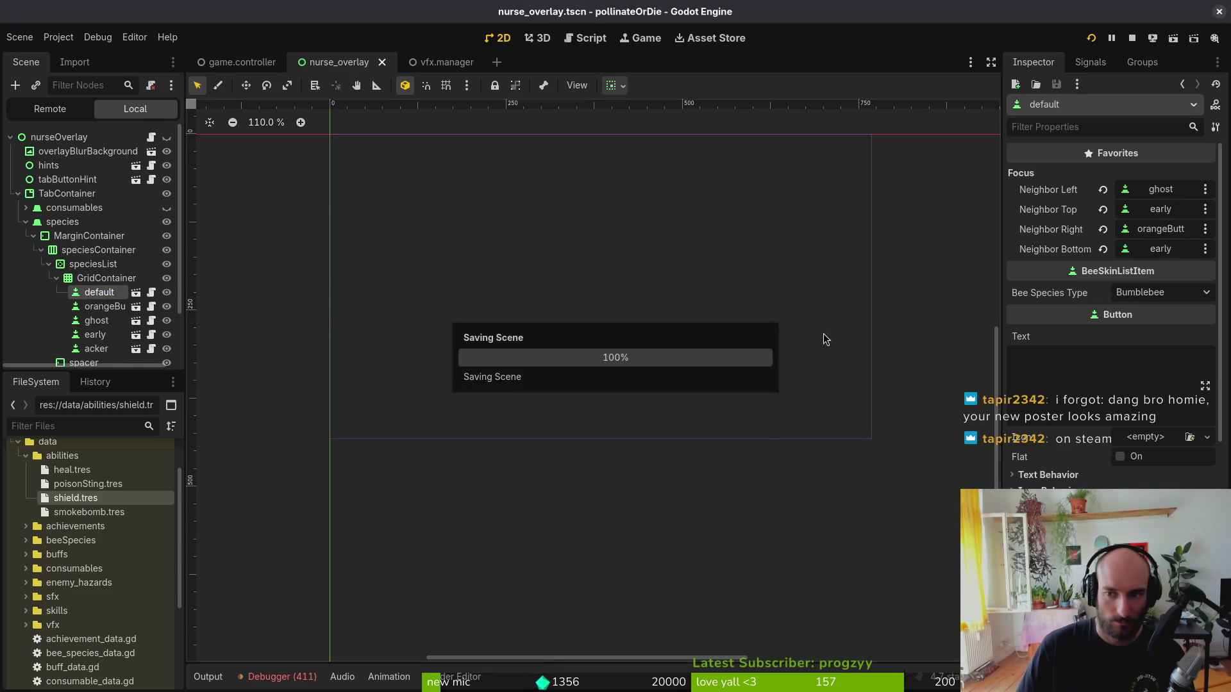
{"action": "double_click", "coordinate": [71, 540]}
{"action": "left_click", "coordinate": [68, 569]}
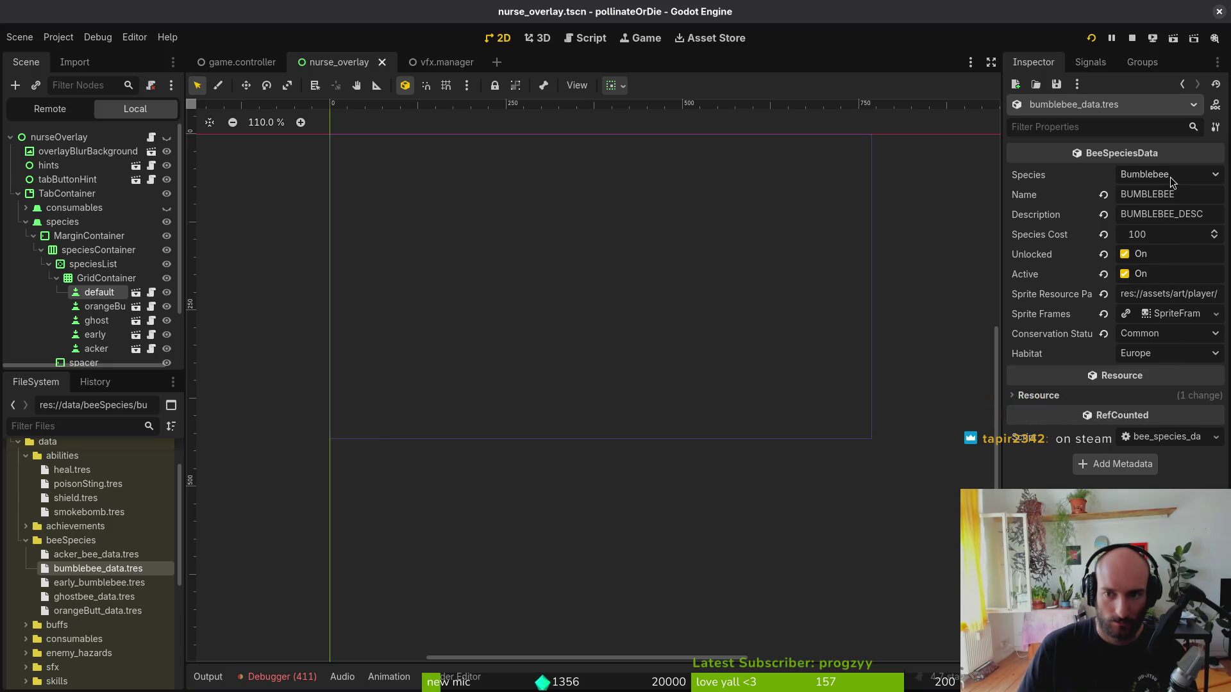
- Relaunch the game, check Bombus terrestris in the species overlay, and return to Neovim
{"action": "key", "text": "F5"}
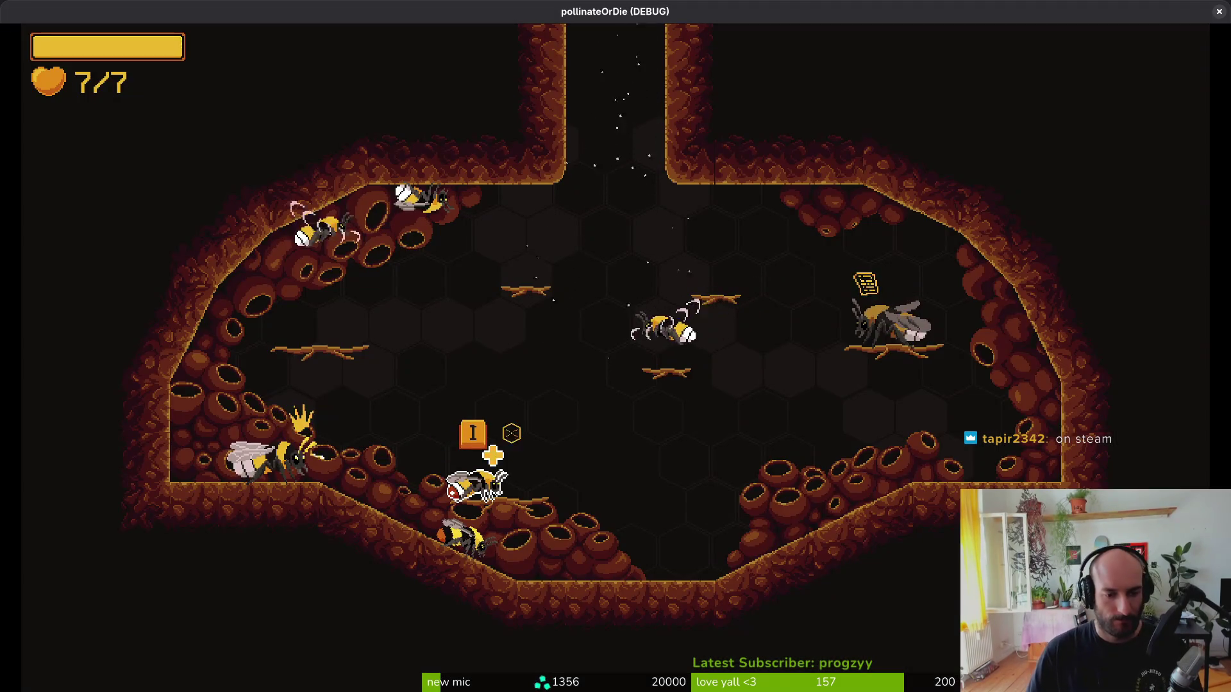
{"action": "key", "text": "i"}
{"action": "key", "text": "Up"}
{"action": "key", "text": "Left"}
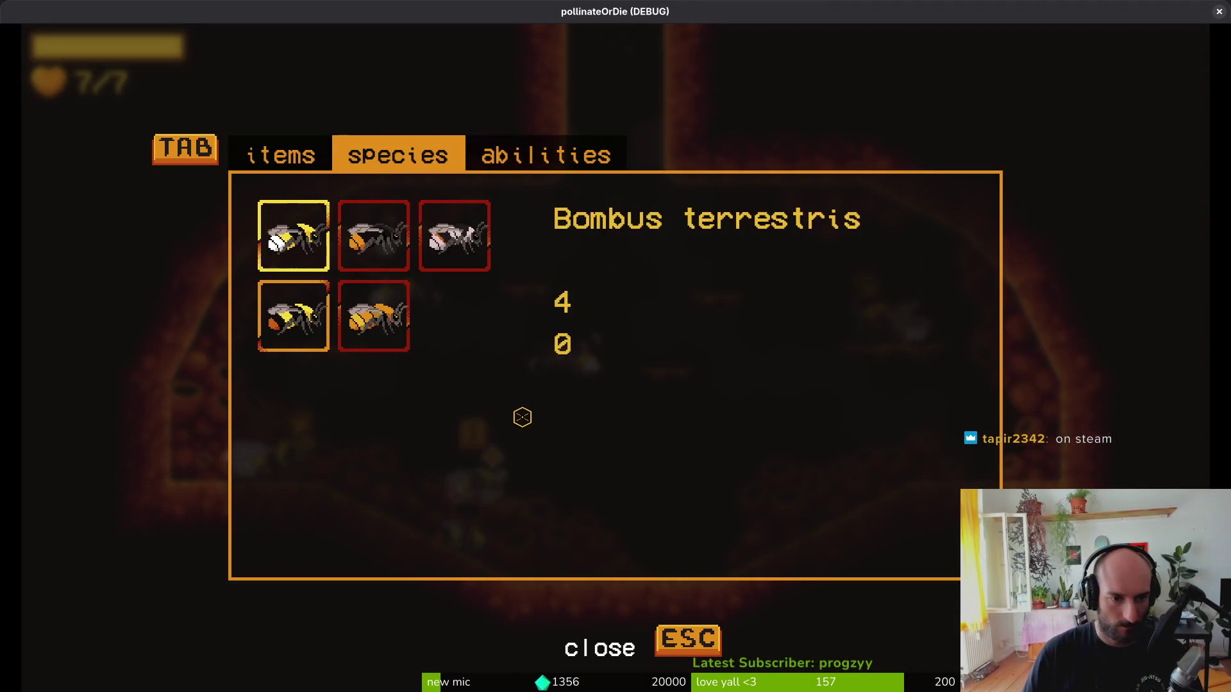
{"action": "key", "text": "alt+Tab"}
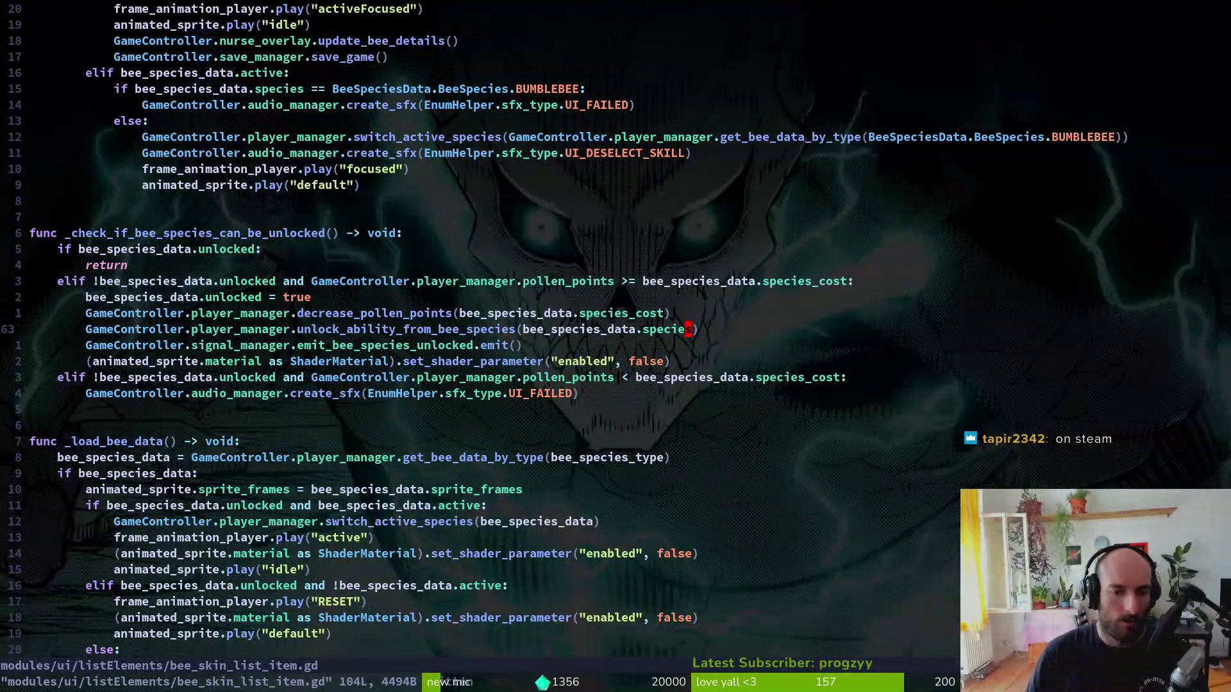
- Scroll through the species code and go to the switch_active_species line
{"action": "scroll", "coordinate": [488, 301], "scroll_direction": "up", "scroll_amount": 5}
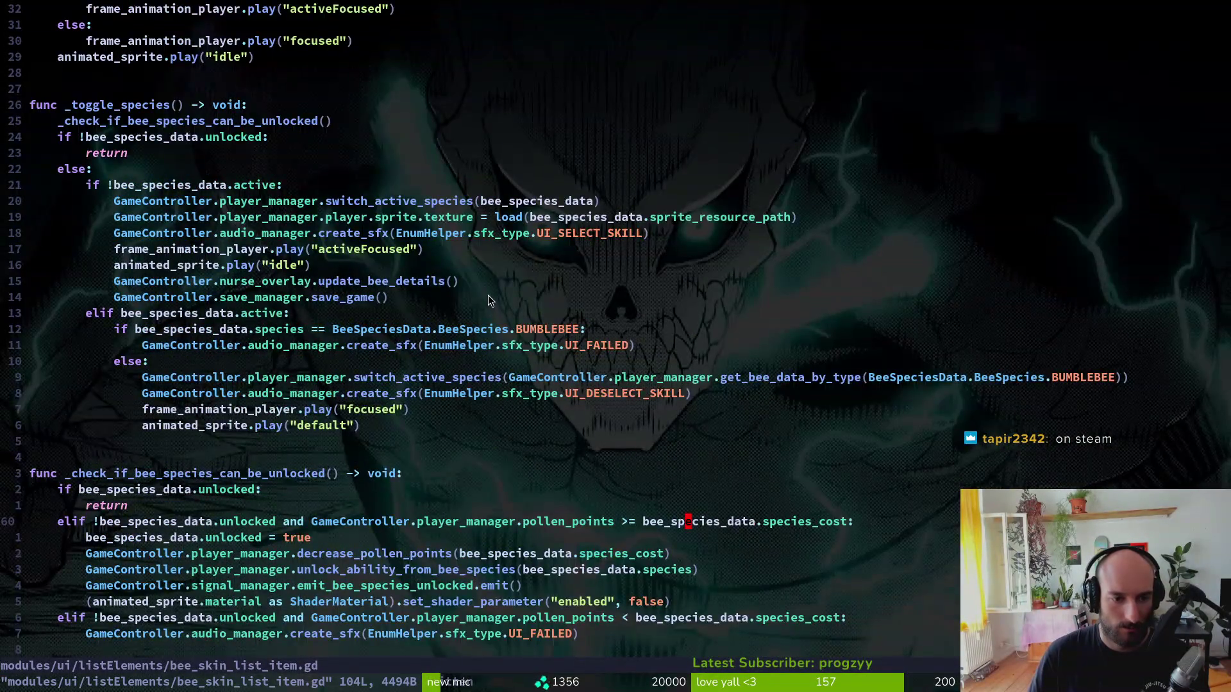
{"action": "scroll", "coordinate": [487, 295], "scroll_direction": "down", "scroll_amount": 14}
{"action": "scroll", "coordinate": [479, 297], "scroll_direction": "up", "scroll_amount": 6}
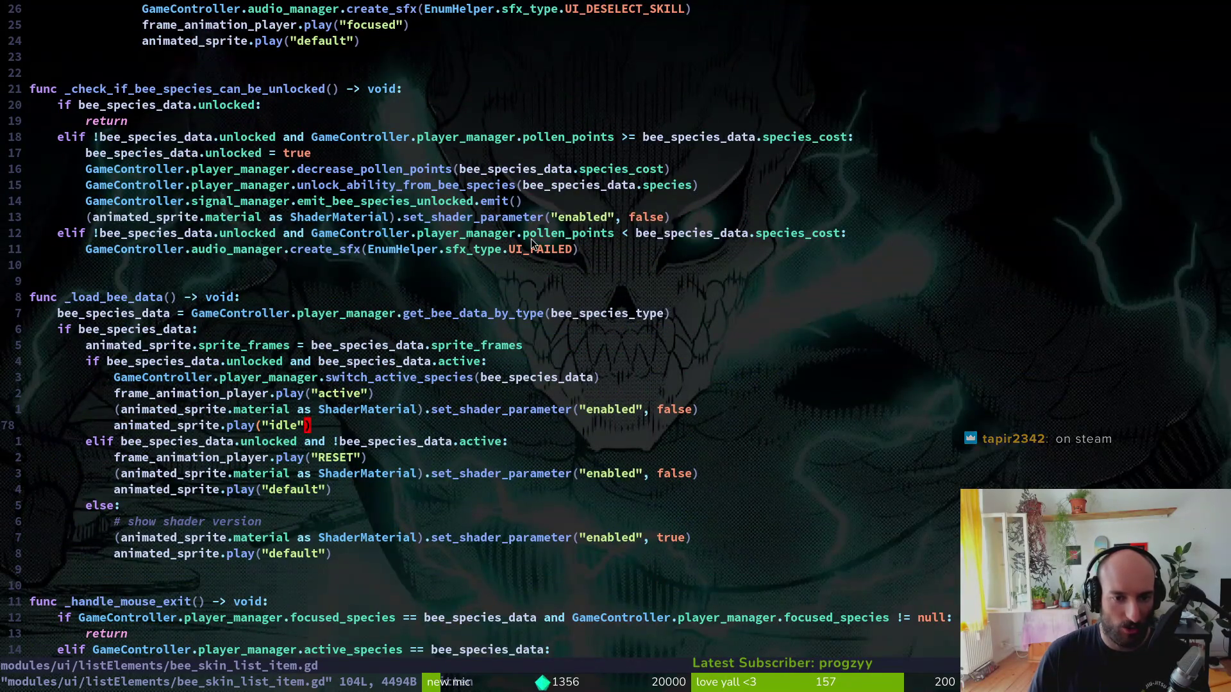
{"action": "scroll", "coordinate": [847, 364], "scroll_direction": "up", "scroll_amount": 3}
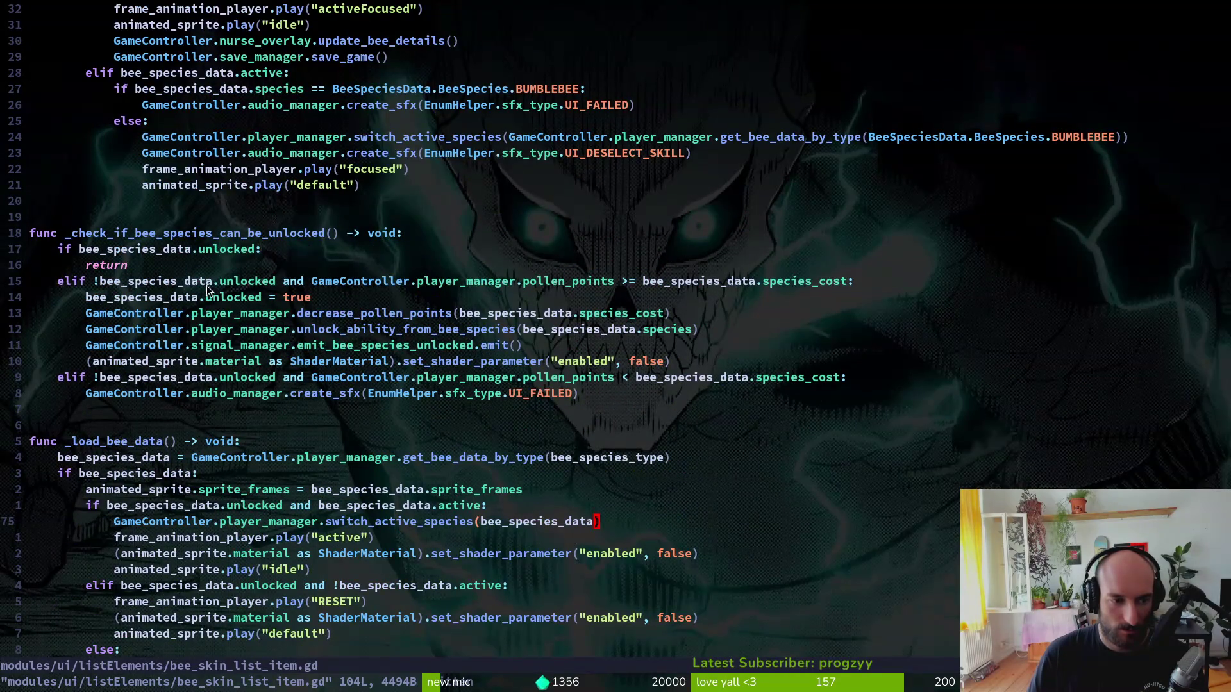
{"action": "scroll", "coordinate": [284, 289], "scroll_direction": "down", "scroll_amount": 6}
{"action": "scroll", "coordinate": [288, 298], "scroll_direction": "down", "scroll_amount": 4}
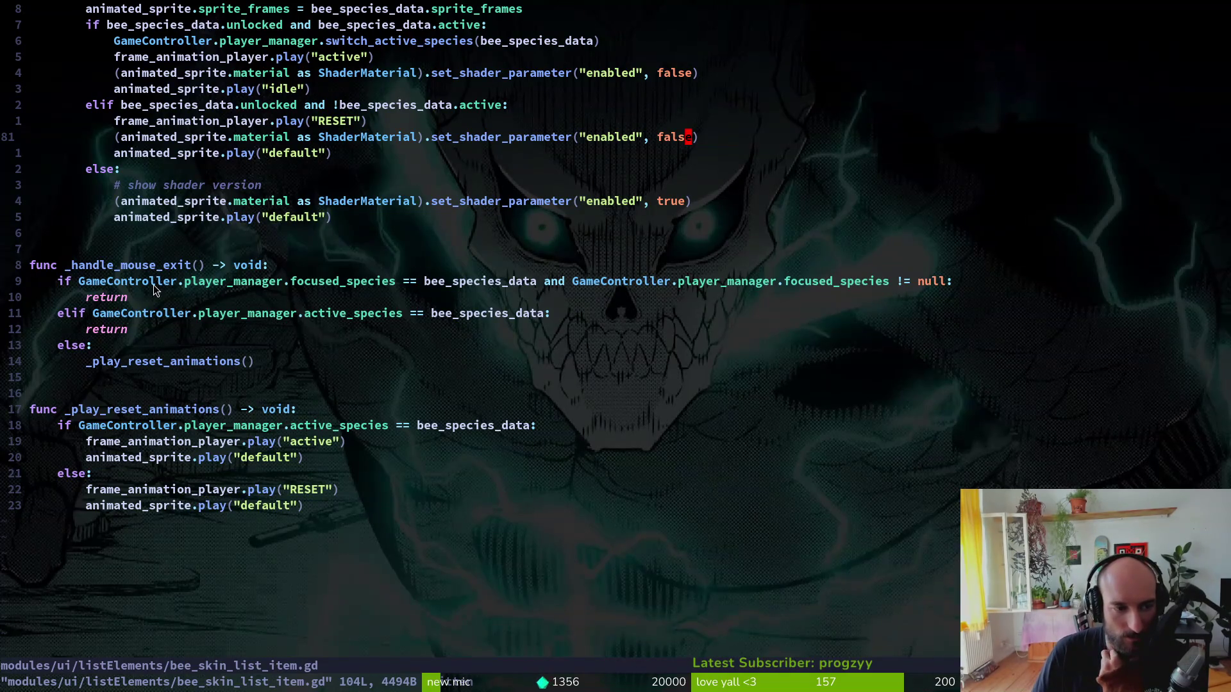
{"action": "scroll", "coordinate": [182, 296], "scroll_direction": "up", "scroll_amount": 5}
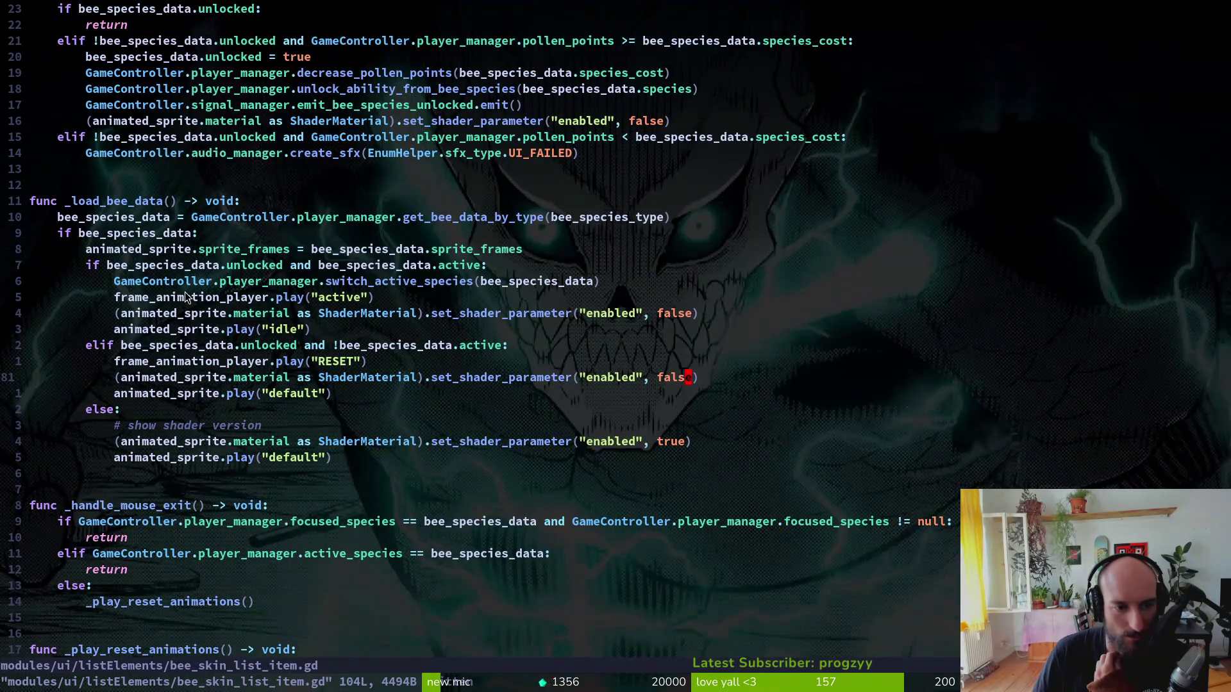
{"action": "left_click", "coordinate": [405, 286]}
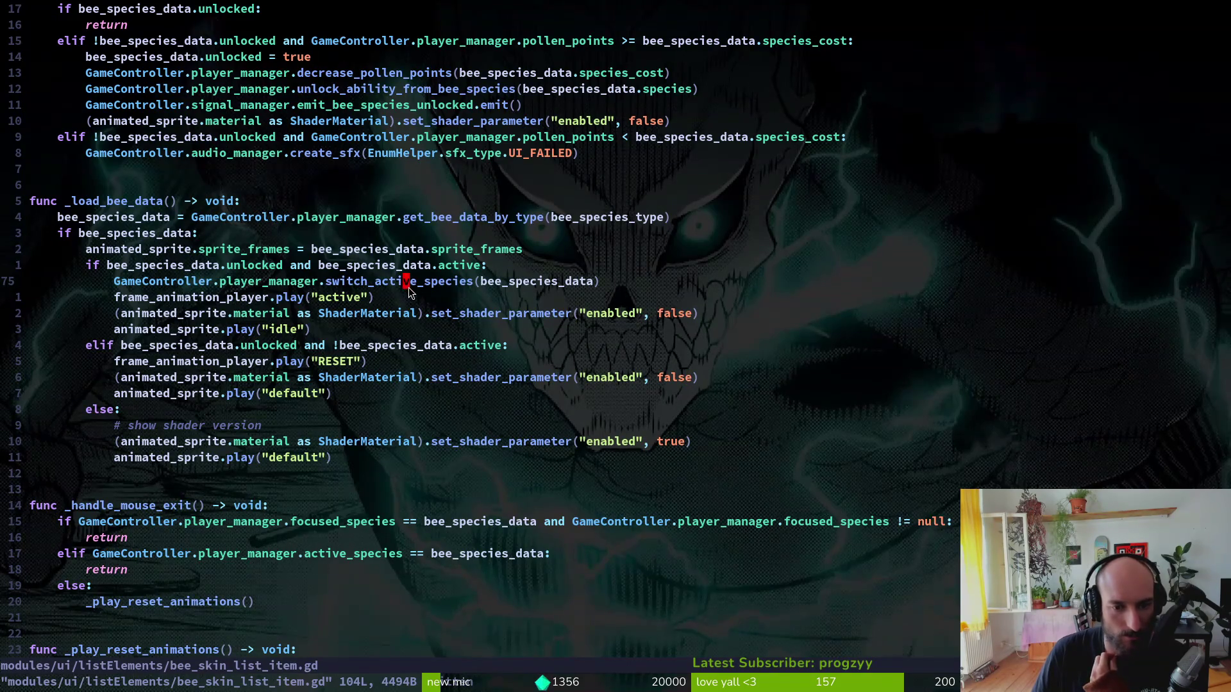
{"action": "scroll", "coordinate": [406, 286], "scroll_direction": "up", "scroll_amount": 5}
{"action": "scroll", "coordinate": [404, 297], "scroll_direction": "up", "scroll_amount": 4}
- Delete every file in the game's user data folder and relaunch the game fresh
{"action": "key", "text": "F5"}
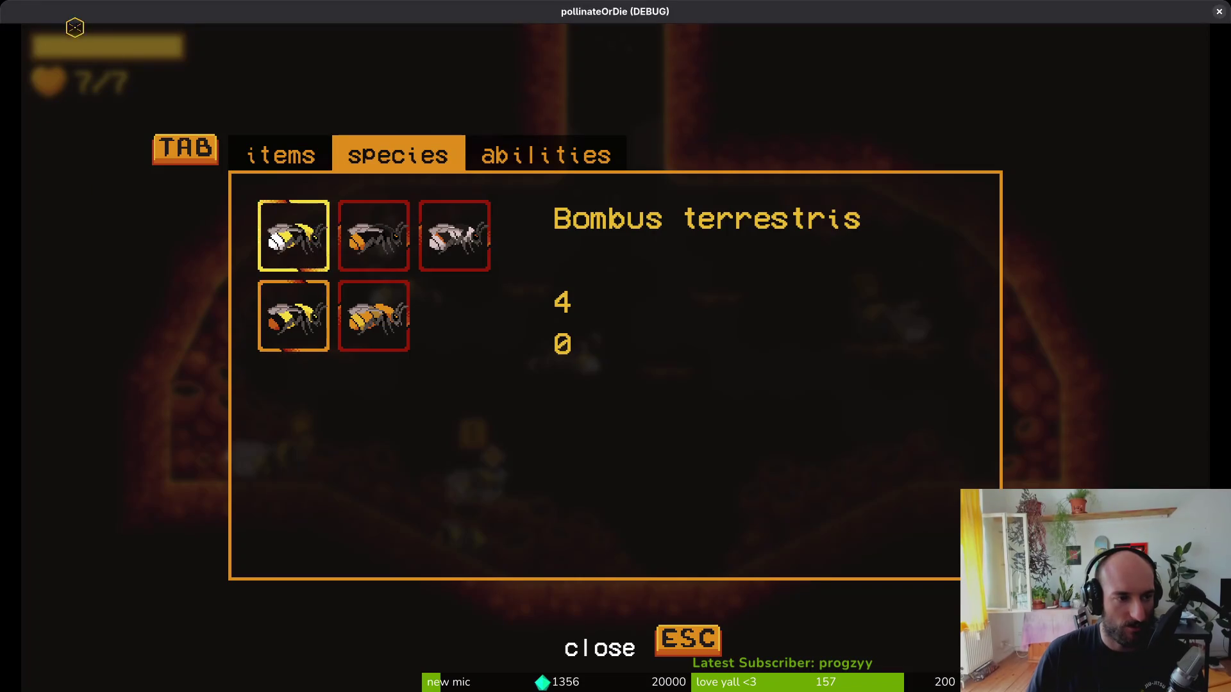
{"action": "left_click", "coordinate": [455, 236]}
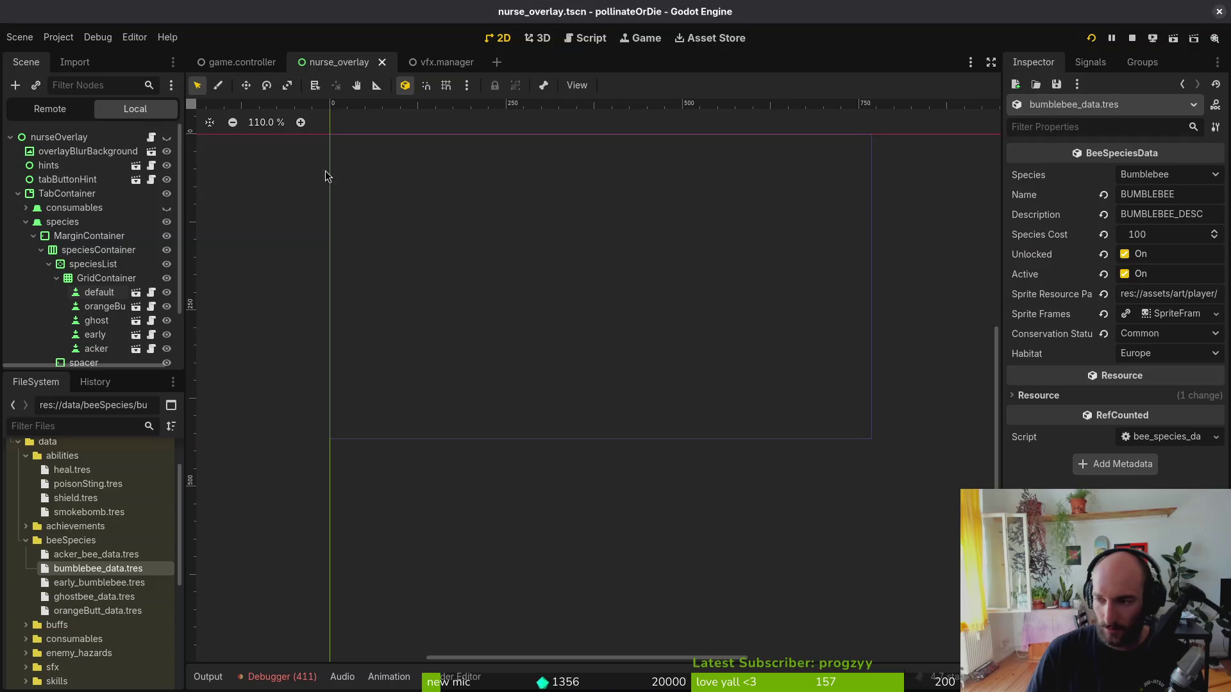
{"action": "left_click", "coordinate": [44, 33]}
{"action": "left_click", "coordinate": [164, 159]}
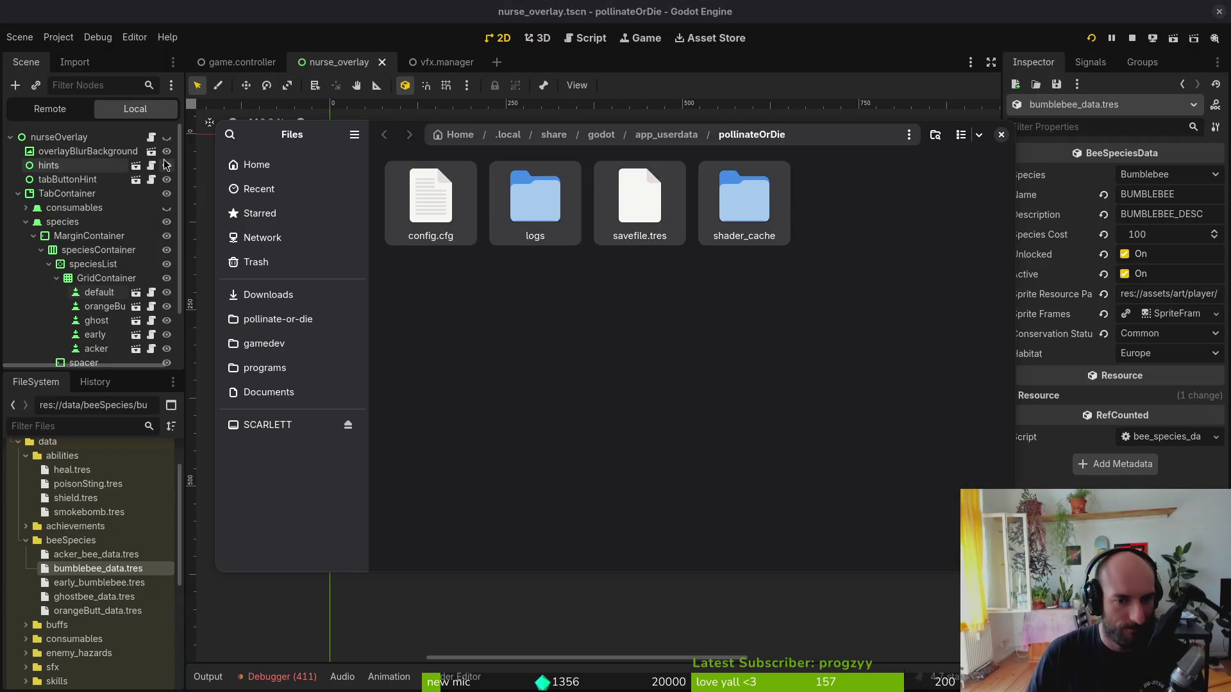
{"action": "key", "text": "ctrl+a"}
{"action": "key", "text": "Delete"}
{"action": "left_click", "coordinate": [1000, 134]}
{"action": "left_click", "coordinate": [1091, 37]}
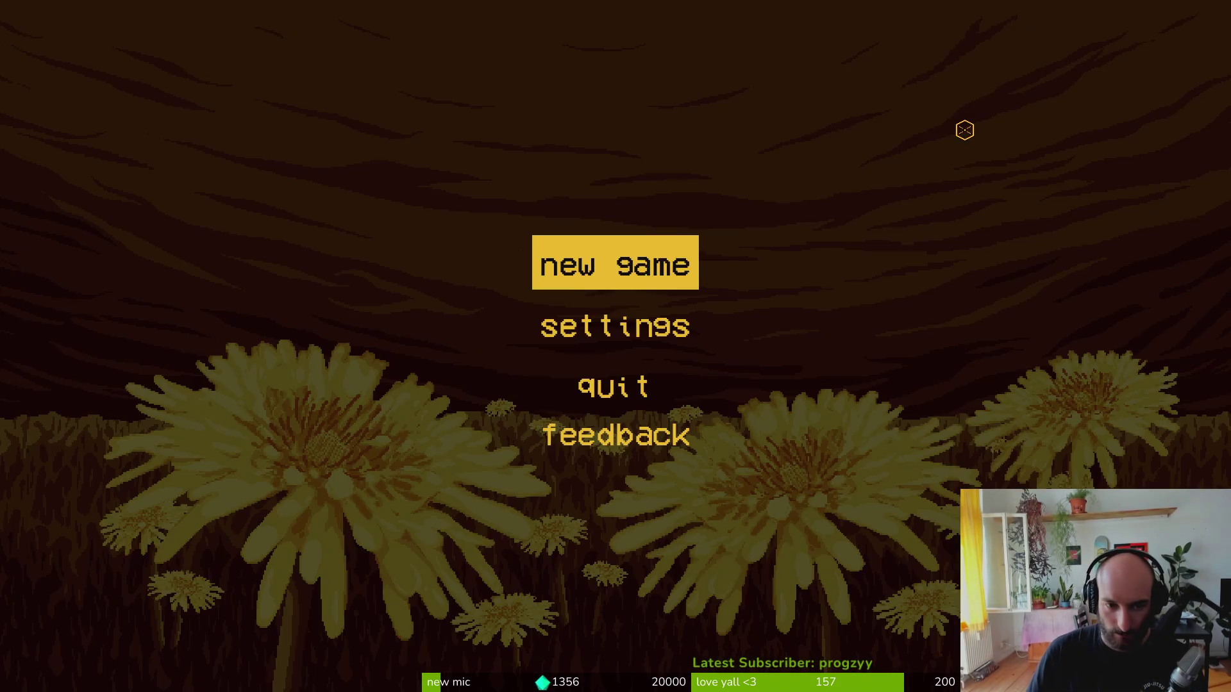
- Start a new game and inspect the locked species slots next to Bombus terrestris
{"action": "key", "text": "Return"}
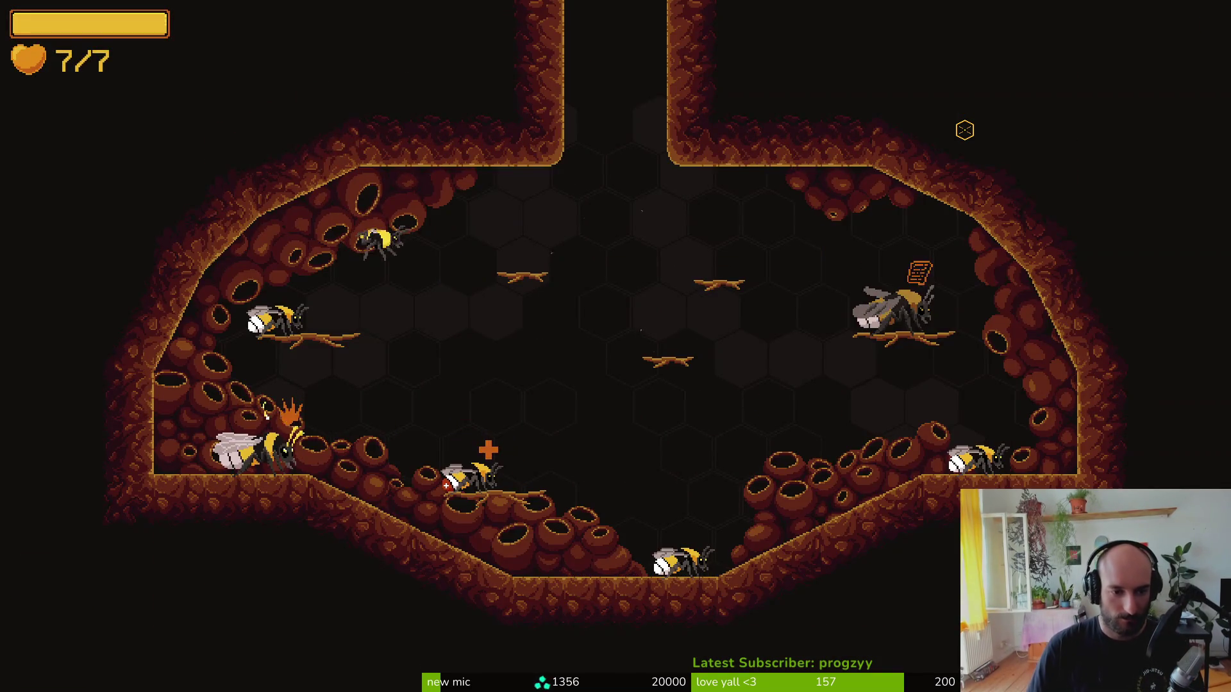
{"action": "key", "text": "Tab"}
{"action": "key", "text": "Right"}
{"action": "key", "text": "Left"}
{"action": "key", "text": "Right"}
{"action": "key", "text": "Left"}
- Add honey with GIVE HONEY in the pause menu's debugging options
{"action": "key", "text": "Escape"}
{"action": "key", "text": "Escape"}
{"action": "key", "text": "Down"}
{"action": "key", "text": "Down"}
{"action": "key", "text": "Return"}
{"action": "key", "text": "Up"}
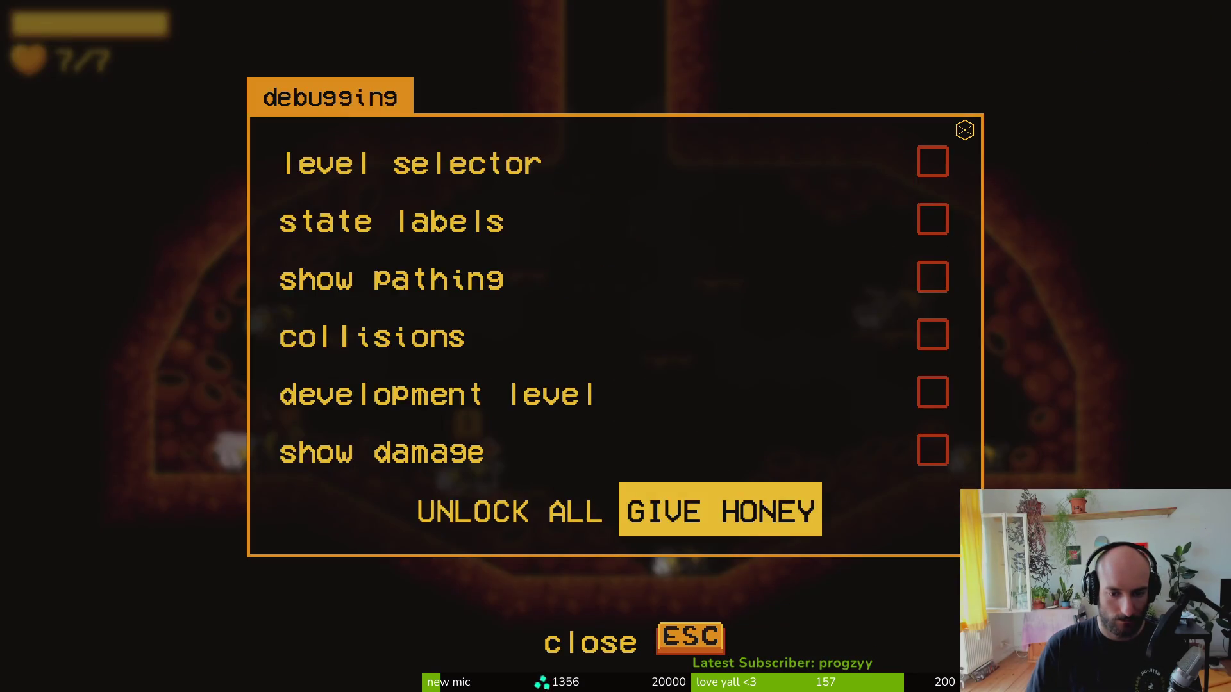
{"action": "key", "text": "Return"}
- Unlock Bombus lapidarius and Bombus mucidus in the species tab
{"action": "key", "text": "Tab"}
{"action": "key", "text": "Right"}
{"action": "key", "text": "Return"}
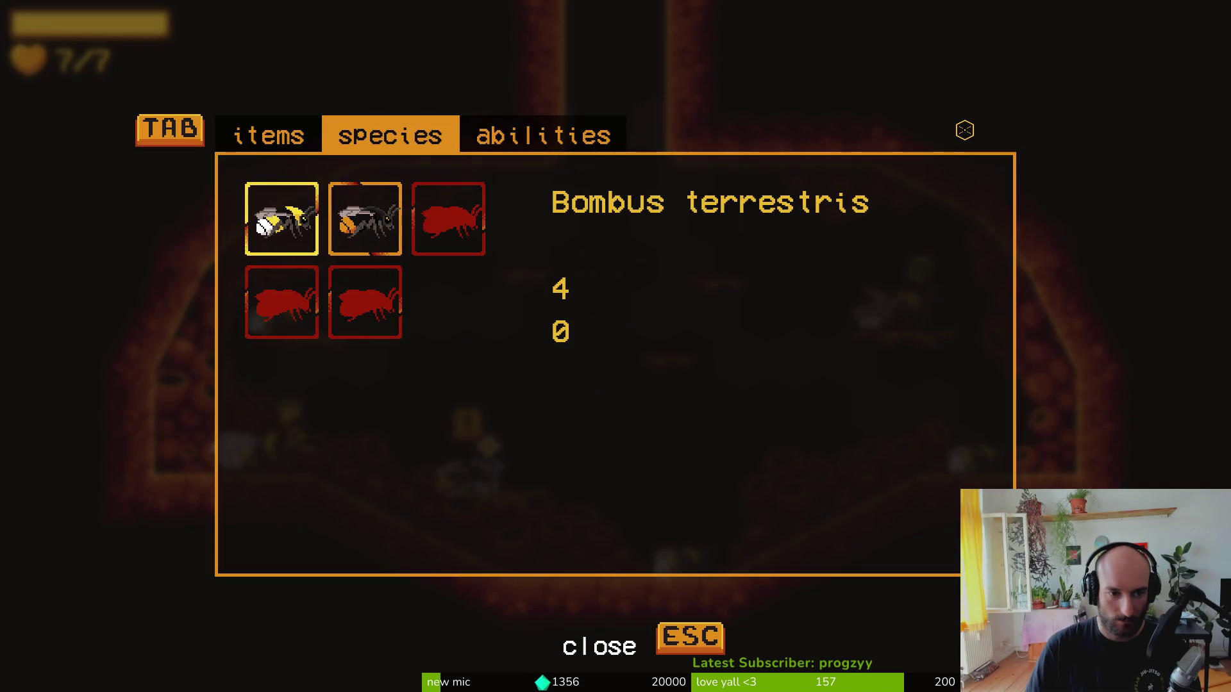
{"action": "key", "text": "Right"}
{"action": "key", "text": "Right"}
{"action": "key", "text": "Left"}
{"action": "key", "text": "Right"}
{"action": "key", "text": "Return"}
- Unlock Bombus pascuorum in the fifth slot, then resume the game
{"action": "key", "text": "Left"}
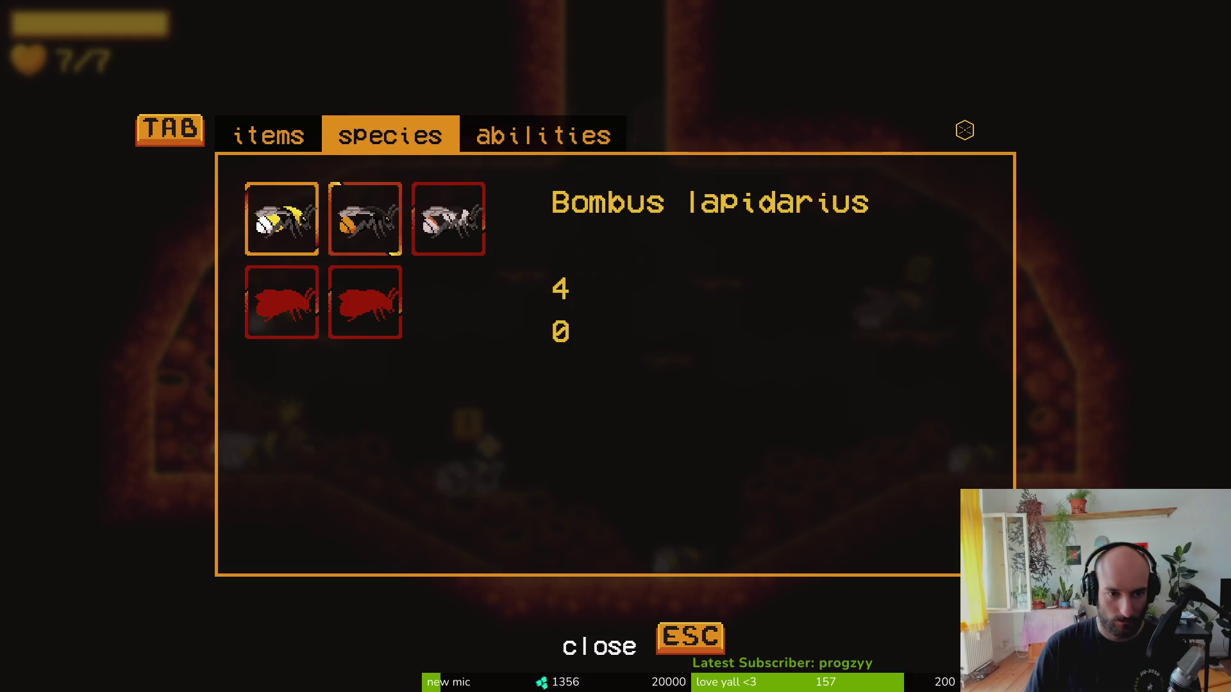
{"action": "key", "text": "Right"}
{"action": "key", "text": "Left"}
{"action": "key", "text": "Down"}
{"action": "key", "text": "Return"}
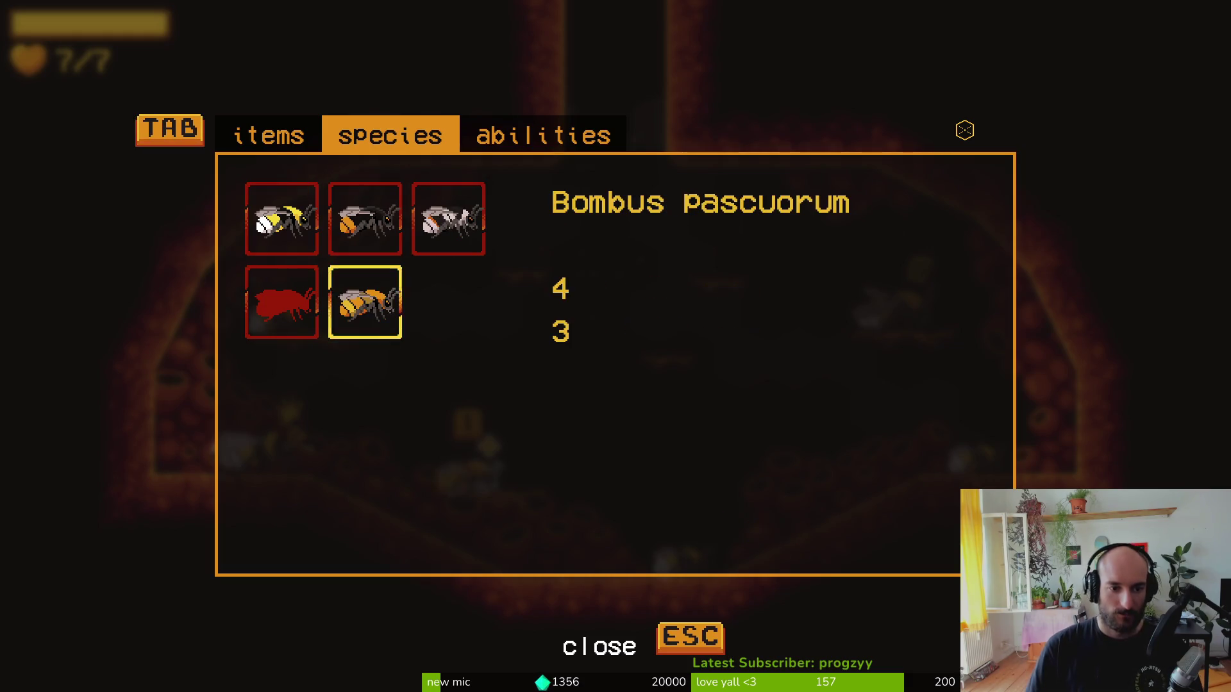
{"action": "key", "text": "Up"}
{"action": "key", "text": "Left"}
{"action": "key", "text": "Right"}
{"action": "key", "text": "Escape"}
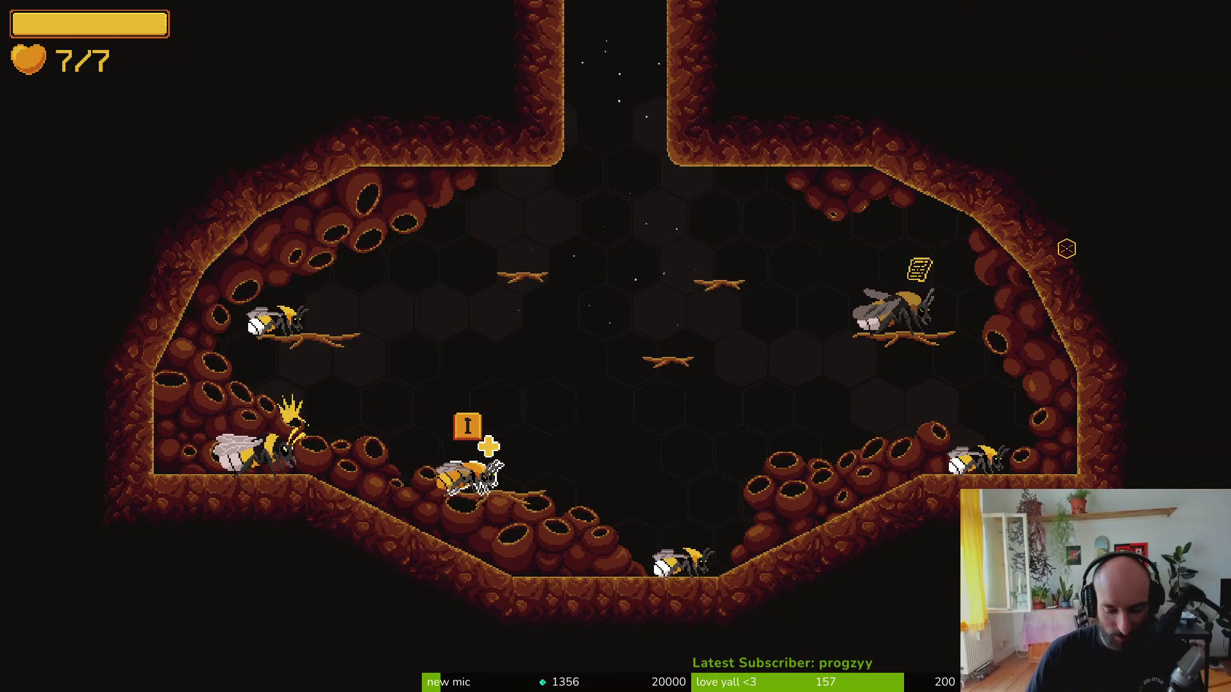
{"action": "key", "text": "alt+Tab"}
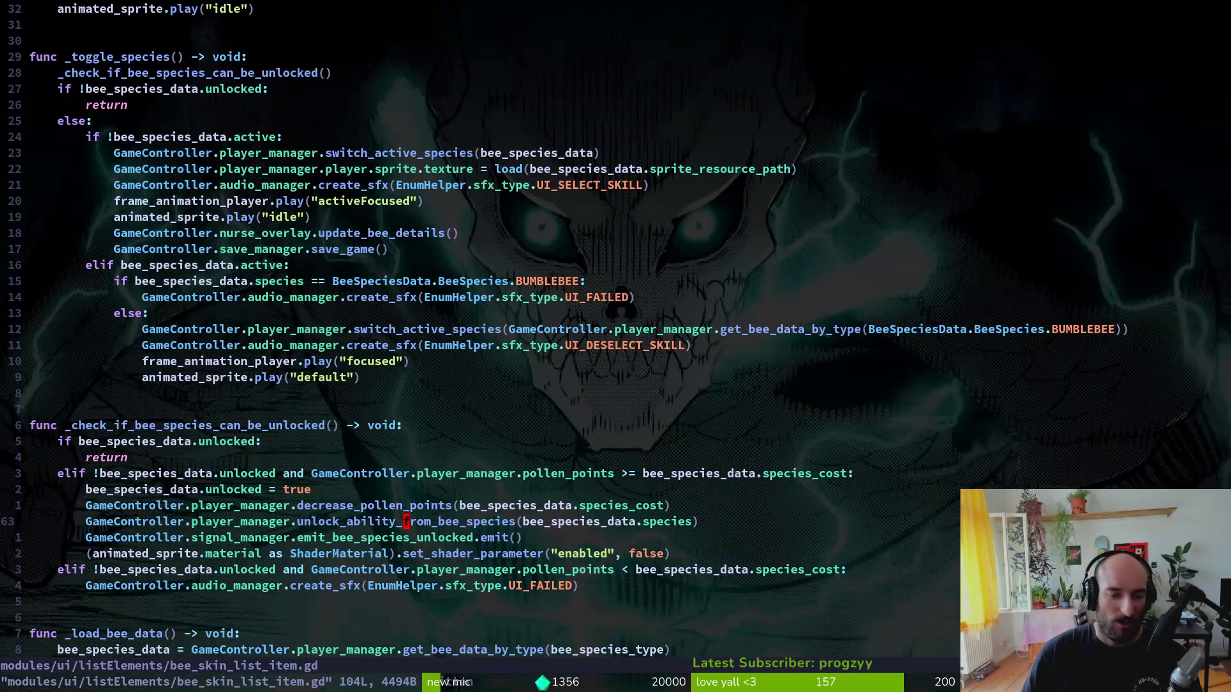
- Nudge the code view and undo an accidental change to the emit call
{"action": "key", "text": "ctrl+e"}
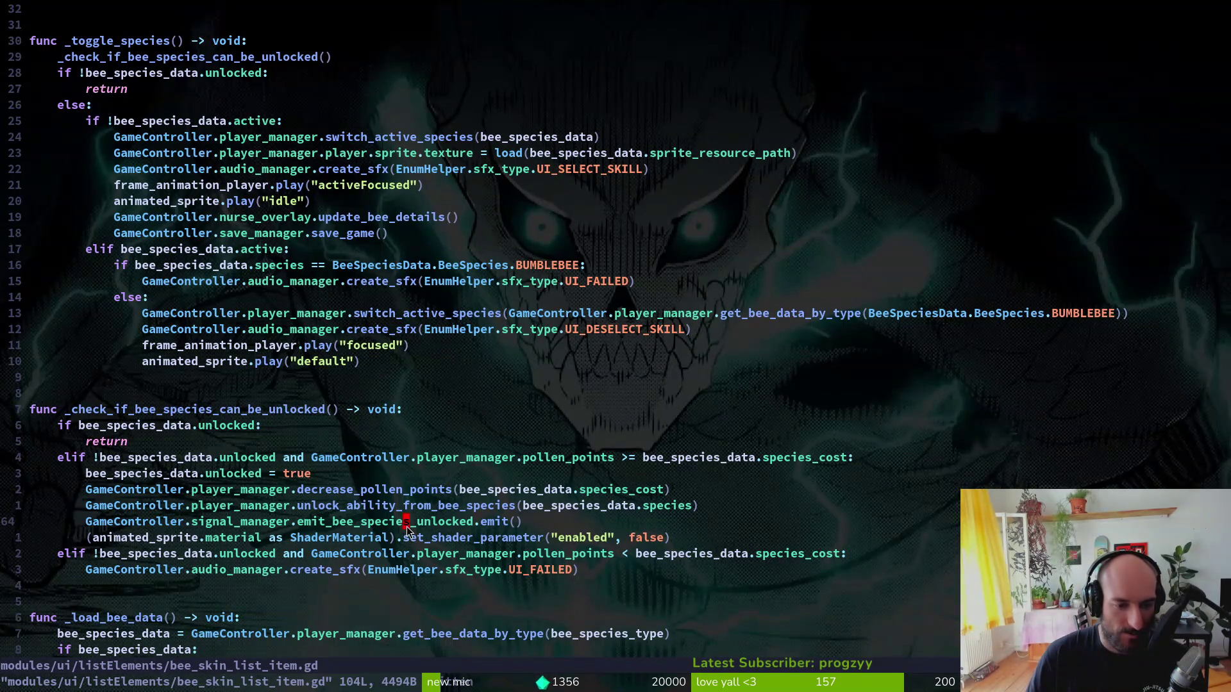
{"action": "type", "text": "bcwmit"}
{"action": "key", "text": "Escape"}
{"action": "key", "text": "u"}
- Grep the project for emit_bee_species_unlocked and jump to the bee_skin_list_item.gd match
{"action": "key", "text": "space"}
{"action": "key", "text": "f"}
{"action": "key", "text": "w"}
{"action": "key", "text": "Up"}
{"action": "key", "text": "Up"}
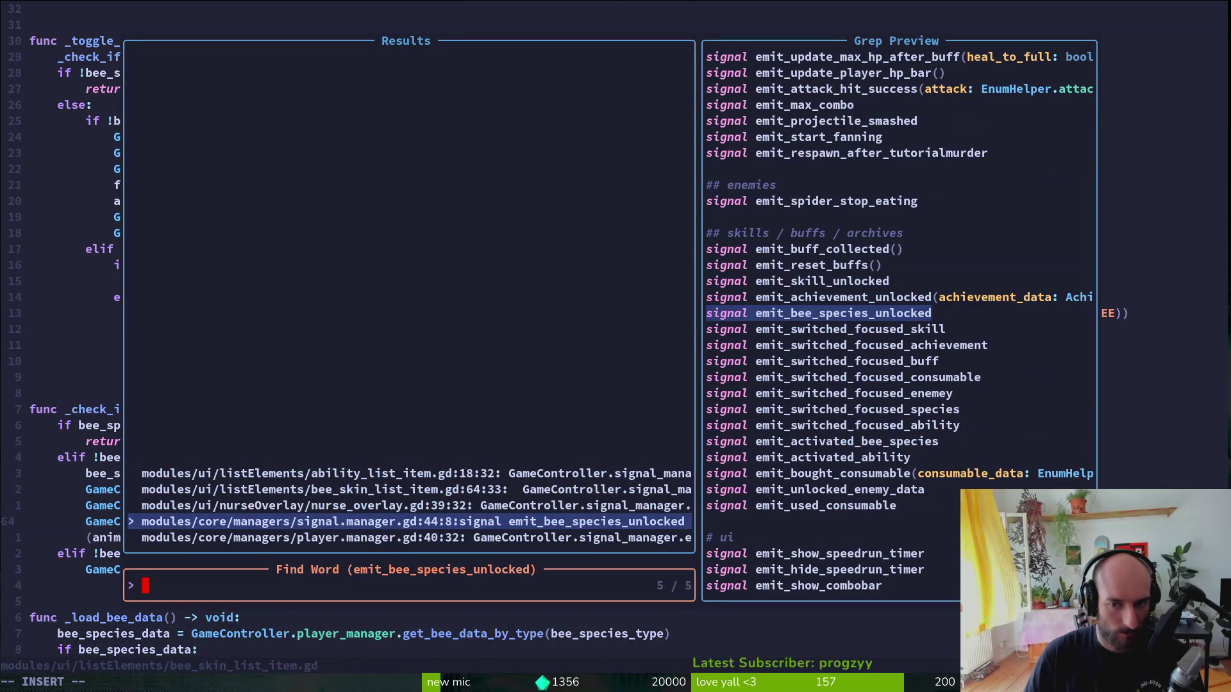
{"action": "key", "text": "Up"}
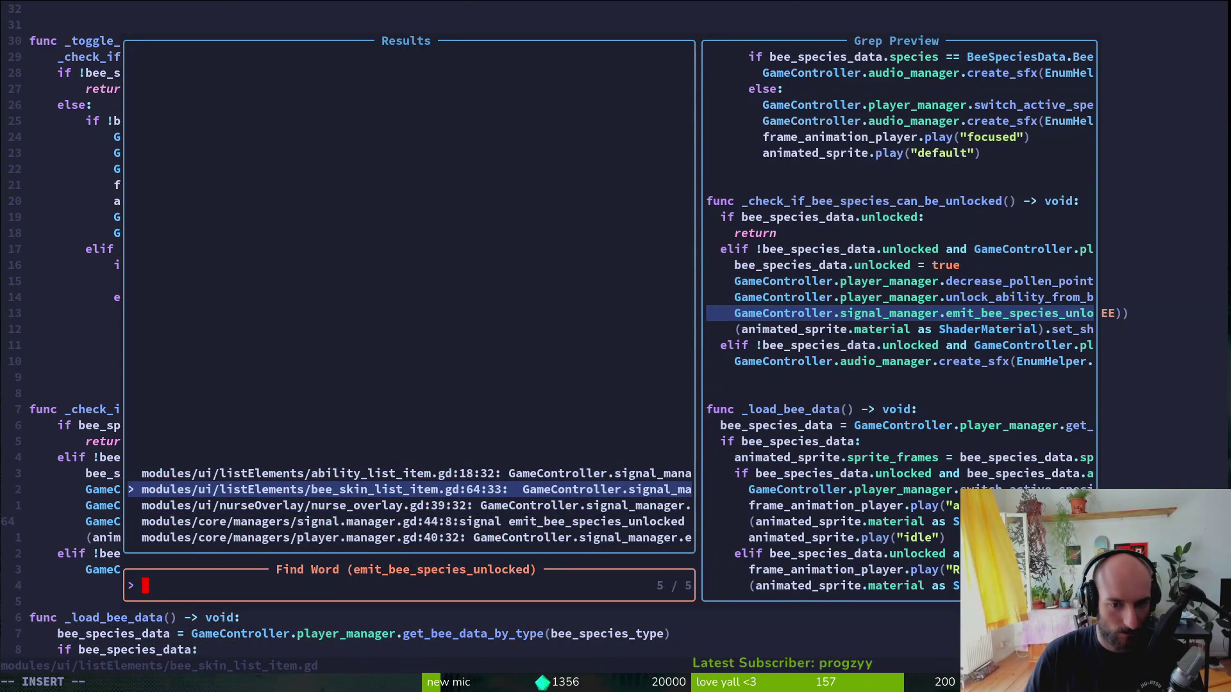
{"action": "key", "text": "Return"}
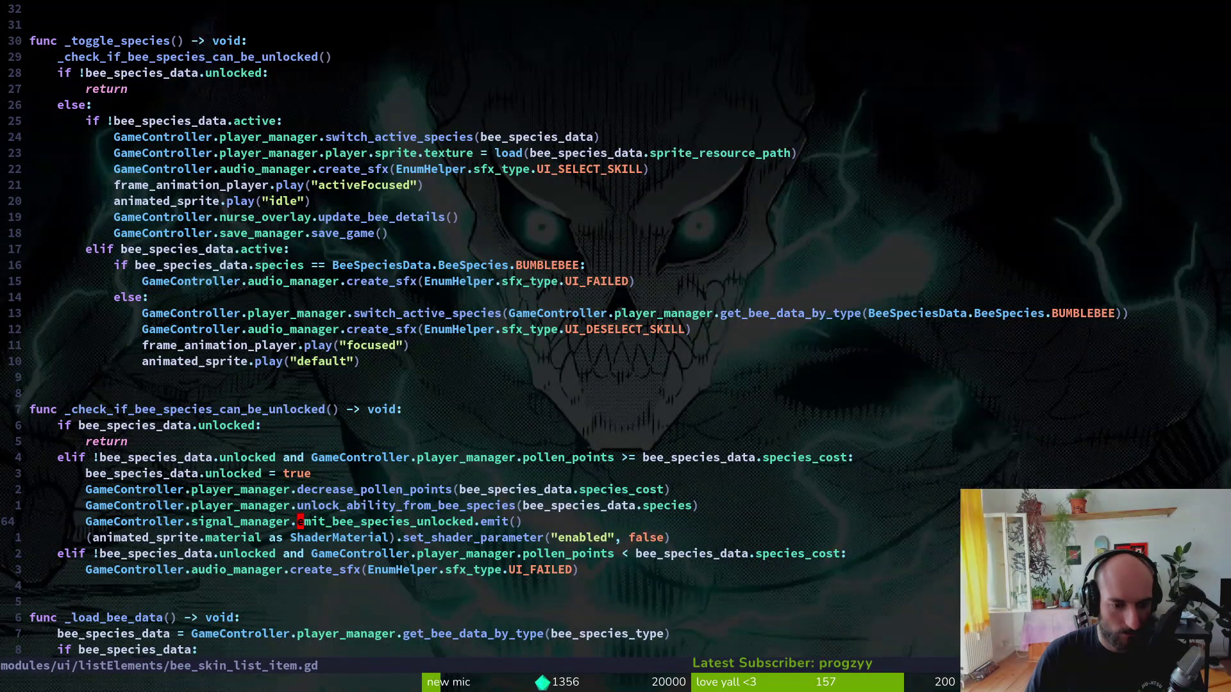
- In the running game, check the pause menu's settings and cancel quitting to the main menu
{"action": "key", "text": "alt+Tab"}
{"action": "key", "text": "Escape"}
{"action": "key", "text": "Up"}
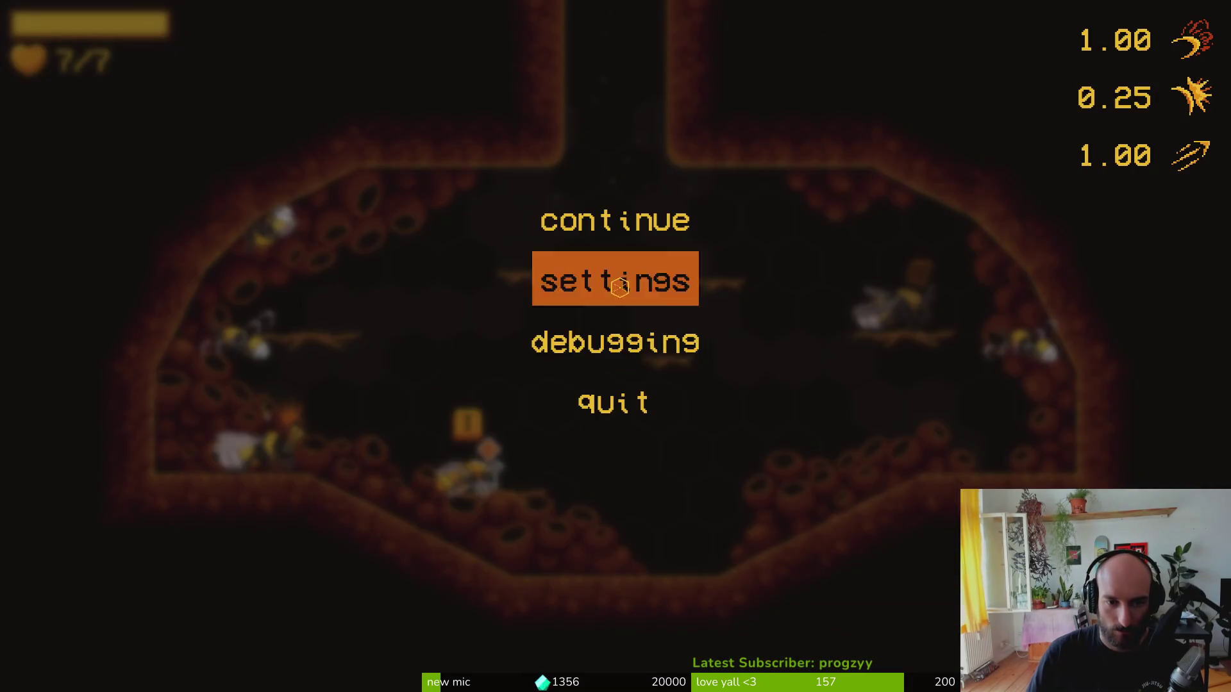
{"action": "key", "text": "Return"}
{"action": "key", "text": "Escape"}
{"action": "key", "text": "Escape"}
{"action": "key", "text": "Up"}
{"action": "key", "text": "Return"}
{"action": "key", "text": "Return"}
{"action": "key", "text": "Return"}
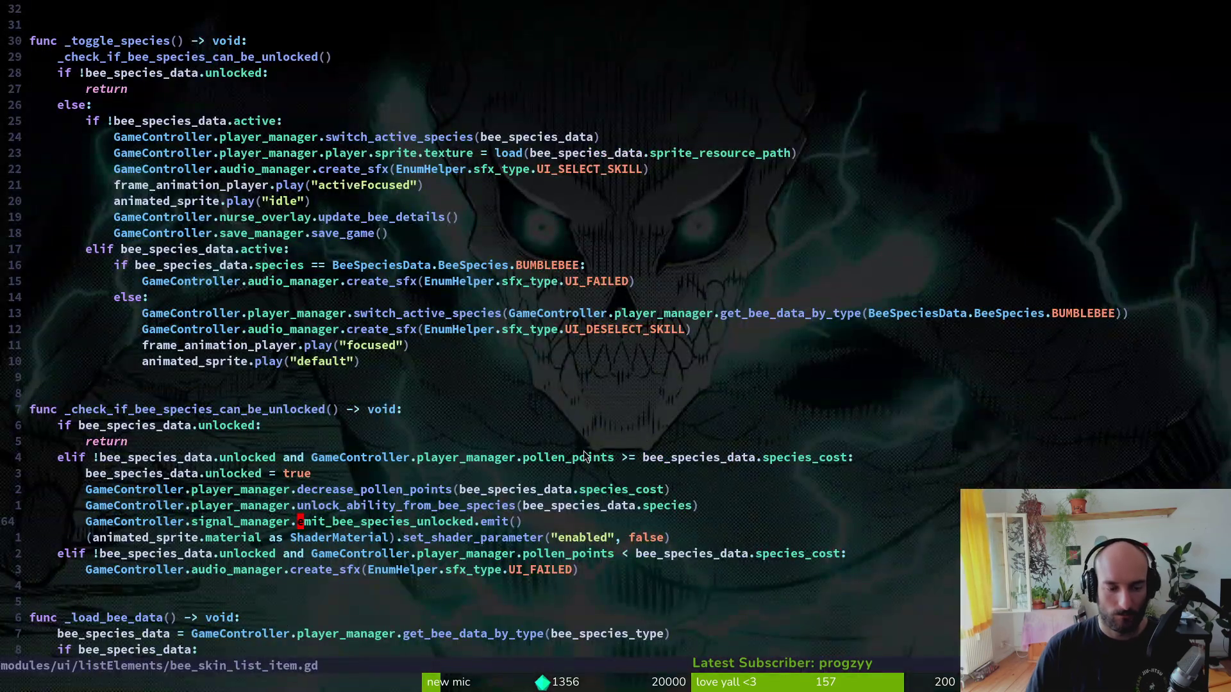
{"action": "key", "text": "alt+Tab"}
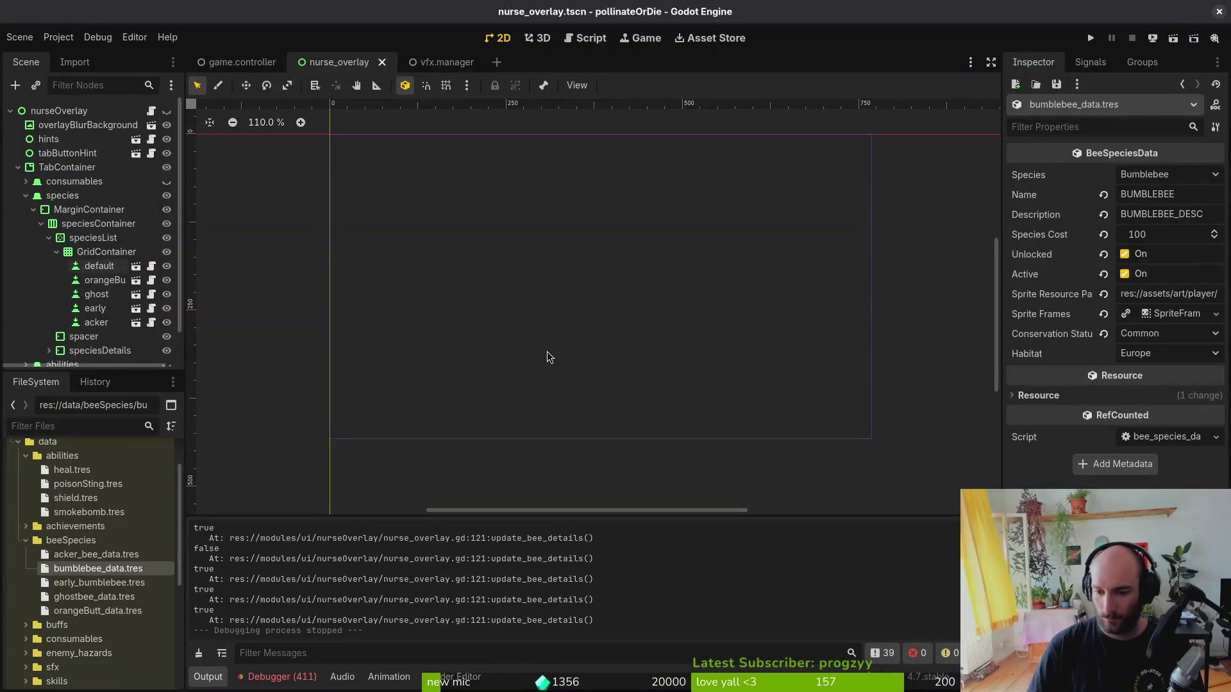
- Open nurse_overlay.gd and find species_name.text in update_bee_details
{"action": "scroll", "coordinate": [357, 598], "scroll_direction": "up", "scroll_amount": 1}
{"action": "scroll", "coordinate": [358, 598], "scroll_direction": "up", "scroll_amount": 1}
{"action": "key", "text": "alt+Tab"}
{"action": "key", "text": "space"}
{"action": "key", "text": "f"}
{"action": "key", "text": "f"}
{"action": "type", "text": "nur"}
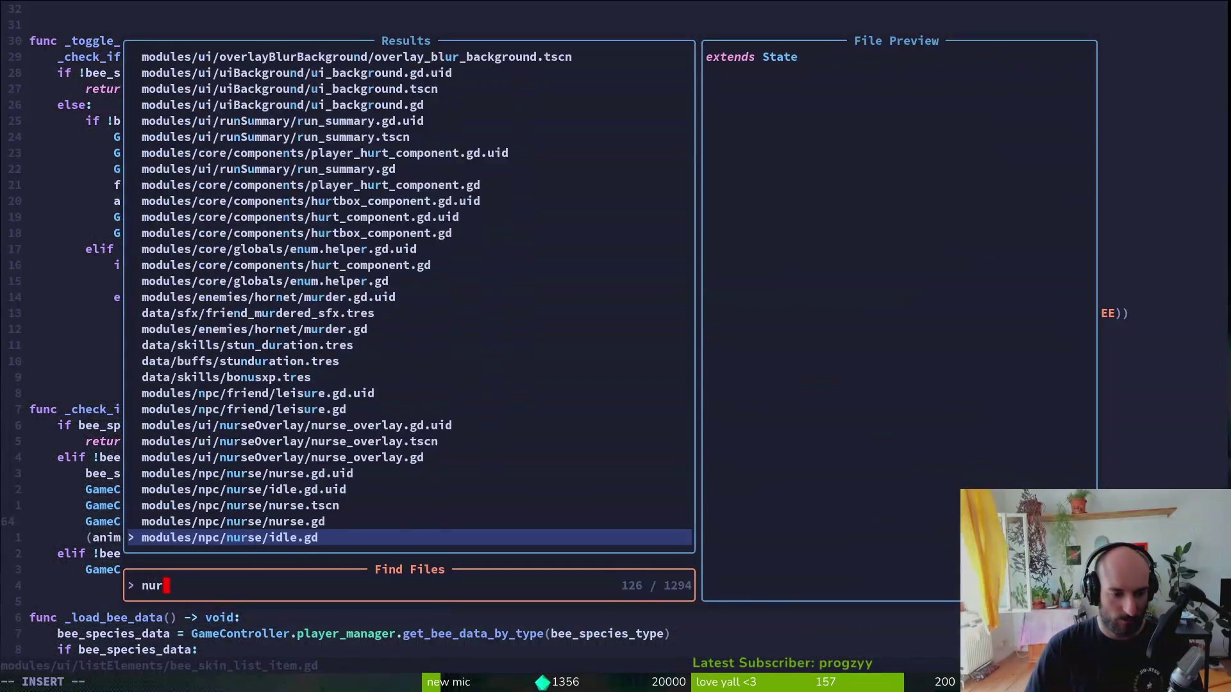
{"action": "key", "text": "Return"}
{"action": "type", "text": "/species_name.text"}
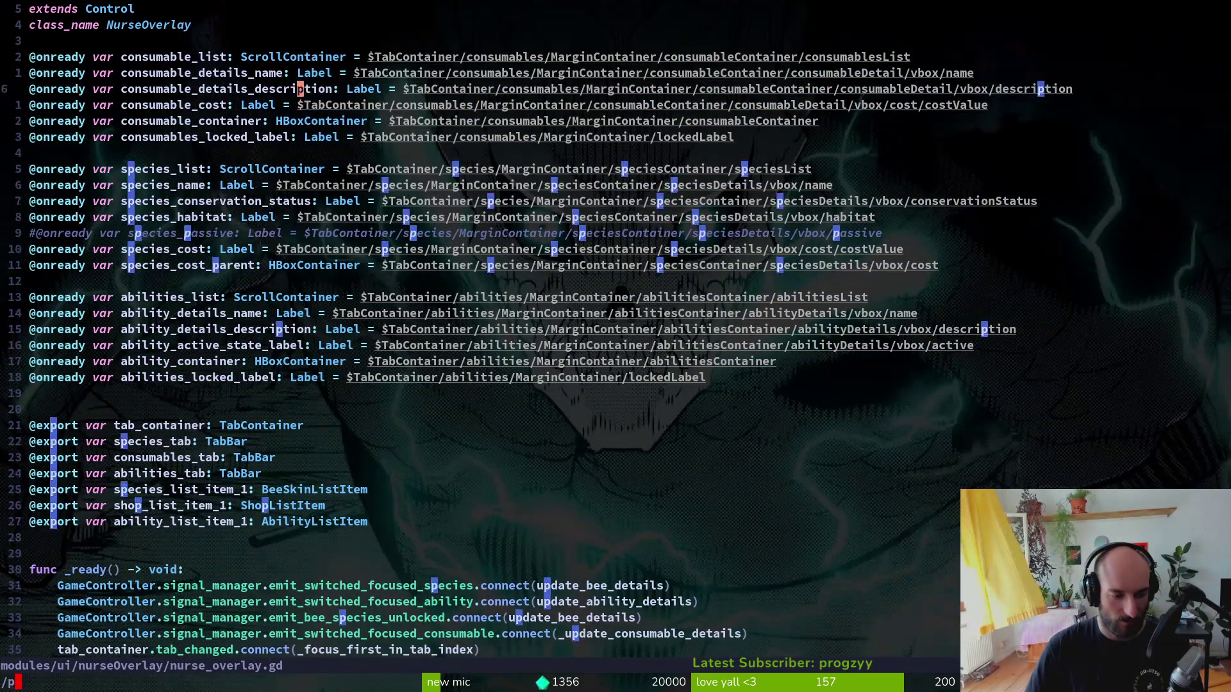
{"action": "key", "text": "Return"}
- Save nurse_overlay.gd and quit Neovim with :wq
{"action": "key", "text": "ctrl+s"}
{"action": "type", "text": ":wq"}
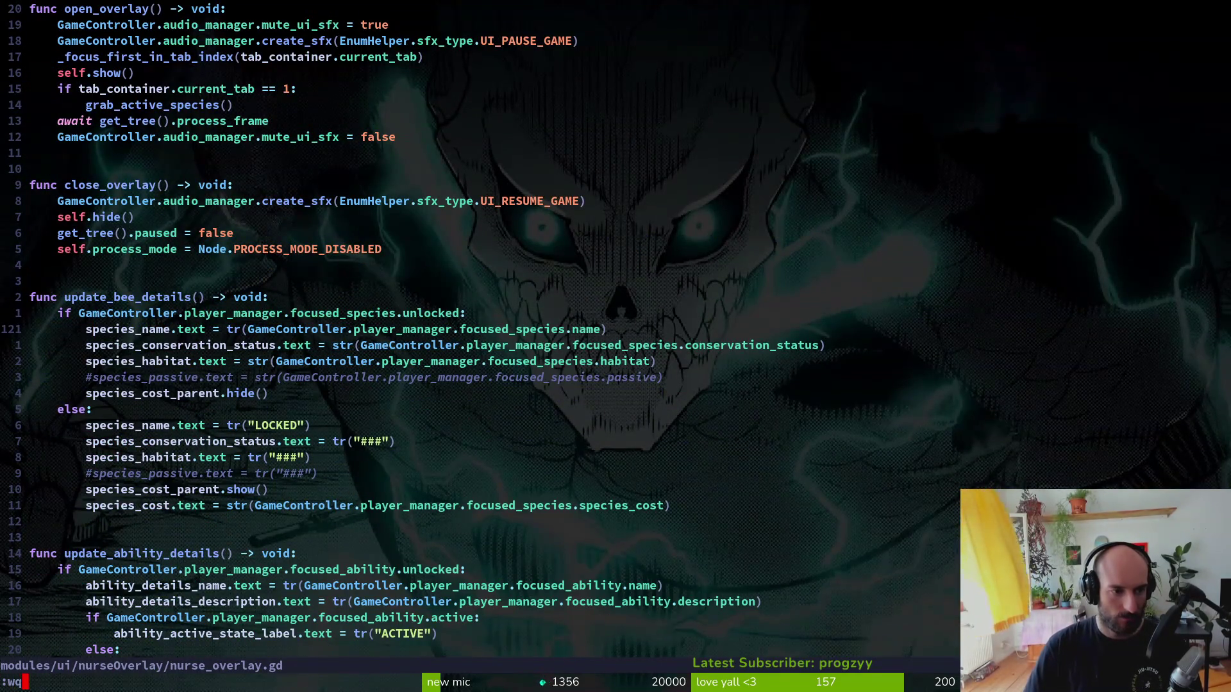
{"action": "key", "text": "Return"}
- Reopen Neovim, browse the project's print search results, and exit with :qa
{"action": "key", "text": "Return"}
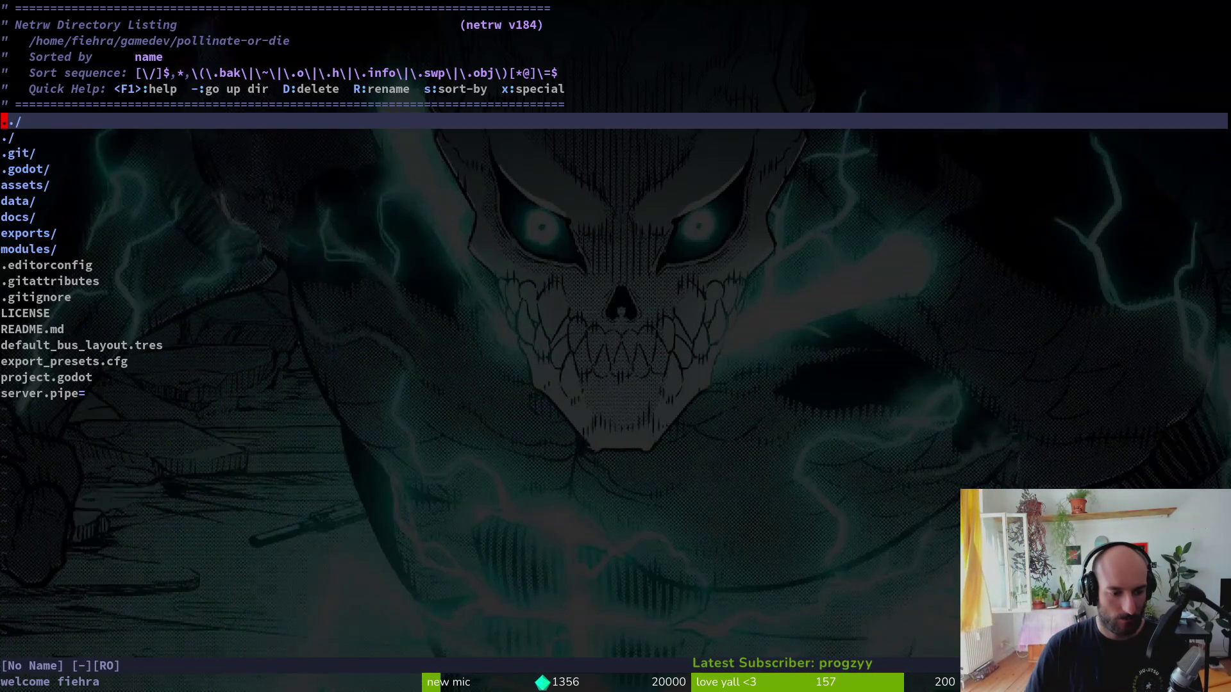
{"action": "type", "text": "print"}
{"action": "key", "text": "Return"}
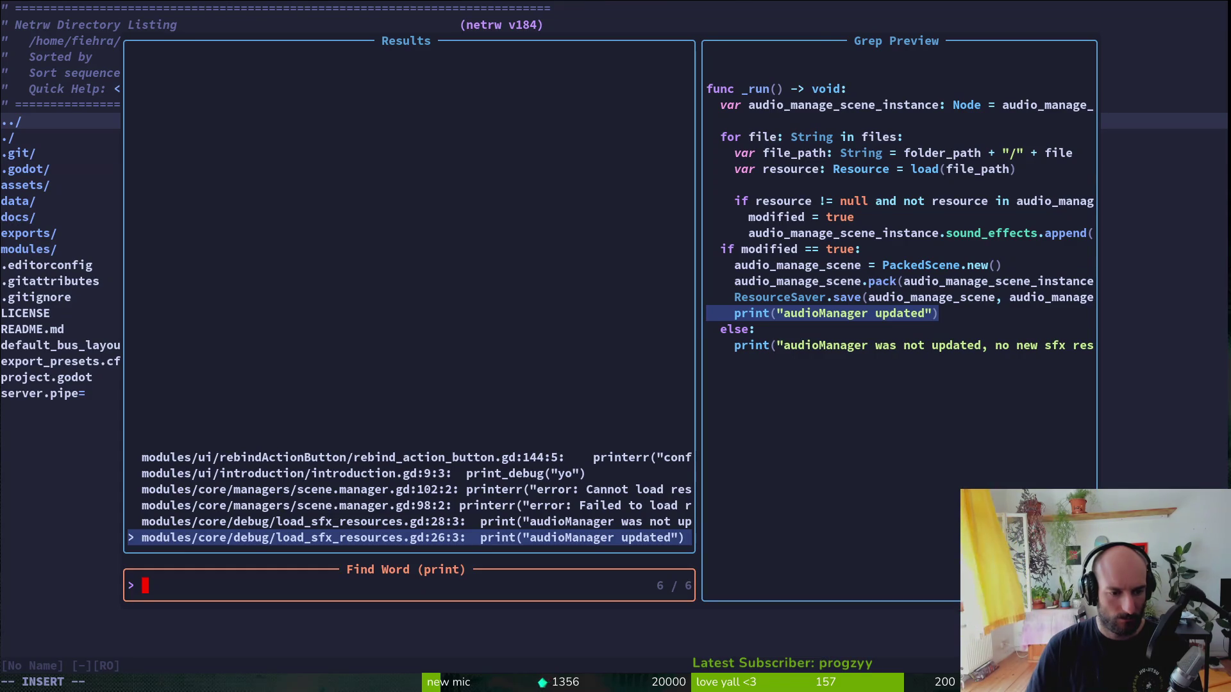
{"action": "key", "text": "Up"}
{"action": "key", "text": "Up"}
{"action": "key", "text": "Up"}
{"action": "key", "text": "Escape"}
{"action": "key", "text": "Escape"}
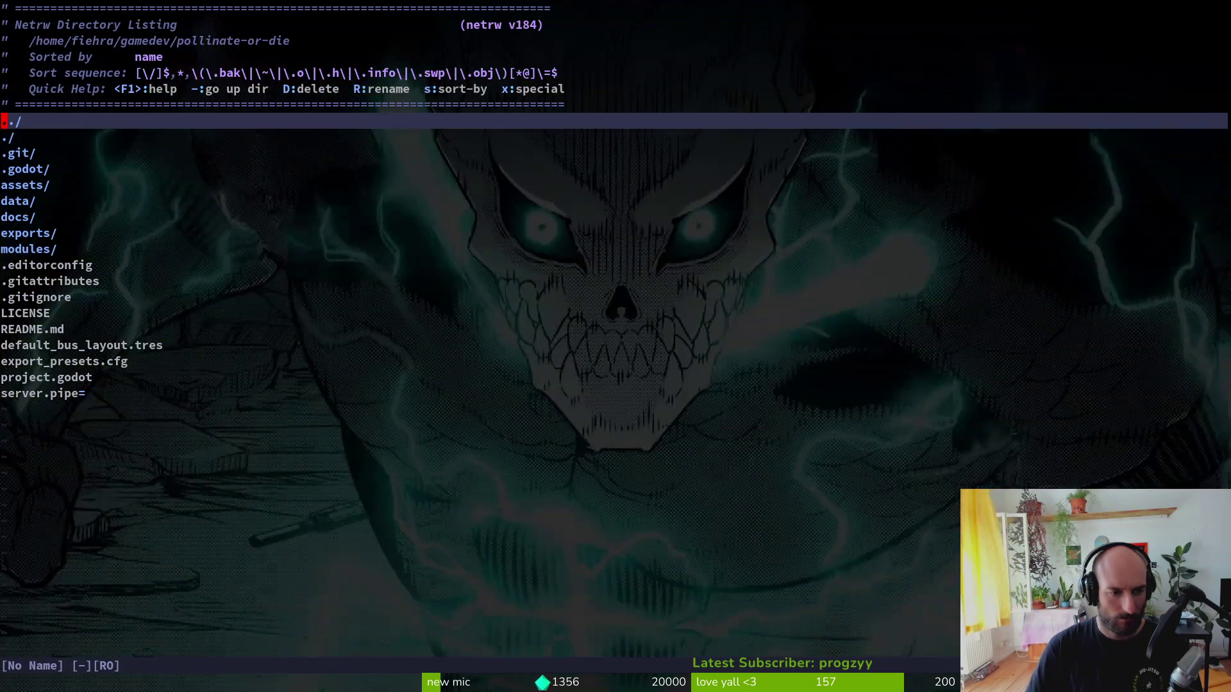
{"action": "key", "text": "ctrl+c"}
{"action": "type", "text": ":qa"}
{"action": "key", "text": "Return"}
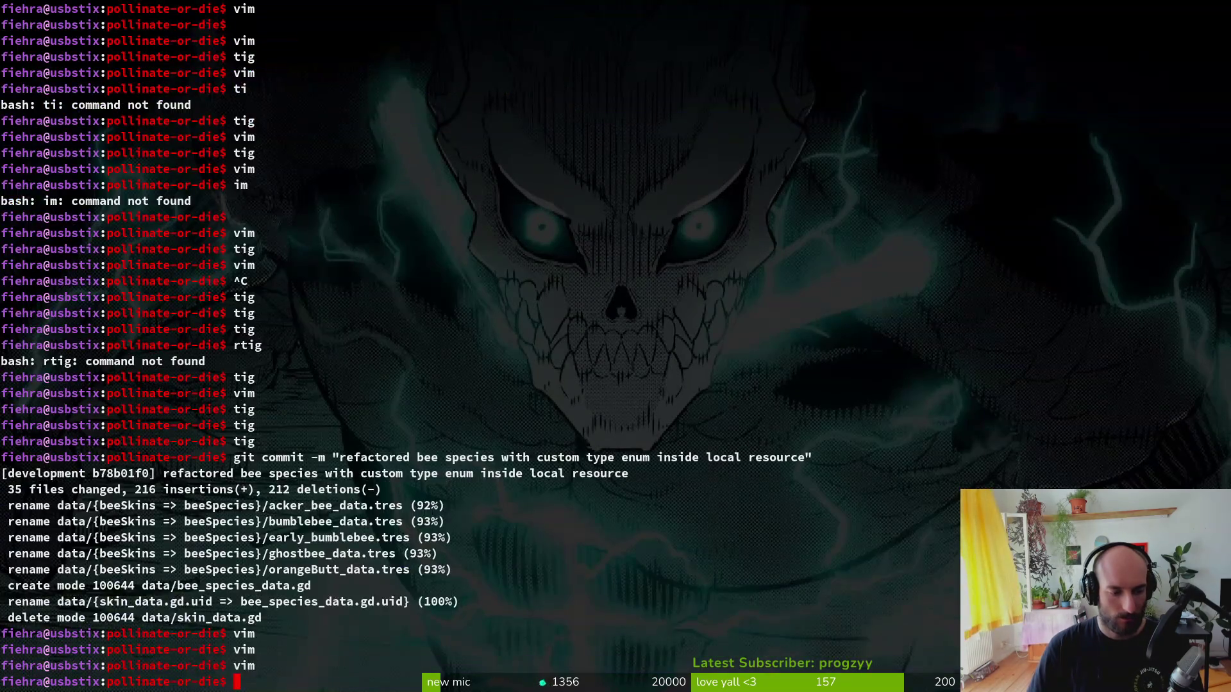
{"action": "key", "text": "alt+Tab"}
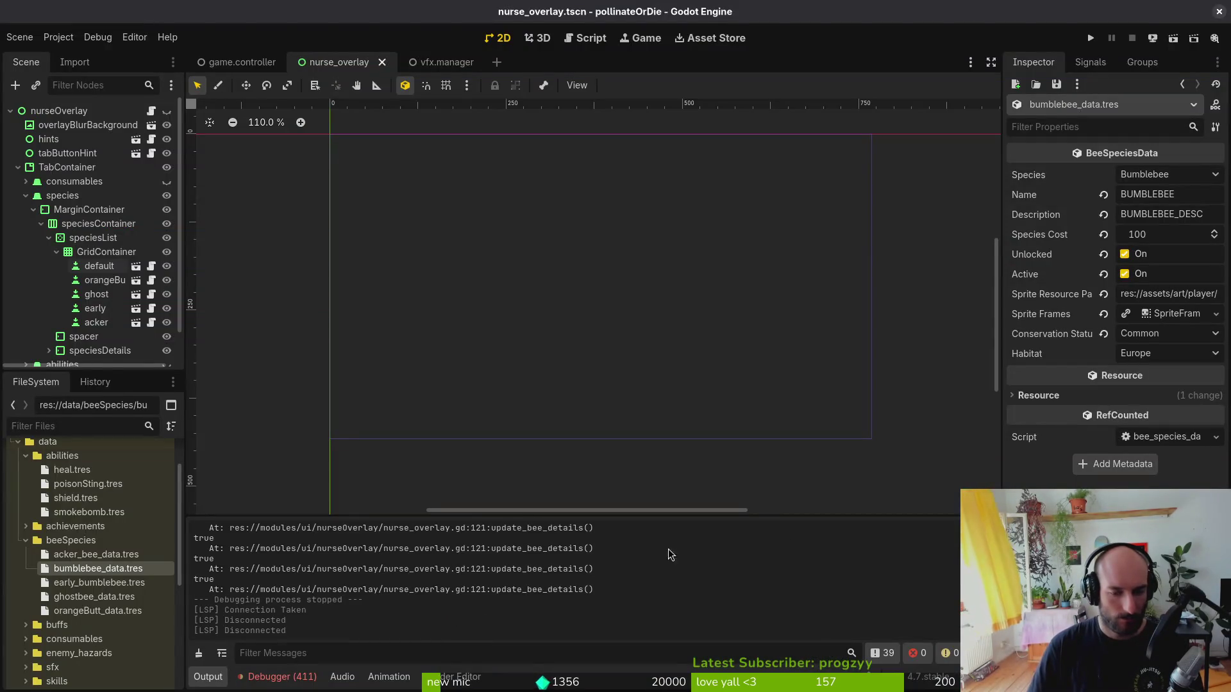
- Check the debugger errors, close Project Settings, and run the game into the hive
{"action": "left_click", "coordinate": [262, 678]}
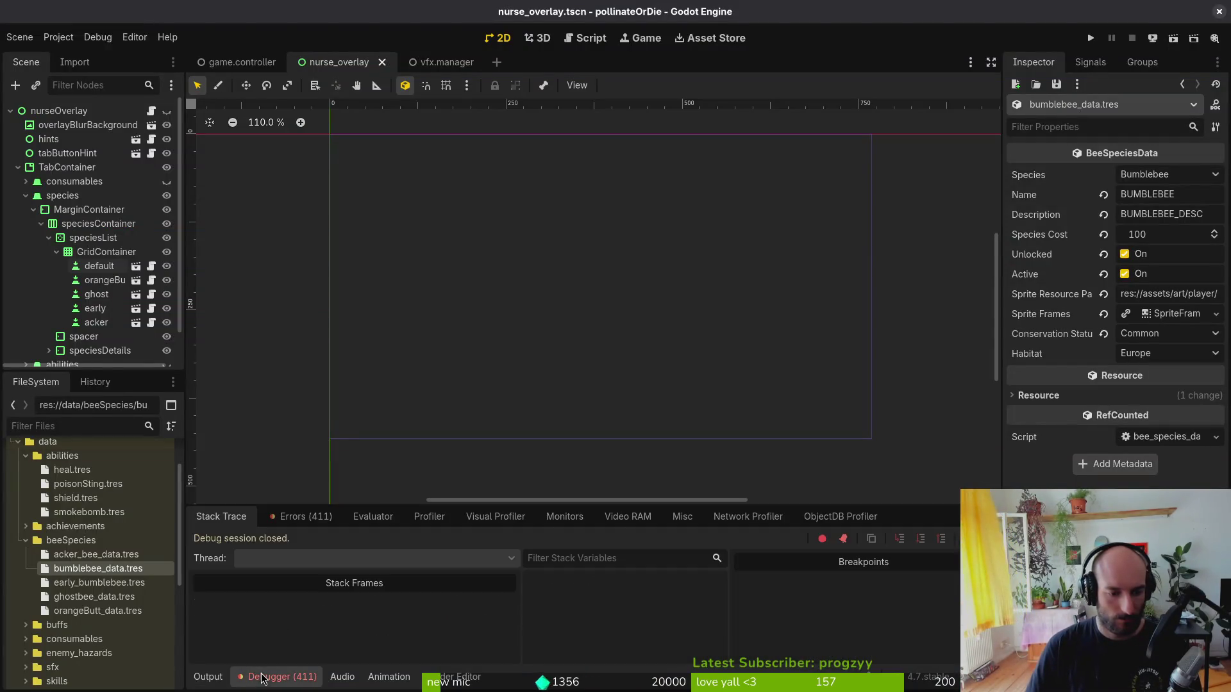
{"action": "left_click", "coordinate": [222, 681]}
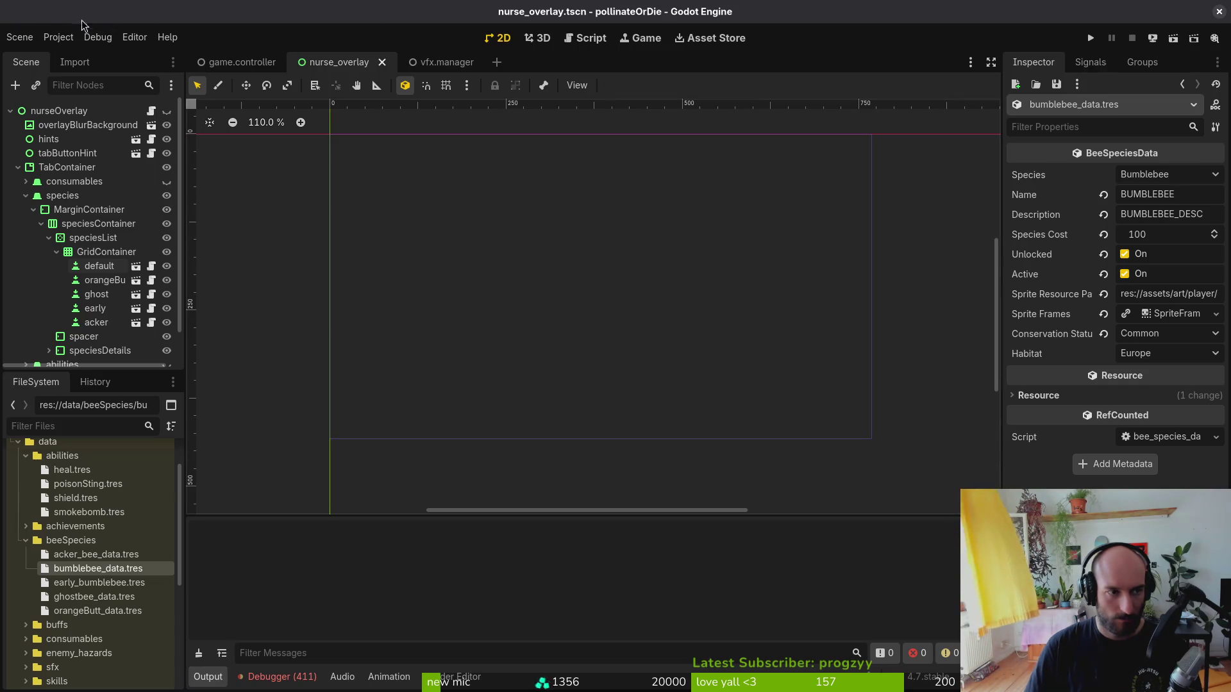
{"action": "left_click", "coordinate": [58, 37]}
{"action": "left_click", "coordinate": [71, 55]}
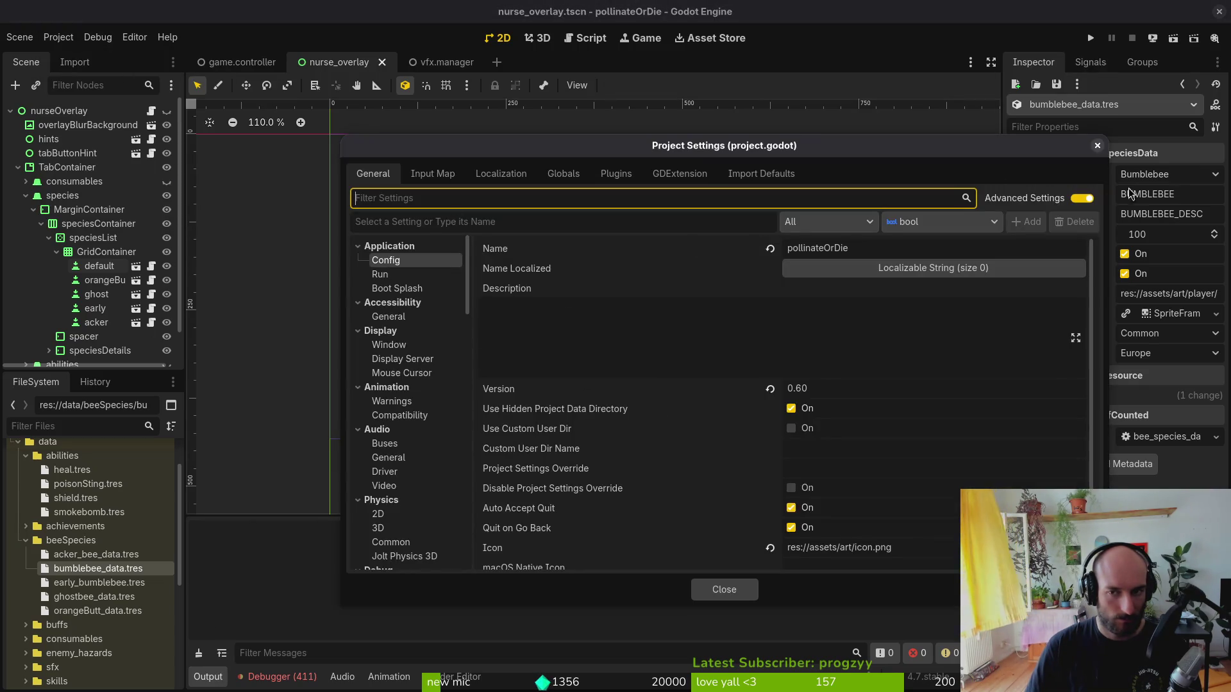
{"action": "left_click", "coordinate": [1097, 146]}
{"action": "left_click", "coordinate": [1090, 38]}
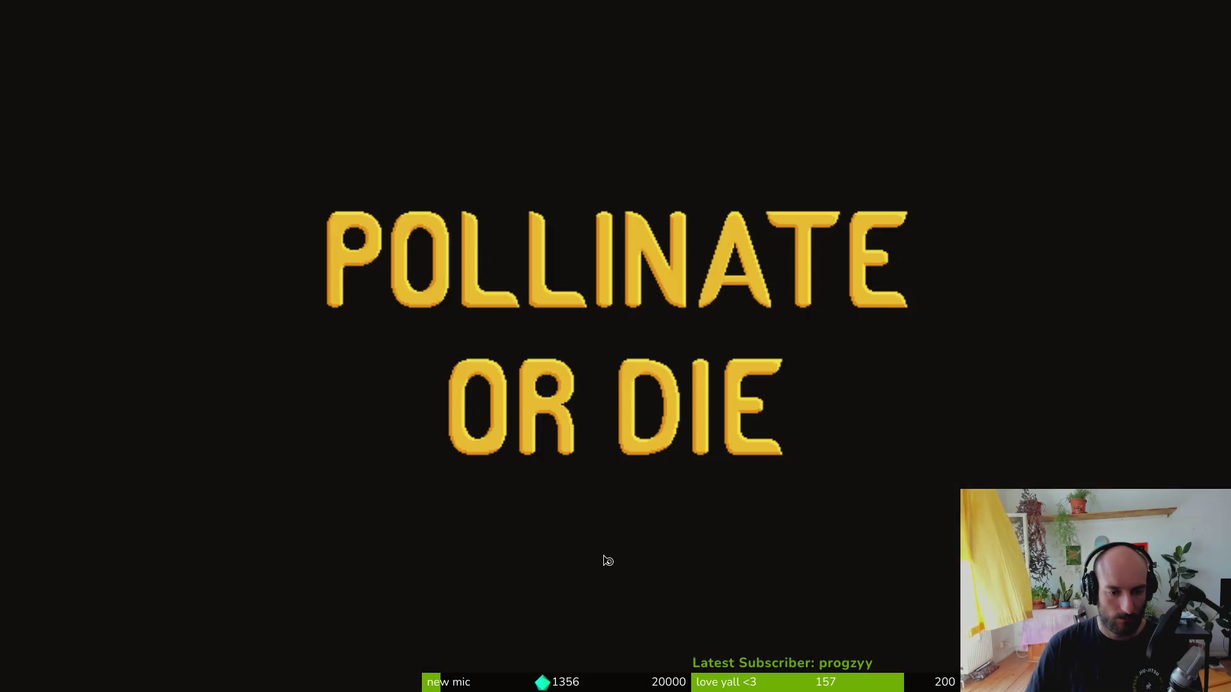
{"action": "key", "text": "Return"}
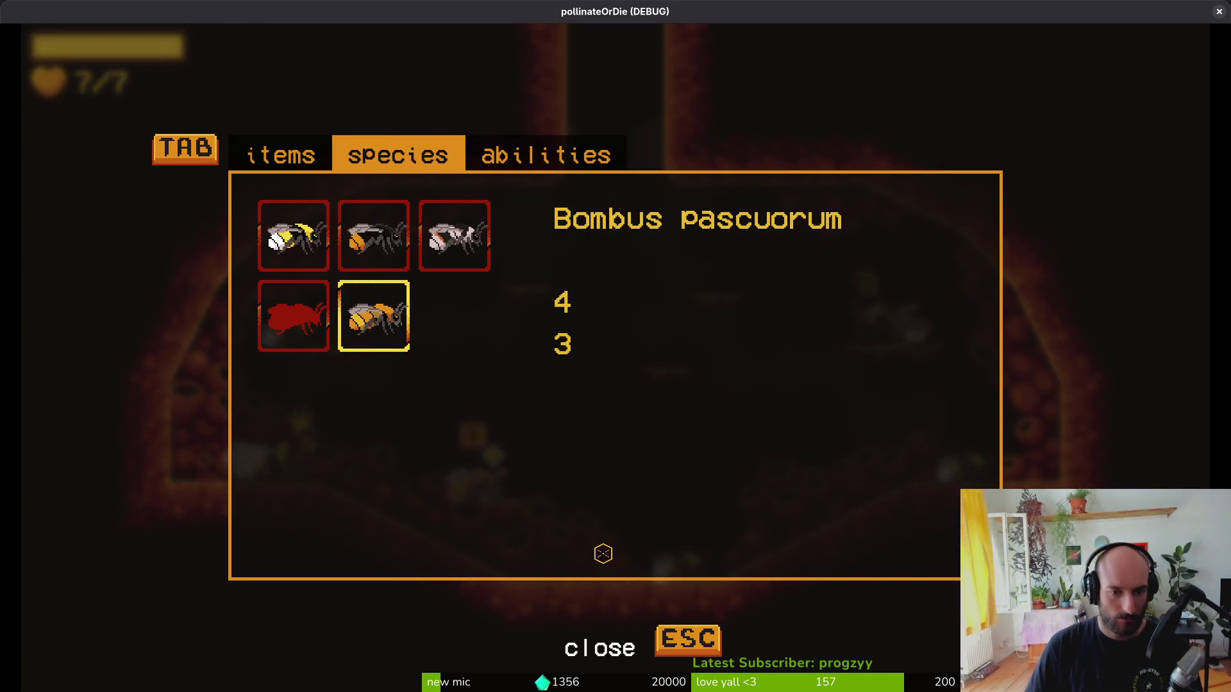
- Browse the species list, checking the counts of Bombus mucidus and Bombus pascuorum
{"action": "key", "text": "Up"}
{"action": "key", "text": "Right"}
{"action": "key", "text": "Left"}
{"action": "key", "text": "Right"}
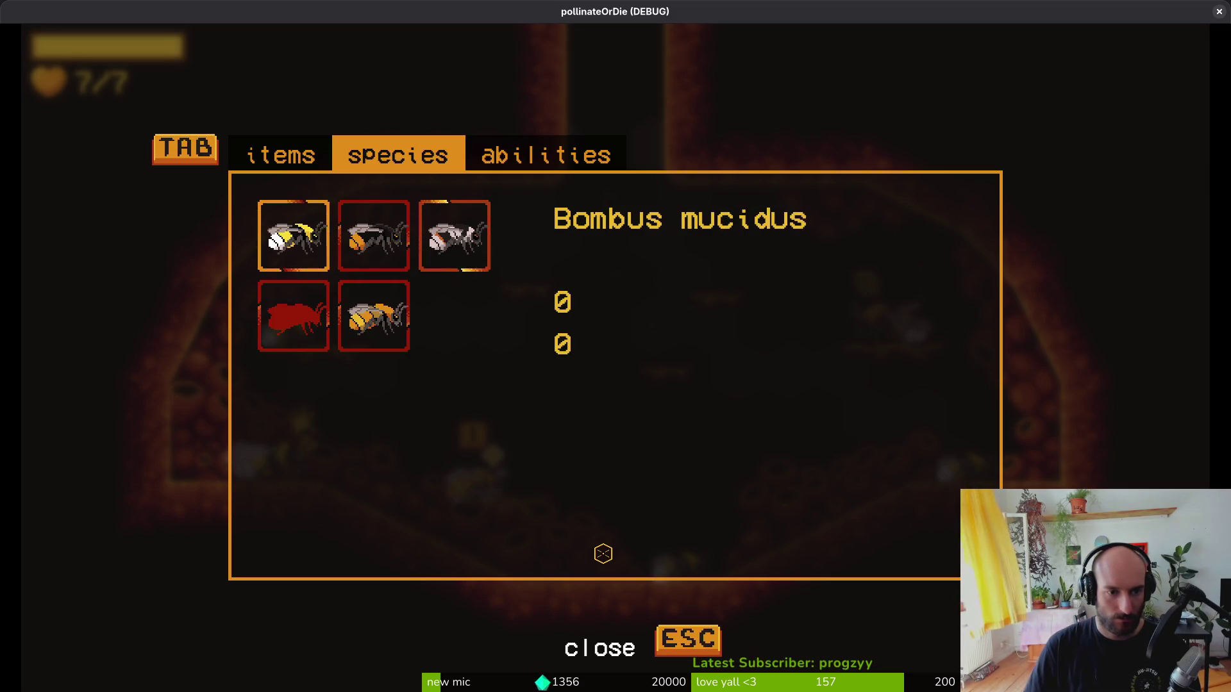
{"action": "key", "text": "Left"}
{"action": "key", "text": "Left"}
{"action": "key", "text": "Down"}
{"action": "key", "text": "Up"}
{"action": "key", "text": "Right"}
{"action": "key", "text": "Right"}
{"action": "key", "text": "Left"}
{"action": "key", "text": "Left"}
{"action": "key", "text": "Down"}
{"action": "key", "text": "Right"}
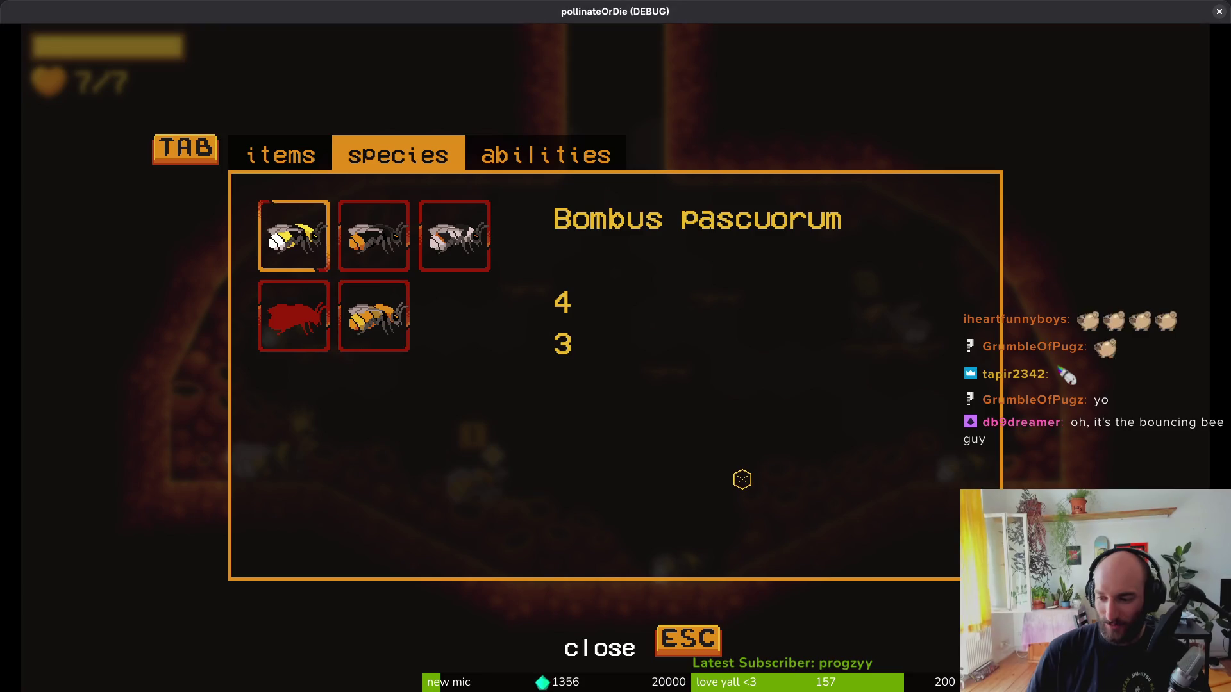
- View the items tab, reopen the species tab to recheck Bombus mucidus, then resume play
{"action": "key", "text": "shift+Tab"}
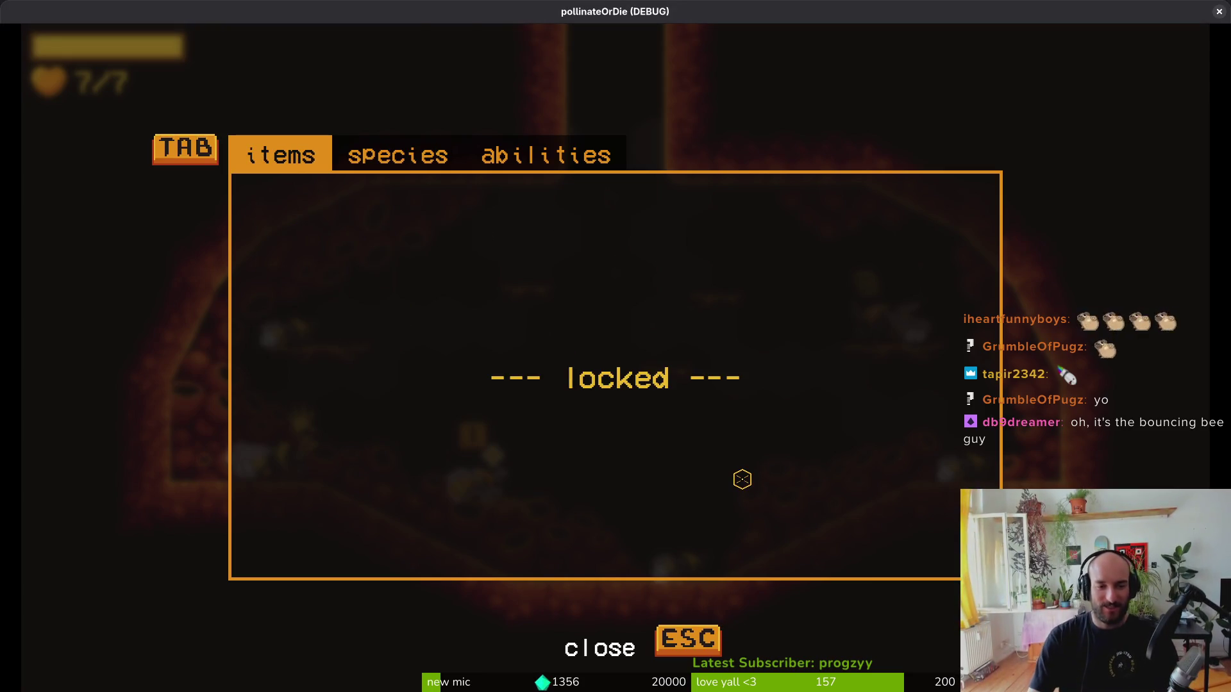
{"action": "key", "text": "Escape"}
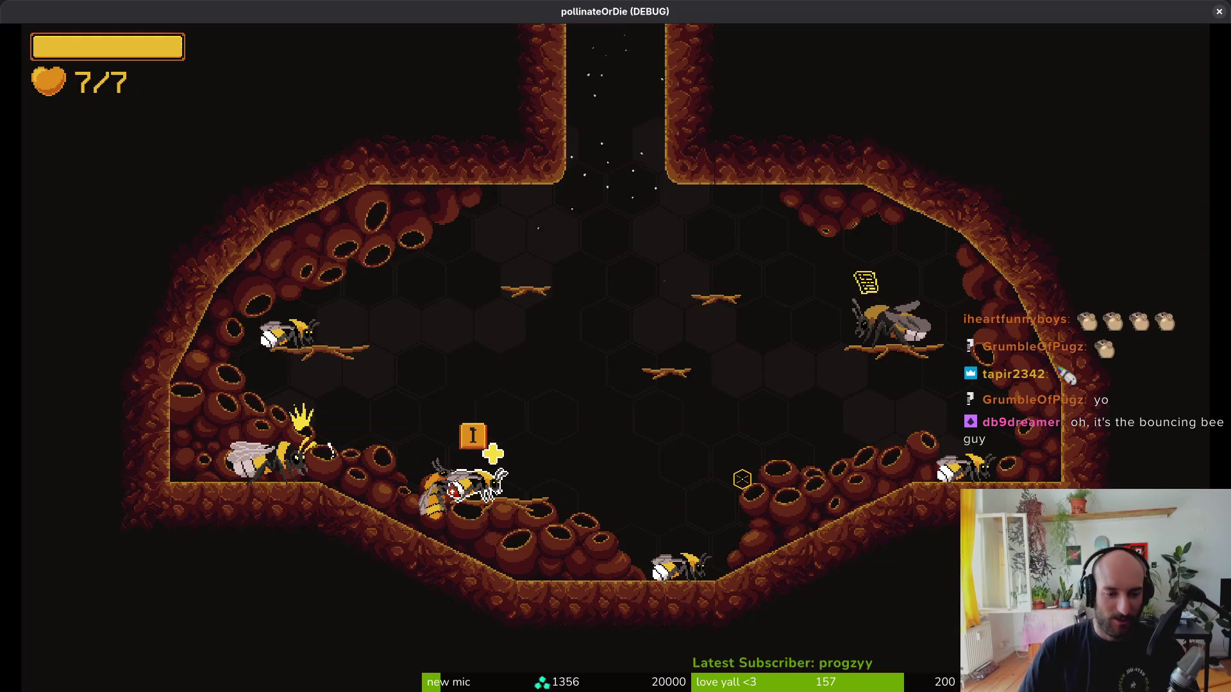
{"action": "key", "text": "Tab"}
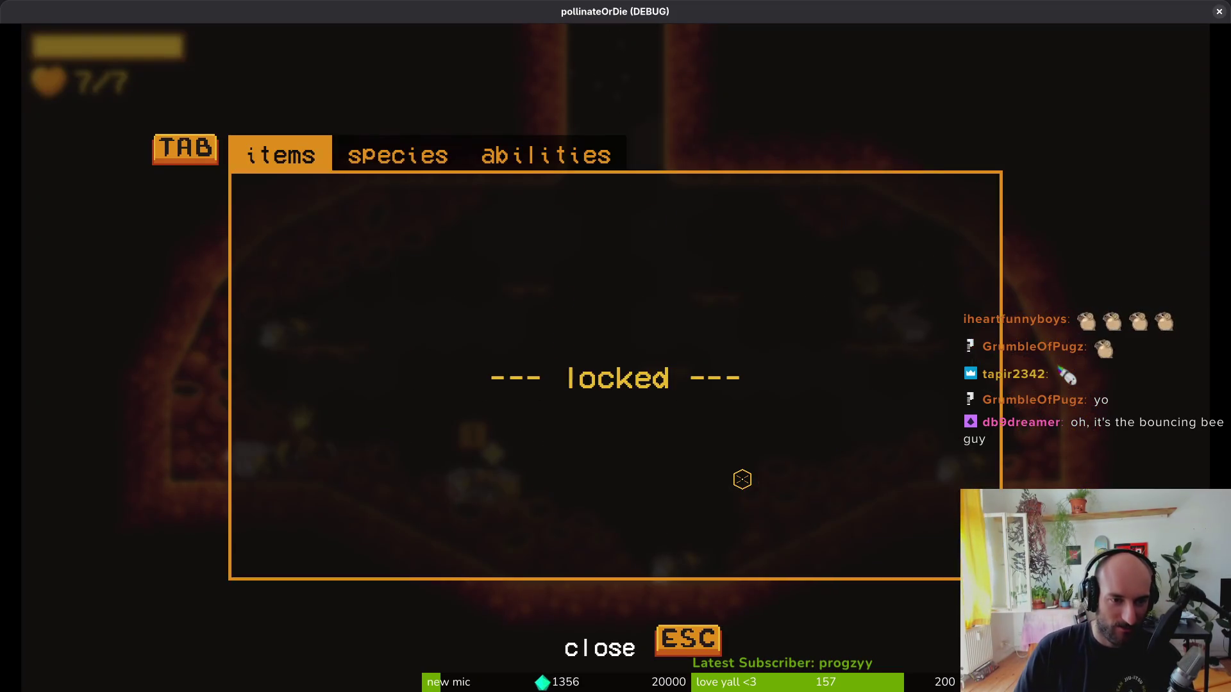
{"action": "key", "text": "Tab"}
{"action": "key", "text": "Up"}
{"action": "key", "text": "Right"}
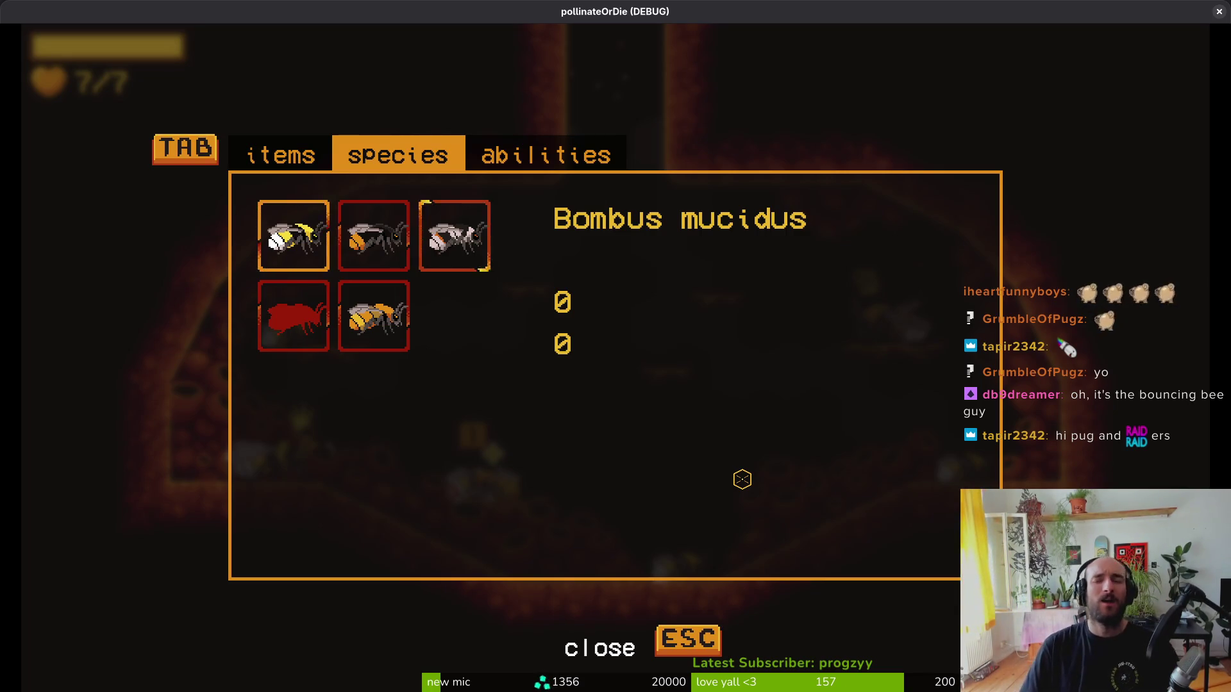
{"action": "key", "text": "Escape"}
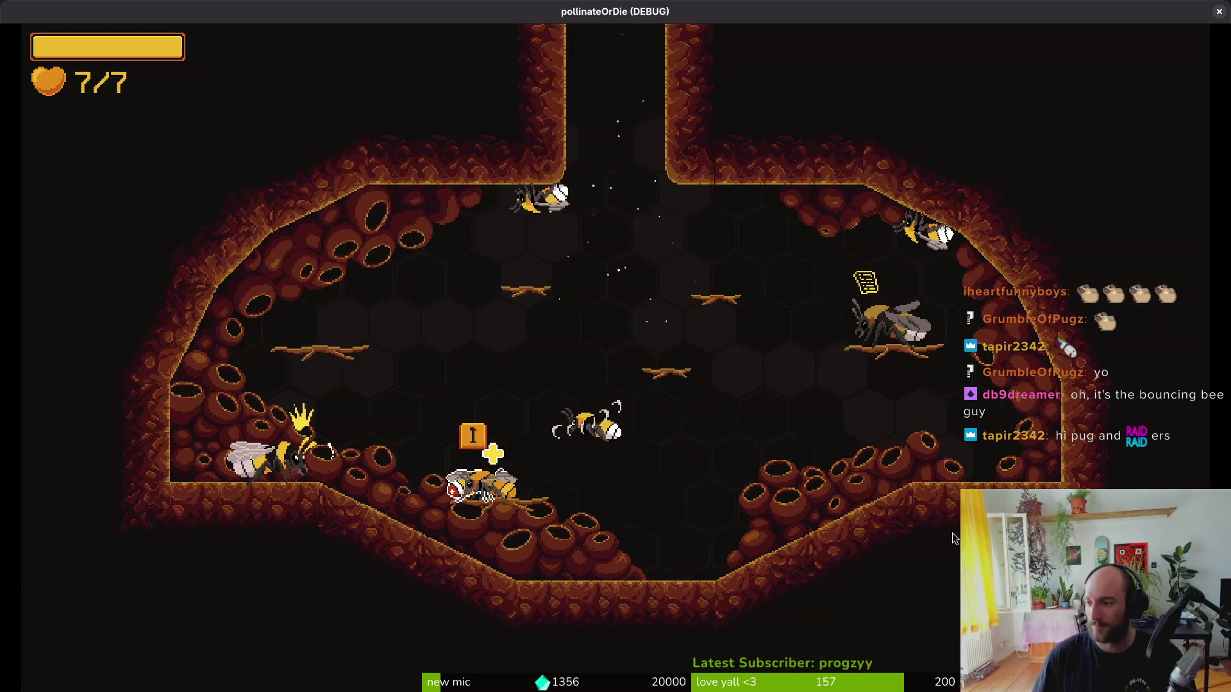
{"action": "key", "text": "alt+Tab"}
- Launch vim and open bee_skin_list_item.gd through the file finder
{"action": "type", "text": "v"}
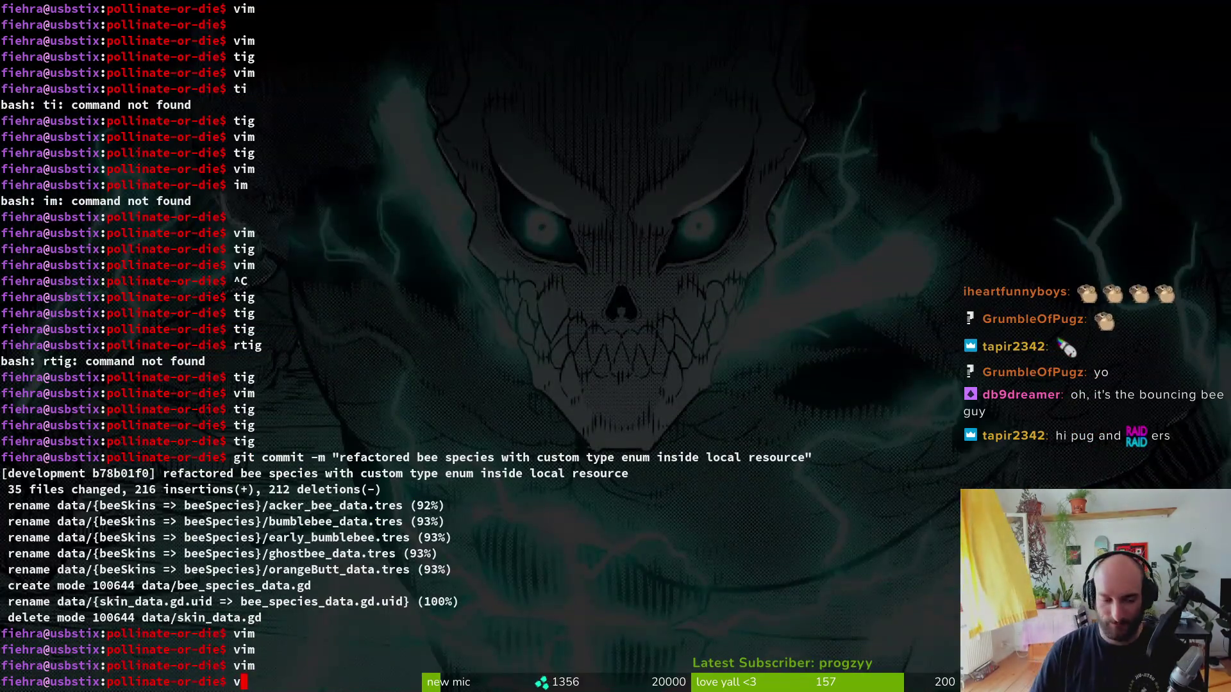
{"action": "type", "text": "im"}
{"action": "key", "text": "Return"}
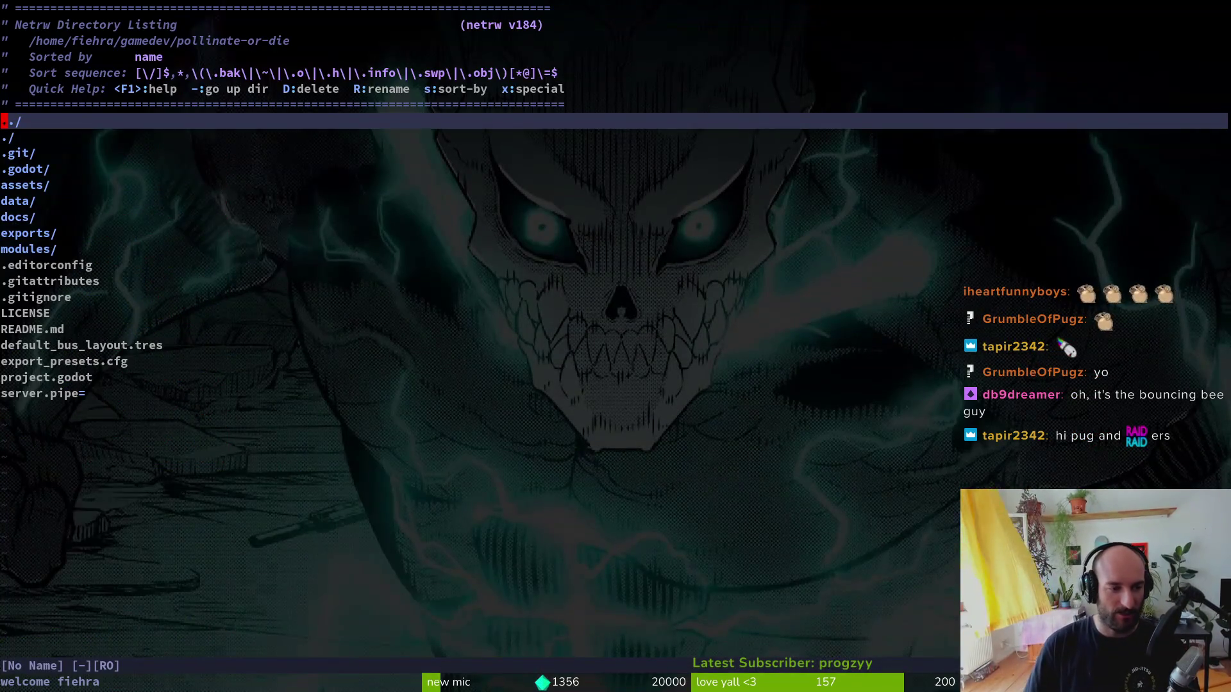
{"action": "key", "text": "ctrl+p"}
{"action": "type", "text": "belt"}
{"action": "key", "text": "Return"}
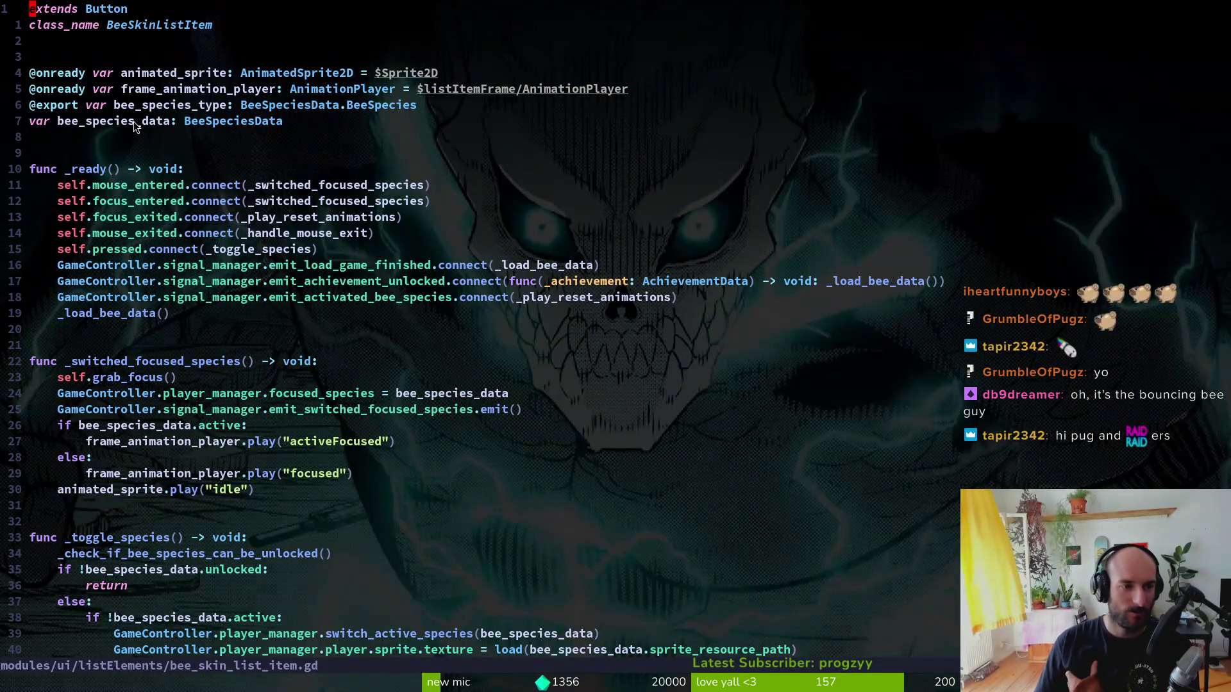
{"action": "scroll", "coordinate": [216, 480], "scroll_direction": "down", "scroll_amount": 2}
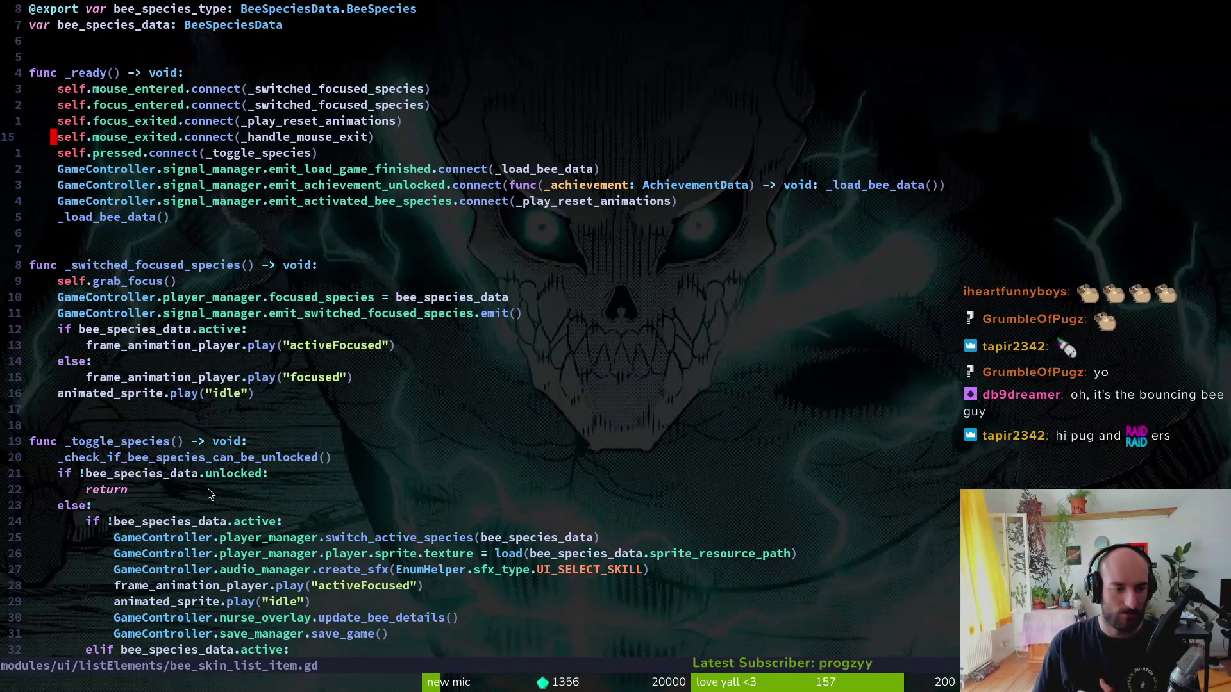
{"action": "scroll", "coordinate": [270, 497], "scroll_direction": "down", "scroll_amount": 2}
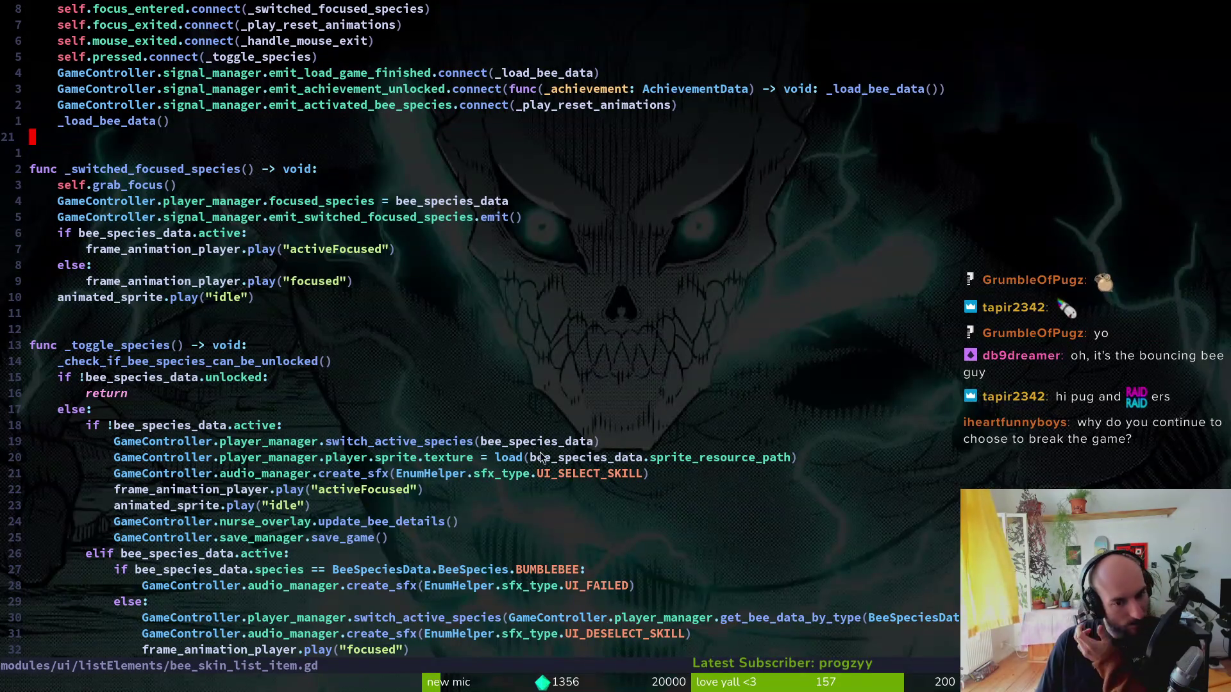
- Go to switch_active_species' definition in player.manager.gd, read through switch_active_ability, and relaunch with F5
{"action": "left_click", "coordinate": [482, 441]}
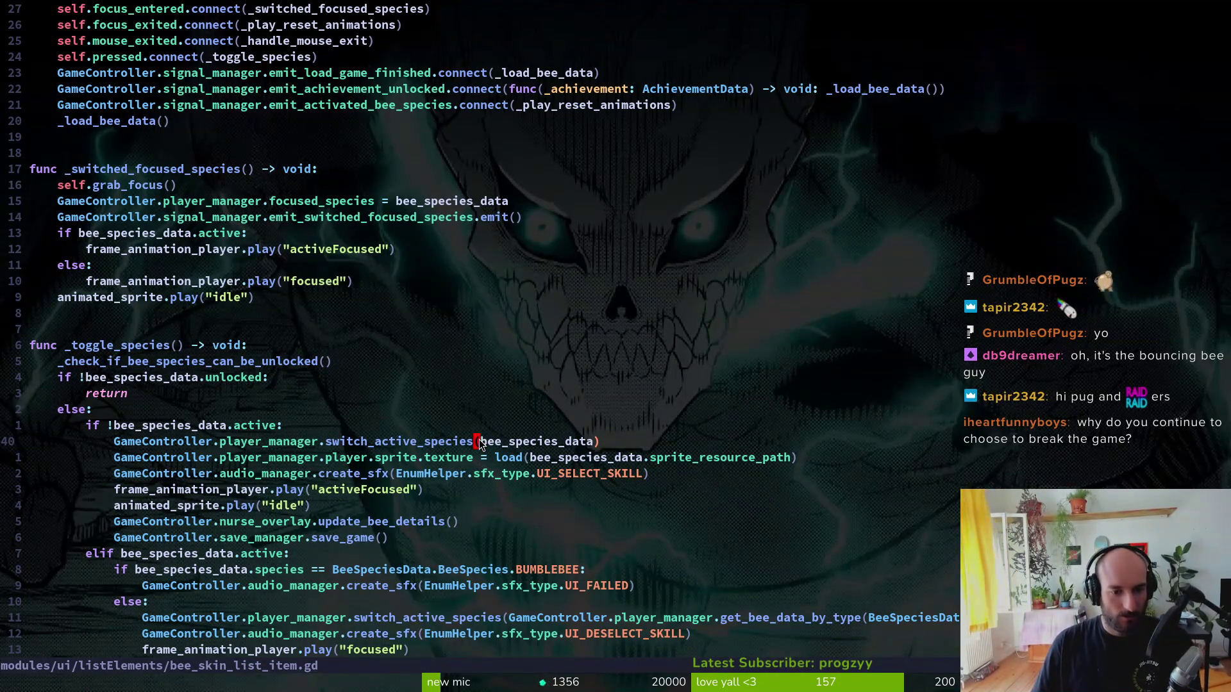
{"action": "key", "text": "g"}
{"action": "key", "text": "d"}
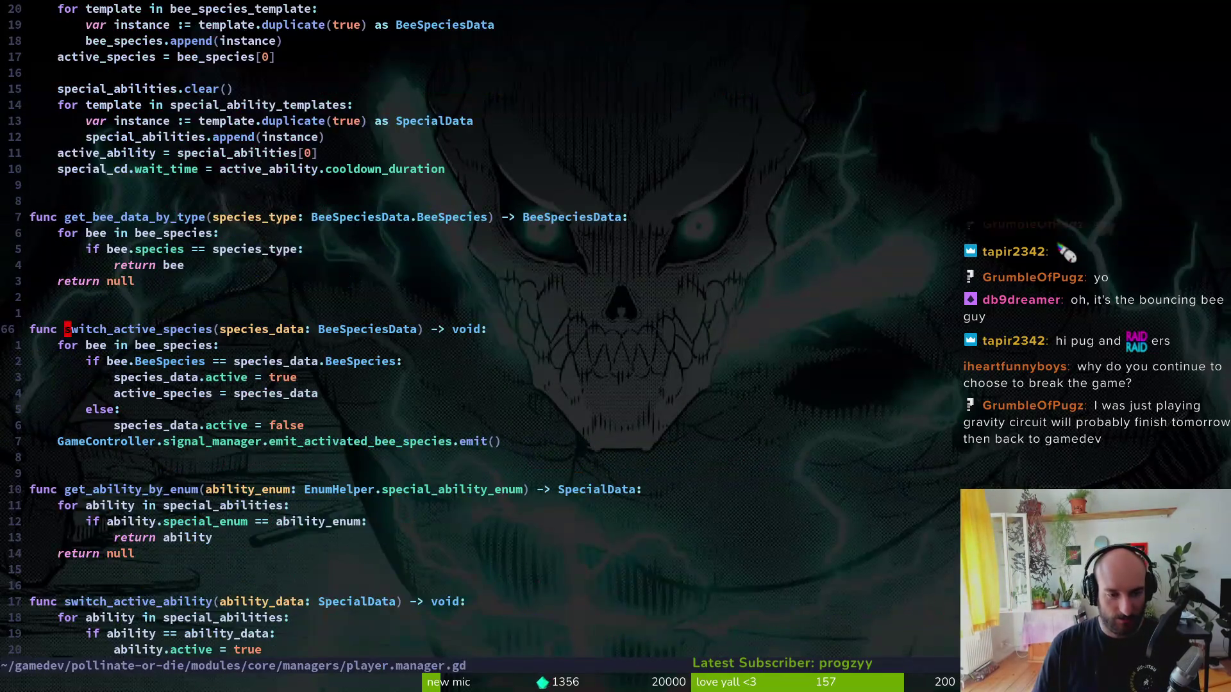
{"action": "key", "text": "j"}
{"action": "key", "text": "j"}
{"action": "key", "text": "j"}
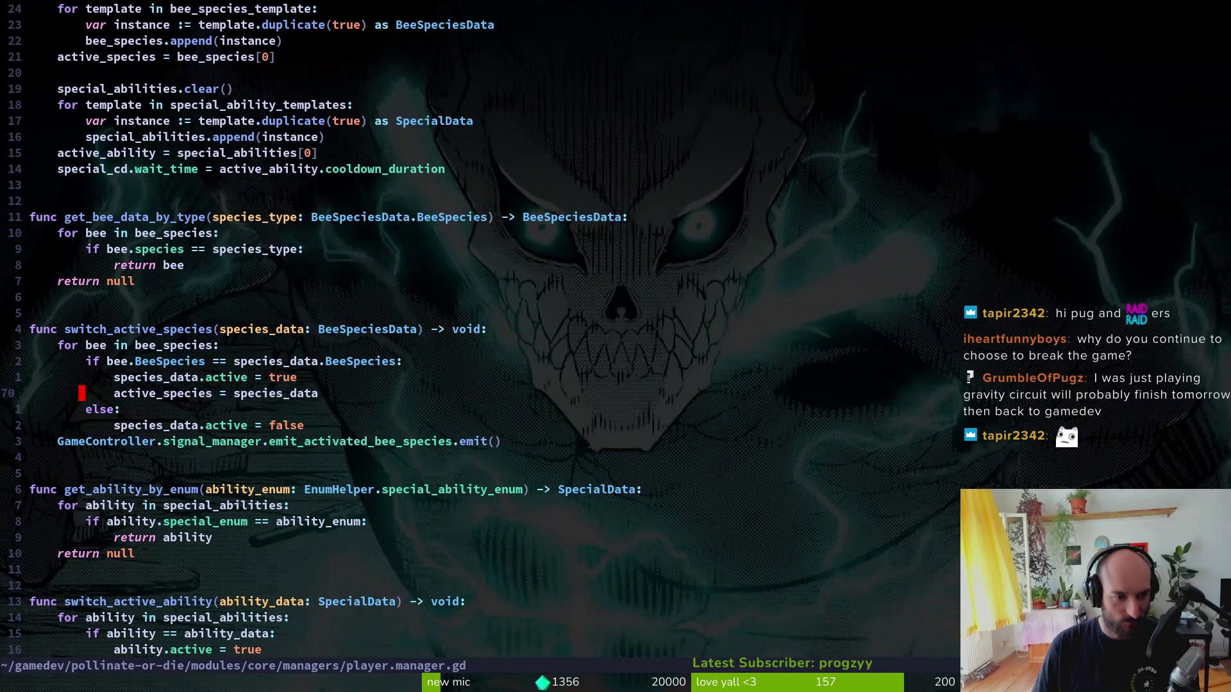
{"action": "key", "text": "j"}
{"action": "key", "text": "j"}
{"action": "key", "text": "j"}
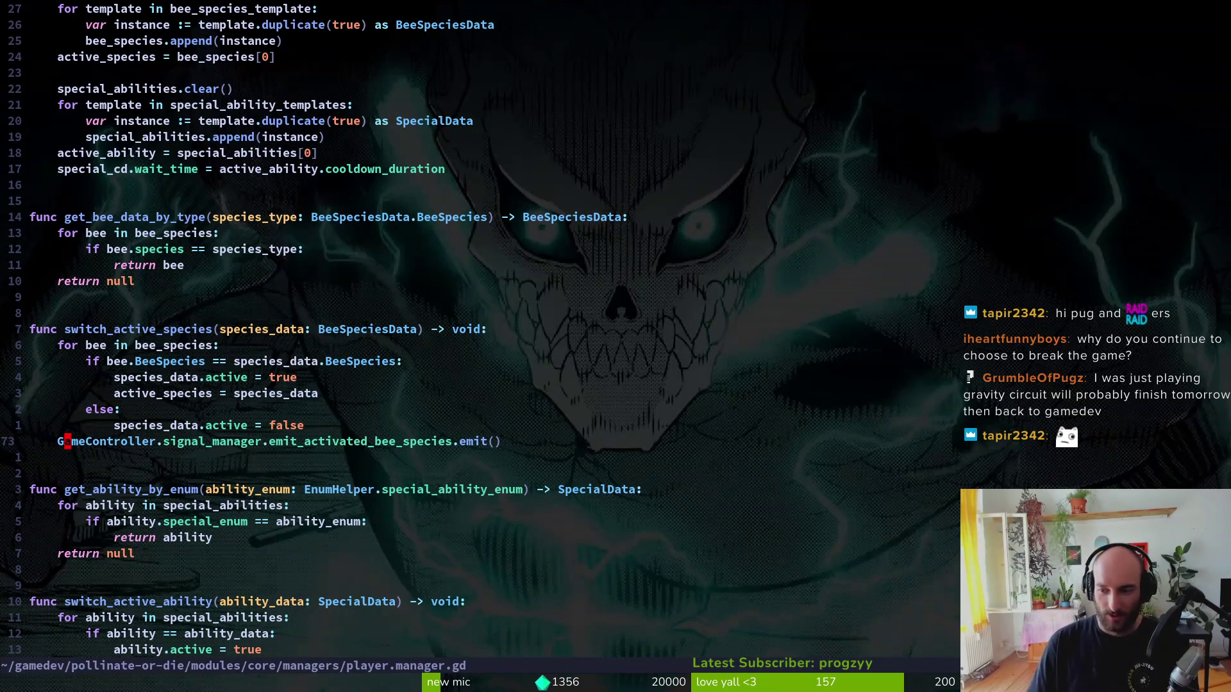
{"action": "key", "text": "j"}
{"action": "key", "text": "j"}
{"action": "key", "text": "j"}
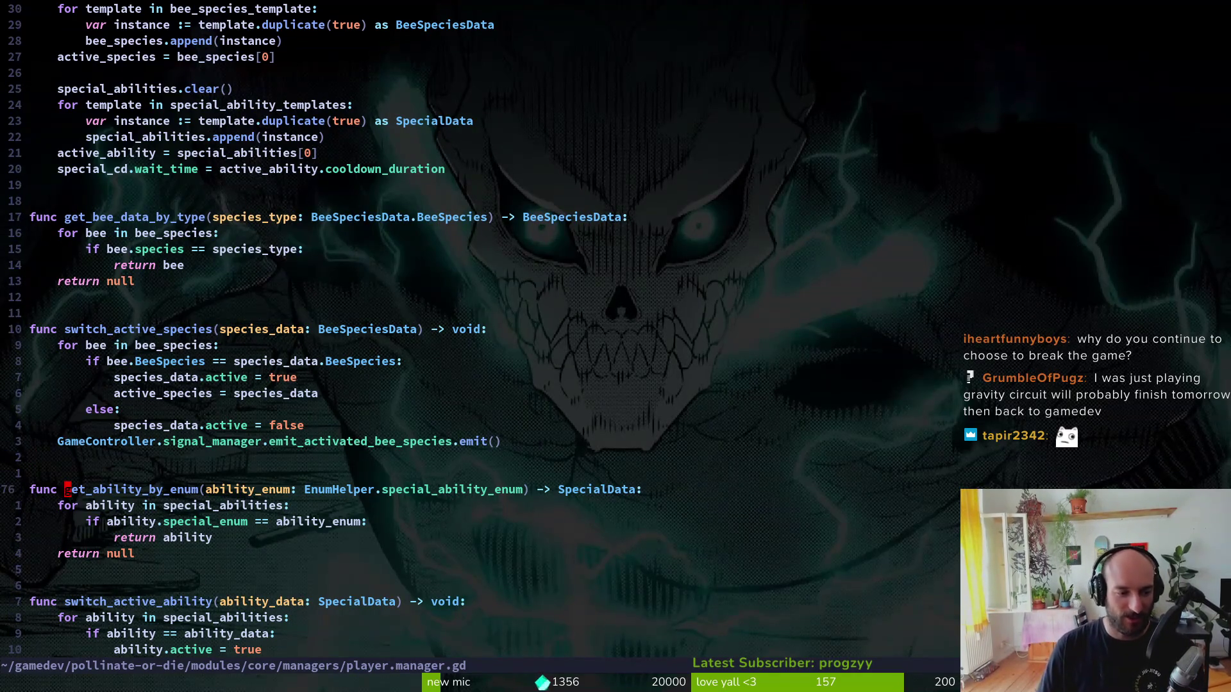
{"action": "key", "text": "j"}
{"action": "key", "text": "j"}
{"action": "key", "text": "j"}
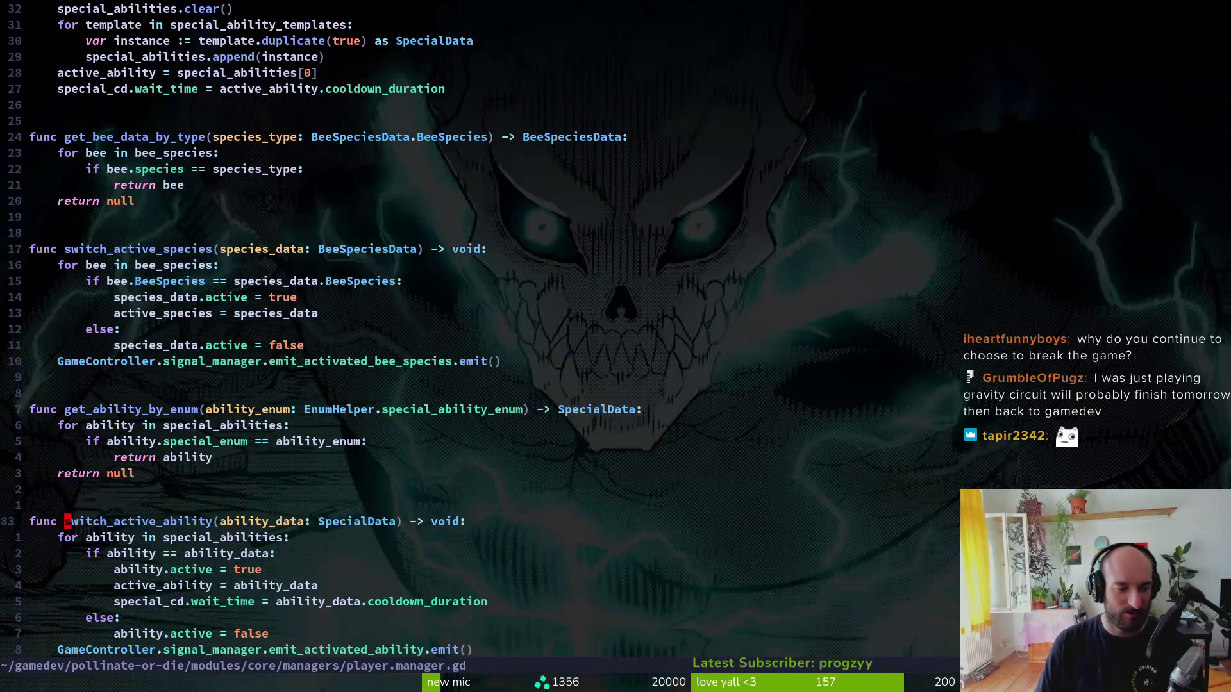
{"action": "key", "text": "k"}
{"action": "key", "text": "k"}
{"action": "key", "text": "k"}
{"action": "key", "text": "k"}
{"action": "key", "text": "j"}
{"action": "key", "text": "j"}
{"action": "key", "text": "j"}
{"action": "key", "text": "k"}
{"action": "key", "text": "k"}
{"action": "key", "text": "k"}
{"action": "key", "text": "k"}
{"action": "key", "text": "k"}
{"action": "key", "text": "k"}
{"action": "key", "text": "k"}
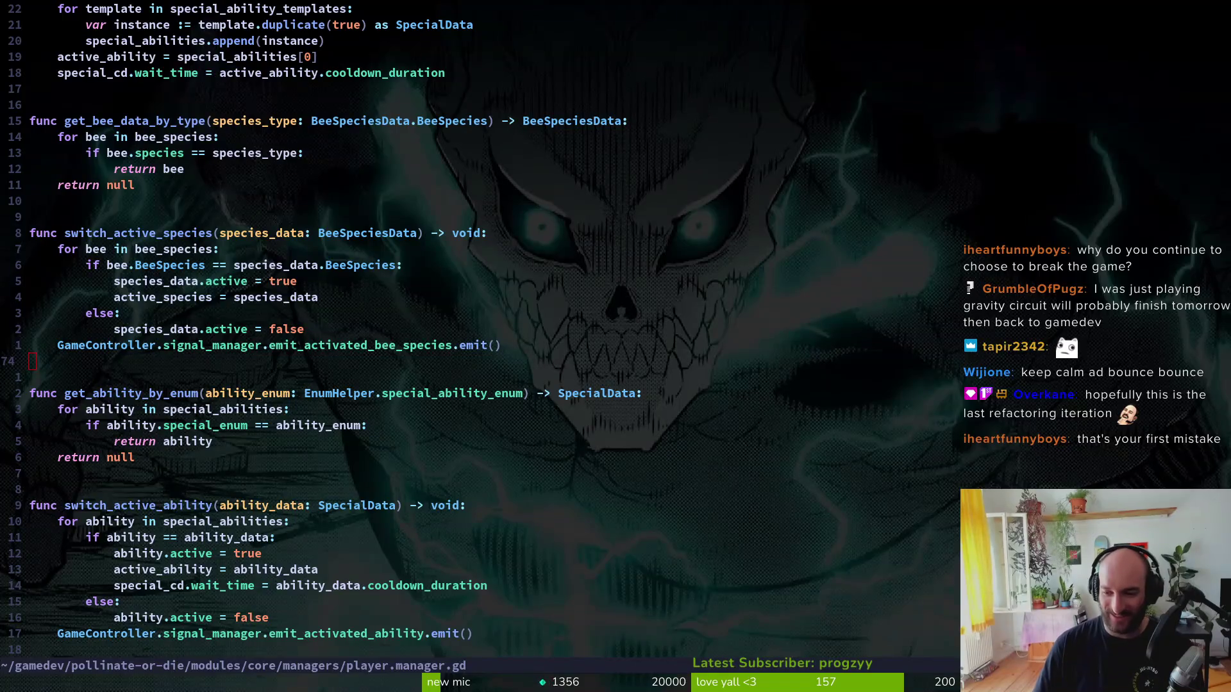
{"action": "left_click", "coordinate": [317, 443]}
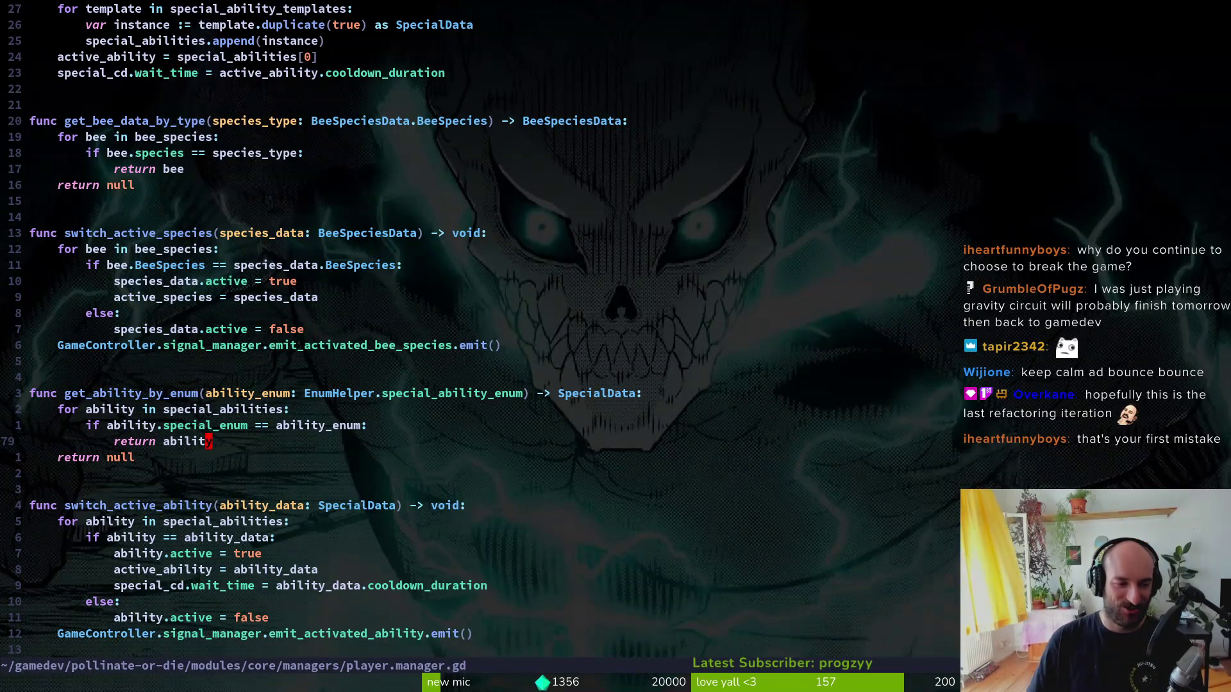
{"action": "key", "text": "F5"}
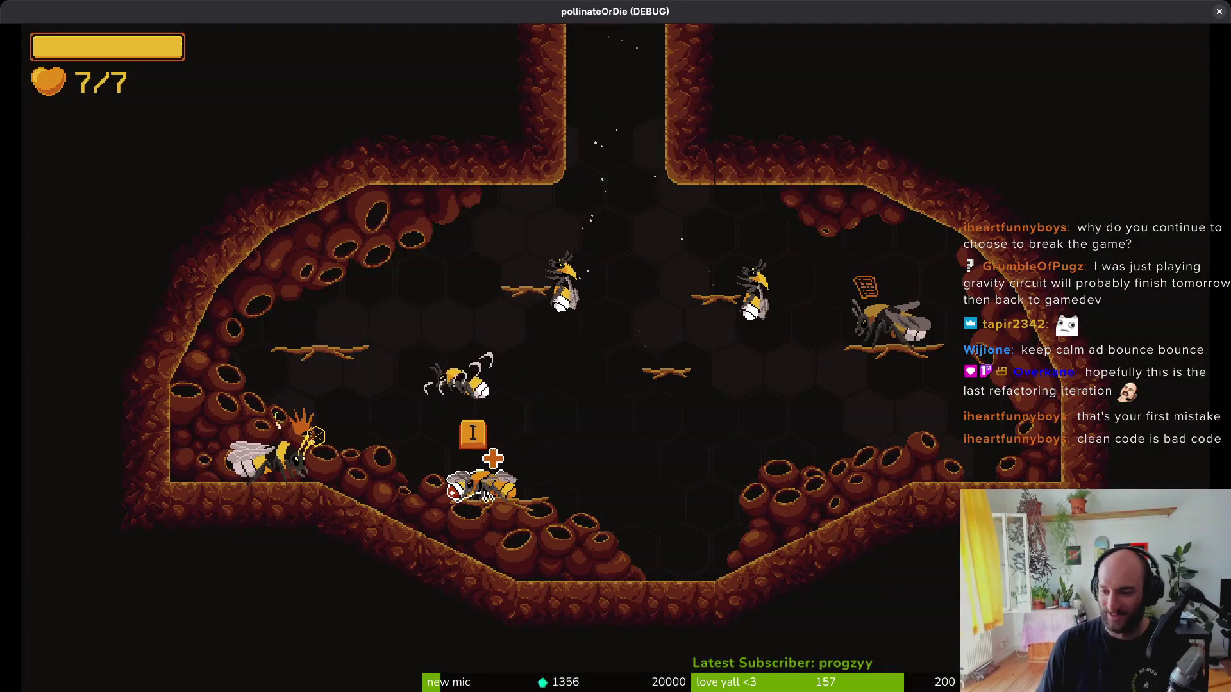
- Restart the game, quit from its main menu, collapse GridContainer, and rerun into the hive
{"action": "key", "text": "alt+Tab"}
{"action": "key", "text": "F5"}
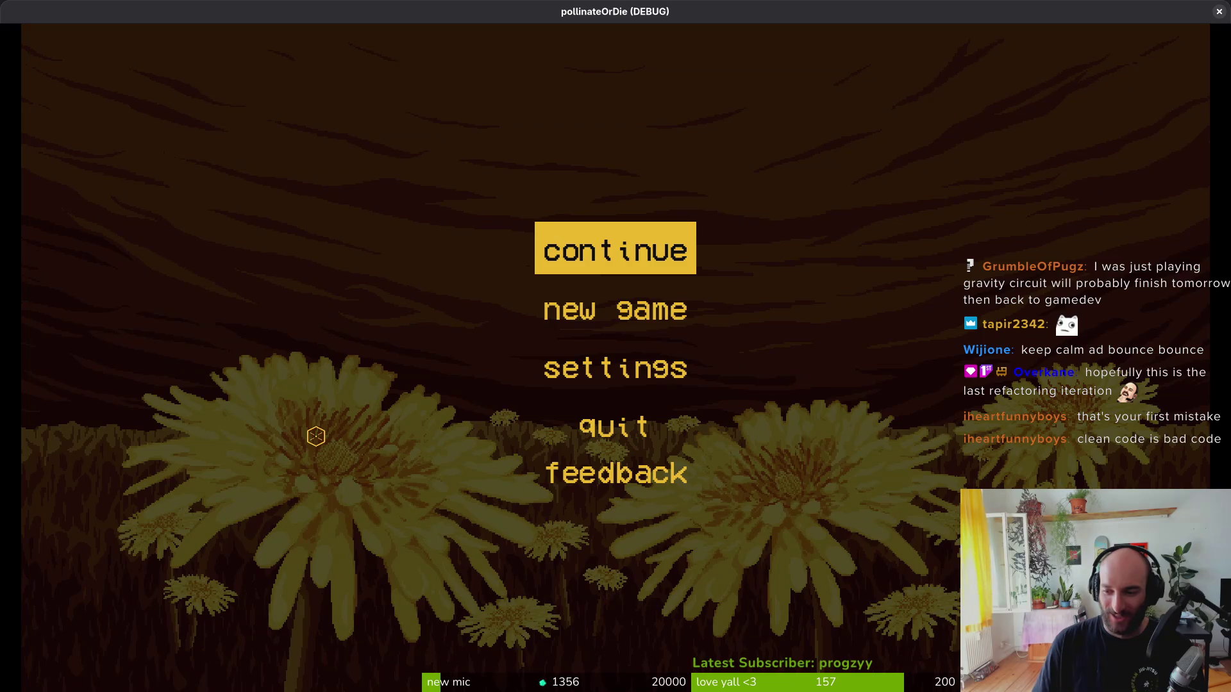
{"action": "key", "text": "Down"}
{"action": "key", "text": "Down"}
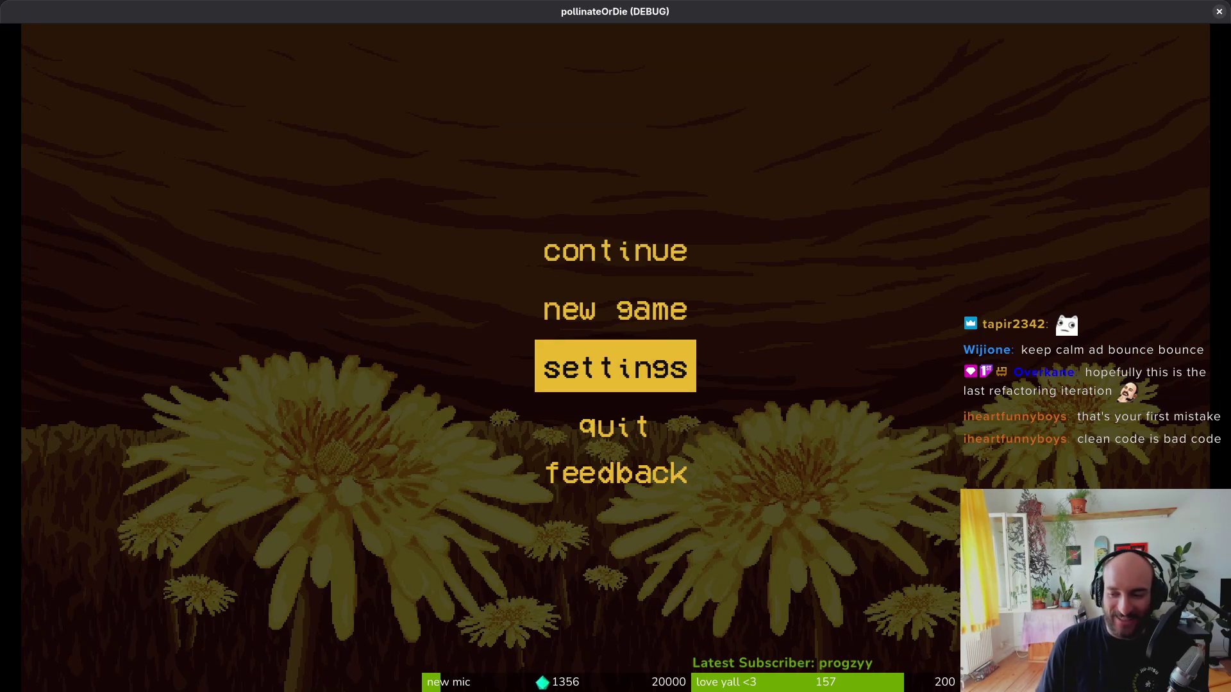
{"action": "key", "text": "Up"}
{"action": "key", "text": "Up"}
{"action": "key", "text": "Down"}
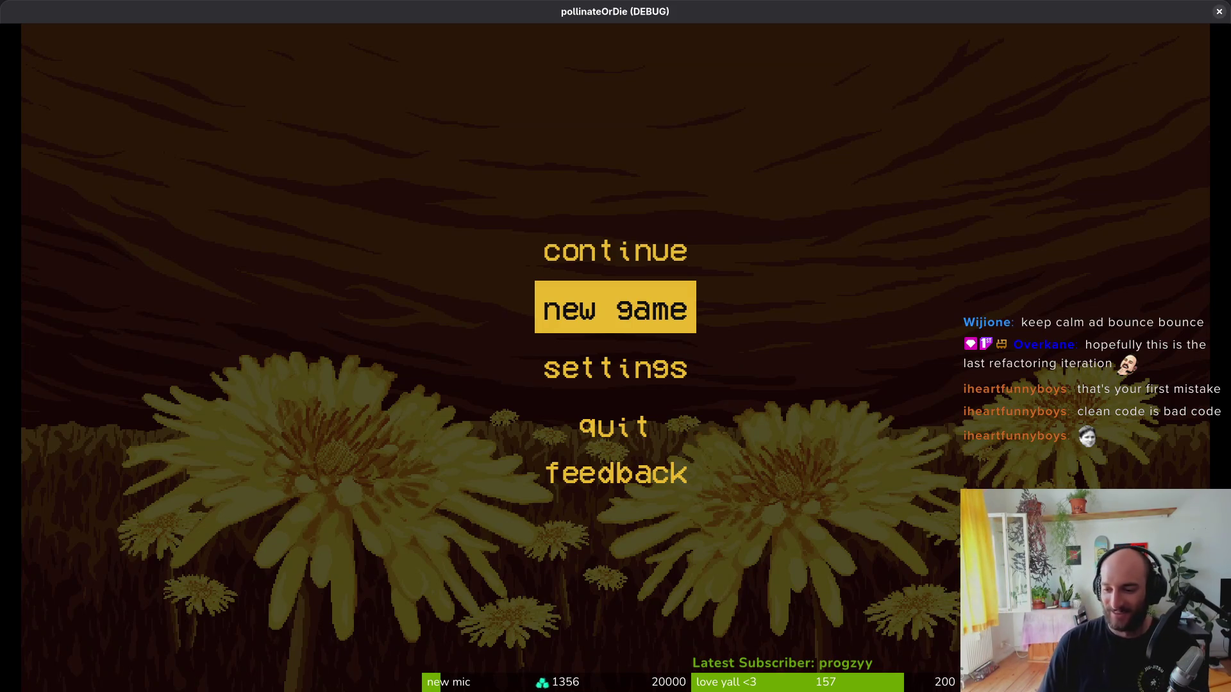
{"action": "key", "text": "Down"}
{"action": "key", "text": "Down"}
{"action": "key", "text": "Return"}
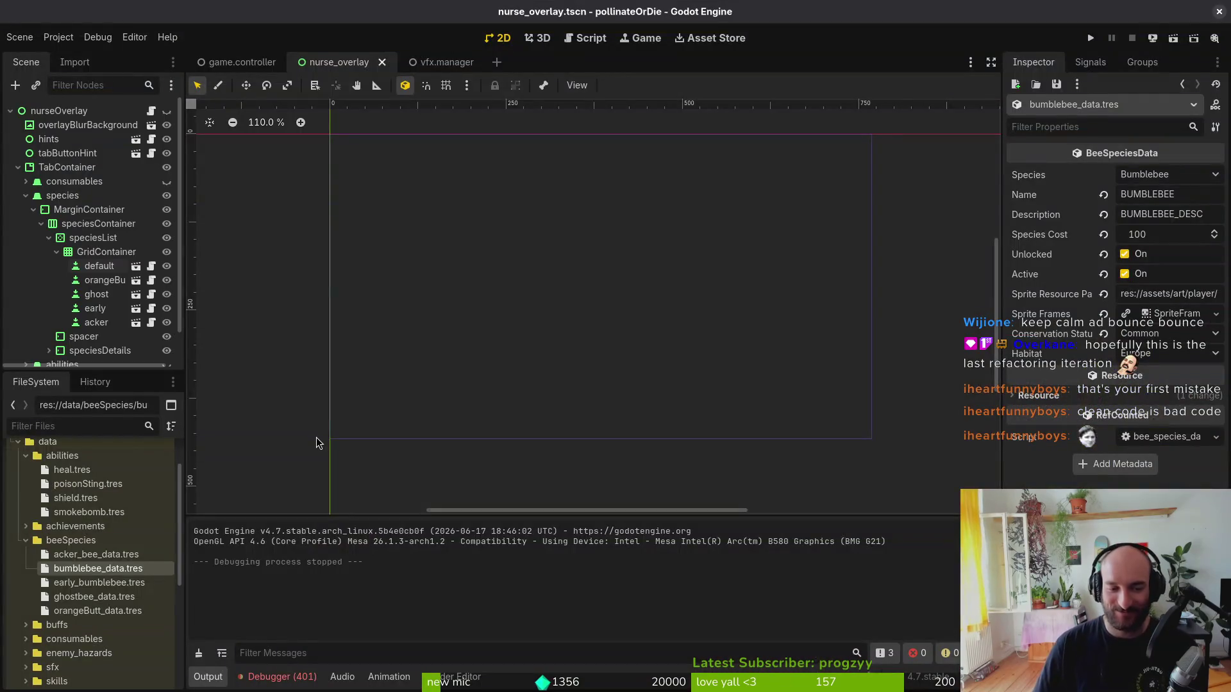
{"action": "left_click", "coordinate": [56, 251]}
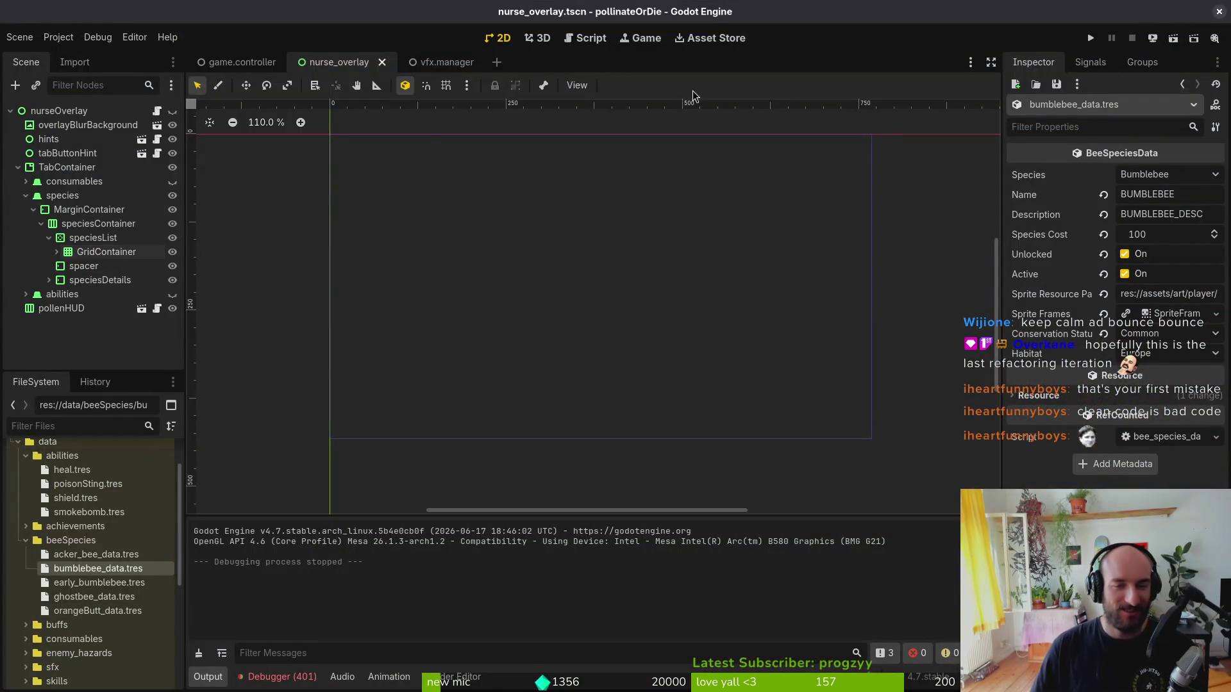
{"action": "left_click", "coordinate": [1092, 38]}
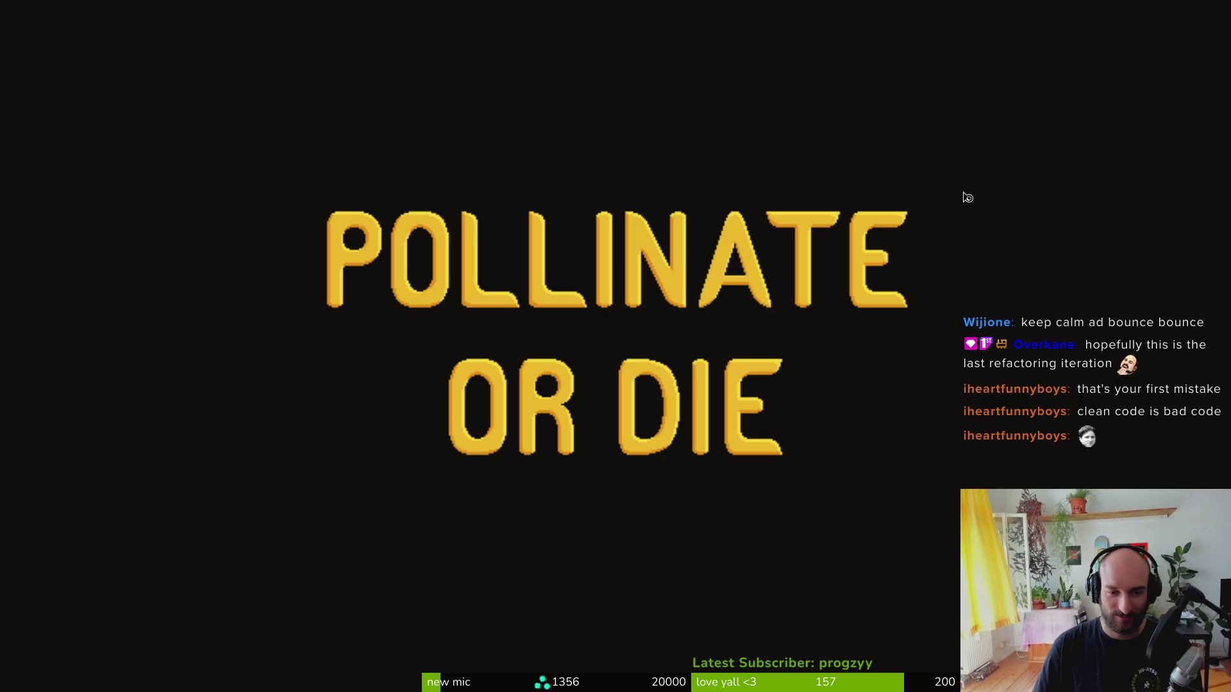
{"action": "key", "text": "Return"}
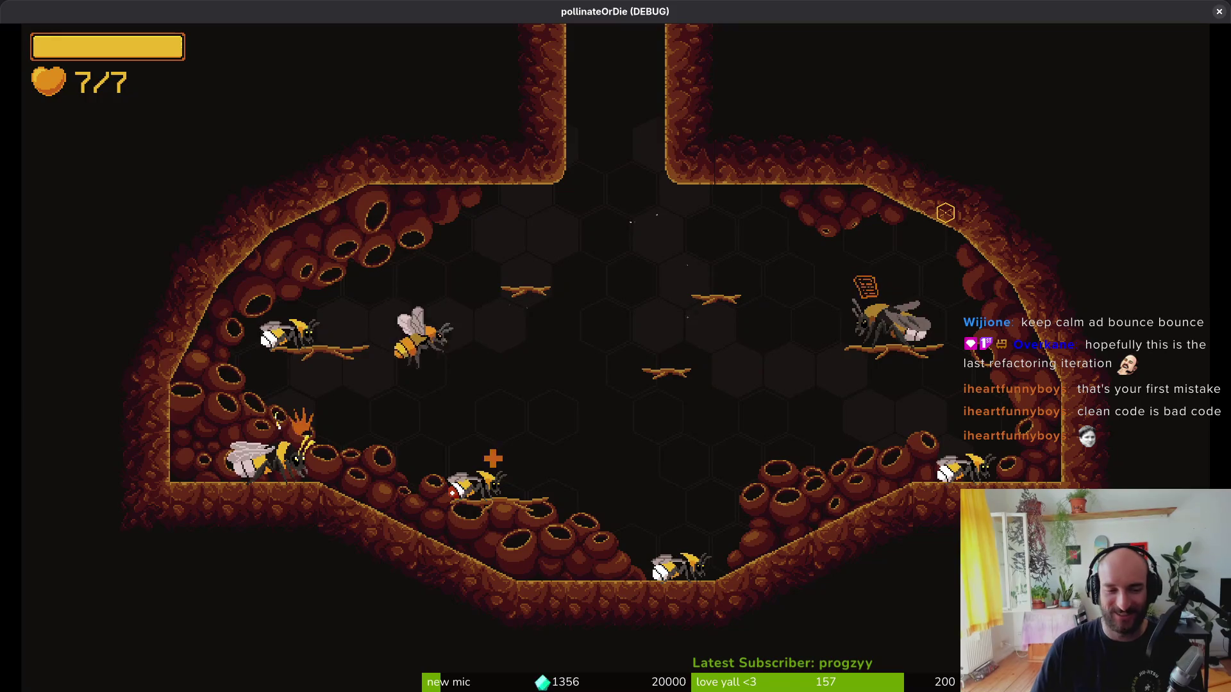
- Buy the locked red bee costing 100, unlocking Bombus pratorum in the species tab
{"action": "key", "text": "Tab"}
{"action": "key", "text": "Up"}
{"action": "key", "text": "Down"}
{"action": "key", "text": "Left"}
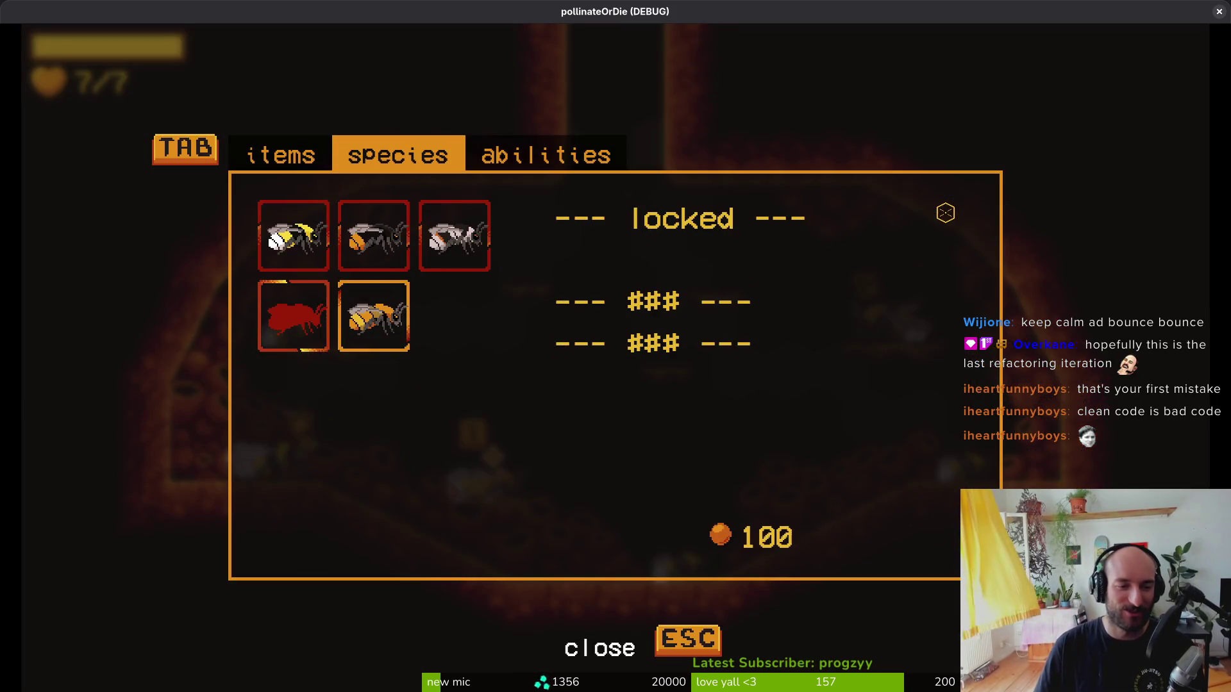
{"action": "key", "text": "Return"}
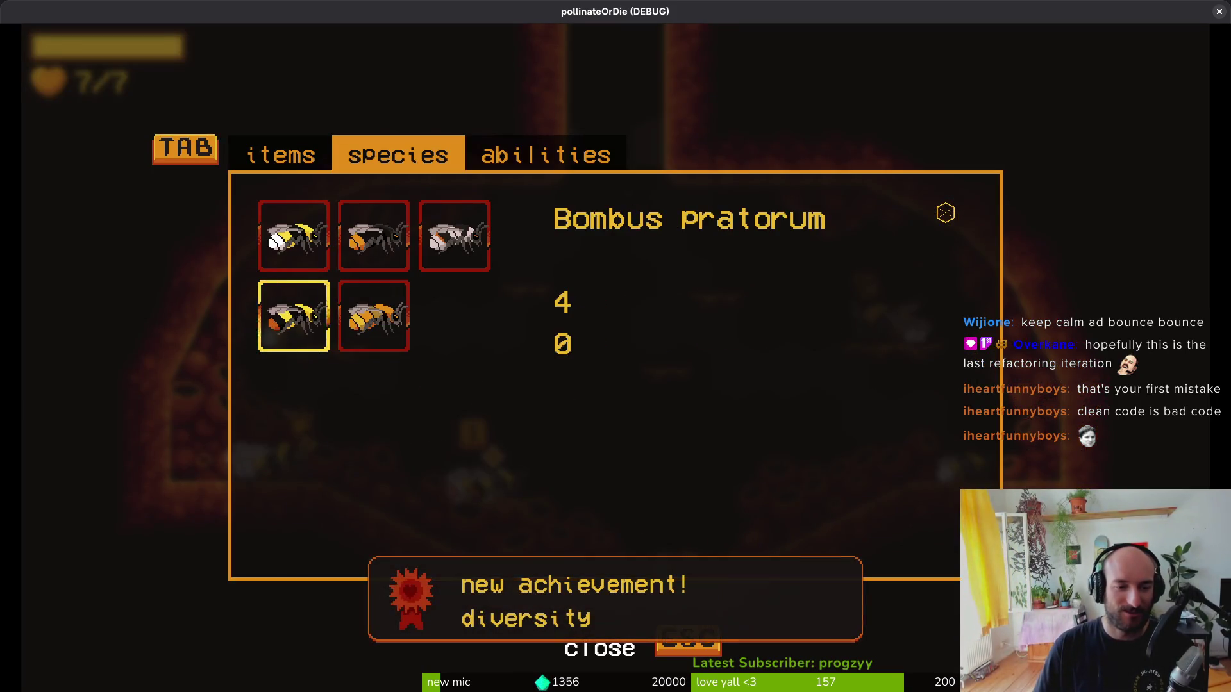
- Check Bombus pascuorum and Bombus lapidarius, close the species menu, and quit with F8
{"action": "key", "text": "Right"}
{"action": "key", "text": "Up"}
{"action": "key", "text": "Left"}
{"action": "key", "text": "Right"}
{"action": "key", "text": "Down"}
{"action": "key", "text": "Up"}
{"action": "key", "text": "Down"}
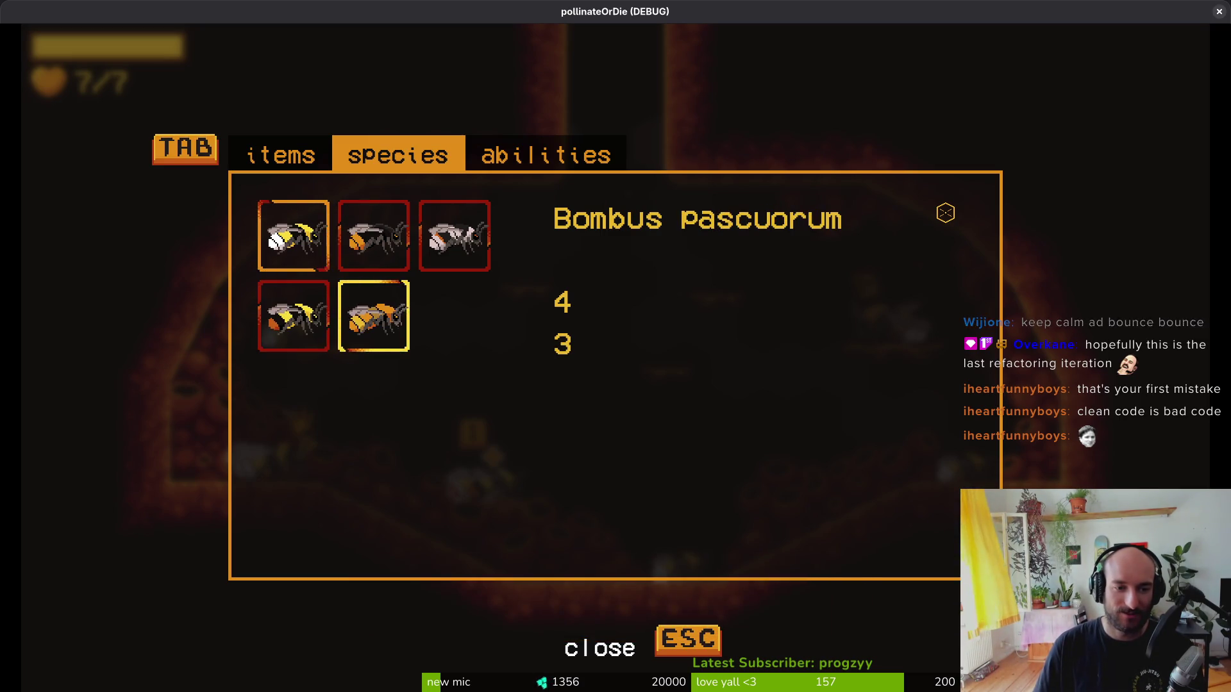
{"action": "key", "text": "Left"}
{"action": "key", "text": "Up"}
{"action": "key", "text": "Escape"}
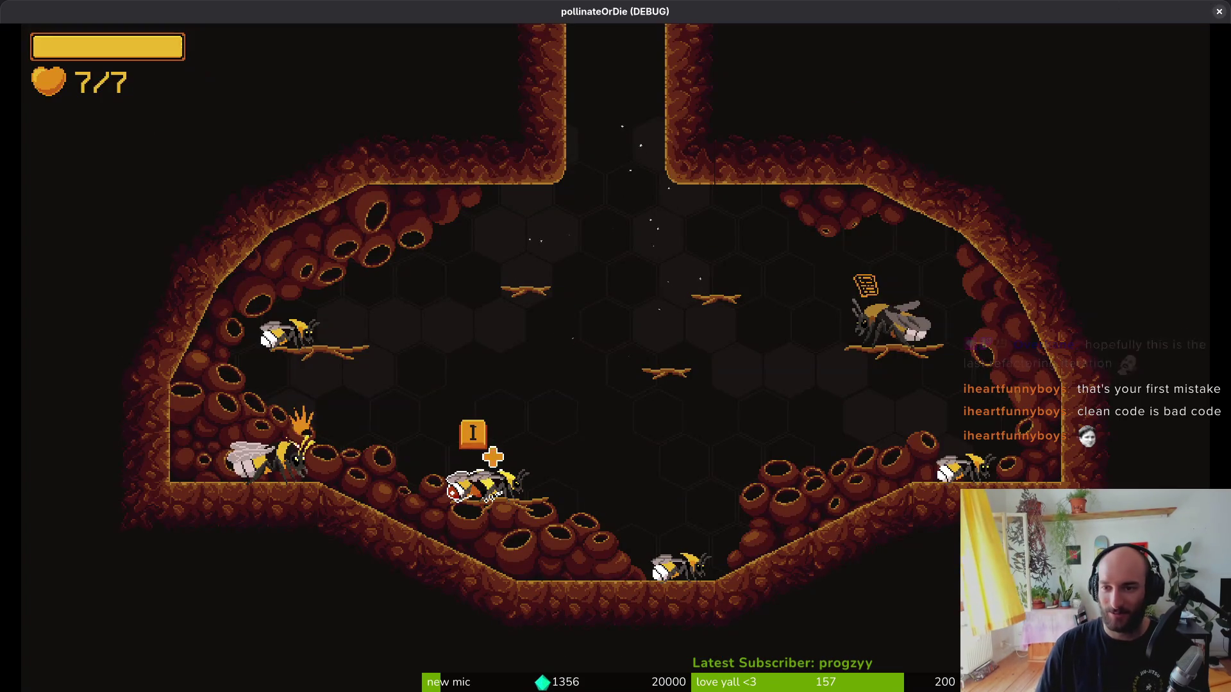
{"action": "key", "text": "F8"}
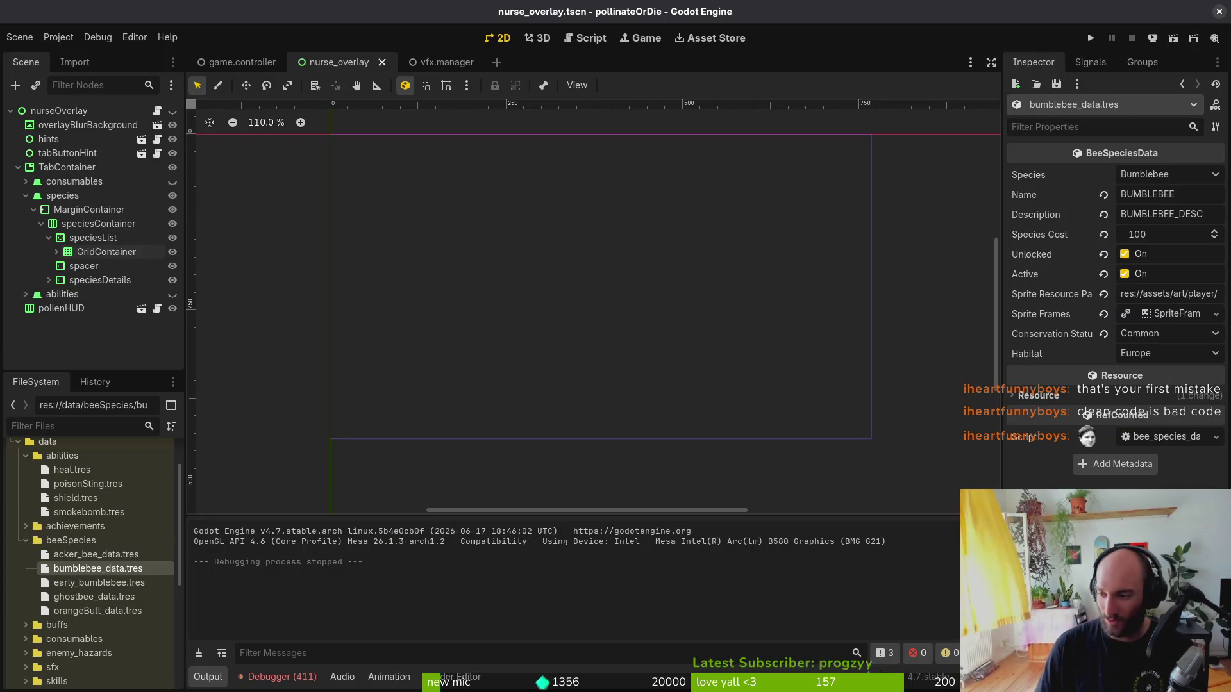
- Back in Neovim, find and open bee_skin_list_item.gd with the 'bskli' file search
{"action": "key", "text": "alt+Tab"}
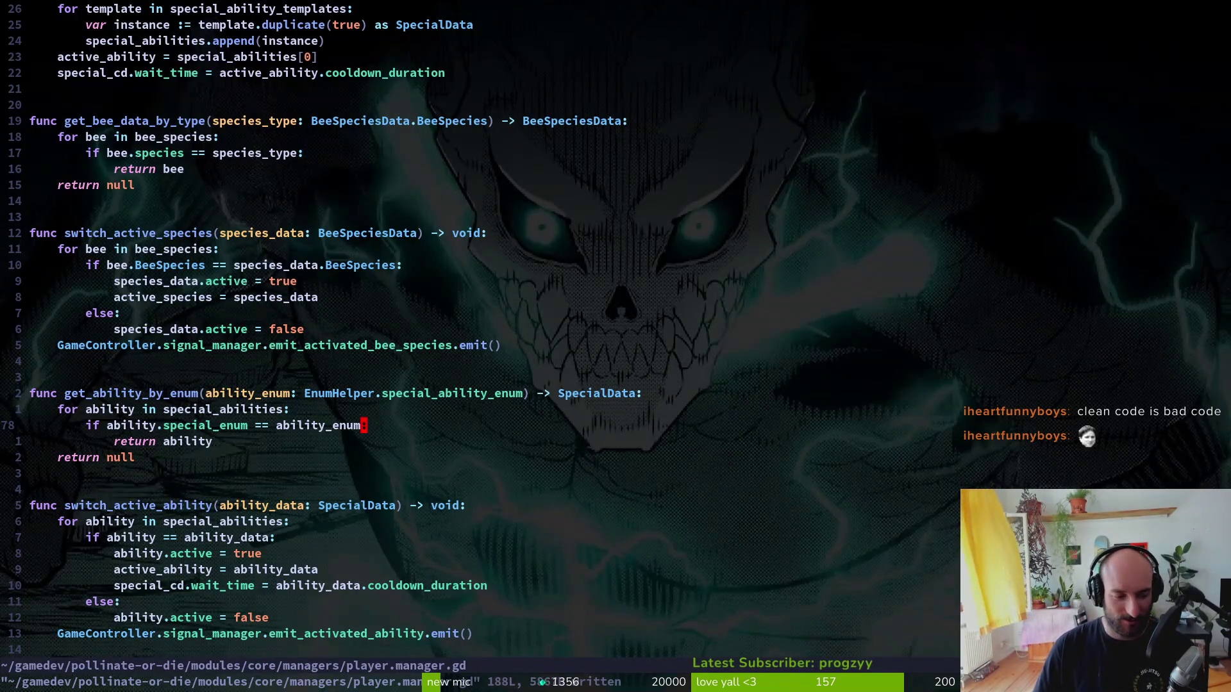
{"action": "key", "text": "ctrl+p"}
{"action": "type", "text": "bskli"}
{"action": "key", "text": "Return"}
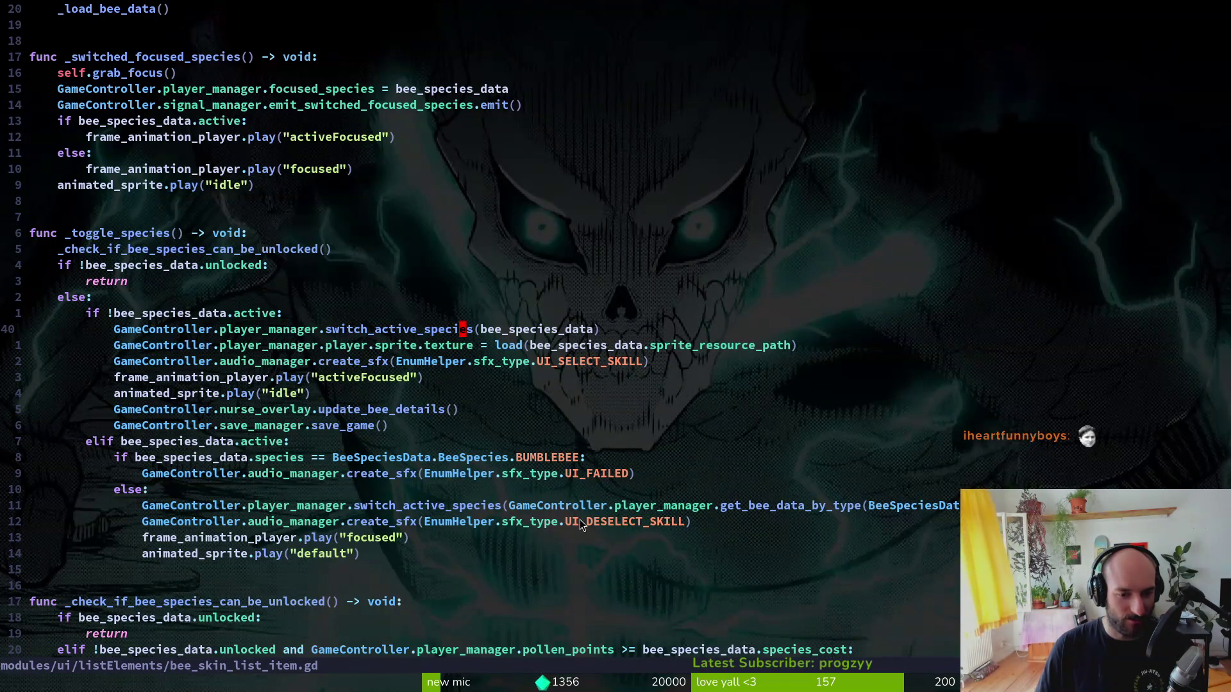
- Review _toggle_species' active branch: sprite texture, switch_active_species, update_bee_details and save_game calls
{"action": "left_click_drag", "start_coordinate": [143, 521], "coordinate": [642, 531]}
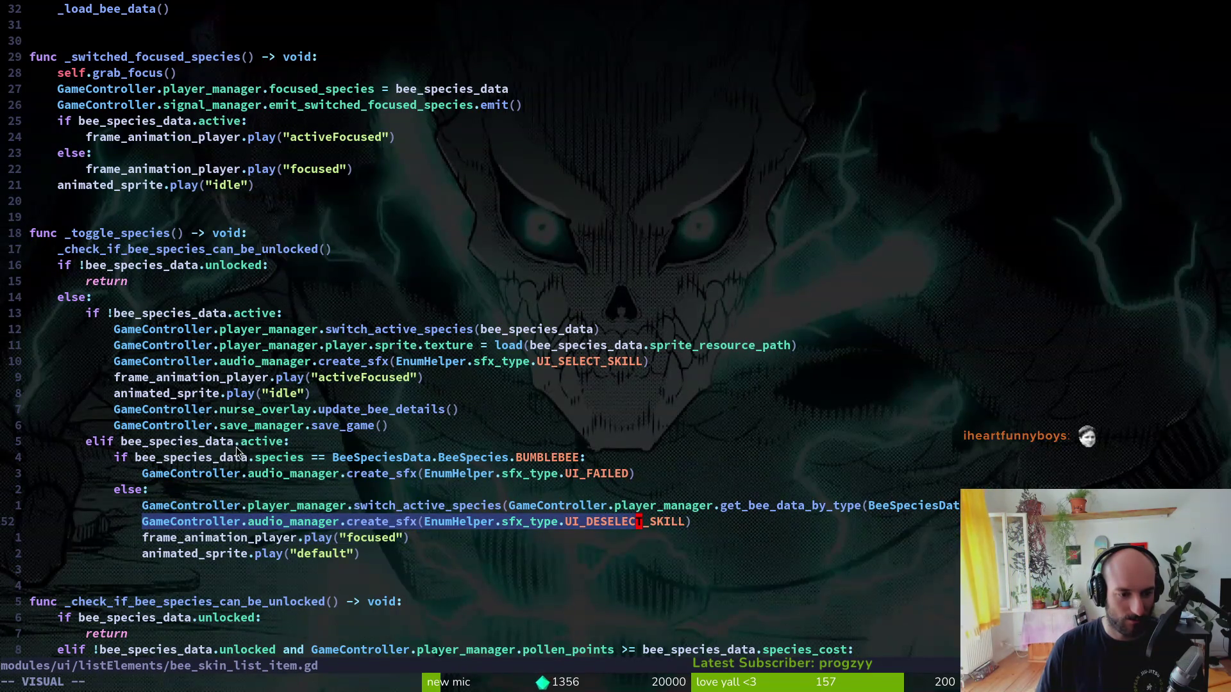
{"action": "left_click", "coordinate": [215, 441]}
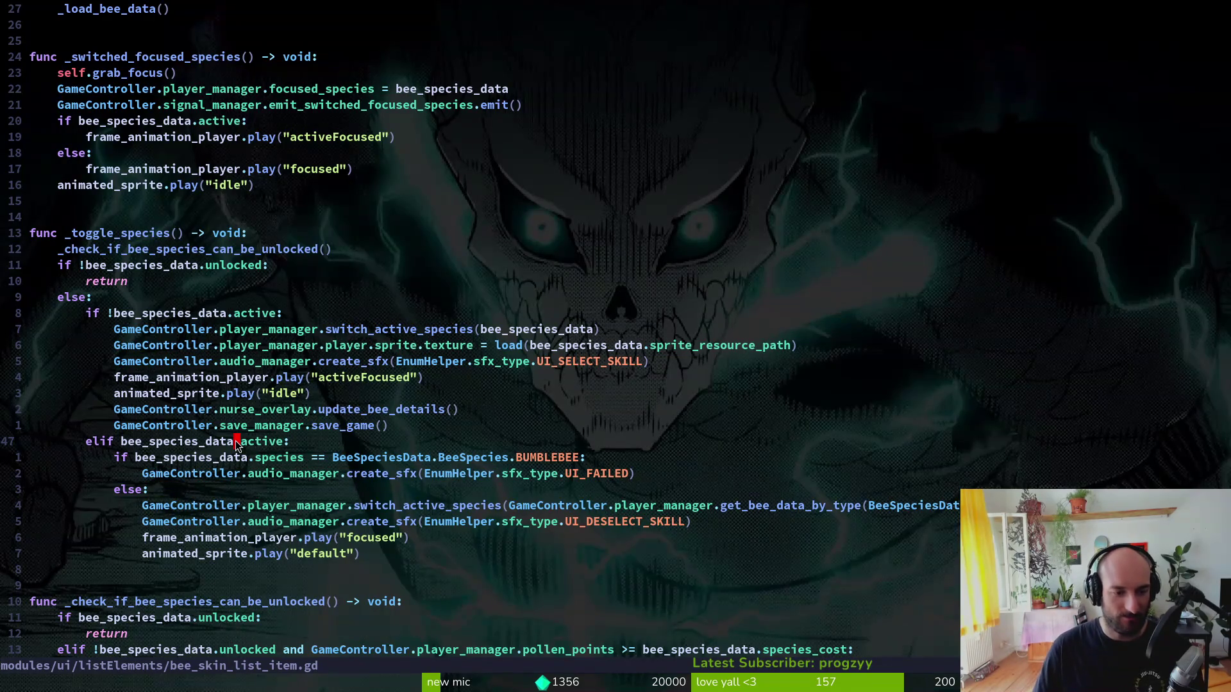
{"action": "key", "text": "k"}
{"action": "key", "text": "k"}
{"action": "key", "text": "k"}
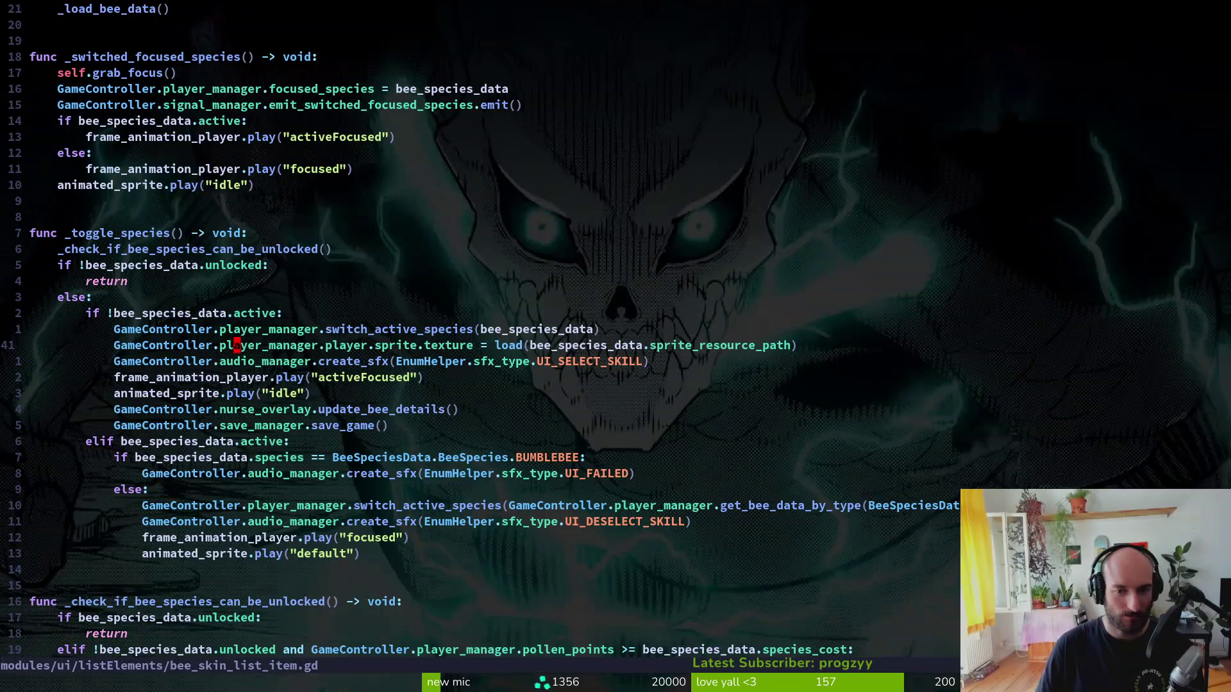
{"action": "key", "text": "j"}
{"action": "key", "text": "j"}
{"action": "key", "text": "j"}
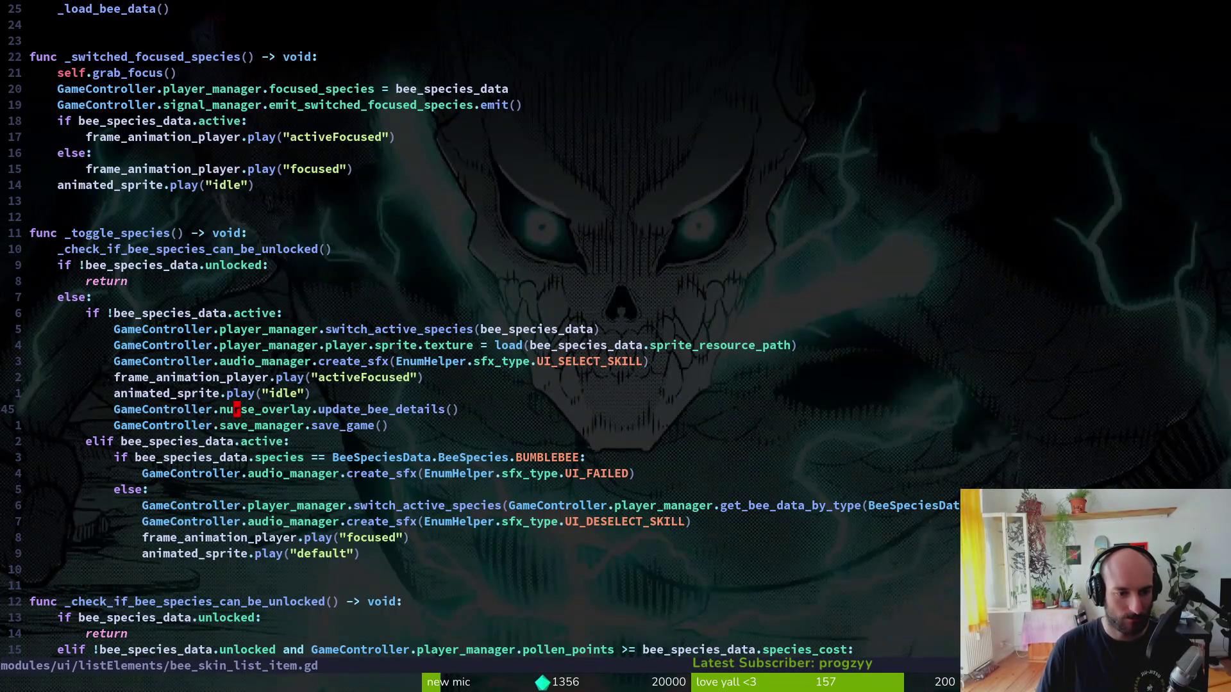
{"action": "key", "text": "k"}
{"action": "key", "text": "k"}
{"action": "key", "text": "k"}
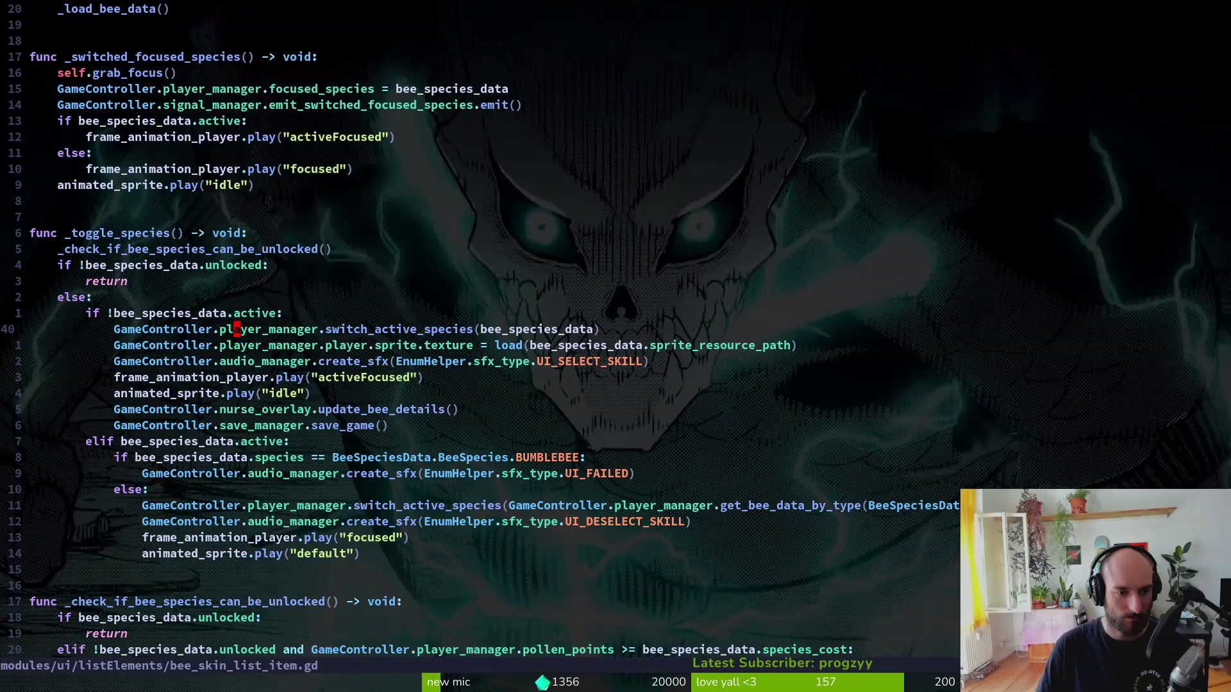
{"action": "key", "text": "j"}
{"action": "key", "text": "j"}
{"action": "key", "text": "j"}
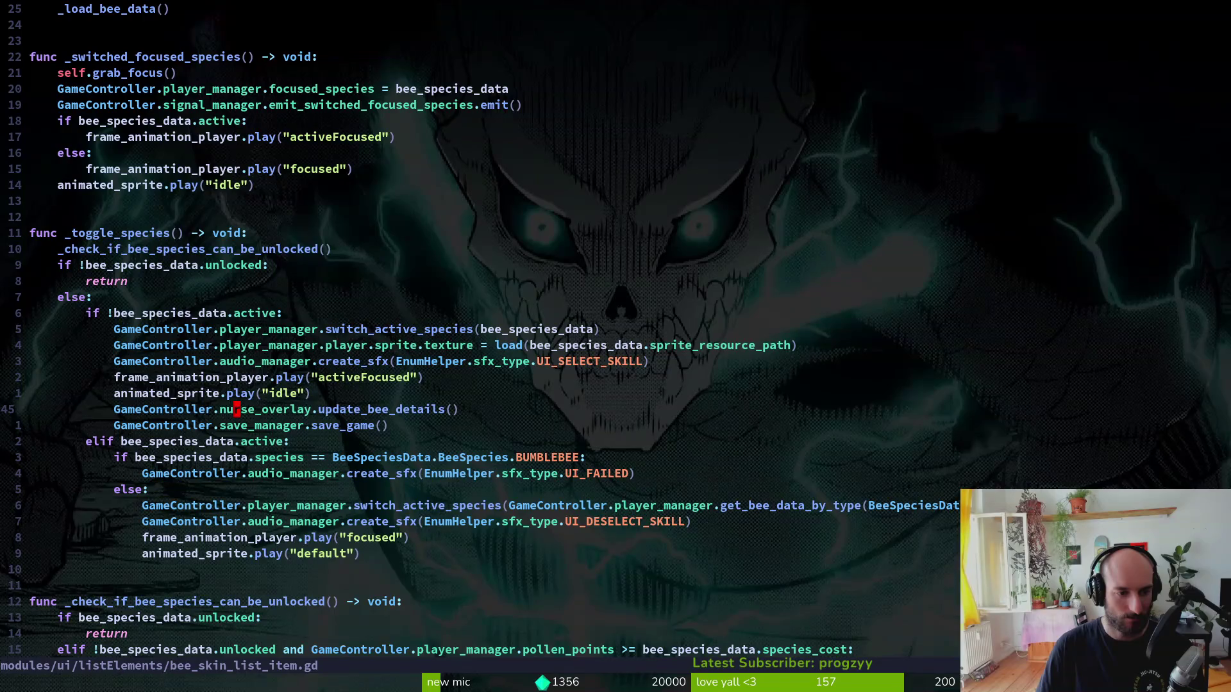
{"action": "key", "text": "j"}
{"action": "key", "text": "k"}
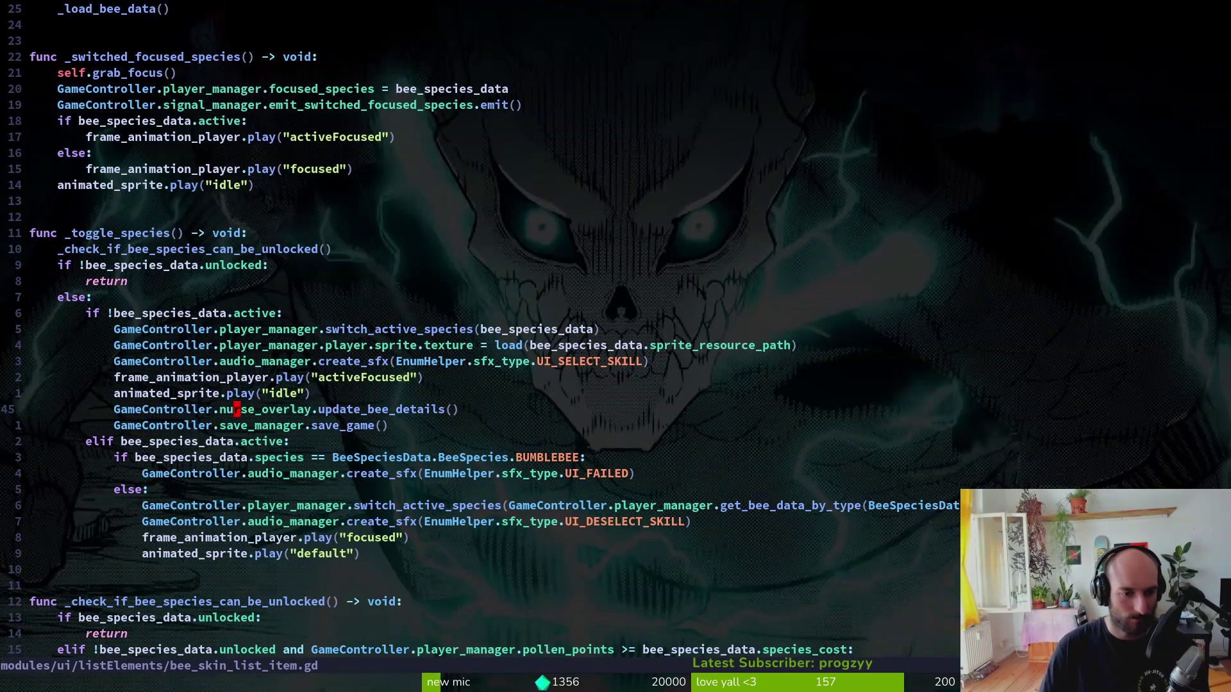
- Reach the else branch's switch_active_species call and jump to its definition with gd
{"action": "key", "text": "j"}
{"action": "key", "text": "5"}
{"action": "key", "text": "j"}
{"action": "scroll", "coordinate": [522, 542], "scroll_direction": "down", "scroll_amount": 3}
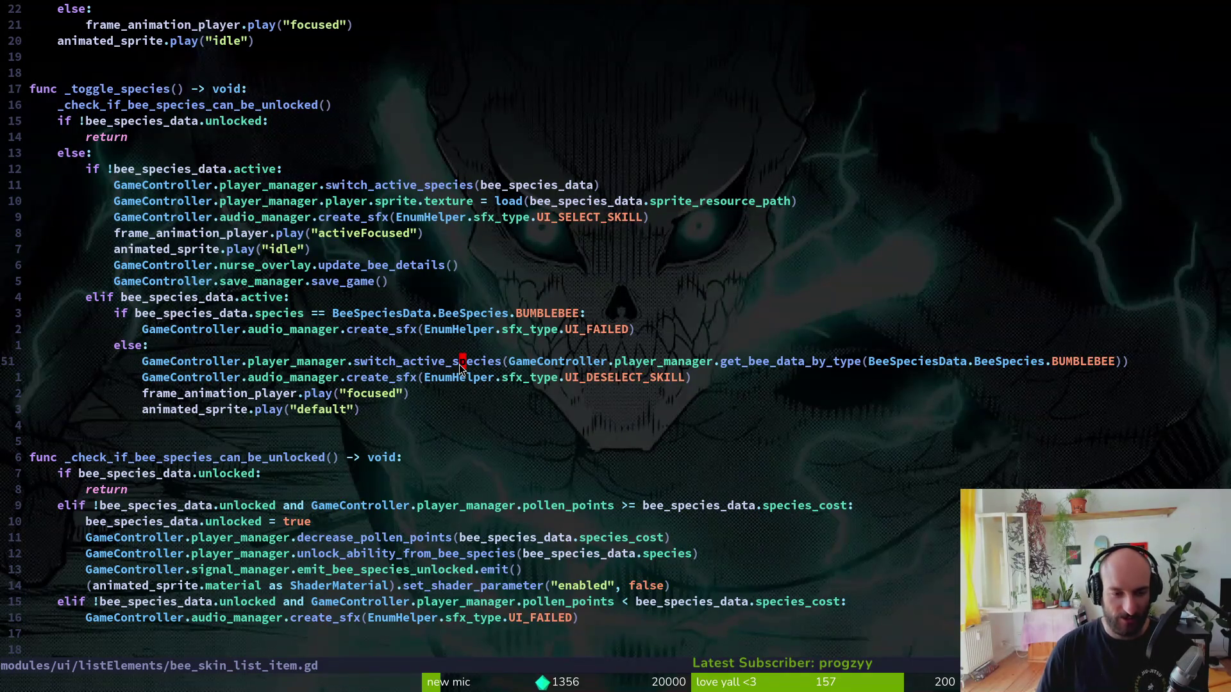
{"action": "key", "text": "g"}
{"action": "key", "text": "d"}
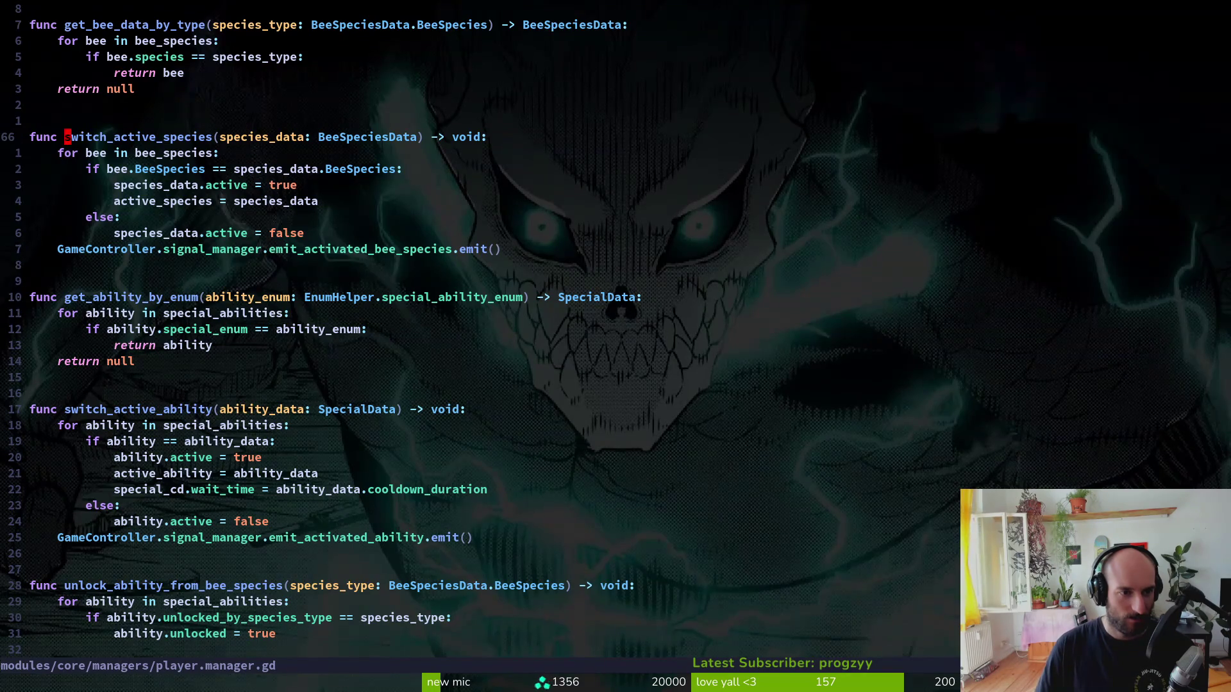
- Compare player.manager.gd's switch_active_species definition with its call in bee_skin_list_item.gd, ending on the definition
{"action": "key", "text": "l"}
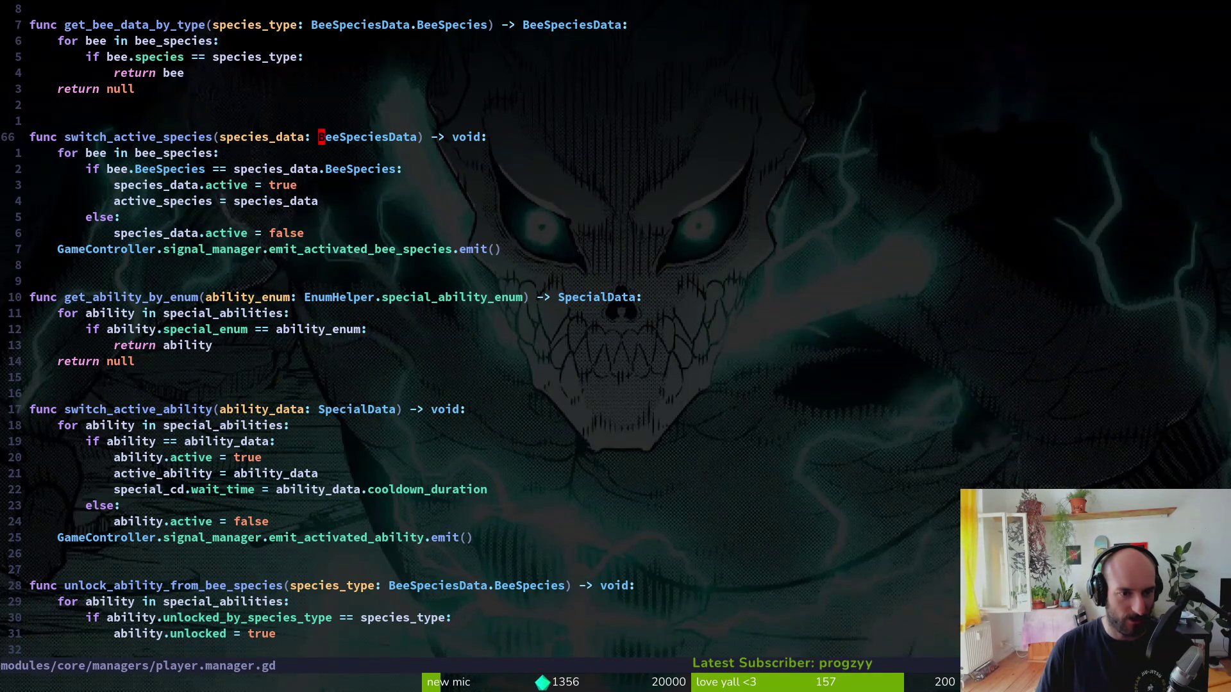
{"action": "key", "text": "ctrl+o"}
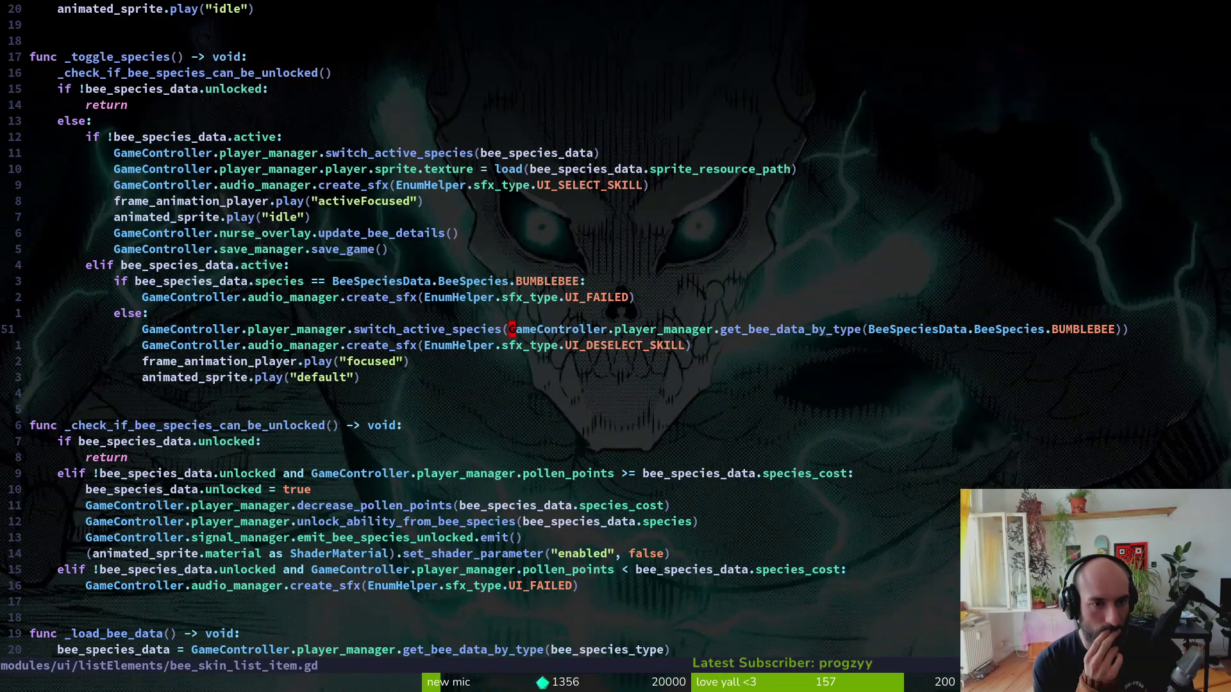
{"action": "key", "text": "g"}
{"action": "key", "text": "d"}
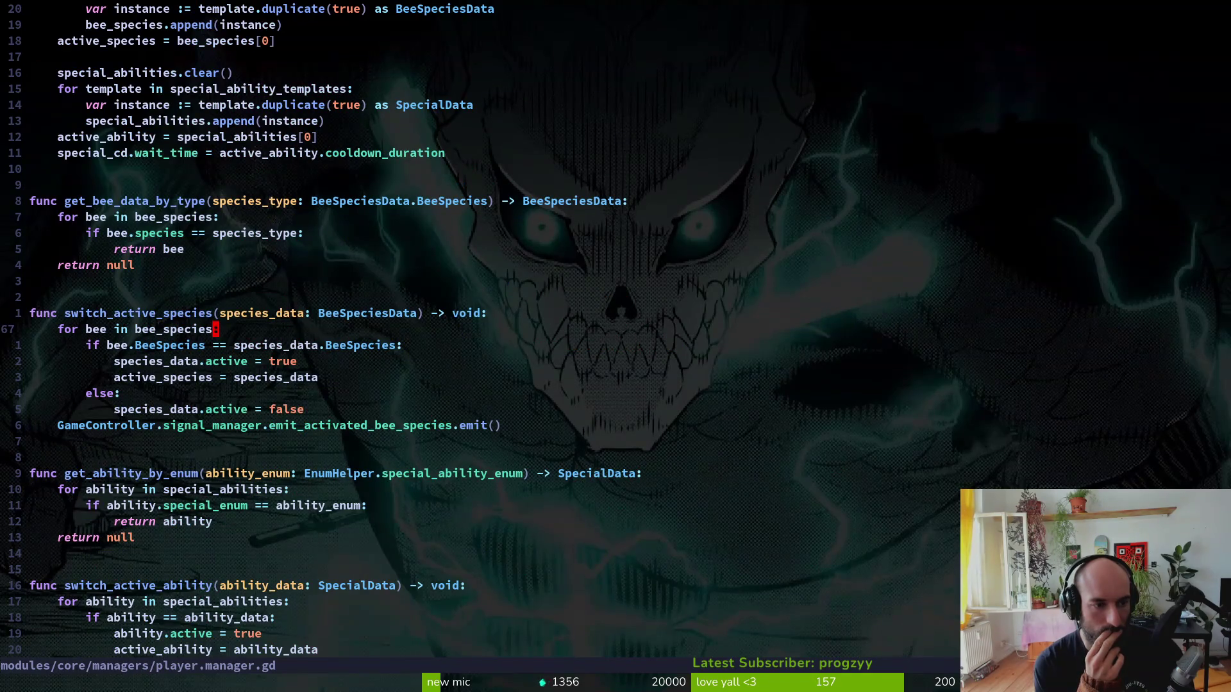
{"action": "key", "text": "ctrl+o"}
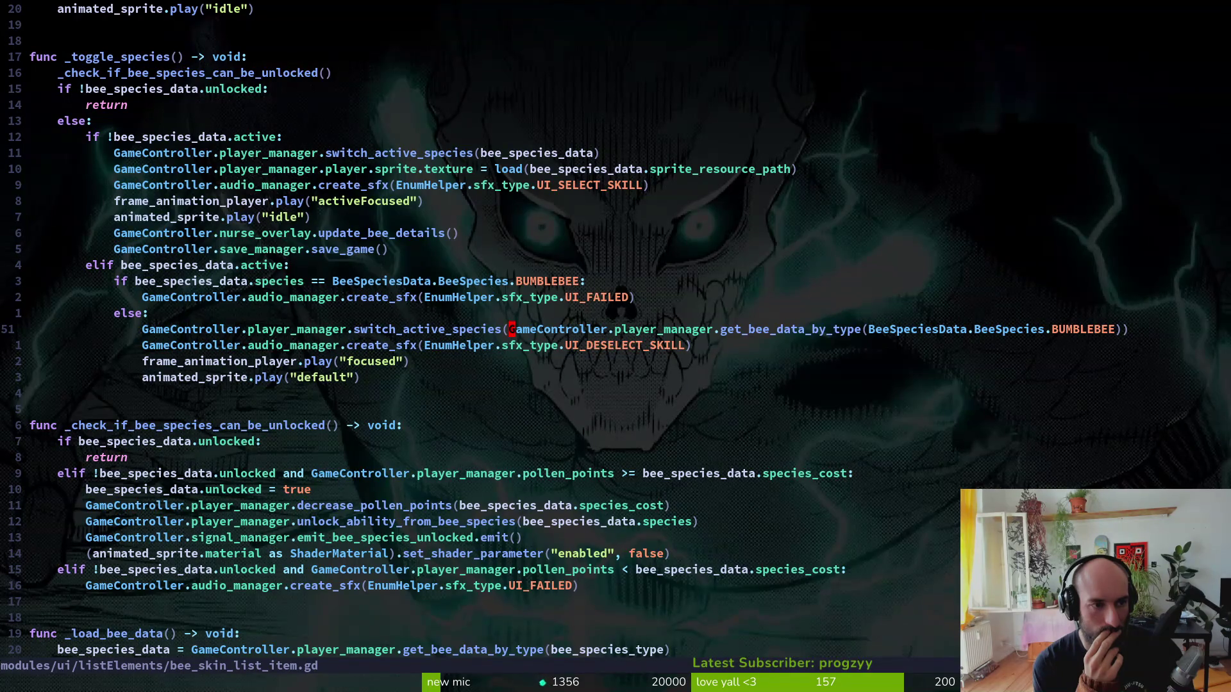
{"action": "key", "text": "ctrl+i"}
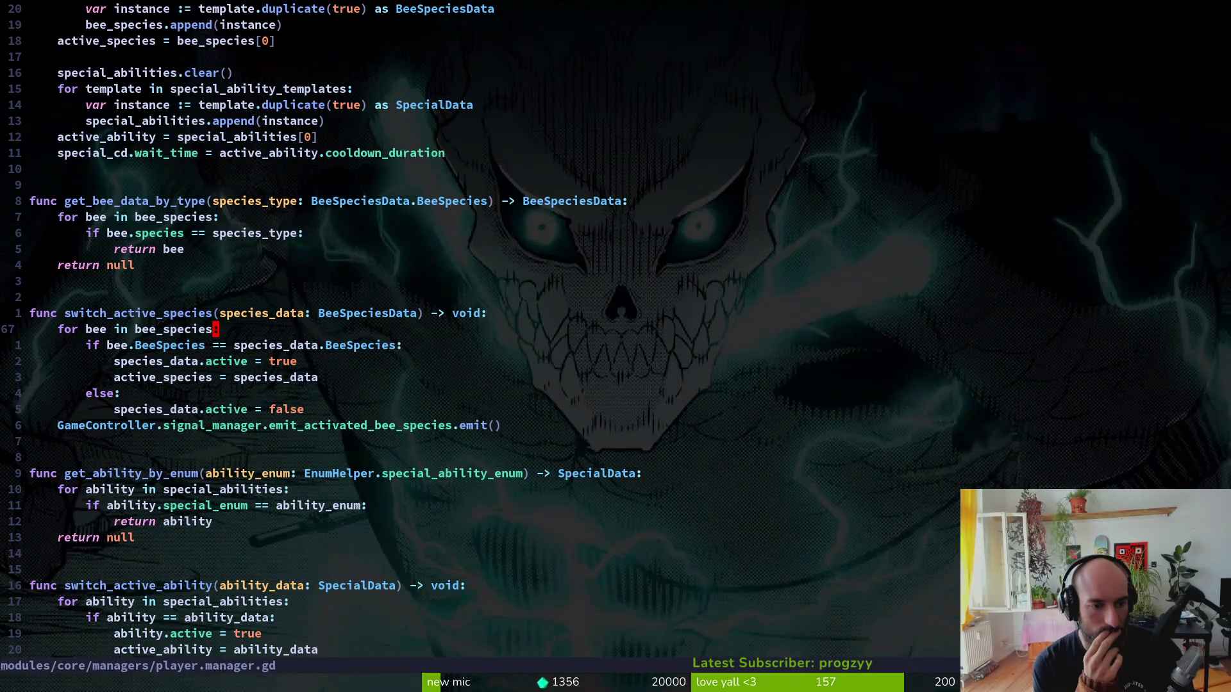
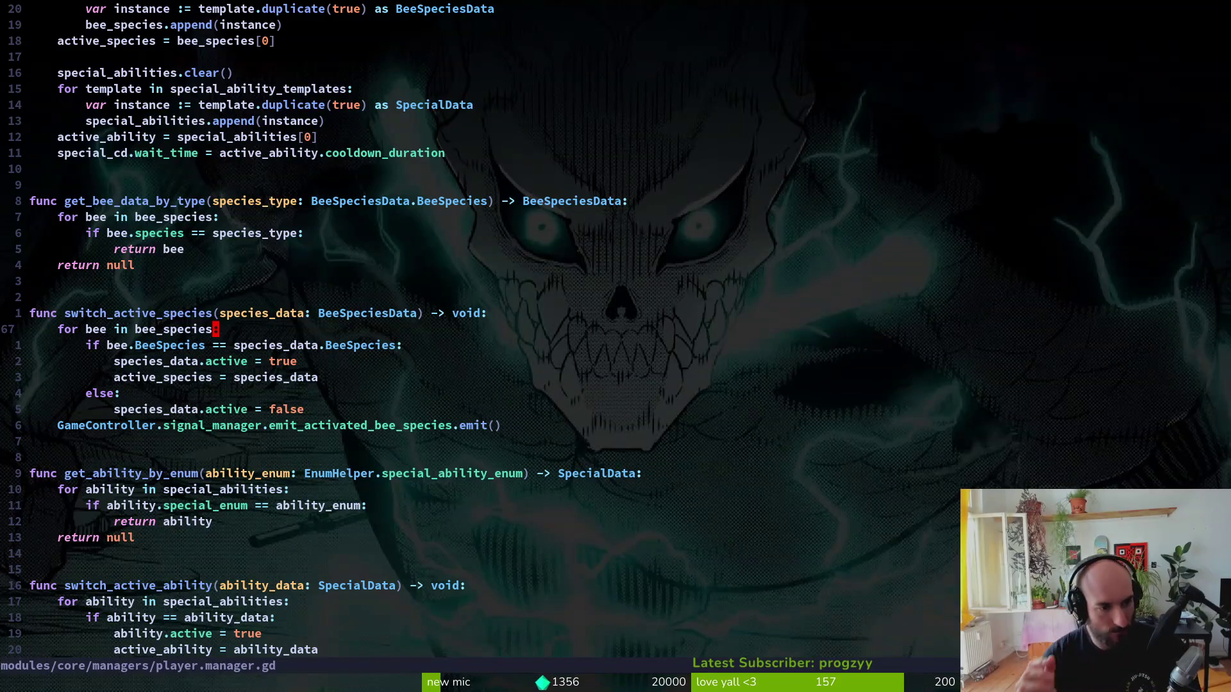
- On line 68, replace BeeSpecies with species on the bee.species side and save
{"action": "key", "text": "j"}
{"action": "type", "text": "cb"}
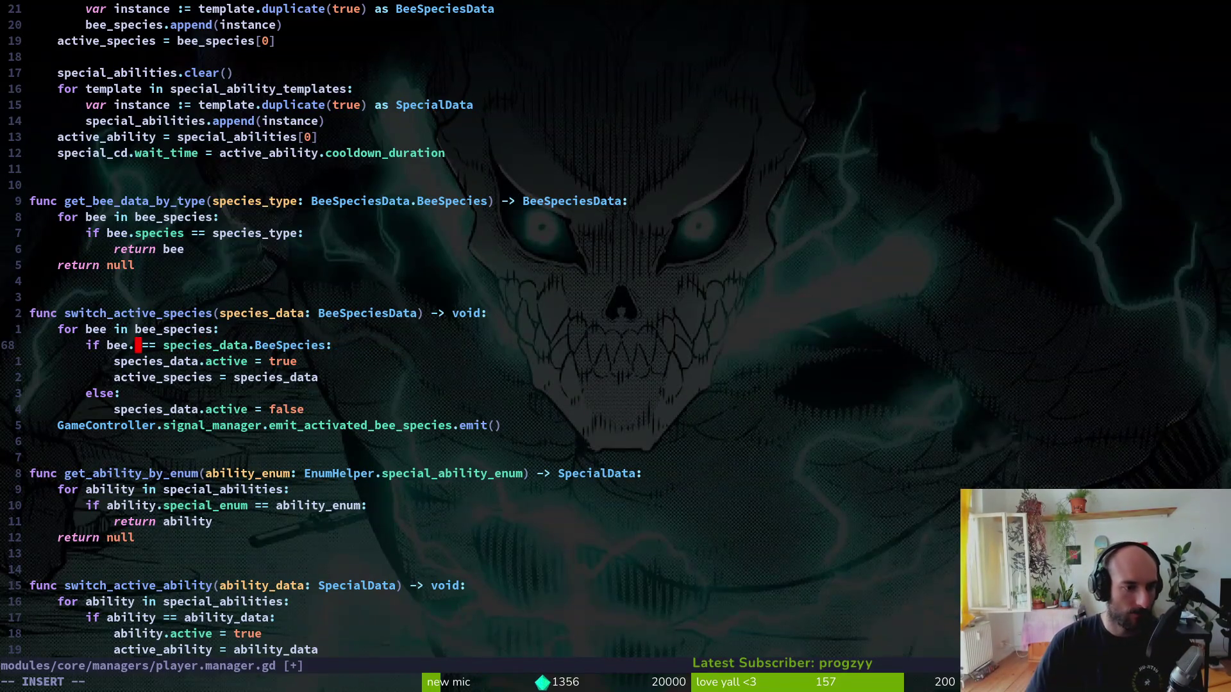
{"action": "type", "text": "spe"}
{"action": "key", "text": "Return"}
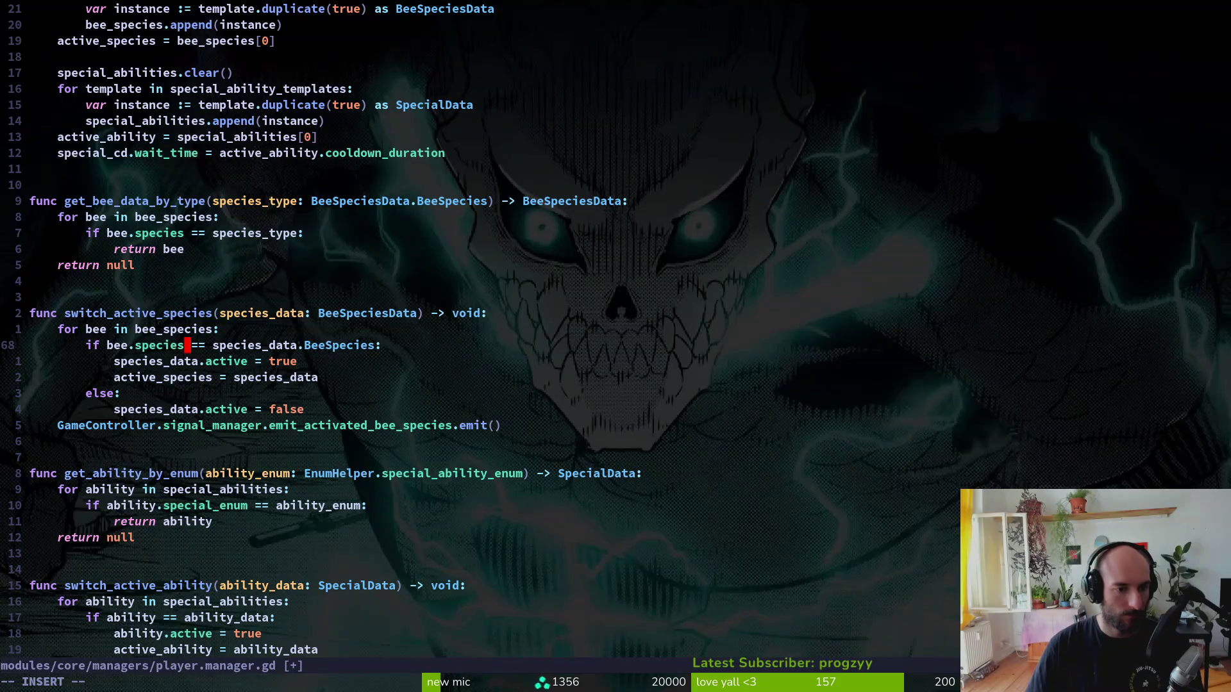
{"action": "key", "text": "Escape"}
{"action": "type", "text": ":w"}
{"action": "key", "text": "Return"}
- Try replacing == with is in the comparison, then undo it and save the reverted file
{"action": "key", "text": "w"}
{"action": "key", "text": "h"}
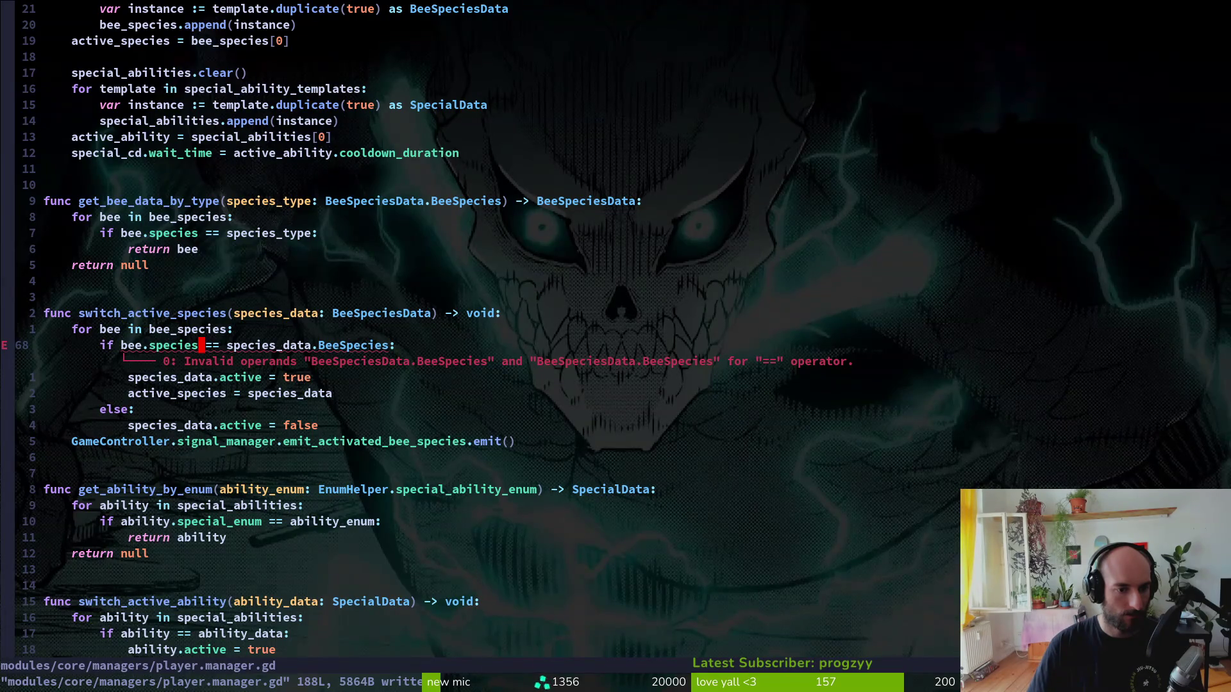
{"action": "key", "text": "w"}
{"action": "key", "text": "w"}
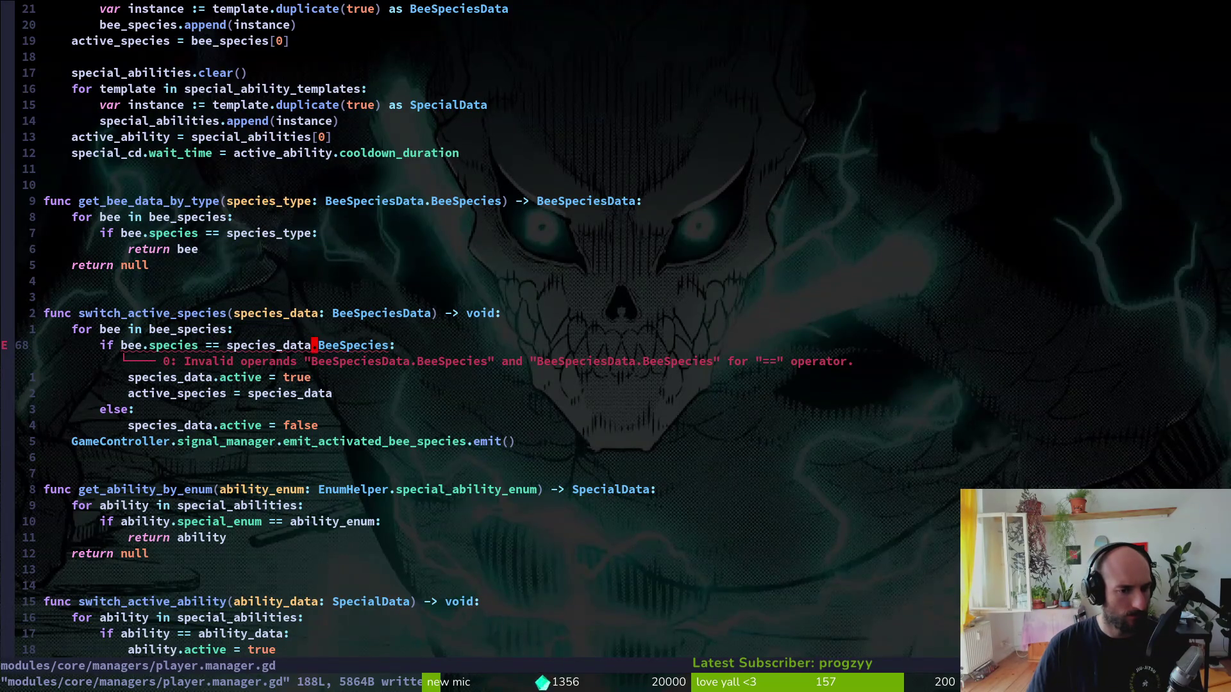
{"action": "key", "text": "b"}
{"action": "key", "text": "b"}
{"action": "type", "text": "bcwis"}
{"action": "key", "text": "Escape"}
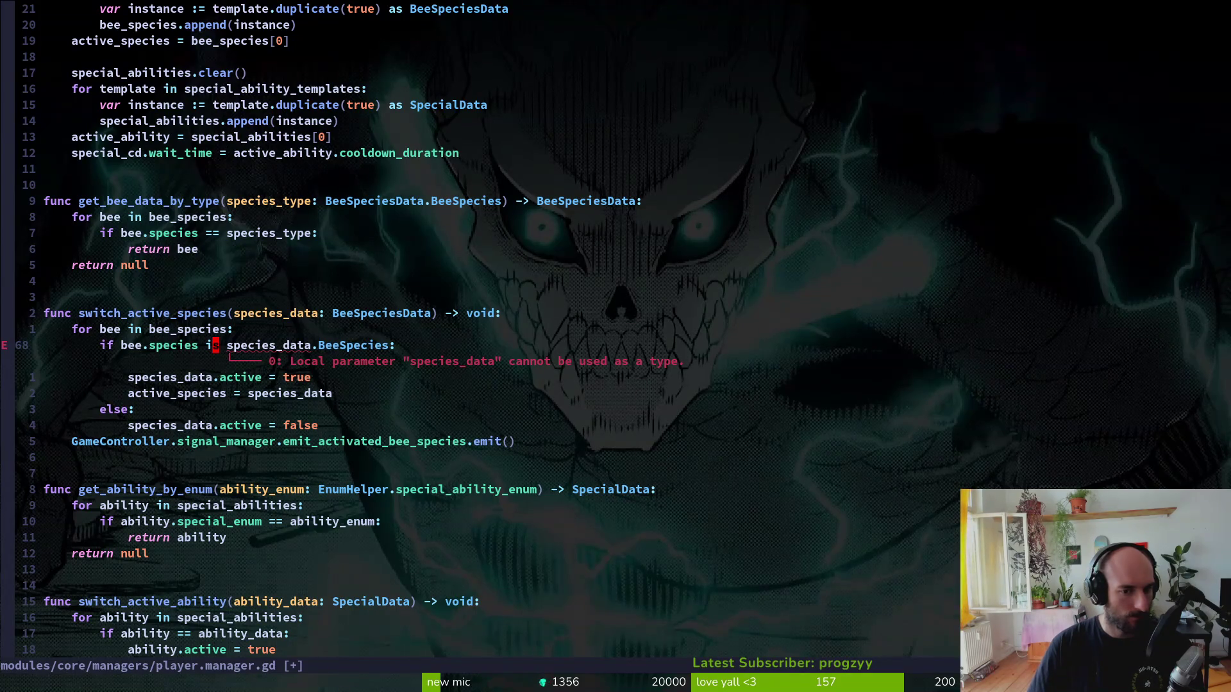
{"action": "type", "text": "u:w"}
{"action": "key", "text": "Return"}
- Change the right side to species_data.species, save player.manager.gd, and run the game from Godot
{"action": "key", "text": "w"}
{"action": "key", "text": "w"}
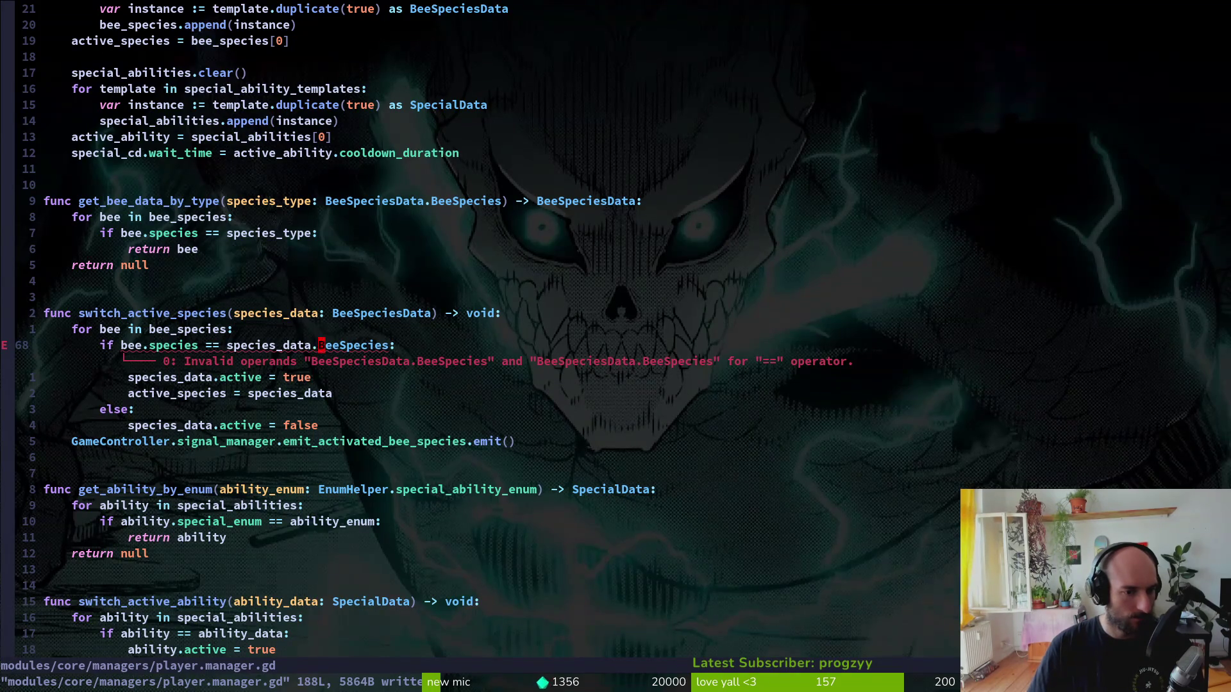
{"action": "type", "text": "ct:."}
{"action": "key", "text": "Return"}
{"action": "key", "text": "Escape"}
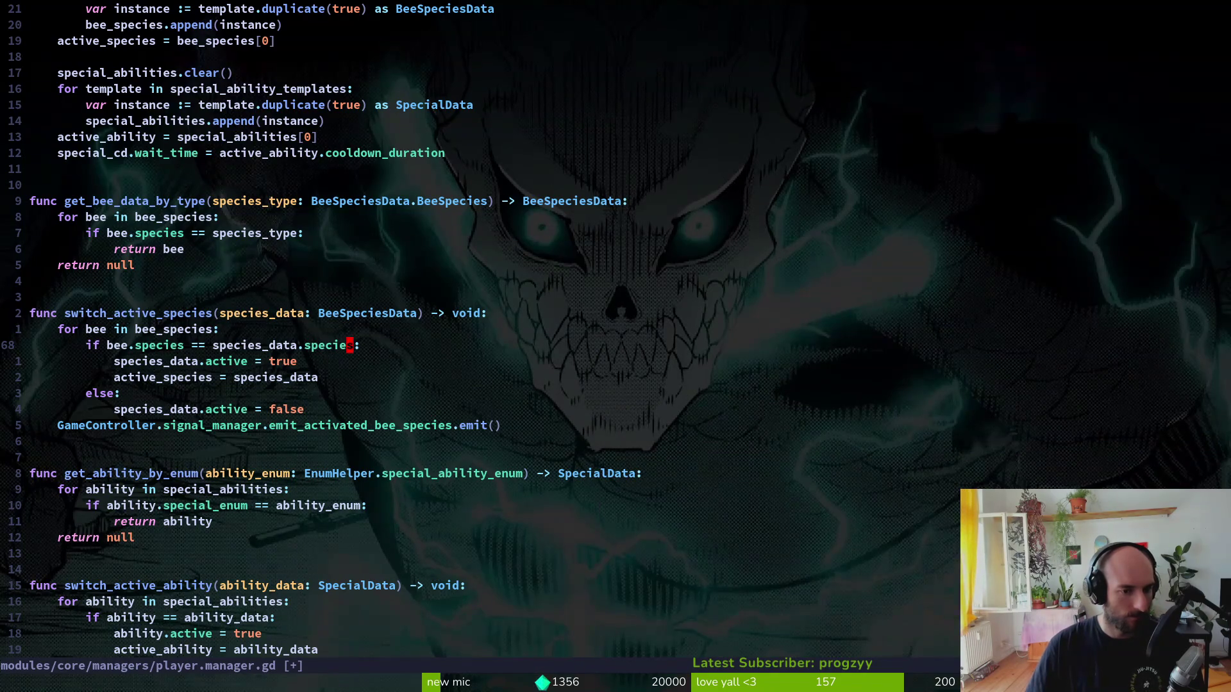
{"action": "type", "text": ":w"}
{"action": "key", "text": "Return"}
{"action": "key", "text": "j"}
{"action": "key", "text": "j"}
{"action": "key", "text": "j"}
{"action": "key", "text": "k"}
{"action": "key", "text": "j"}
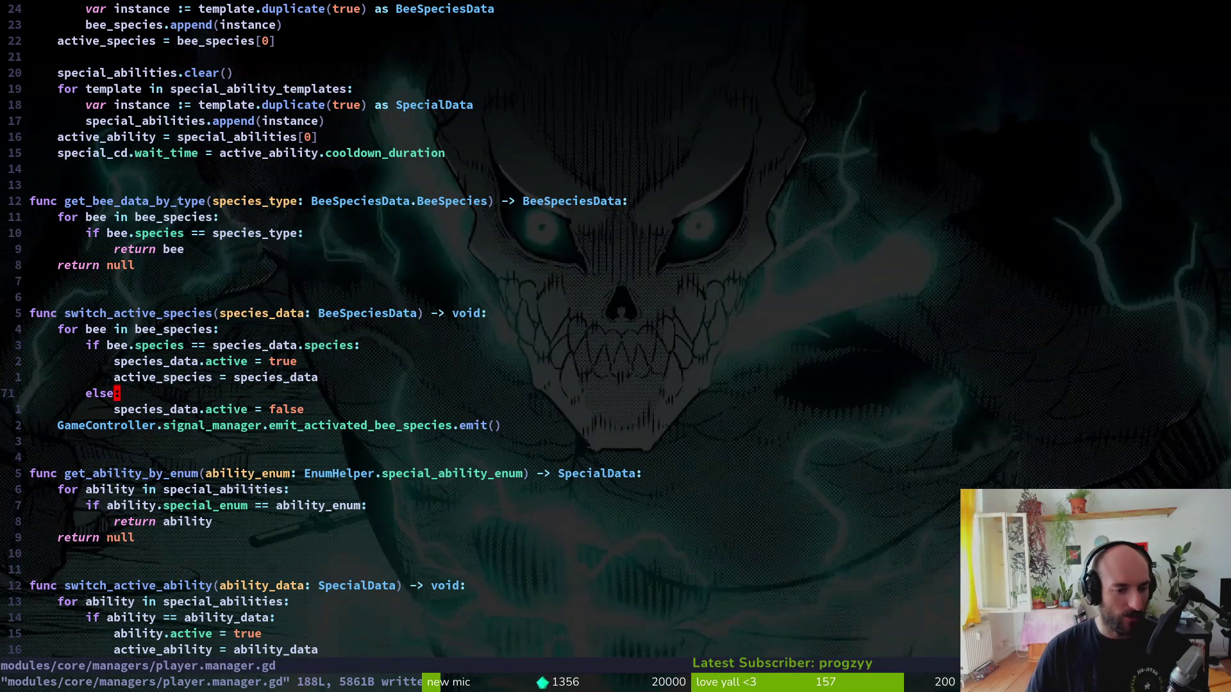
{"action": "key", "text": "alt+Tab"}
{"action": "key", "text": "F5"}
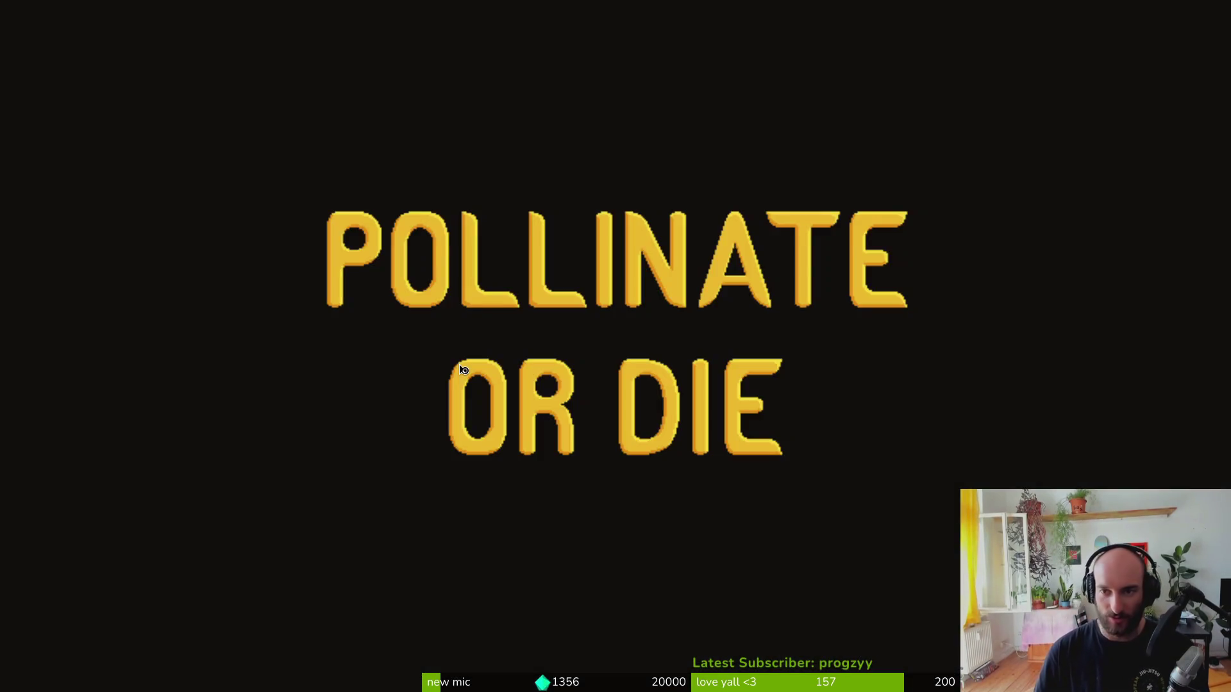
- Continue into the hive, open the species inventory, and check Bombus mucidus and nearby slots
{"action": "key", "text": "Return"}
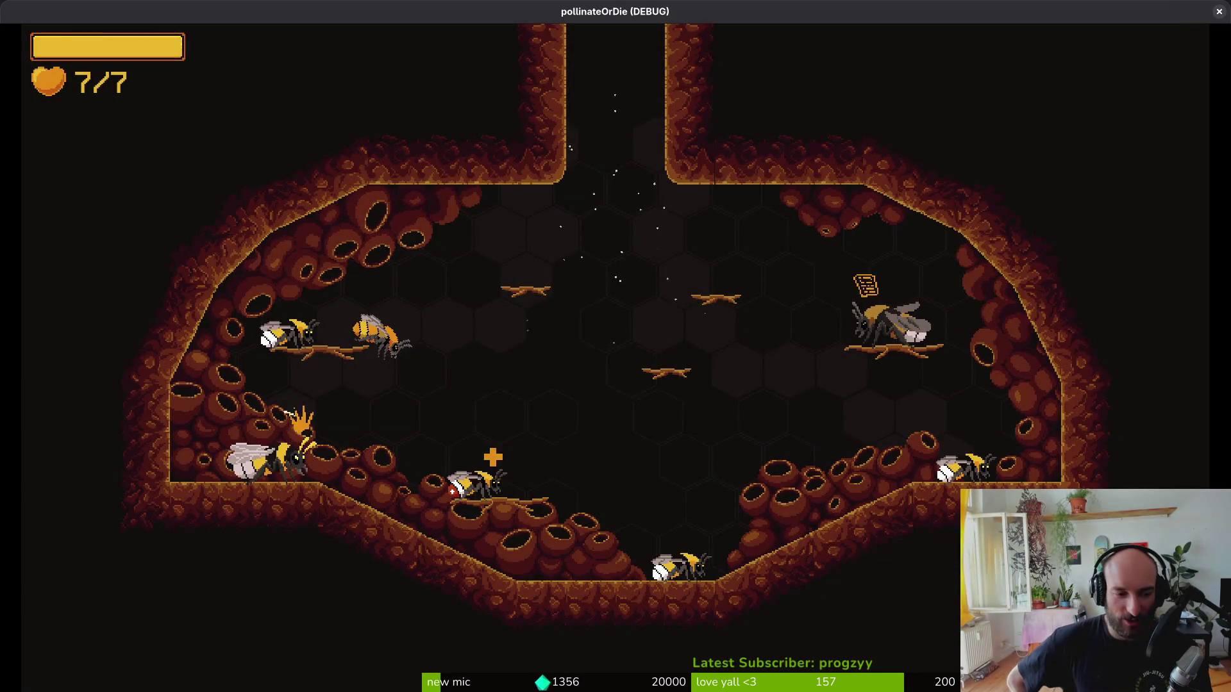
{"action": "key", "text": "Tab"}
{"action": "key", "text": "Right"}
{"action": "key", "text": "Up"}
{"action": "key", "text": "Left"}
- Browse the remaining species, including Bombus terrestris and Bombus lapidarius, then close the menu and stop the game
{"action": "key", "text": "Left"}
{"action": "key", "text": "Up"}
{"action": "key", "text": "Down"}
{"action": "key", "text": "Up"}
{"action": "key", "text": "Left"}
{"action": "key", "text": "Down"}
{"action": "key", "text": "Right"}
{"action": "key", "text": "Up"}
{"action": "key", "text": "Left"}
{"action": "key", "text": "Left"}
{"action": "key", "text": "Right"}
{"action": "key", "text": "Right"}
{"action": "key", "text": "Right"}
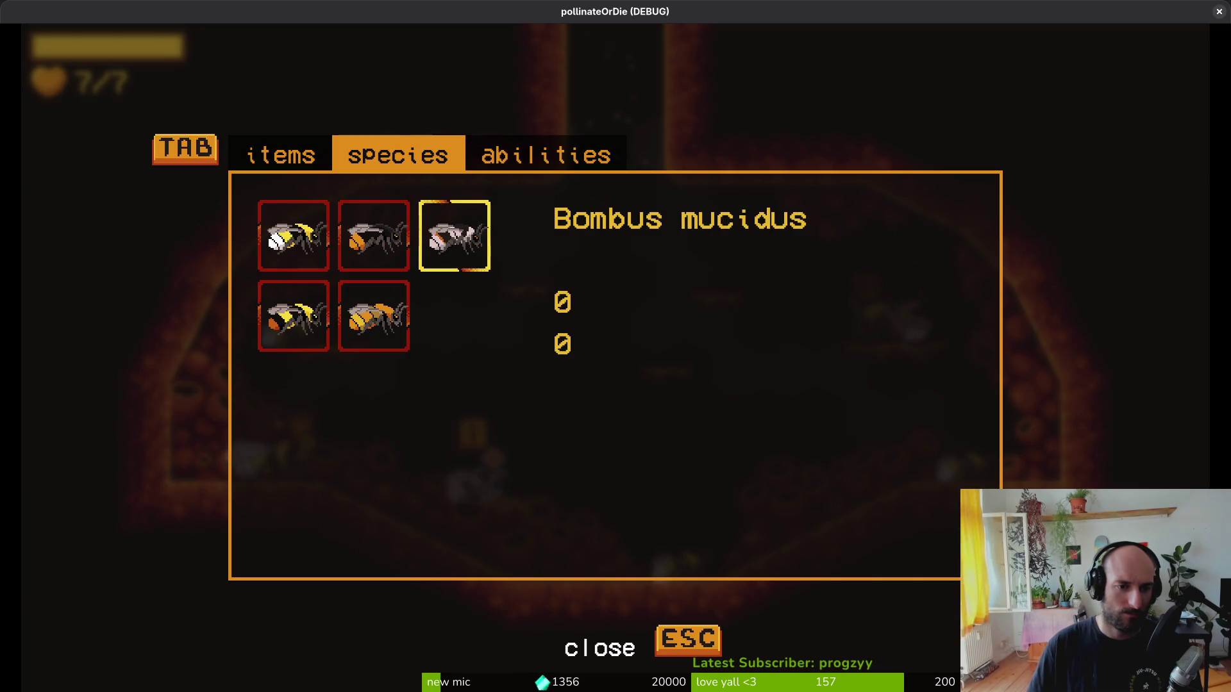
{"action": "key", "text": "Left"}
{"action": "key", "text": "Left"}
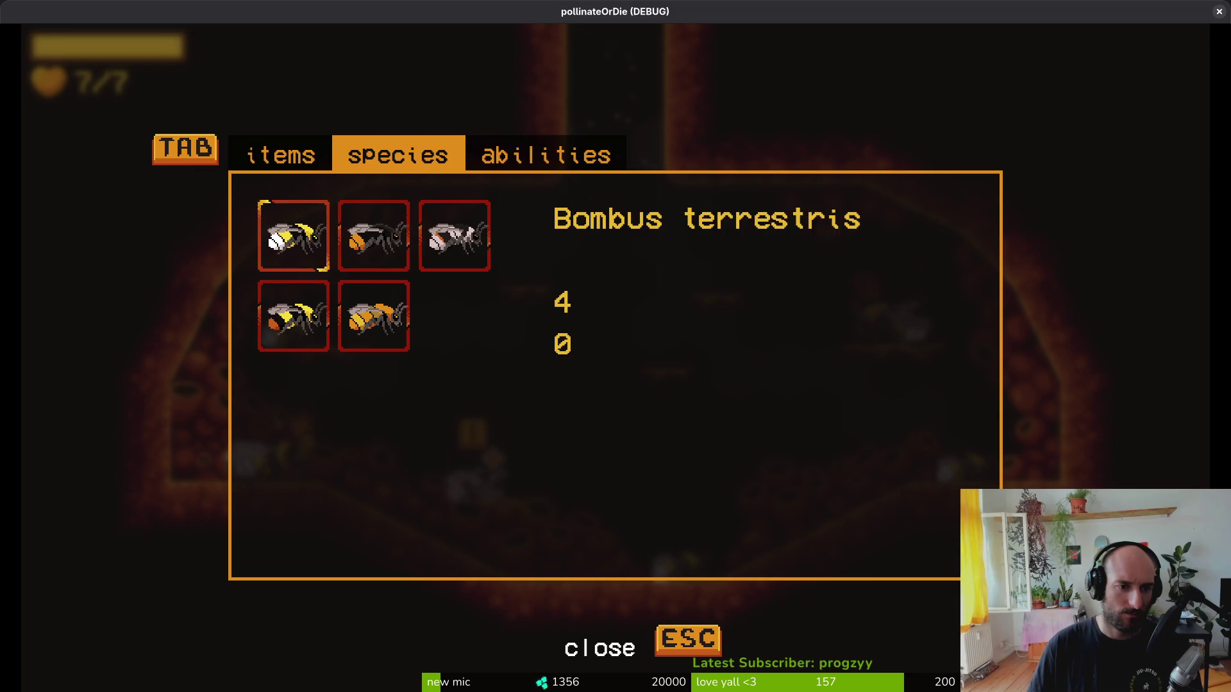
{"action": "key", "text": "Right"}
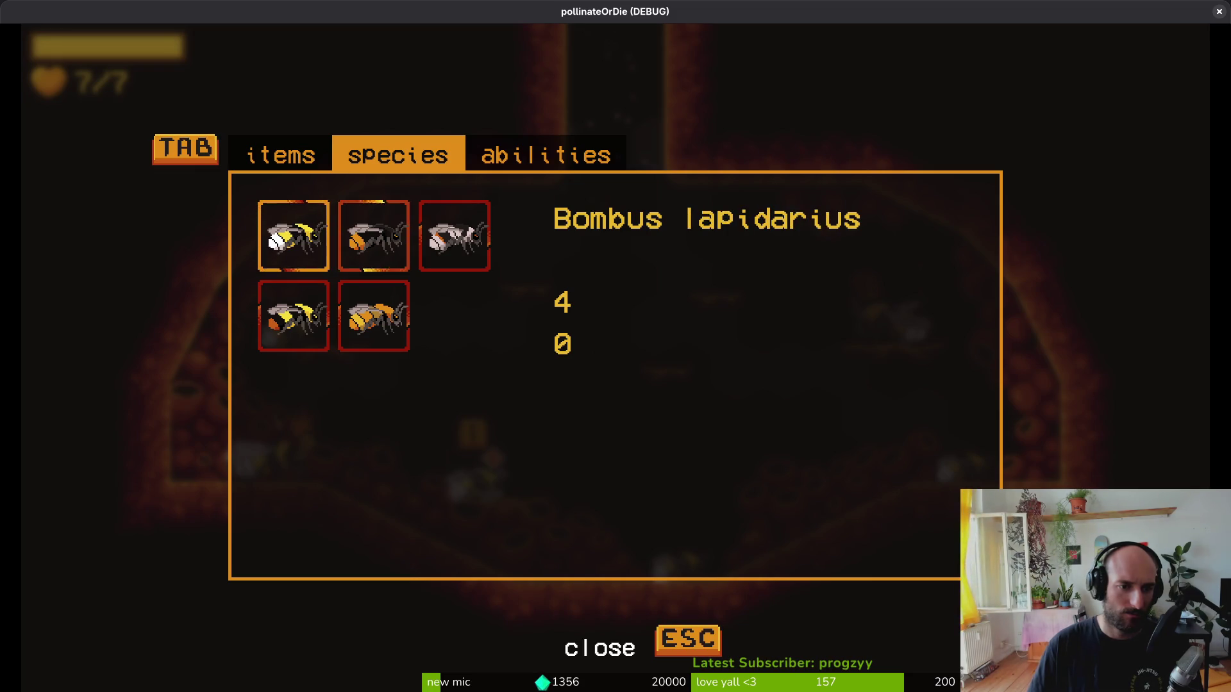
{"action": "key", "text": "Escape"}
{"action": "key", "text": "F8"}
- Delete all four save files in the pollinateOrDie user data folder and relaunch the game fresh
{"action": "left_click", "coordinate": [51, 36]}
{"action": "left_click", "coordinate": [179, 159]}
{"action": "key", "text": "ctrl+a"}
{"action": "key", "text": "Delete"}
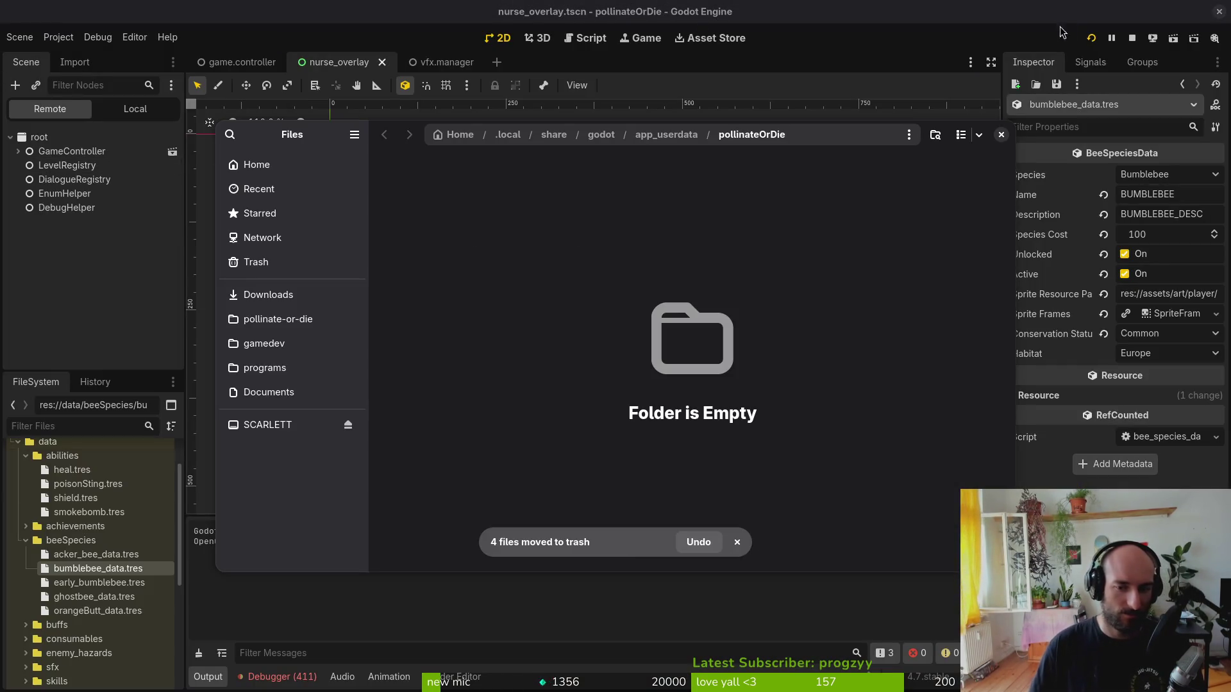
{"action": "left_click", "coordinate": [1001, 134]}
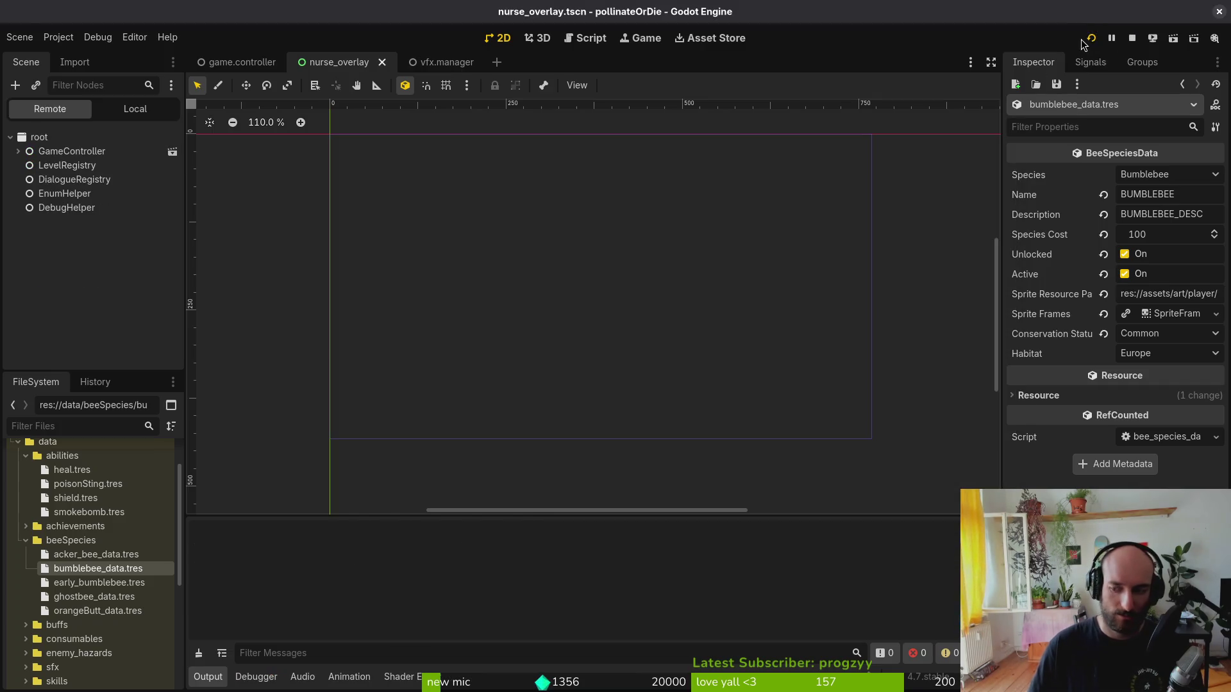
{"action": "key", "text": "Return"}
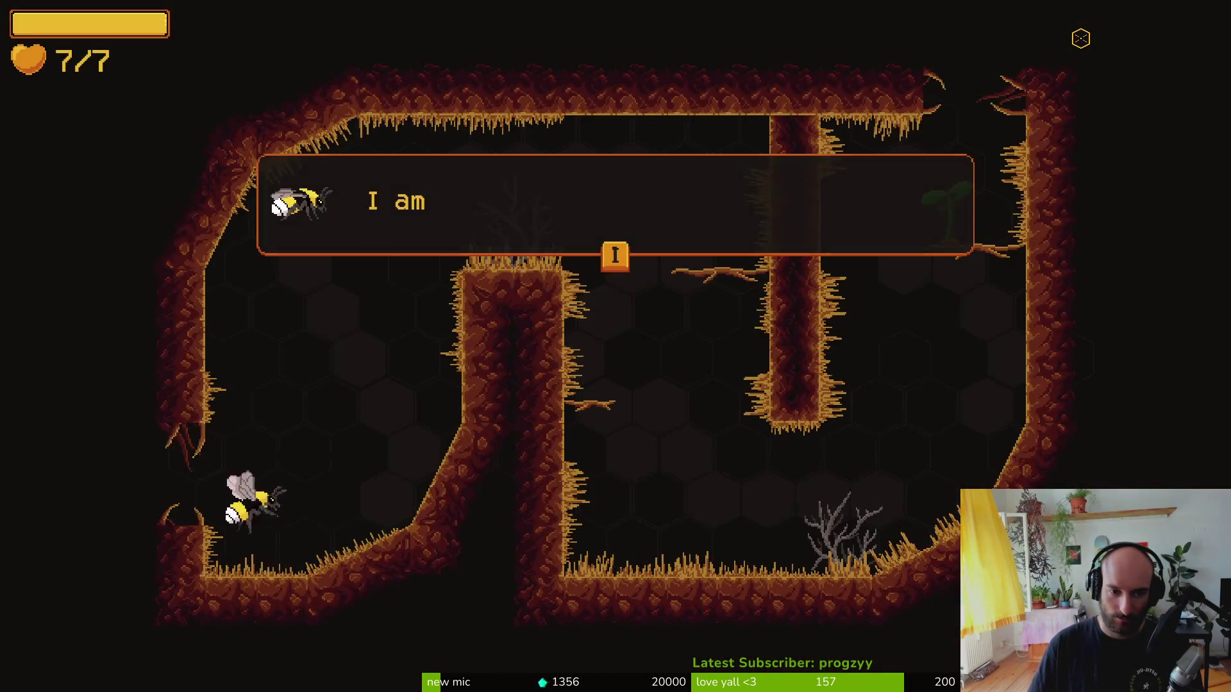
- Check the species and abilities tabs: only the first bee is unlocked and abilities are locked. Then return to Godot
{"action": "key", "text": "Tab"}
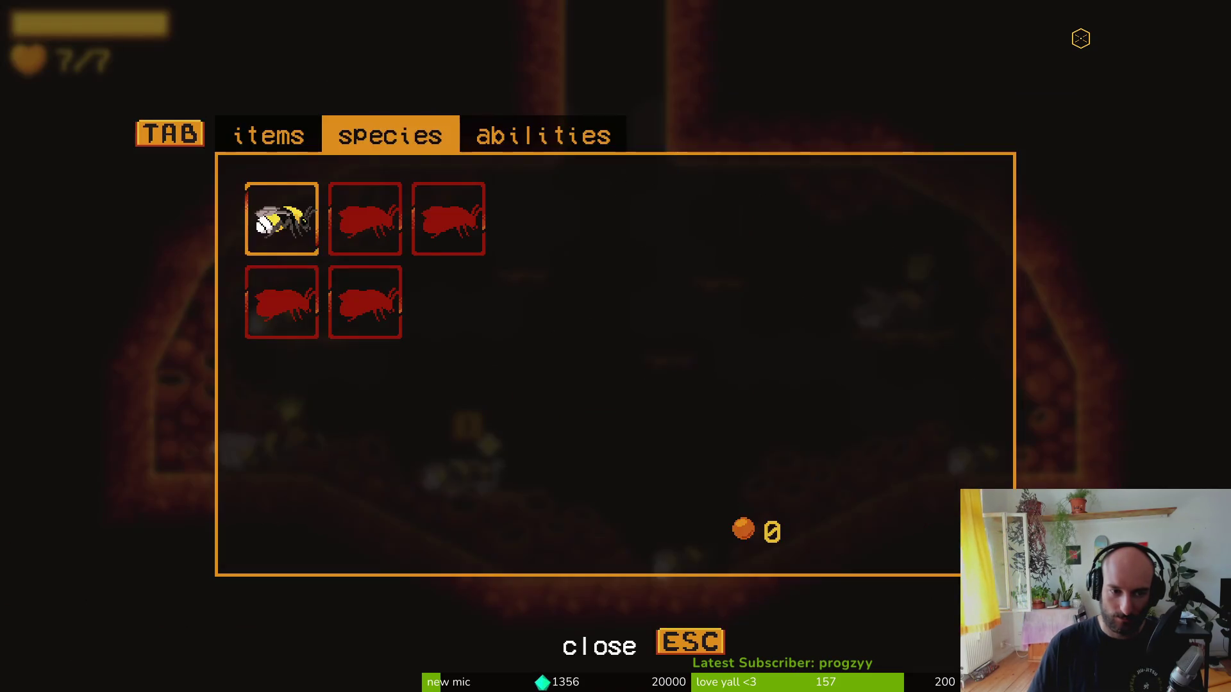
{"action": "key", "text": "Escape"}
{"action": "key", "text": "Tab"}
{"action": "key", "text": "Escape"}
{"action": "key", "text": "Tab"}
{"action": "key", "text": "Escape"}
{"action": "key", "text": "Tab"}
{"action": "key", "text": "Tab"}
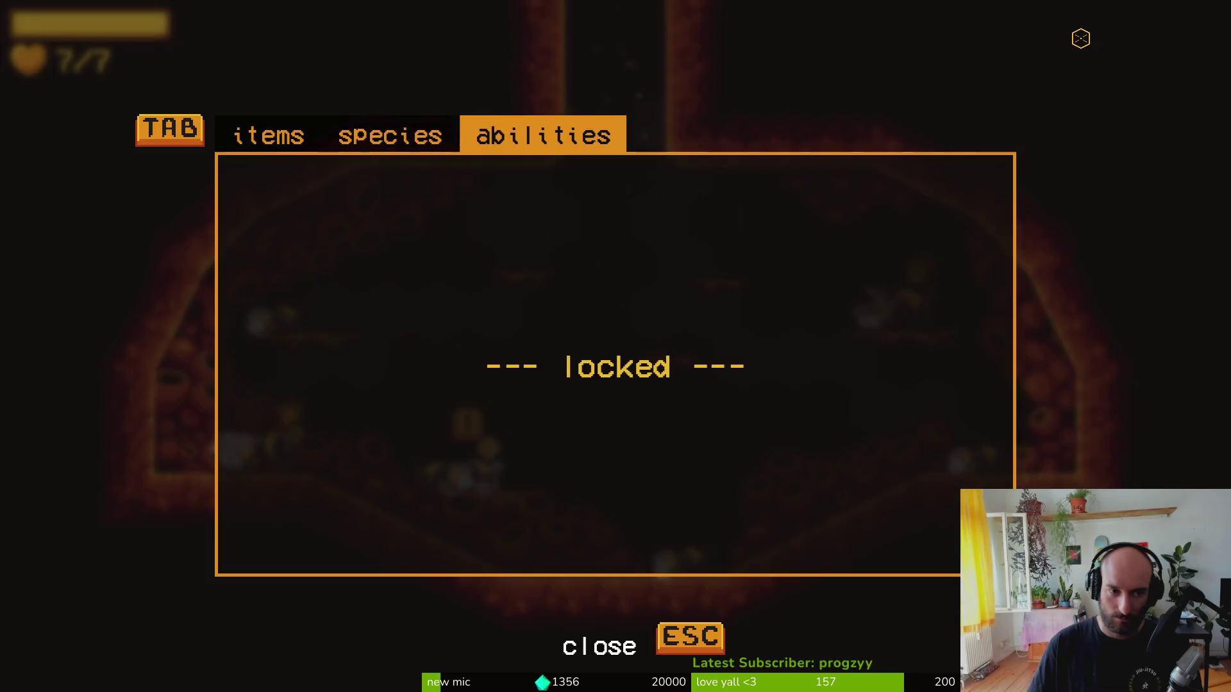
{"action": "key", "text": "Tab"}
{"action": "key", "text": "Tab"}
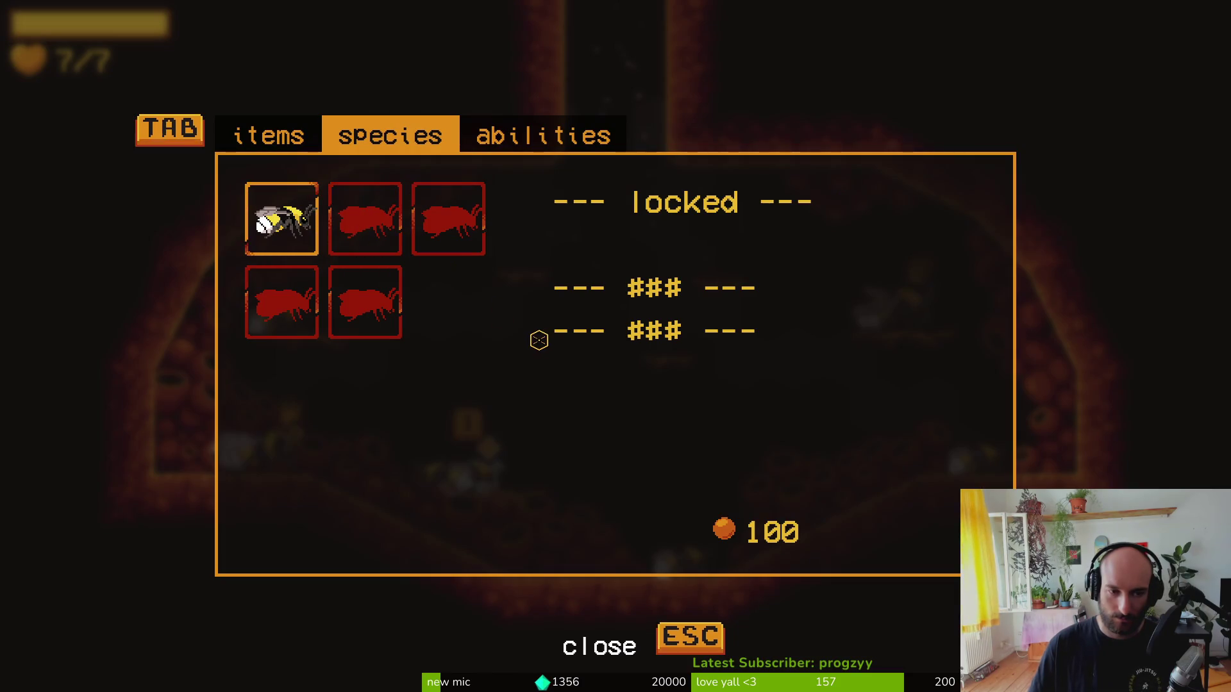
{"action": "key", "text": "Escape"}
{"action": "key", "text": "alt+Tab"}
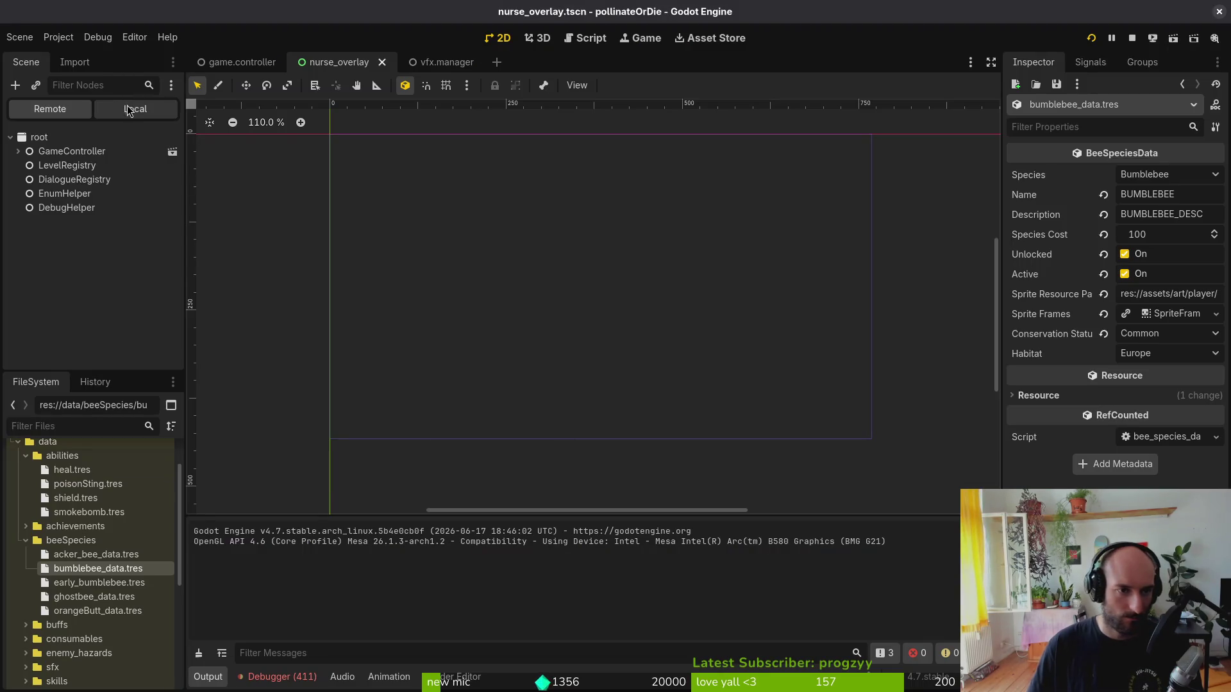
- Switch the Scene dock to the local nurseOverlay scene tree, then go back to the code editor
{"action": "left_click", "coordinate": [127, 109]}
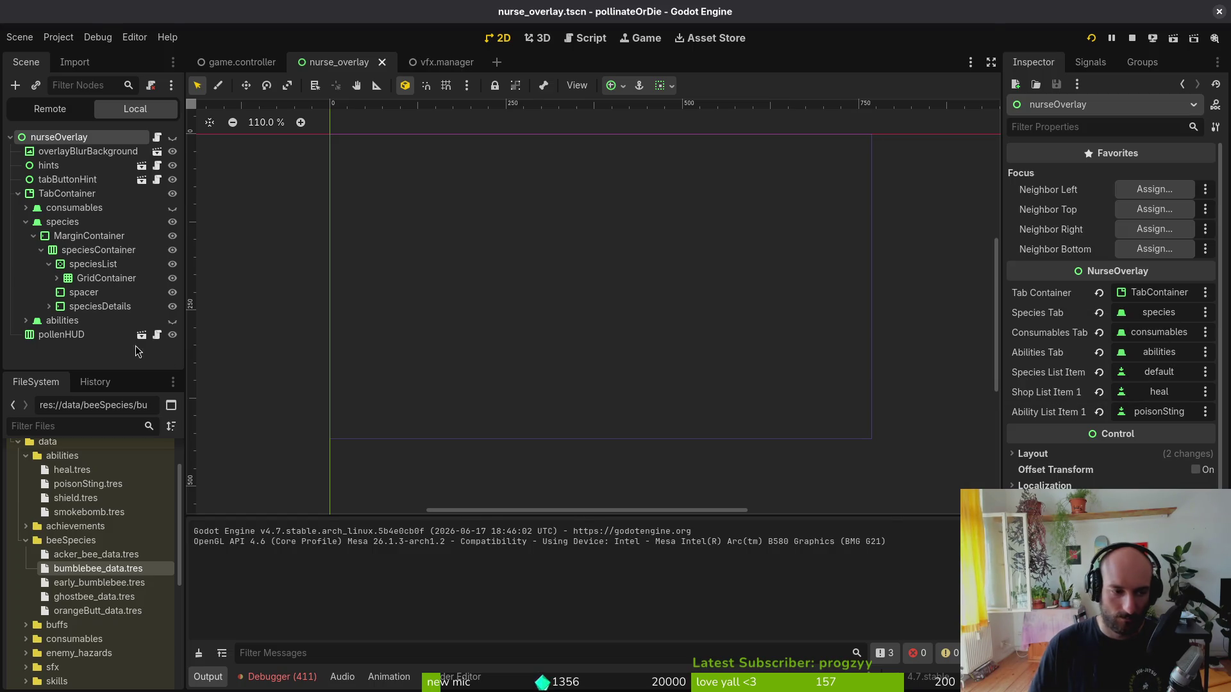
{"action": "key", "text": "alt+Tab"}
{"action": "key", "text": "alt+Tab"}
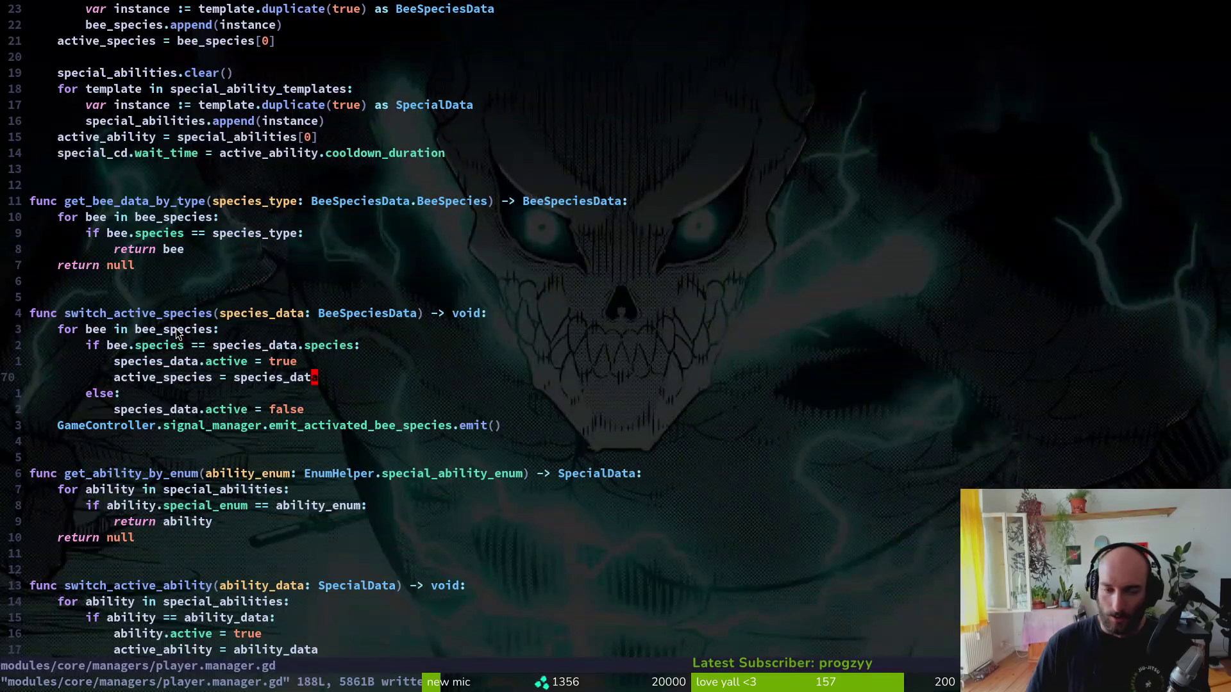
- Switch to the bee_skin_list_item.gd buffer and move up toward its _ready function
{"action": "key", "text": "ctrl+6"}
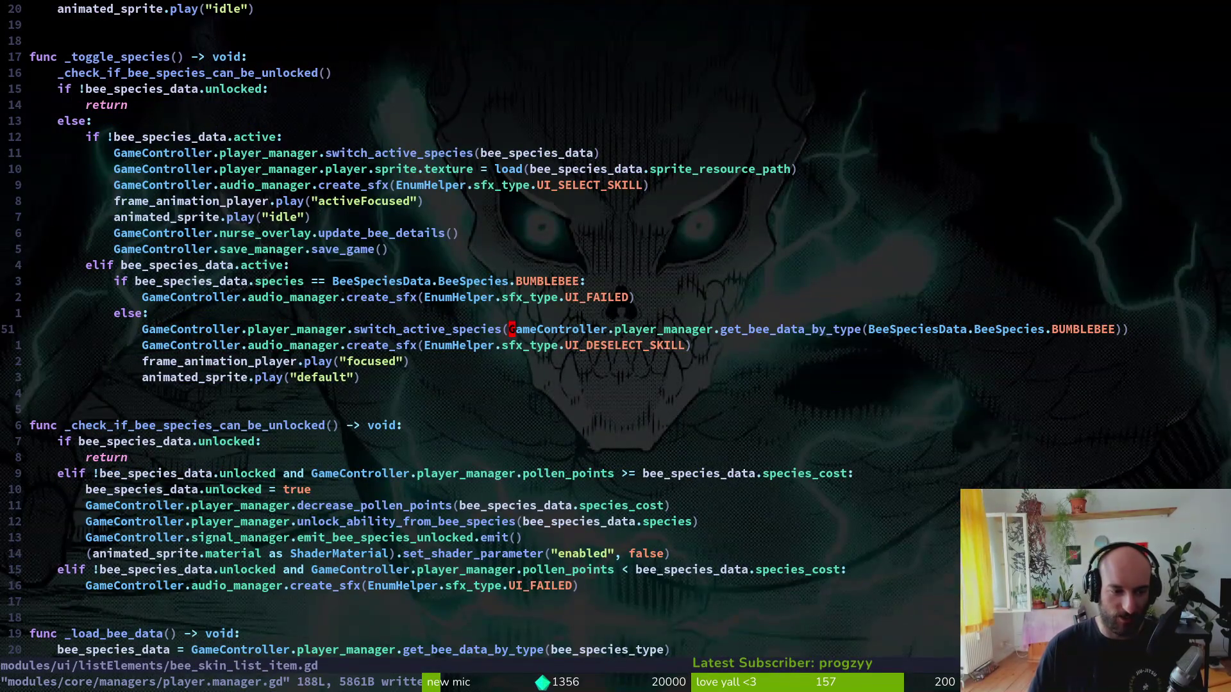
{"action": "key", "text": "k"}
{"action": "key", "text": "k"}
{"action": "key", "text": "k"}
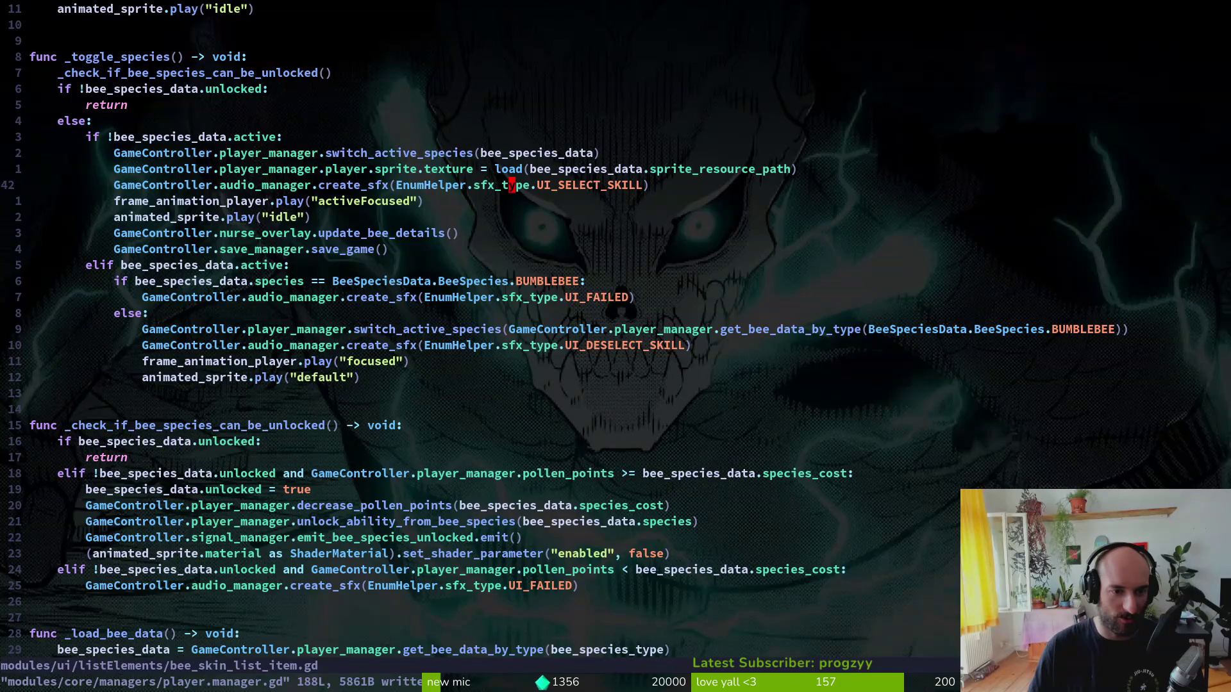
{"action": "key", "text": "k"}
{"action": "key", "text": "k"}
{"action": "key", "text": "k"}
{"action": "key", "text": "k"}
{"action": "key", "text": "2"}
{"action": "key", "text": "0"}
{"action": "key", "text": "k"}
{"action": "key", "text": "k"}
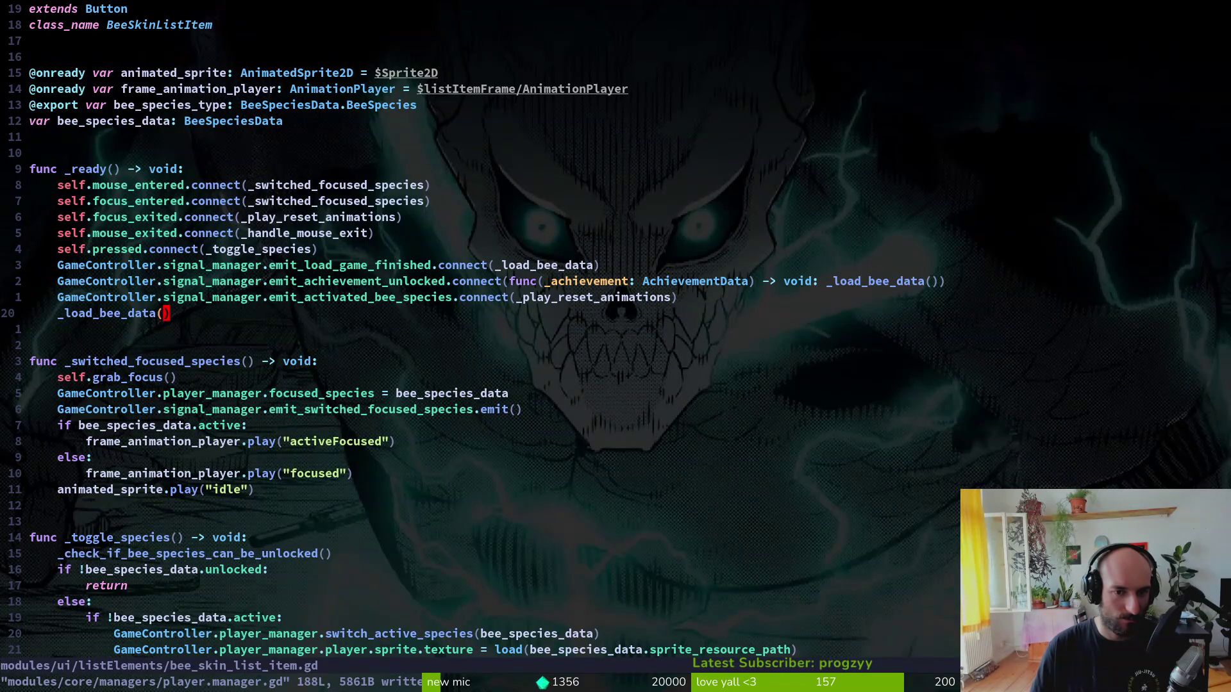
- Open nurse_overlay.gd with the file finder and navigate up to the grab_active_species loop
{"action": "key", "text": "space"}
{"action": "key", "text": "f"}
{"action": "key", "text": "f"}
{"action": "type", "text": "nurseov"}
{"action": "key", "text": "Return"}
{"action": "key", "text": "G"}
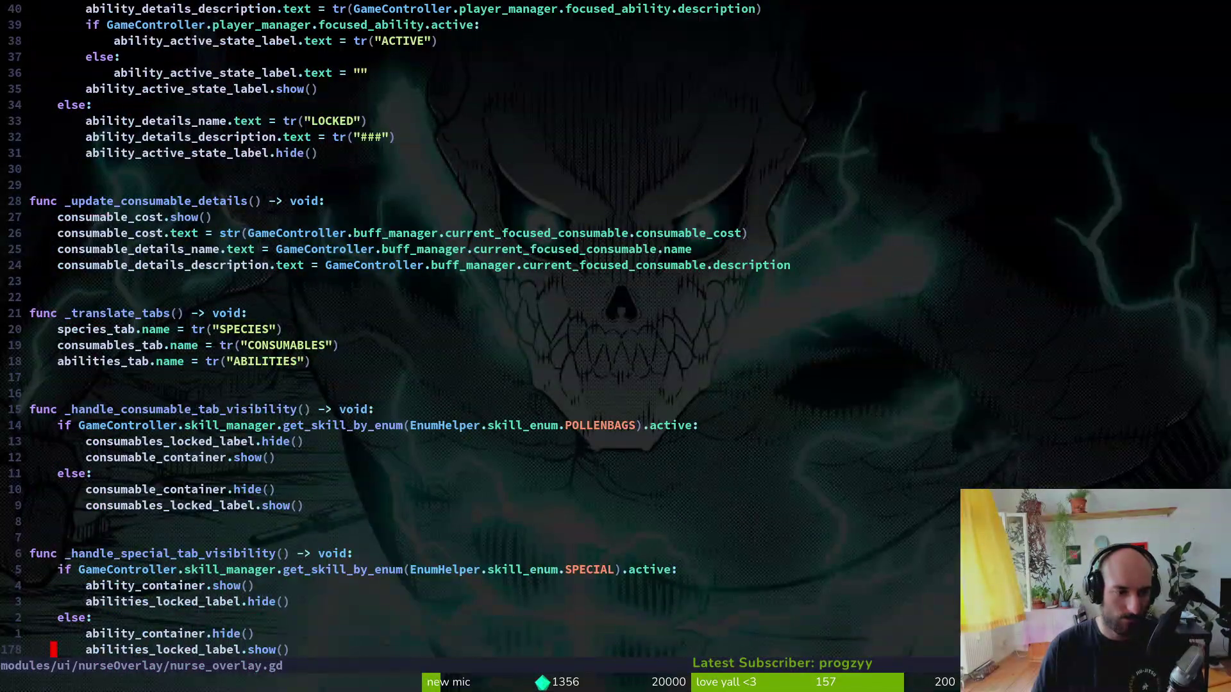
{"action": "key", "text": "2"}
{"action": "key", "text": "8"}
{"action": "key", "text": "k"}
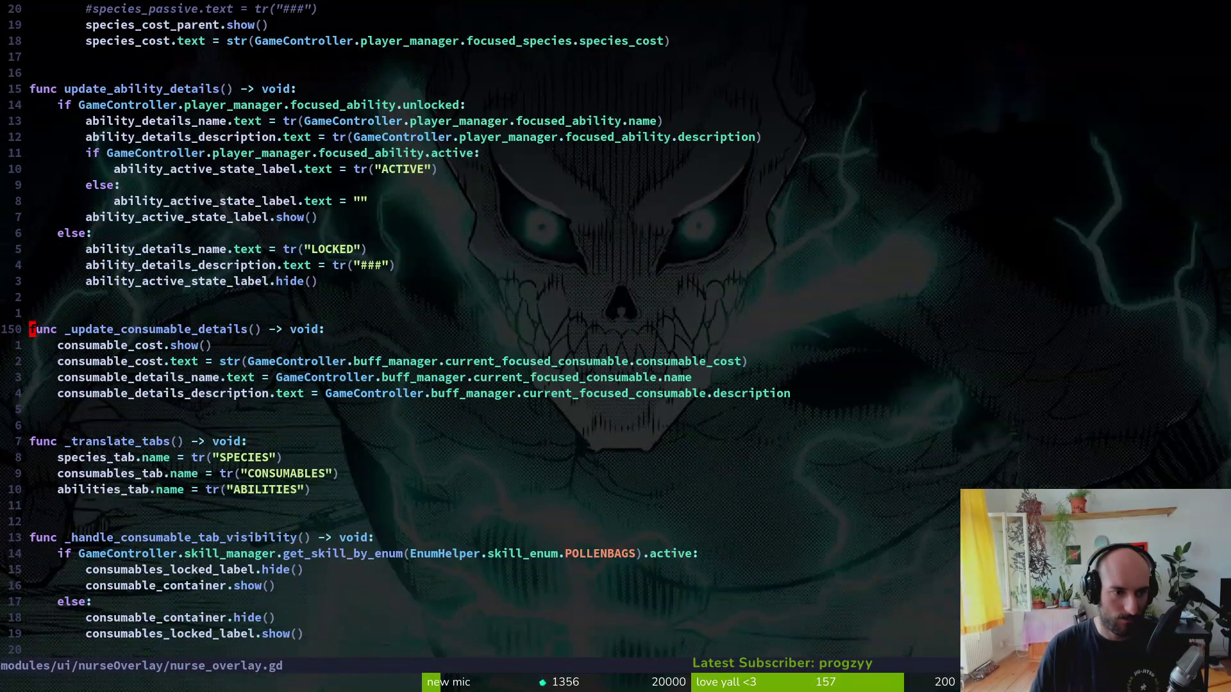
{"action": "key", "text": "k"}
{"action": "key", "text": "k"}
{"action": "key", "text": "k"}
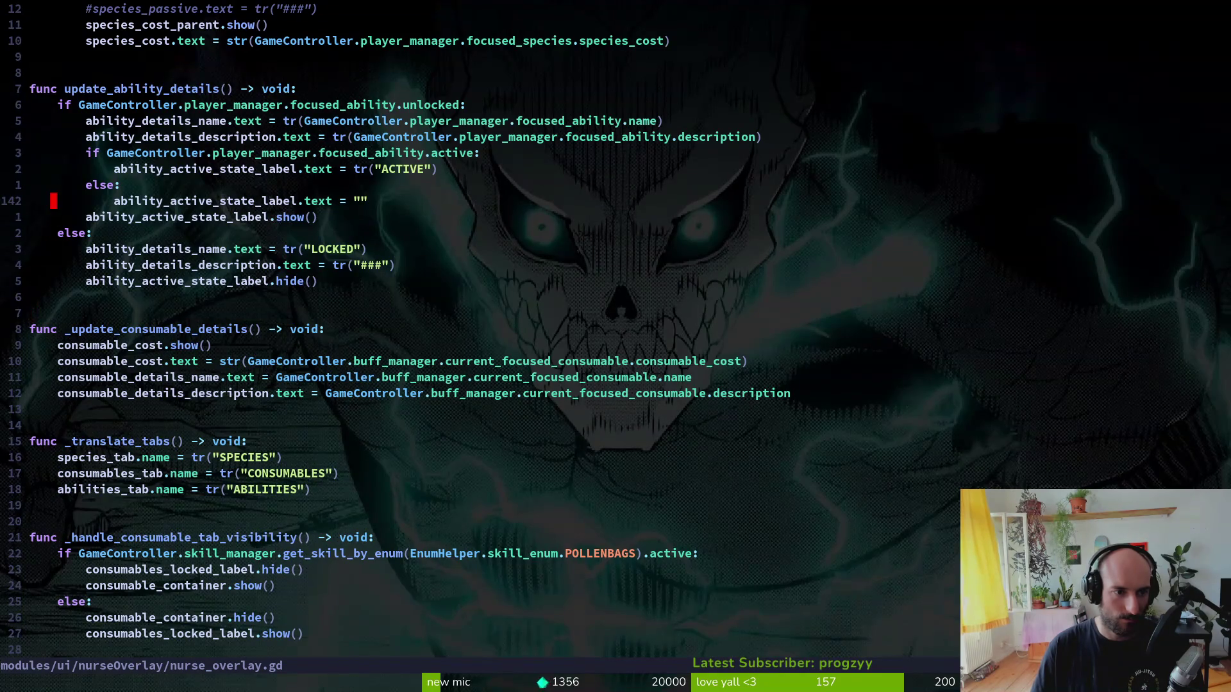
{"action": "key", "text": "ctrl+u"}
{"action": "key", "text": "k"}
{"action": "key", "text": "k"}
{"action": "key", "text": "k"}
{"action": "key", "text": "j"}
{"action": "key", "text": "j"}
{"action": "key", "text": "j"}
{"action": "key", "text": "j"}
- Try changing the line 97 active check's property to bee_species_type
{"action": "key", "text": "w"}
{"action": "key", "text": "w"}
{"action": "key", "text": "w"}
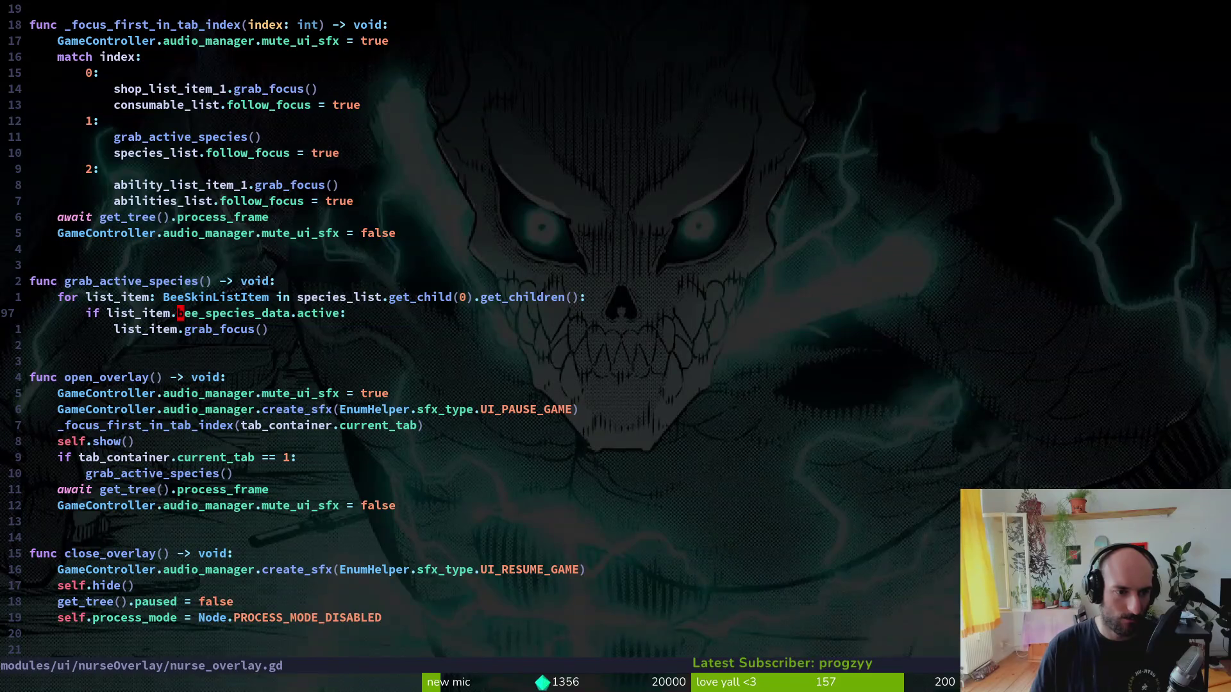
{"action": "type", "text": "cwspe"}
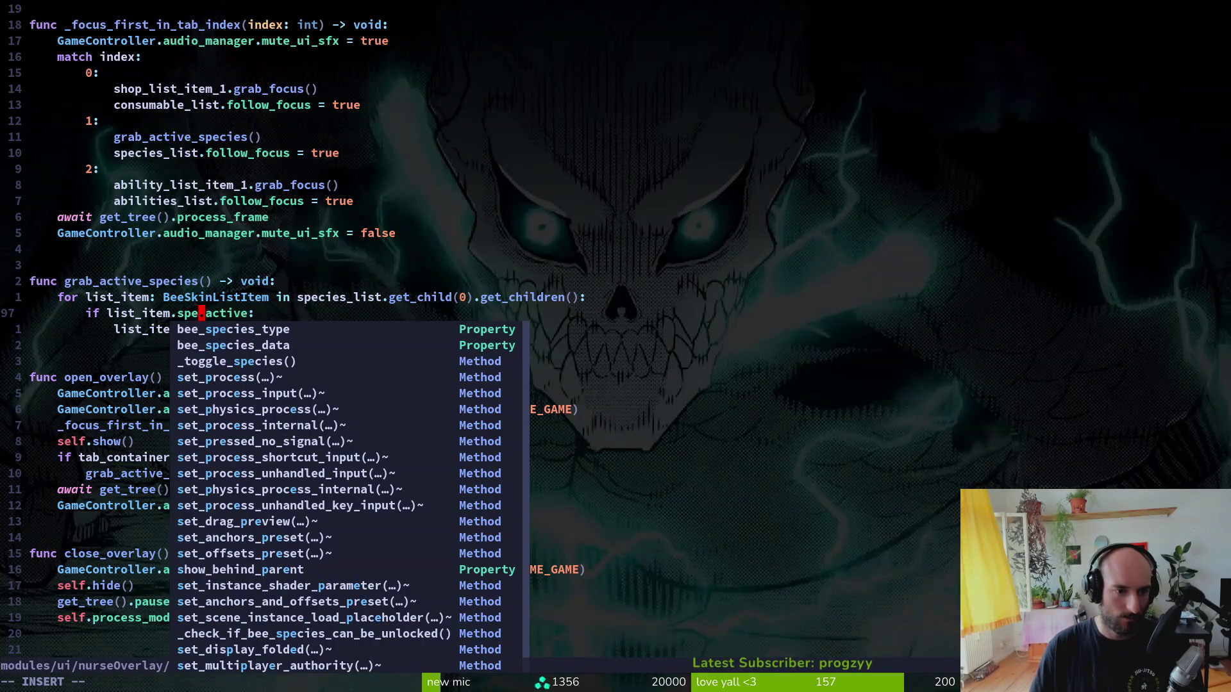
{"action": "key", "text": "ctrl+n"}
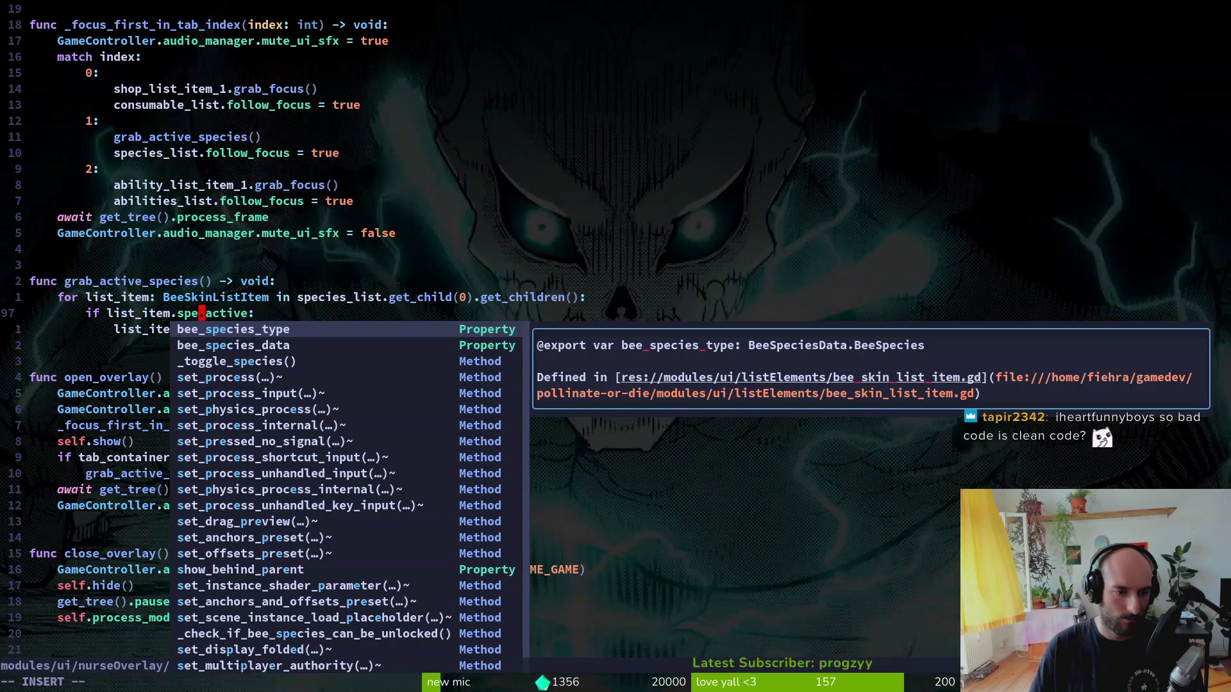
{"action": "key", "text": "Return"}
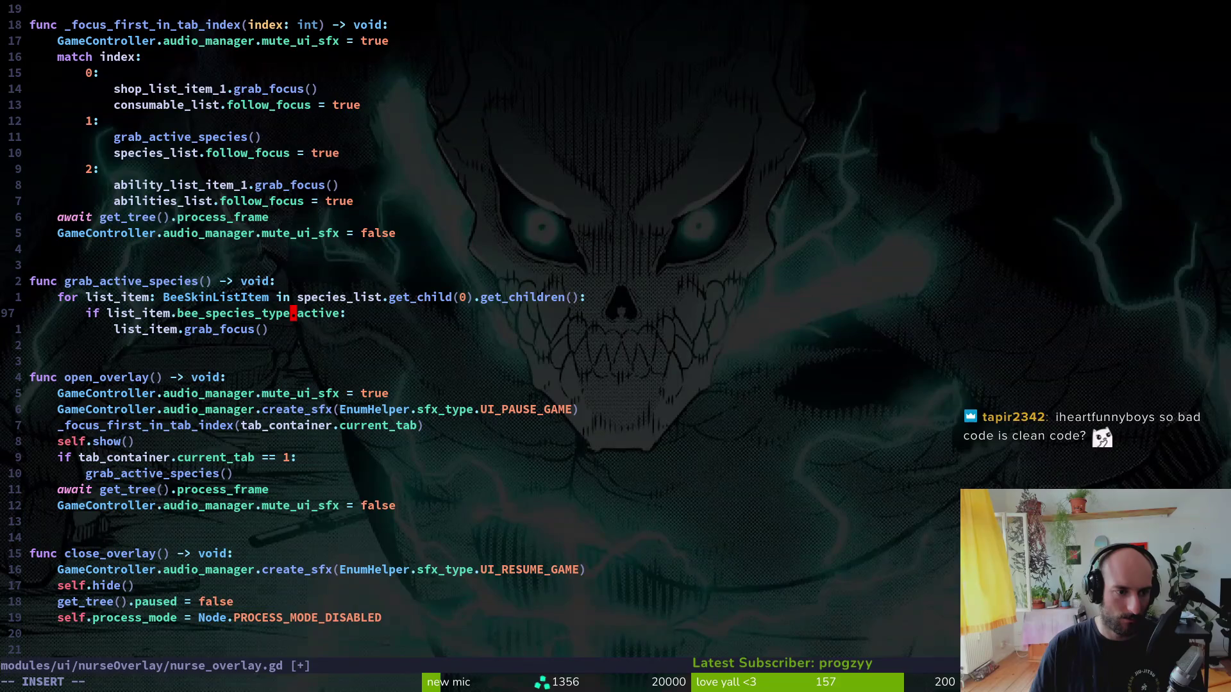
{"action": "key", "text": "Escape"}
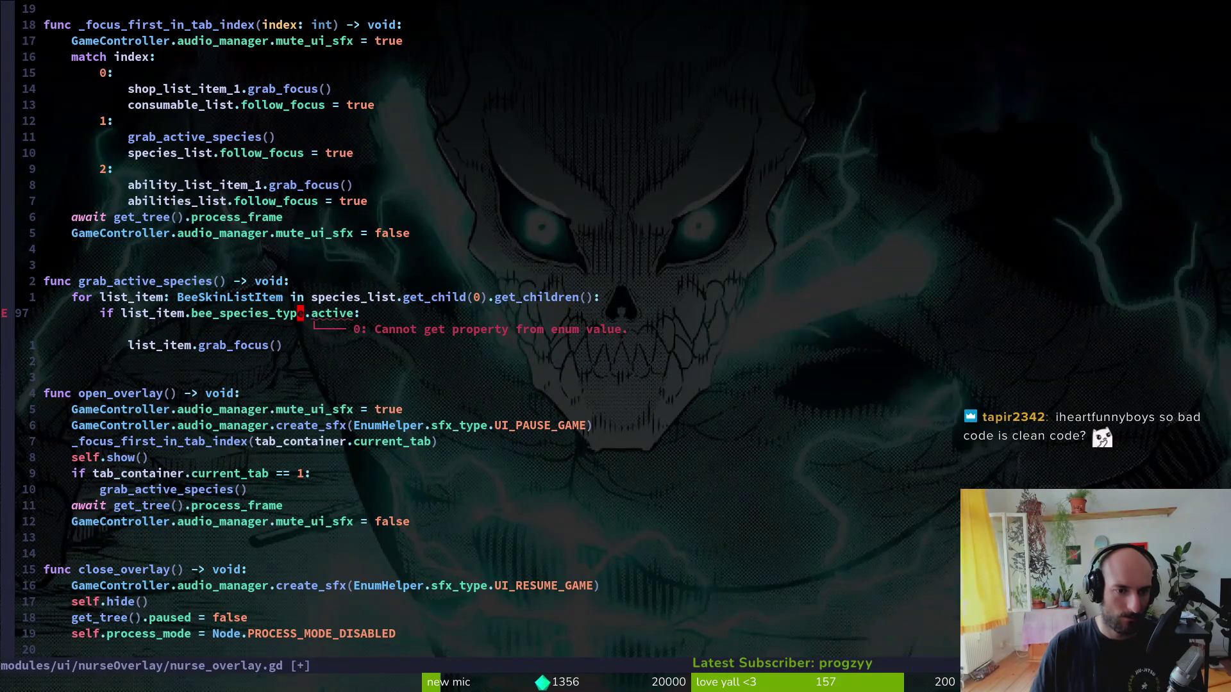
- Restore the check to bee_species_data.active and save nurse_overlay.gd
{"action": "type", "text": "ciwbe"}
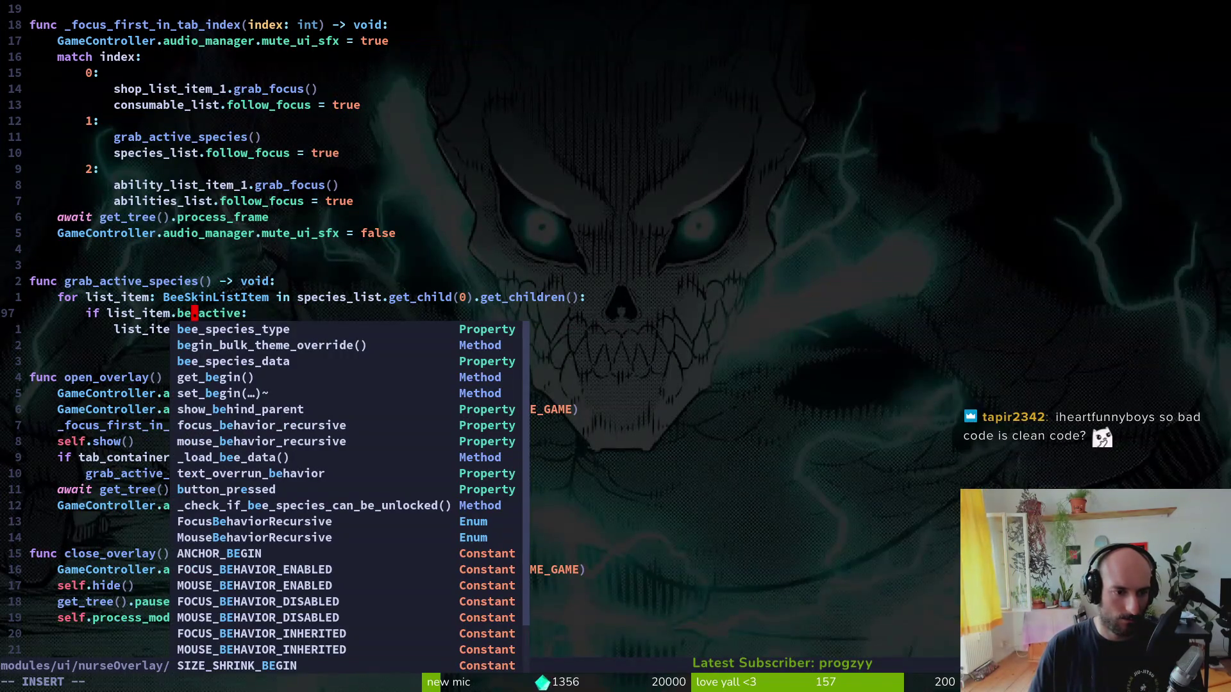
{"action": "key", "text": "Down"}
{"action": "key", "text": "Down"}
{"action": "key", "text": "Return"}
{"action": "key", "text": "Escape"}
{"action": "type", "text": ":w"}
{"action": "key", "text": "Escape"}
{"action": "key", "text": "u"}
{"action": "key", "text": "ctrl+r"}
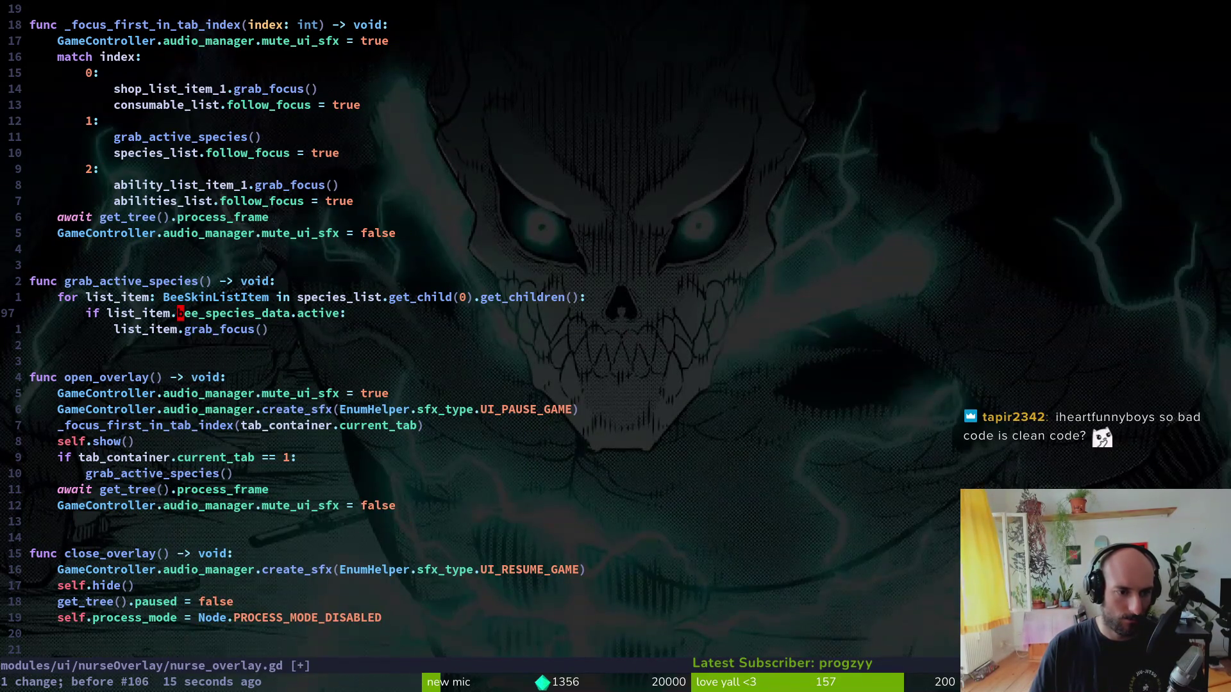
{"action": "key", "text": "u"}
{"action": "key", "text": "u"}
{"action": "key", "text": "ctrl+r"}
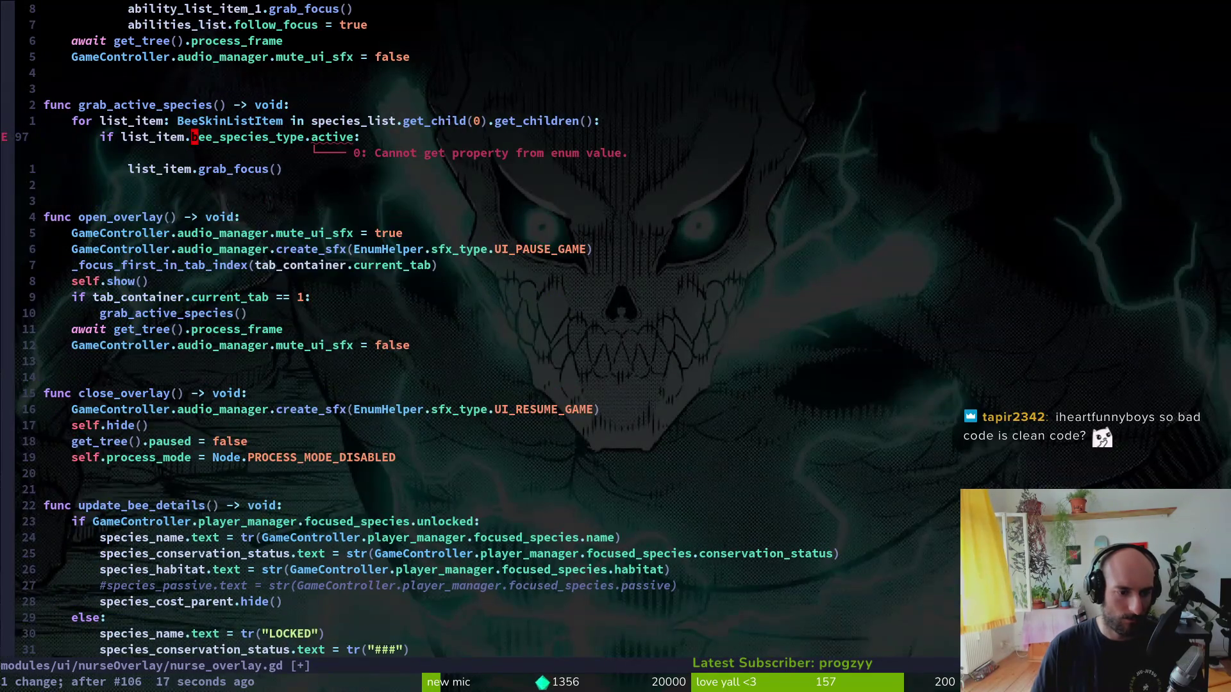
{"action": "key", "text": "ctrl+r"}
{"action": "type", "text": ":w"}
{"action": "key", "text": "Return"}
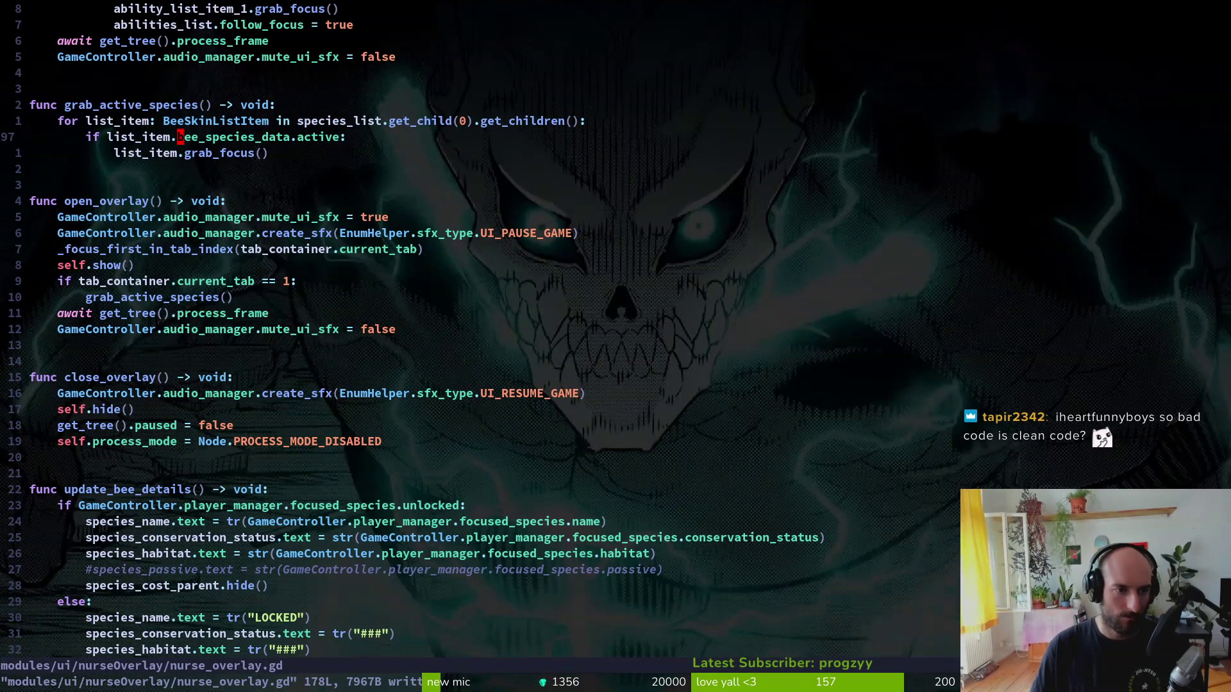
- Open bee_skin_list_item.gd with the project file finder
{"action": "key", "text": "ctrl+y"}
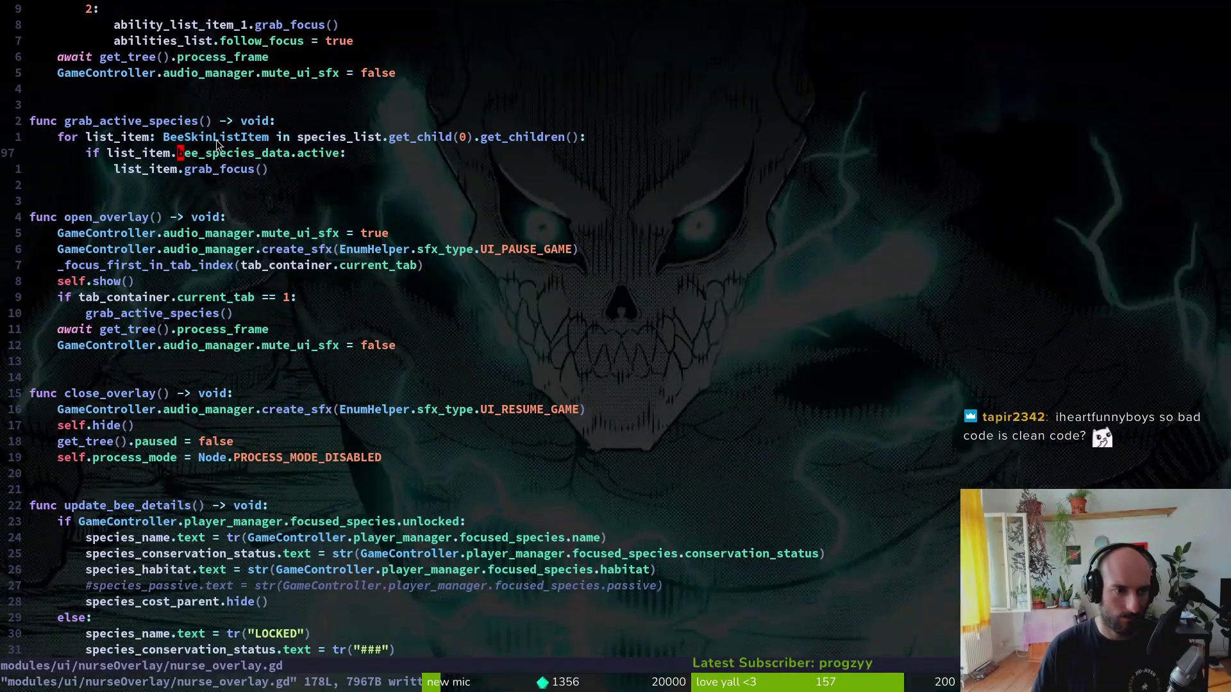
{"action": "key", "text": "space"}
{"action": "type", "text": "pfbeelist"}
{"action": "key", "text": "Return"}
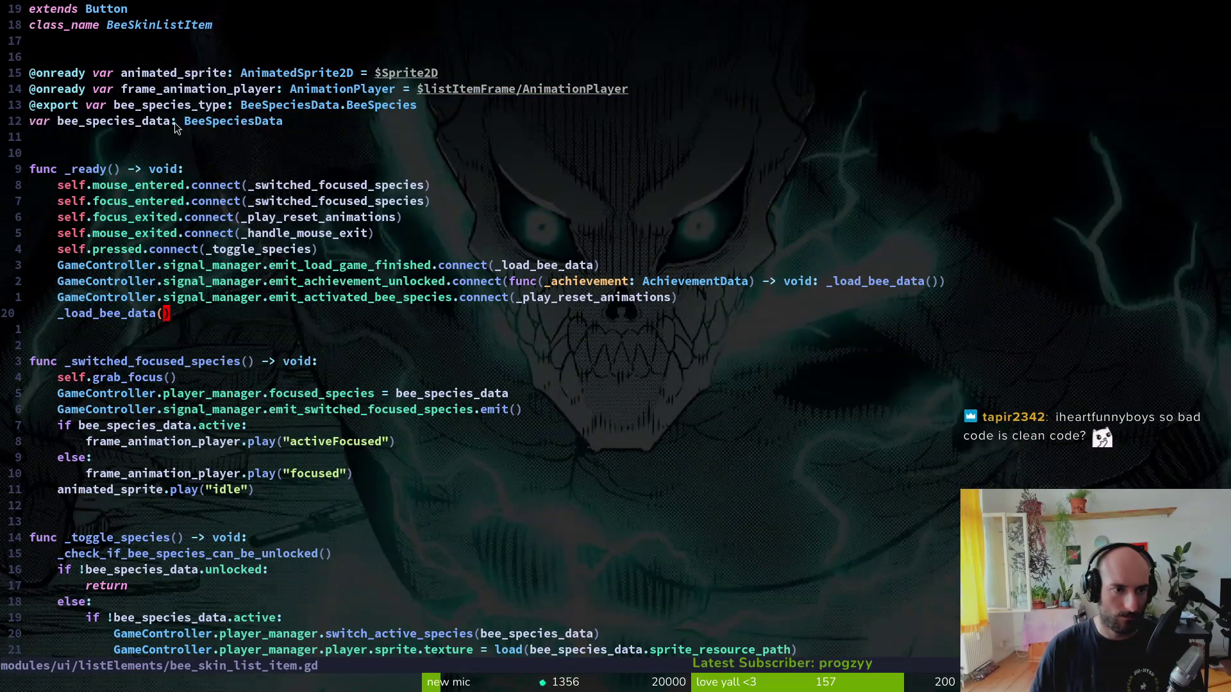
- From _load_bee_data's get_bee_data_by_type call, jump to its definition in player.manager.gd and inspect the species loop
{"action": "left_click", "coordinate": [145, 125]}
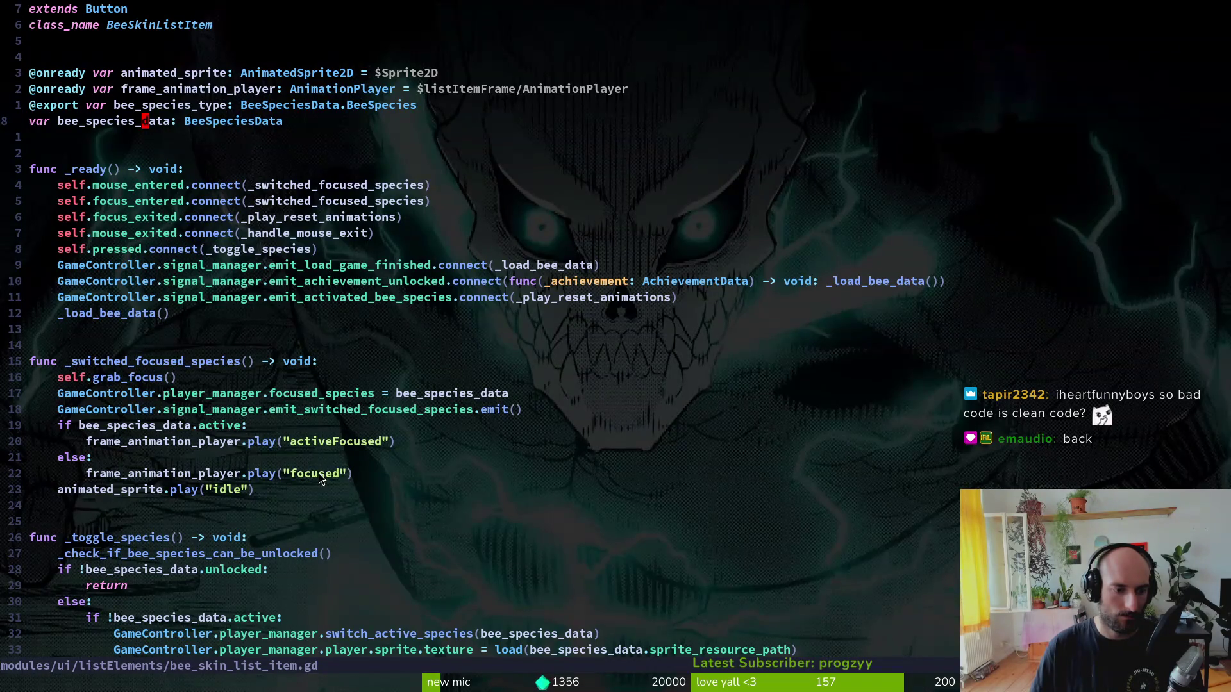
{"action": "scroll", "coordinate": [318, 449], "scroll_direction": "down", "scroll_amount": 5}
{"action": "scroll", "coordinate": [314, 334], "scroll_direction": "down", "scroll_amount": 7}
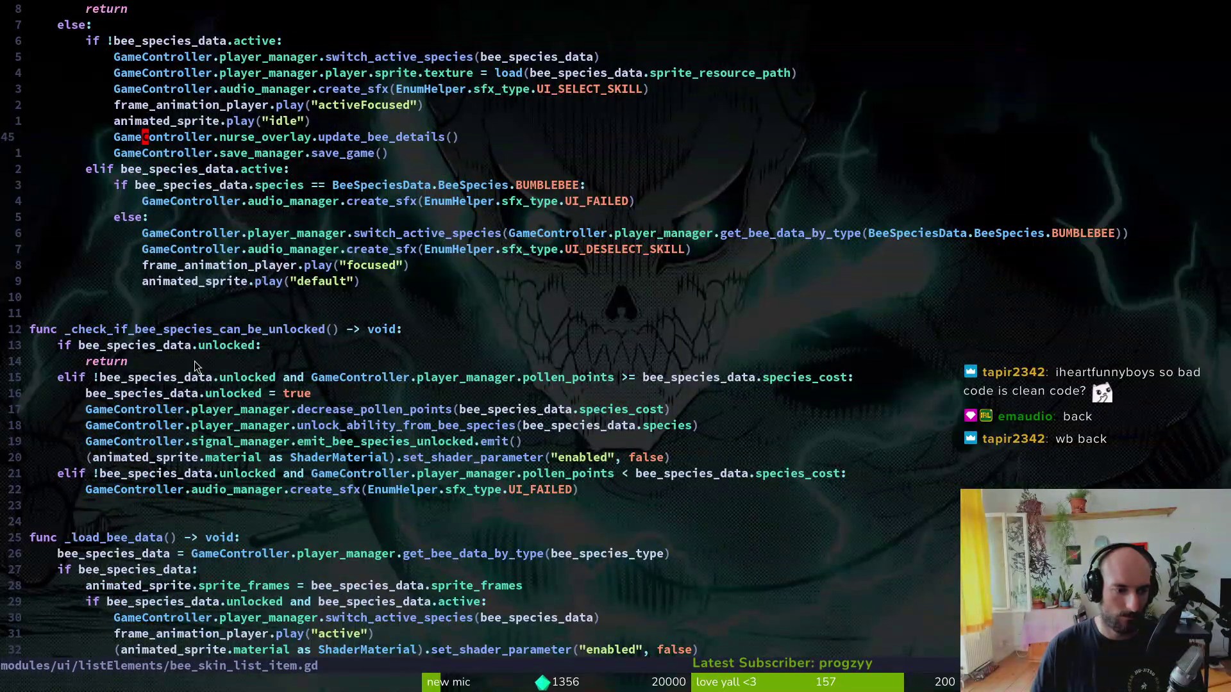
{"action": "scroll", "coordinate": [195, 361], "scroll_direction": "down", "scroll_amount": 6}
{"action": "left_click", "coordinate": [463, 266]}
{"action": "key", "text": "g"}
{"action": "key", "text": "d"}
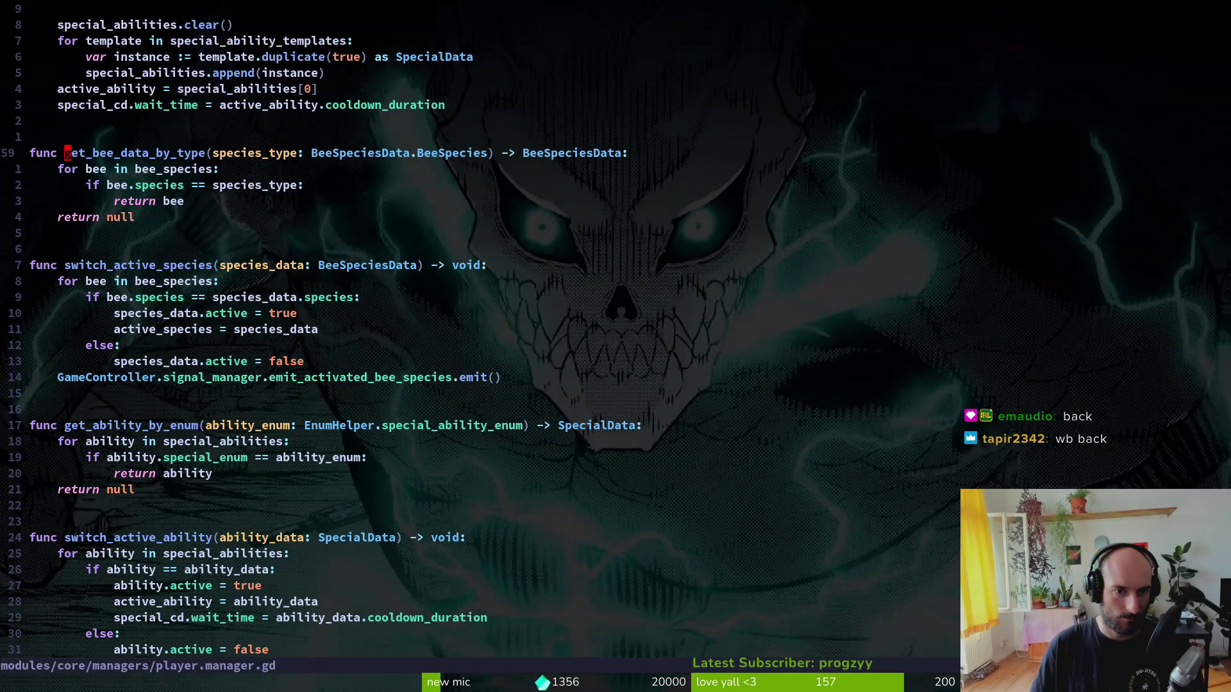
{"action": "left_click", "coordinate": [67, 169]}
{"action": "left_click", "coordinate": [81, 184]}
{"action": "left_click", "coordinate": [67, 169]}
- Search the project for get_bee_data_by_type and open the bee_skin_list_item.gd line 71 match
{"action": "left_click", "coordinate": [67, 152]}
{"action": "key", "text": "space"}
{"action": "key", "text": "f"}
{"action": "key", "text": "w"}
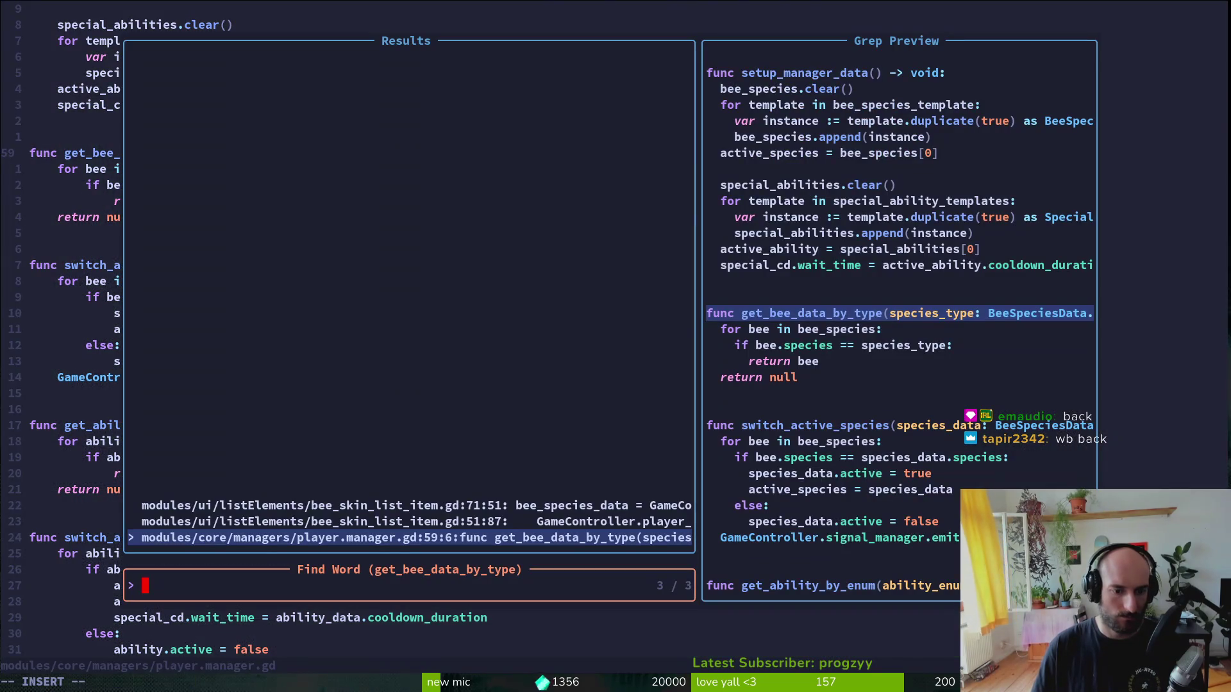
{"action": "key", "text": "ctrl+n"}
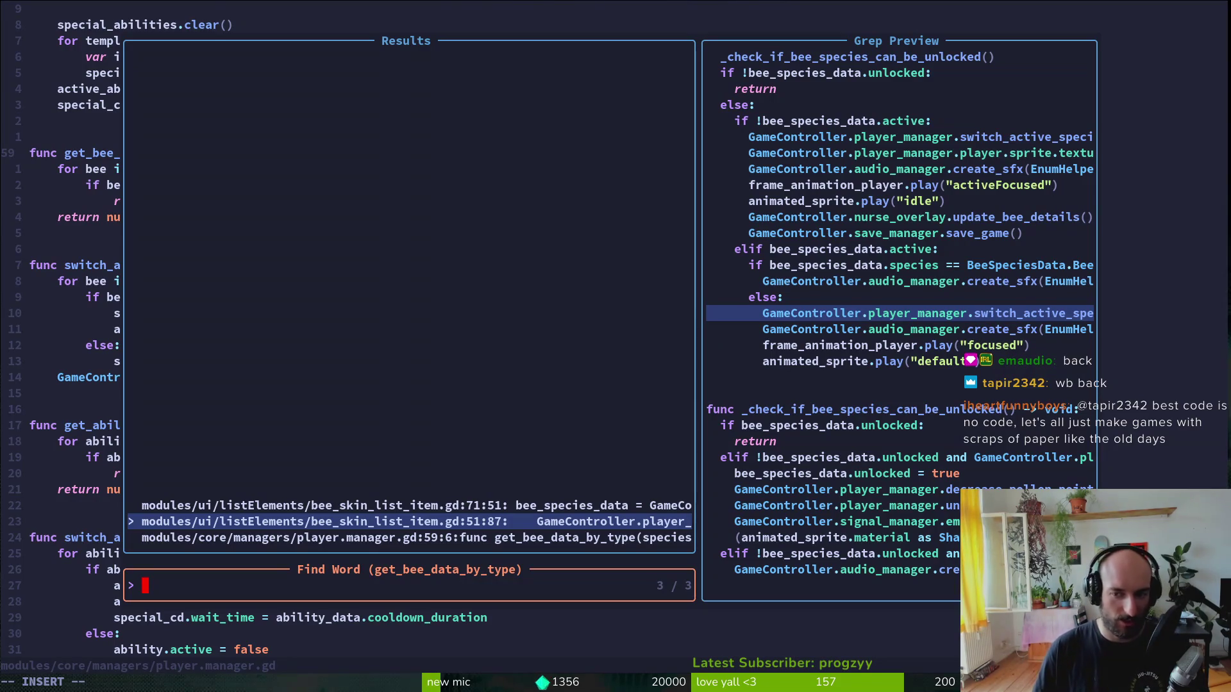
{"action": "key", "text": "ctrl+n"}
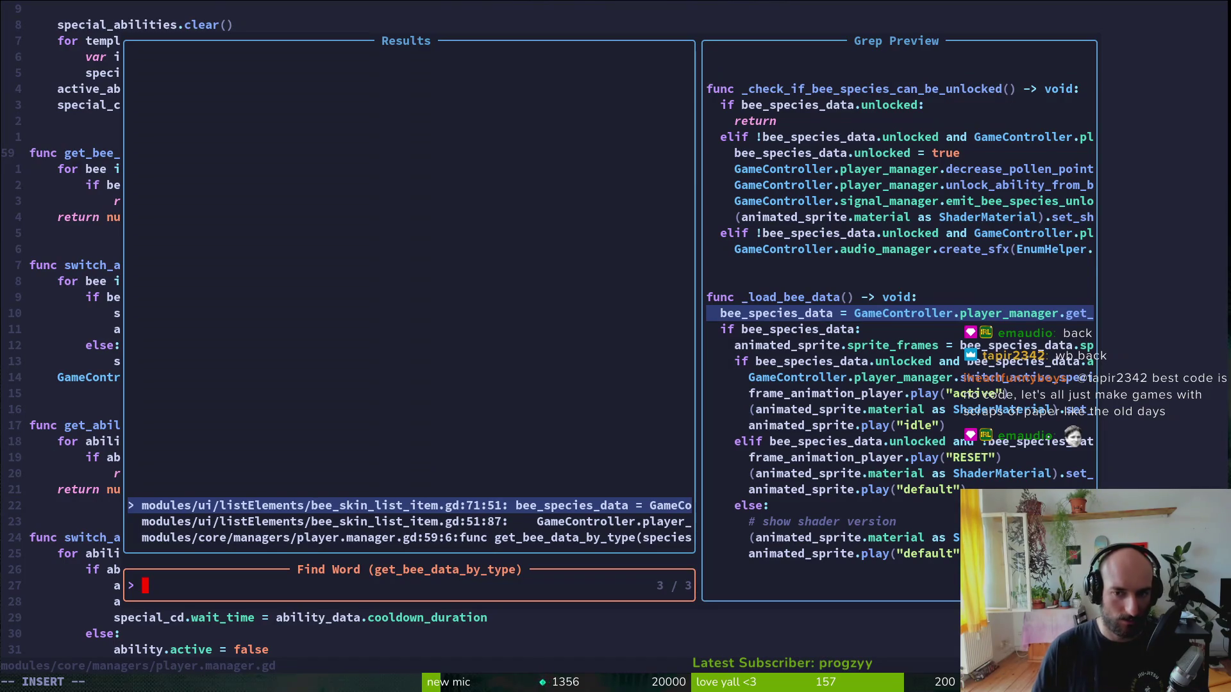
{"action": "key", "text": "Return"}
{"action": "key", "text": "V"}
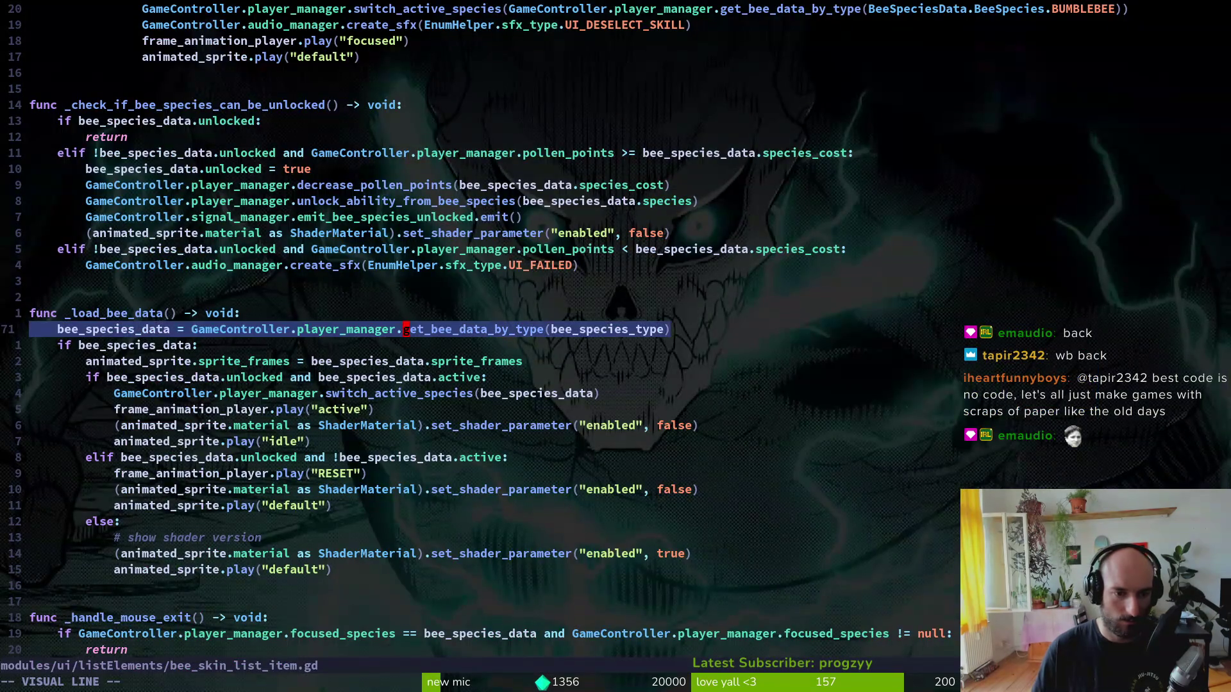
{"action": "key", "text": "Escape"}
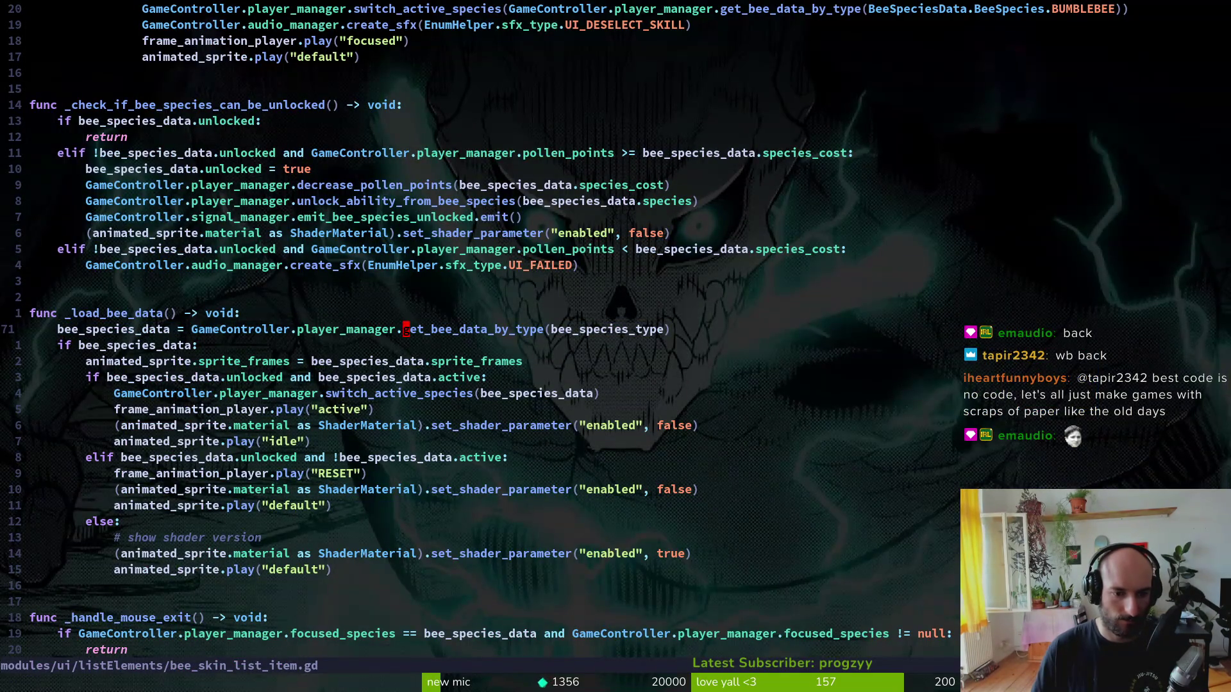
- Rerun the search, reopen the line 71 match, and scroll up to the _toggle_species call
{"action": "key", "text": "Return"}
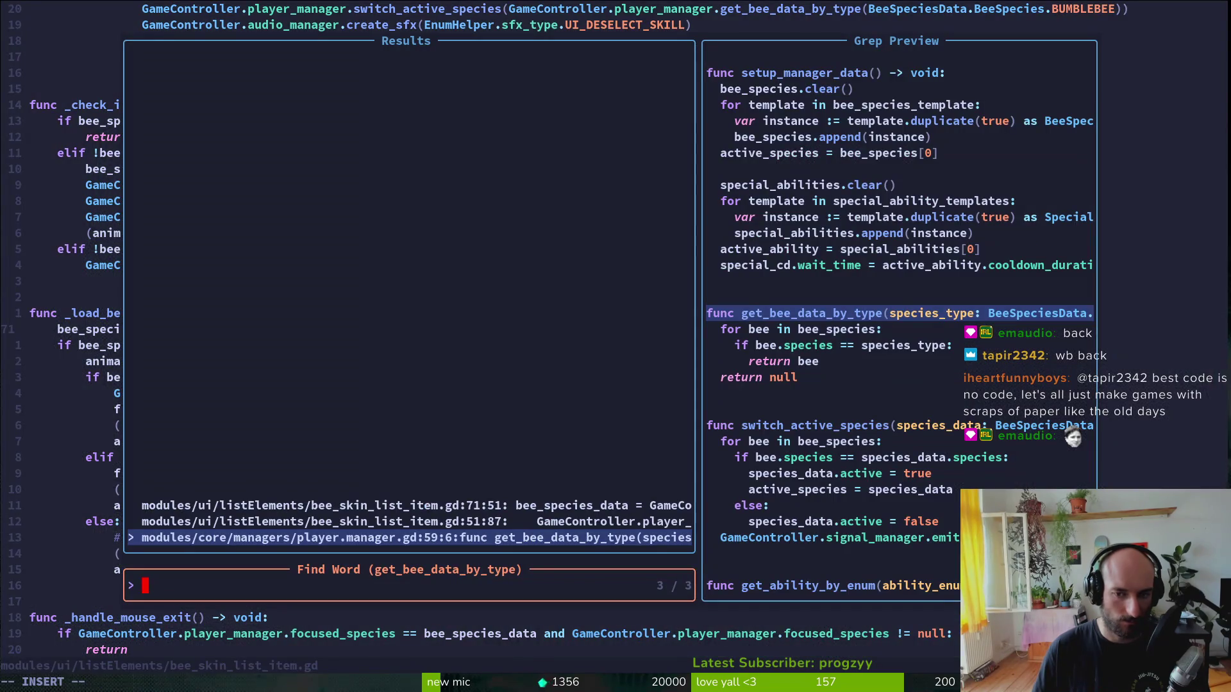
{"action": "key", "text": "Up"}
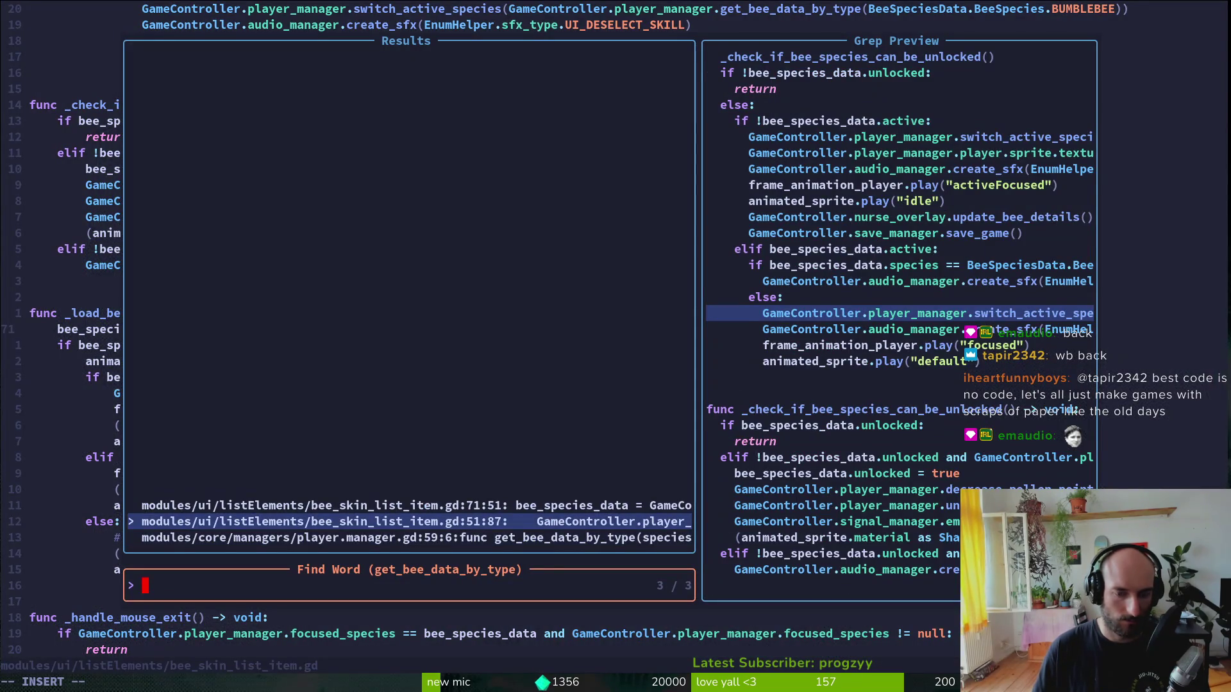
{"action": "key", "text": "Up"}
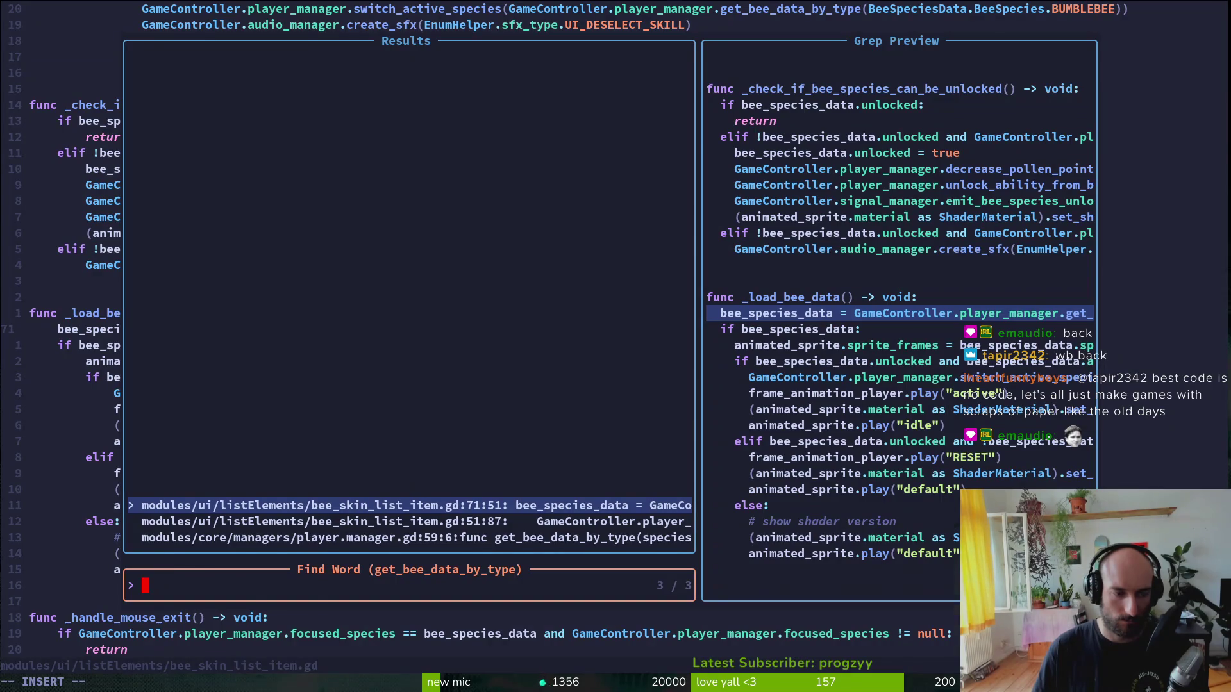
{"action": "key", "text": "Return"}
{"action": "scroll", "coordinate": [385, 199], "scroll_direction": "up", "scroll_amount": 7}
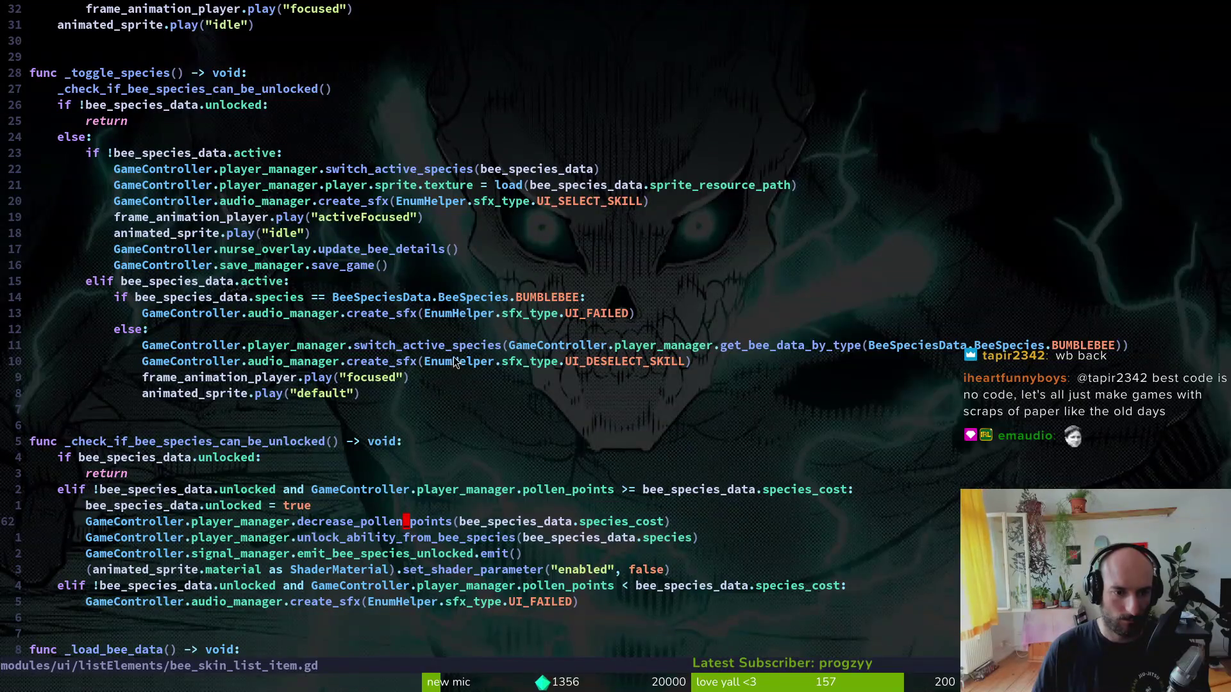
- Try an edit at the switch_active_species call and view the function's signature
{"action": "left_click", "coordinate": [513, 348]}
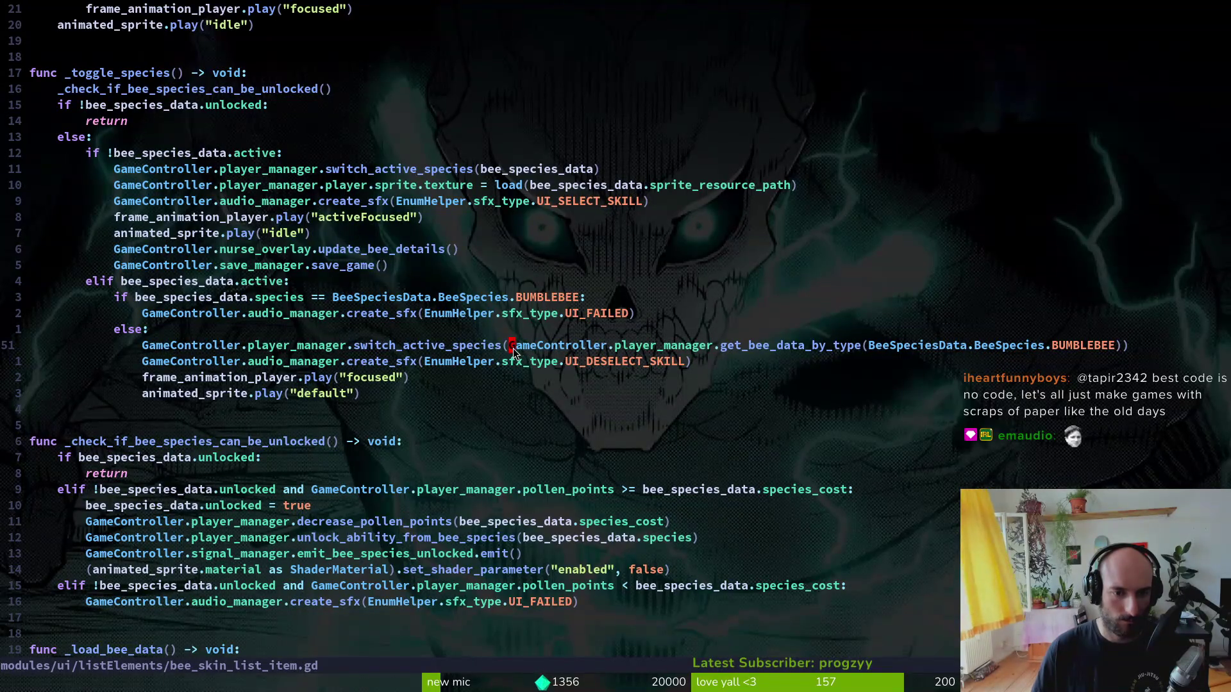
{"action": "key", "text": "Escape"}
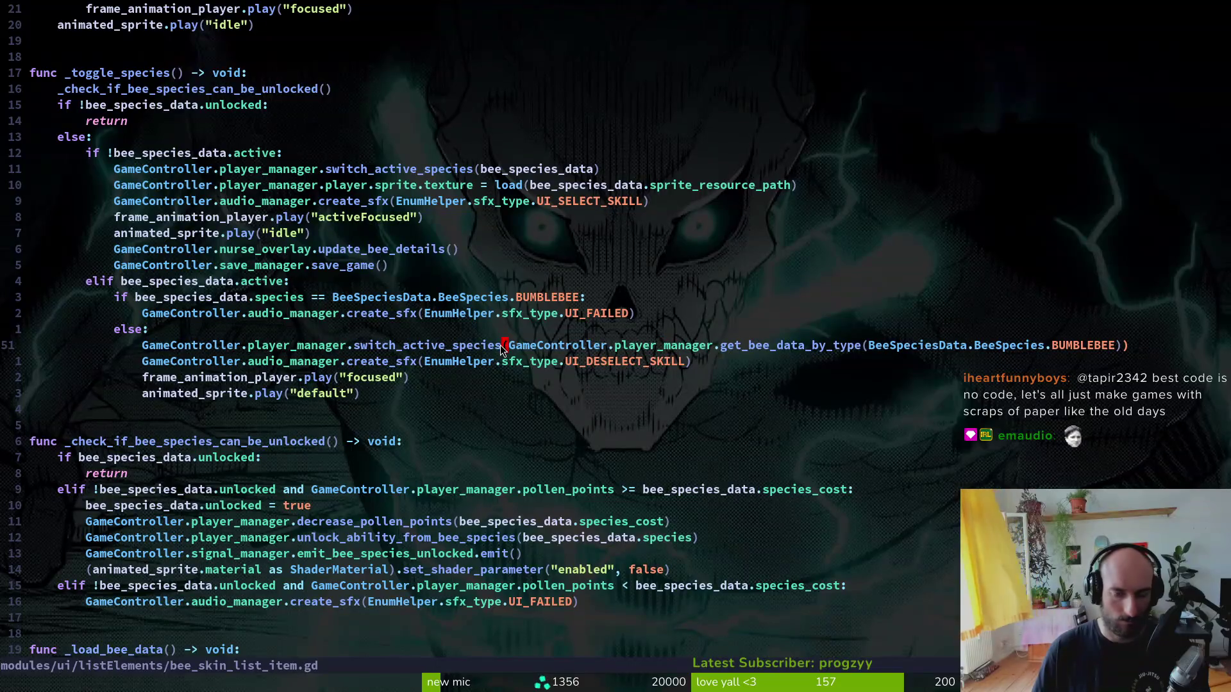
{"action": "key", "text": "BackSpace"}
{"action": "type", "text": "."}
{"action": "key", "text": "Escape"}
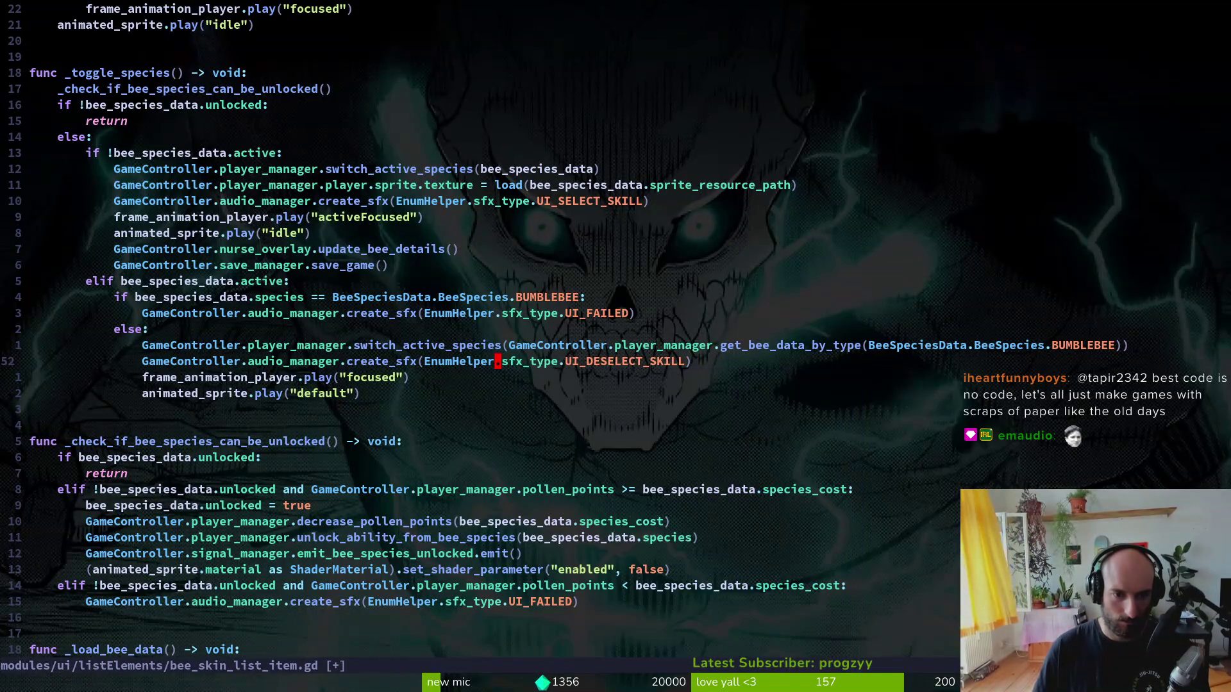
{"action": "key", "text": "ctrl+space"}
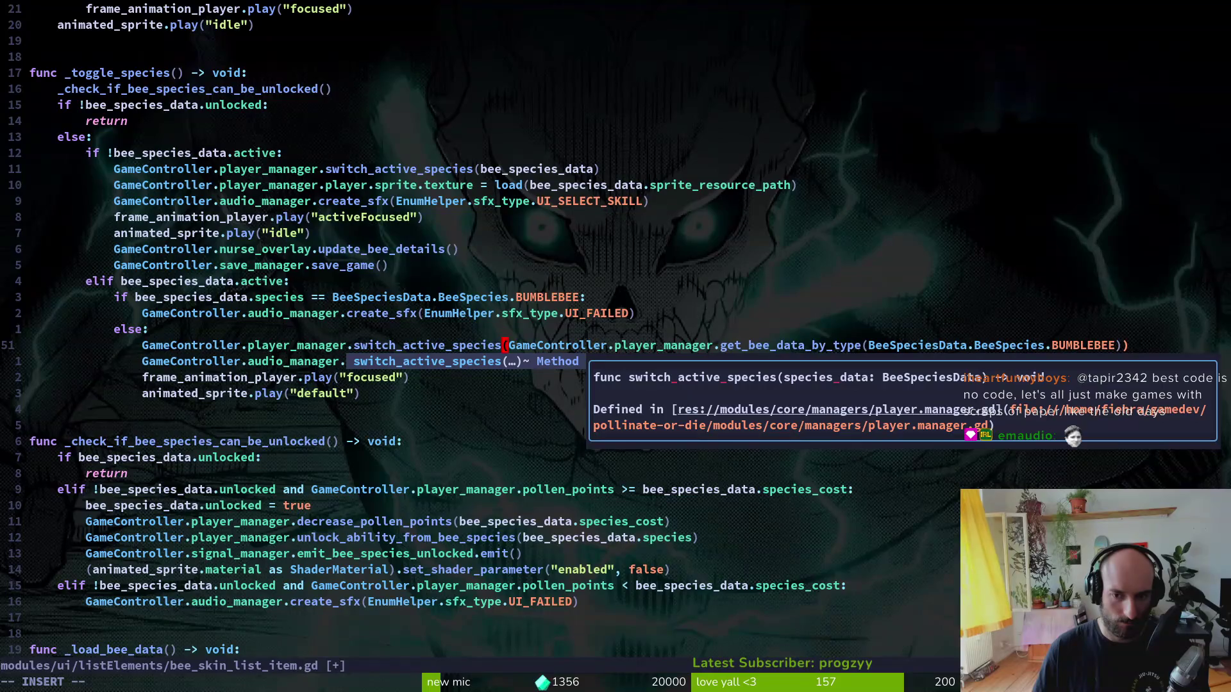
{"action": "key", "text": "Escape"}
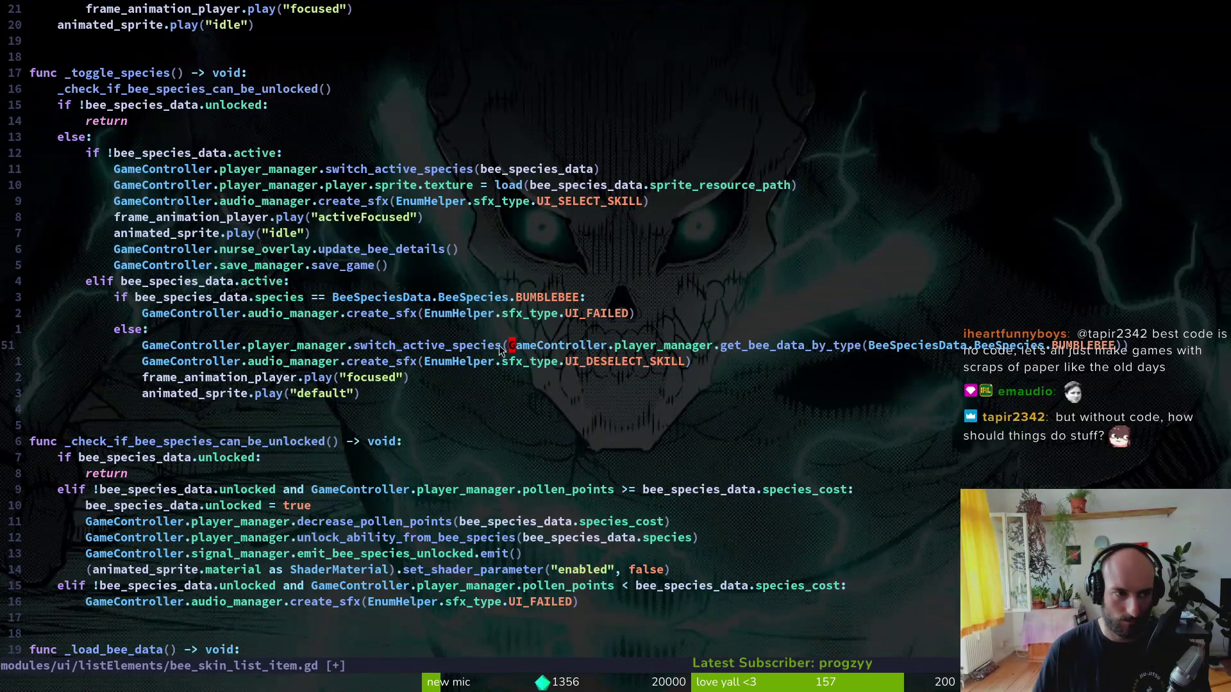
{"action": "scroll", "coordinate": [128, 170], "scroll_direction": "up", "scroll_amount": 8}
{"action": "scroll", "coordinate": [733, 433], "scroll_direction": "down", "scroll_amount": 5}
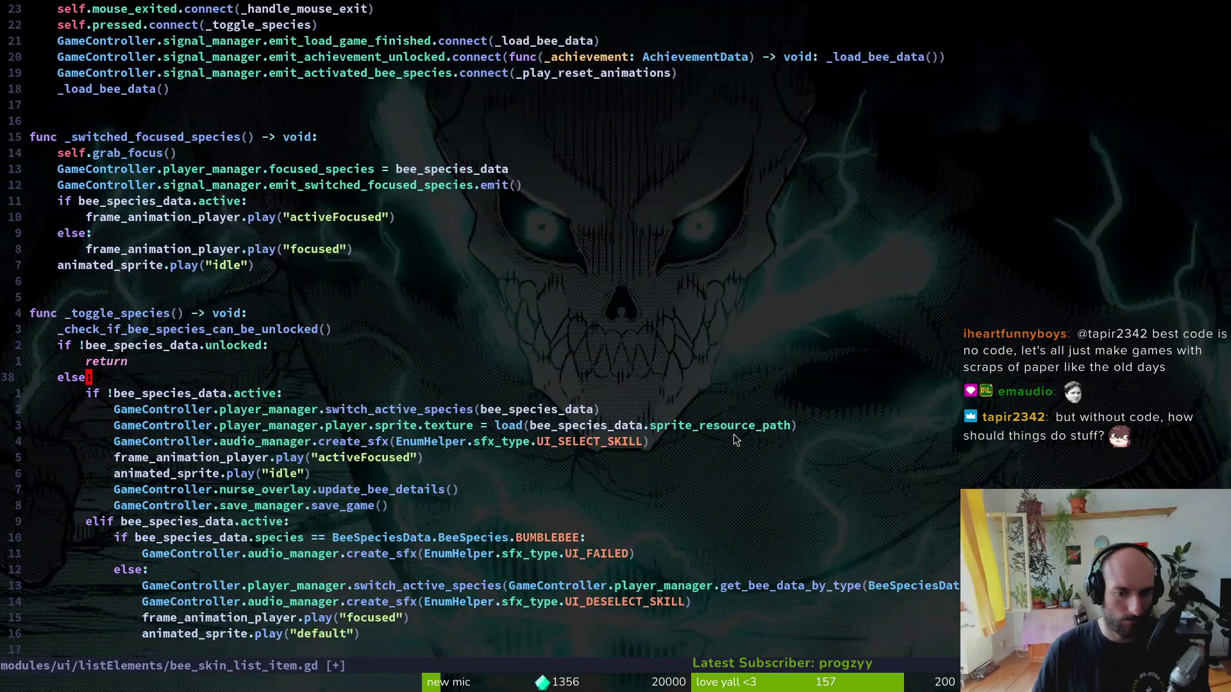
- In the else branch, replace the bumblebee lookup argument with bee_species_data, then switch to the running game
{"action": "left_click", "coordinate": [512, 490]}
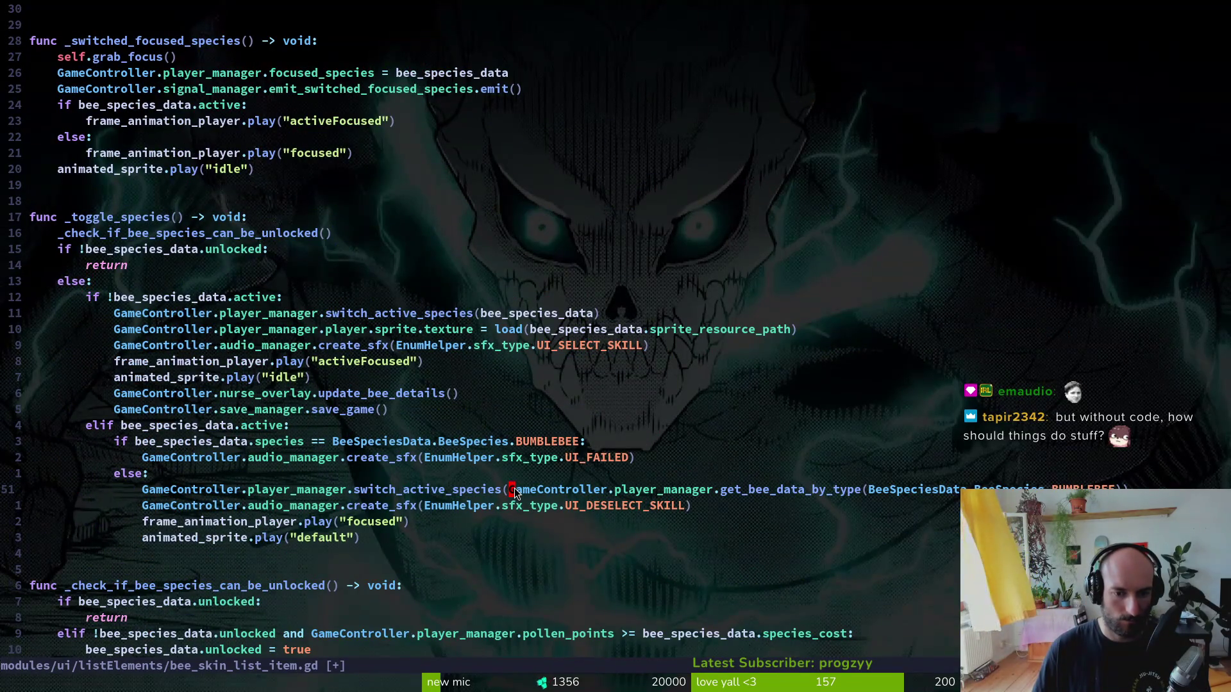
{"action": "key", "text": "dollar"}
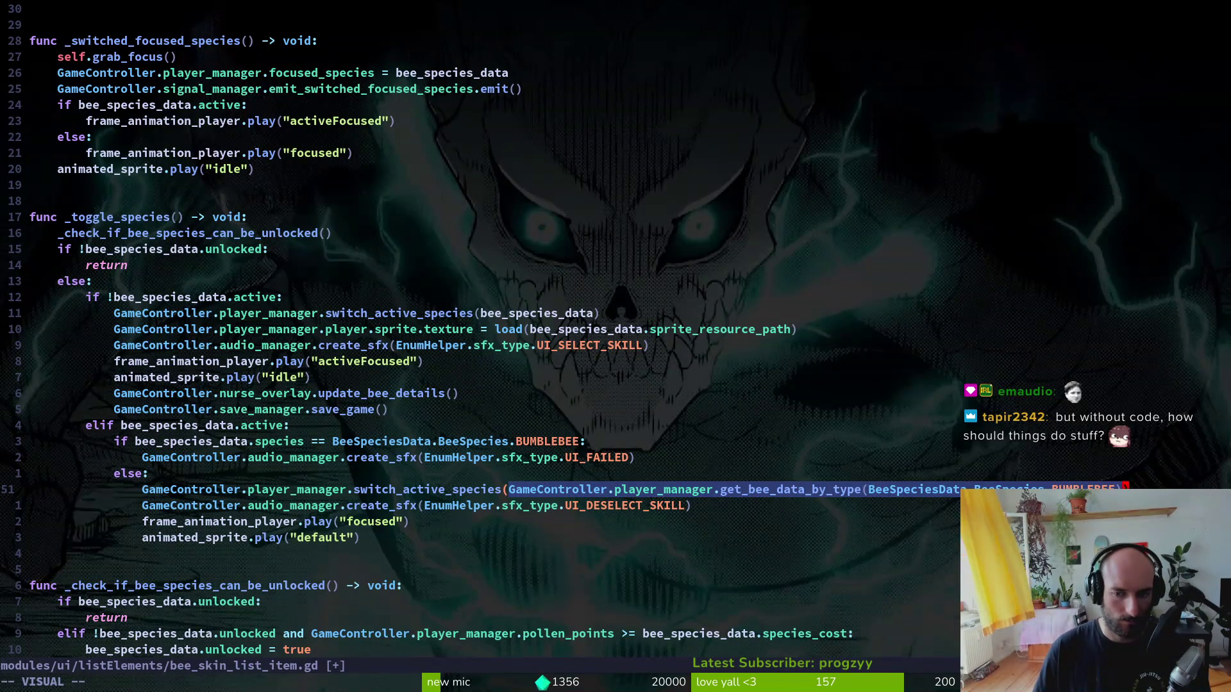
{"action": "type", "text": "cies(bee_species_data"}
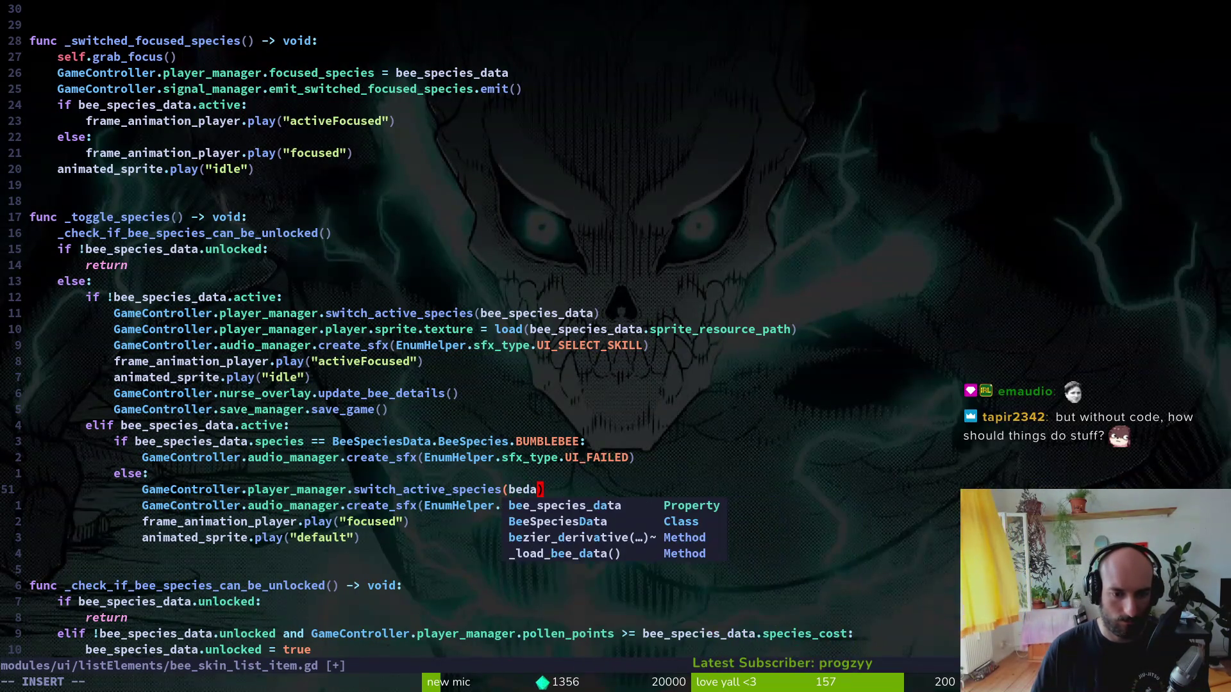
{"action": "key", "text": "Escape"}
{"action": "key", "text": "alt+Tab"}
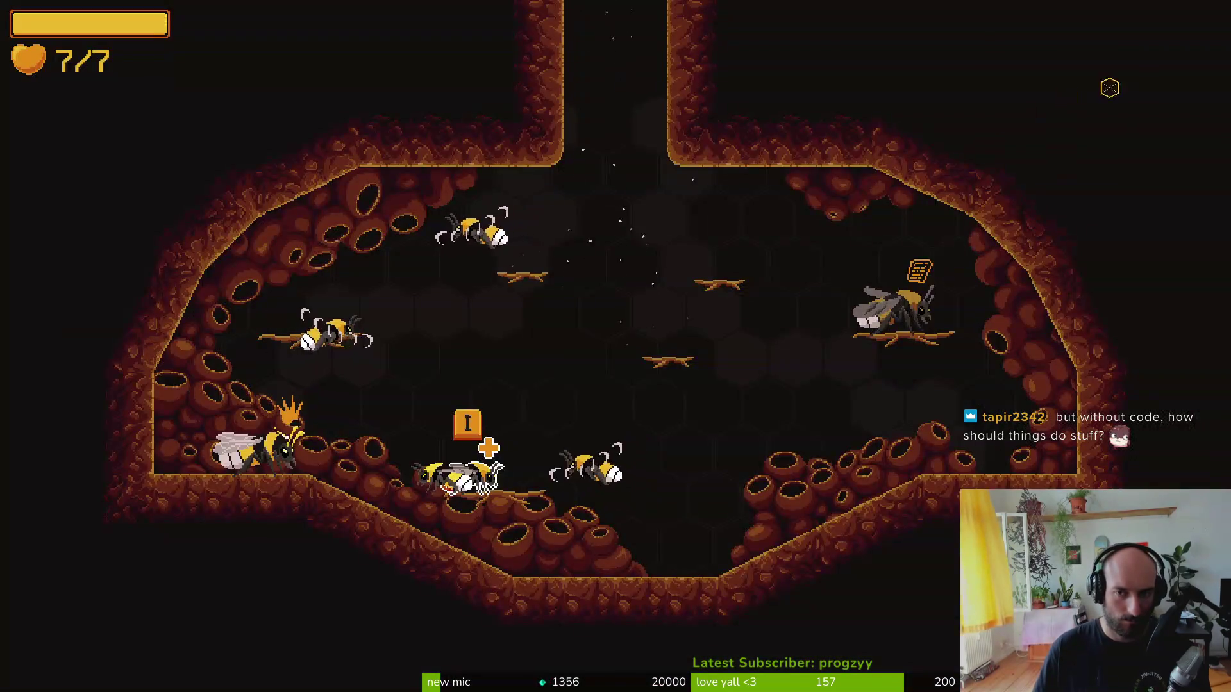
- Restart the game with the edited code, continue the save and open the species menu
{"action": "key", "text": "alt+Tab"}
{"action": "left_click", "coordinate": [1132, 38]}
{"action": "left_click", "coordinate": [1091, 38]}
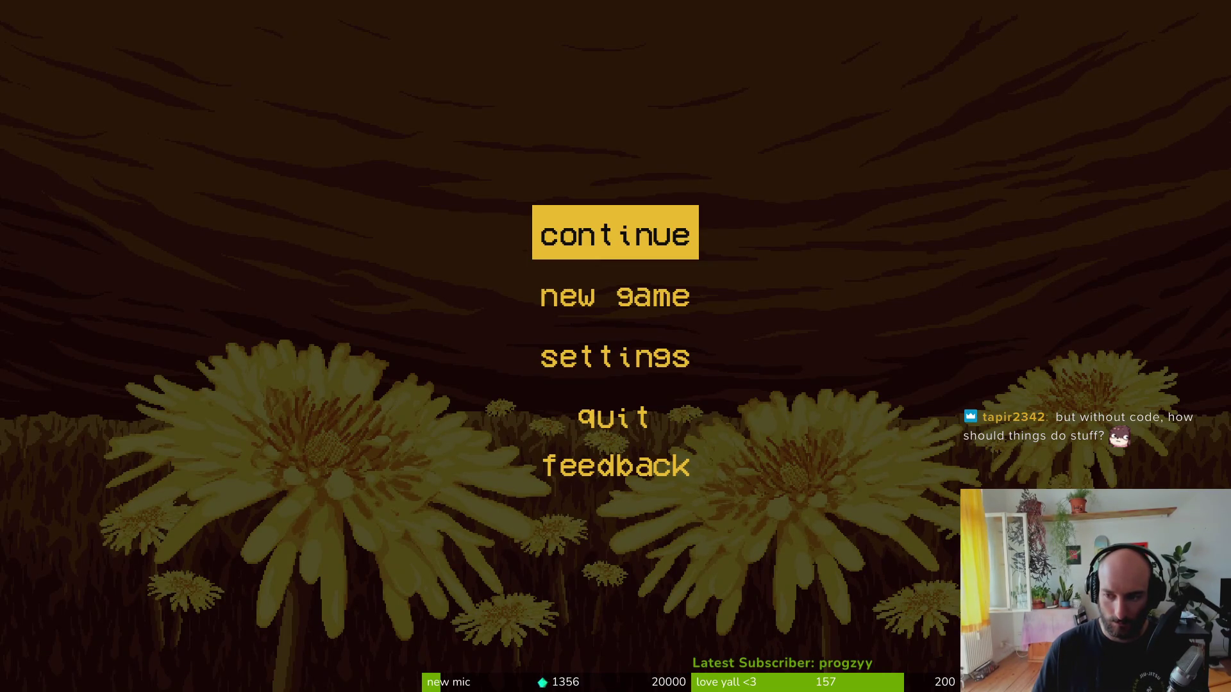
{"action": "key", "text": "Return"}
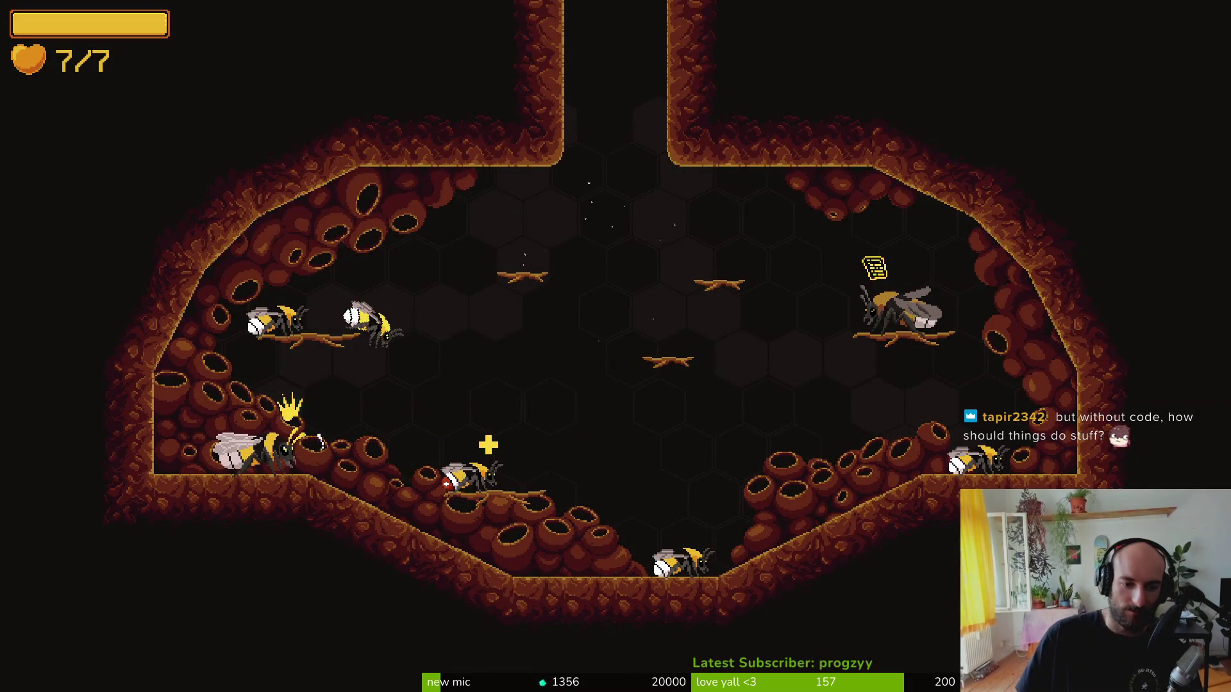
{"action": "key", "text": "Tab"}
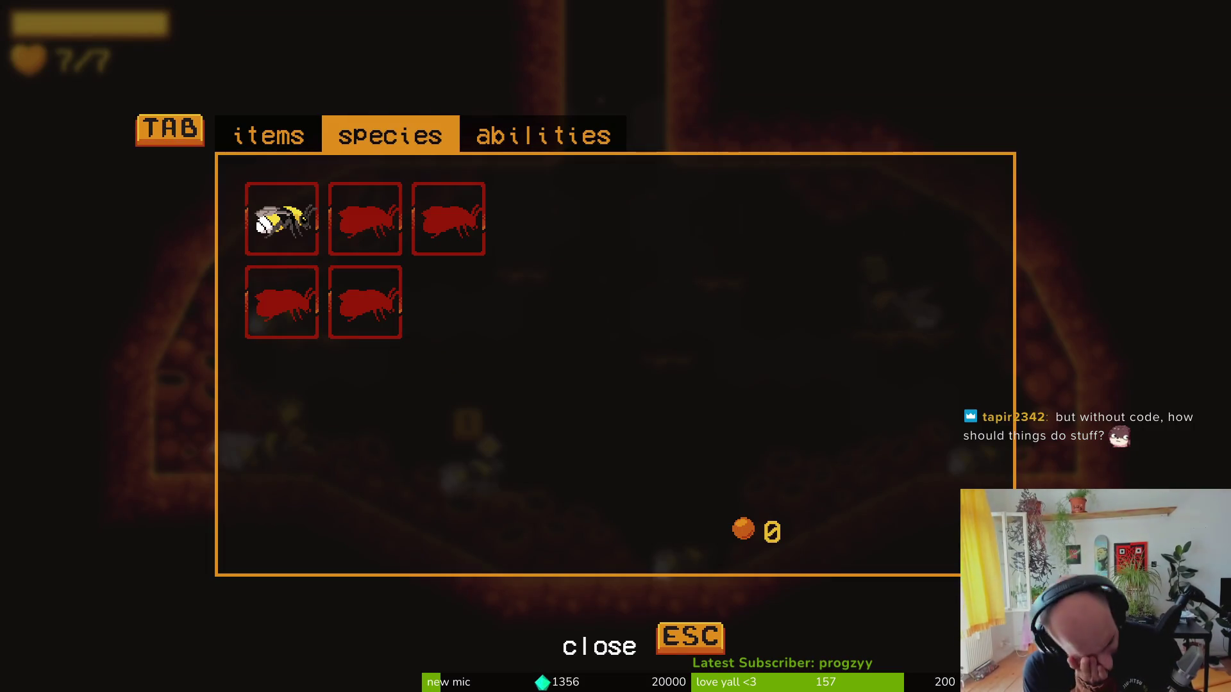
{"action": "key", "text": "Escape"}
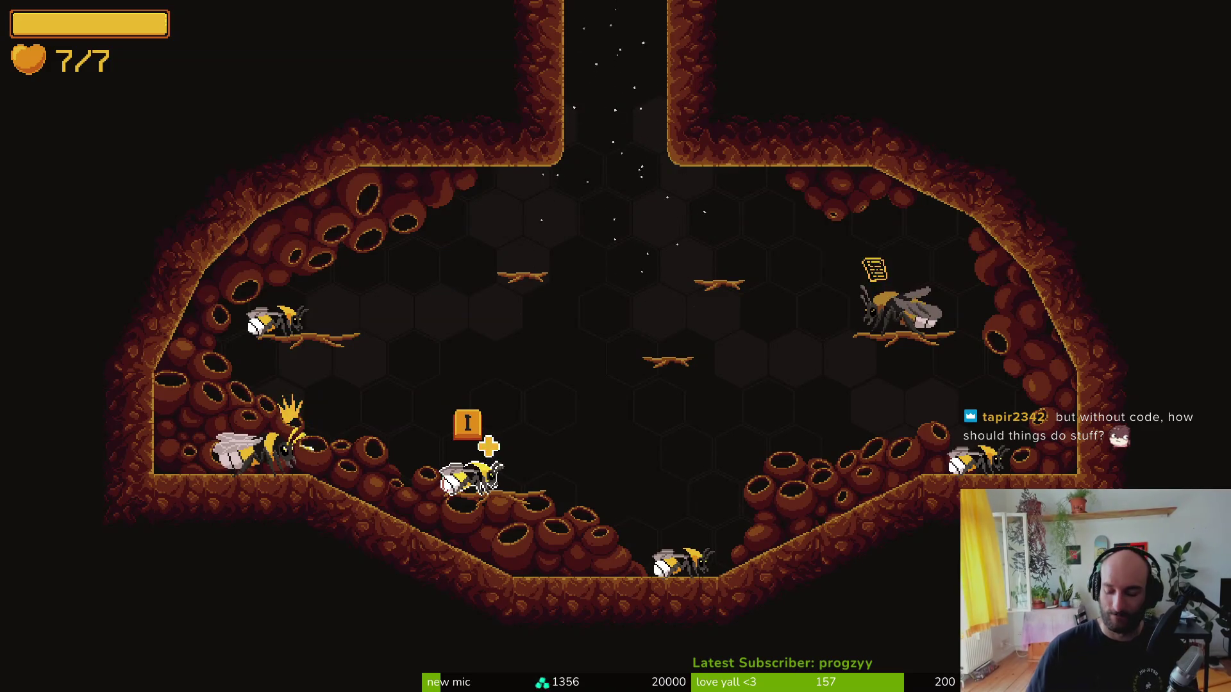
{"action": "key", "text": "Tab"}
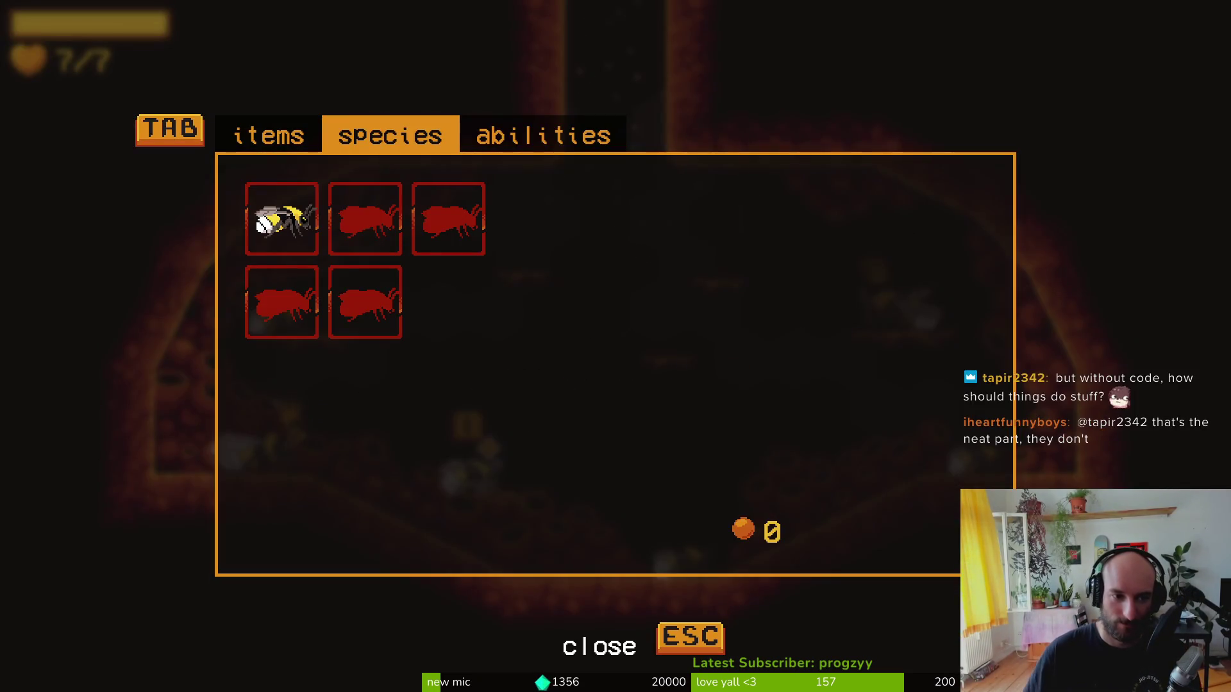
- Try selecting the locked bottom-left species and then the starting bee species
{"action": "left_click", "coordinate": [281, 302]}
{"action": "left_click", "coordinate": [281, 219]}
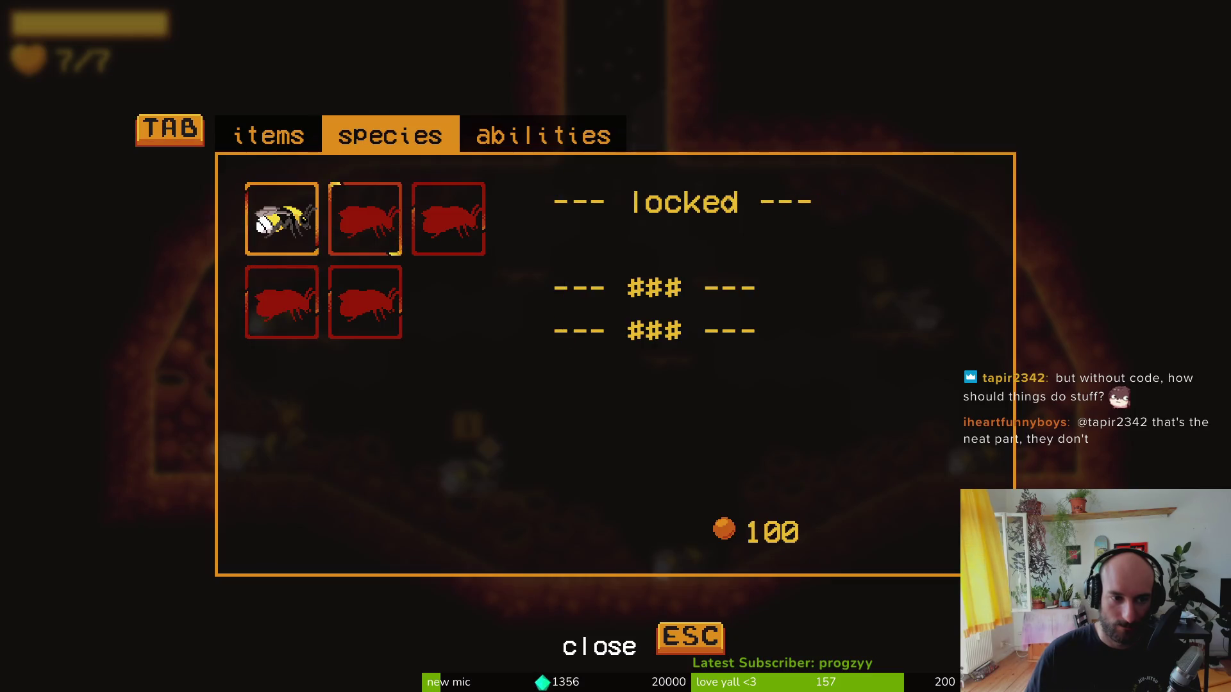
{"action": "key", "text": "Escape"}
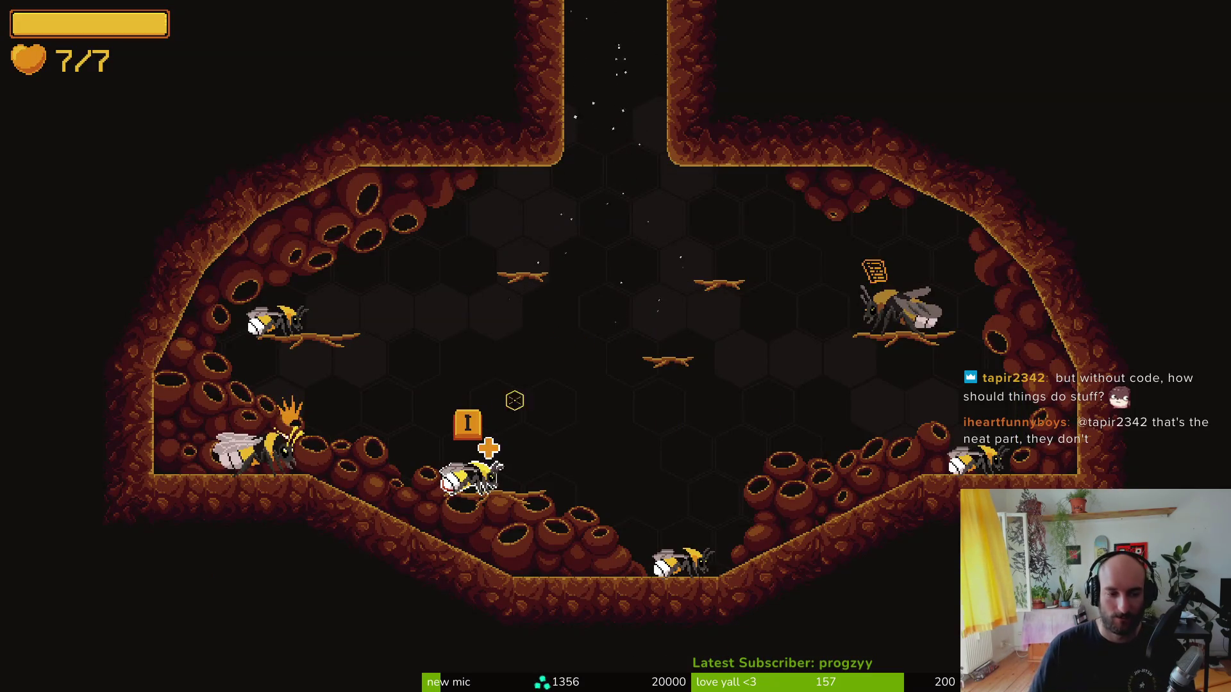
{"action": "key", "text": "Tab"}
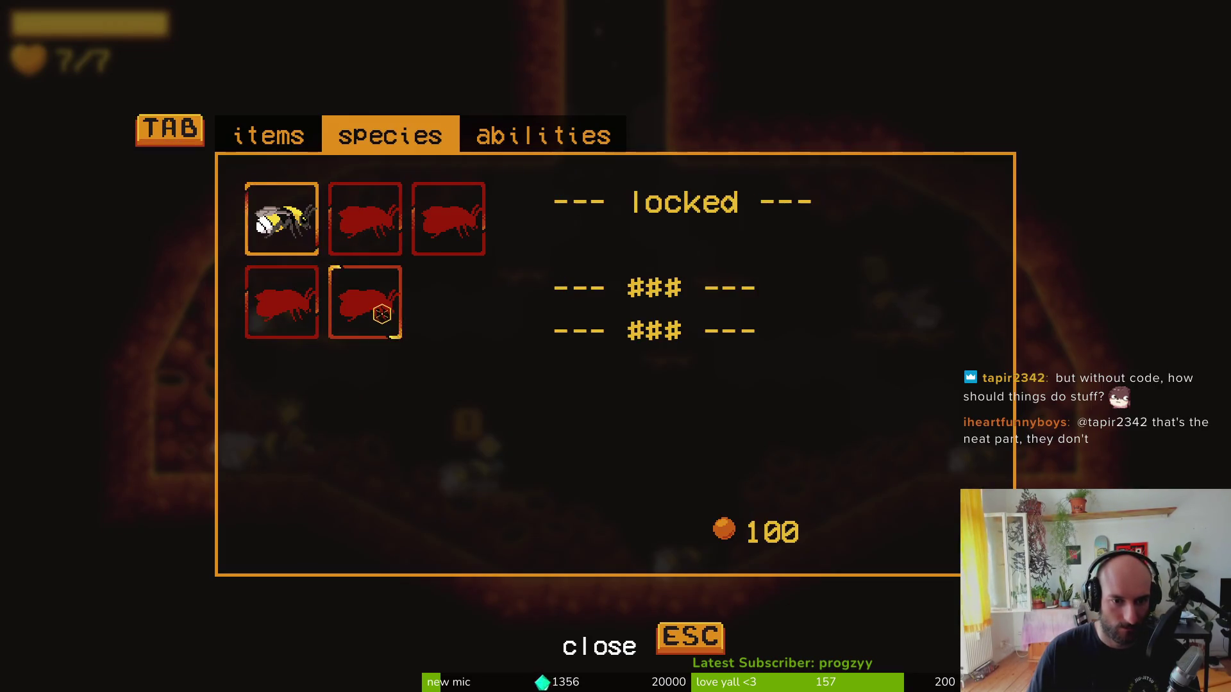
{"action": "key", "text": "Escape"}
- Unlock every species with the pause menu's debugging UNLOCK ALL option, then reopen the species menu
{"action": "key", "text": "Escape"}
{"action": "left_click", "coordinate": [635, 281]}
{"action": "key", "text": "Escape"}
{"action": "left_click", "coordinate": [637, 345]}
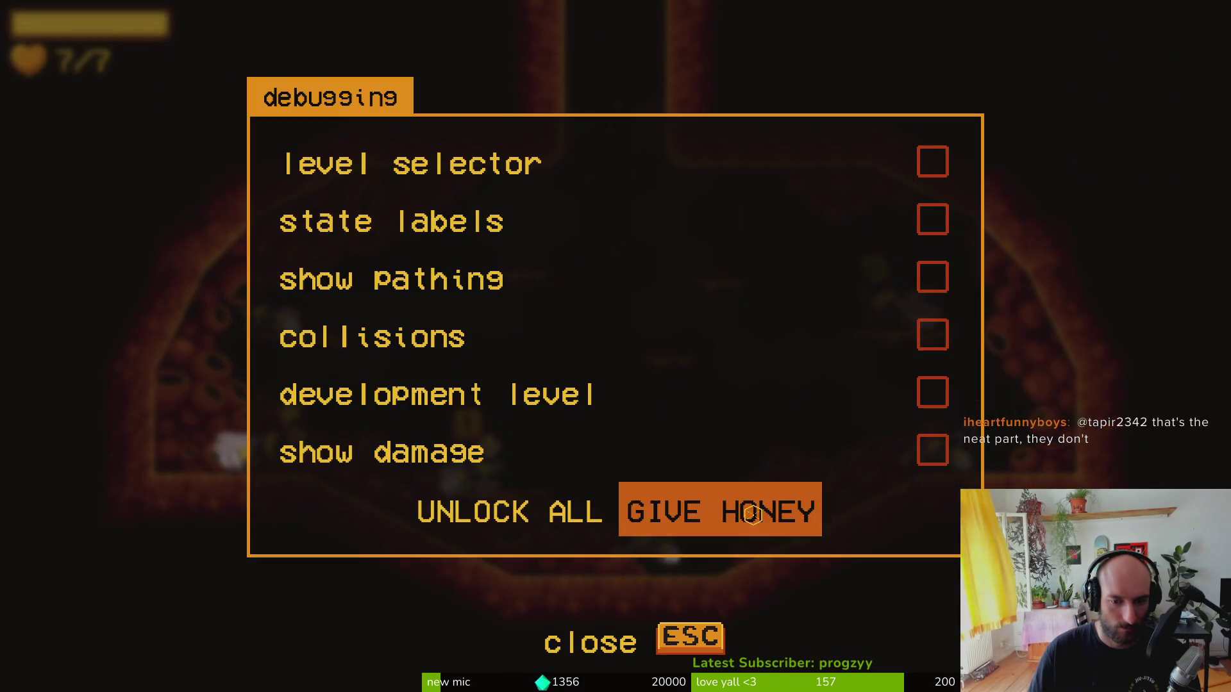
{"action": "key", "text": "Escape"}
{"action": "key", "text": "Escape"}
{"action": "key", "text": "i"}
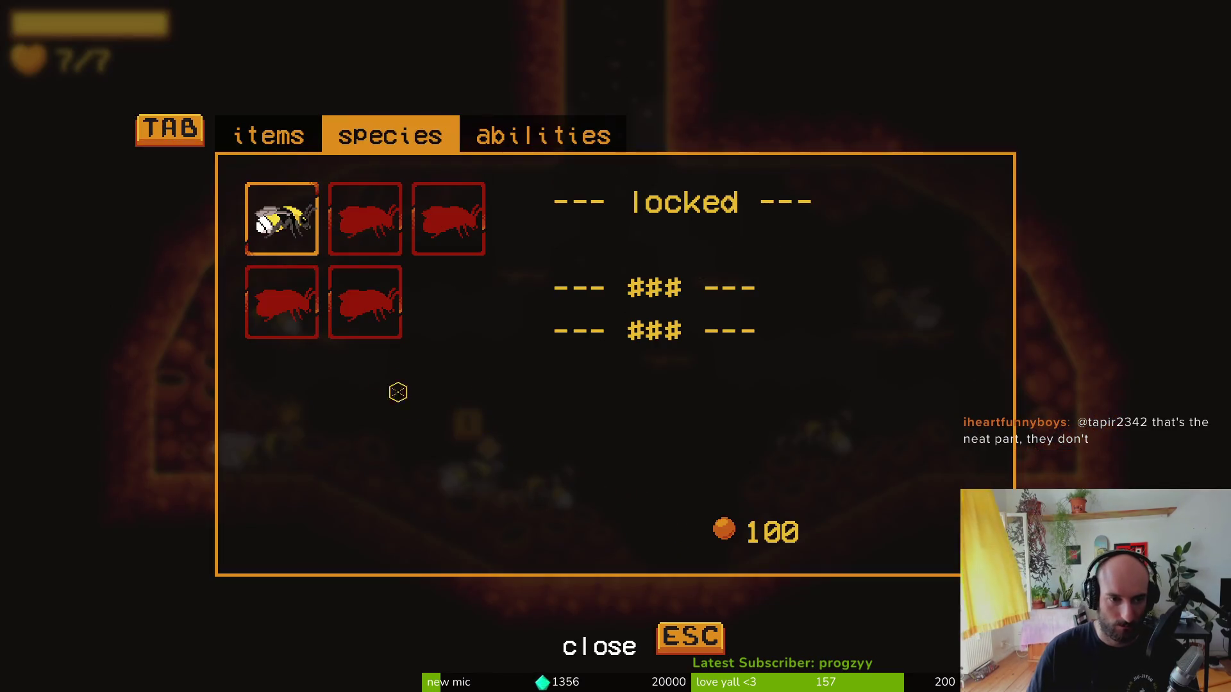
- Select the newly unlocked species, ending on Bombus pratorum and Bombus pascuorum, then return to Godot
{"action": "left_click", "coordinate": [359, 205]}
{"action": "left_click", "coordinate": [443, 218]}
{"action": "left_click", "coordinate": [359, 302]}
{"action": "left_click", "coordinate": [296, 312]}
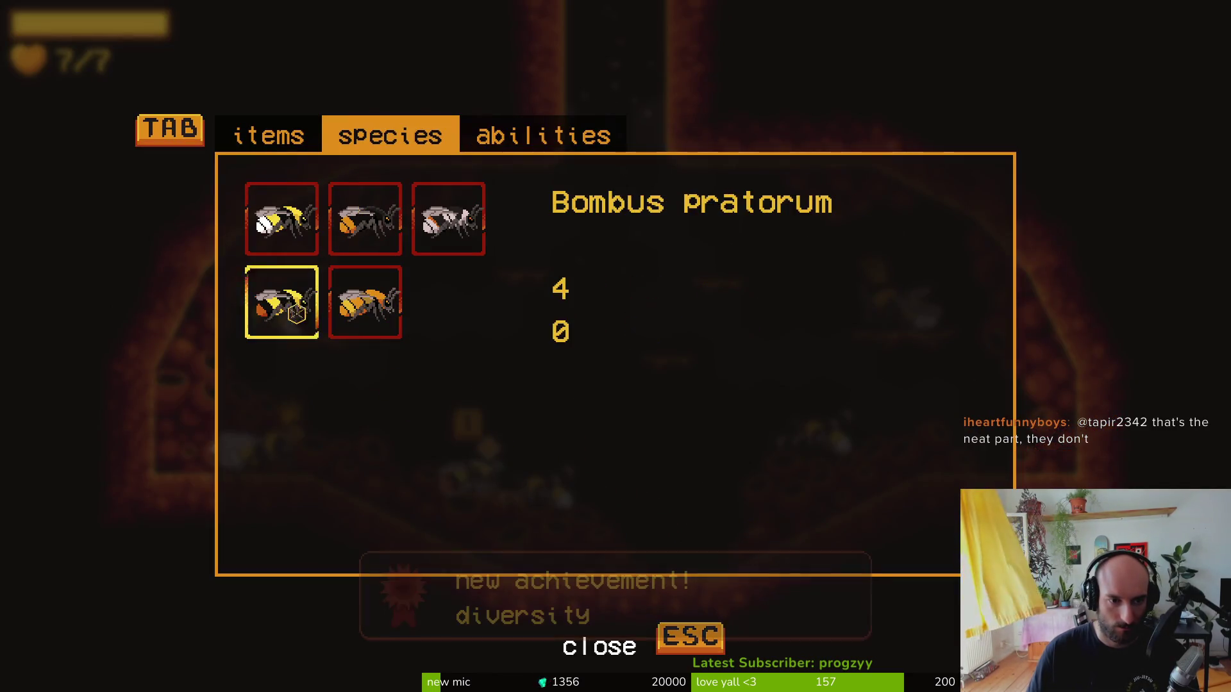
{"action": "left_click", "coordinate": [277, 216]}
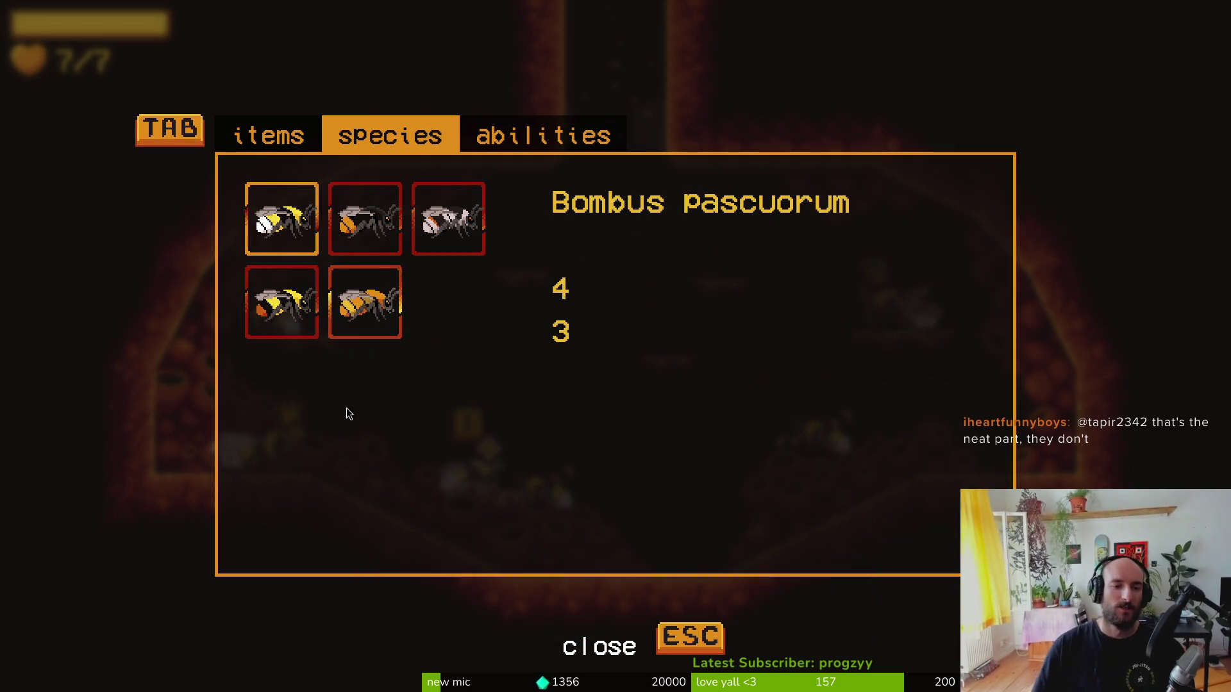
{"action": "key", "text": "alt+Tab"}
{"action": "left_click", "coordinate": [128, 109]}
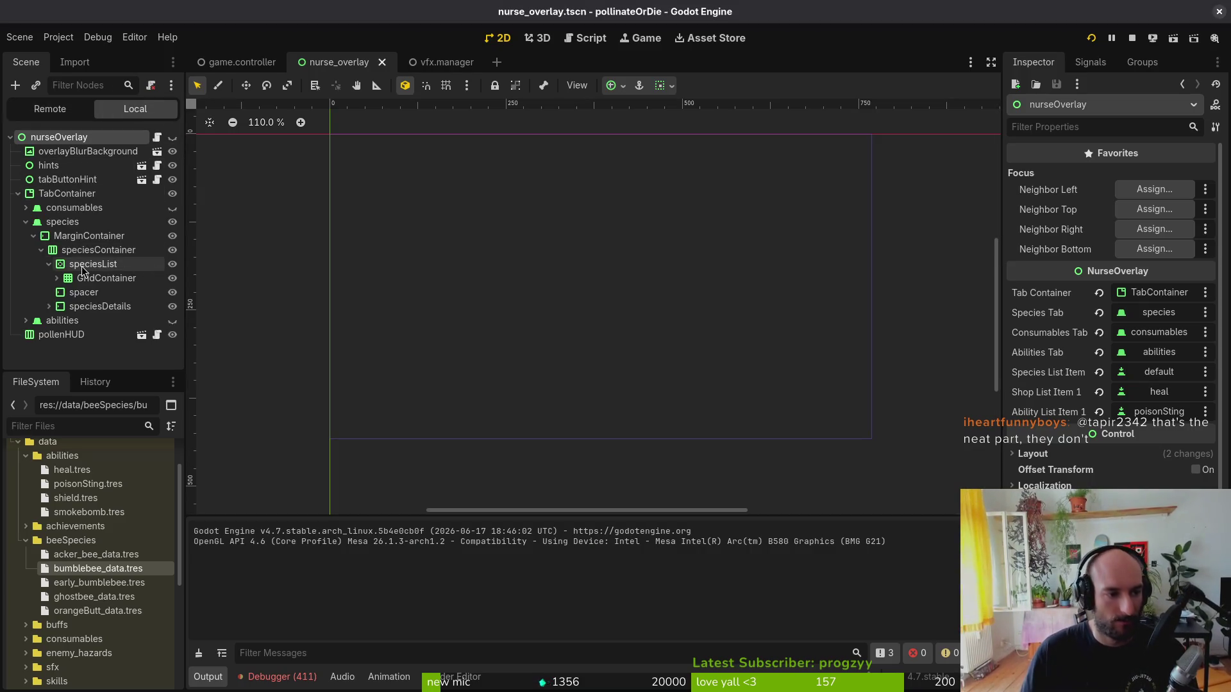
- Inspect the orangeButt item under GridContainer and orangeButt_data.tres (Redtailed, Unlocked off)
{"action": "left_click", "coordinate": [102, 278]}
{"action": "left_click", "coordinate": [56, 277]}
{"action": "left_click", "coordinate": [102, 306]}
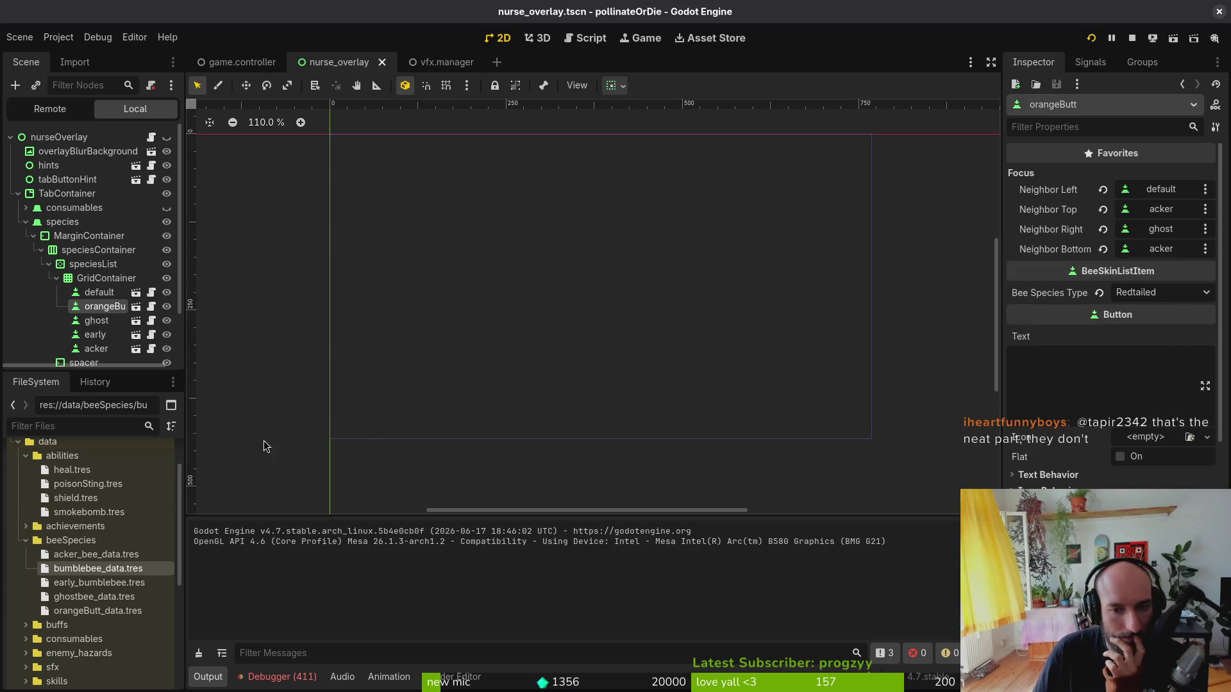
{"action": "left_click", "coordinate": [79, 611]}
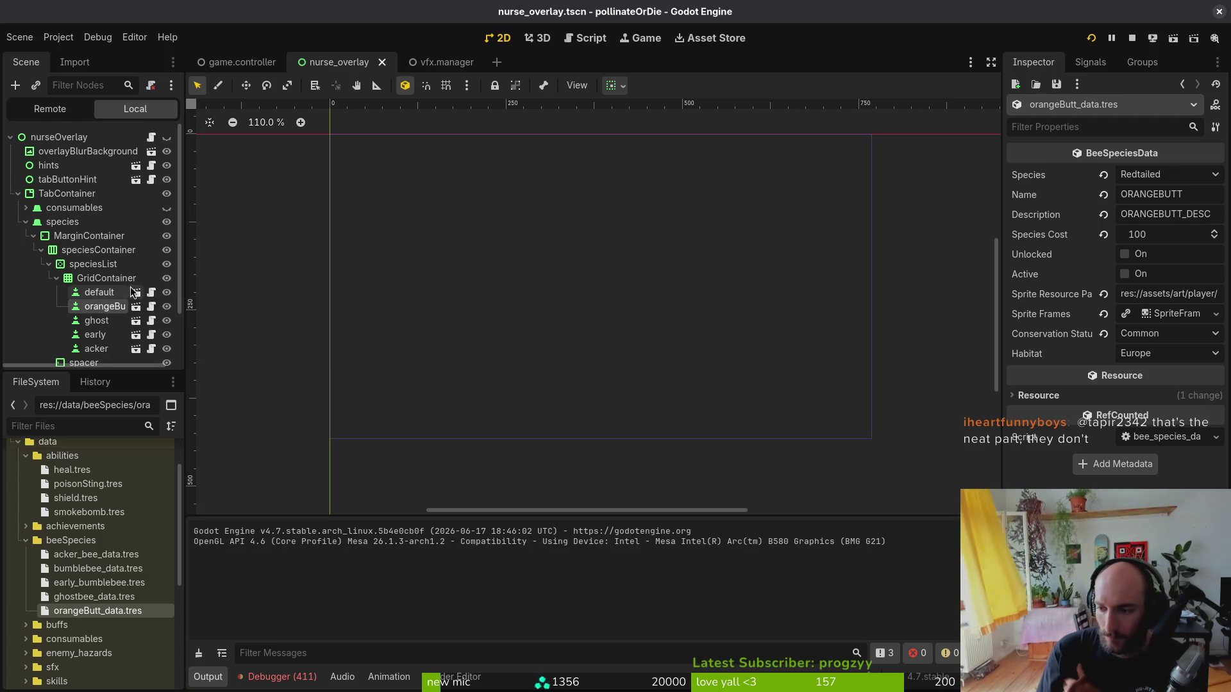
{"action": "left_click", "coordinate": [58, 36]}
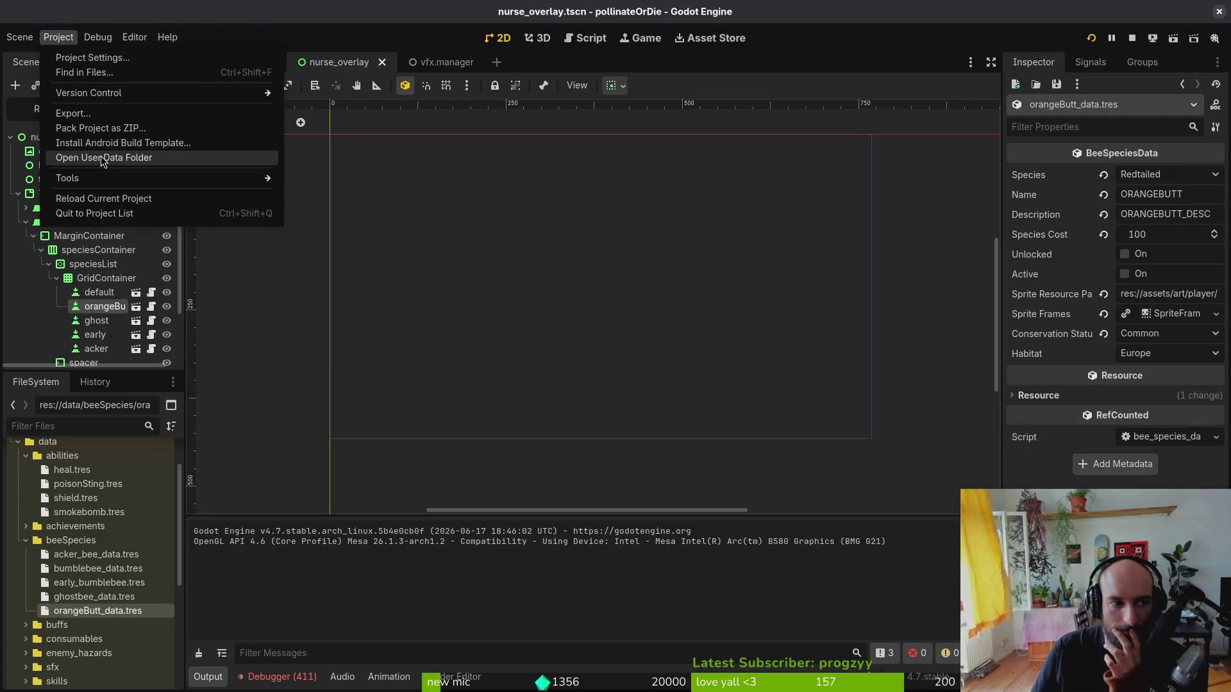
- Trash all files in the user data folder, including savefile.tres, then relaunch the game
{"action": "left_click", "coordinate": [96, 158]}
{"action": "key", "text": "ctrl+s"}
{"action": "type", "text": "*"}
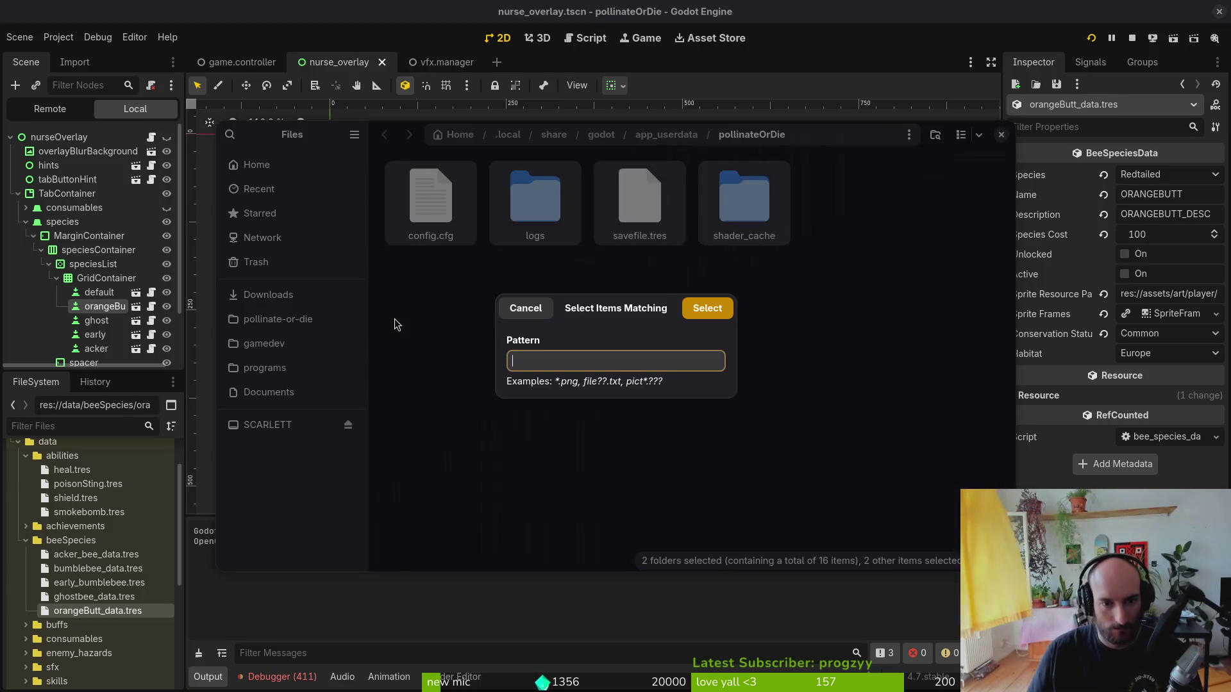
{"action": "key", "text": "Return"}
{"action": "key", "text": "Delete"}
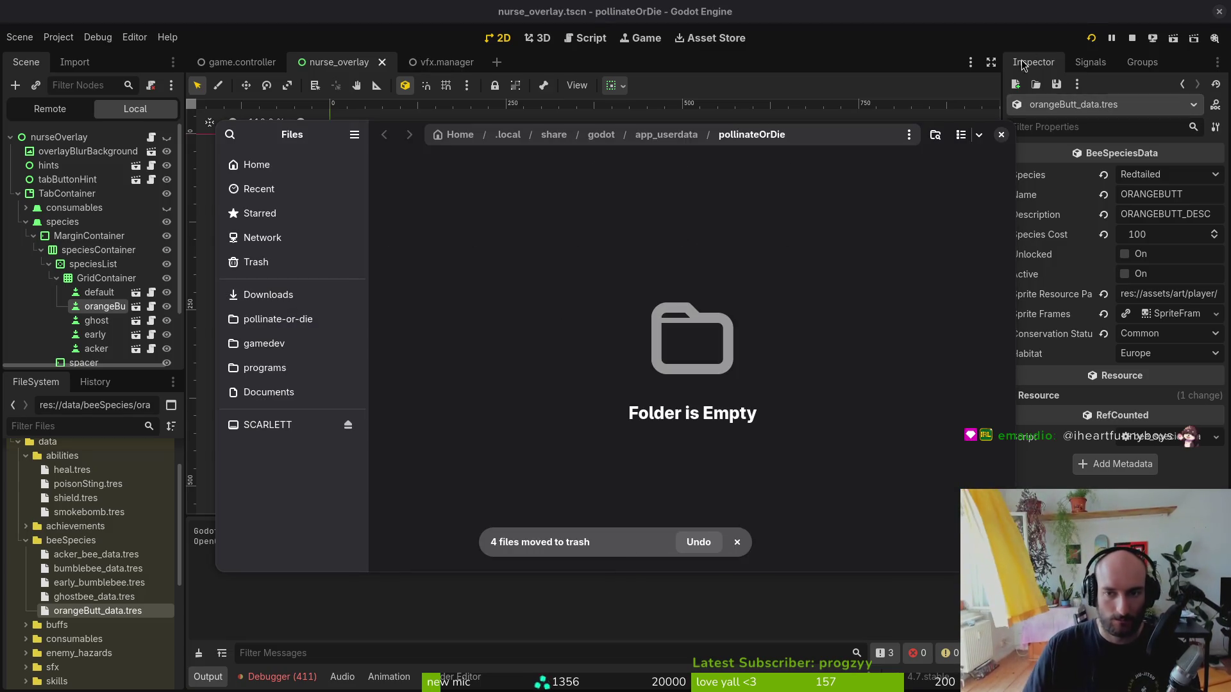
{"action": "left_click", "coordinate": [1001, 136]}
{"action": "left_click", "coordinate": [1092, 39]}
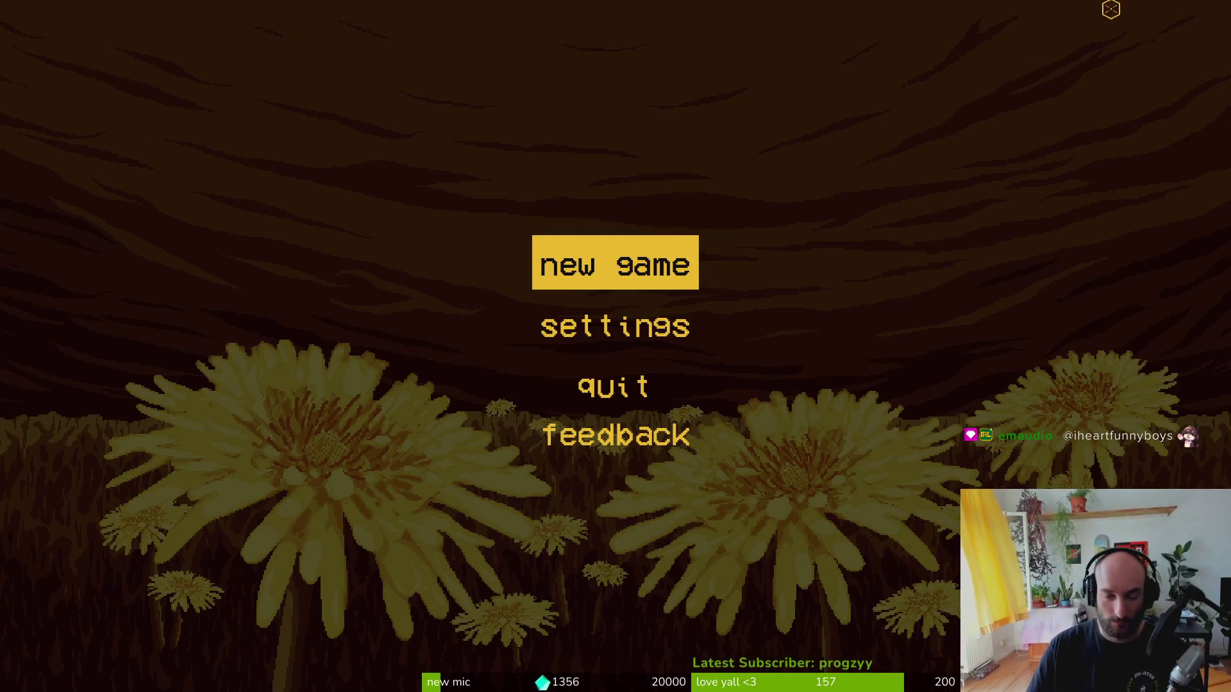
- Start a New Game and verify the species menu shows only the starting bee unlocked
{"action": "left_click", "coordinate": [650, 280]}
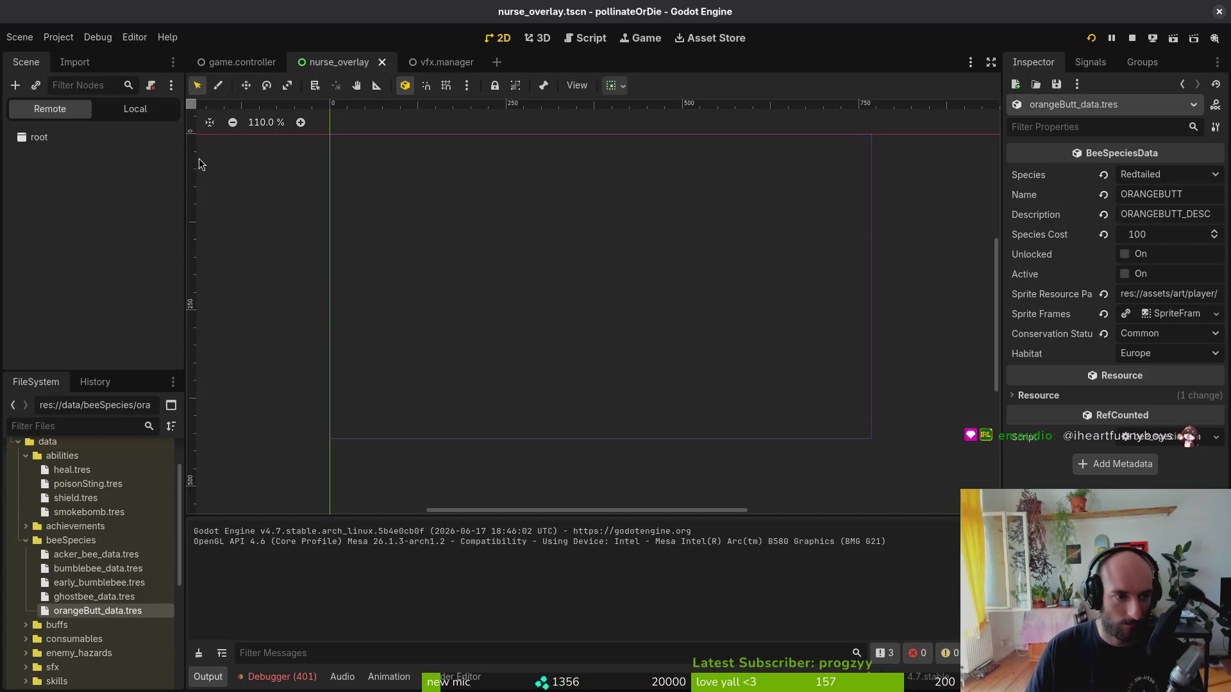
{"action": "left_click", "coordinate": [122, 106]}
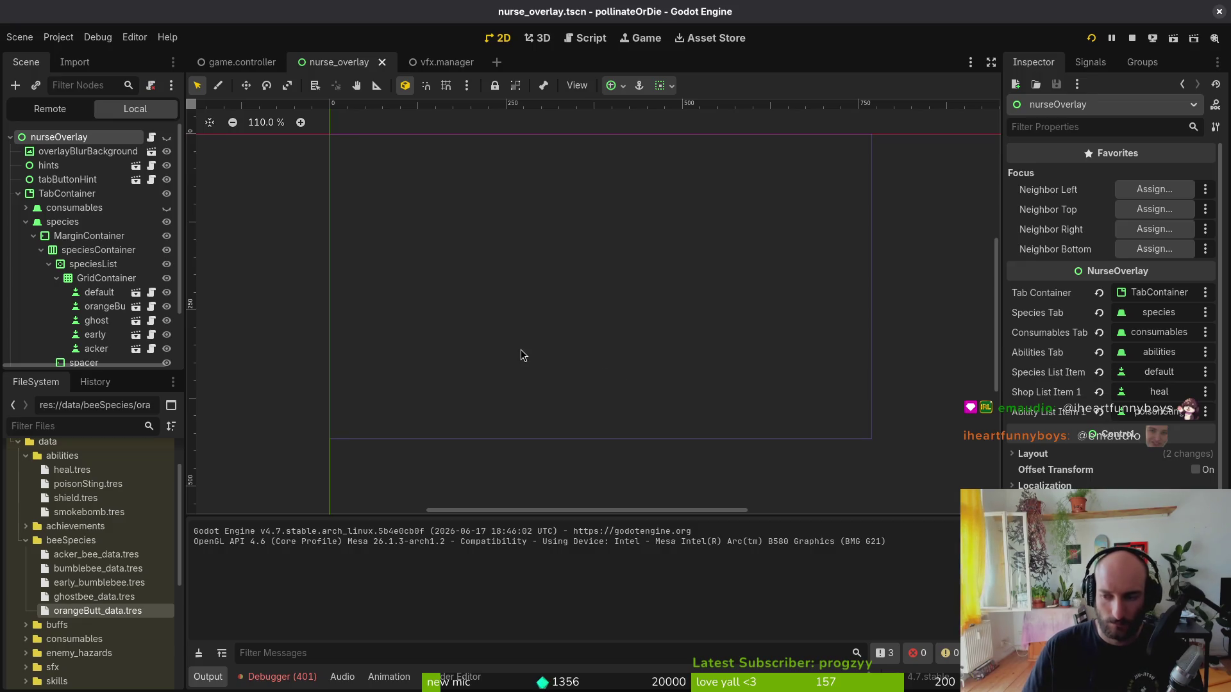
{"action": "key", "text": "alt+Tab"}
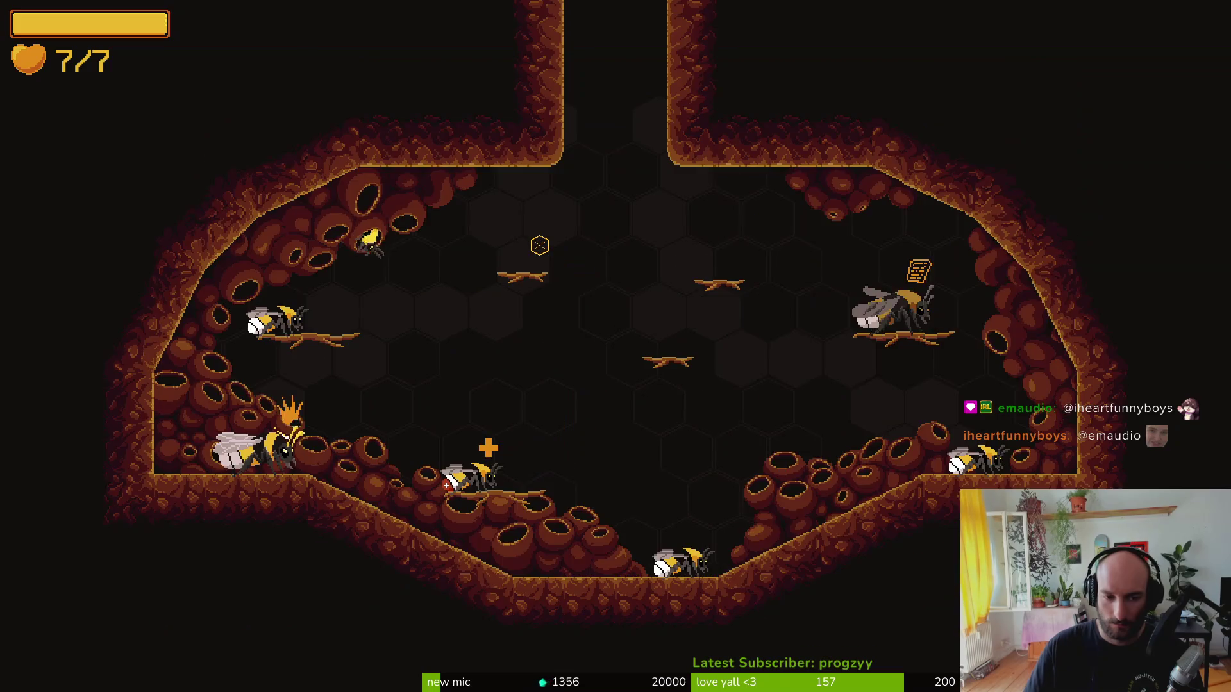
{"action": "key", "text": "Tab"}
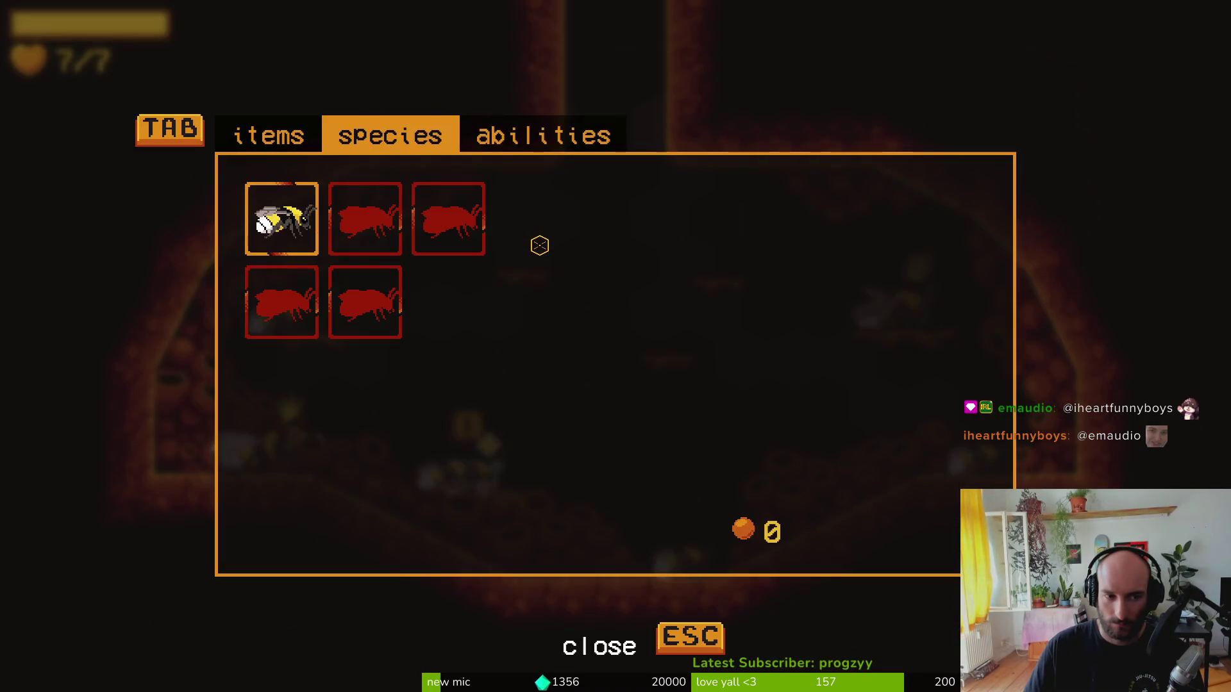
{"action": "key", "text": "Right"}
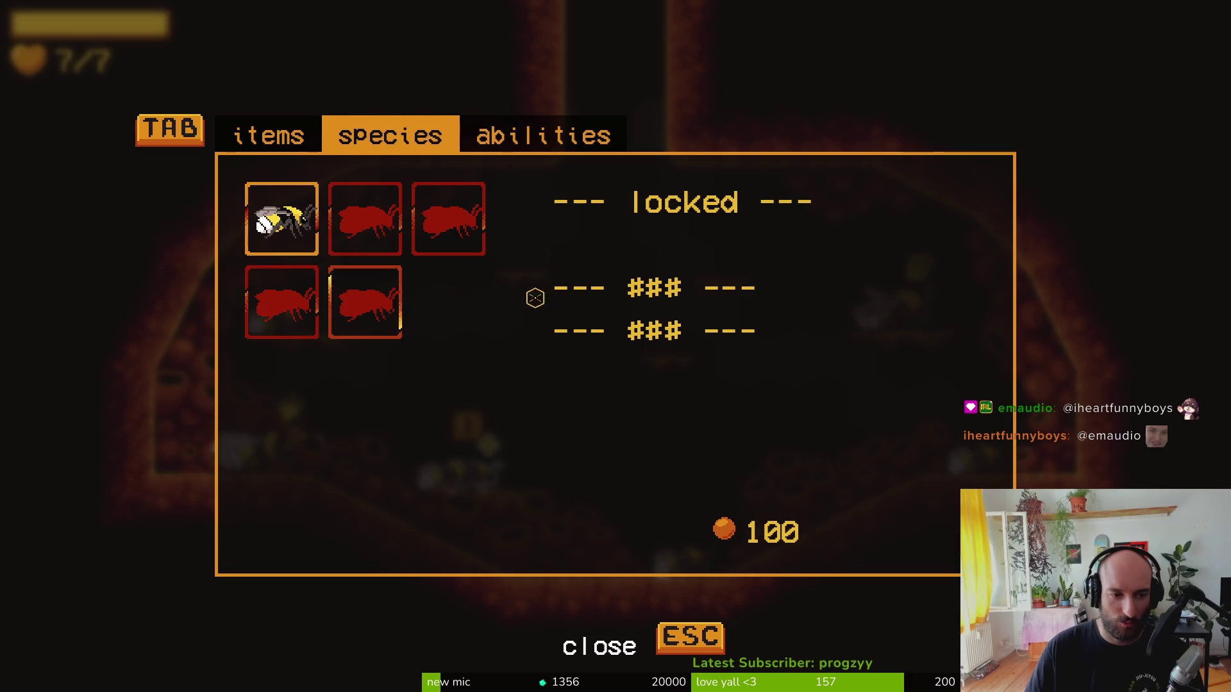
{"action": "key", "text": "Escape"}
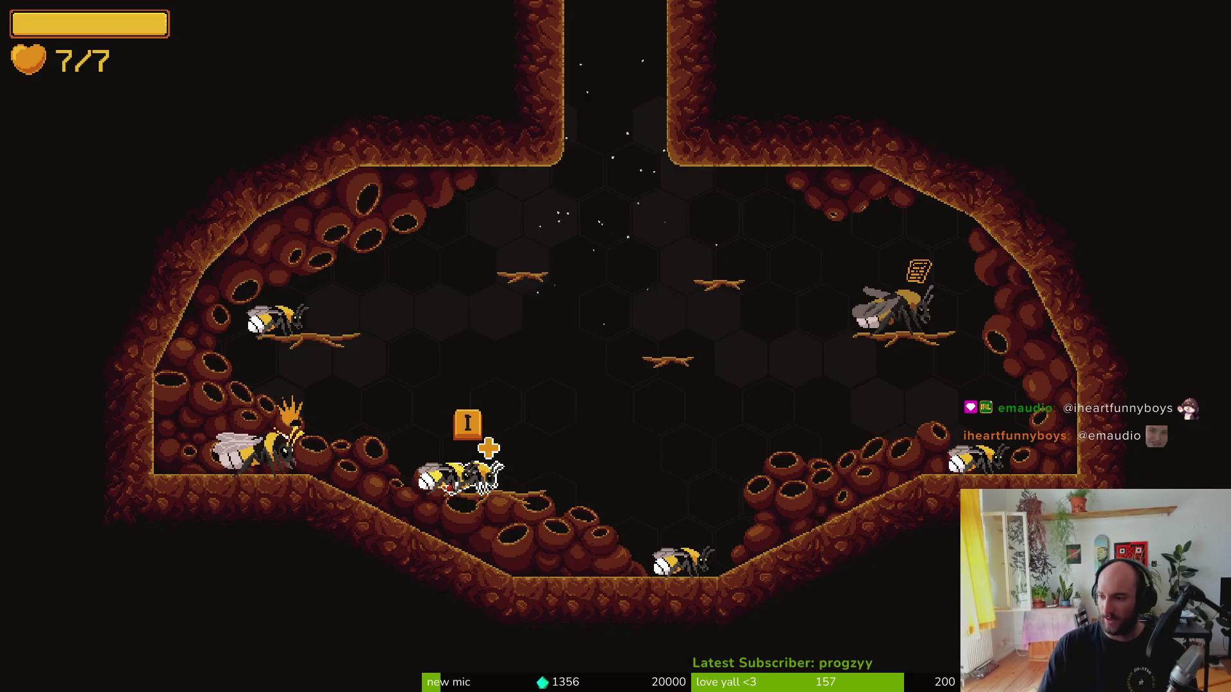
{"action": "key", "text": "alt+Tab"}
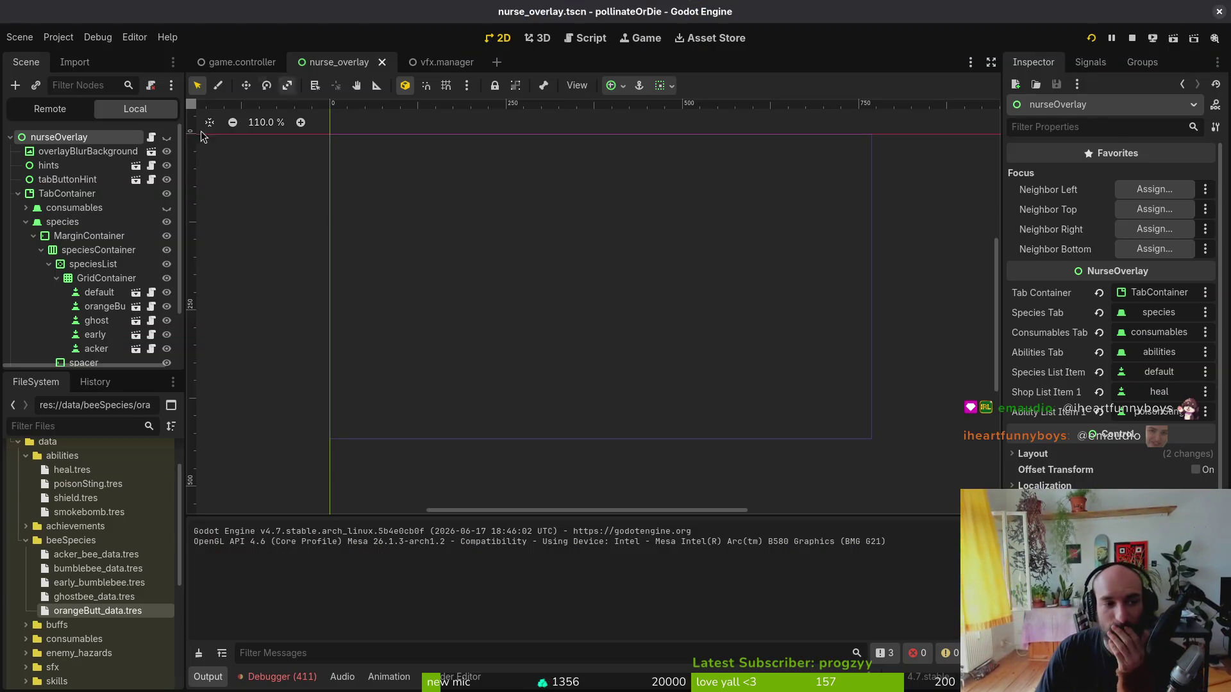
- Make the nurse overlay visible and review the Debugger's Errors list
{"action": "left_click", "coordinate": [166, 137]}
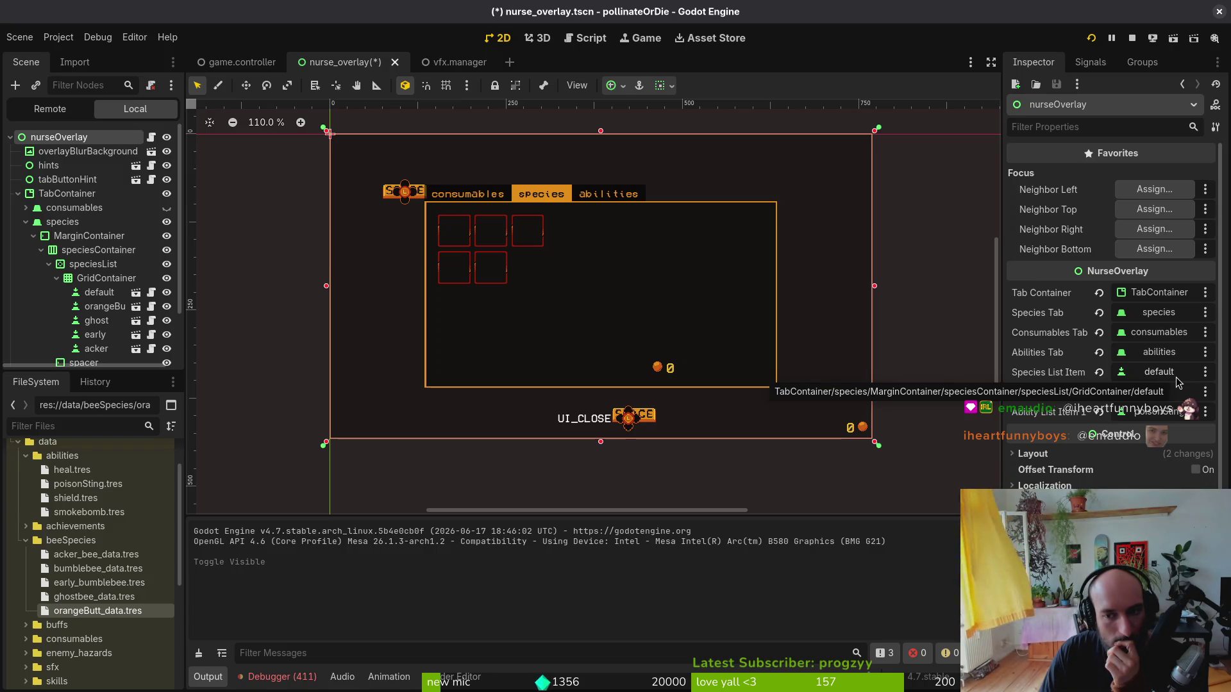
{"action": "left_click", "coordinate": [306, 681]}
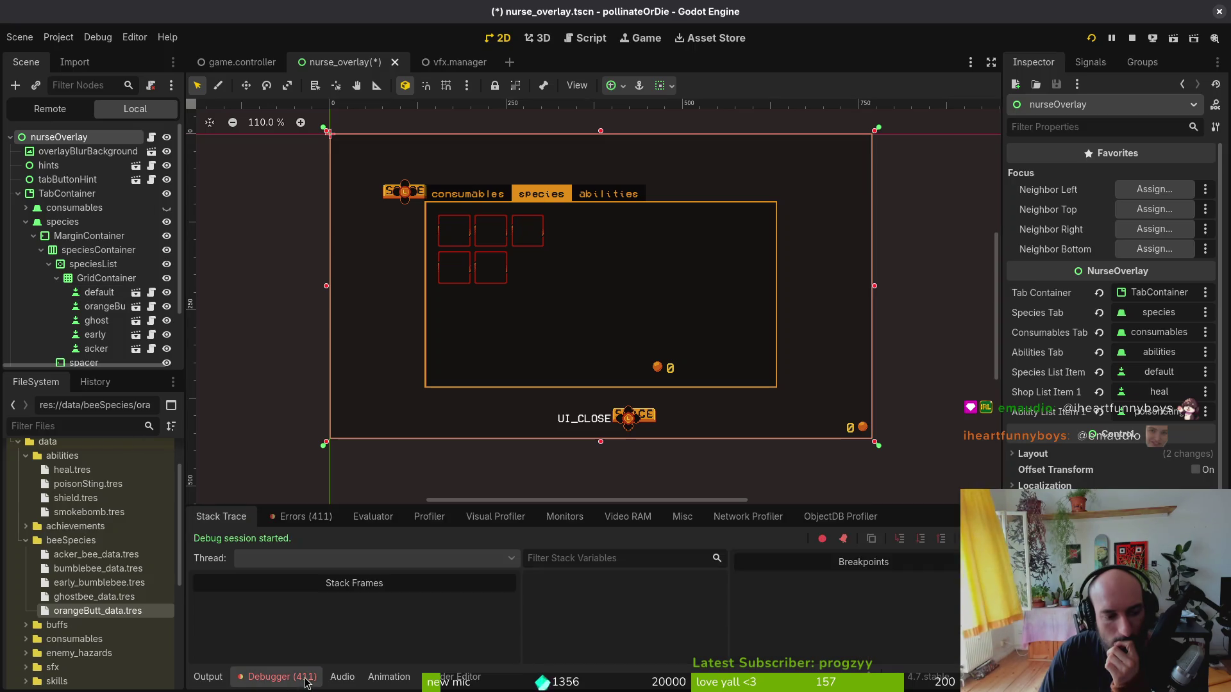
{"action": "left_click", "coordinate": [288, 500]}
{"action": "left_click", "coordinate": [302, 516]}
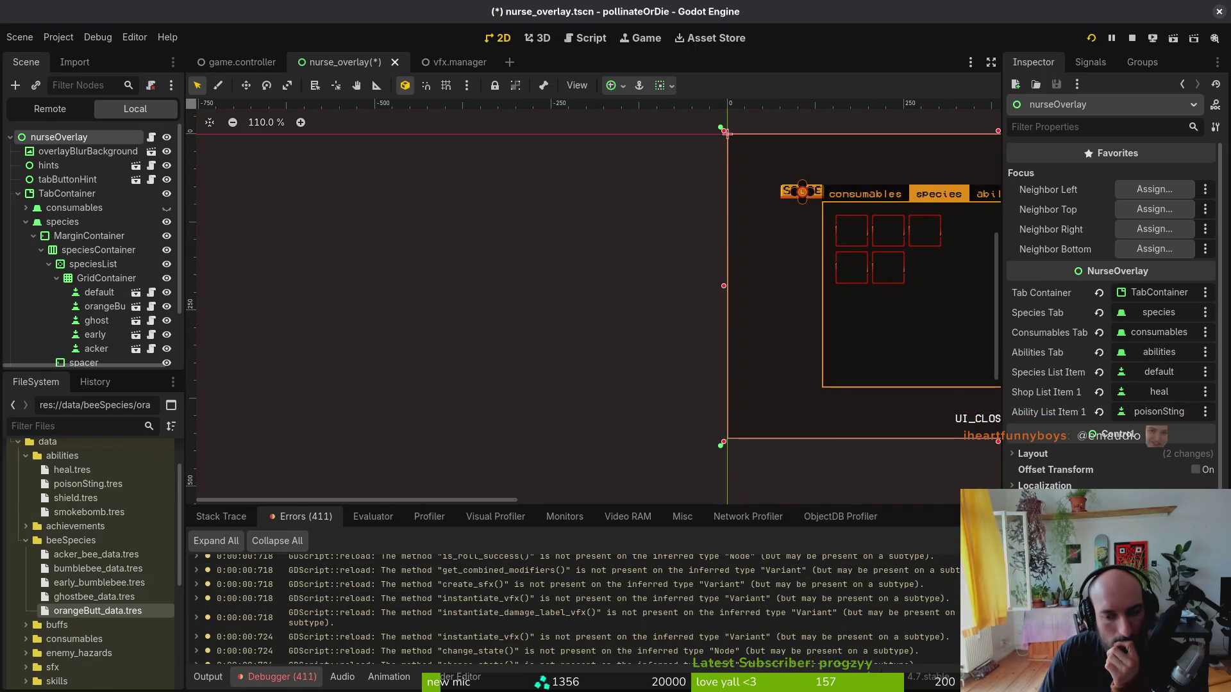
- Set GDScript Unsafe Method Access warnings to Ignore in Project Settings and rerun the game
{"action": "left_click", "coordinate": [58, 37]}
{"action": "left_click", "coordinate": [77, 55]}
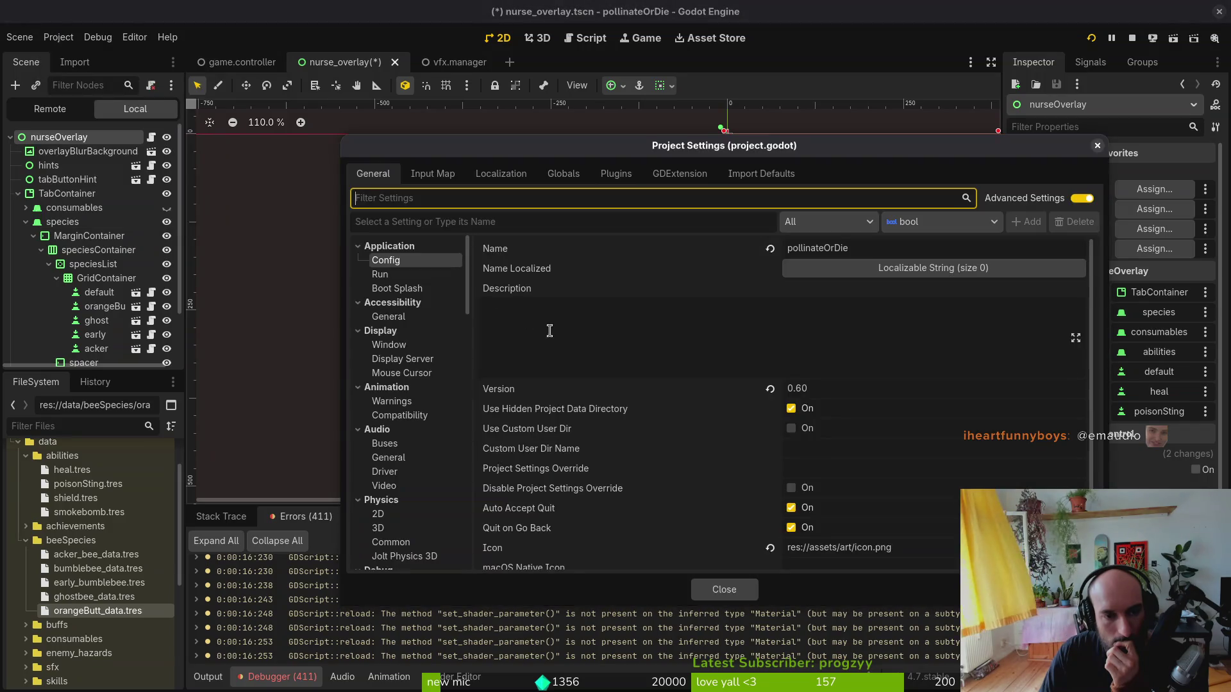
{"action": "scroll", "coordinate": [418, 471], "scroll_direction": "down", "scroll_amount": 4}
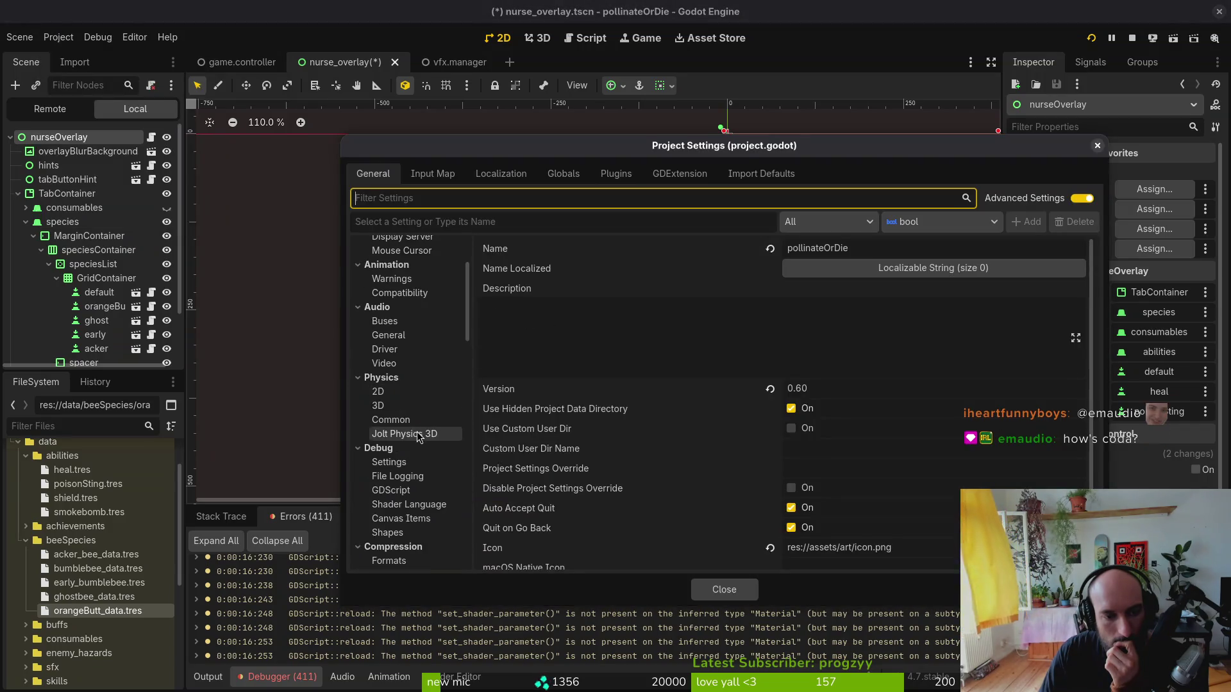
{"action": "left_click", "coordinate": [394, 490]}
{"action": "left_click", "coordinate": [773, 334]}
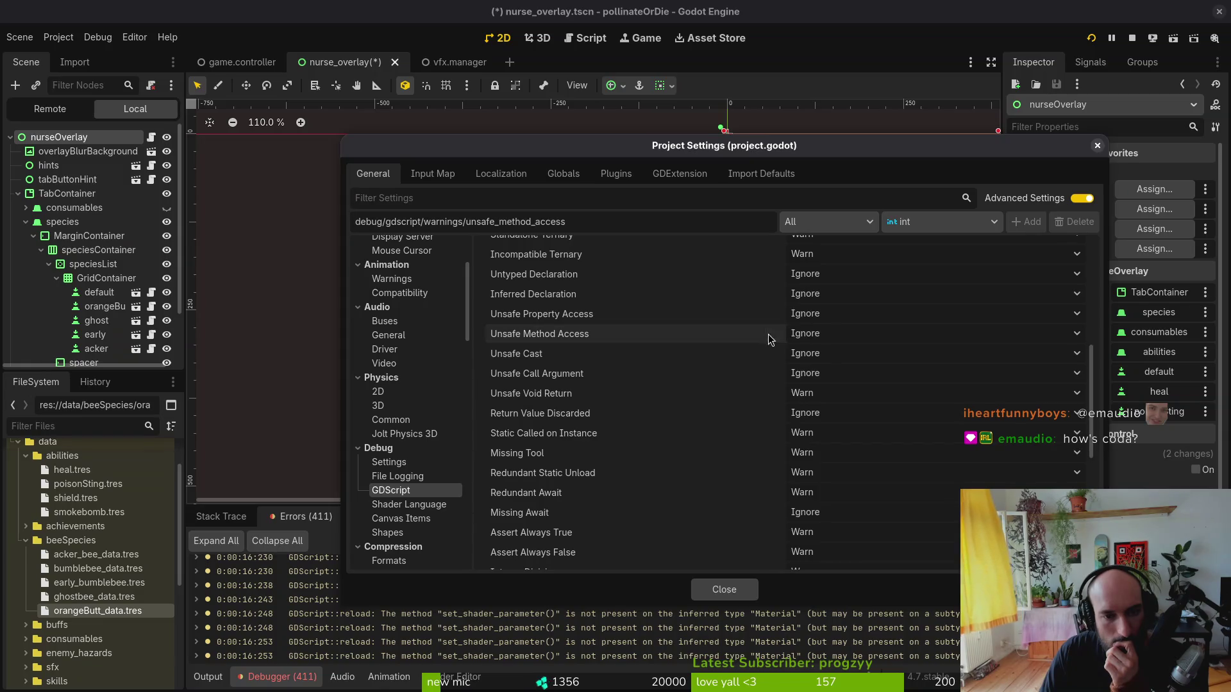
{"action": "left_click", "coordinate": [737, 594]}
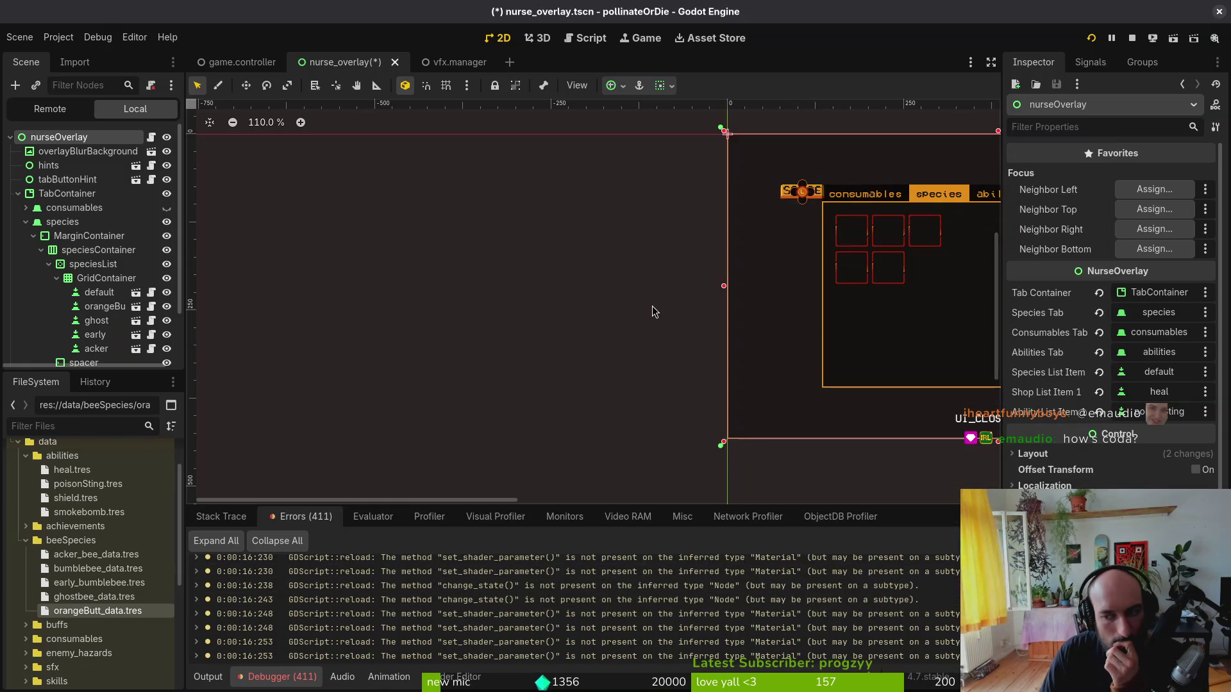
{"action": "left_click", "coordinate": [1129, 36]}
{"action": "left_click", "coordinate": [1092, 38]}
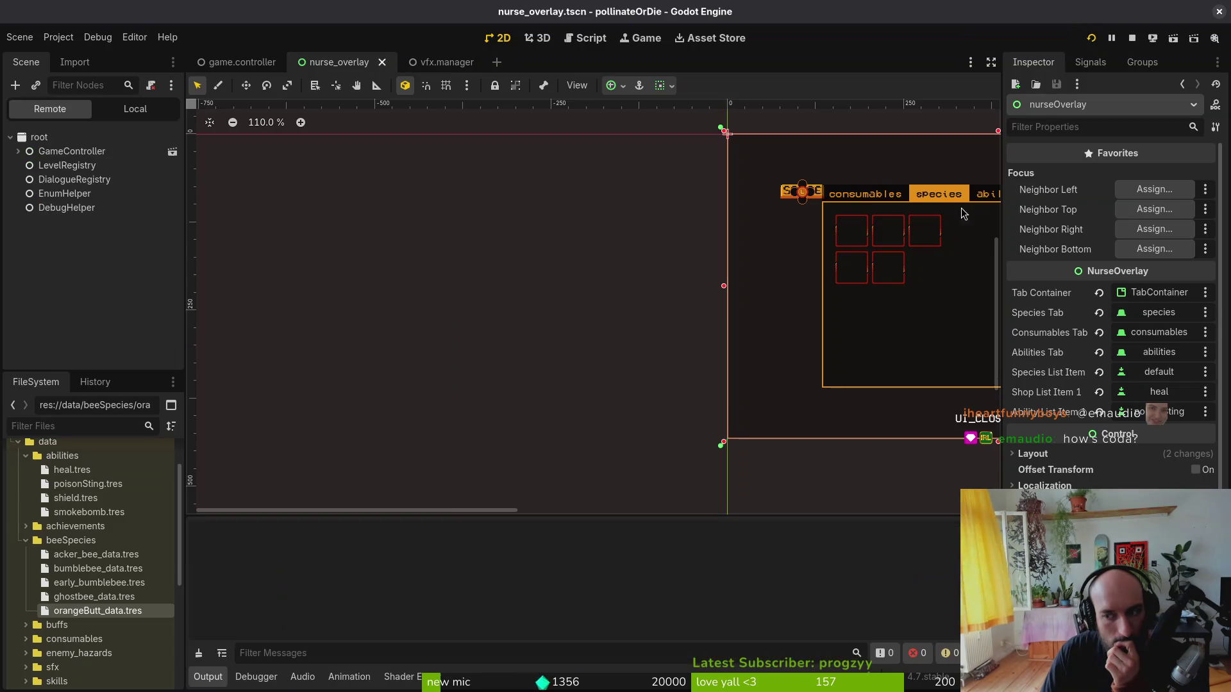
- Continue the saved game into the hive and open the species inventory
{"action": "mouse_move", "coordinate": [338, 220]}
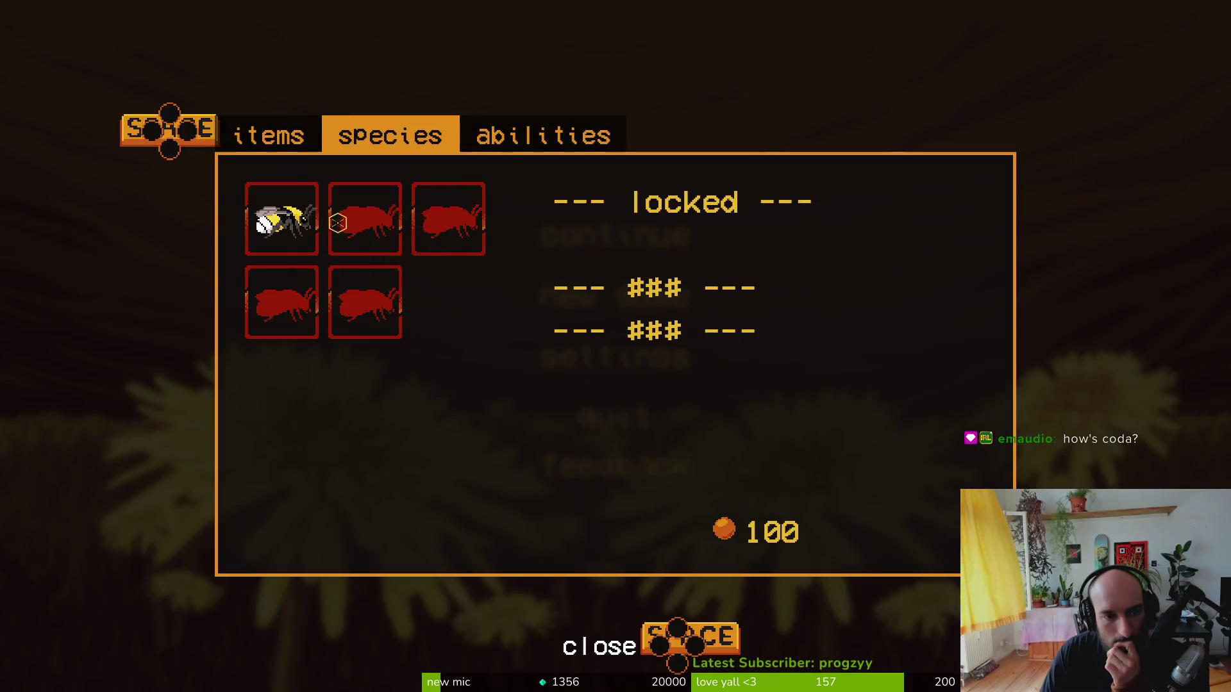
{"action": "key", "text": "F8"}
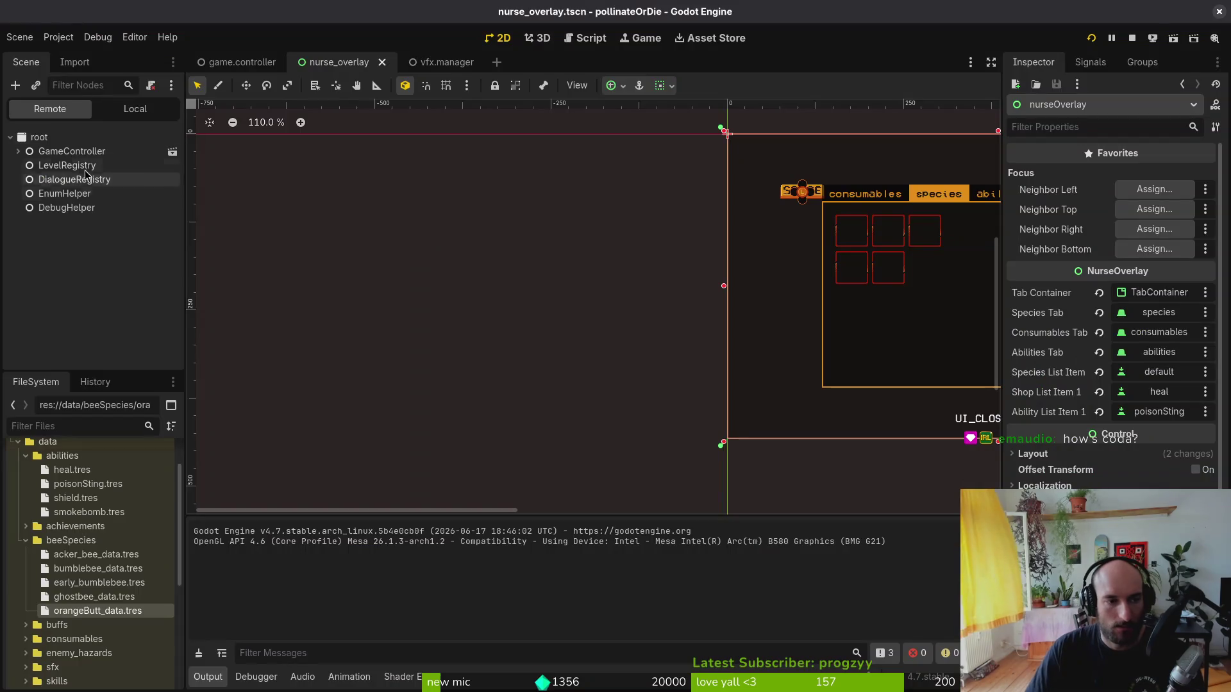
{"action": "key", "text": "F5"}
{"action": "key", "text": "Up"}
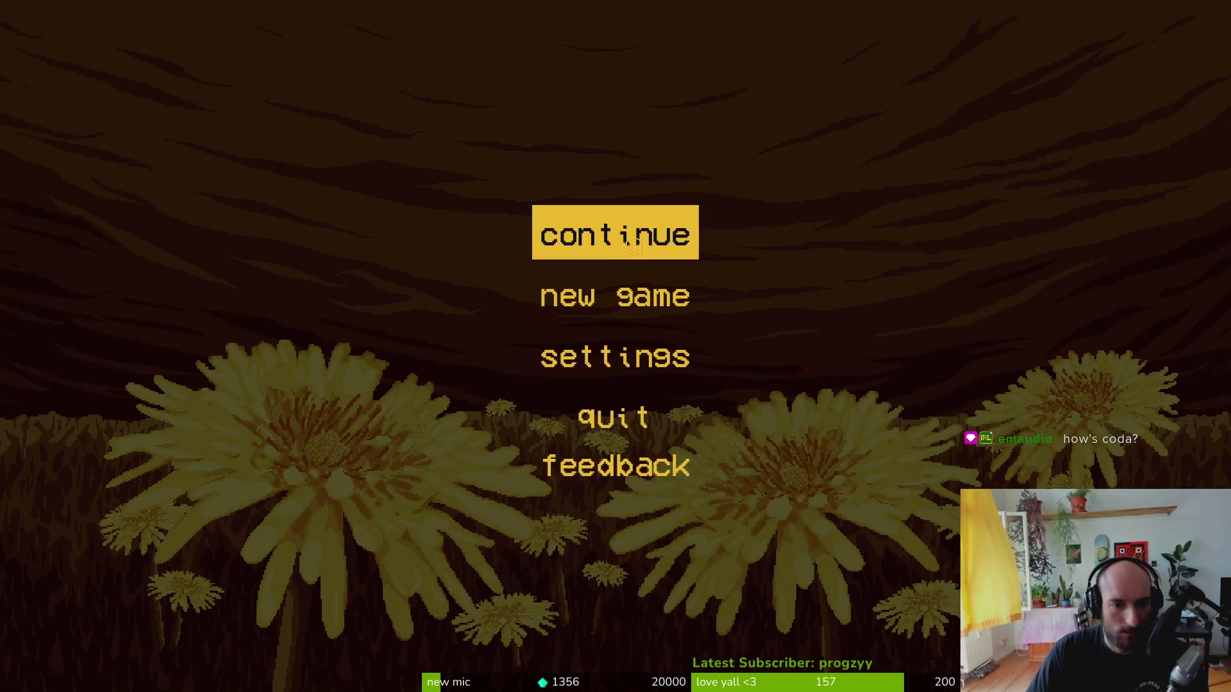
{"action": "key", "text": "Return"}
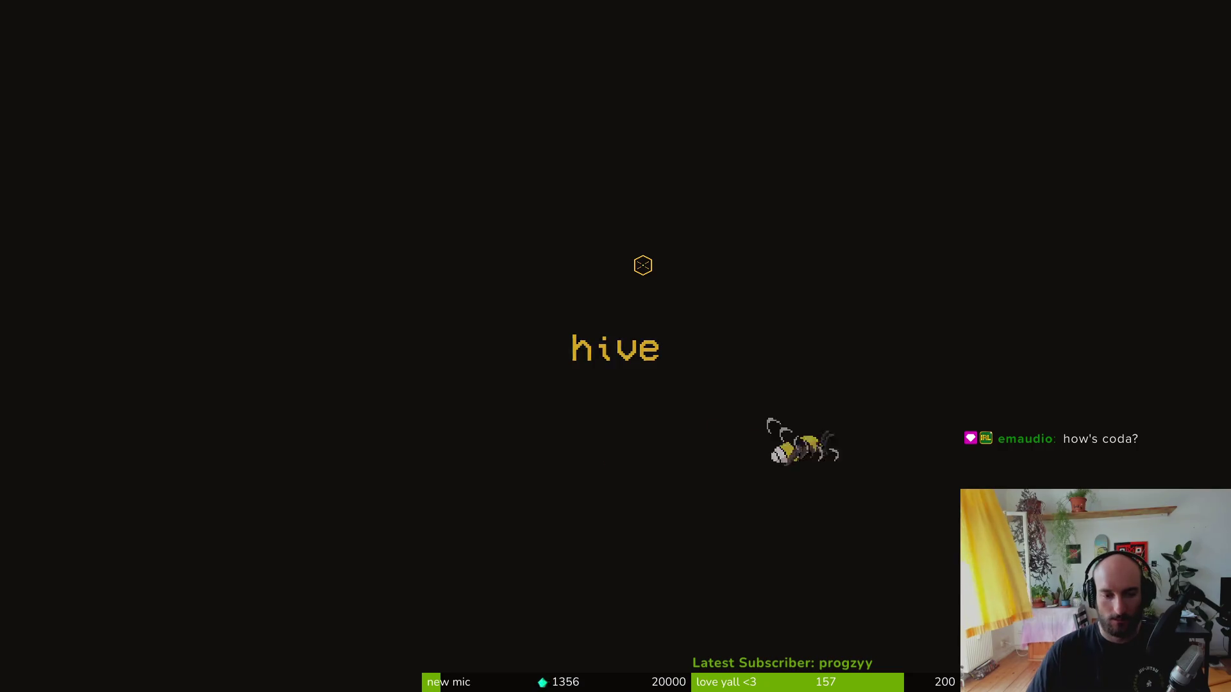
{"action": "key", "text": "Tab"}
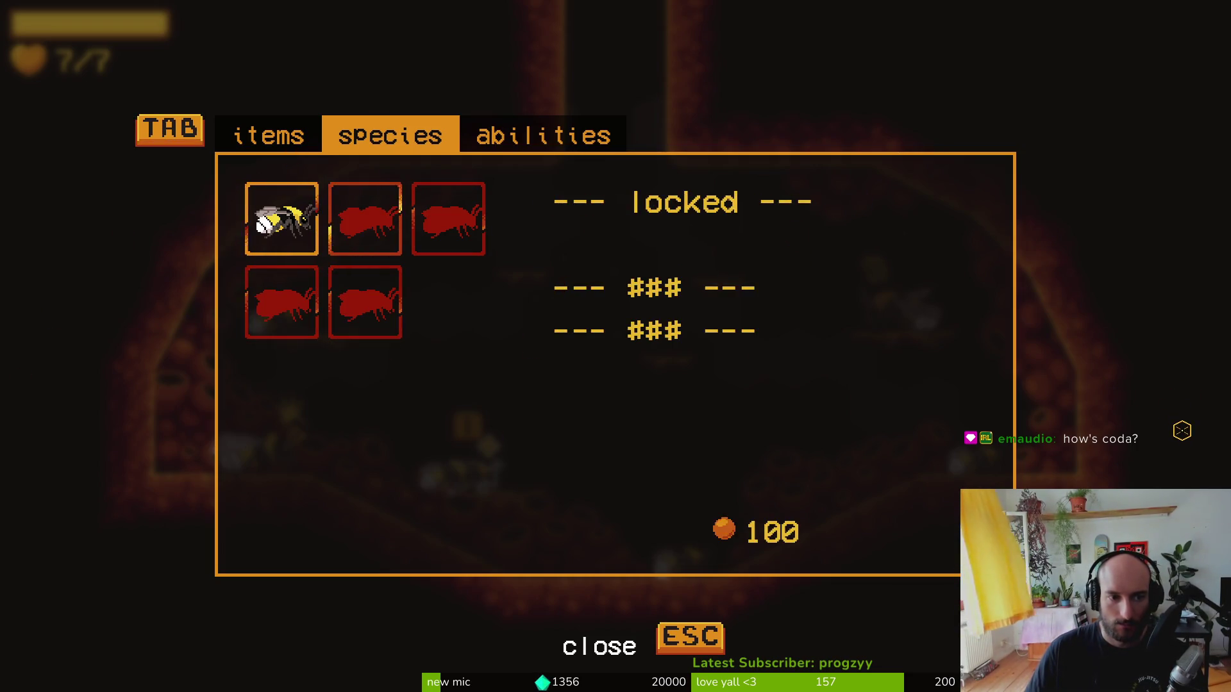
- Grant honey through the pause menu's debugging options and return to the species section
{"action": "key", "text": "Escape"}
{"action": "key", "text": "Down"}
{"action": "key", "text": "Down"}
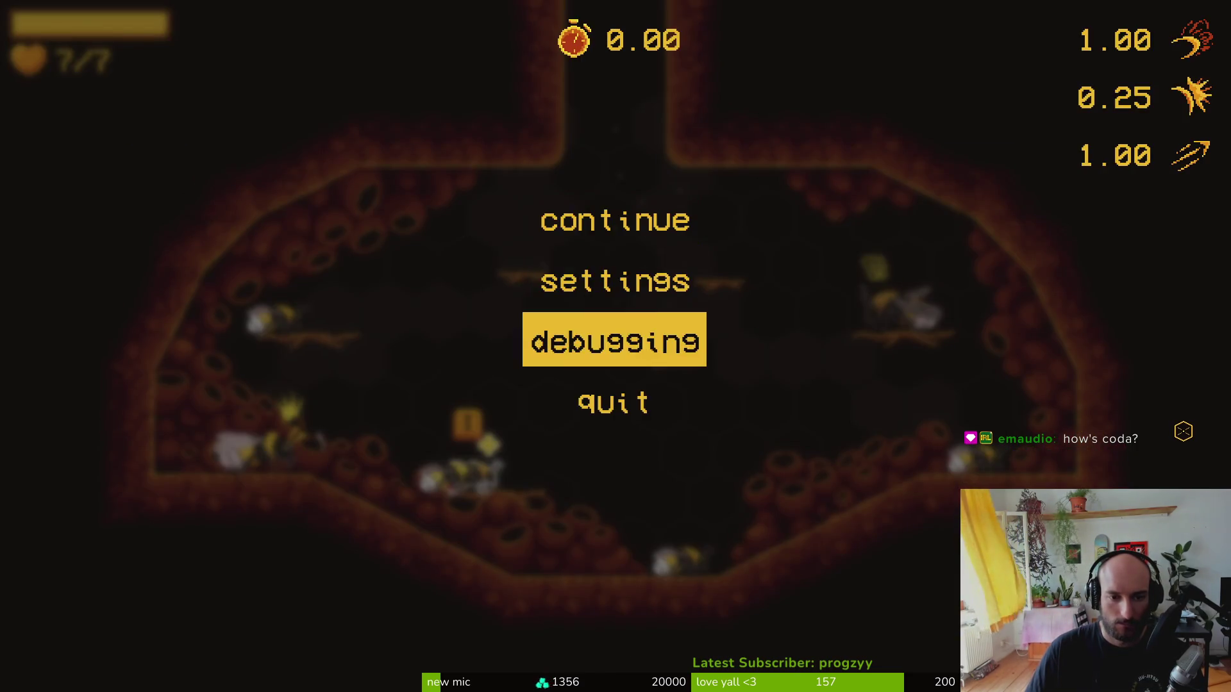
{"action": "key", "text": "Return"}
{"action": "key", "text": "Up"}
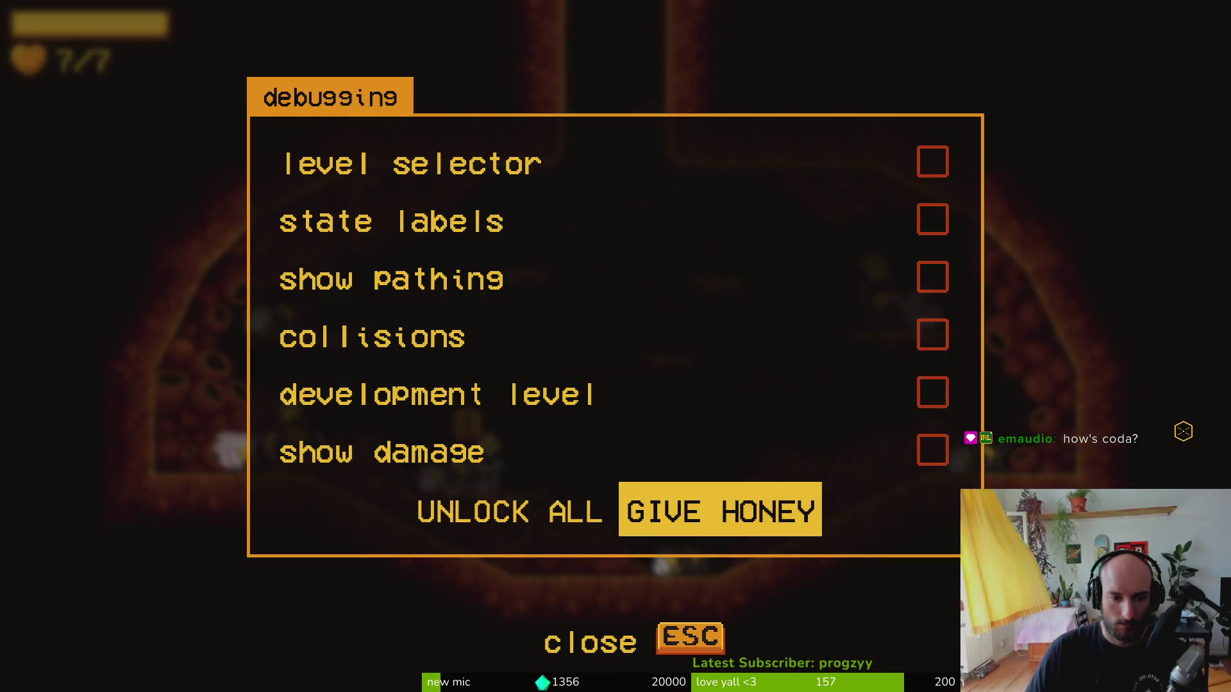
{"action": "key", "text": "Escape"}
{"action": "key", "text": "Tab"}
{"action": "key", "text": "shift+Tab"}
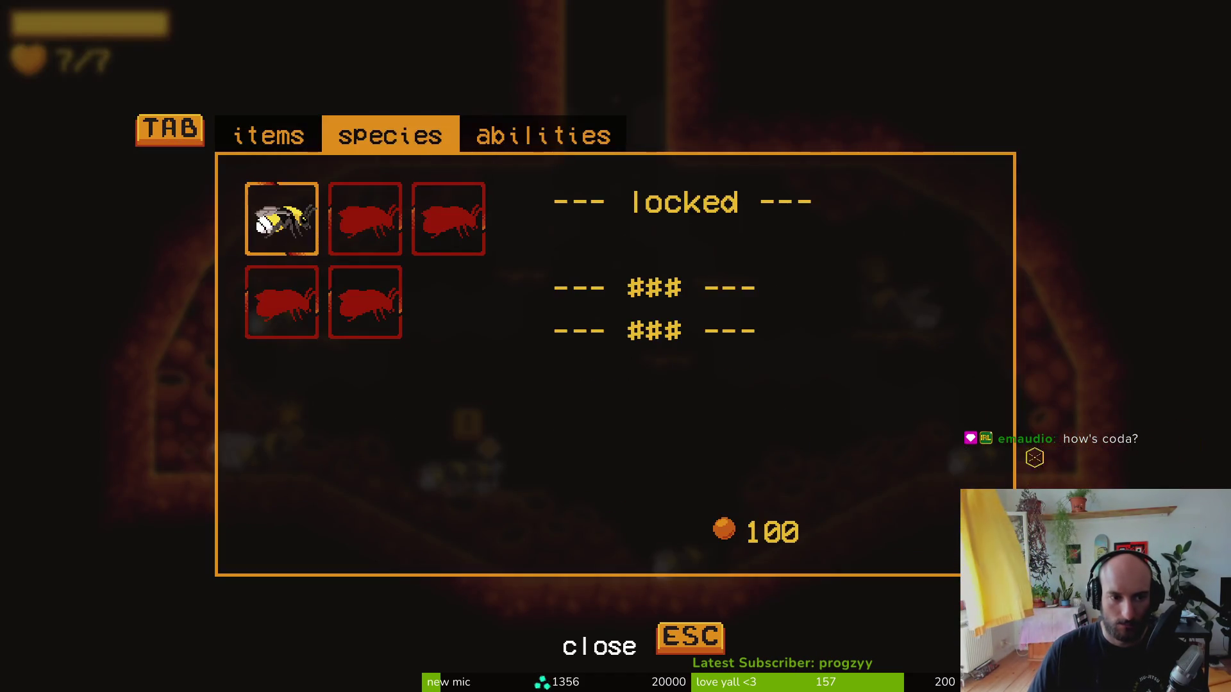
- Unlock Bombus pratorum, Bombus lapidarius and Bombus mucidus in the species grid
{"action": "key", "text": "Left"}
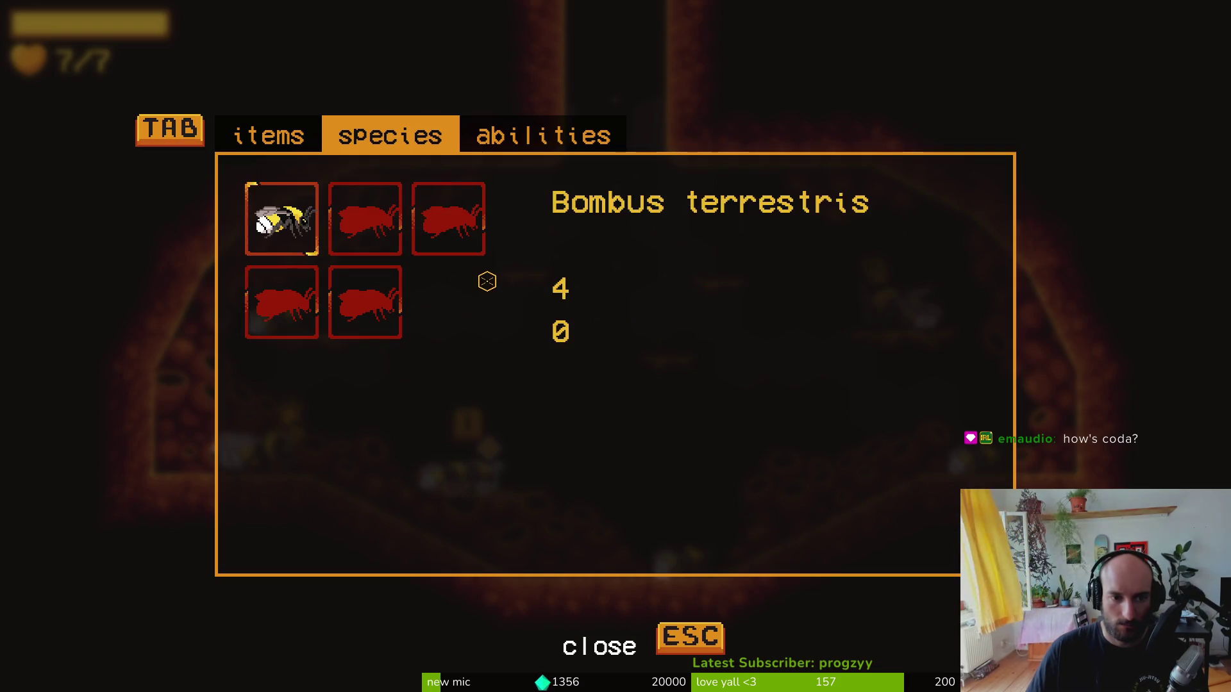
{"action": "key", "text": "Left"}
{"action": "key", "text": "Down"}
{"action": "key", "text": "Left"}
{"action": "key", "text": "Return"}
{"action": "key", "text": "Up"}
{"action": "key", "text": "Return"}
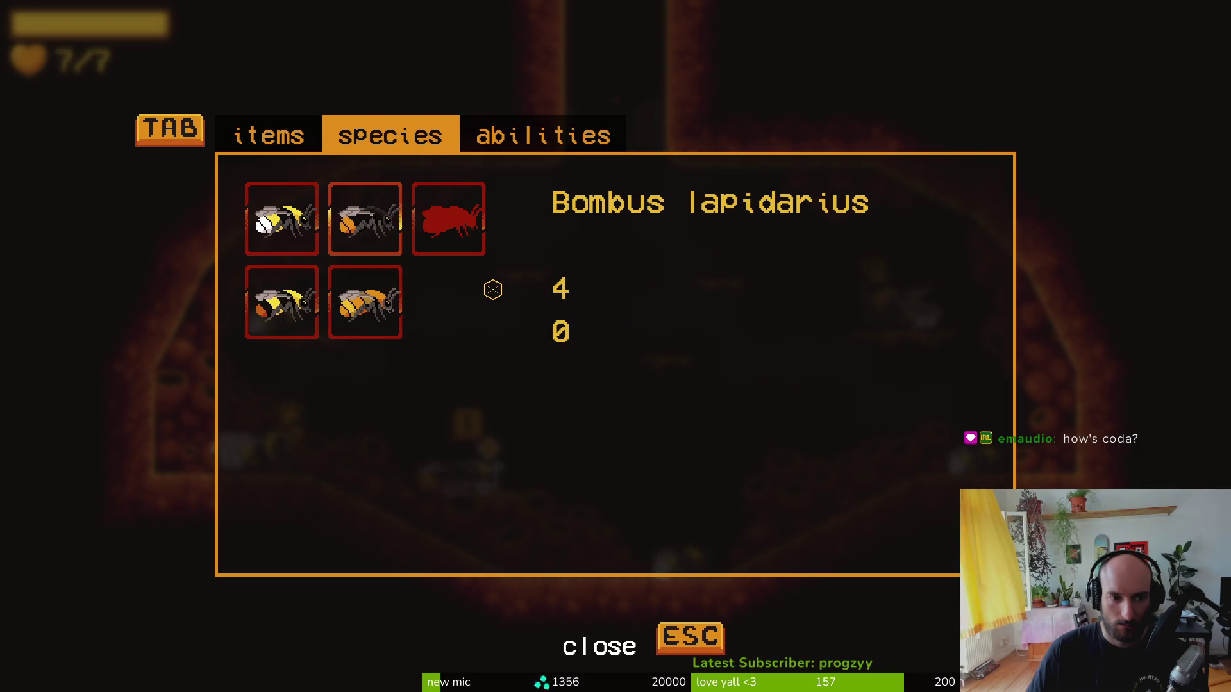
{"action": "key", "text": "Right"}
{"action": "key", "text": "Return"}
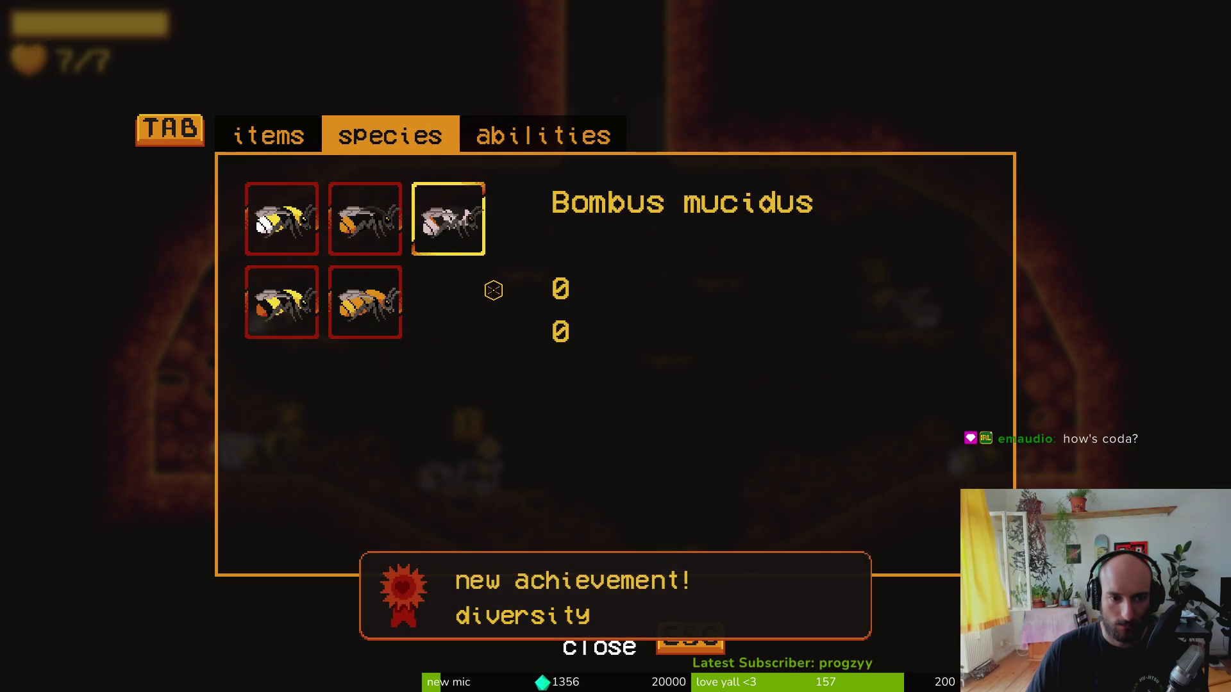
- Make Bombus terrestris the active species again and return to the Godot editor
{"action": "key", "text": "Left"}
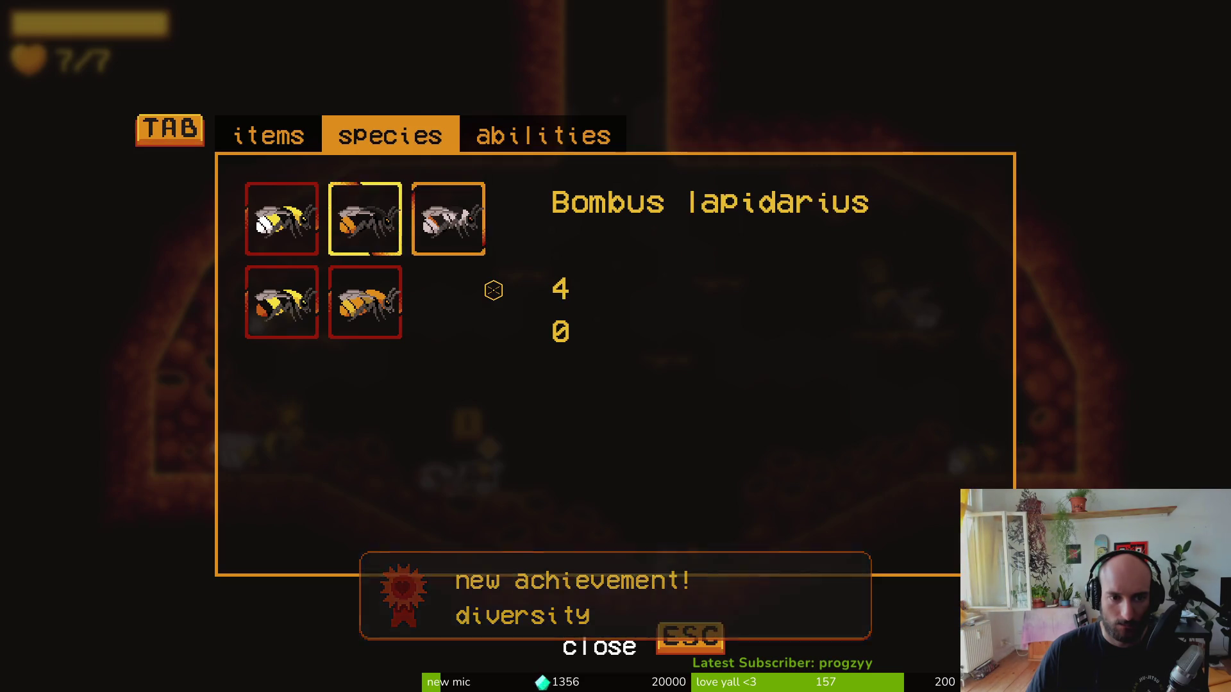
{"action": "key", "text": "Down"}
{"action": "key", "text": "Up"}
{"action": "key", "text": "Left"}
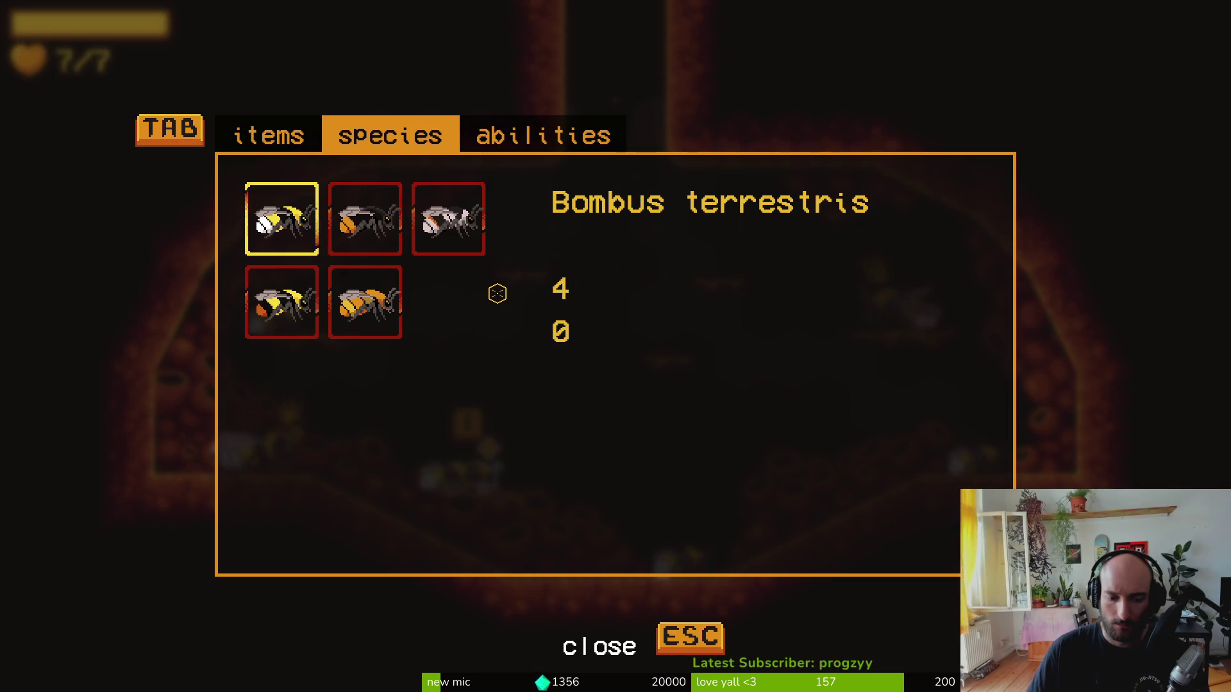
{"action": "key", "text": "Escape"}
{"action": "key", "text": "alt+Tab"}
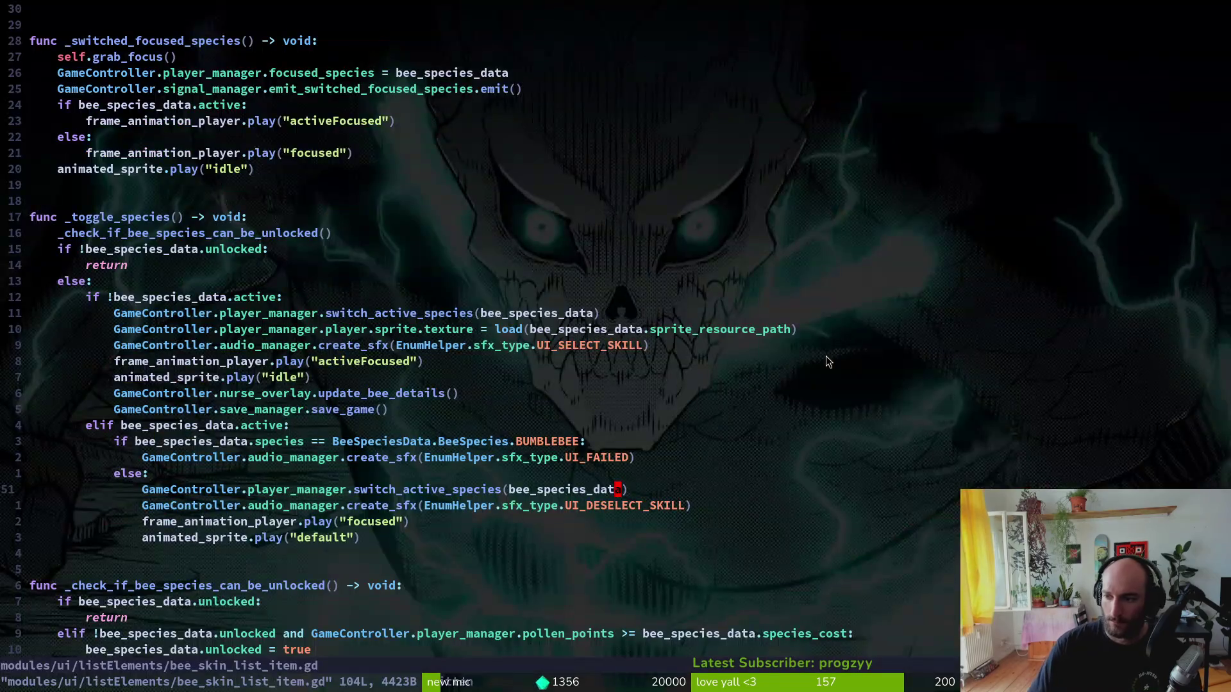
{"action": "key", "text": "alt+Tab"}
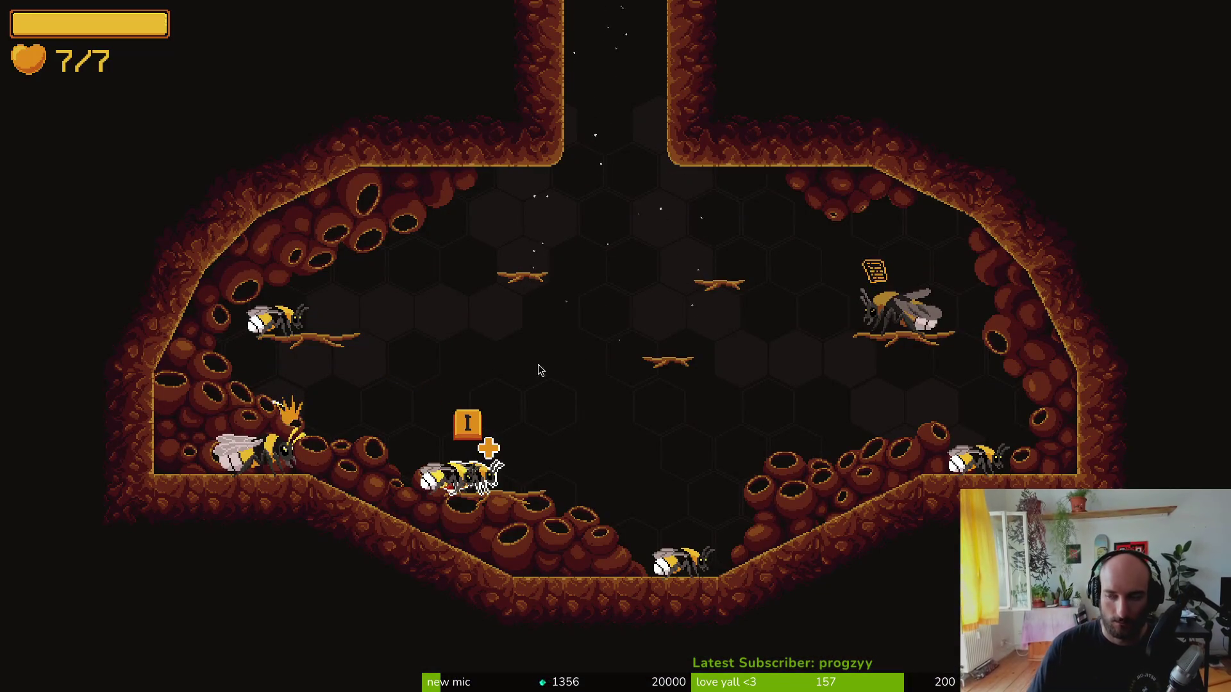
{"action": "key", "text": "alt+Tab"}
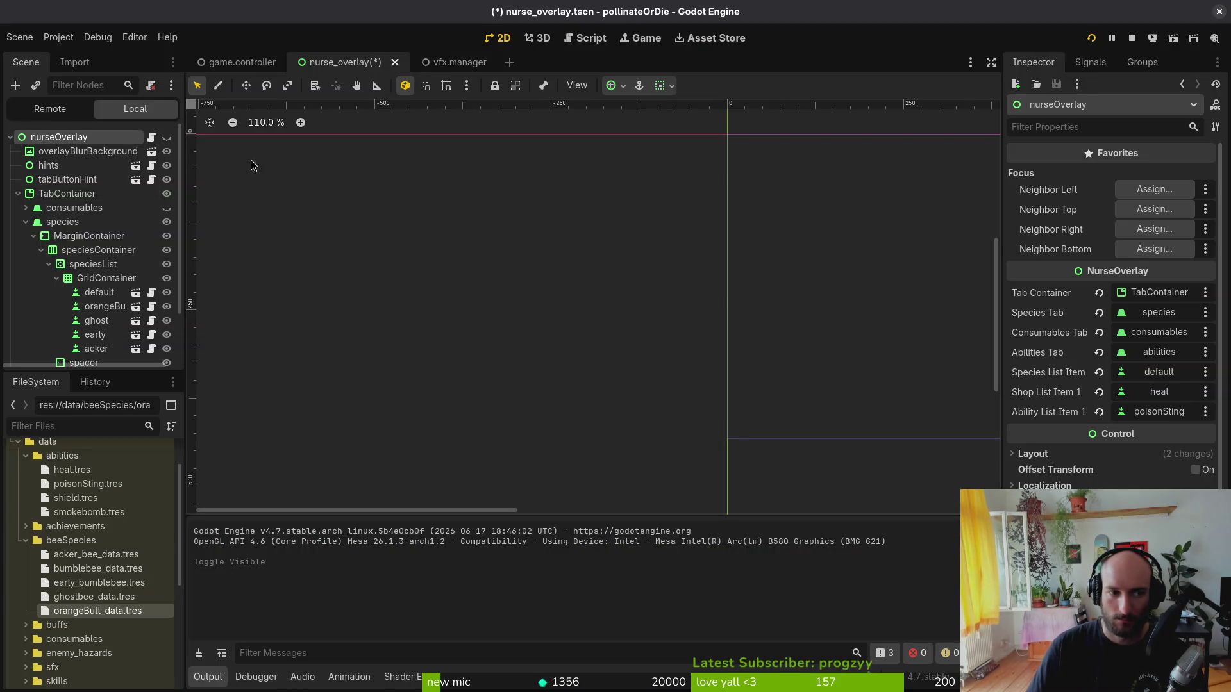
- Save nurse_overlay.tscn with the overlay hidden
{"action": "key", "text": "ctrl+s"}
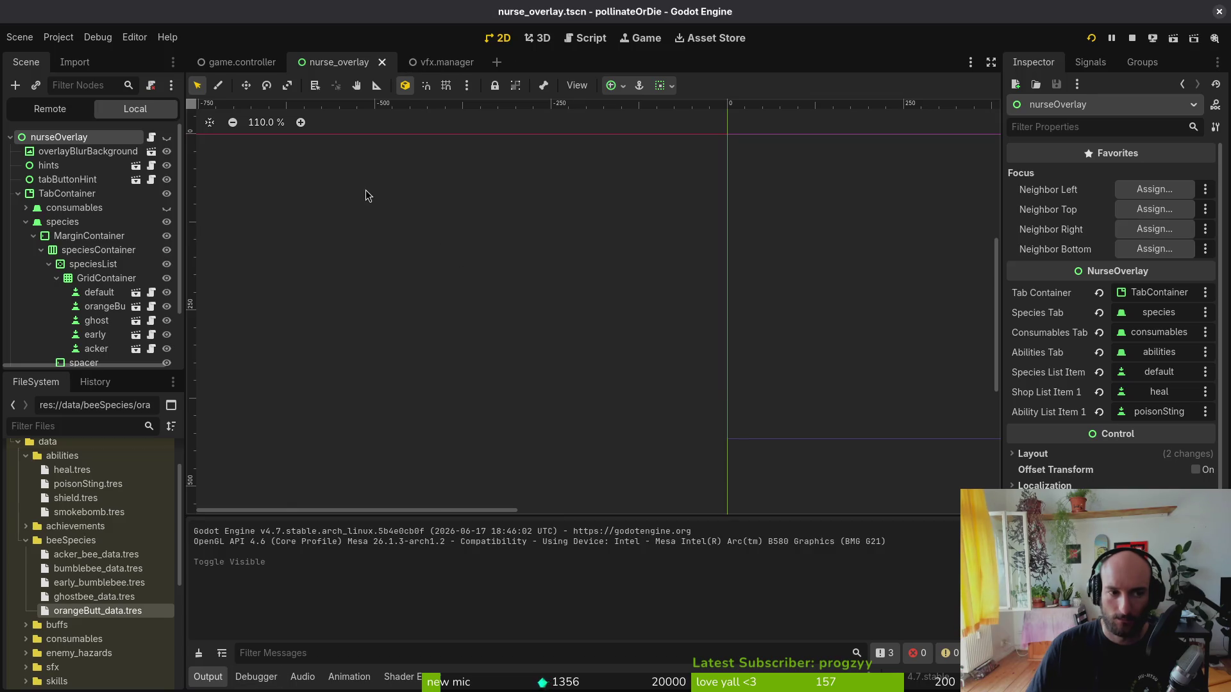
{"action": "key", "text": "ctrl+z"}
{"action": "key", "text": "ctrl+s"}
{"action": "key", "text": "ctrl+shift+z"}
{"action": "key", "text": "ctrl+s"}
- Move the bumblebee data to the first slot of playerManager's Bee Species Template array
{"action": "left_click", "coordinate": [242, 62]}
{"action": "left_click", "coordinate": [59, 151]}
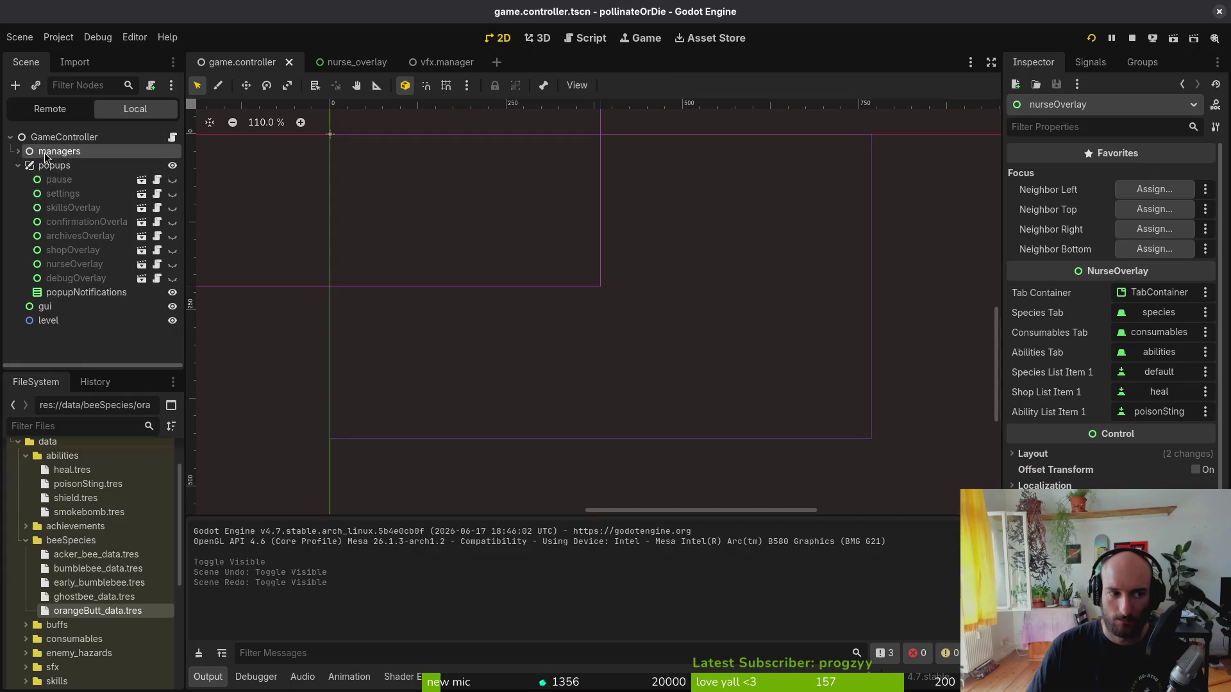
{"action": "left_click", "coordinate": [18, 151]}
{"action": "left_click", "coordinate": [78, 194]}
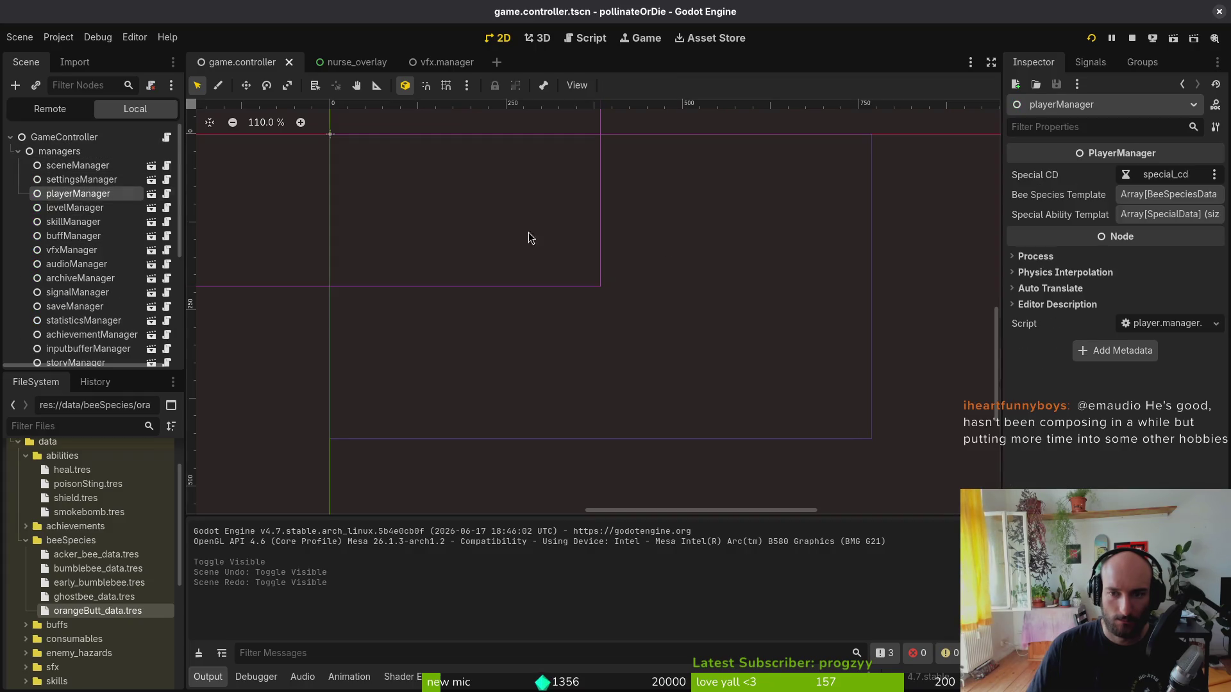
{"action": "left_click", "coordinate": [1162, 195]}
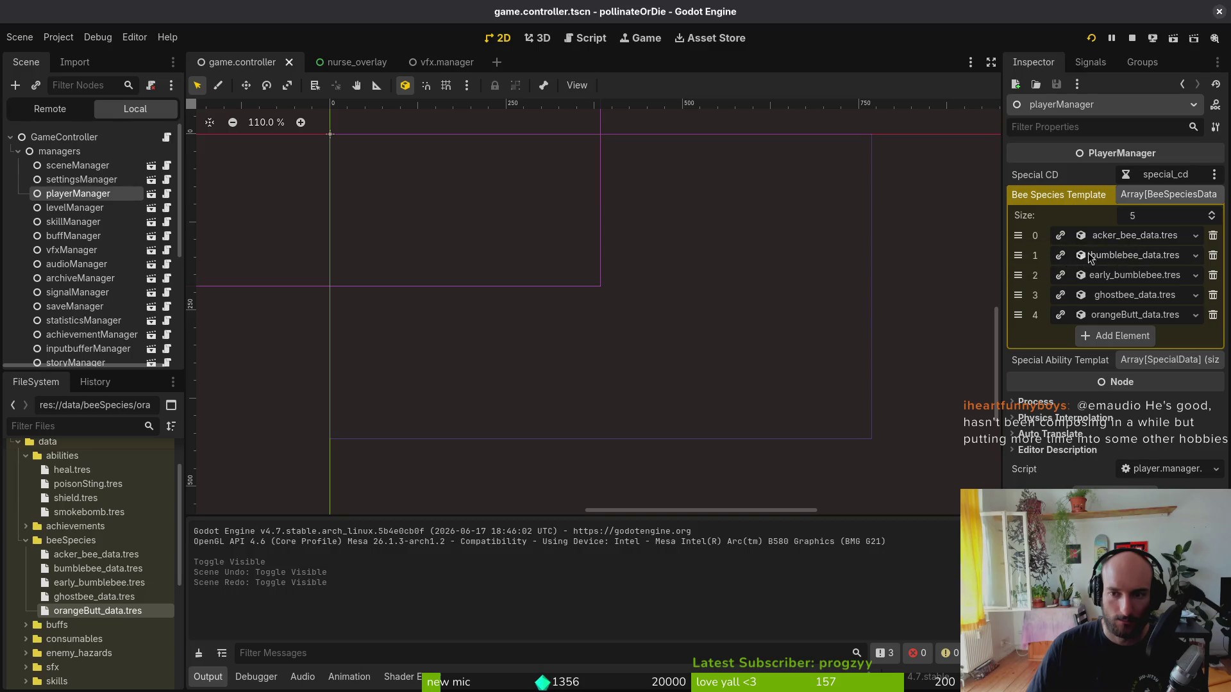
{"action": "left_click_drag", "start_coordinate": [1017, 255], "coordinate": [1018, 235]}
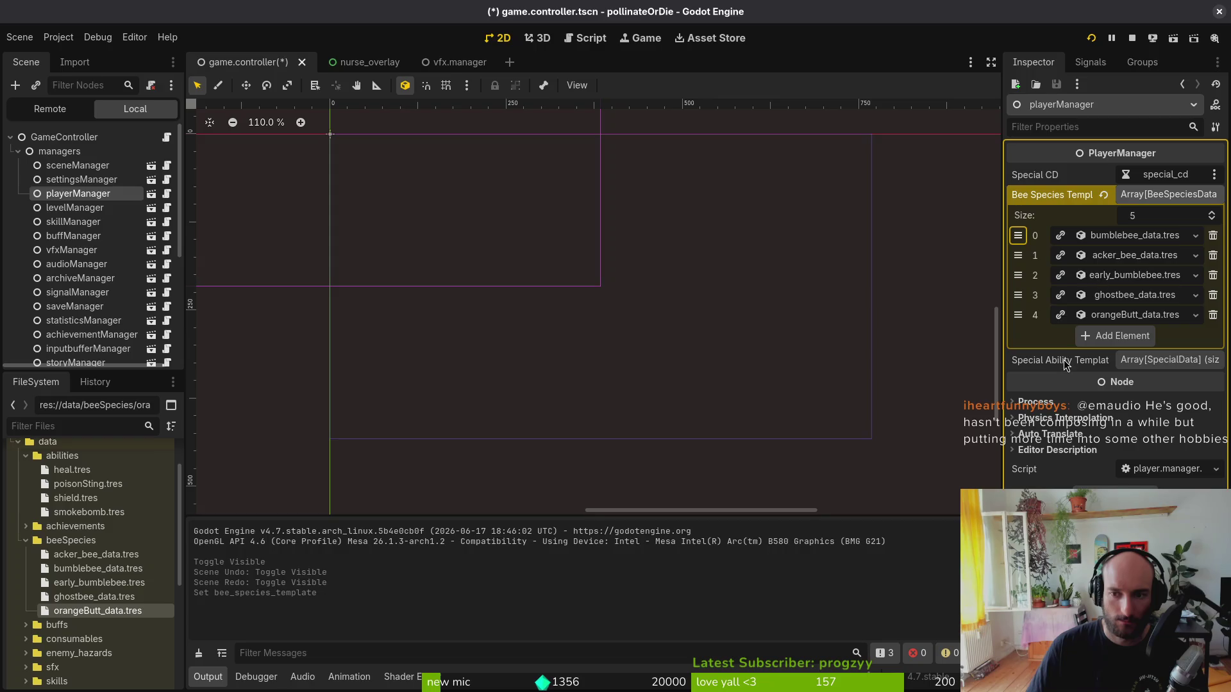
- Rename acker_bee_data.tres to carder_bee_data.tres in FileSystem
{"action": "left_click", "coordinate": [72, 557]}
{"action": "key", "text": "F2"}
{"action": "key", "text": "Home"}
{"action": "type", "text": "car"}
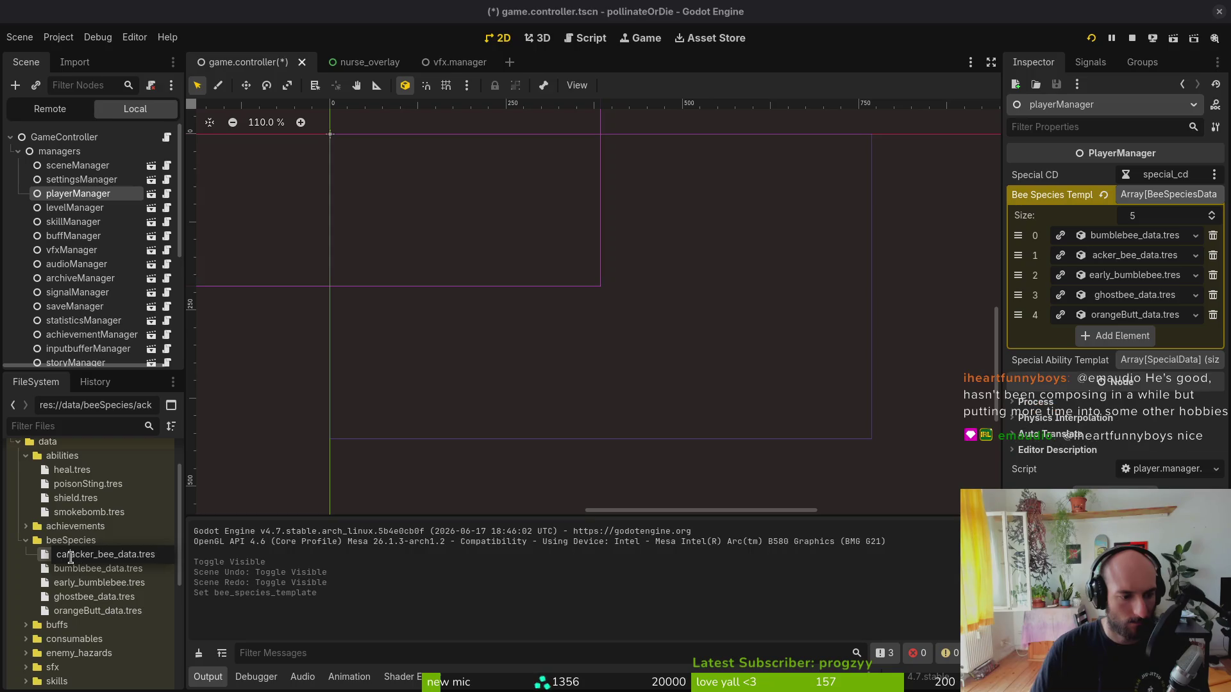
{"action": "key", "text": "Return"}
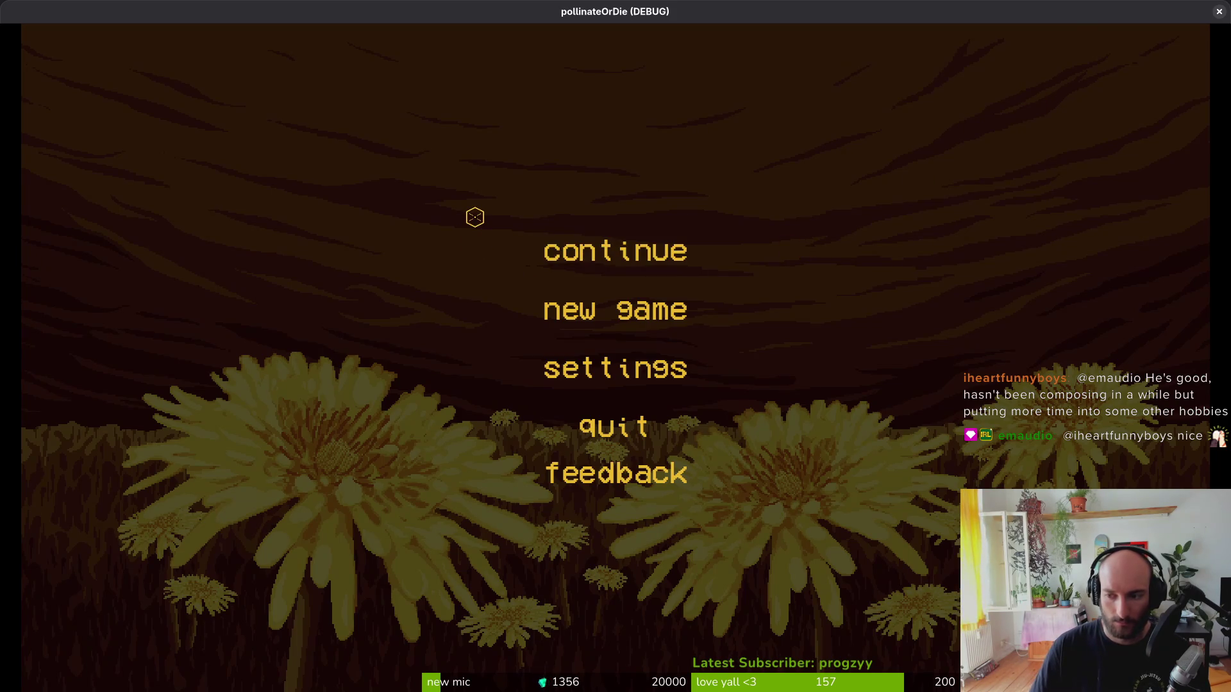
- Continue the save and cycle the species menu through Bombus terrestris, lapidarius, mucidus and pascuorum
{"action": "left_click", "coordinate": [615, 251]}
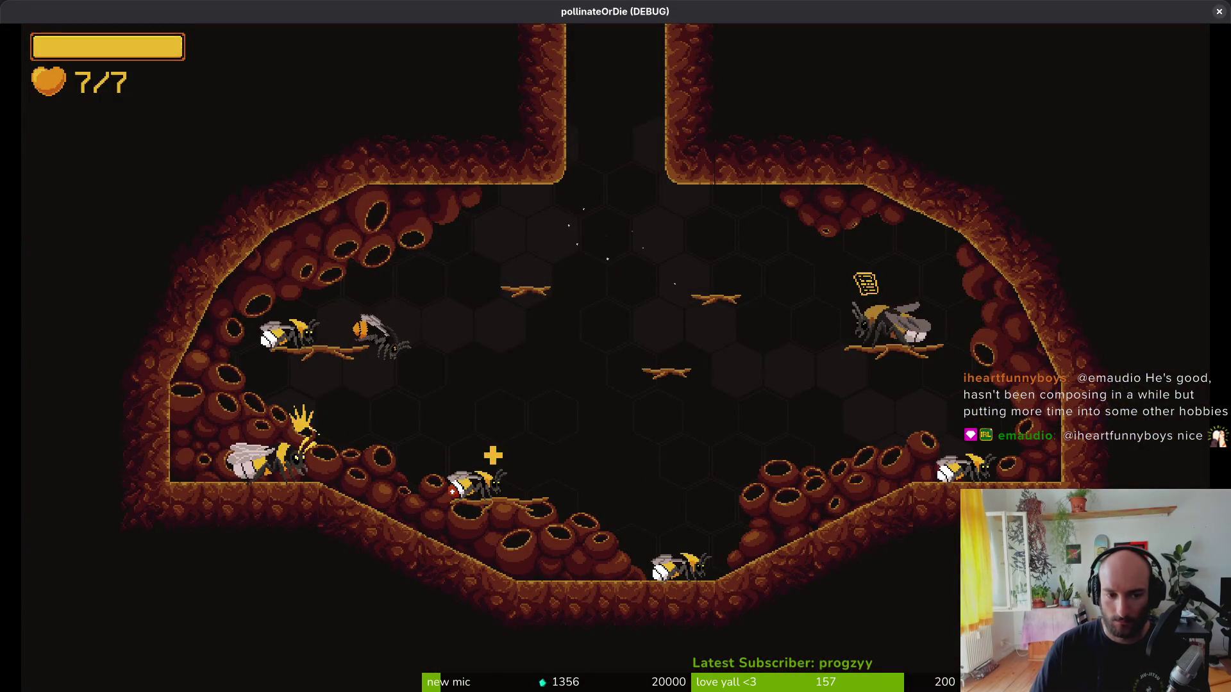
{"action": "key", "text": "Tab"}
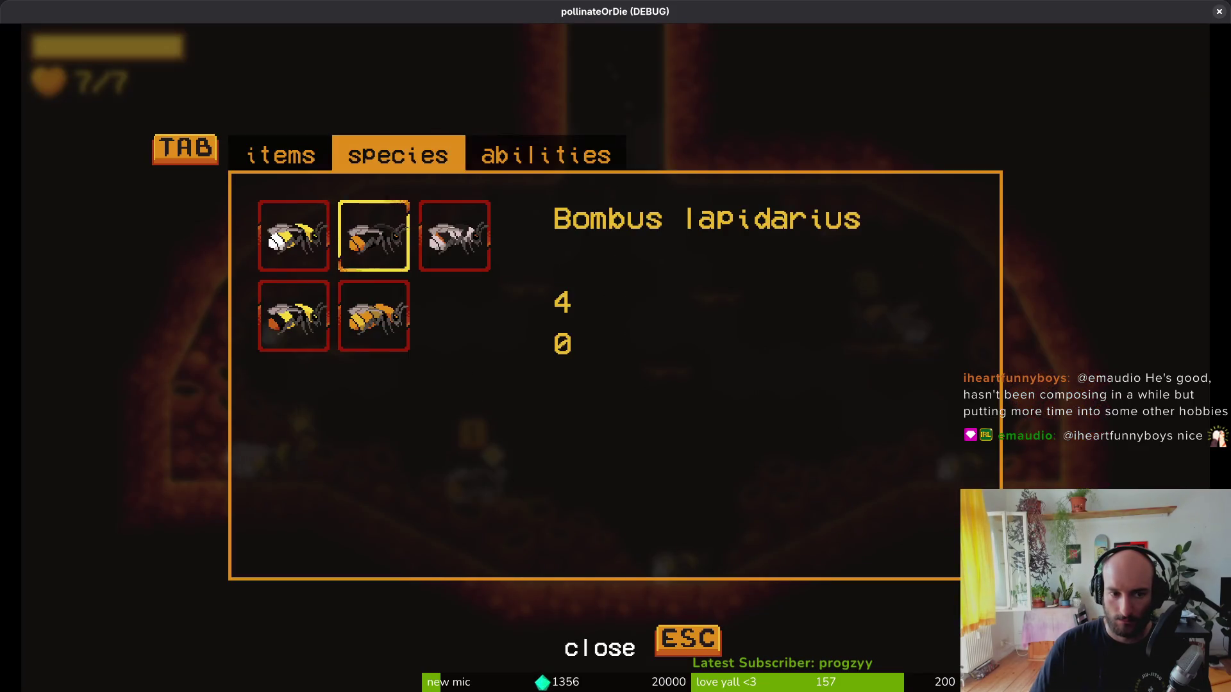
{"action": "key", "text": "Left"}
{"action": "key", "text": "Right"}
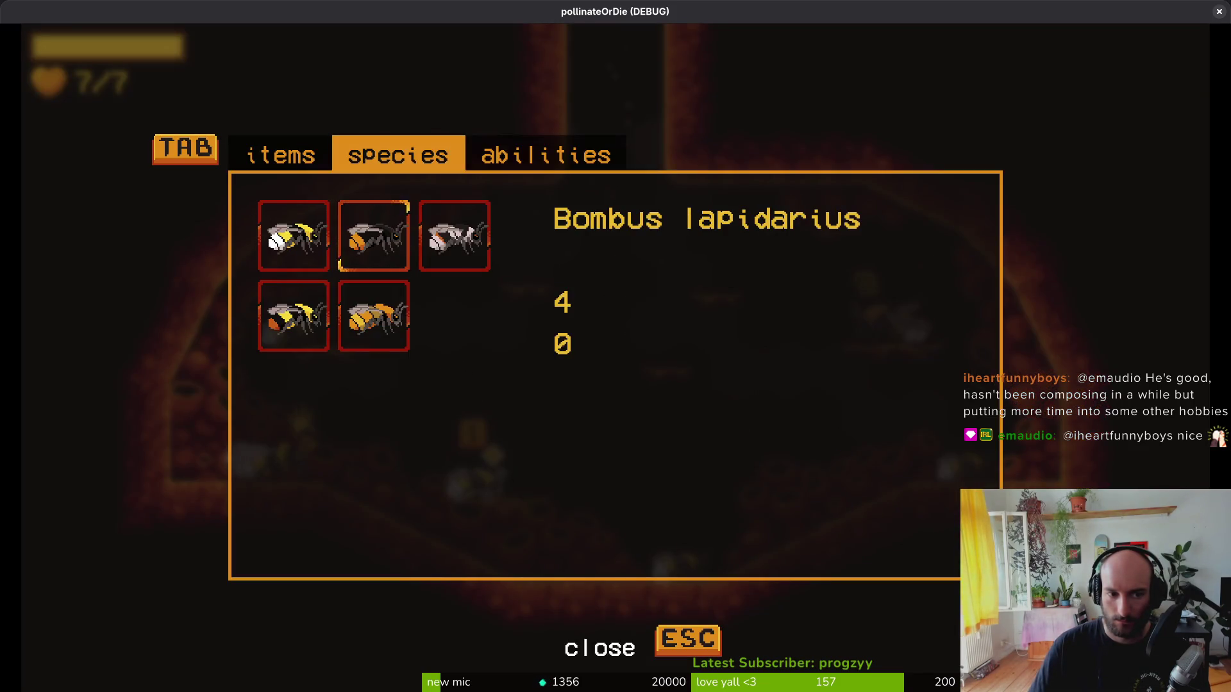
{"action": "key", "text": "Left"}
{"action": "key", "text": "Right"}
{"action": "key", "text": "Right"}
{"action": "key", "text": "Left"}
{"action": "key", "text": "Down"}
{"action": "key", "text": "Escape"}
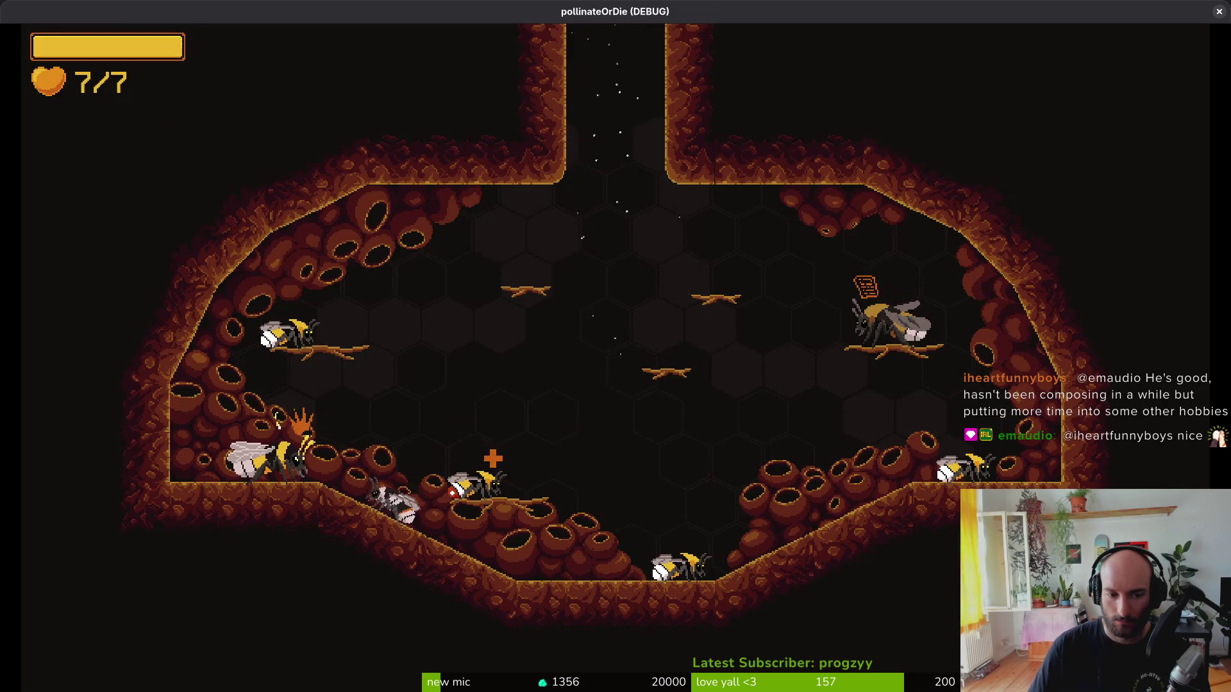
- Quit to the main menu from the pause menu and close the game window
{"action": "key", "text": "Escape"}
{"action": "key", "text": "Down"}
{"action": "key", "text": "Down"}
{"action": "key", "text": "Down"}
{"action": "key", "text": "Return"}
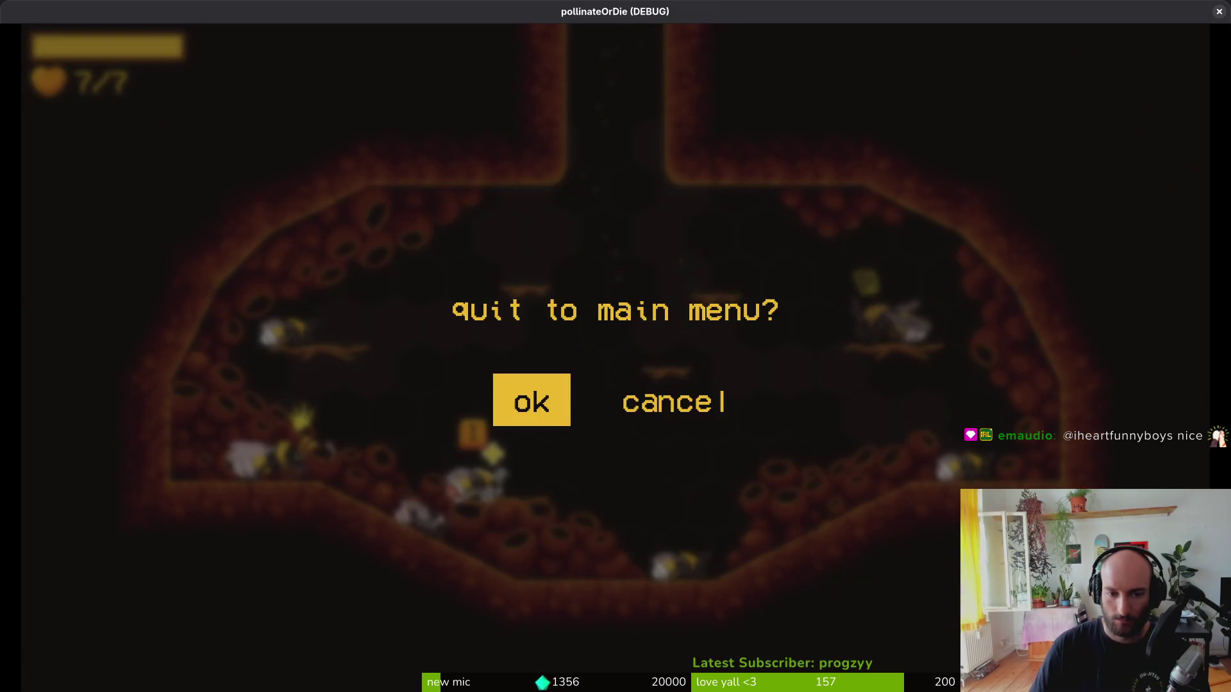
{"action": "key", "text": "Return"}
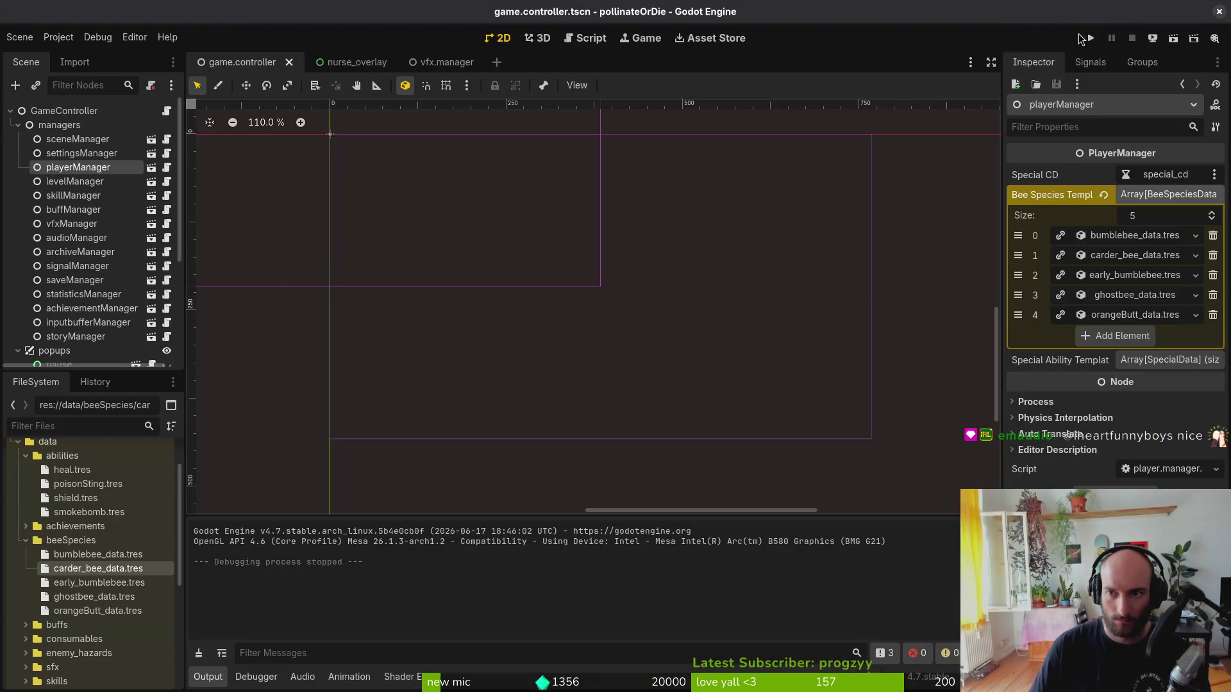
{"action": "left_click", "coordinate": [1219, 11]}
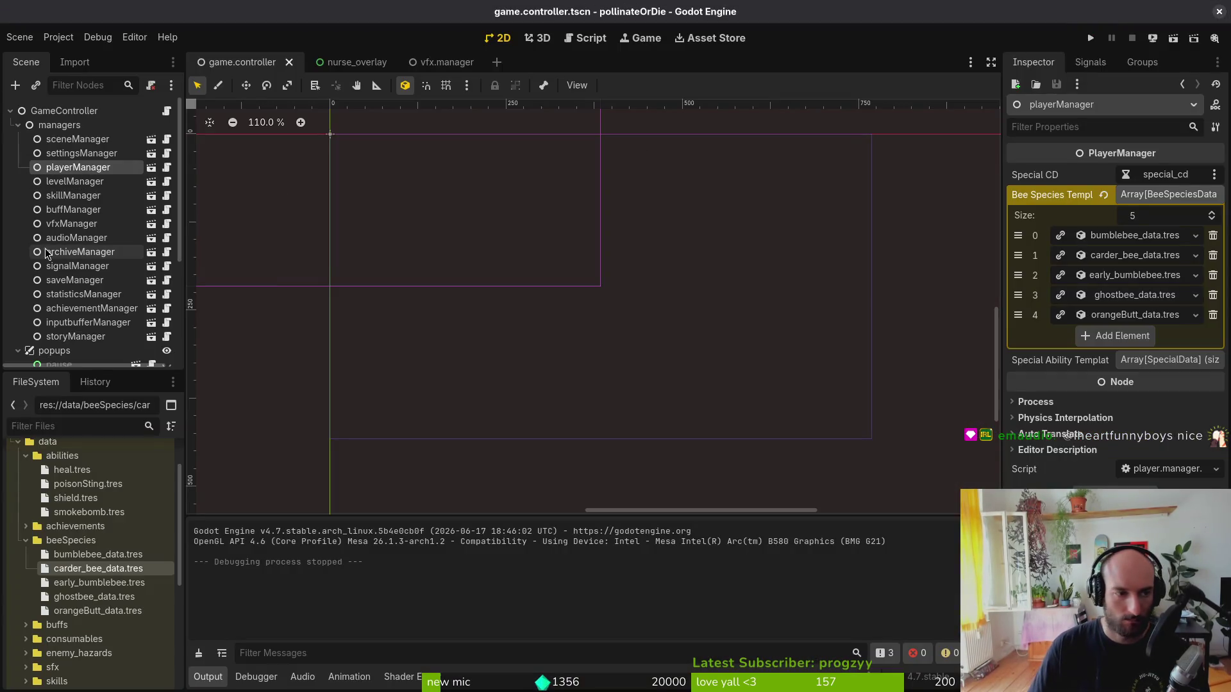
- Review the five bee species resources, from bumblebee_data.tres to orangeButt_data.tres, in the Inspector
{"action": "left_click", "coordinate": [86, 555]}
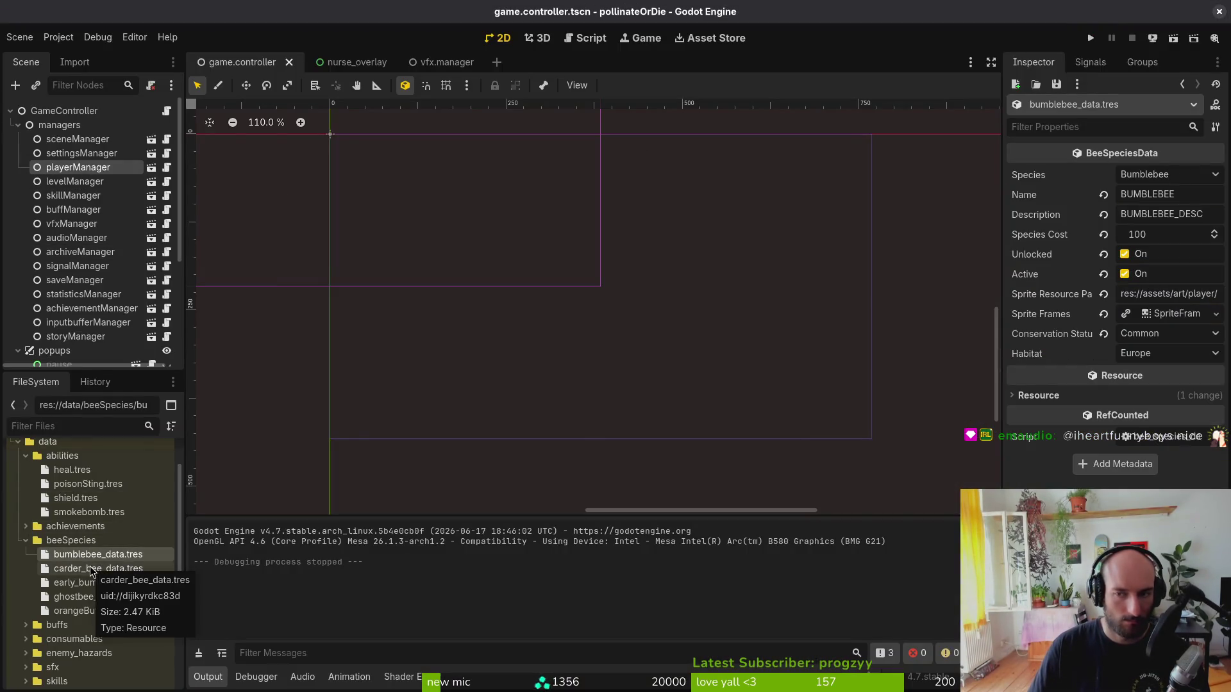
{"action": "left_click", "coordinate": [92, 569]}
{"action": "left_click", "coordinate": [95, 583]}
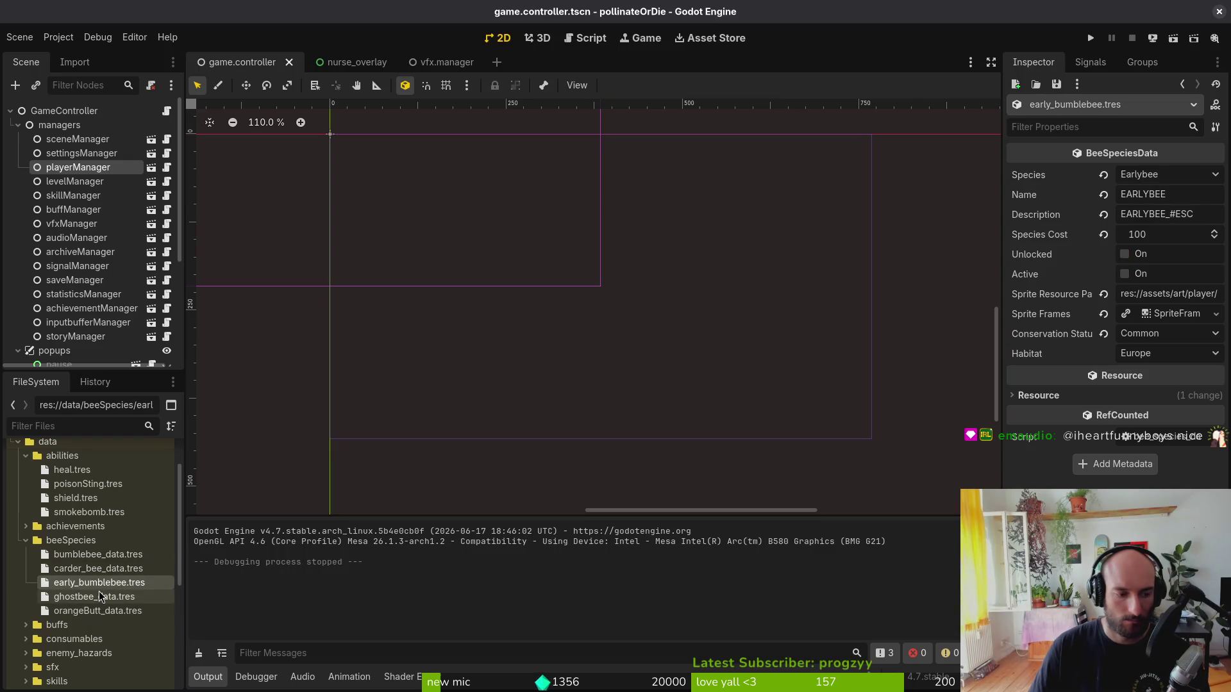
{"action": "left_click", "coordinate": [97, 596]}
{"action": "left_click", "coordinate": [97, 611]}
- Review the smokebomb, shield, poisonSting and heal ability resources, then collapse both folders
{"action": "left_click", "coordinate": [76, 511]}
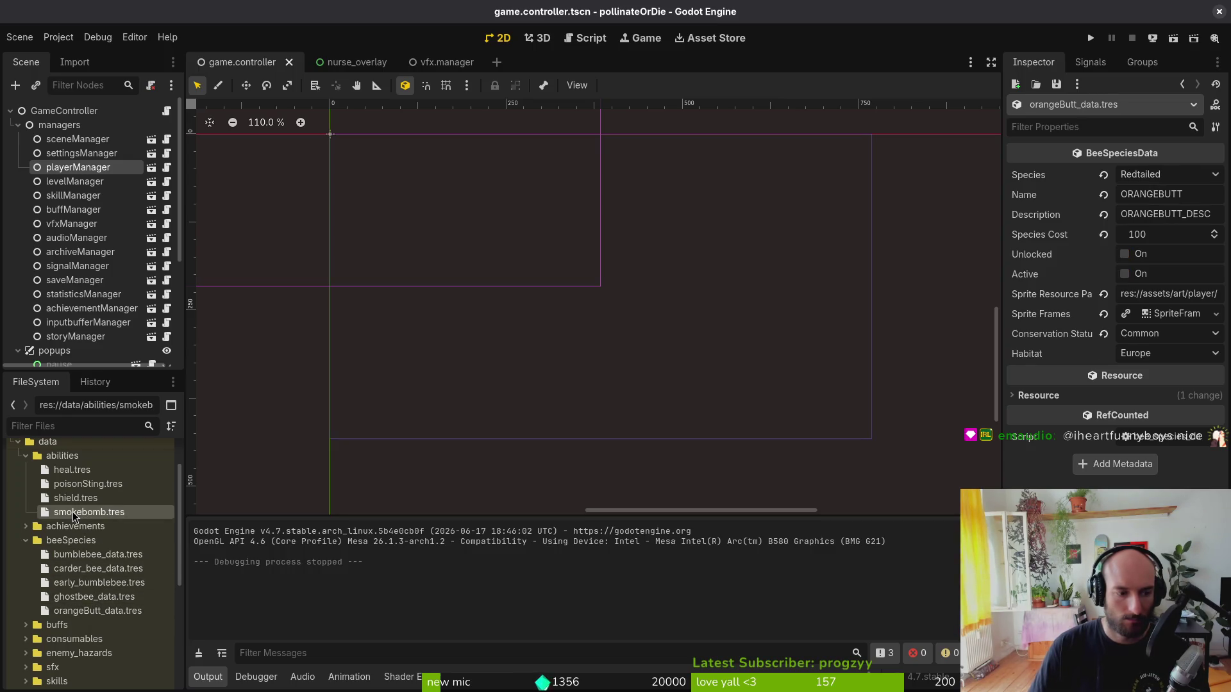
{"action": "left_click", "coordinate": [75, 499]}
{"action": "left_click", "coordinate": [79, 485]}
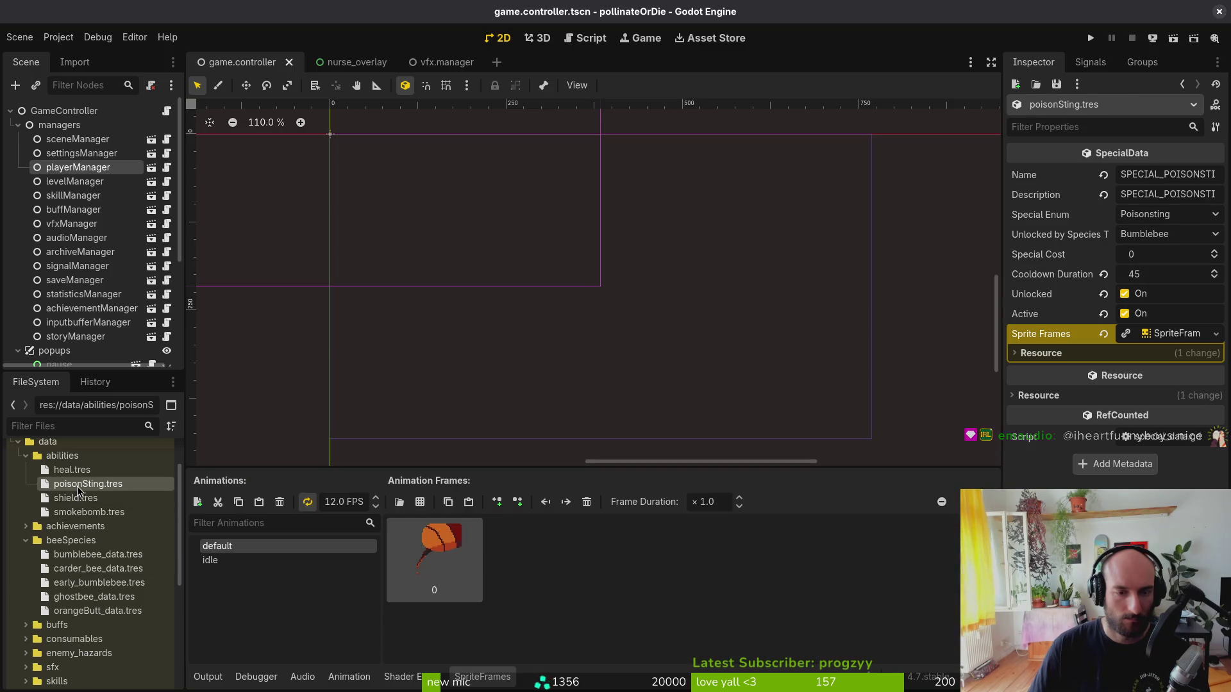
{"action": "left_click", "coordinate": [84, 473]}
{"action": "left_click", "coordinate": [26, 456]}
{"action": "left_click", "coordinate": [26, 484]}
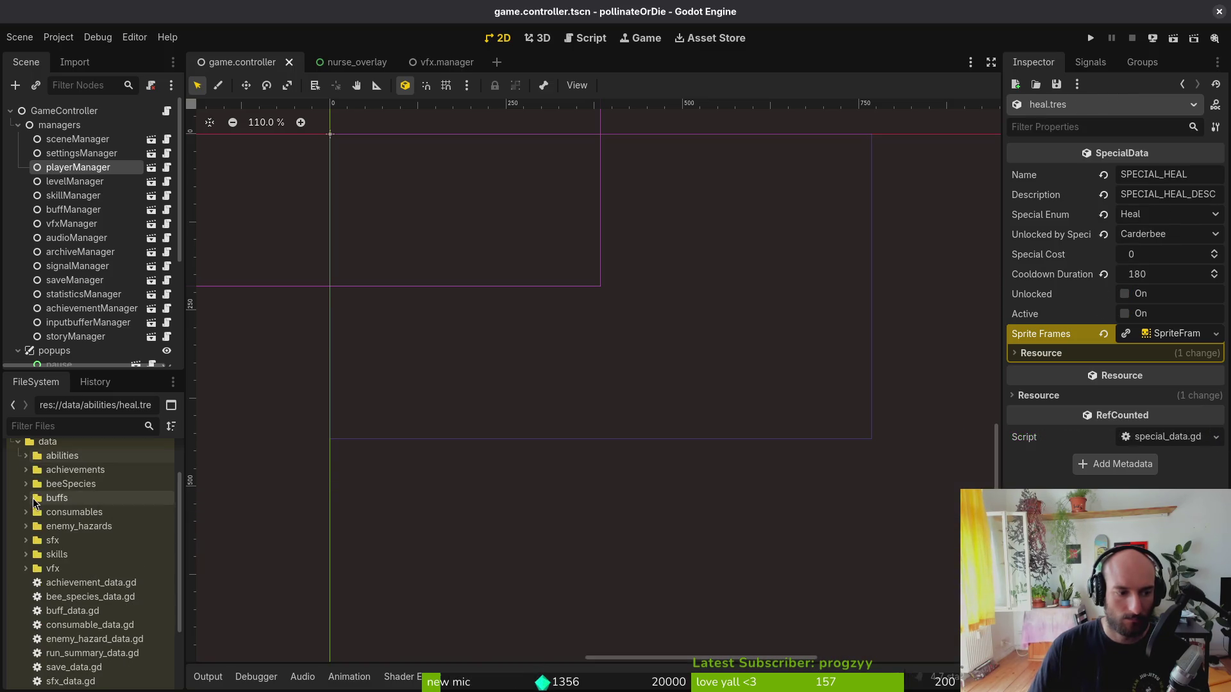
- Quick-open player.manager.tscn by searching 'playerman'
{"action": "key", "text": "ctrl+shift+o"}
{"action": "type", "text": "playerman"}
{"action": "key", "text": "Return"}
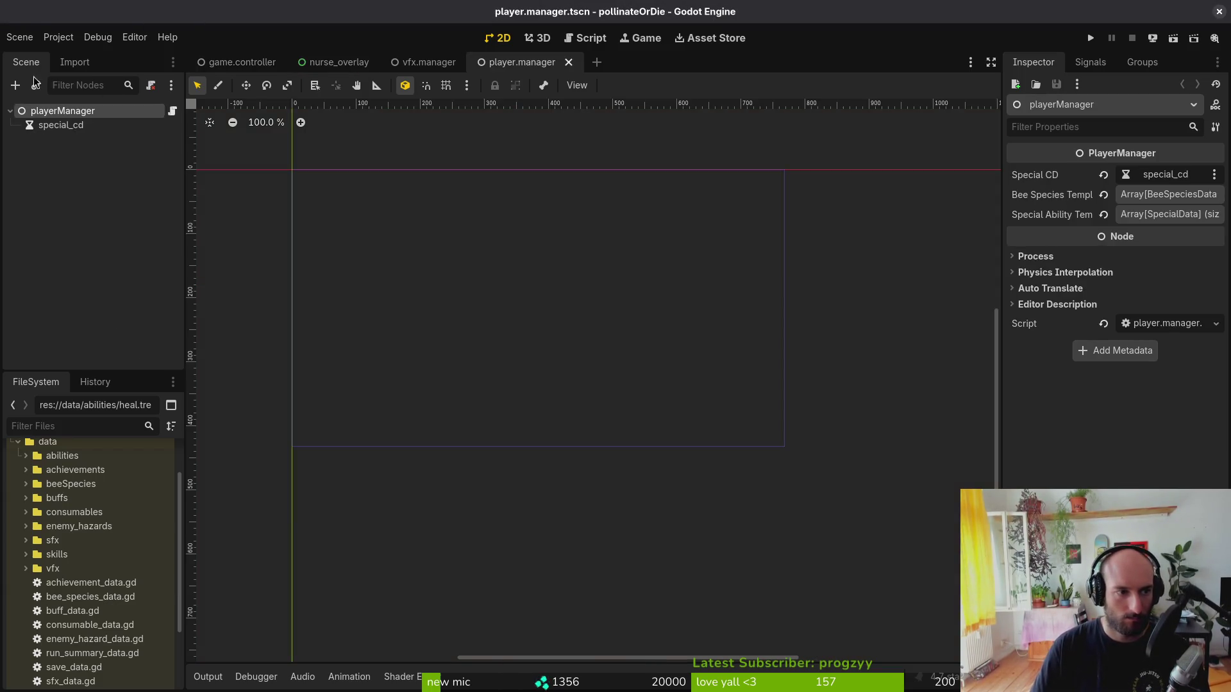
- Reset player.manager's Bee Species Template to an empty list and save the scene
{"action": "left_click", "coordinate": [1159, 196]}
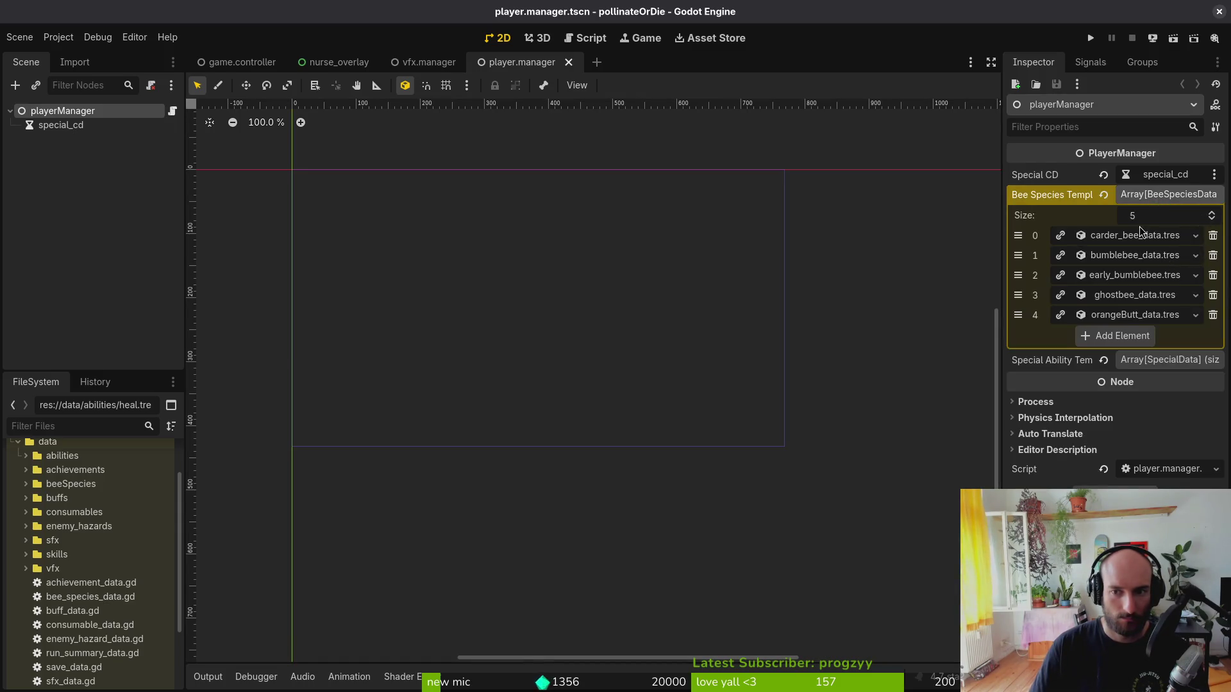
{"action": "left_click", "coordinate": [1103, 196]}
{"action": "key", "text": "ctrl+z"}
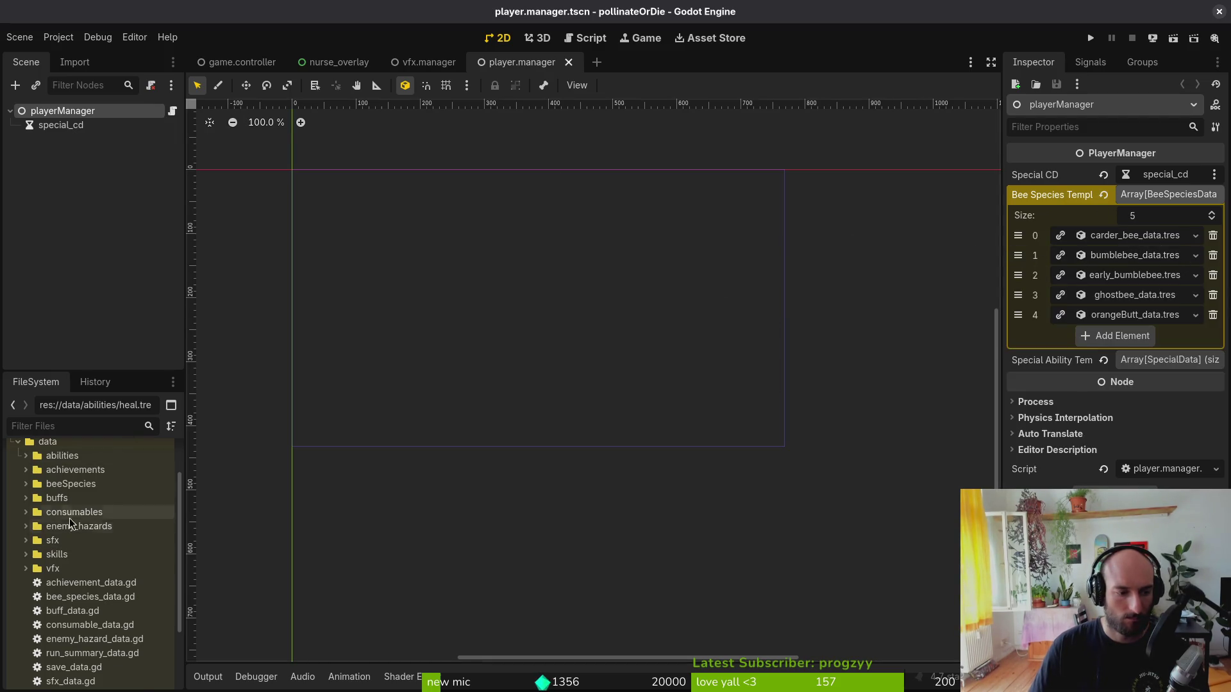
{"action": "scroll", "coordinate": [115, 513], "scroll_direction": "up", "scroll_amount": 2}
{"action": "left_click", "coordinate": [1104, 196]}
{"action": "key", "text": "ctrl+s"}
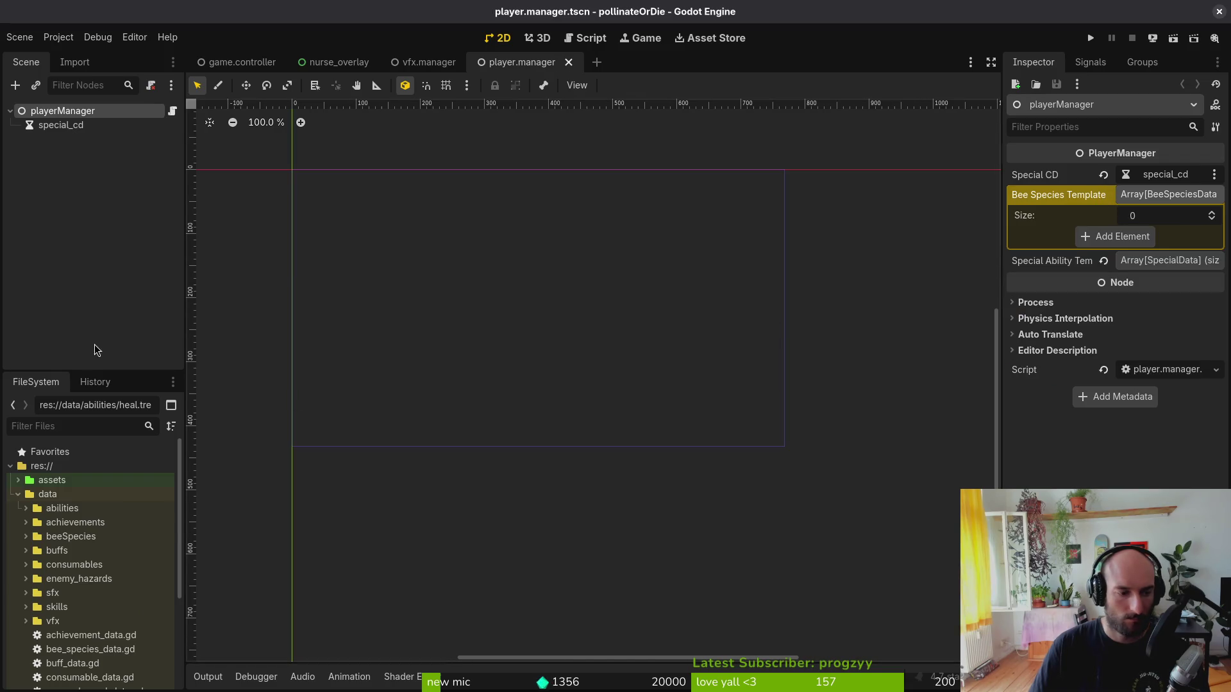
- Delete all files in the game's user data folder via Project > Open User Data Folder
{"action": "left_click", "coordinate": [70, 36]}
{"action": "left_click", "coordinate": [96, 158]}
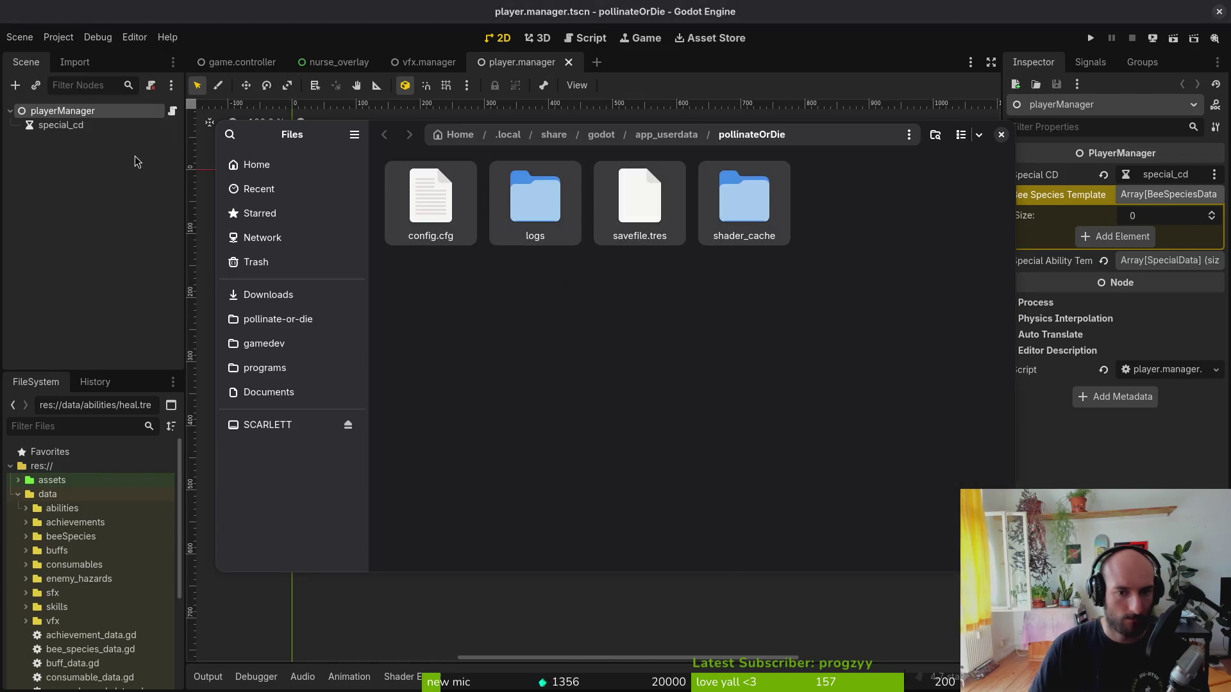
{"action": "key", "text": "ctrl+a"}
{"action": "key", "text": "Delete"}
{"action": "left_click", "coordinate": [1001, 134]}
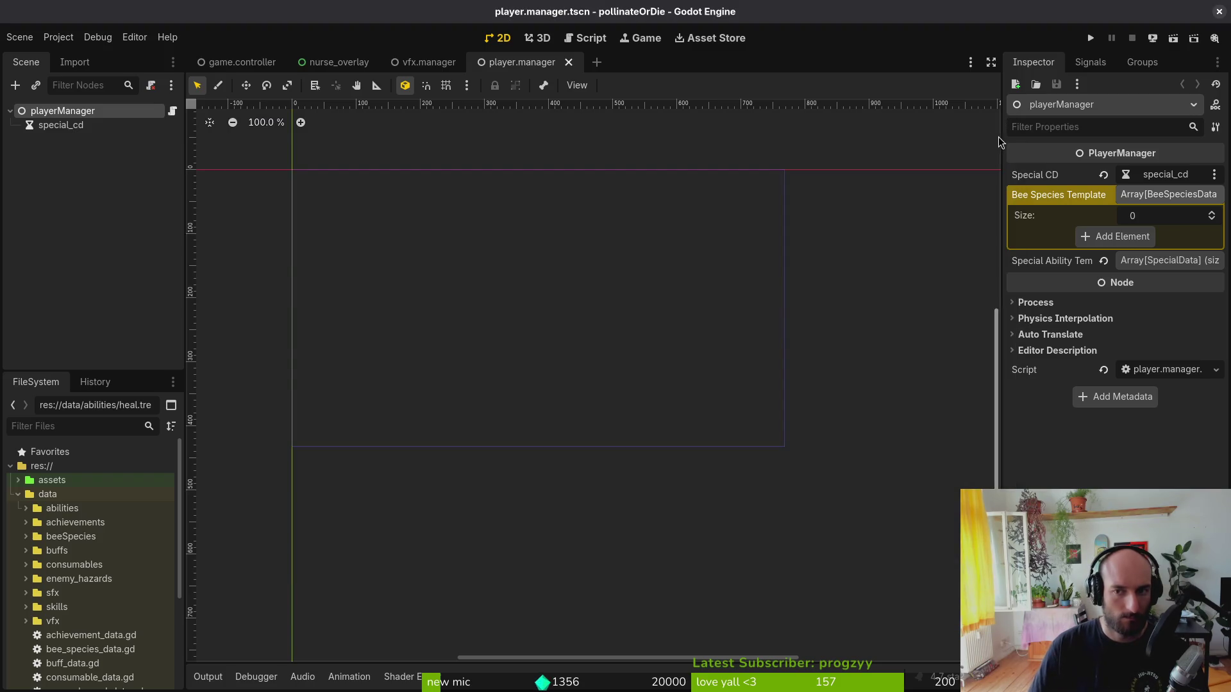
- Drop the five beeSpecies .tres files, bumblebee_data.tres first, into Bee Species Template and save
{"action": "left_click", "coordinate": [25, 537]}
{"action": "left_click", "coordinate": [78, 552]}
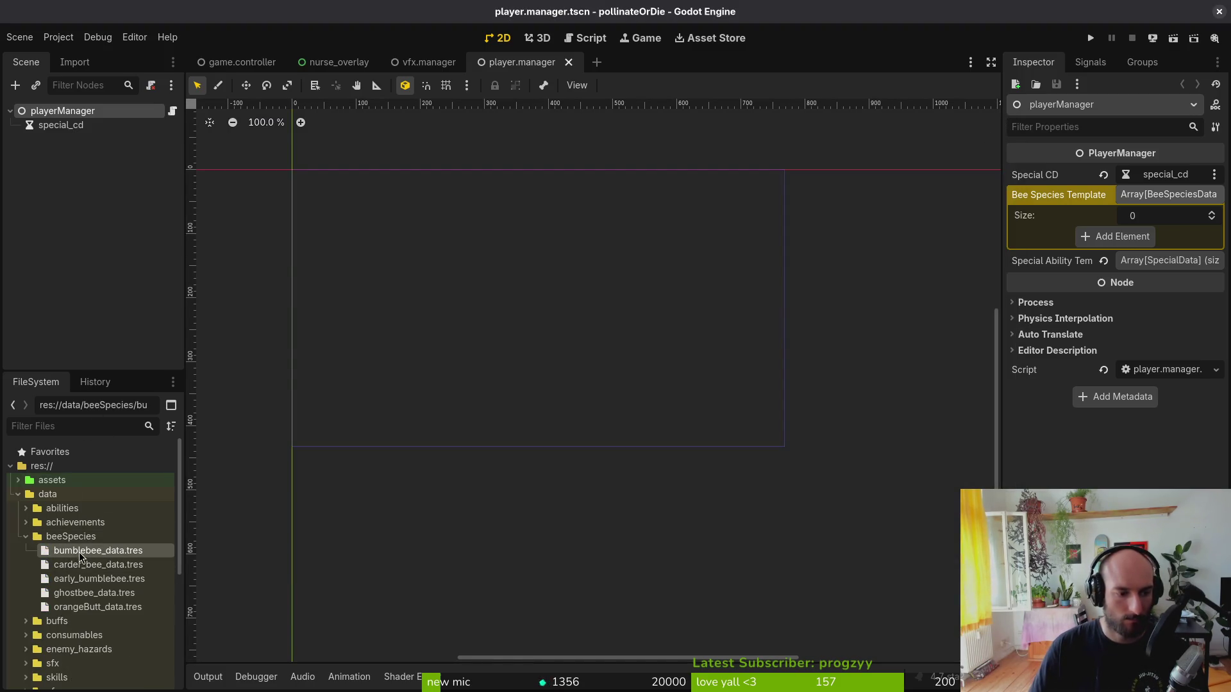
{"action": "left_click", "coordinate": [97, 607], "text": "shift"}
{"action": "mouse_move", "coordinate": [98, 607]}
{"action": "left_mouse_down"}
{"action": "mouse_move", "coordinate": [1032, 253]}
{"action": "mouse_move", "coordinate": [1111, 237]}
{"action": "left_mouse_up"}
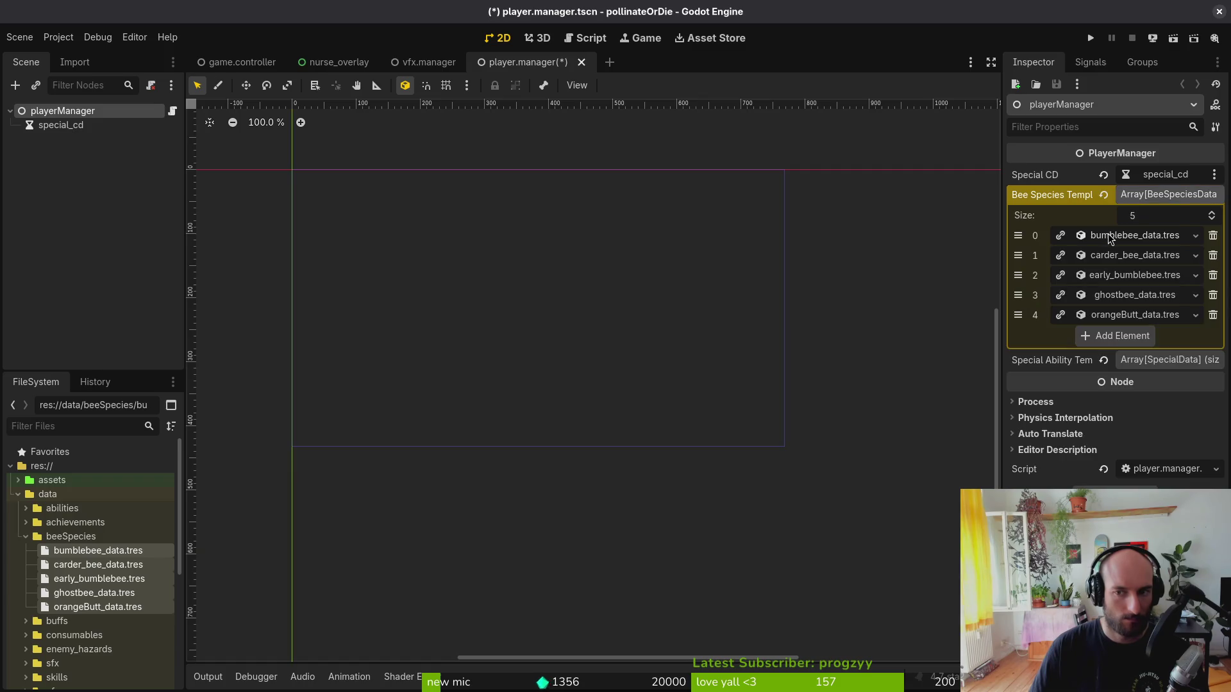
{"action": "key", "text": "ctrl+s"}
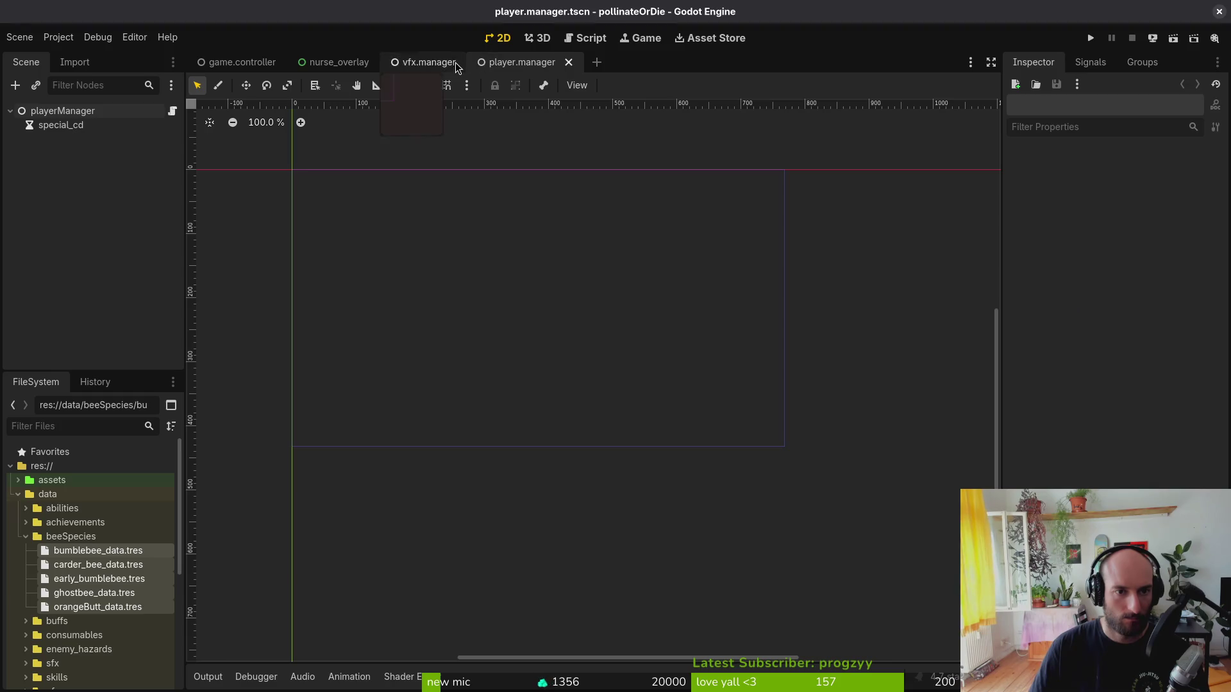
- Close the vfx.manager scene, run the game with a new game, and open the species menu
{"action": "middle_click", "coordinate": [456, 63]}
{"action": "left_click", "coordinate": [1090, 38]}
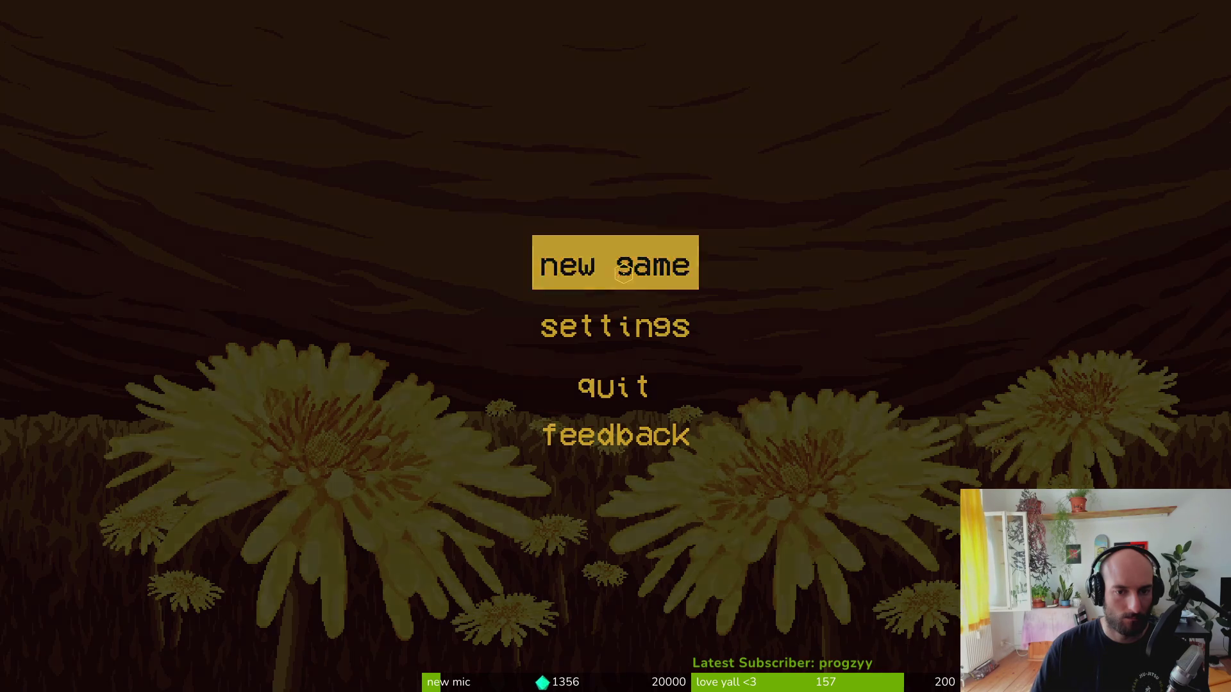
{"action": "left_click", "coordinate": [624, 272]}
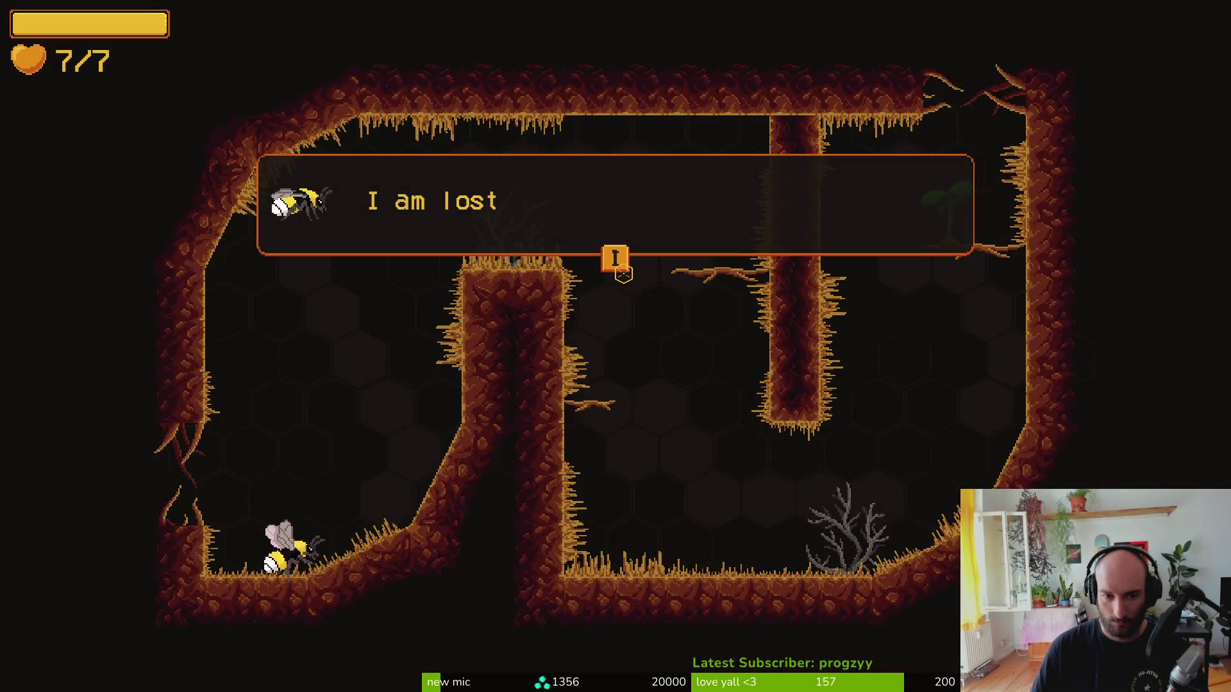
{"action": "key", "text": "Tab"}
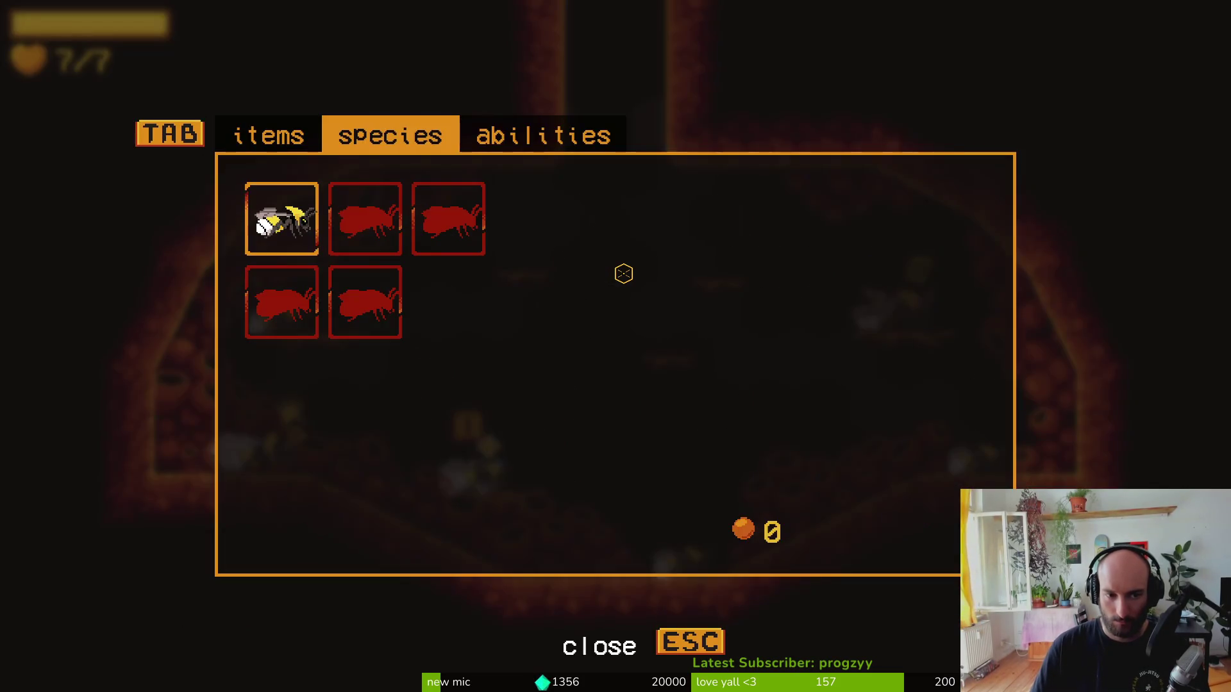
{"action": "mouse_move", "coordinate": [381, 226]}
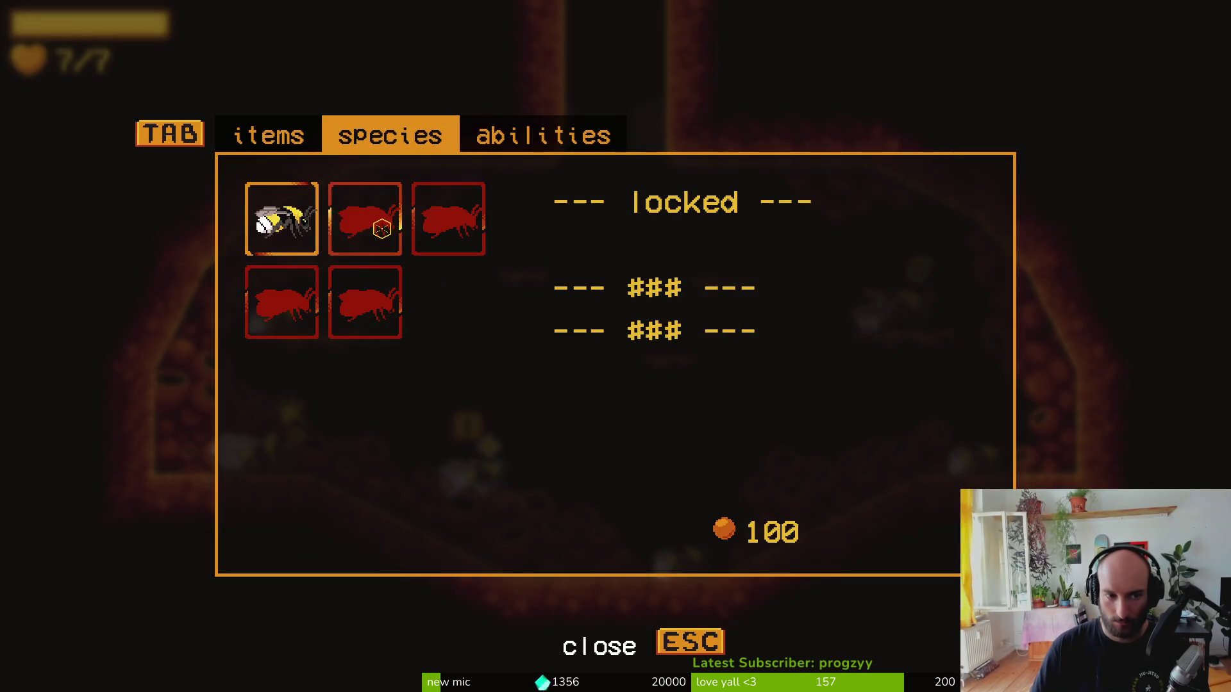
- Pause the game and briefly check the settings and F1 debugging menus
{"action": "key", "text": "Escape"}
{"action": "key", "text": "Escape"}
{"action": "left_click", "coordinate": [670, 304]}
{"action": "key", "text": "Escape"}
{"action": "key", "text": "F1"}
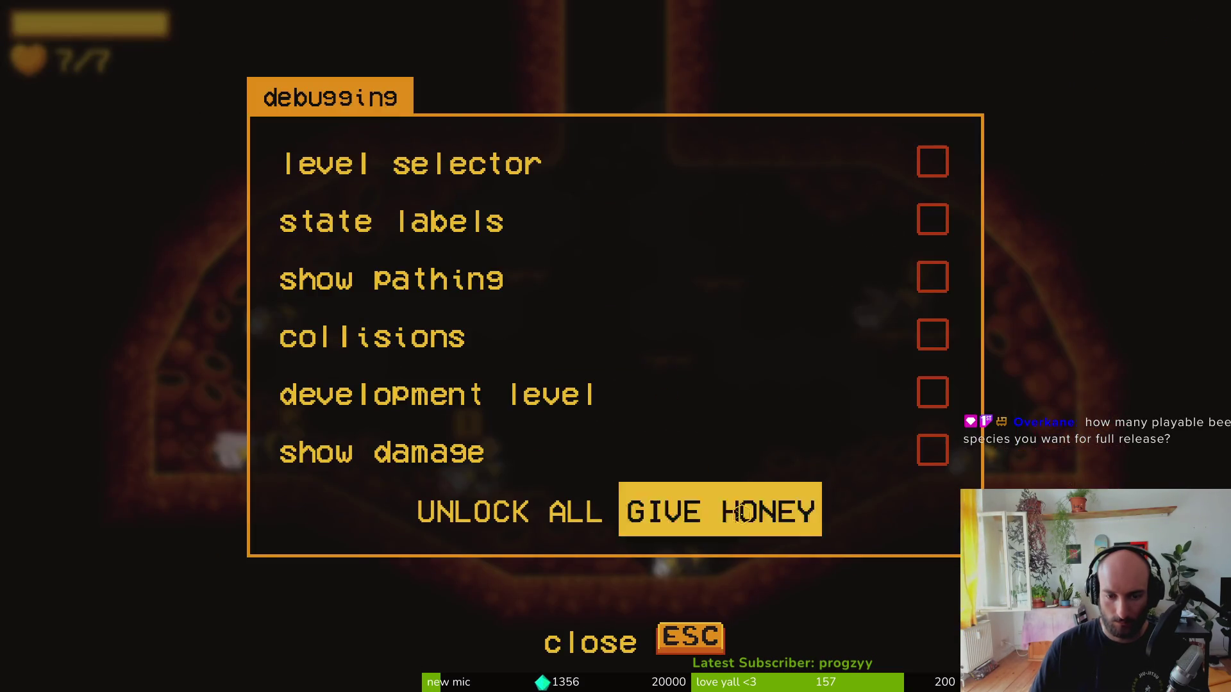
{"action": "key", "text": "Escape"}
- Reopen the species menu and unlock Bombus lapidarius
{"action": "key", "text": "Tab"}
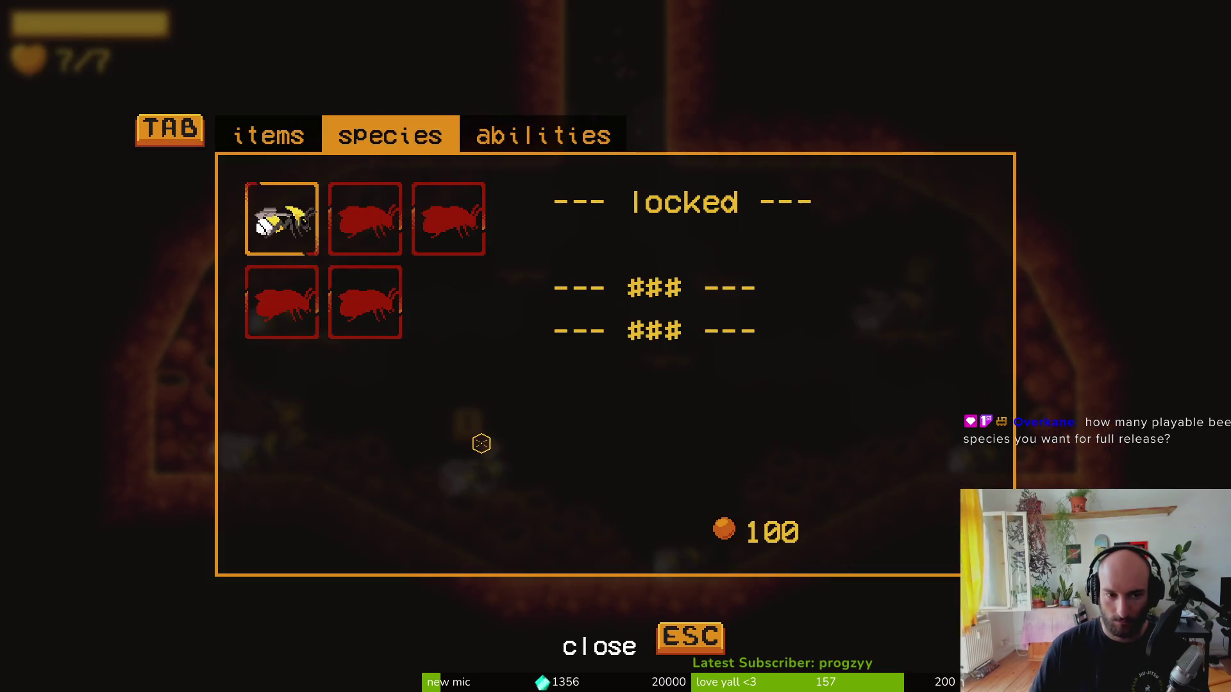
{"action": "left_click", "coordinate": [381, 220]}
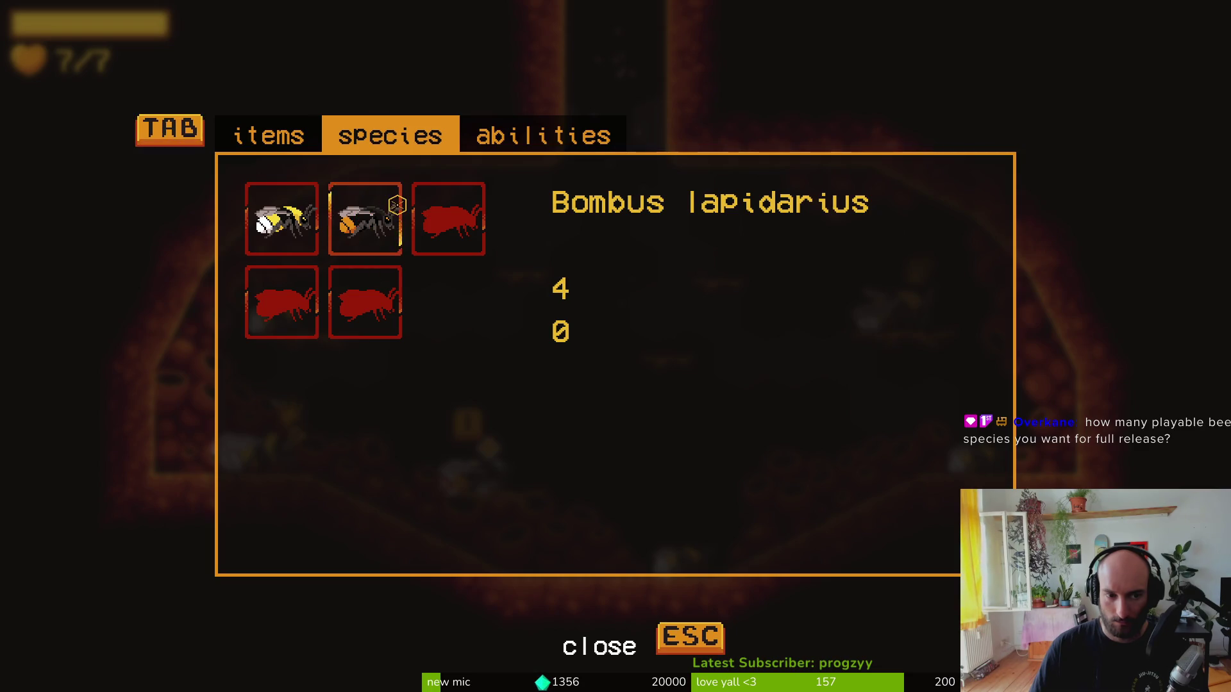
{"action": "mouse_move", "coordinate": [449, 221]}
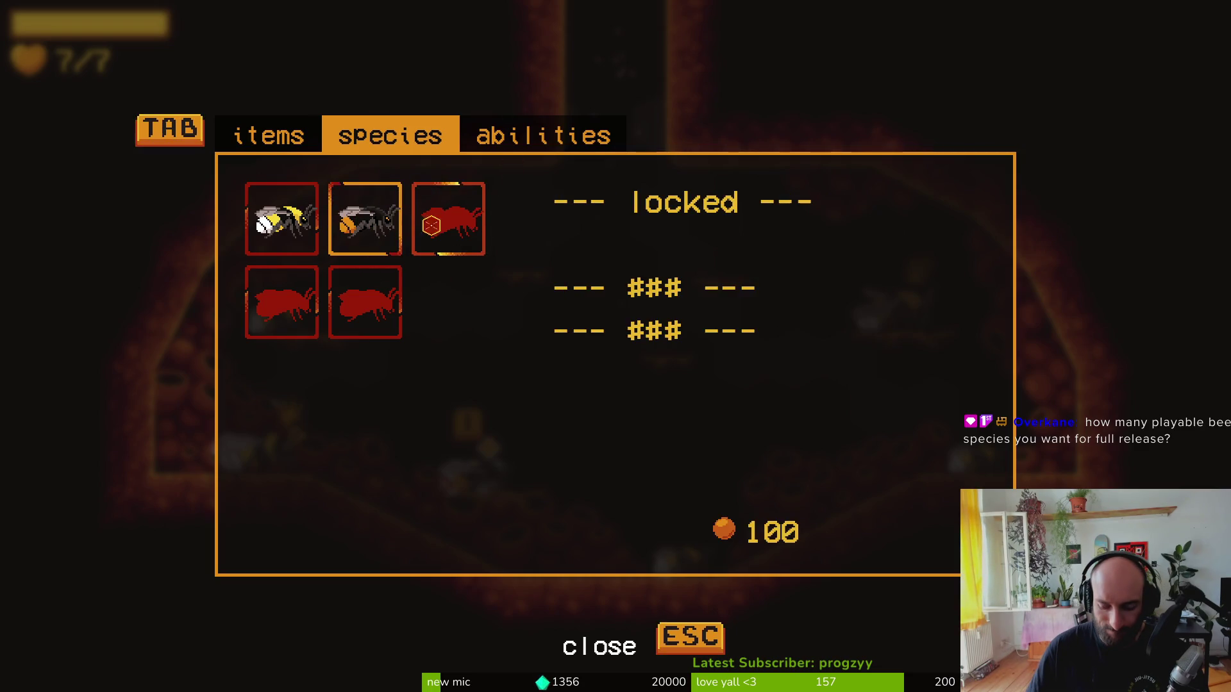
{"action": "key", "text": "Escape"}
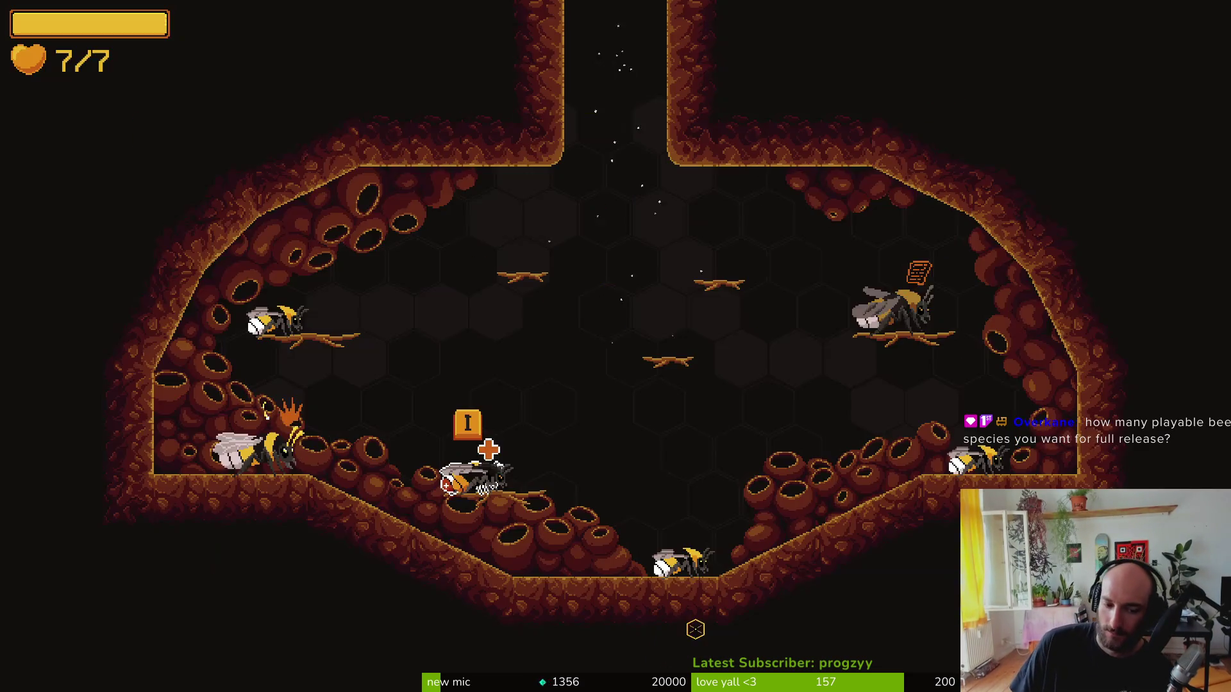
- Quit to the main menu, confirm, then quit the game back to the editor
{"action": "key", "text": "Escape"}
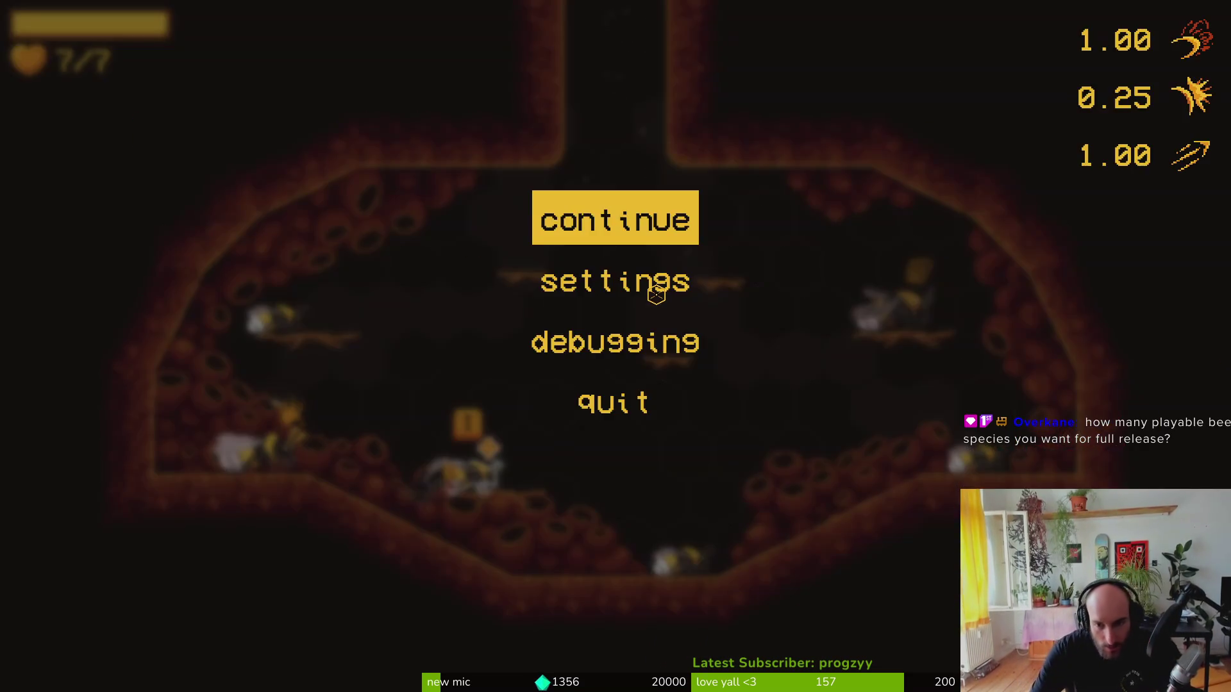
{"action": "key", "text": "Up"}
{"action": "key", "text": "Return"}
{"action": "key", "text": "Left"}
{"action": "key", "text": "Return"}
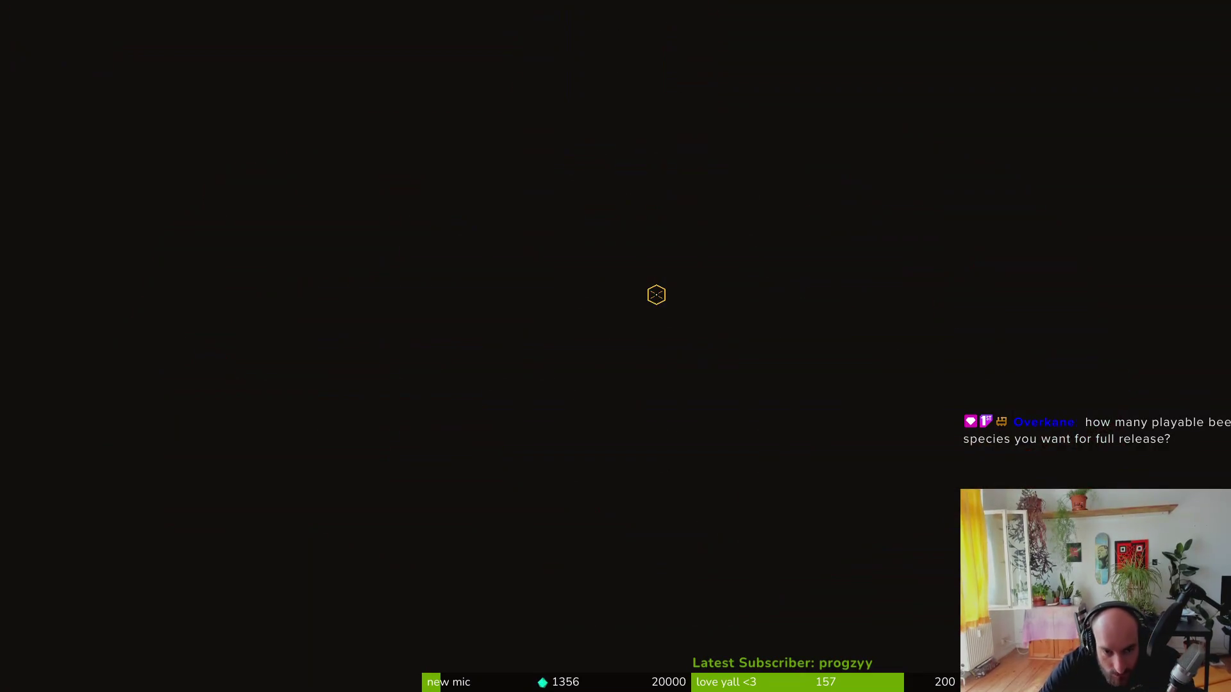
{"action": "key", "text": "Up"}
{"action": "key", "text": "Up"}
{"action": "key", "text": "Return"}
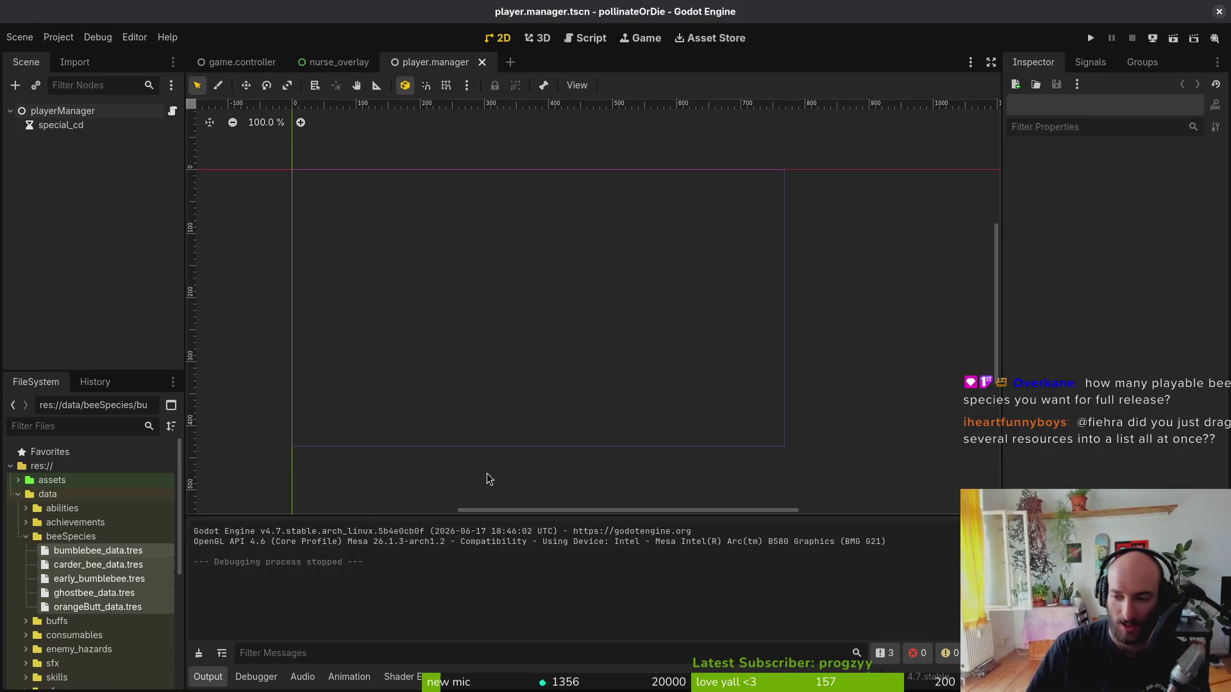
- Inspect playerManager's Bee Species and Special Ability Templates lists, then collapse the beeSpecies folder
{"action": "left_click", "coordinate": [51, 111]}
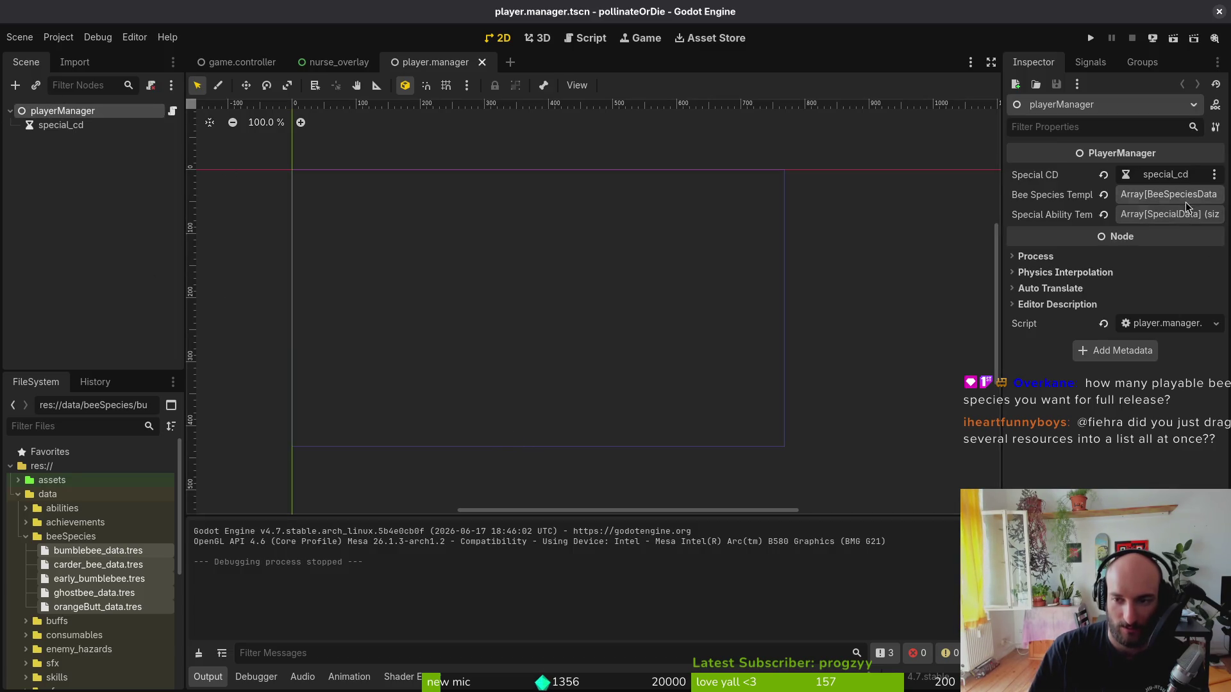
{"action": "left_click", "coordinate": [1185, 196]}
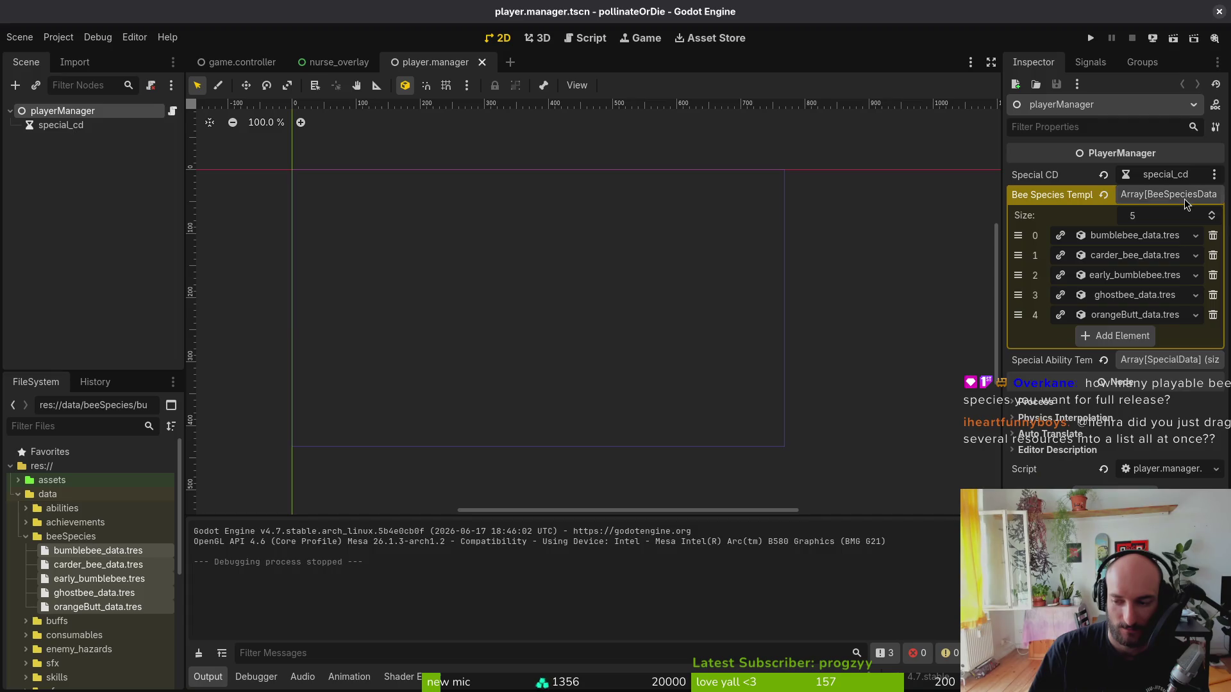
{"action": "left_click", "coordinate": [1176, 195]}
{"action": "left_click", "coordinate": [1154, 215]}
{"action": "left_click", "coordinate": [1148, 215]}
{"action": "left_click", "coordinate": [63, 261]}
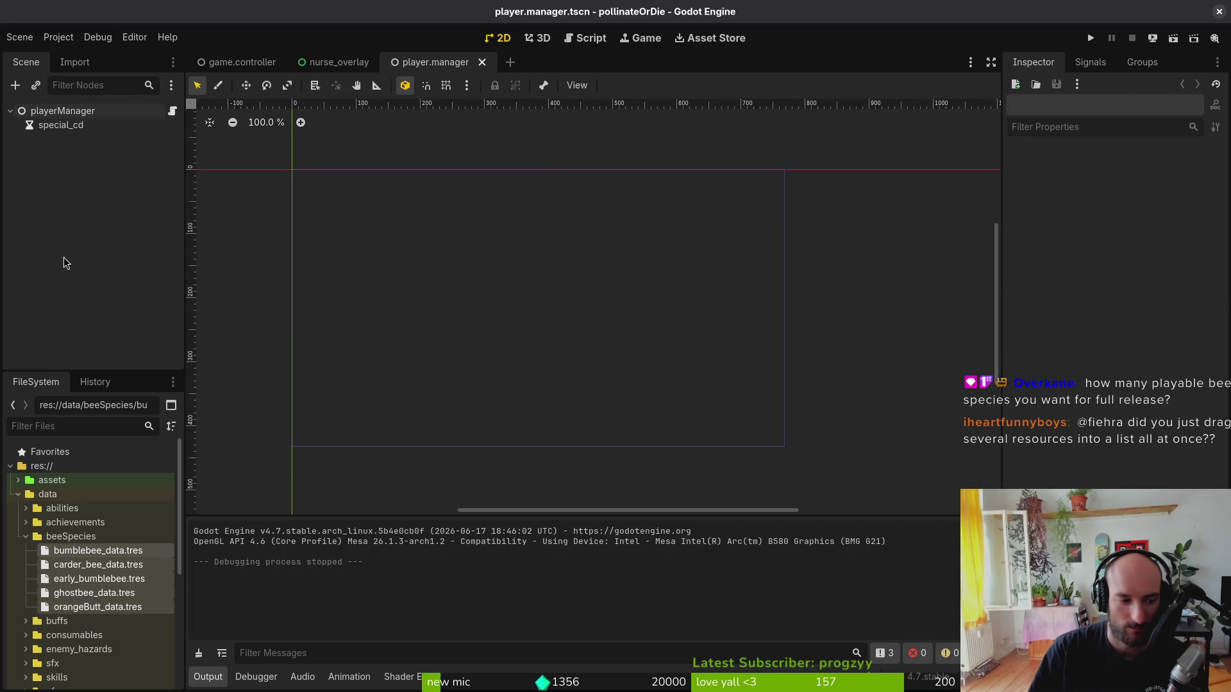
{"action": "left_click", "coordinate": [26, 537]}
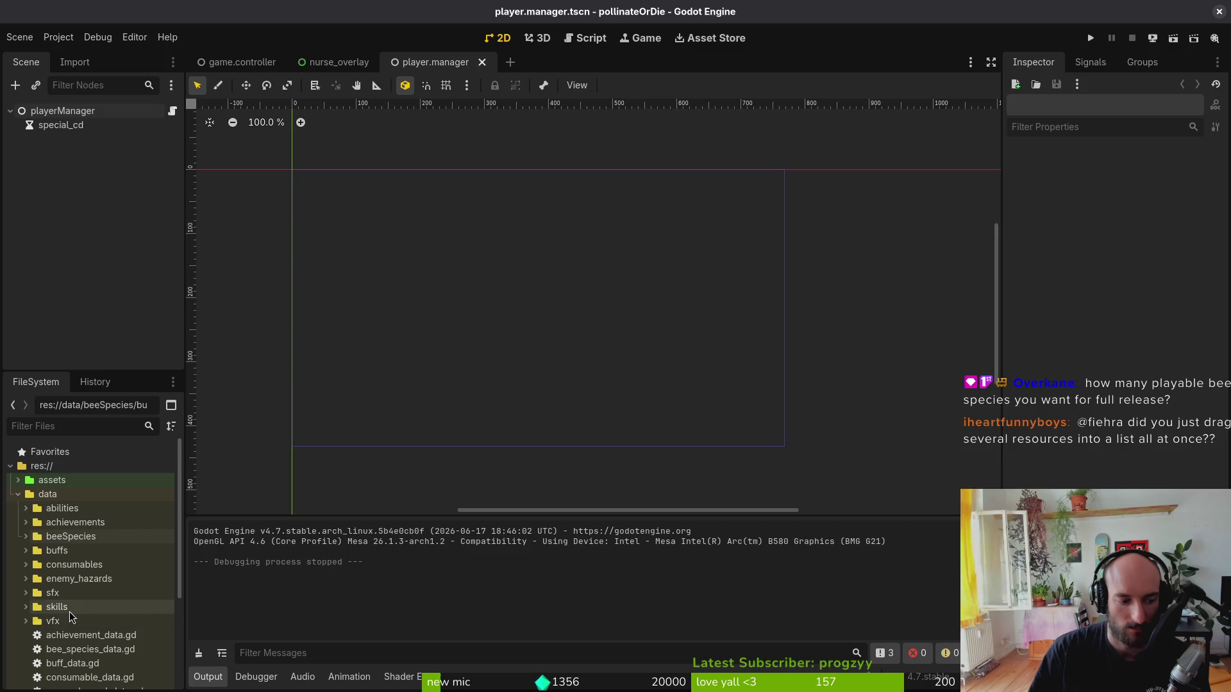
{"action": "key", "text": "alt+Tab"}
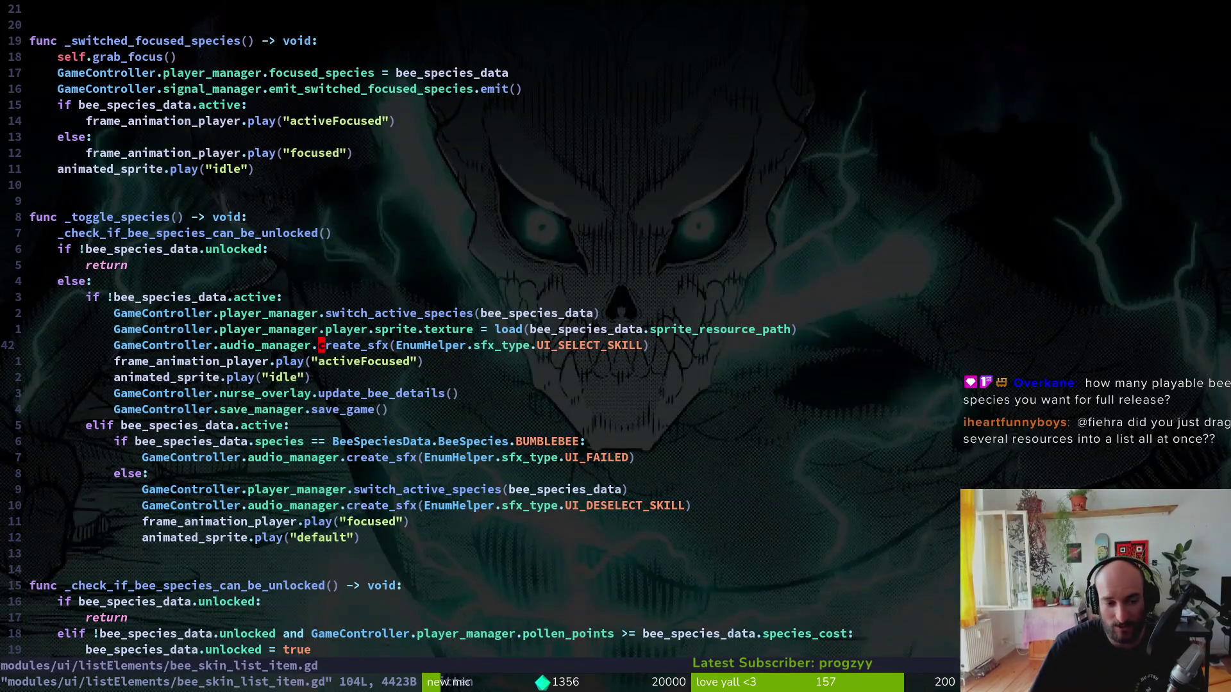
- Quit Vim with :q, clear the terminal, and switch back to Godot
{"action": "type", "text": ":q"}
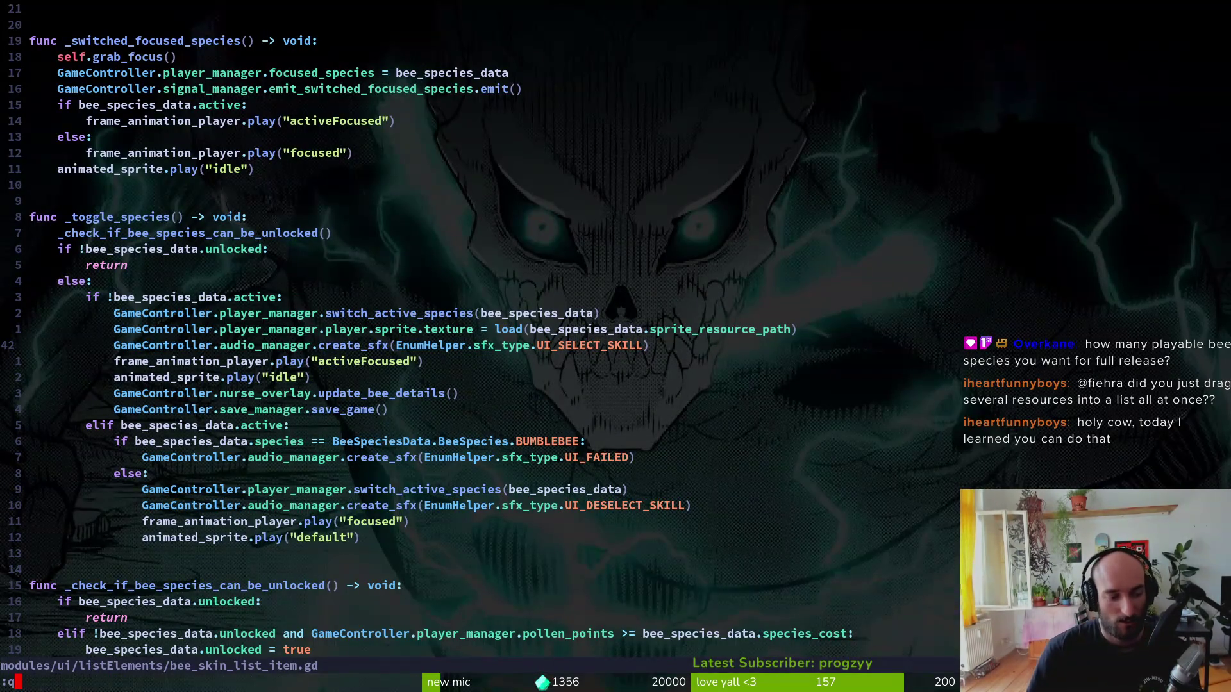
{"action": "key", "text": "Return"}
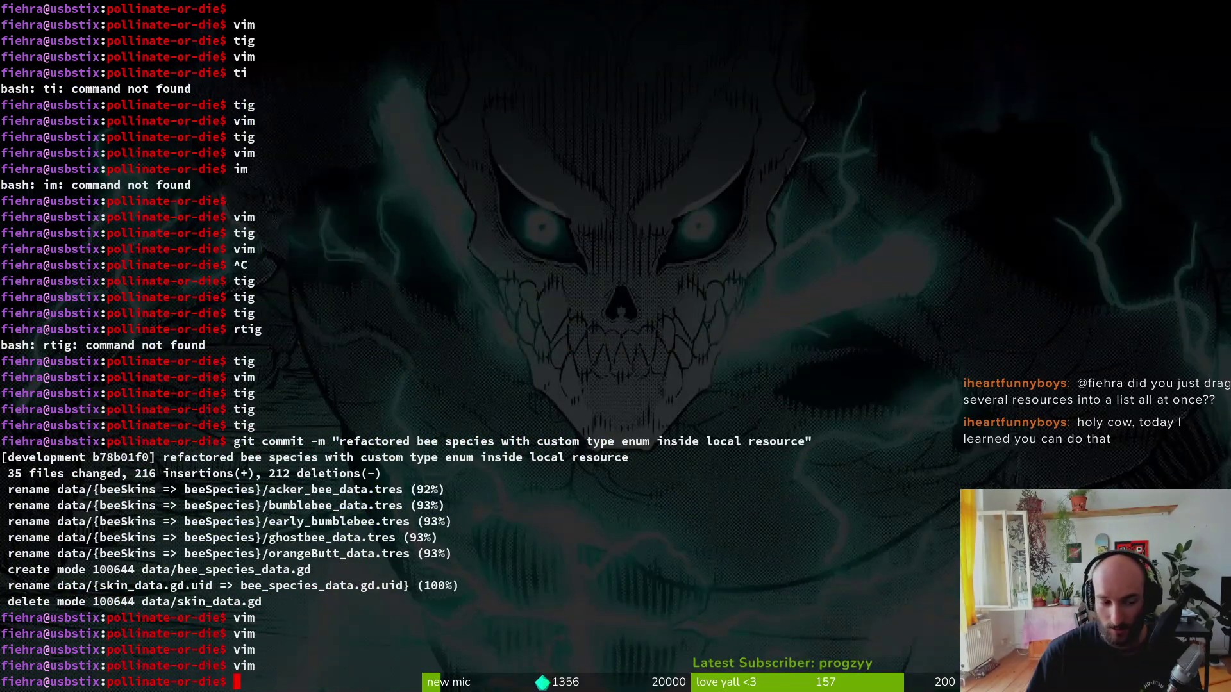
{"action": "key", "text": "ctrl+l"}
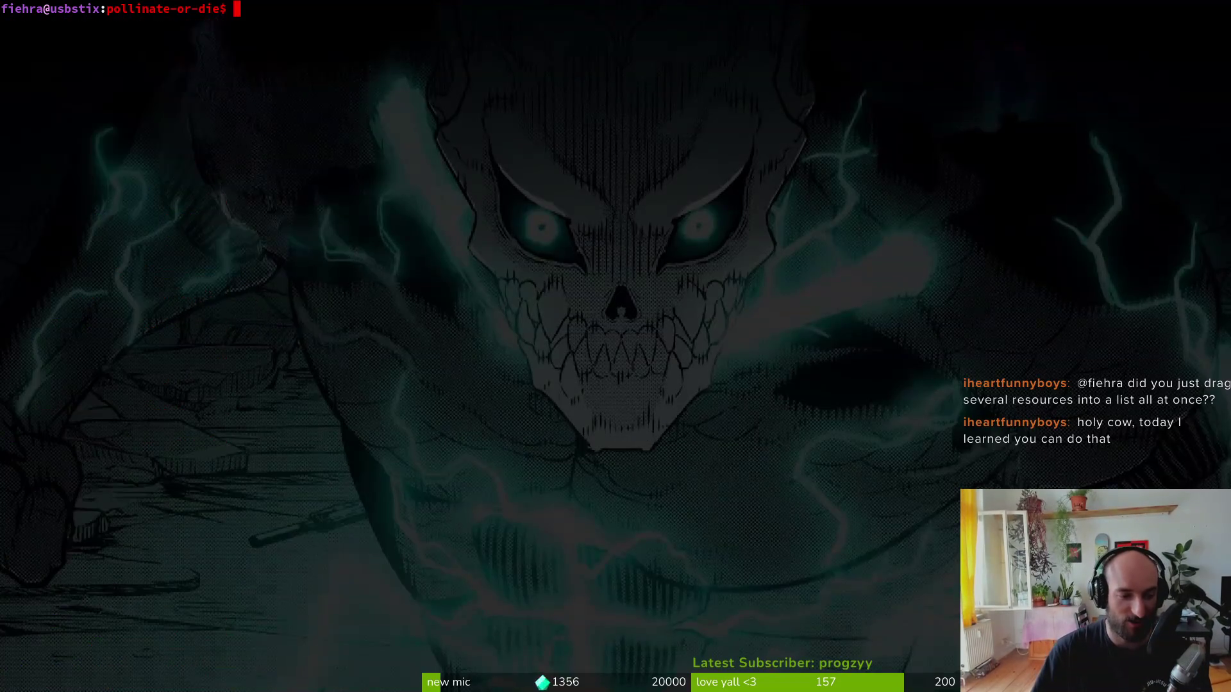
{"action": "key", "text": "alt+Tab"}
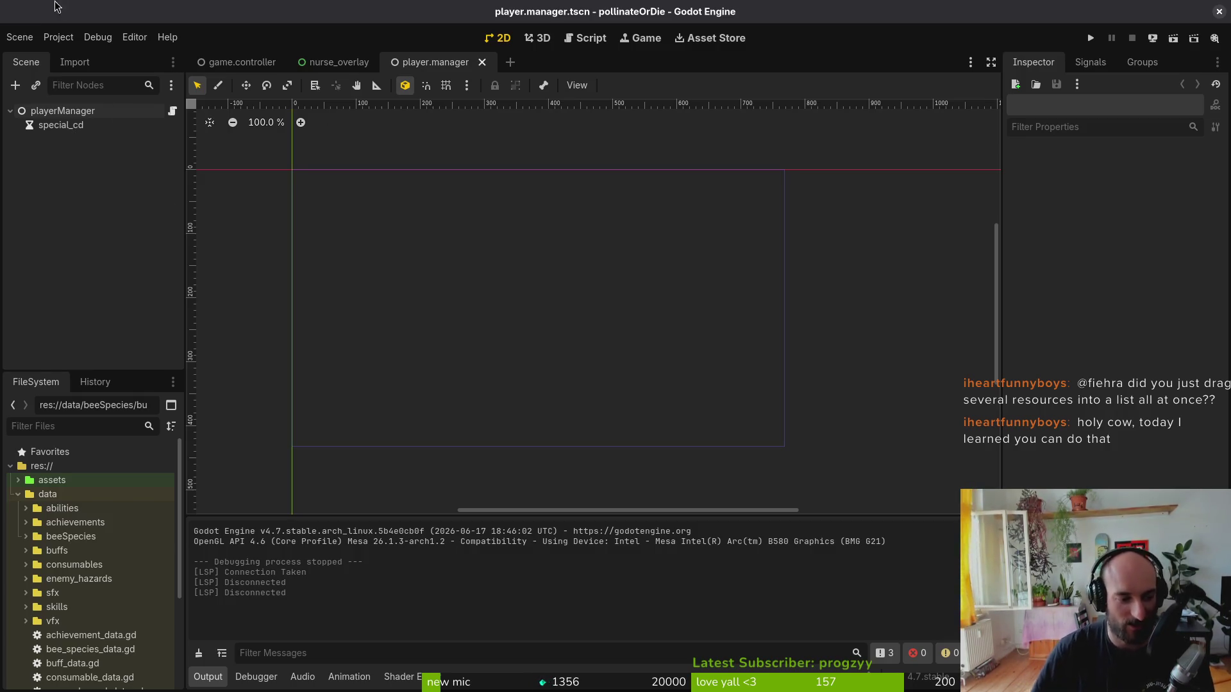
- Tidy the FileSystem data folder, select playerManager, and open the game.controller scene
{"action": "left_click", "coordinate": [38, 479]}
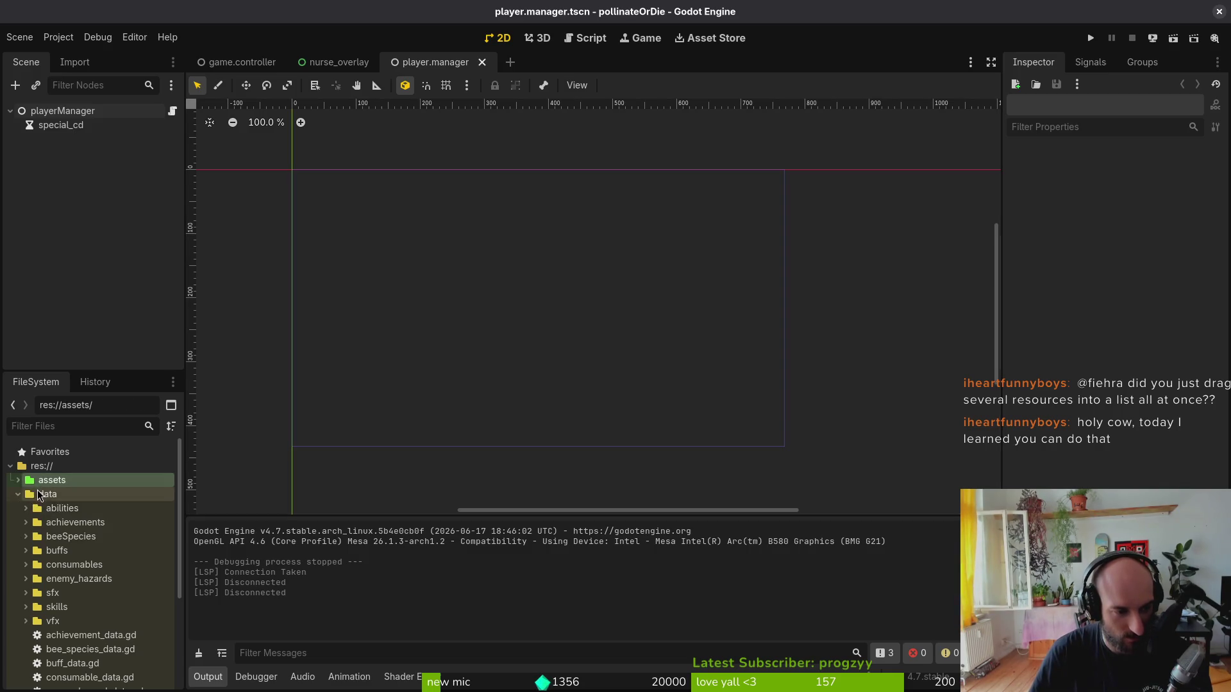
{"action": "left_click", "coordinate": [18, 494]}
{"action": "left_click", "coordinate": [18, 494]}
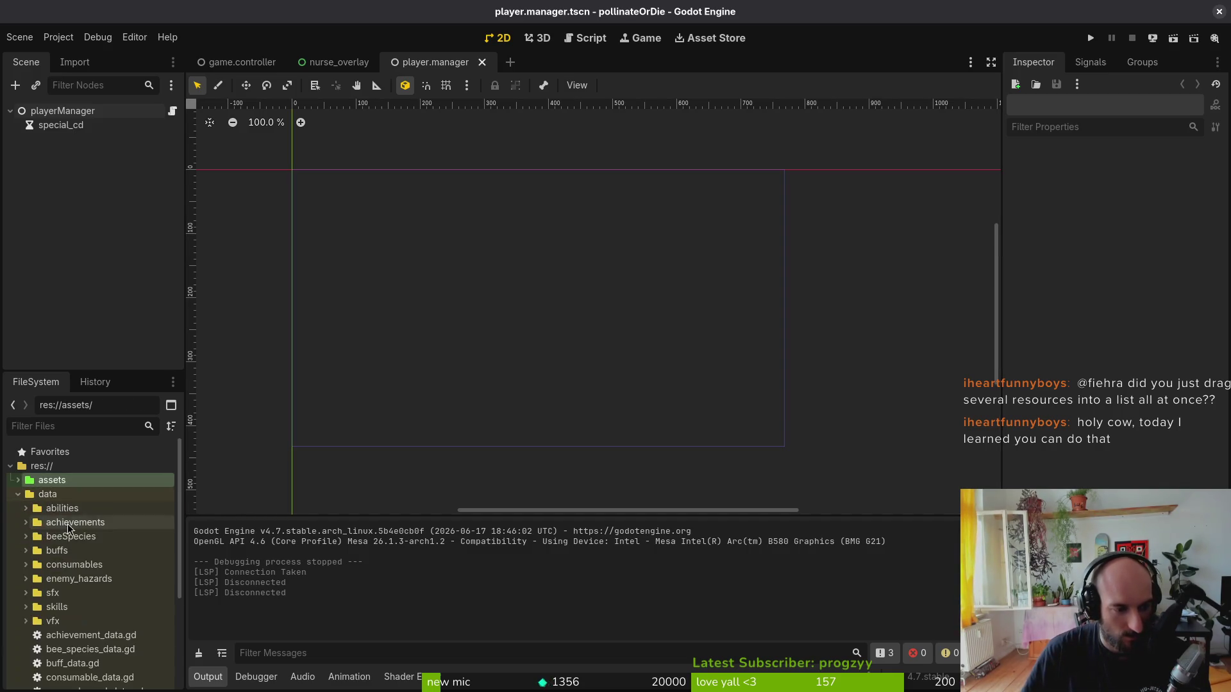
{"action": "left_click", "coordinate": [62, 111]}
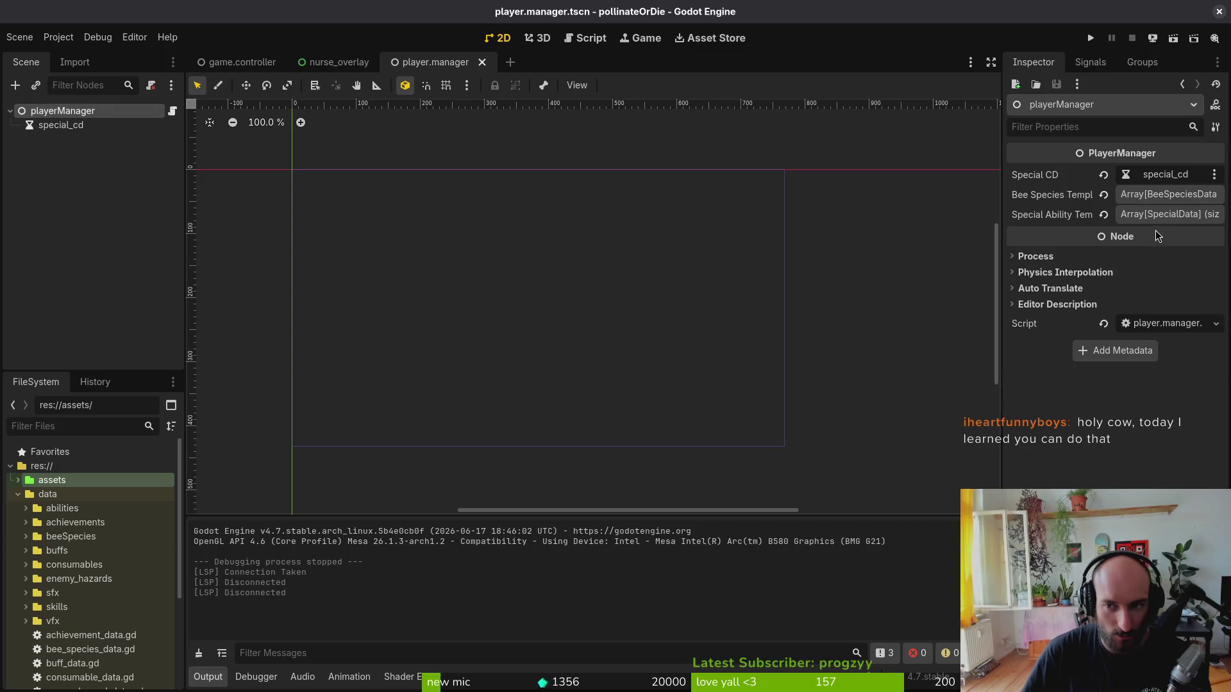
{"action": "left_click", "coordinate": [234, 62]}
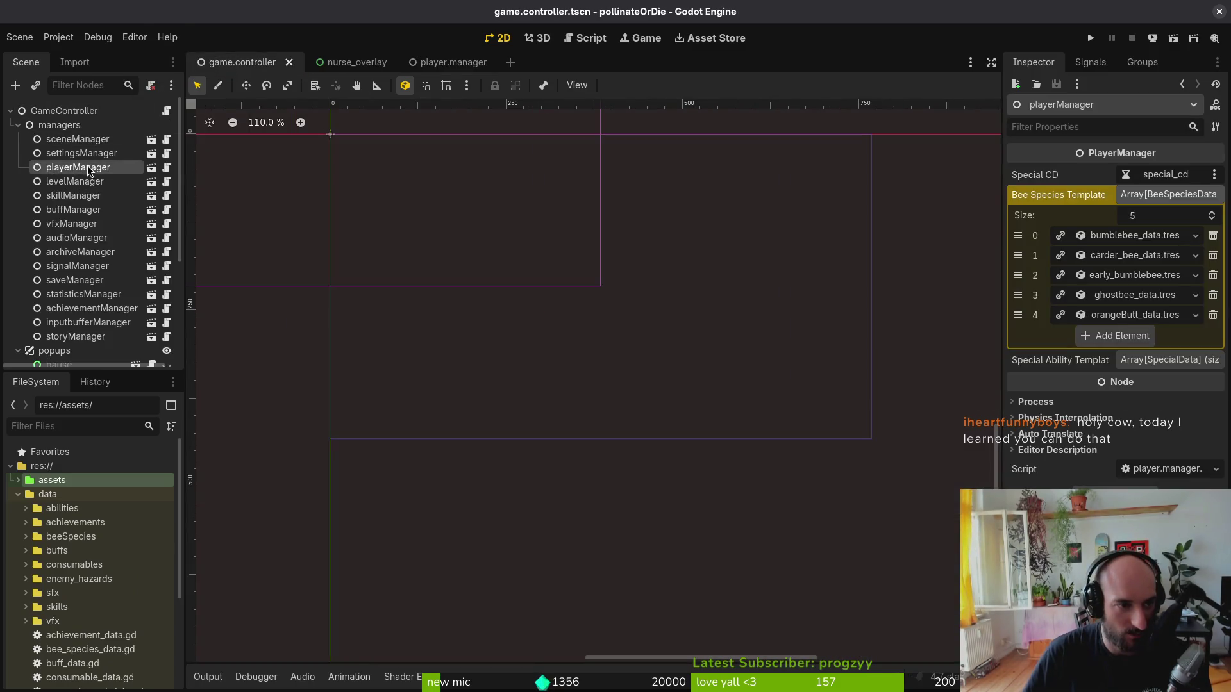
- Inspect the GameController, managers and nurseOverlay nodes in game.controller, collapsing their branches
{"action": "left_click", "coordinate": [1130, 193]}
{"action": "left_click", "coordinate": [84, 107]}
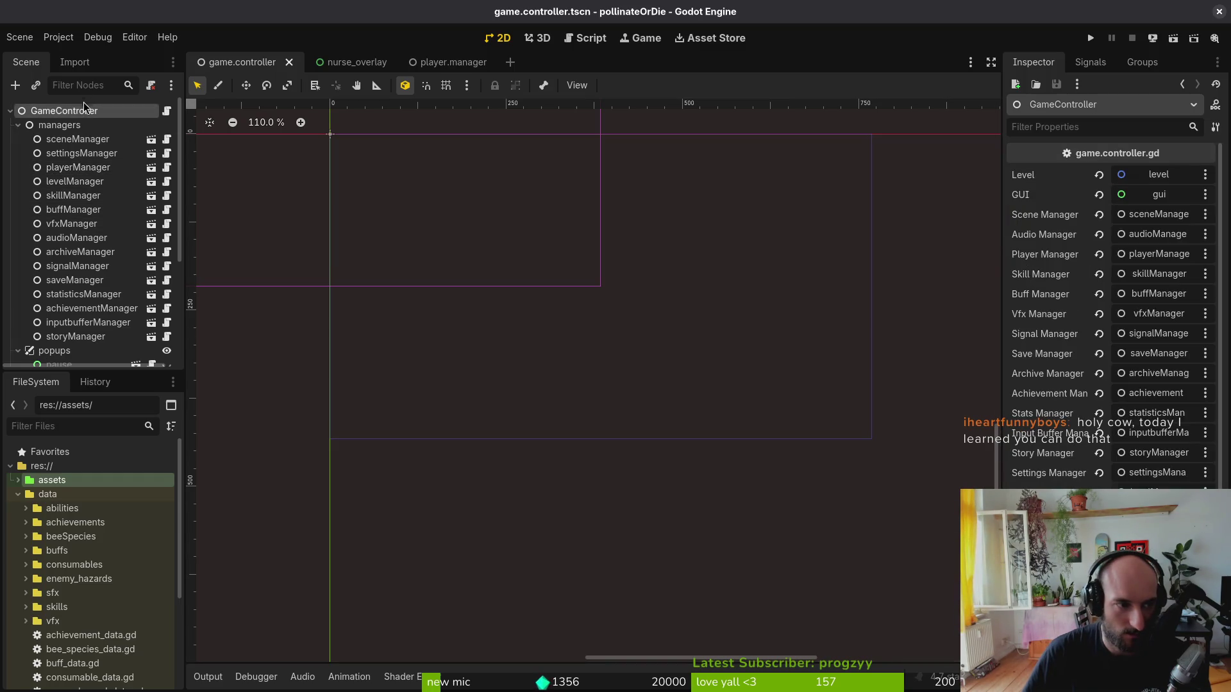
{"action": "scroll", "coordinate": [1144, 253], "scroll_direction": "down", "scroll_amount": 3}
{"action": "scroll", "coordinate": [1090, 321], "scroll_direction": "up", "scroll_amount": 3}
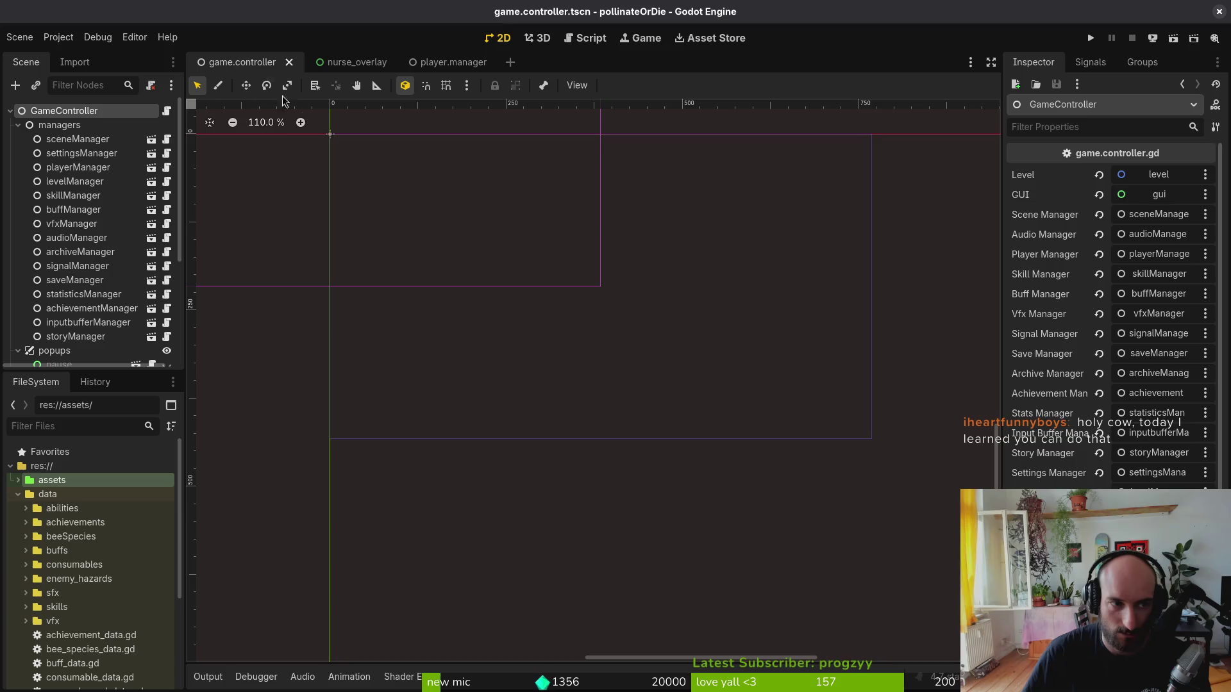
{"action": "left_click", "coordinate": [44, 130]}
{"action": "left_click", "coordinate": [19, 127]}
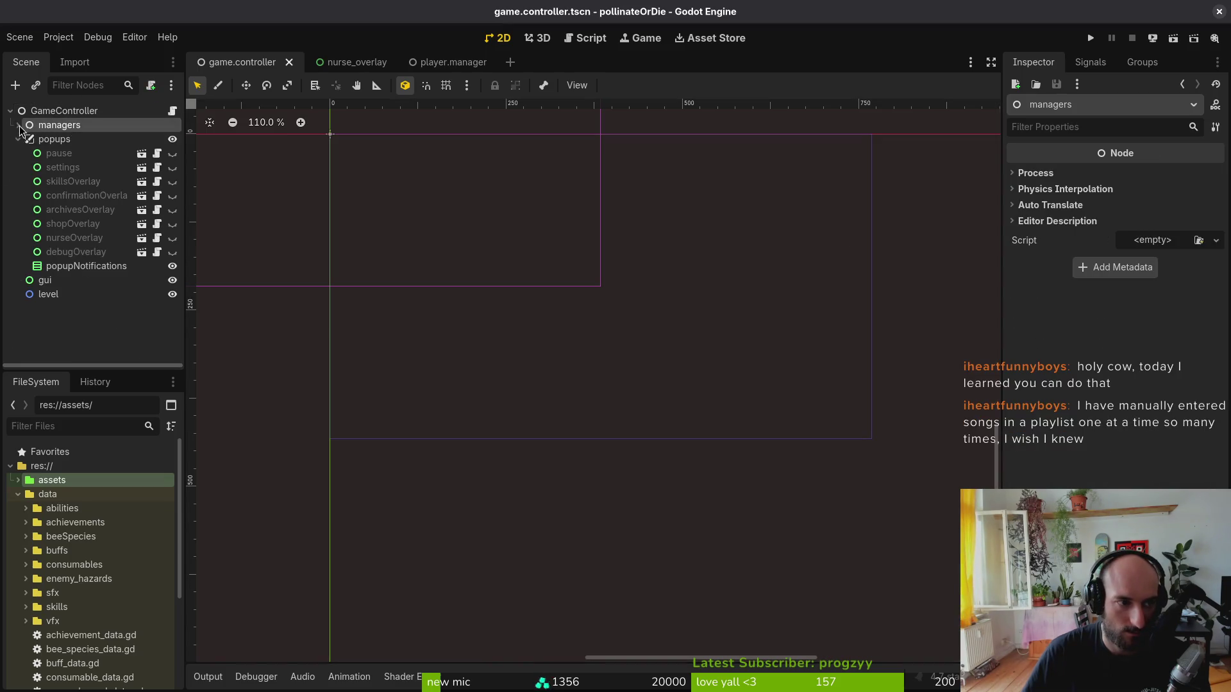
{"action": "left_click", "coordinate": [74, 238]}
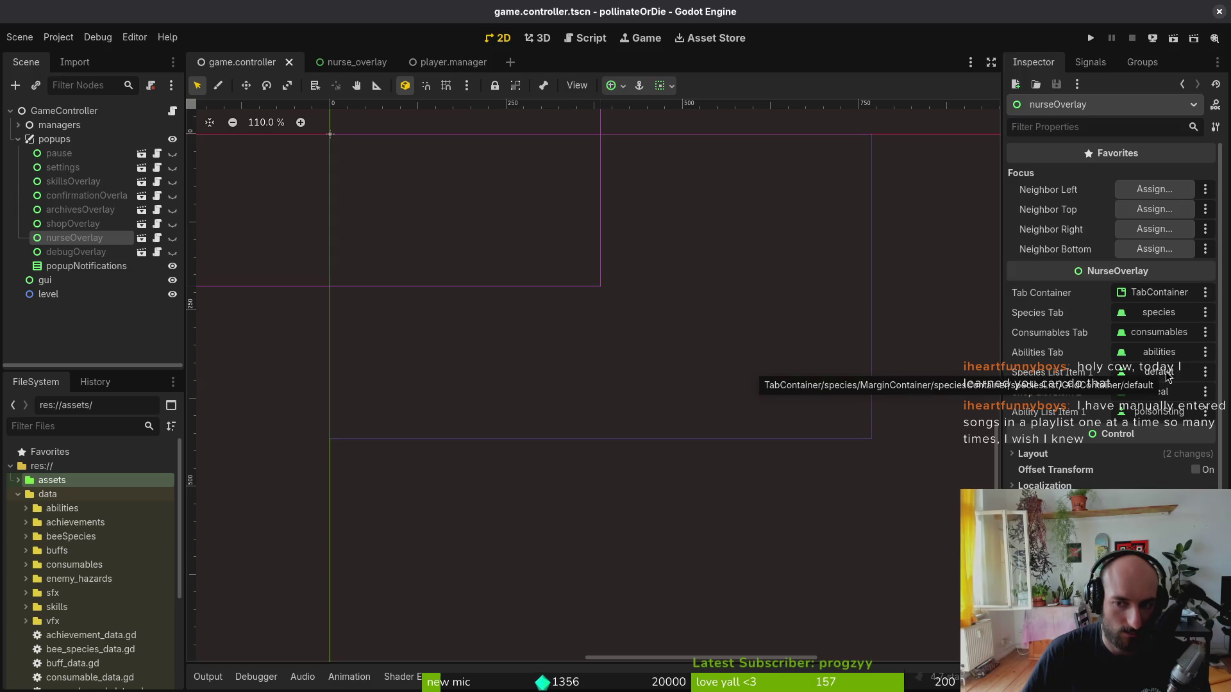
{"action": "left_click", "coordinate": [18, 139]}
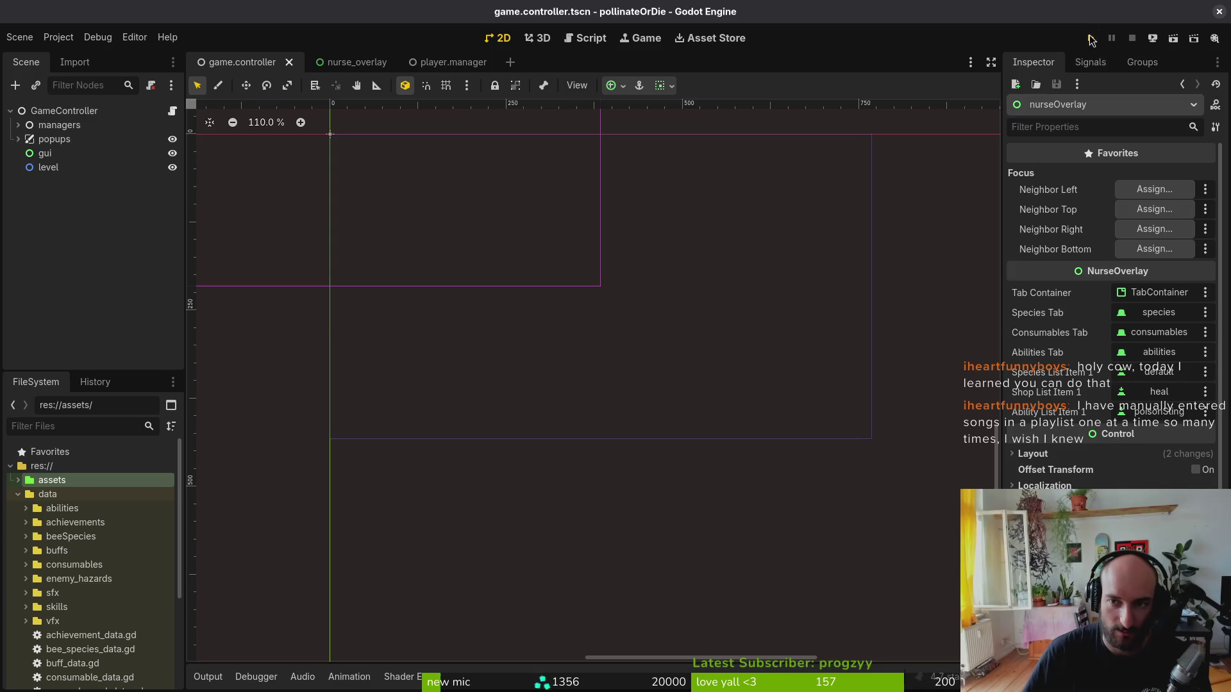
- Run the game, continue the save, check Bombus terrestris in the species menu, then close it
{"action": "left_click", "coordinate": [1092, 40]}
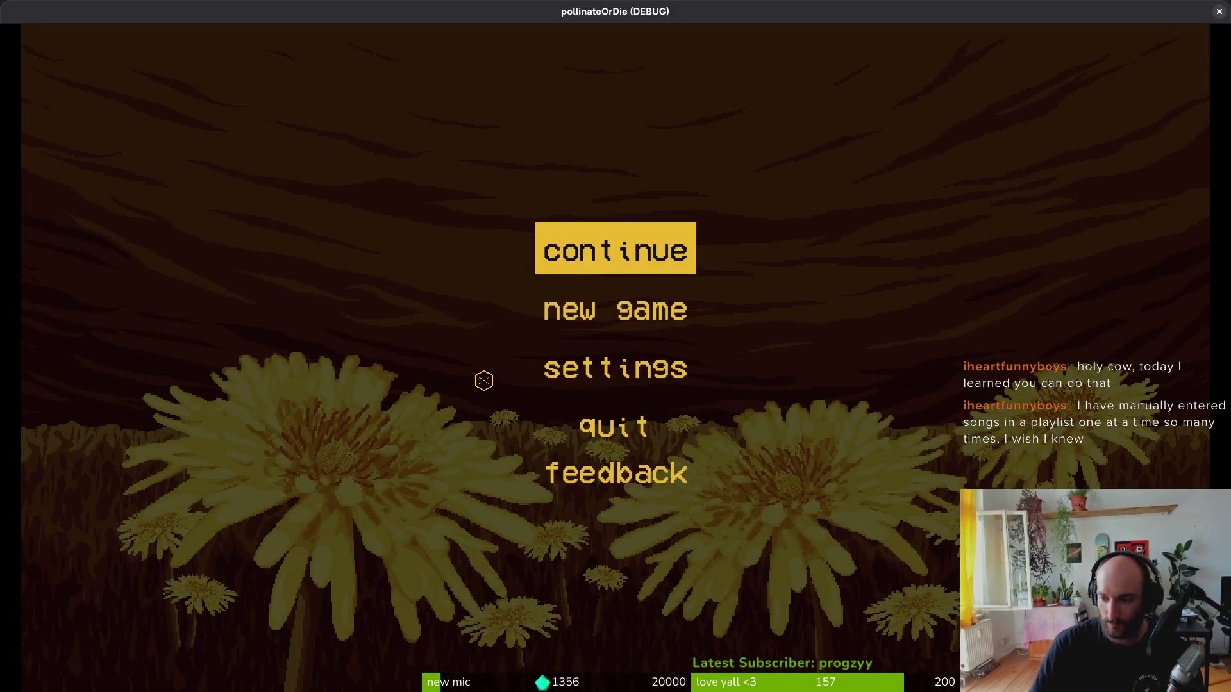
{"action": "left_click", "coordinate": [557, 265]}
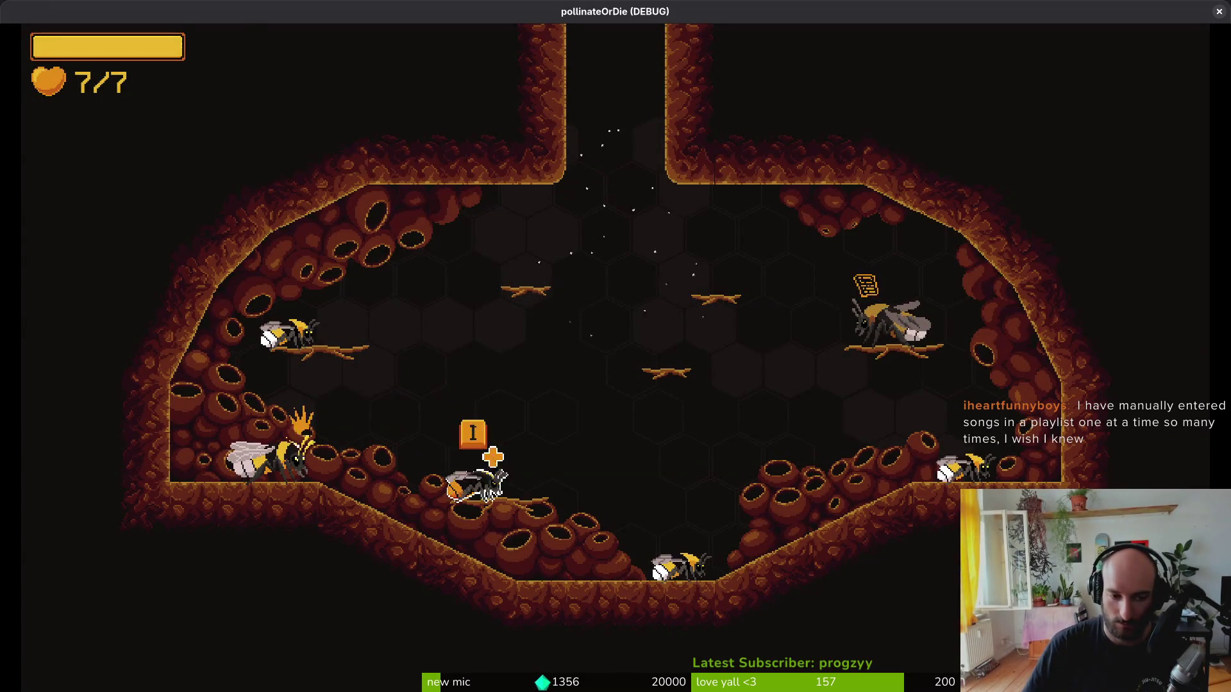
{"action": "key", "text": "Tab"}
{"action": "key", "text": "Left"}
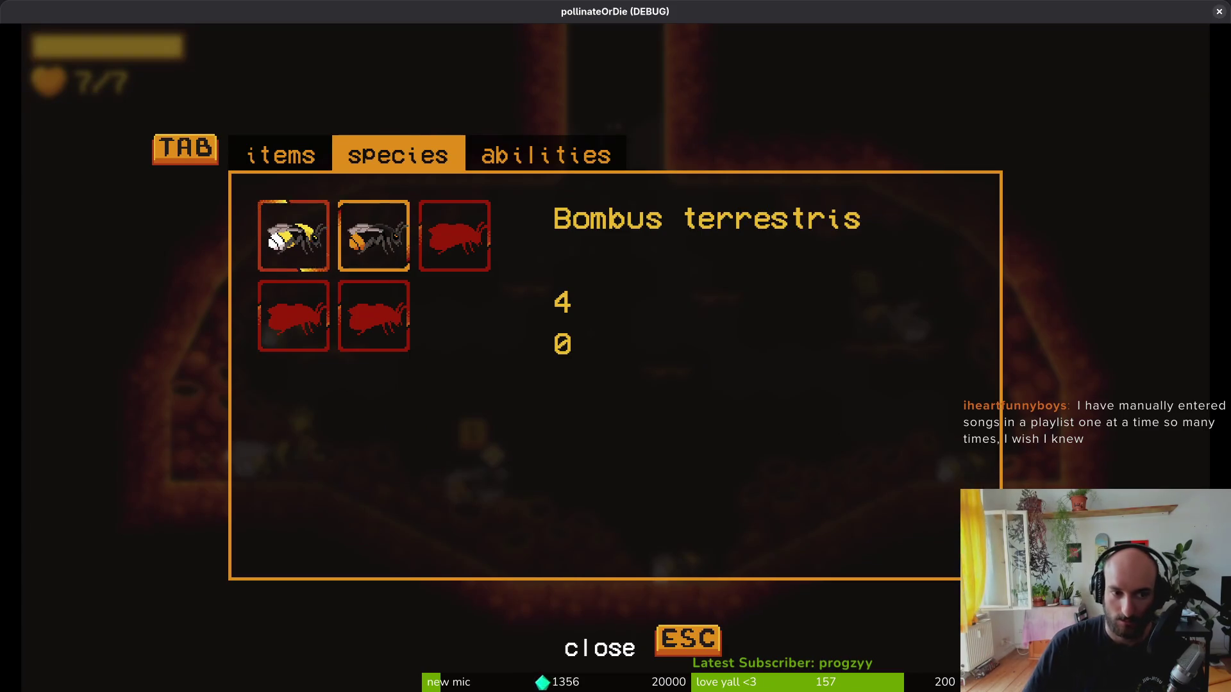
{"action": "key", "text": "Escape"}
{"action": "key", "text": "Escape"}
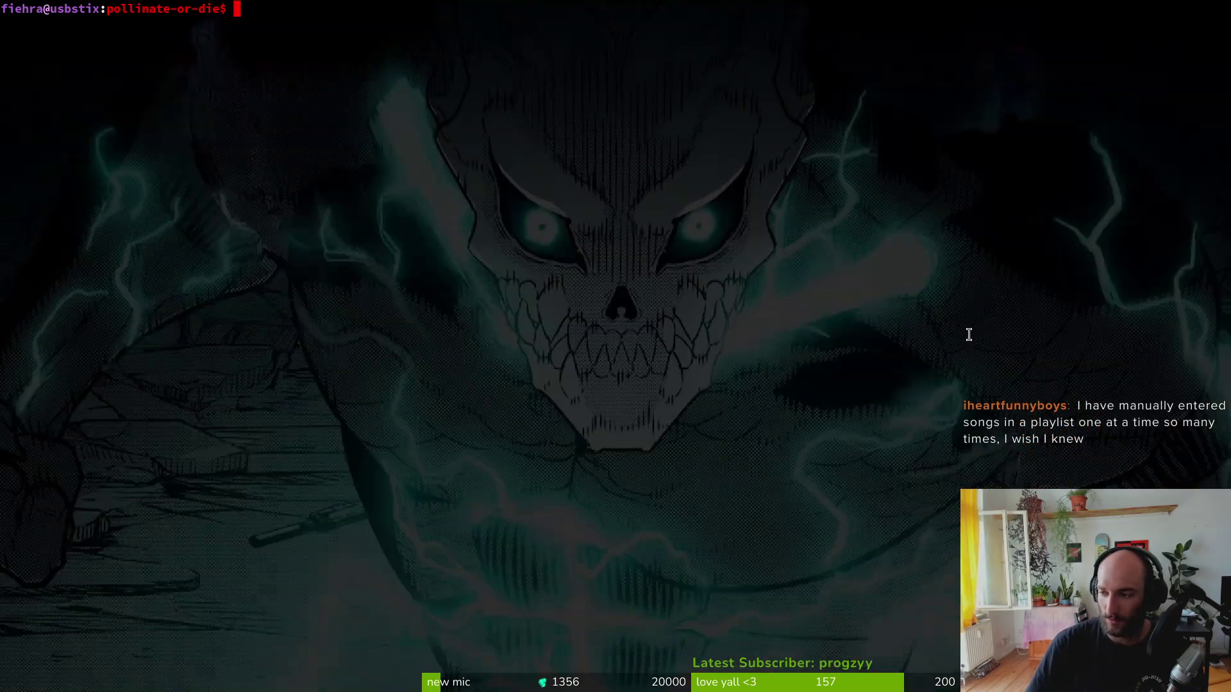
{"action": "type", "text": "vim"}
- Relaunch Vim, find 'belis' to open bee_skin_list_item.gd, and go to the else-branch switch_active_species call
{"action": "key", "text": "Return"}
{"action": "key", "text": "Escape"}
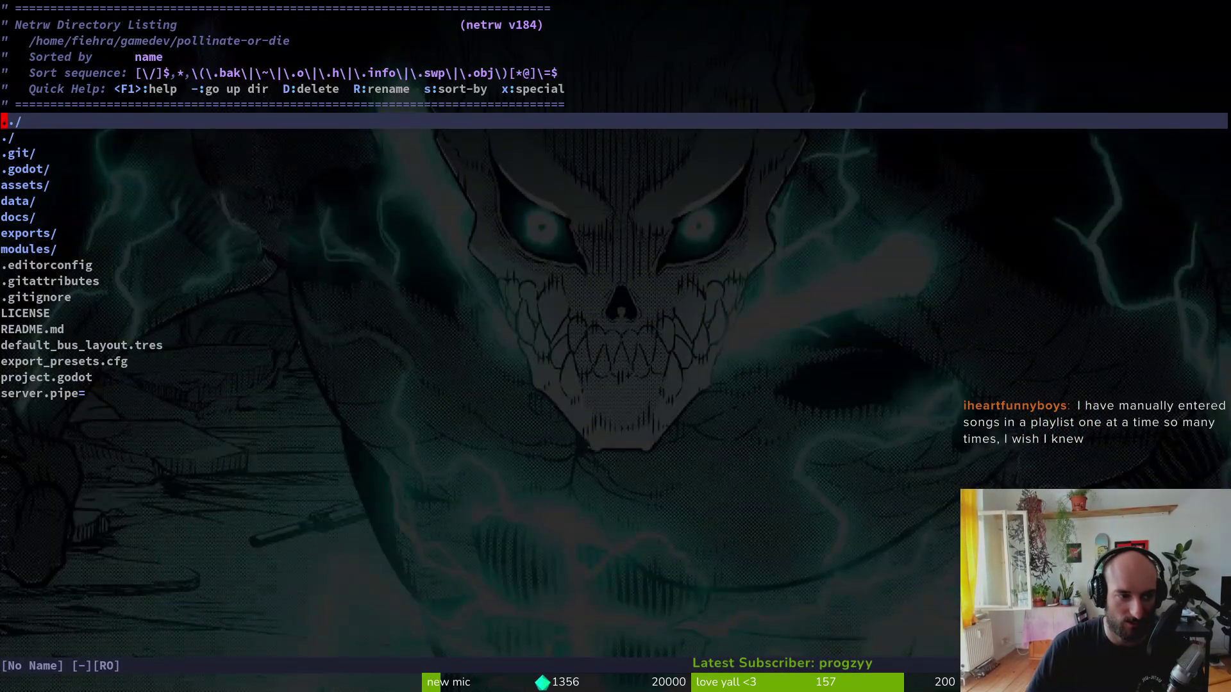
{"action": "type", "text": ":q"}
{"action": "key", "text": "Return"}
{"action": "key", "text": "Up"}
{"action": "key", "text": "Return"}
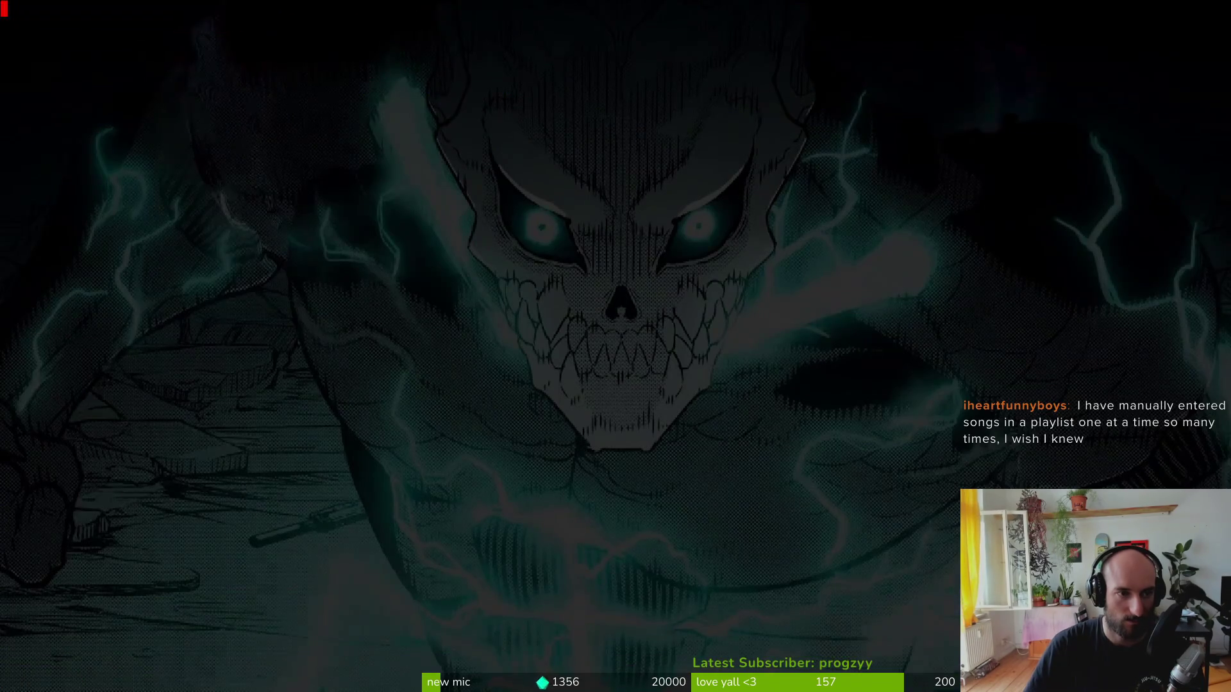
{"action": "type", "text": "belis"}
{"action": "key", "text": "Return"}
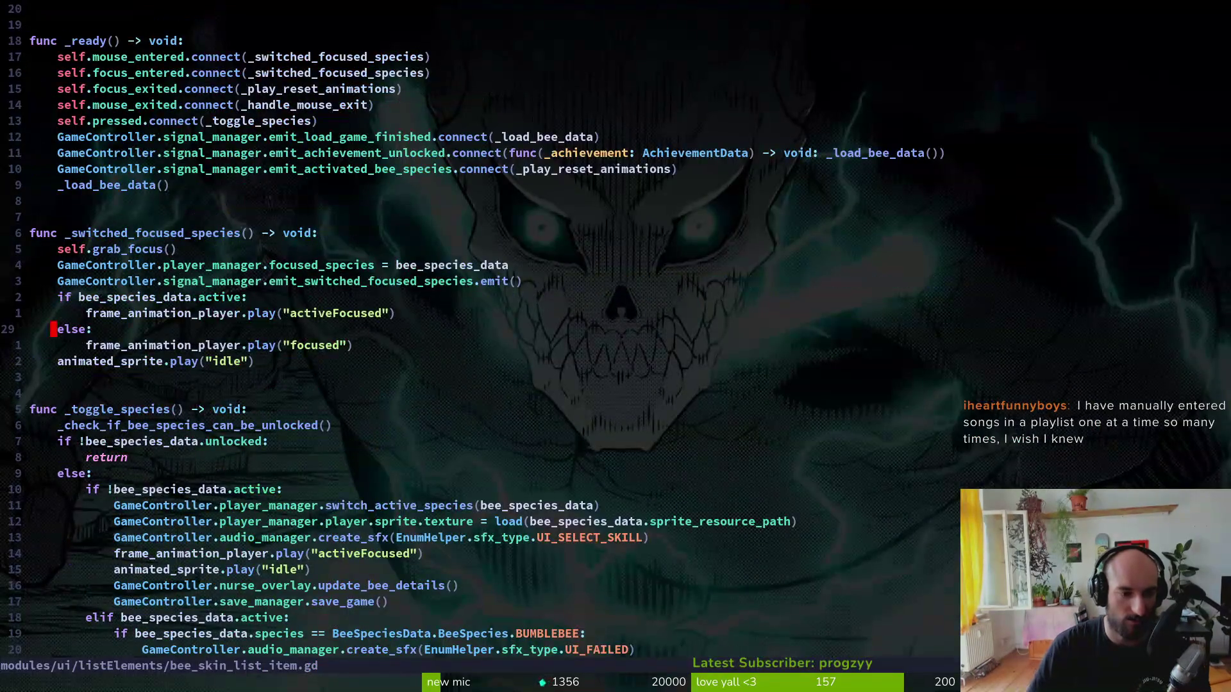
{"action": "scroll", "coordinate": [318, 347], "scroll_direction": "down", "scroll_amount": 4}
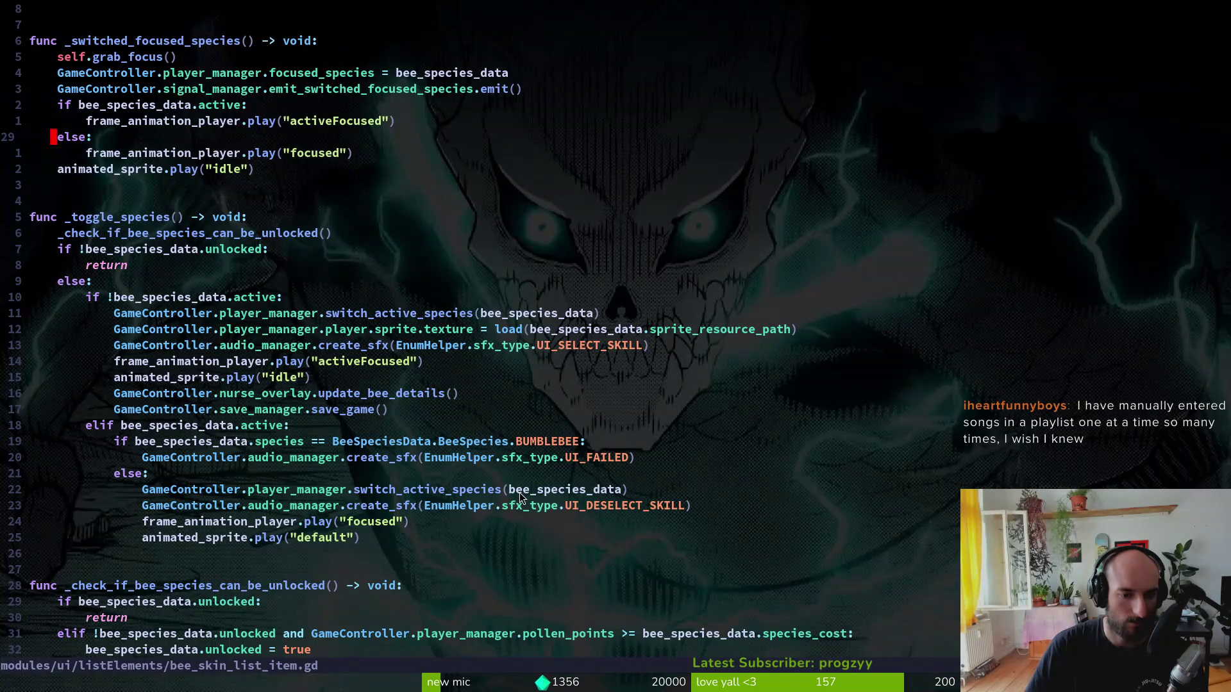
{"action": "left_click", "coordinate": [626, 491]}
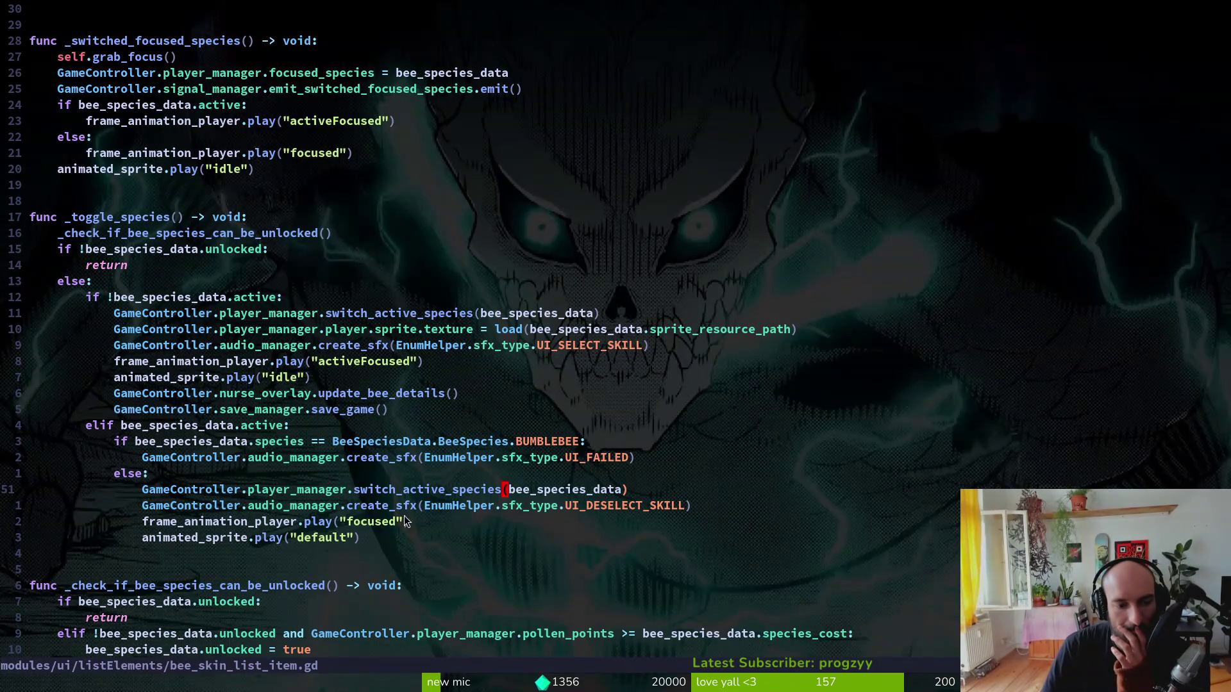
- View the completion docs for switch_active_species at the bee_species_data argument
{"action": "left_click", "coordinate": [510, 493]}
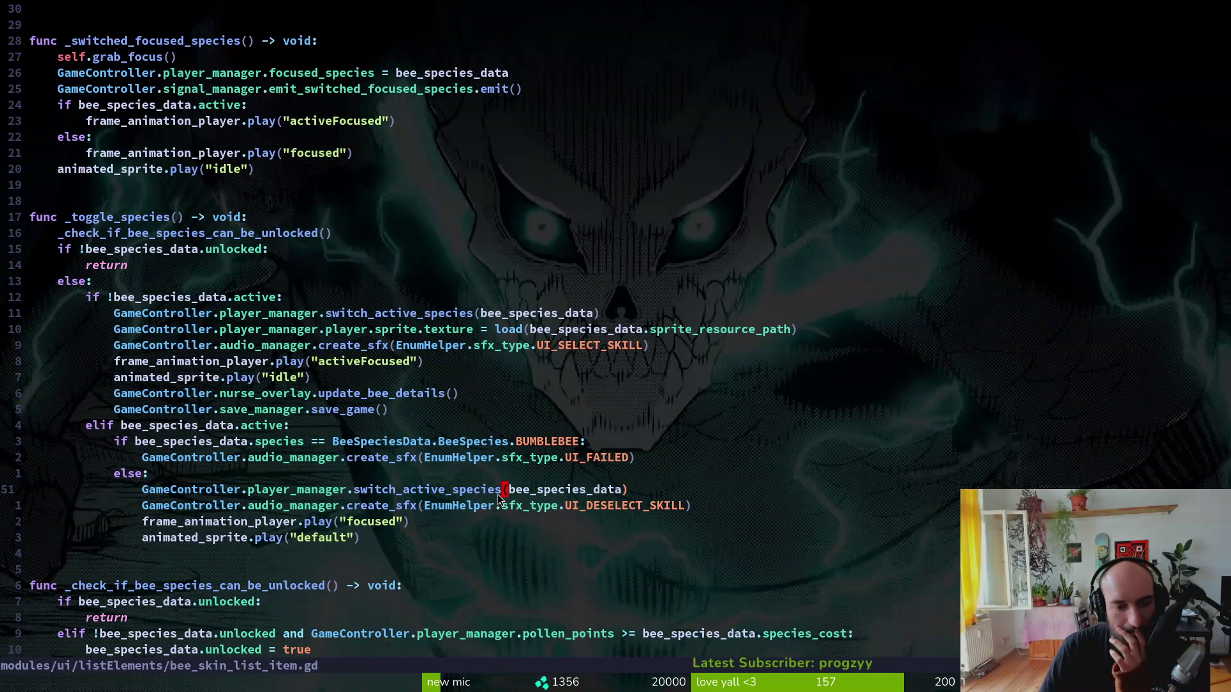
{"action": "key", "text": "i"}
{"action": "key", "text": "ctrl+space"}
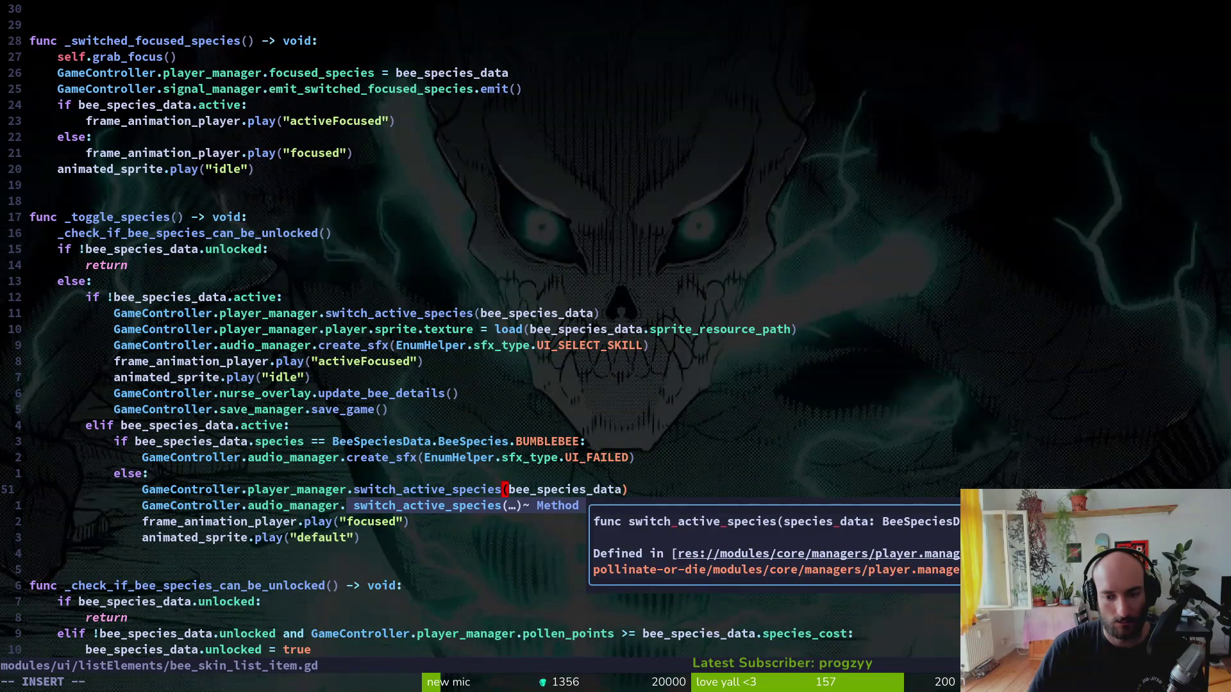
{"action": "key", "text": "Escape"}
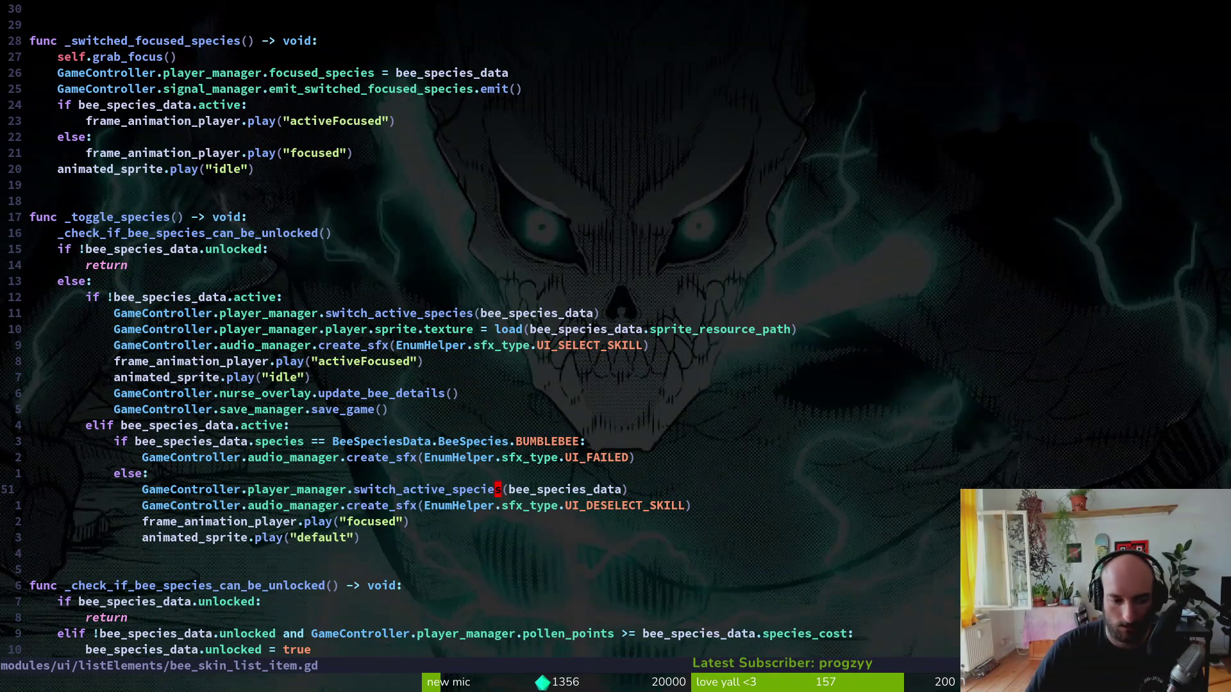
- In the switch_active_species definition, change the parameter to species_type of type BeeSpecies
{"action": "key", "text": "g"}
{"action": "key", "text": "d"}
{"action": "key", "text": "j"}
{"action": "key", "text": "j"}
{"action": "key", "text": "k"}
{"action": "key", "text": "k"}
{"action": "type", "text": "witch_active"}
{"action": "type", "text": "cwspecies_type: BeeSpeciesData) -> void:"}
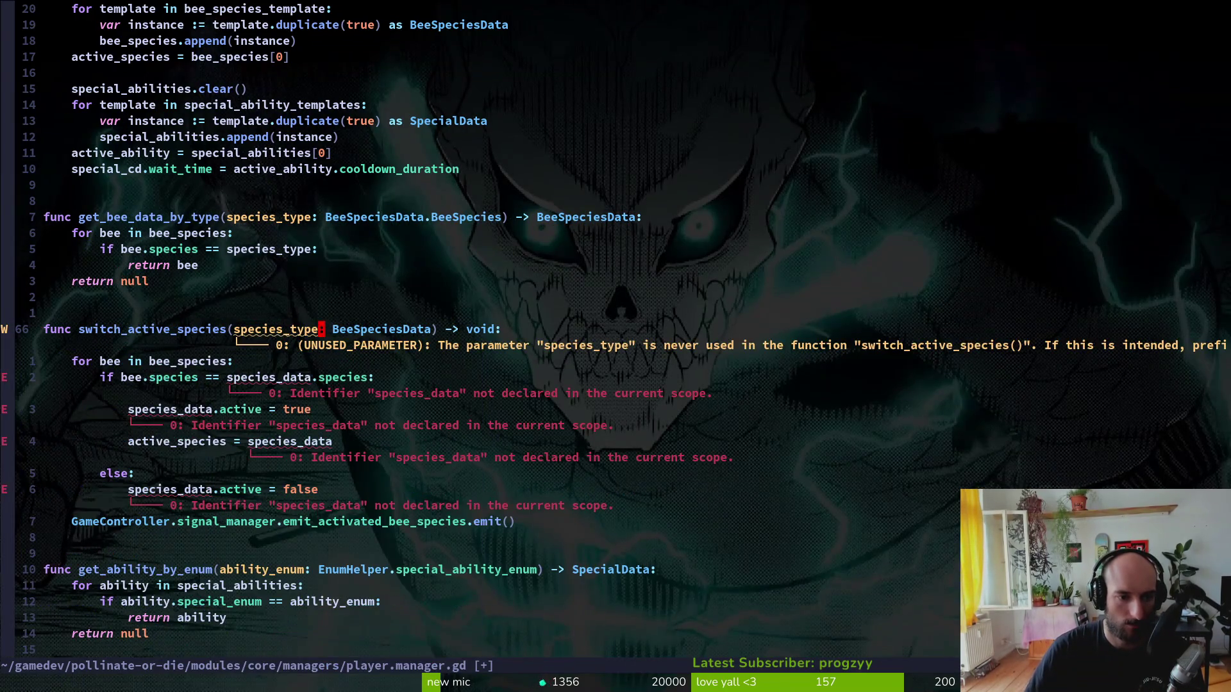
{"action": "key", "text": "Escape"}
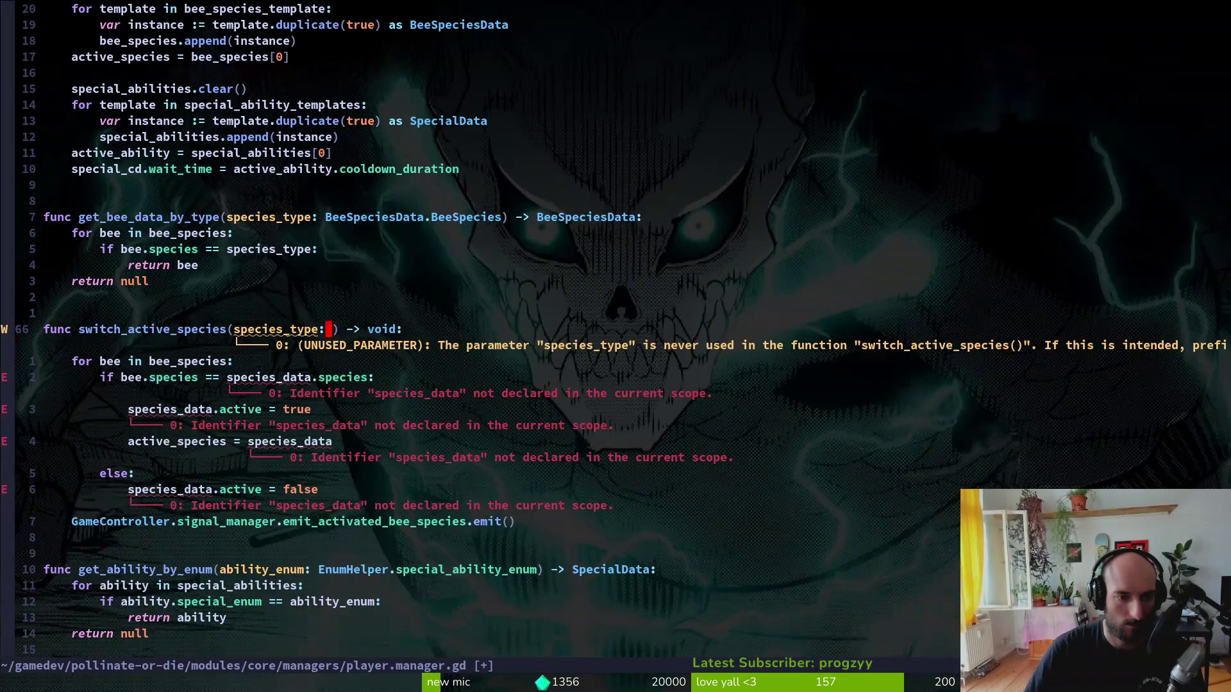
{"action": "type", "text": "u"}
{"action": "type", "text": "i.BeeSpeciesData."}
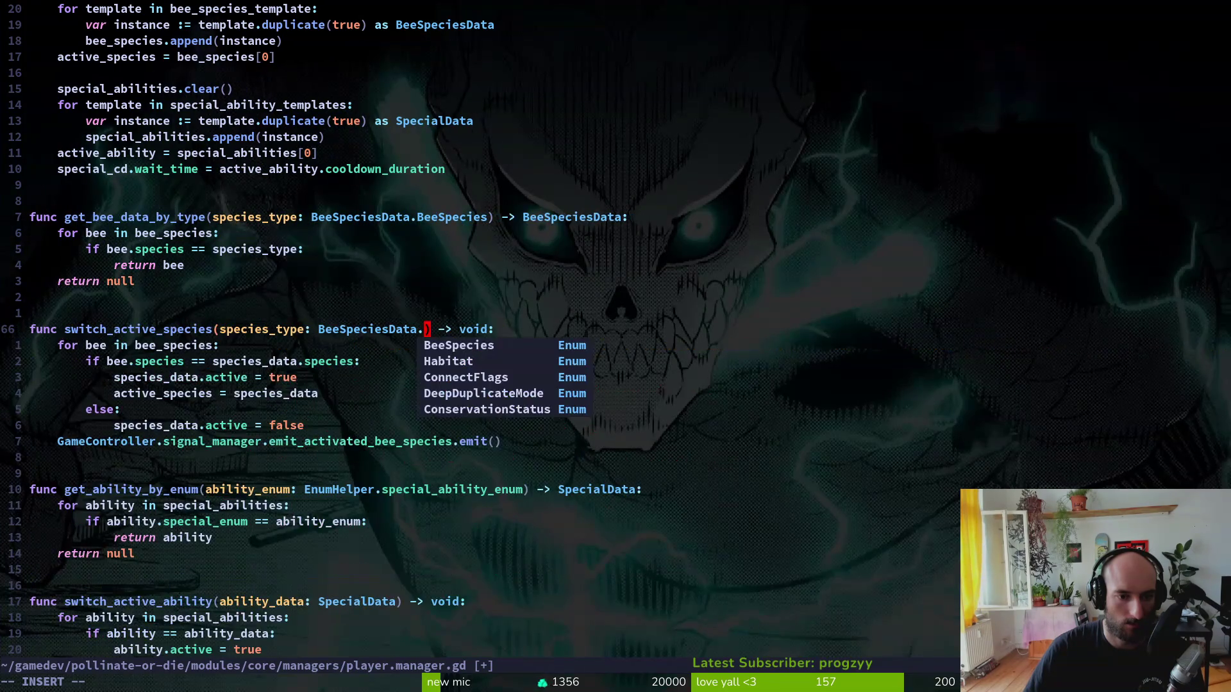
{"action": "key", "text": "Escape"}
- Make the function's comparison use species_type, removing the leftover .species
{"action": "key", "text": "j"}
{"action": "key", "text": "j"}
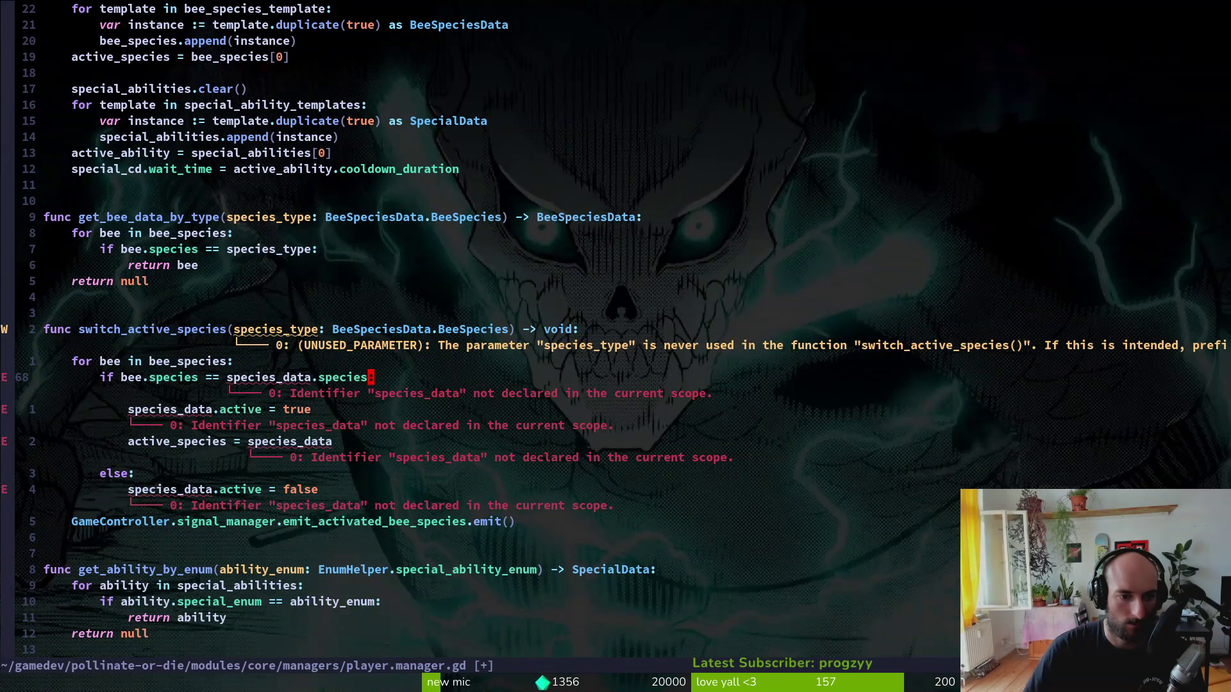
{"action": "type", "text": "ciwspe"}
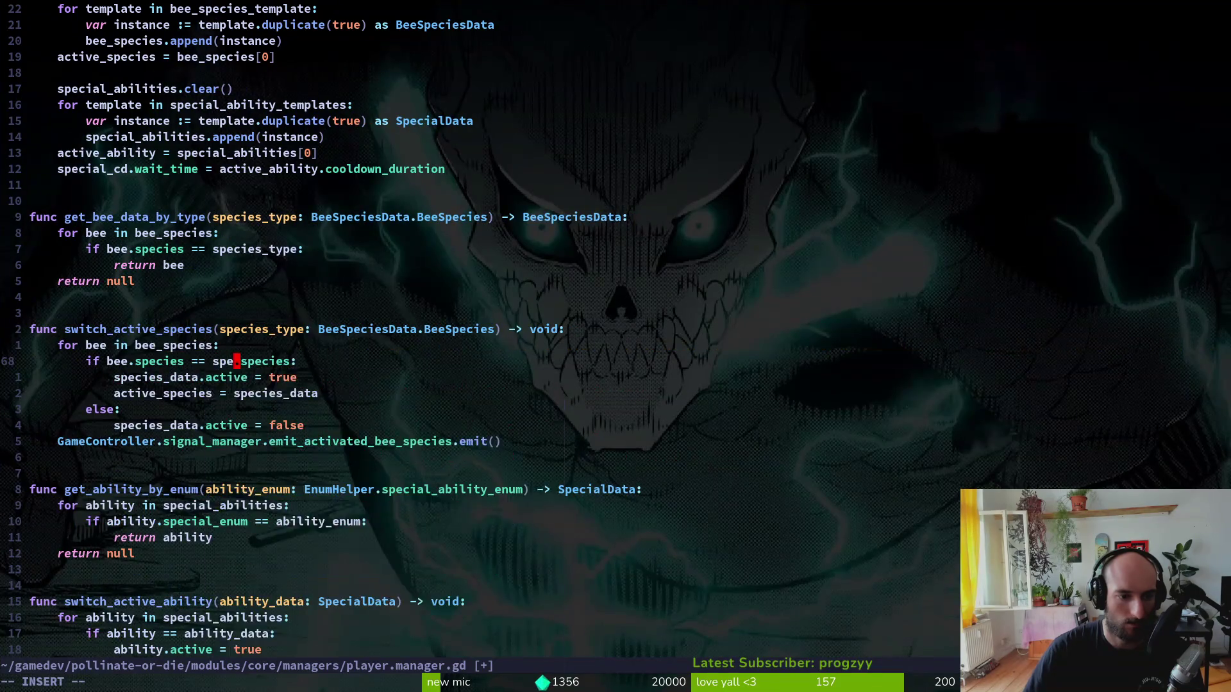
{"action": "key", "text": "Return"}
{"action": "key", "text": "Escape"}
{"action": "key", "text": "c"}
{"action": "key", "text": "i"}
{"action": "key", "text": "w"}
{"action": "key", "text": "BackSpace"}
{"action": "type", "text": "_type"}
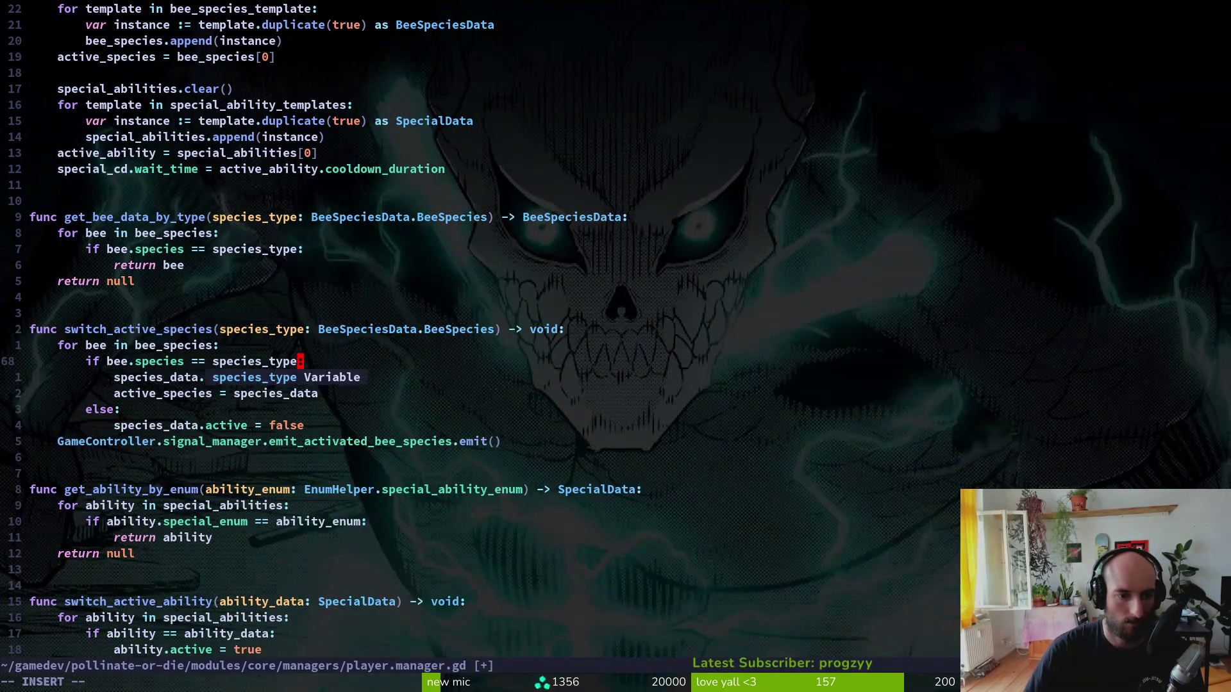
{"action": "key", "text": "Escape"}
- Replace species_data with bee on the active flag, active_species and else-branch lines
{"action": "key", "text": "j"}
{"action": "key", "text": "b"}
{"action": "key", "text": "b"}
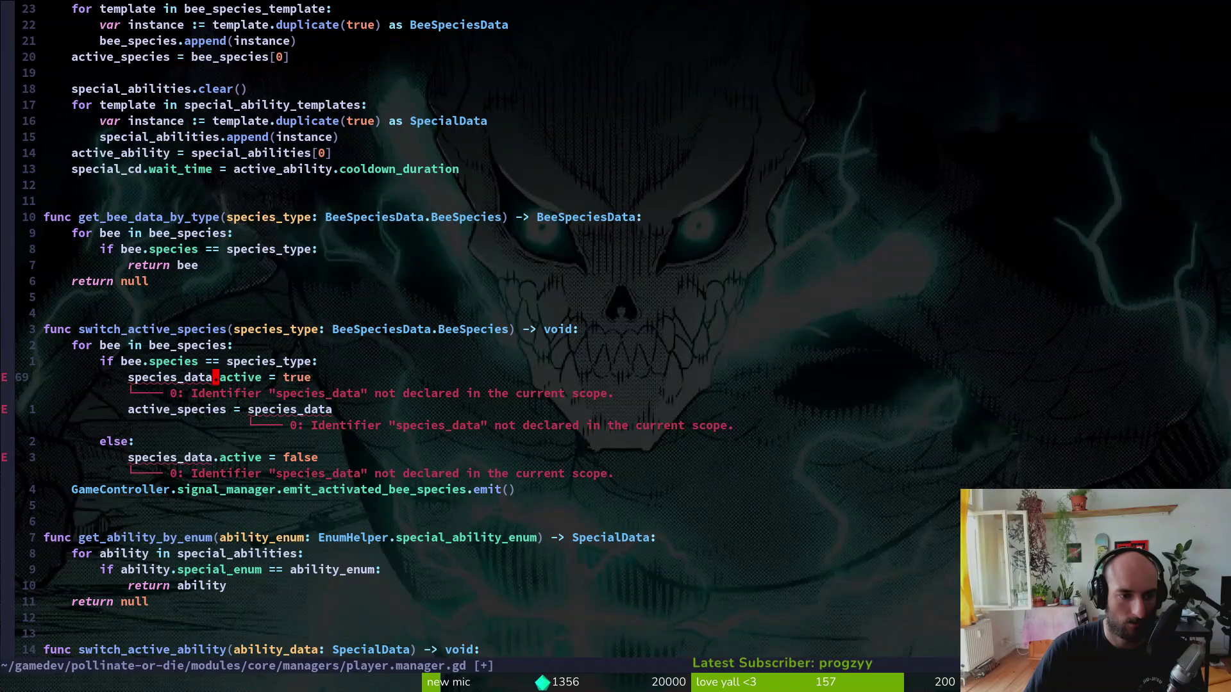
{"action": "key", "text": "h"}
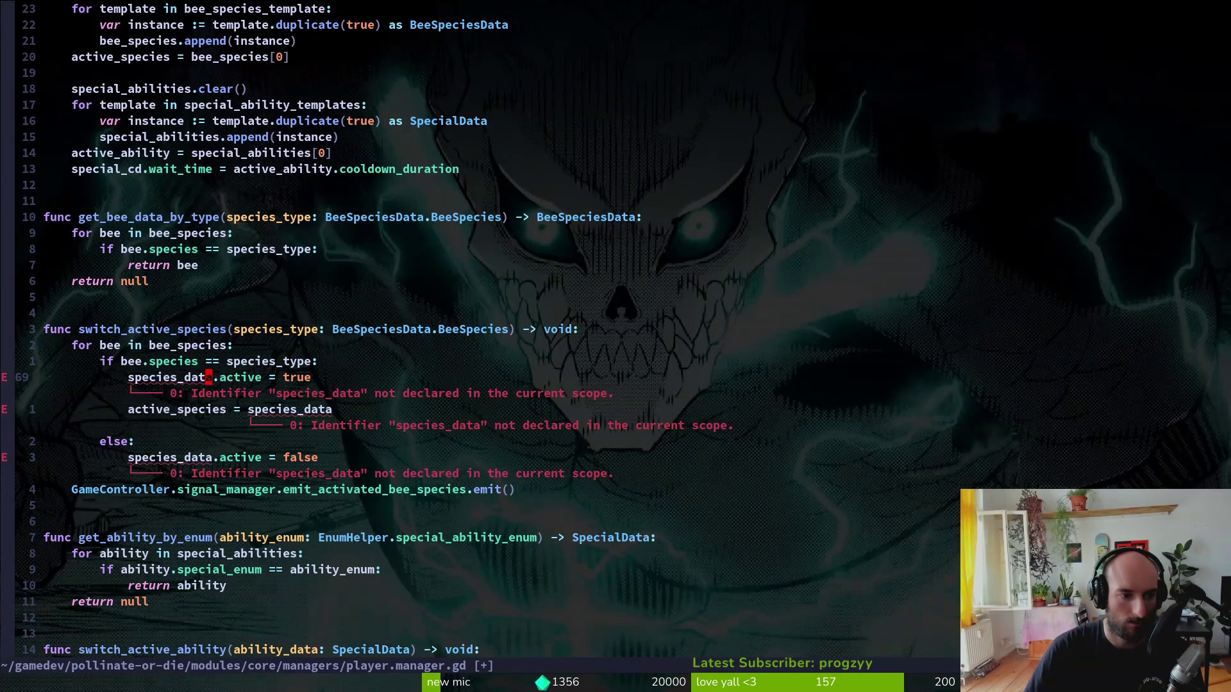
{"action": "type", "text": "ciw"}
{"action": "type", "text": "bee"}
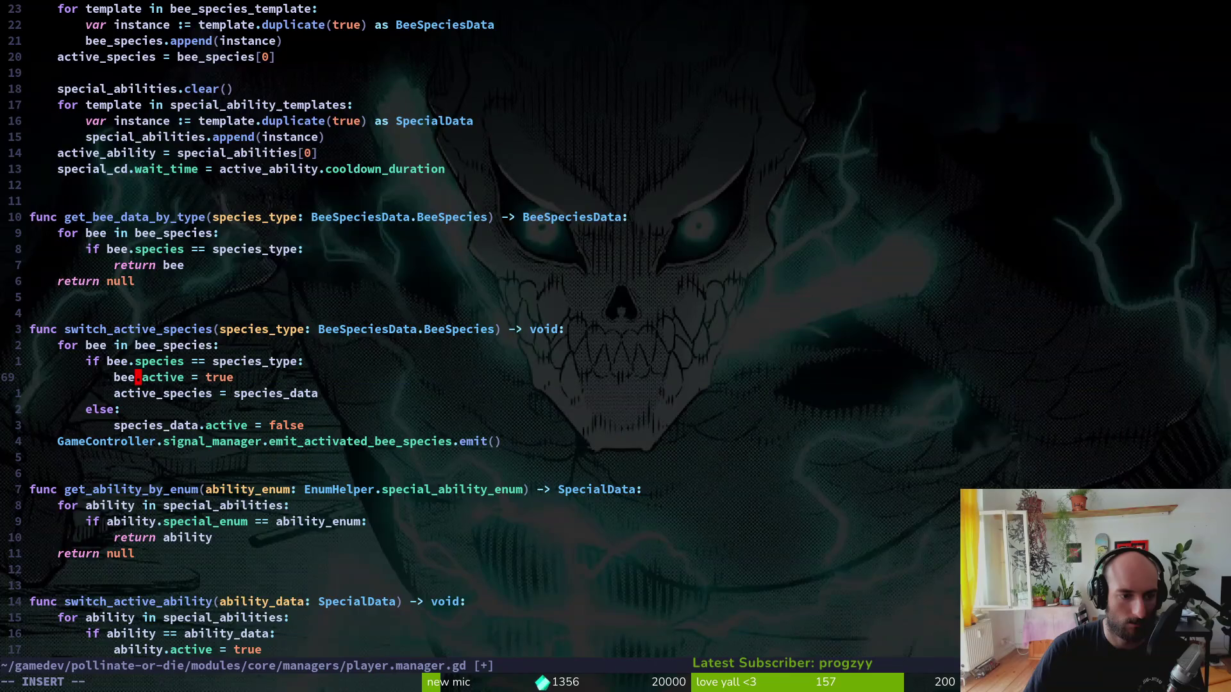
{"action": "key", "text": "Escape"}
{"action": "key", "text": "j"}
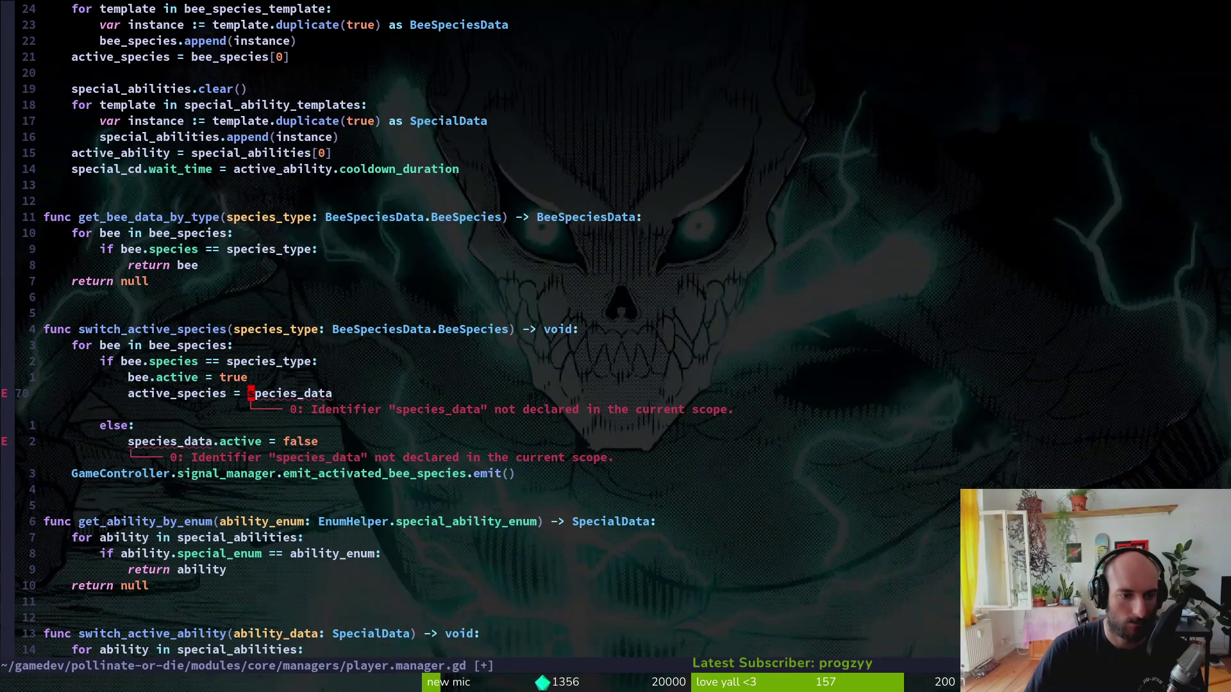
{"action": "type", "text": "ciwbee"}
{"action": "key", "text": "Escape"}
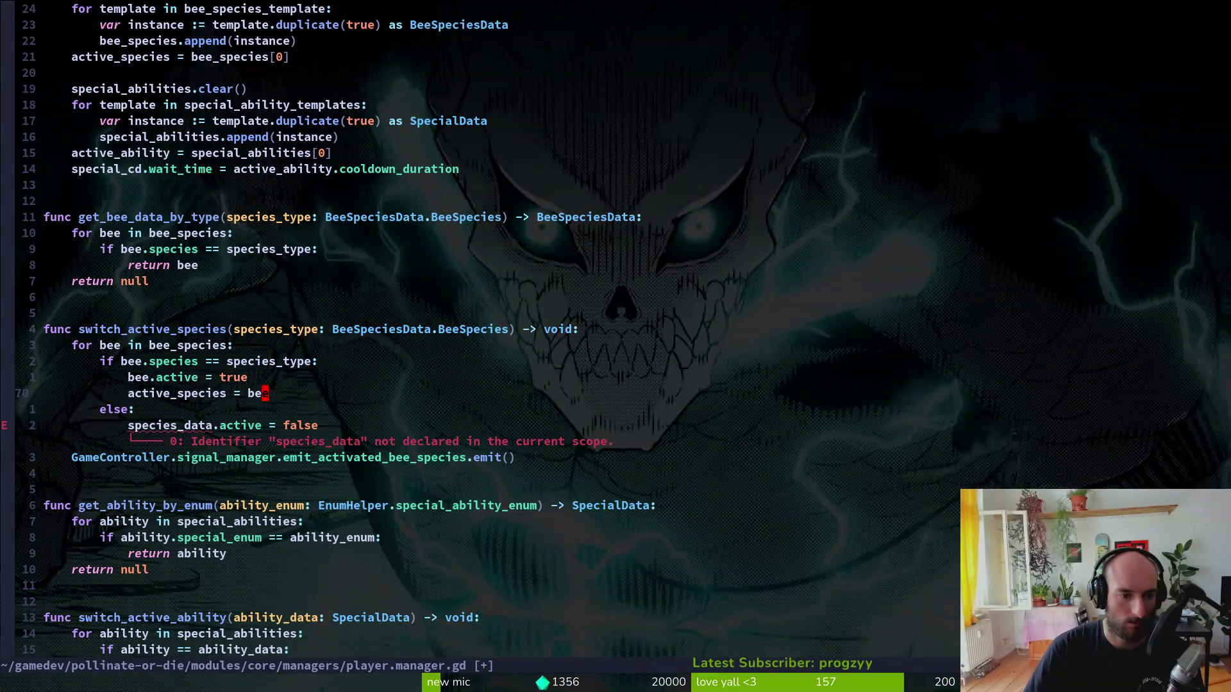
{"action": "key", "text": "j"}
{"action": "key", "text": "j"}
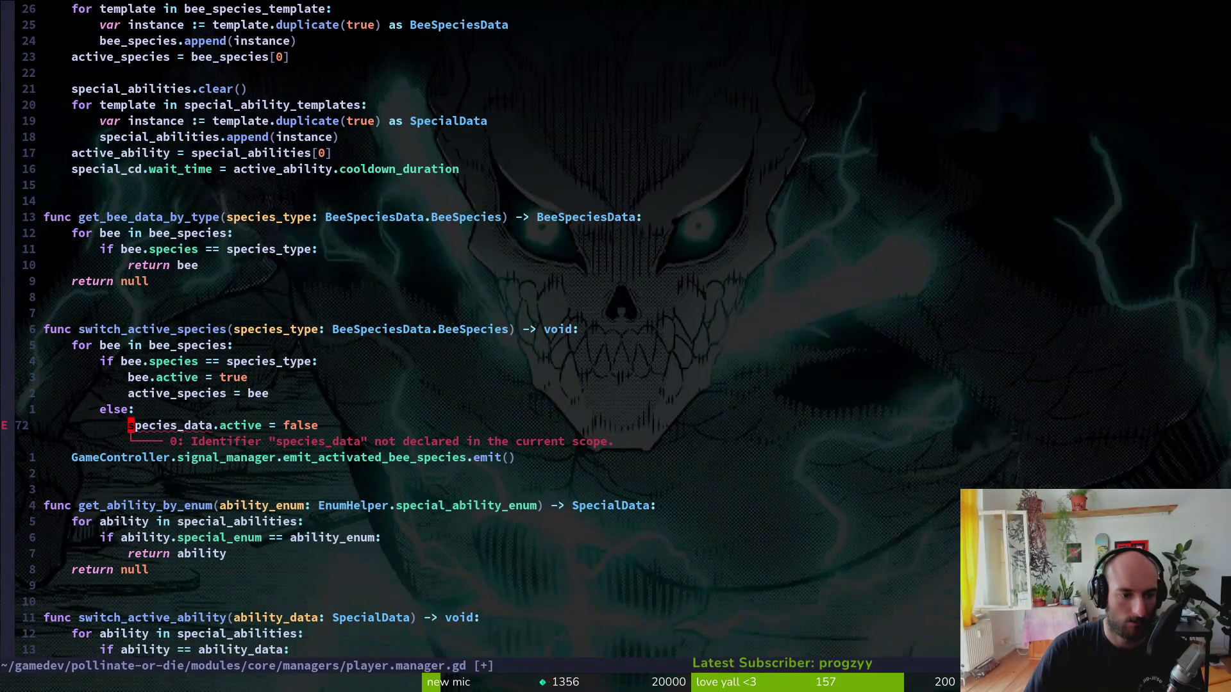
{"action": "type", "text": "ciwbee"}
{"action": "key", "text": "Escape"}
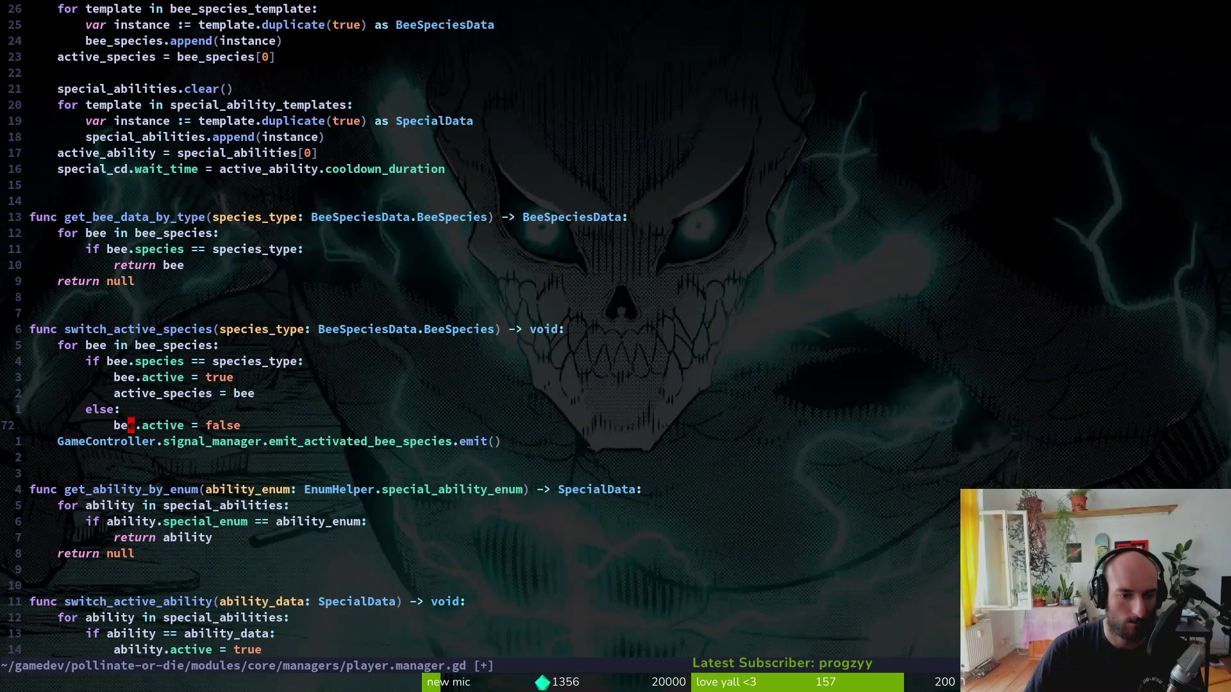
- Save player.manager.gd with :w and search the project for switch_active_species usages
{"action": "key", "text": "k"}
{"action": "key", "text": "k"}
{"action": "key", "text": "k"}
{"action": "key", "text": "k"}
{"action": "type", "text": ":w"}
{"action": "key", "text": "Return"}
{"action": "key", "text": "b"}
{"action": "key", "text": "space"}
- Find the switch_active_species call sites, append .species to the first call's argument, and save
{"action": "key", "text": "f"}
{"action": "key", "text": "w"}
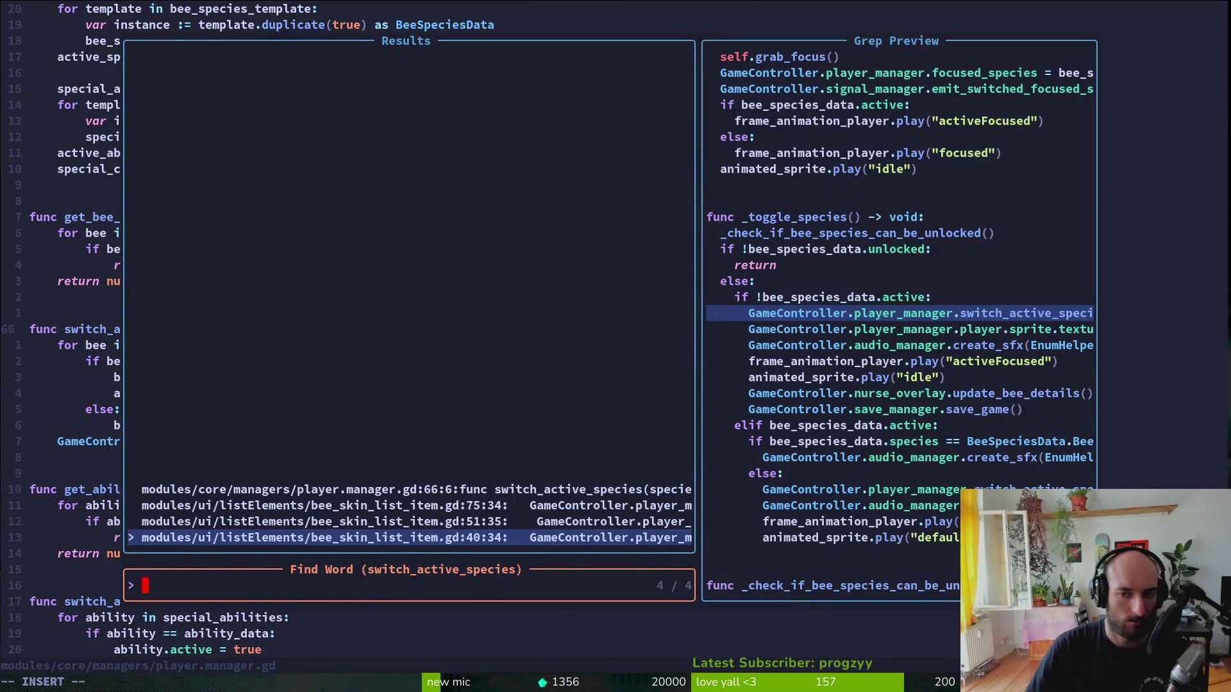
{"action": "key", "text": "Return"}
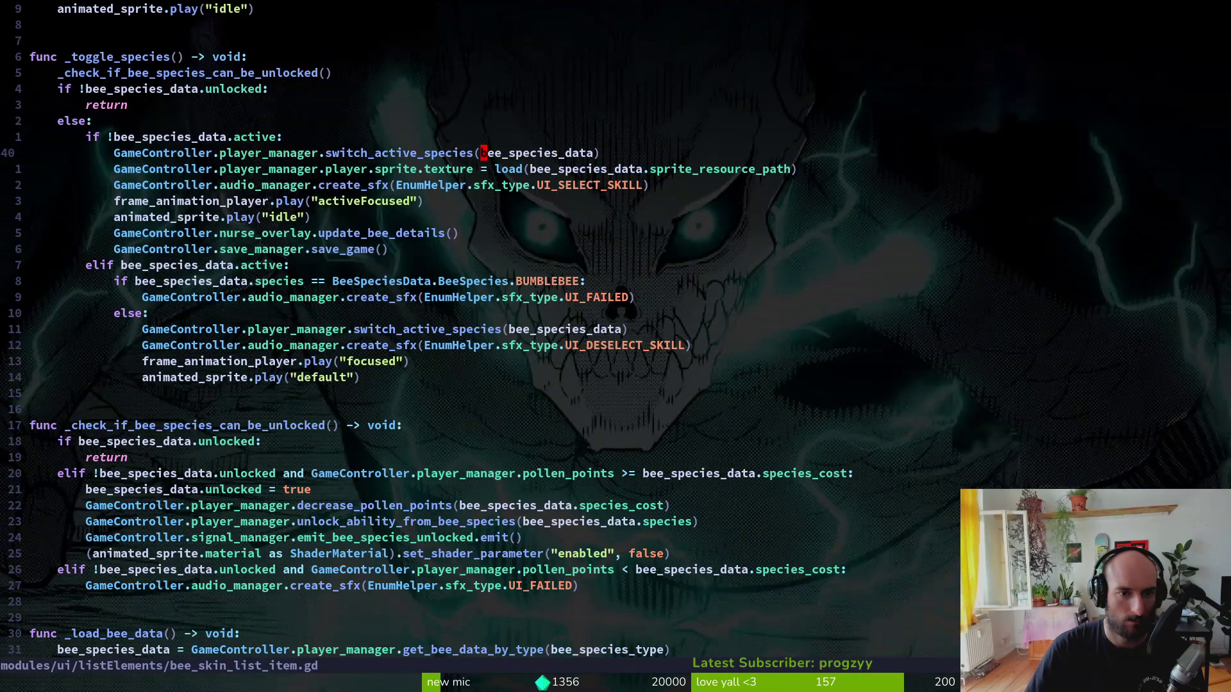
{"action": "key", "text": "e"}
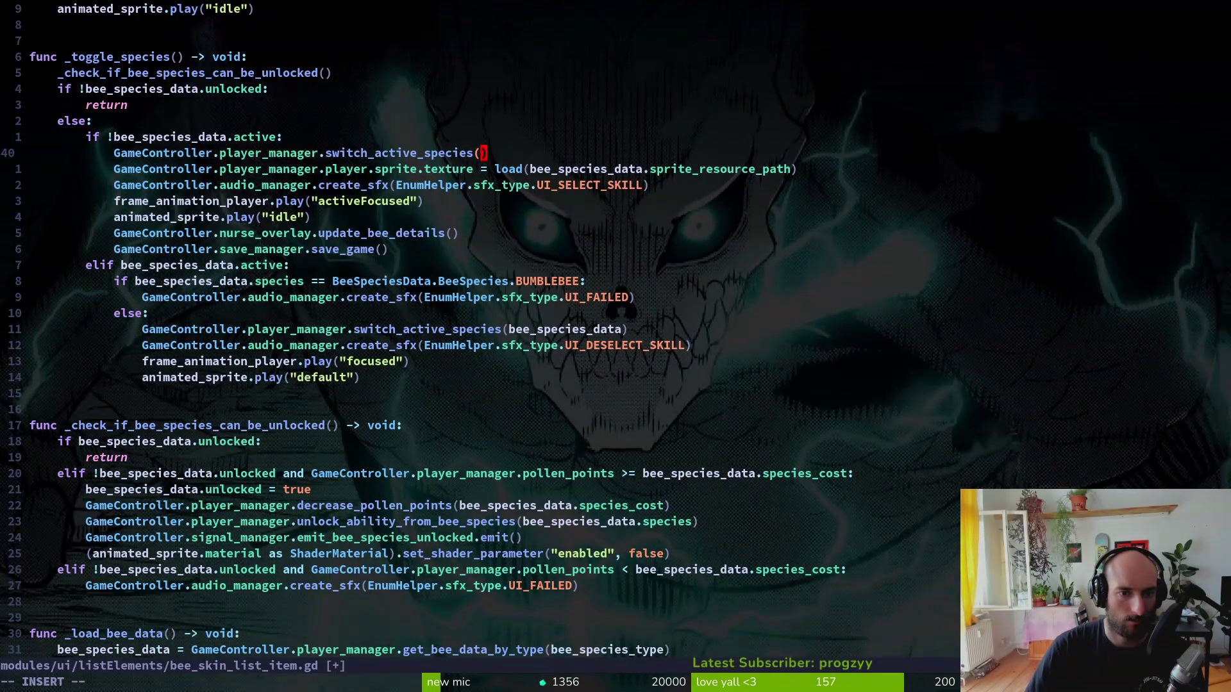
{"action": "type", "text": "a."}
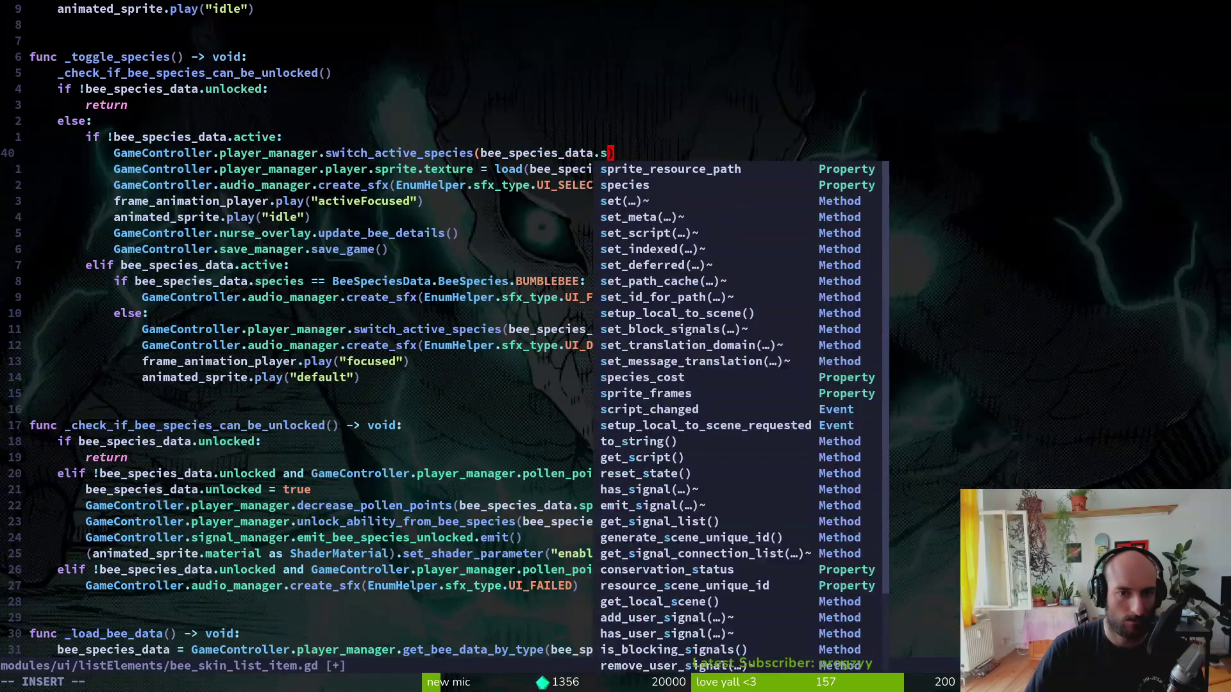
{"action": "type", "text": "s"}
{"action": "key", "text": "Tab"}
{"action": "key", "text": "Return"}
{"action": "key", "text": "Escape"}
{"action": "type", "text": ":write"}
{"action": "key", "text": "Return"}
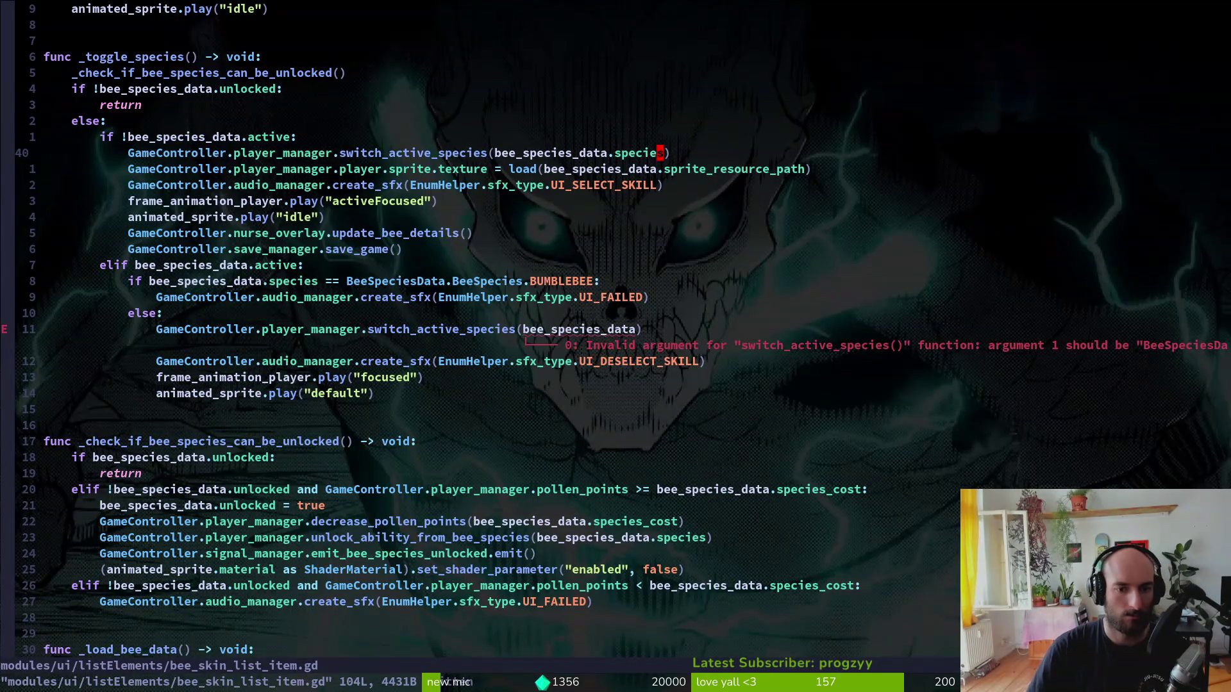
- Try .species on the second, erroring call, then clear its argument to empty parentheses
{"action": "key", "text": "1"}
{"action": "key", "text": "1"}
{"action": "type", "text": "ji."}
{"action": "key", "text": "Tab"}
{"action": "key", "text": "Return"}
{"action": "key", "text": "Escape"}
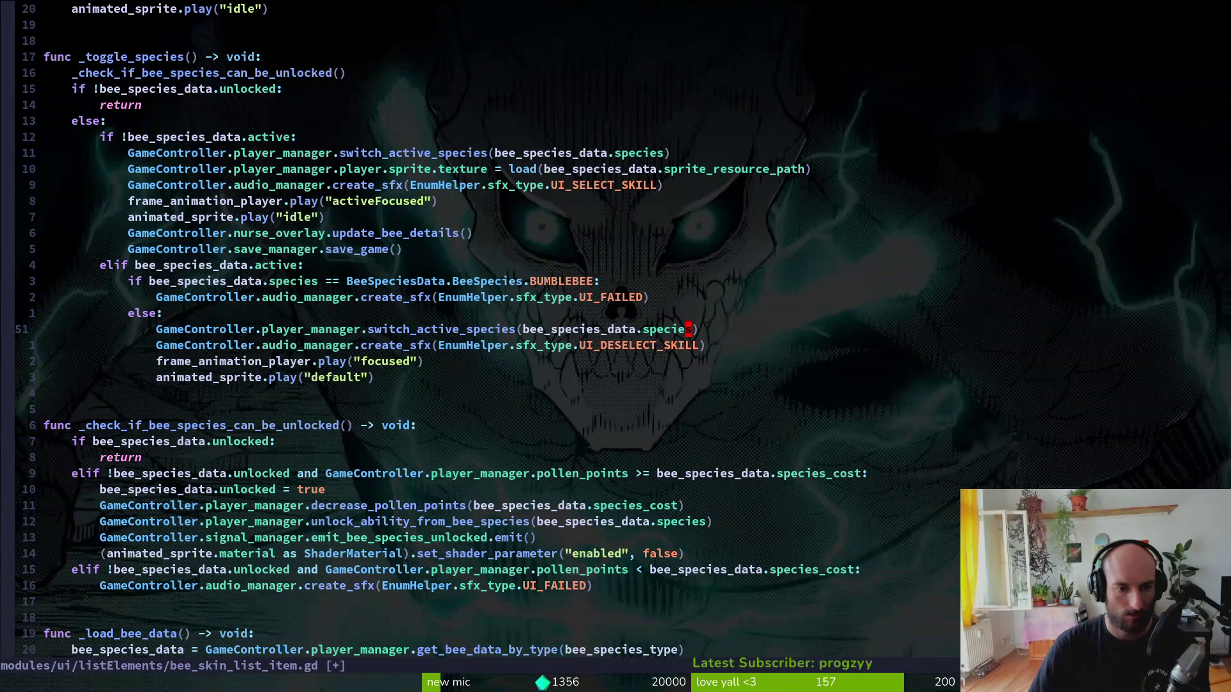
{"action": "key", "text": "T"}
{"action": "key", "text": "parenleft"}
{"action": "key", "text": "D"}
{"action": "type", "text": "A)"}
{"action": "key", "text": "Escape"}
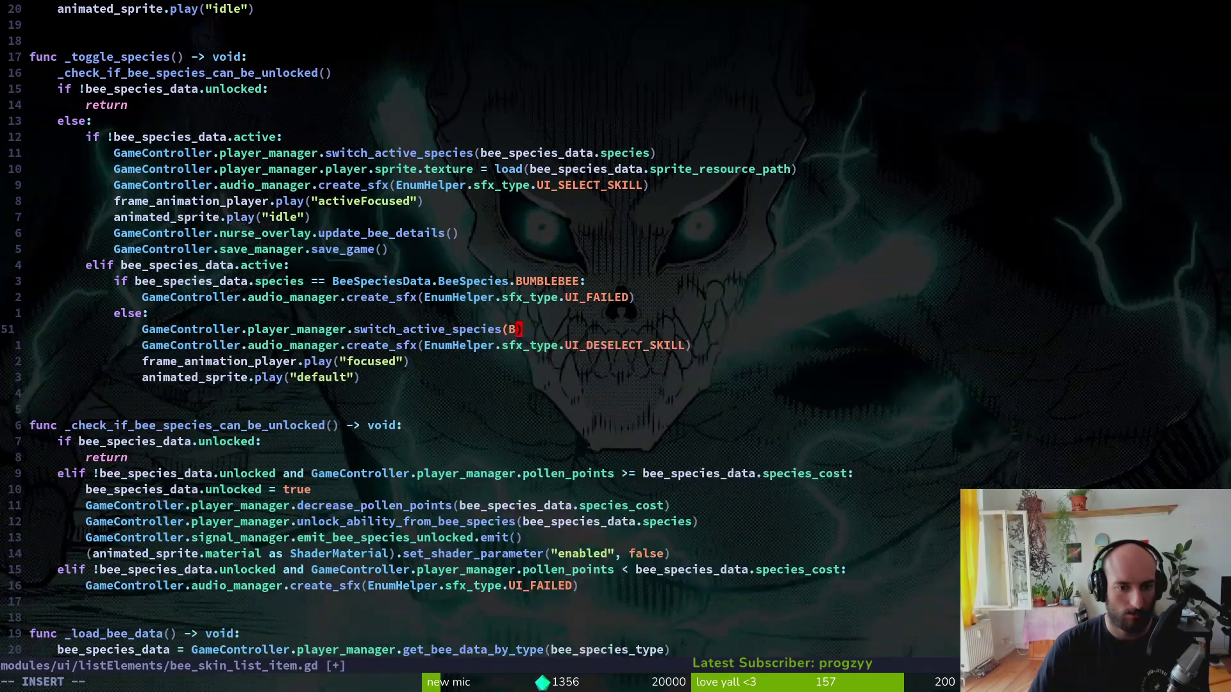
- Pass BeeSpeciesData.BeeSpecies.BUMBLEBEE to the second call and save the file
{"action": "type", "text": "B"}
{"action": "key", "text": "Tab"}
{"action": "type", "text": "."}
{"action": "key", "text": "Tab"}
{"action": "type", "text": "."}
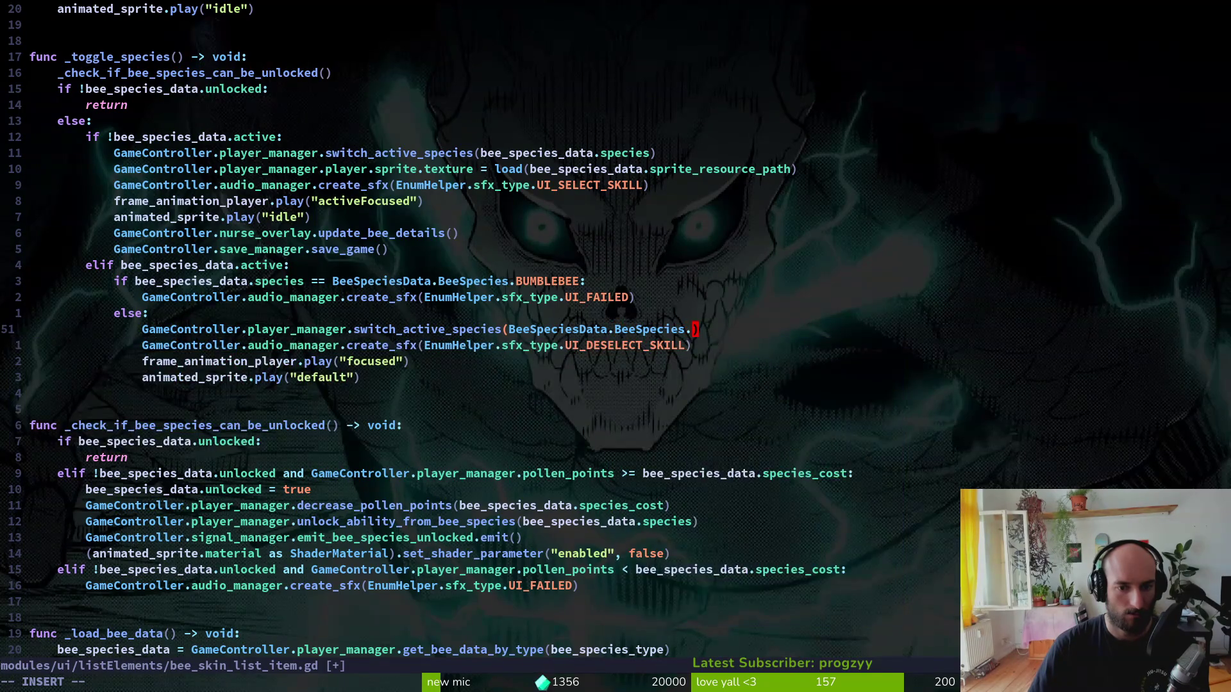
{"action": "key", "text": "Tab"}
{"action": "key", "text": "Escape"}
{"action": "type", "text": ":w"}
{"action": "key", "text": "Return"}
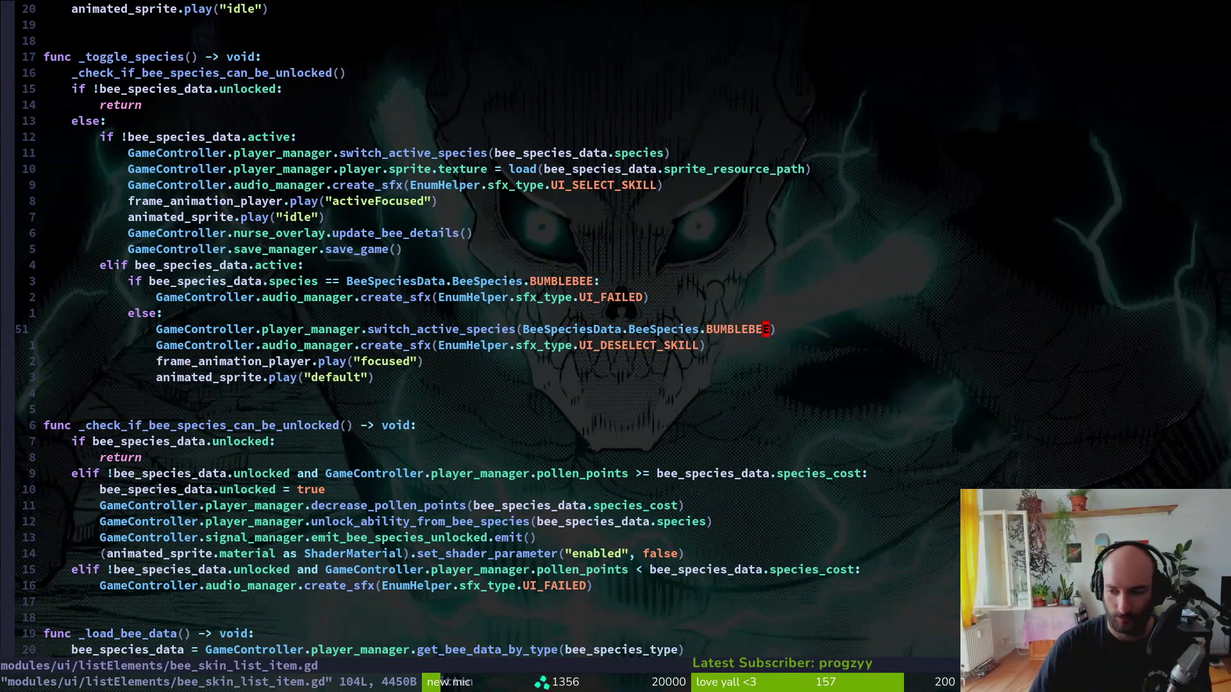
- Make the _load_bee_data call pass bee_species_data.species, save, and switch over to run the game
{"action": "key", "text": "ctrl+d"}
{"action": "key", "text": "j"}
{"action": "key", "text": "j"}
{"action": "key", "text": "j"}
{"action": "type", "text": "i."}
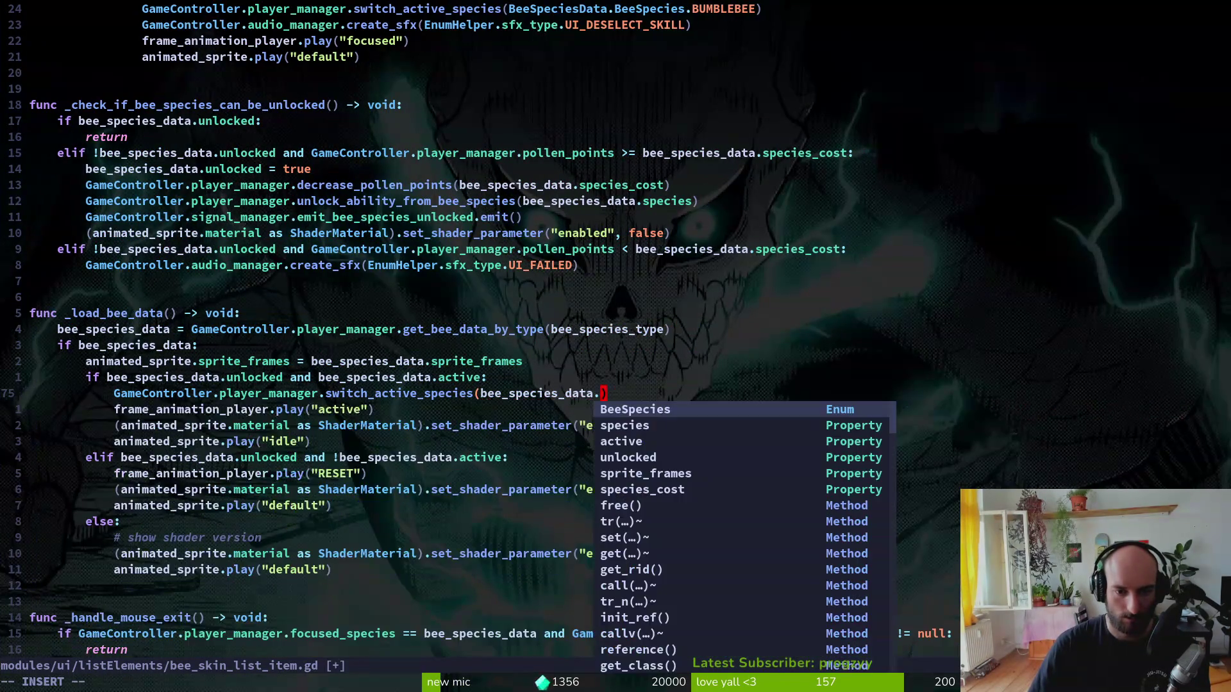
{"action": "key", "text": "Tab"}
{"action": "key", "text": "Escape"}
{"action": "type", "text": ":w"}
{"action": "key", "text": "Return"}
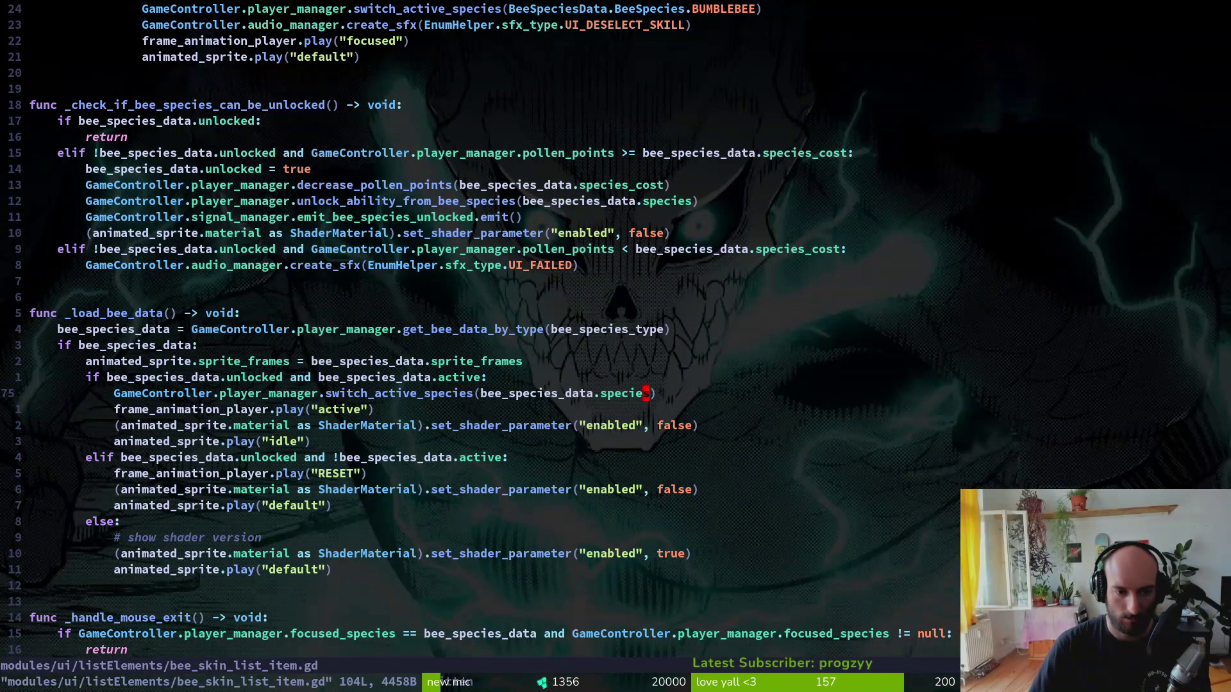
{"action": "key", "text": "G"}
{"action": "key", "text": "alt+Tab"}
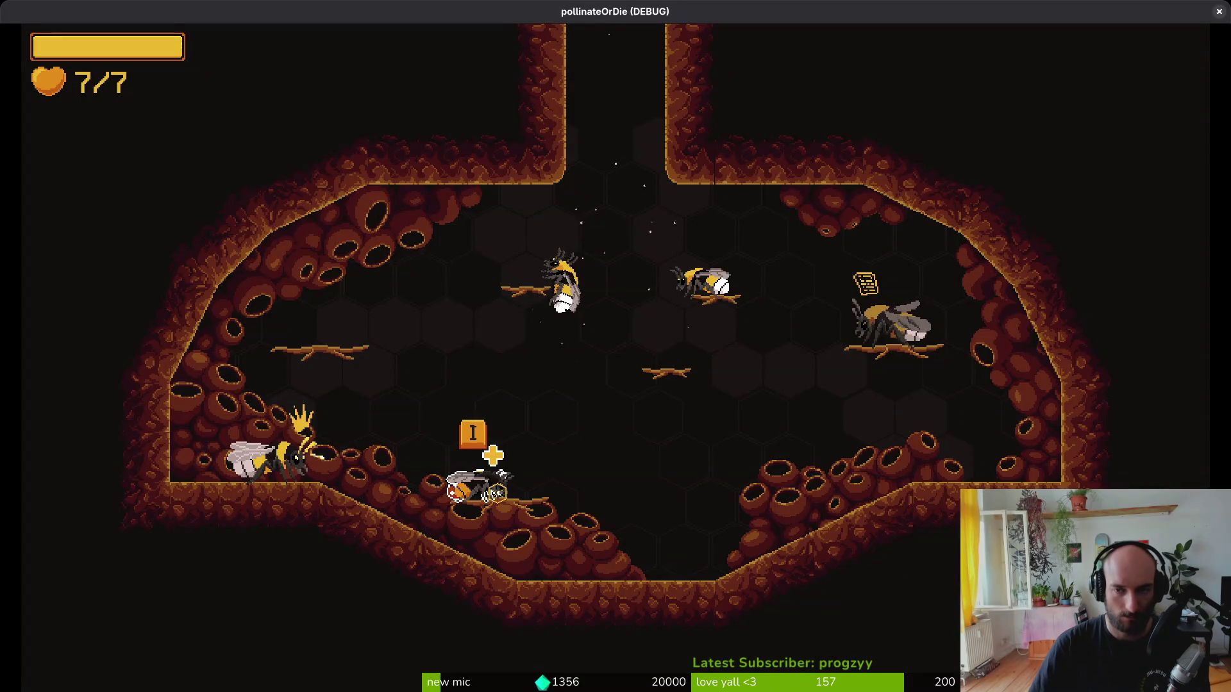
- Run the game, continue the save, and unlock the third species and Bombus pascuorum in the species menu
{"action": "key", "text": "F5"}
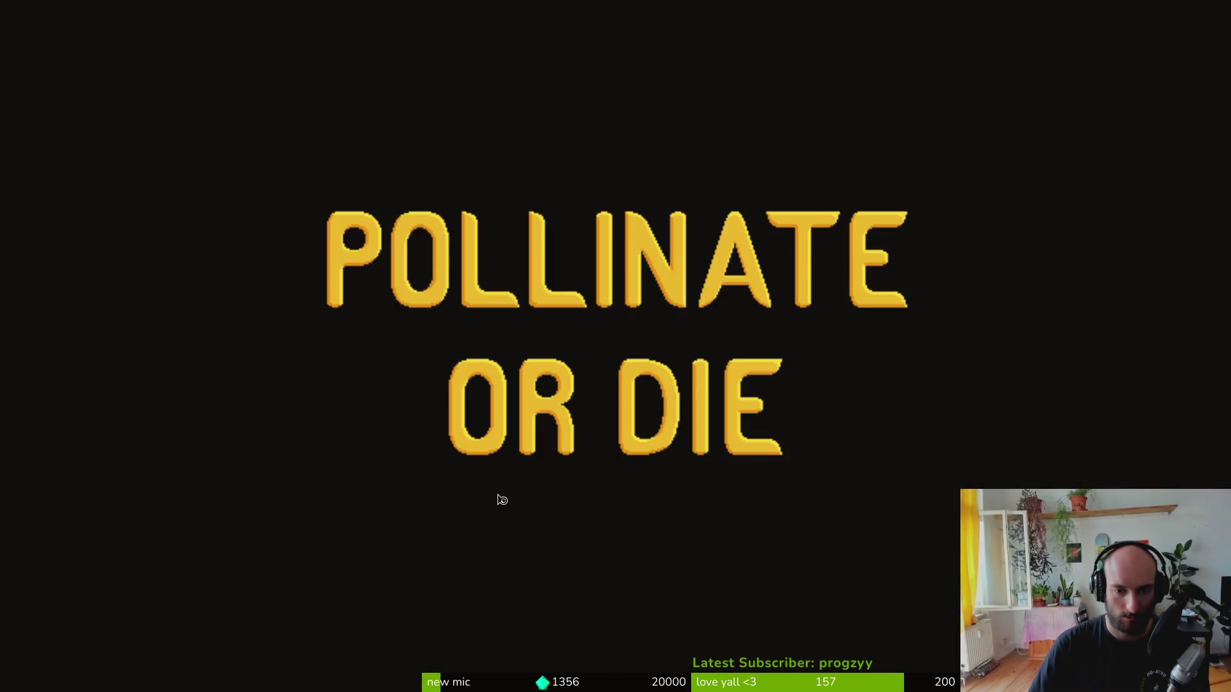
{"action": "key", "text": "Return"}
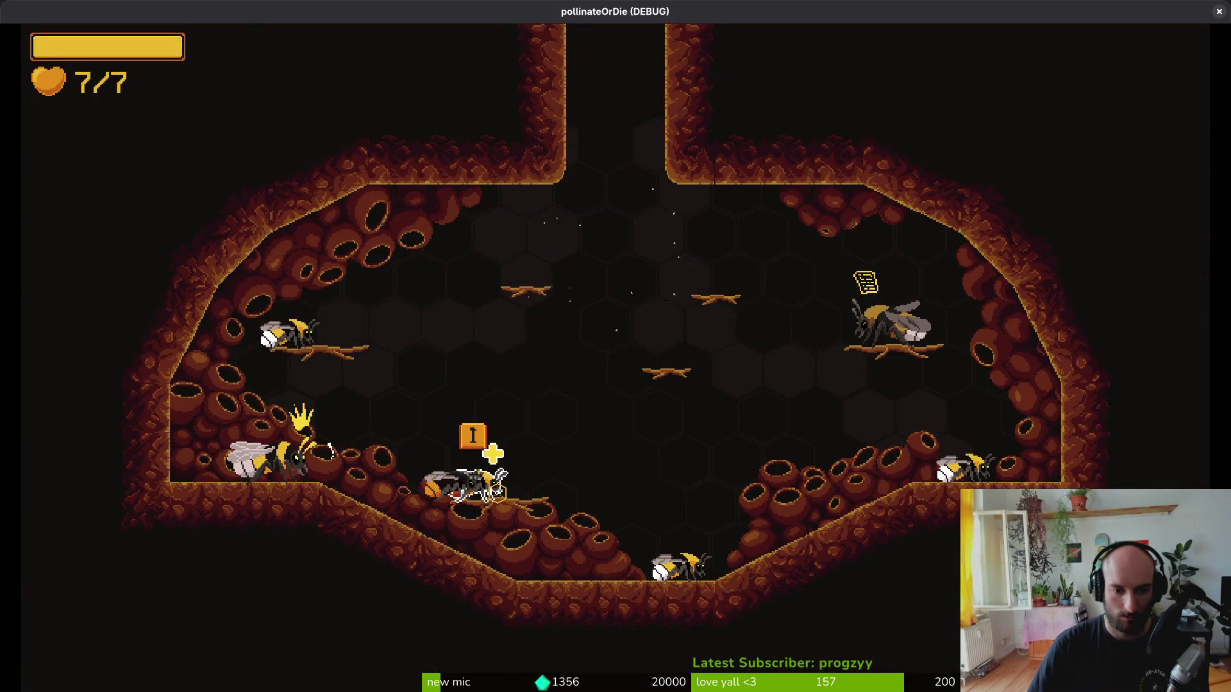
{"action": "key", "text": "i"}
{"action": "key", "text": "Right"}
{"action": "key", "text": "Return"}
{"action": "key", "text": "Left"}
{"action": "key", "text": "Down"}
{"action": "key", "text": "Return"}
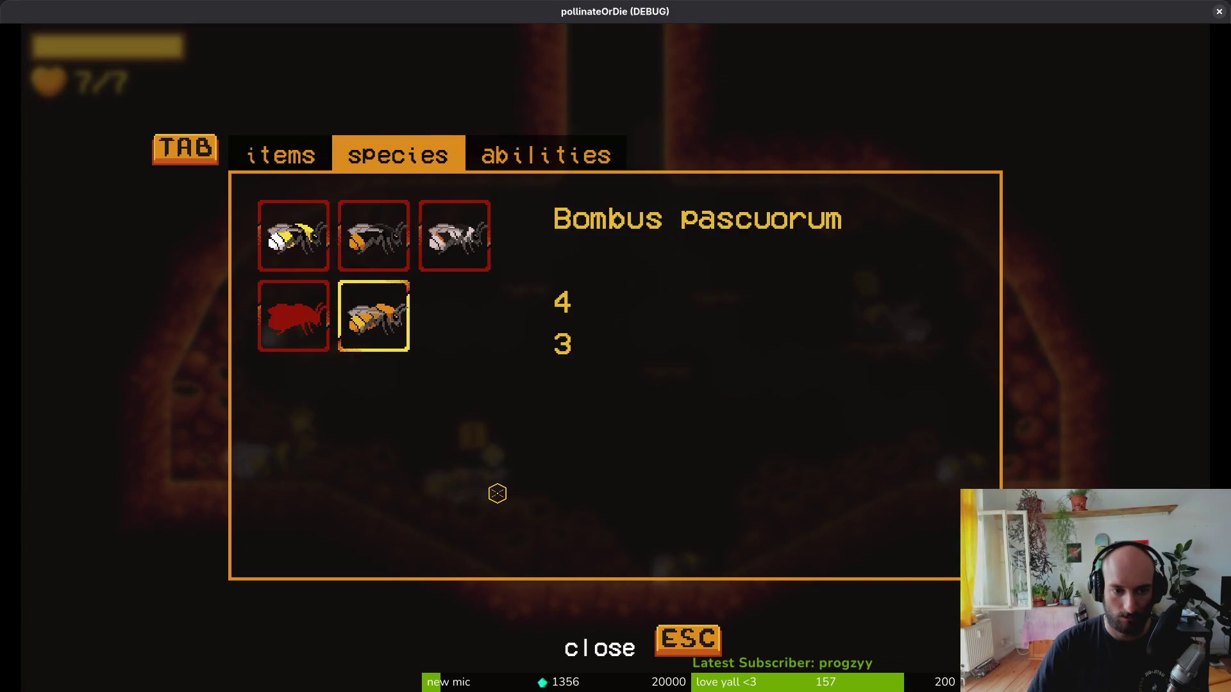
{"action": "key", "text": "Up"}
{"action": "key", "text": "Left"}
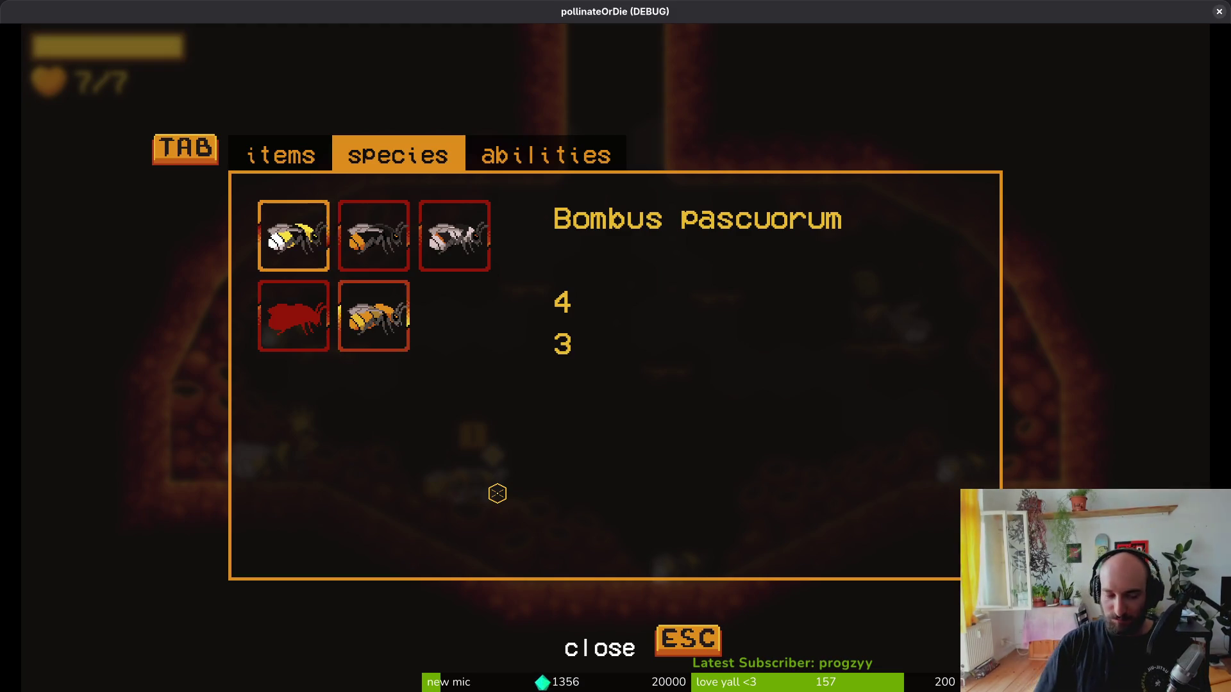
- Browse the details of Bombus terrestris, lapidarius, pascuorum and pratorum, then close the menu
{"action": "key", "text": "Up"}
{"action": "key", "text": "Left"}
{"action": "key", "text": "Right"}
{"action": "key", "text": "Down"}
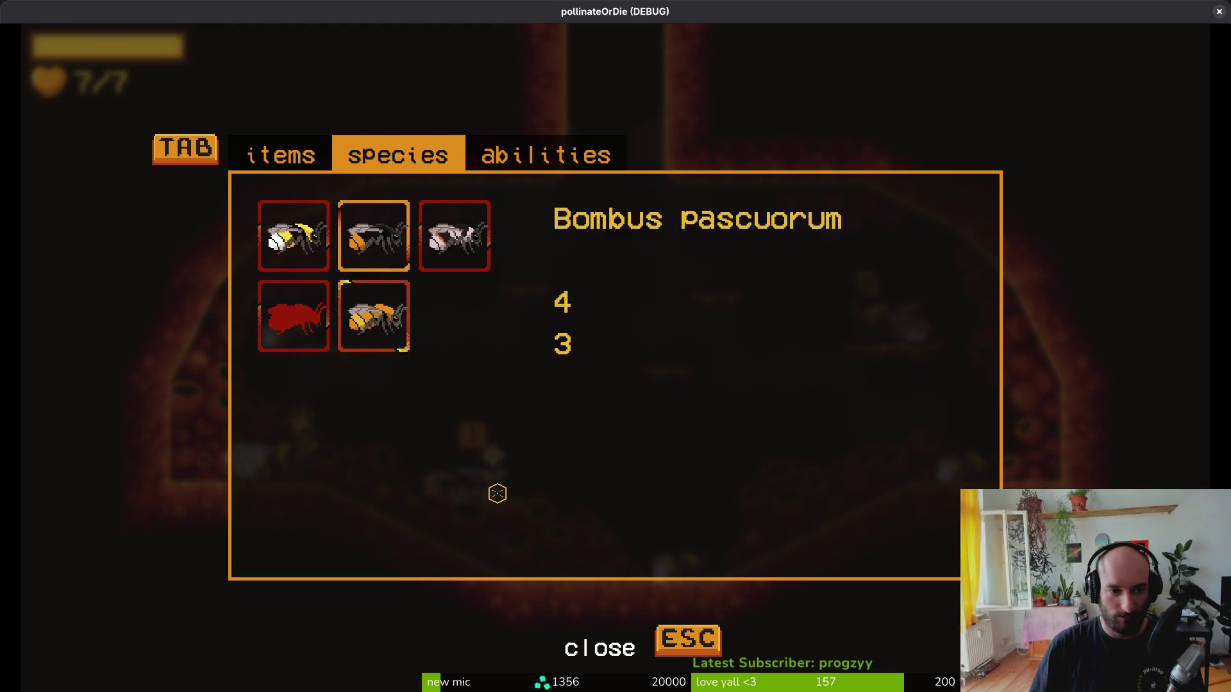
{"action": "key", "text": "Left"}
{"action": "key", "text": "Right"}
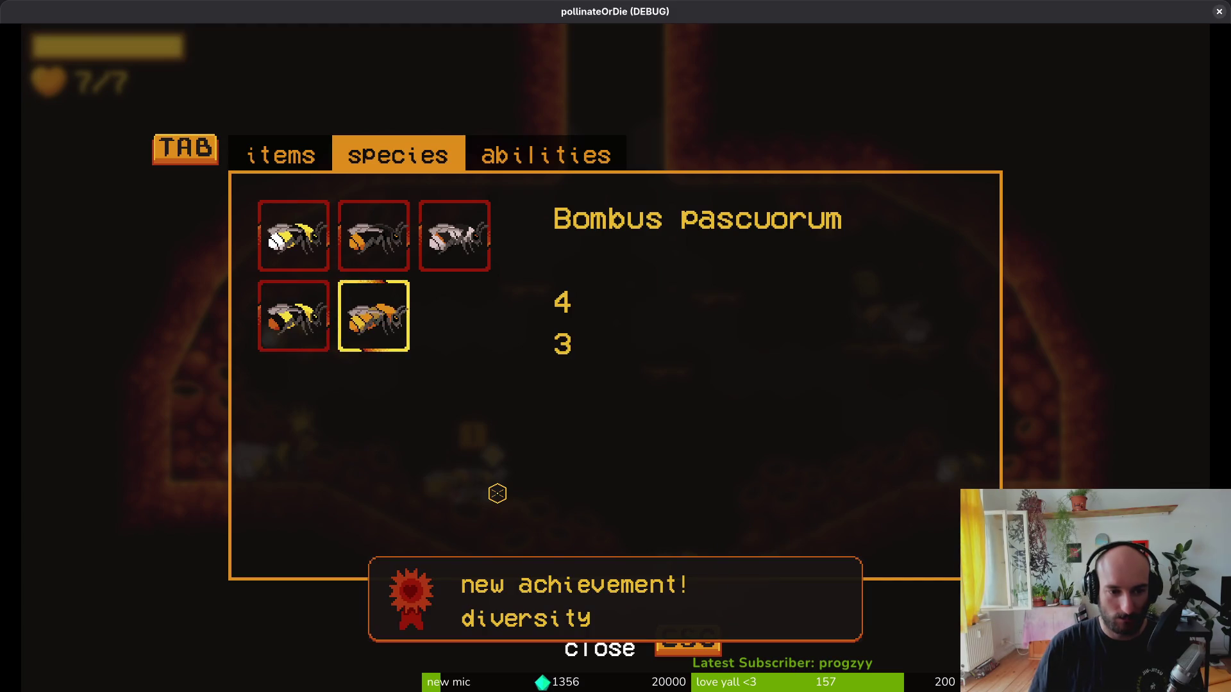
{"action": "key", "text": "Up"}
{"action": "key", "text": "Left"}
{"action": "key", "text": "Right"}
{"action": "key", "text": "Down"}
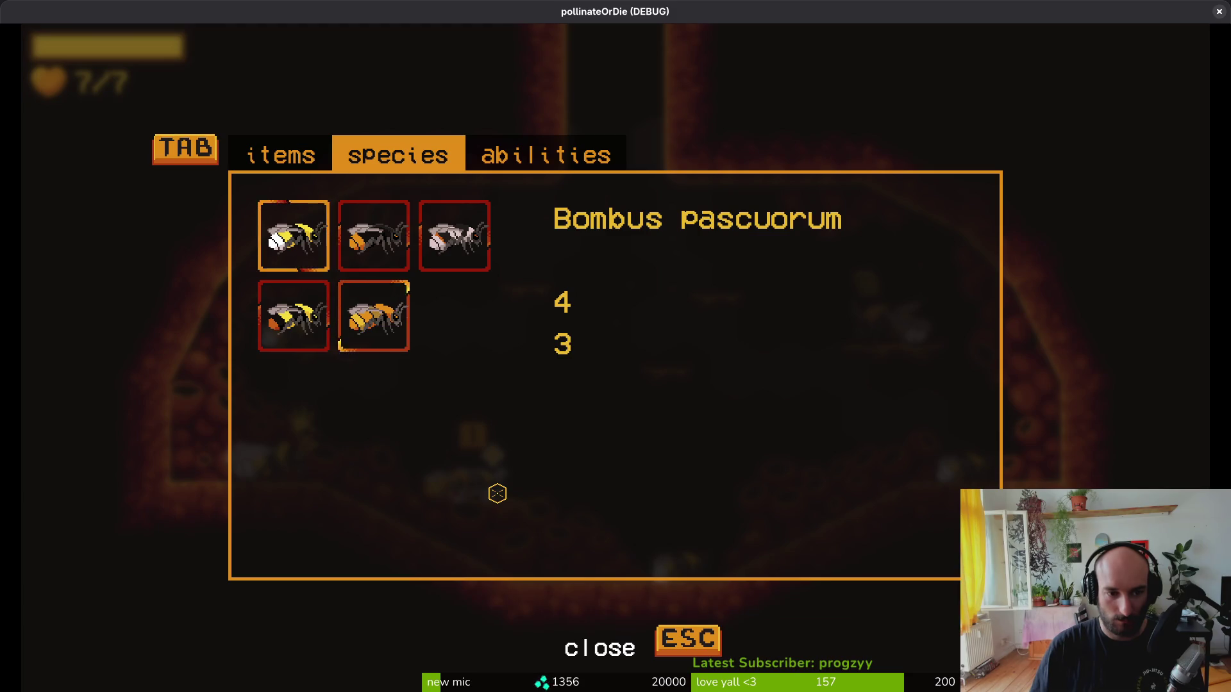
{"action": "key", "text": "Up"}
{"action": "key", "text": "Left"}
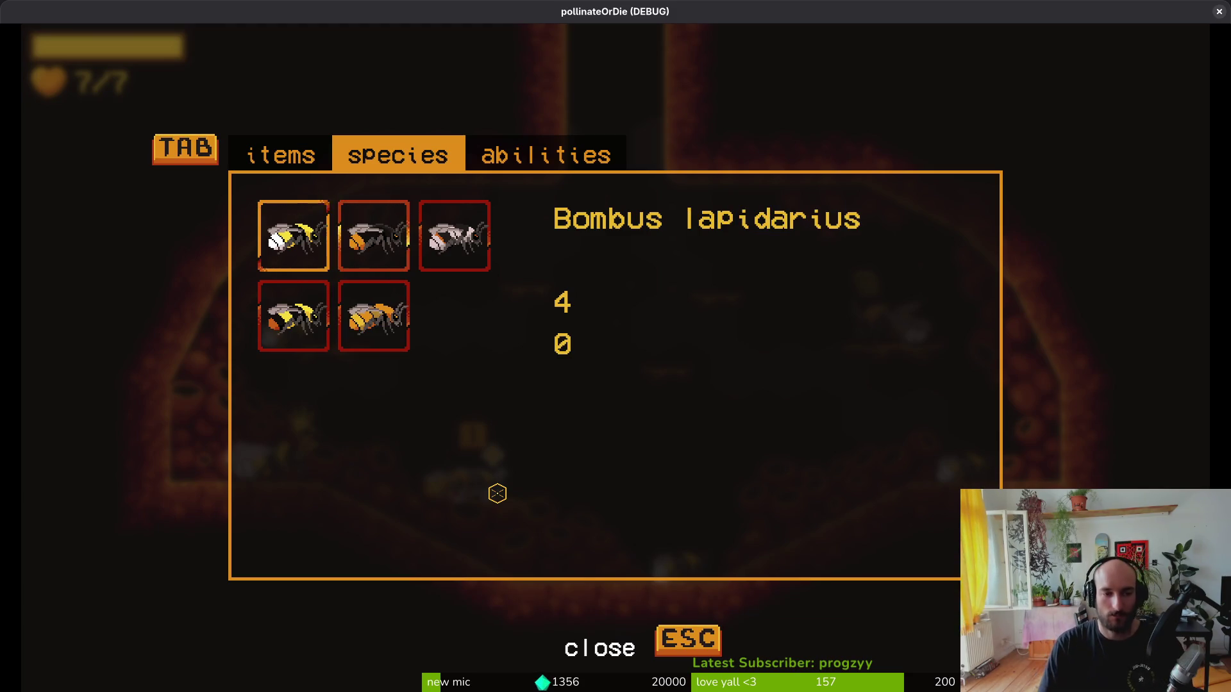
{"action": "key", "text": "Right"}
{"action": "key", "text": "Left"}
{"action": "key", "text": "Escape"}
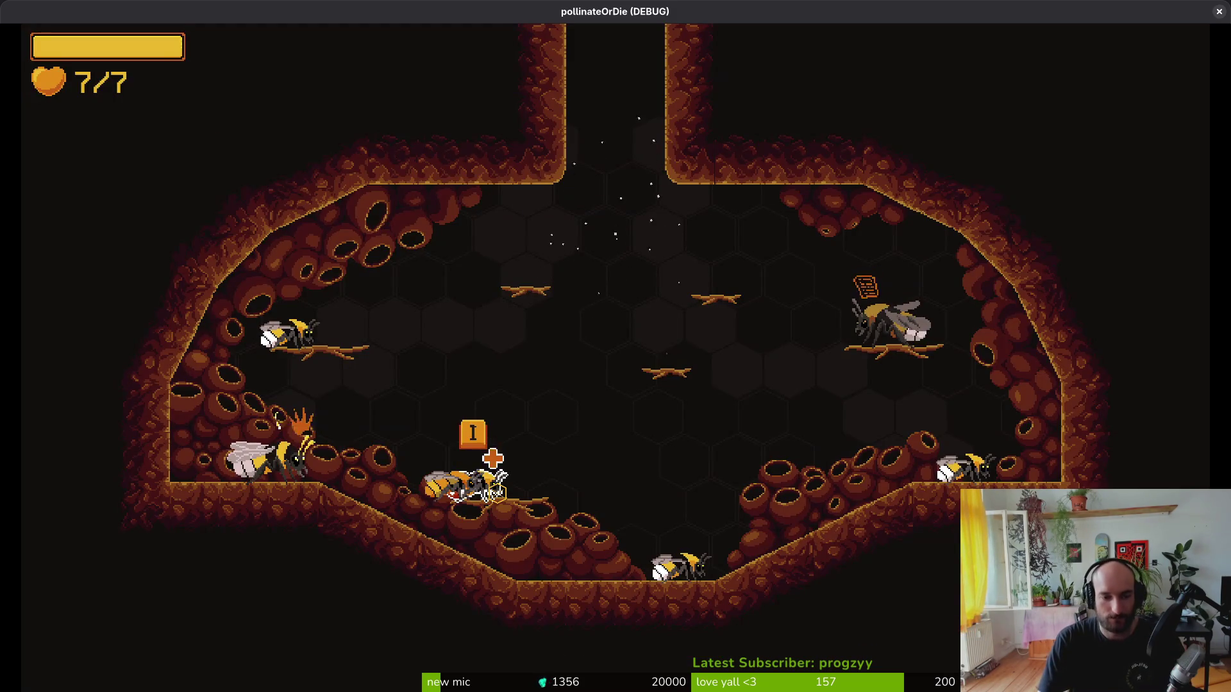
- Make the bee Bombus pascuorum, then lapidarius, then terrestris, checking it after each switch
{"action": "key", "text": "Tab"}
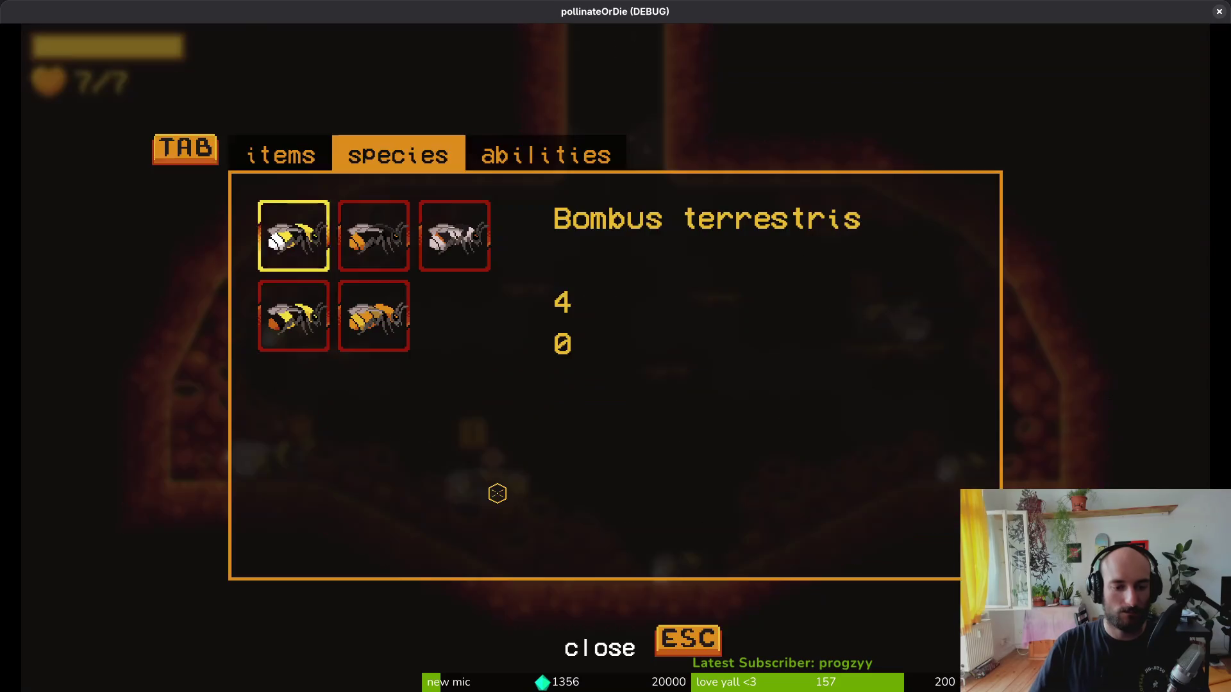
{"action": "key", "text": "Down"}
{"action": "key", "text": "Right"}
{"action": "key", "text": "Escape"}
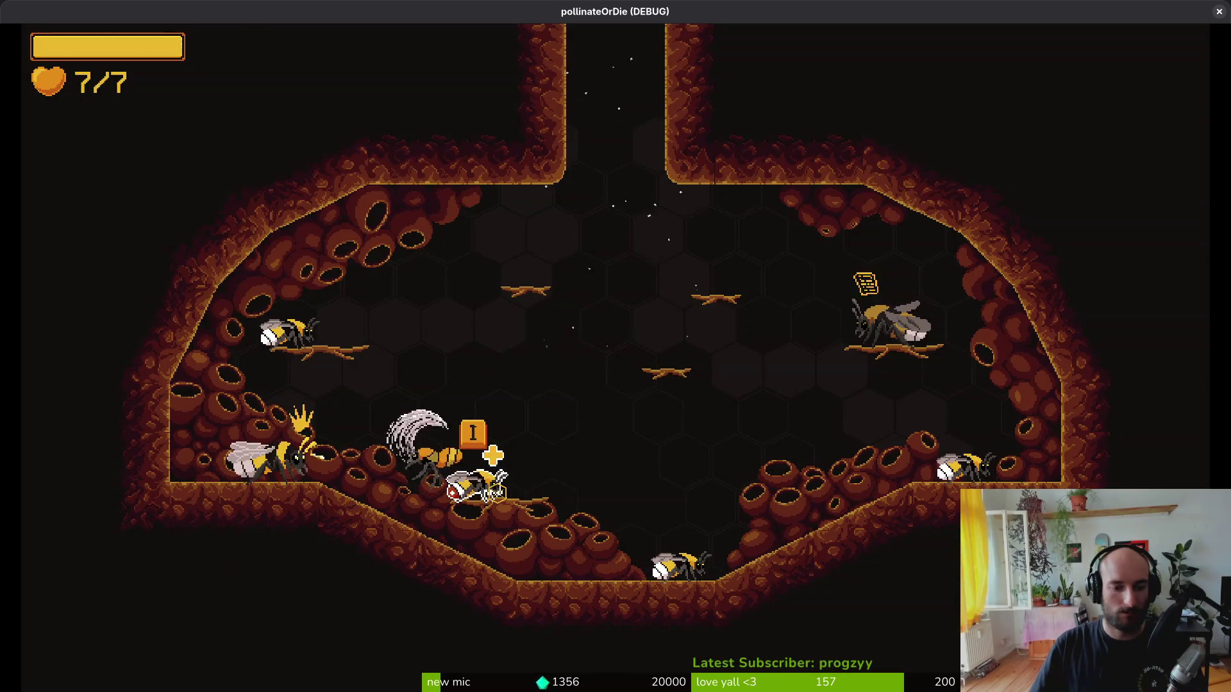
{"action": "key", "text": "Tab"}
{"action": "key", "text": "Right"}
{"action": "key", "text": "Escape"}
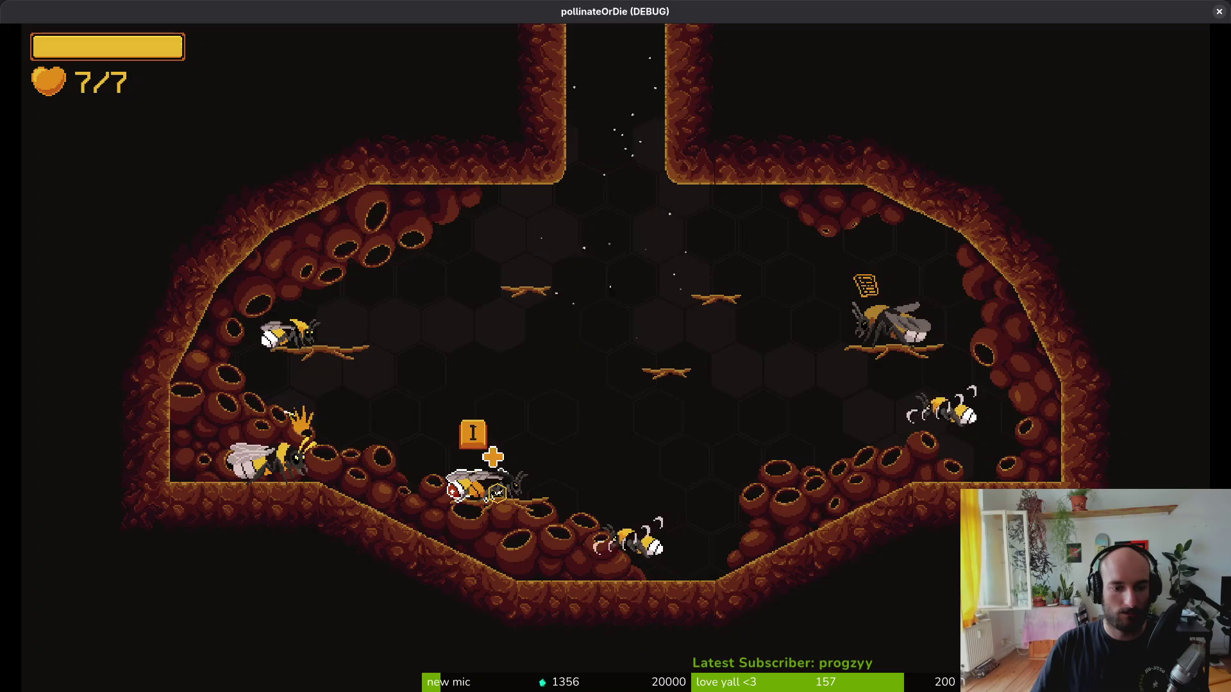
{"action": "key", "text": "Tab"}
{"action": "key", "text": "Left"}
{"action": "key", "text": "Escape"}
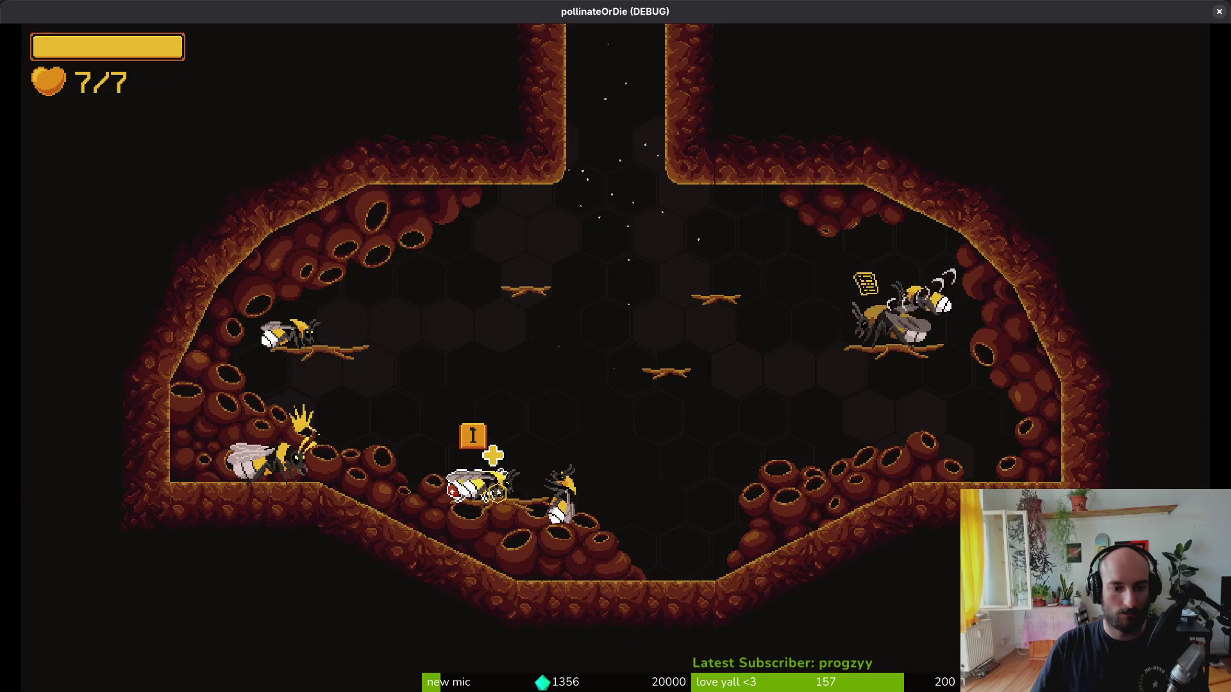
- Switch back to Bombus pascuorum, dismiss the pause menu, and return to Neovim
{"action": "key", "text": "Tab"}
{"action": "key", "text": "Down"}
{"action": "key", "text": "Right"}
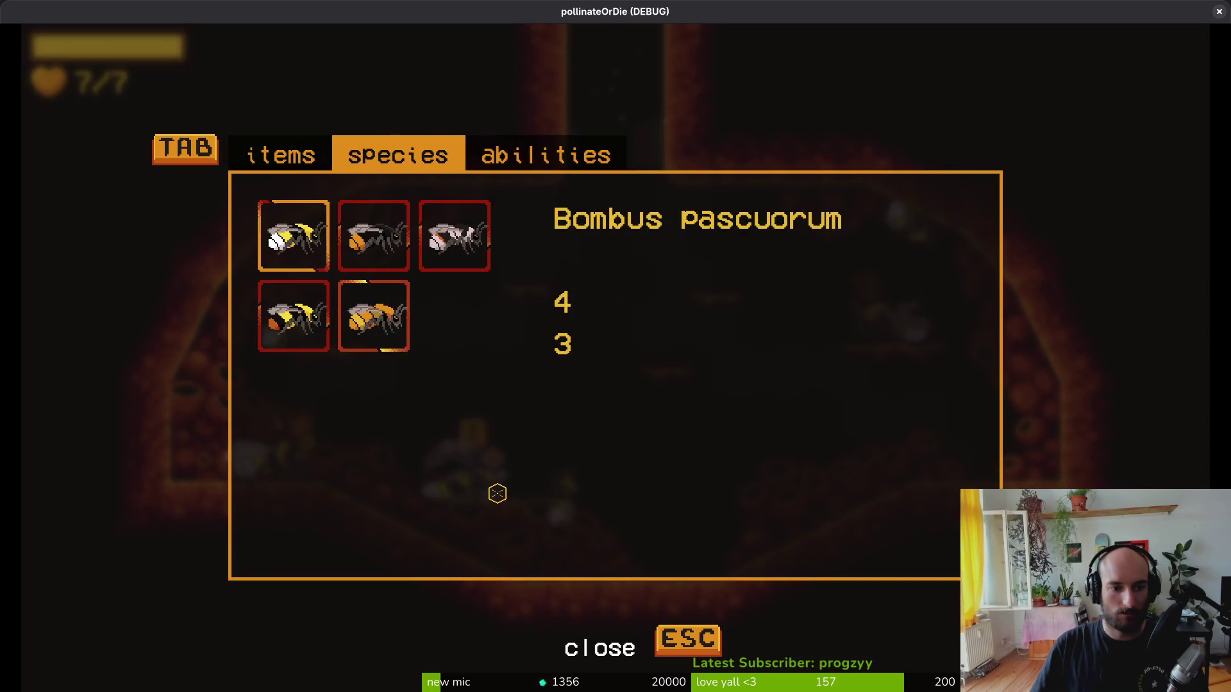
{"action": "key", "text": "Escape"}
{"action": "key", "text": "Escape"}
{"action": "key", "text": "Escape"}
{"action": "key", "text": "Tab"}
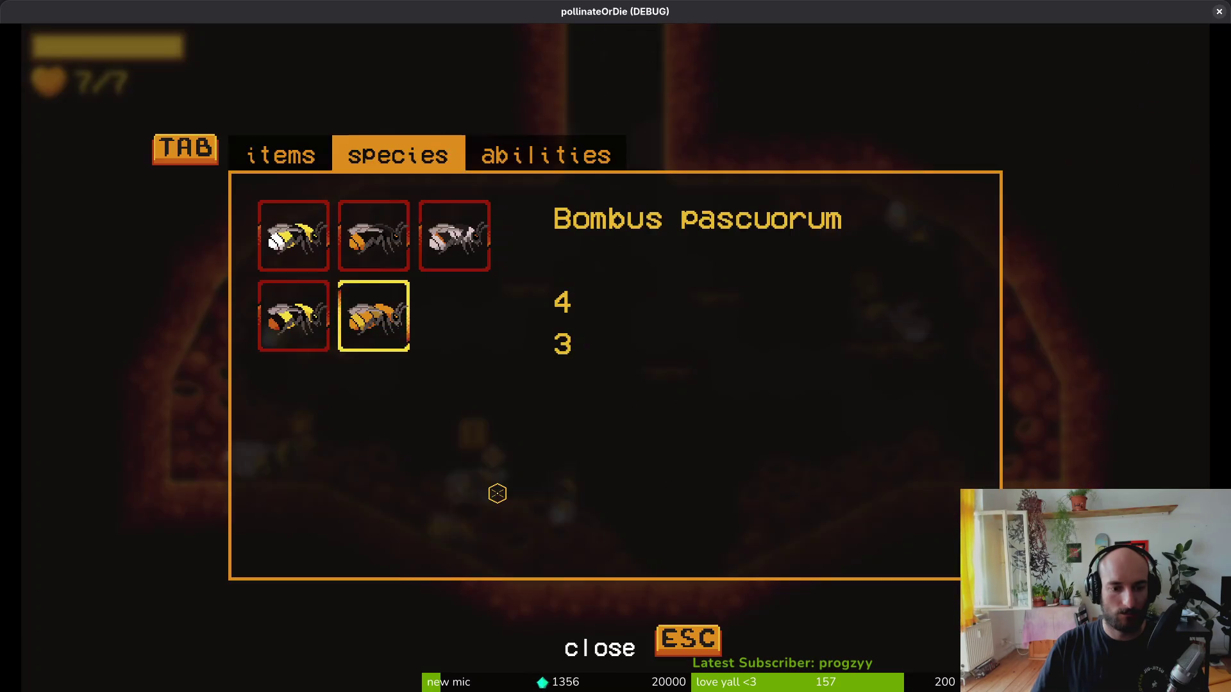
{"action": "key", "text": "Escape"}
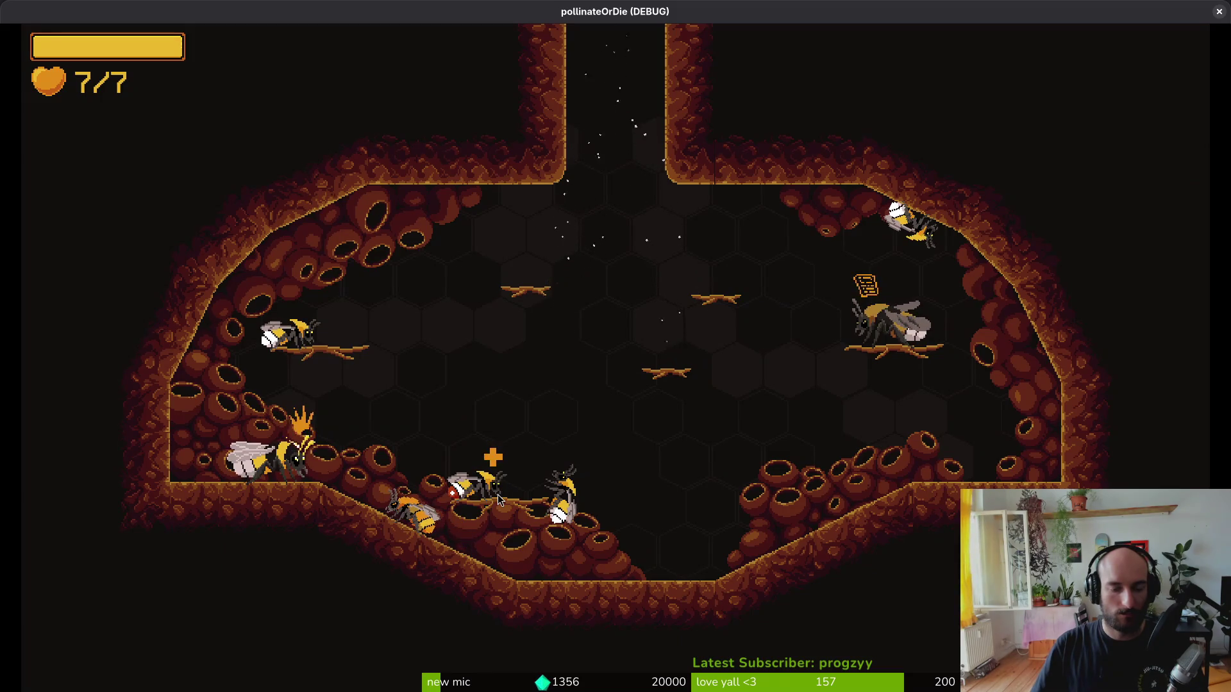
{"action": "key", "text": "alt+Tab"}
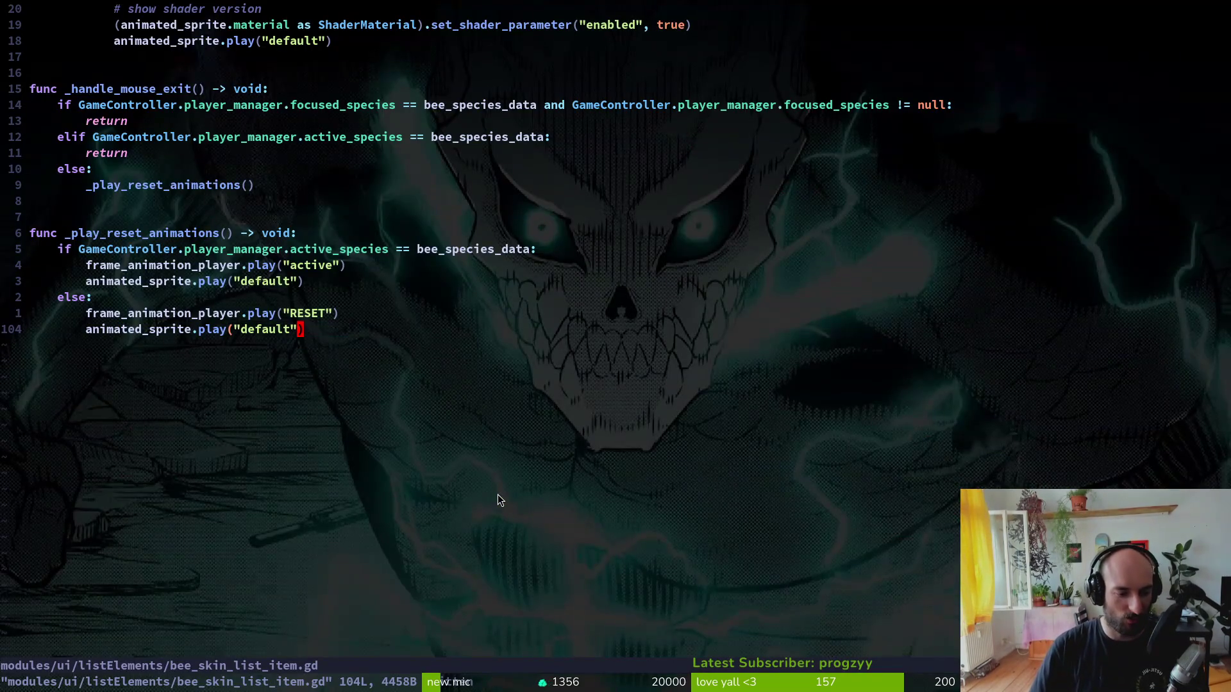
{"action": "key", "text": "ctrl+u"}
{"action": "key", "text": "ctrl+u"}
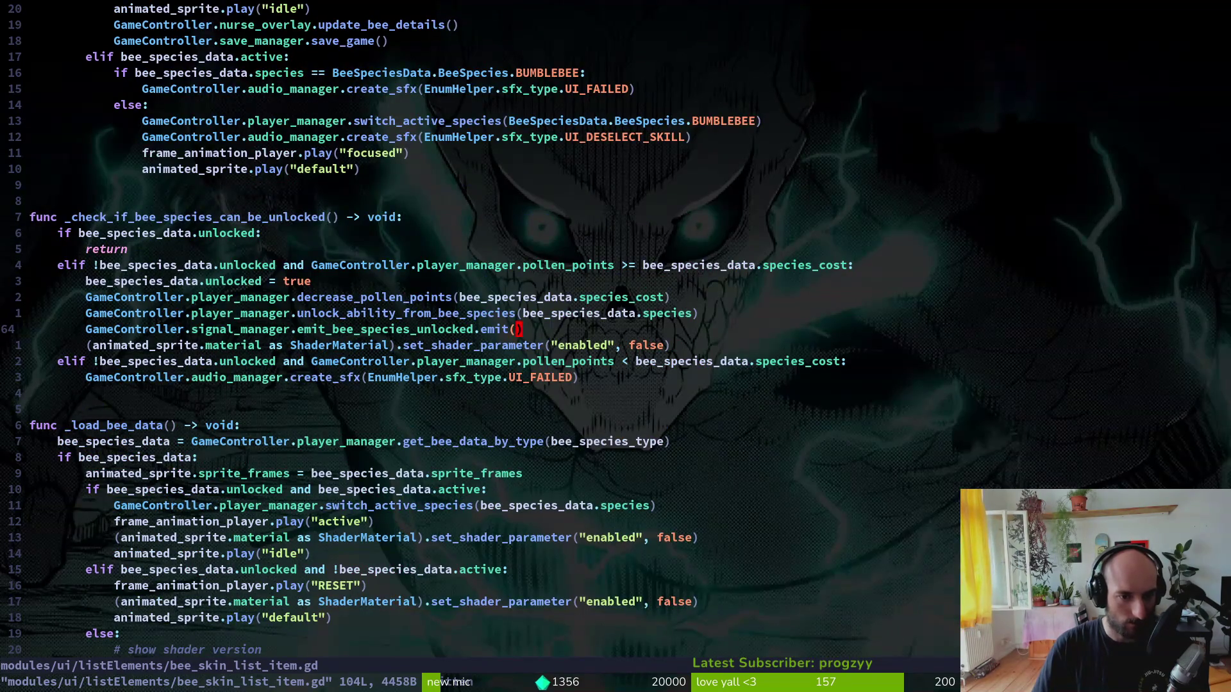
{"action": "key", "text": "ctrl+u"}
{"action": "key", "text": "j"}
{"action": "key", "text": "j"}
{"action": "key", "text": "j"}
{"action": "key", "text": "j"}
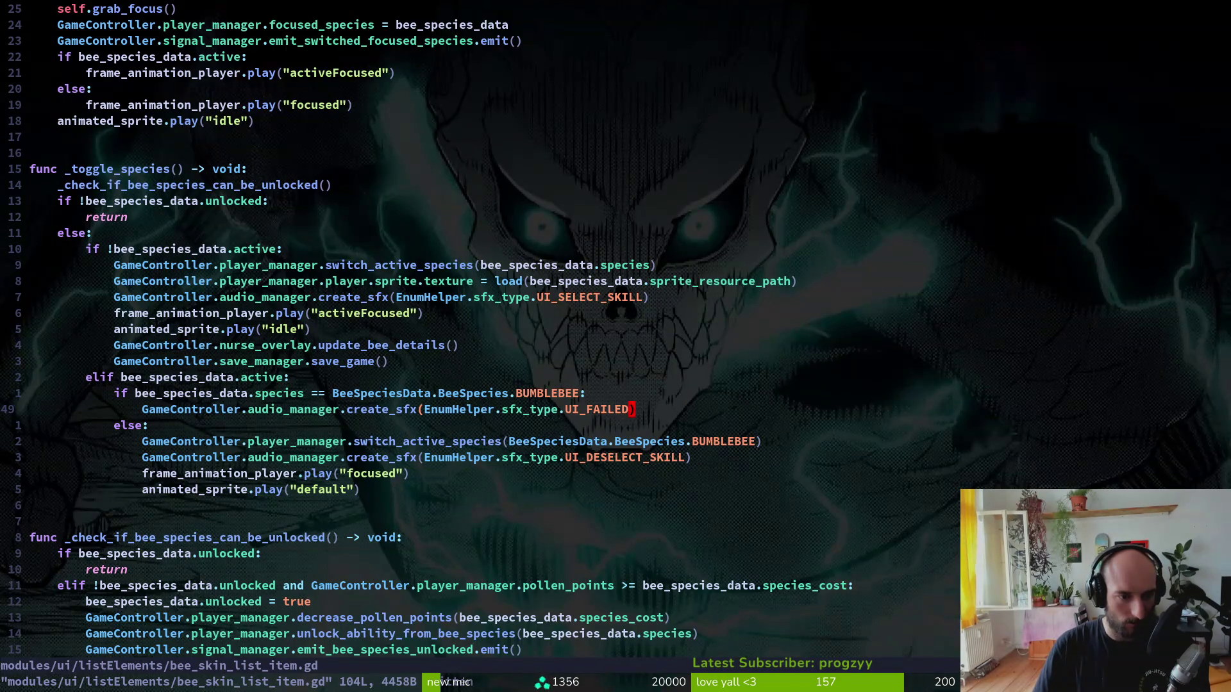
{"action": "key", "text": "k"}
{"action": "key", "text": "k"}
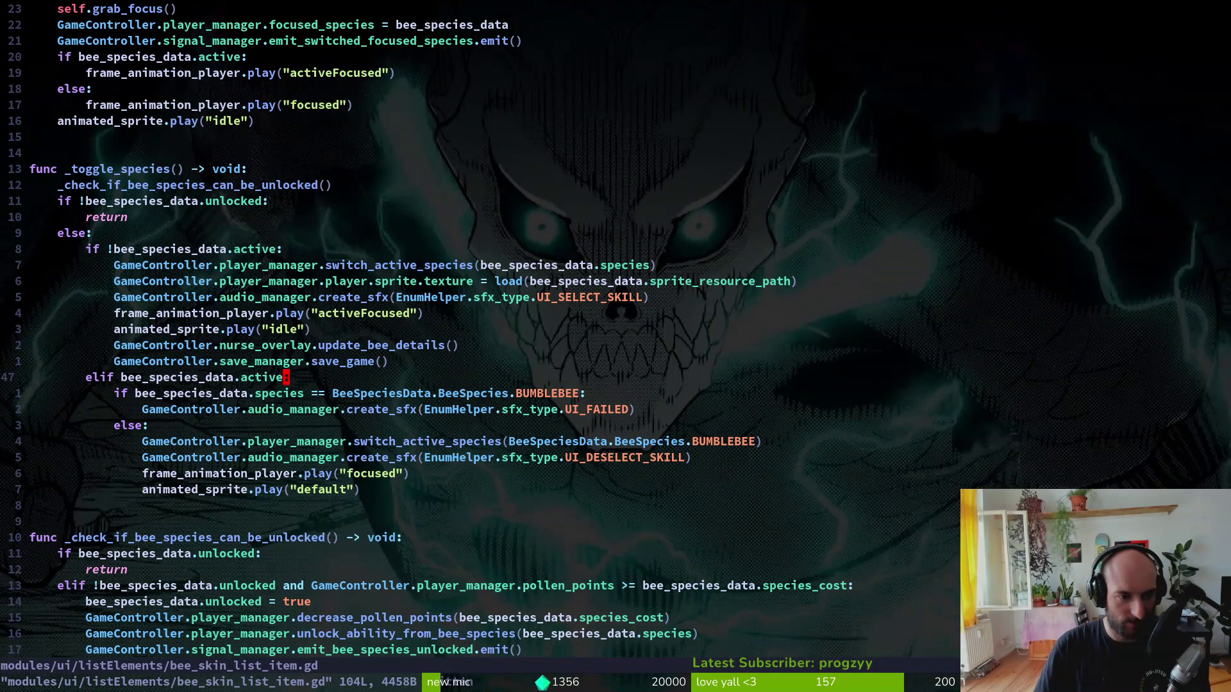
{"action": "key", "text": "shift+v"}
{"action": "key", "text": "Escape"}
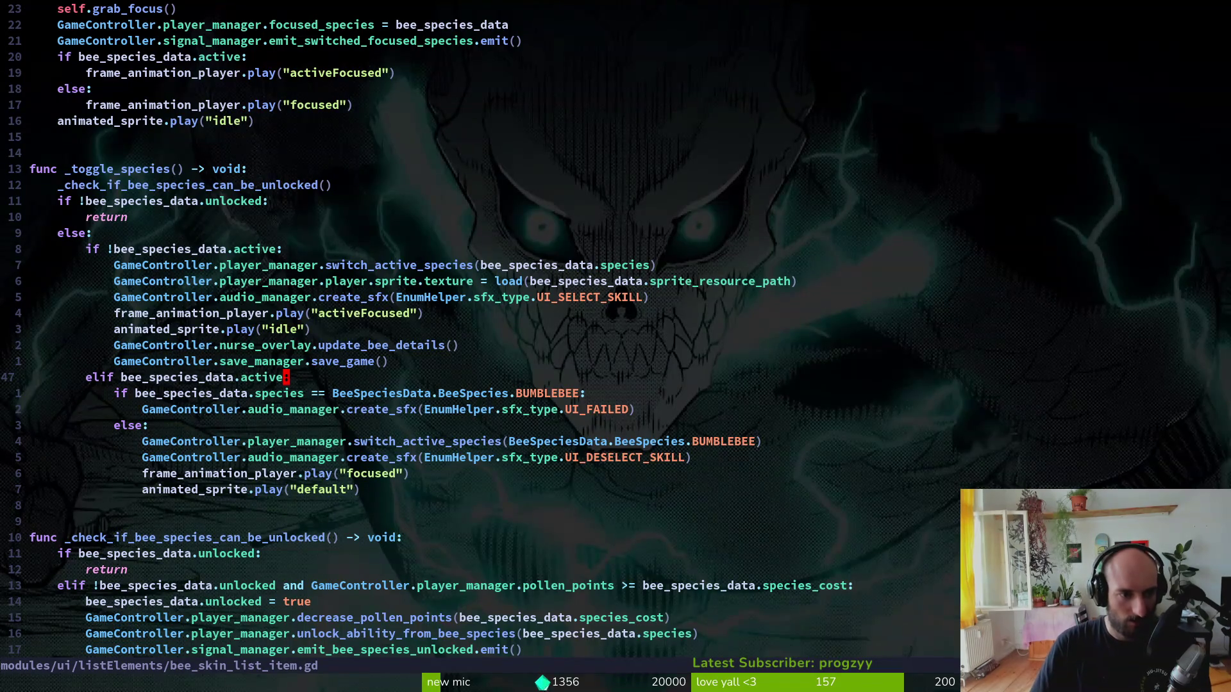
{"action": "key", "text": "j"}
{"action": "key", "text": "j"}
{"action": "key", "text": "j"}
{"action": "key", "text": "j"}
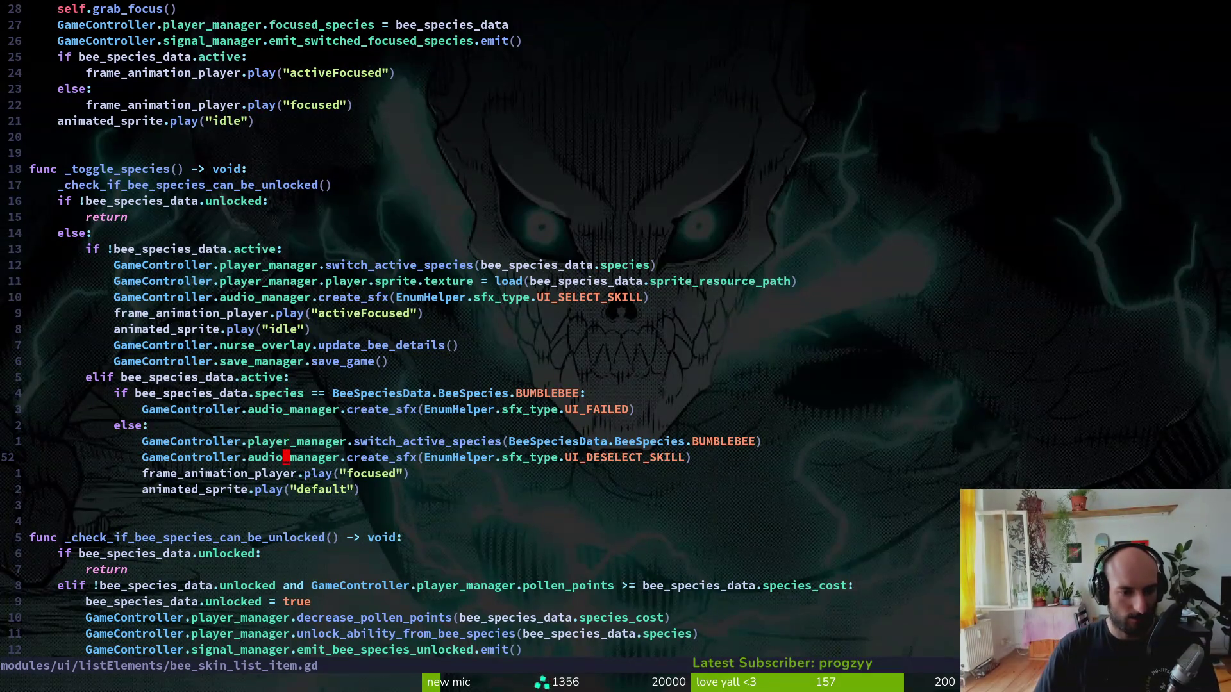
{"action": "key", "text": "shift+v"}
{"action": "key", "text": "Escape"}
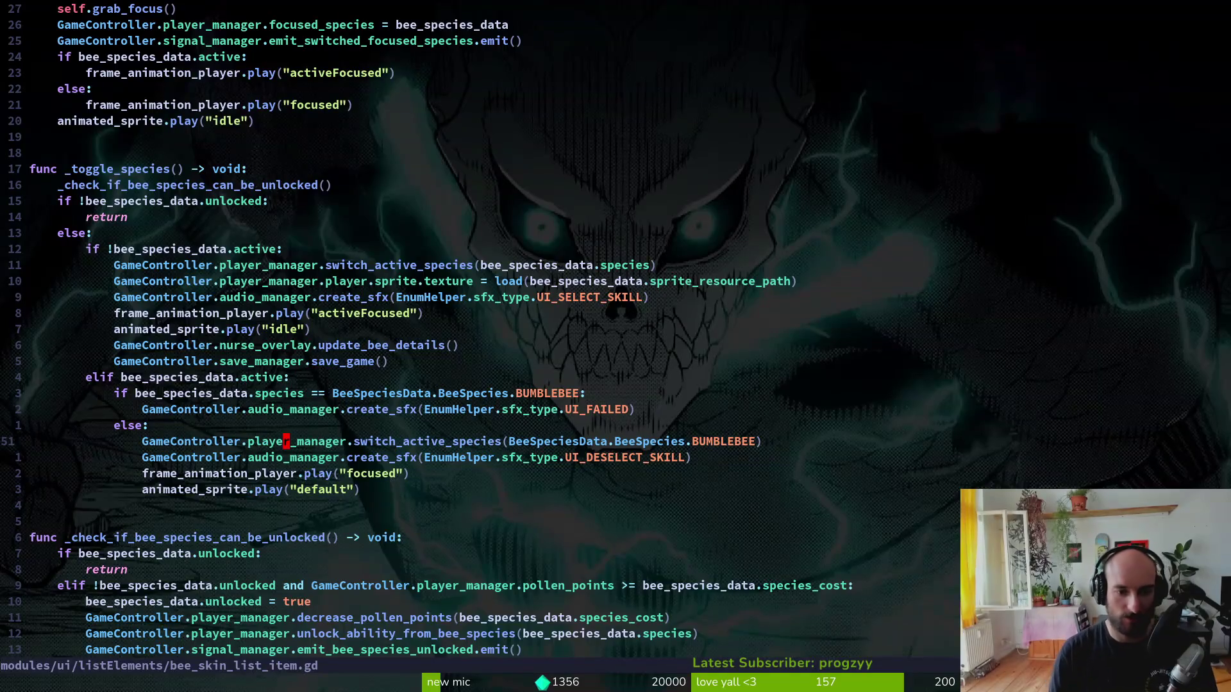
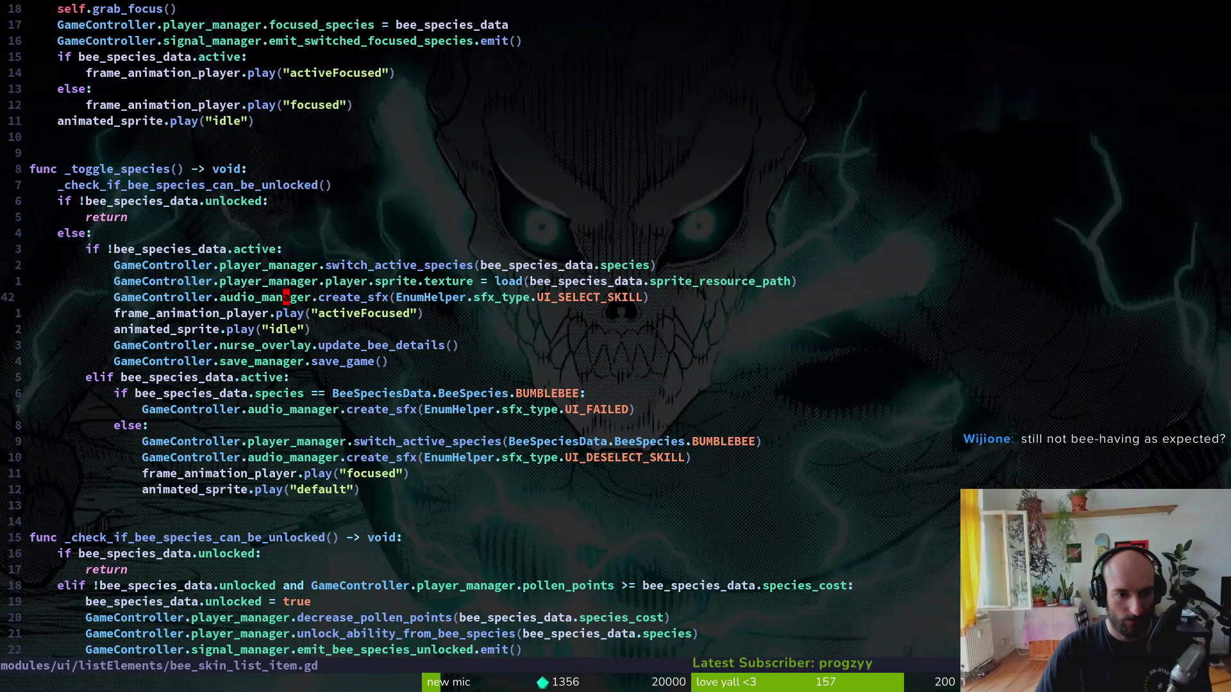
- Paste the sprite texture line into the deselect branch, indent it, and save
{"action": "left_click", "coordinate": [53, 345]}
{"action": "key", "text": "j"}
{"action": "key", "text": "j"}
{"action": "key", "text": "j"}
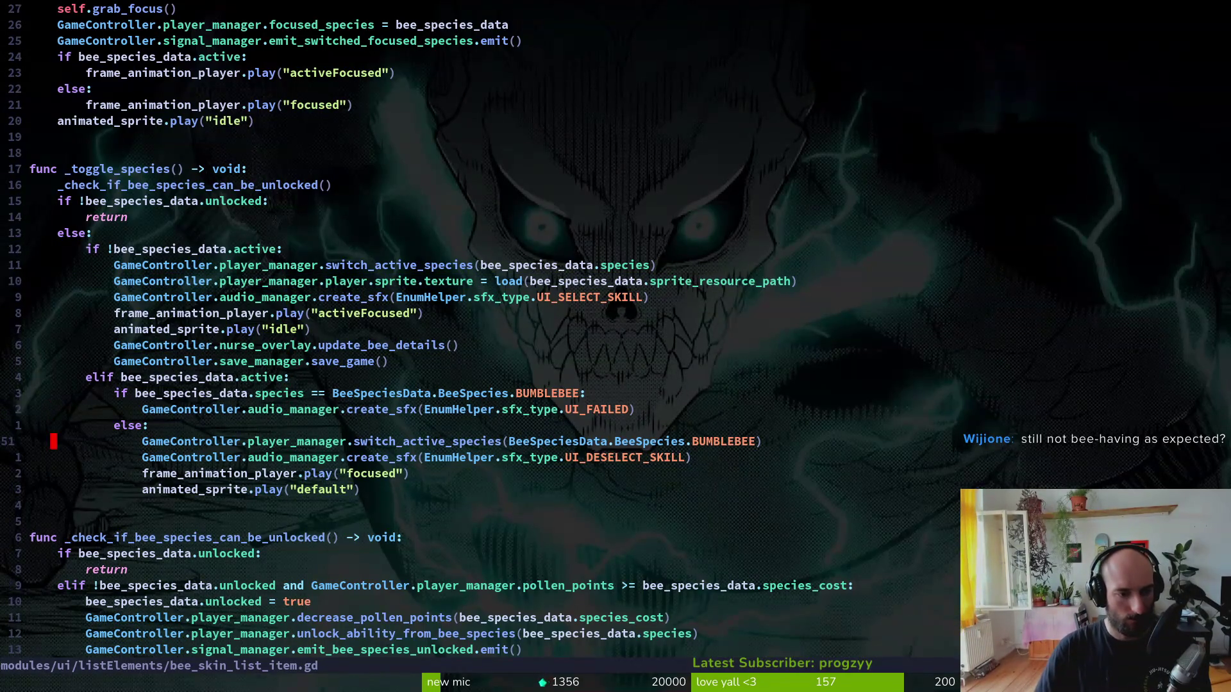
{"action": "key", "text": "p"}
{"action": "key", "text": "shift+v"}
{"action": "key", "text": "shift+period"}
{"action": "type", "text": ":w"}
{"action": "key", "text": "Return"}
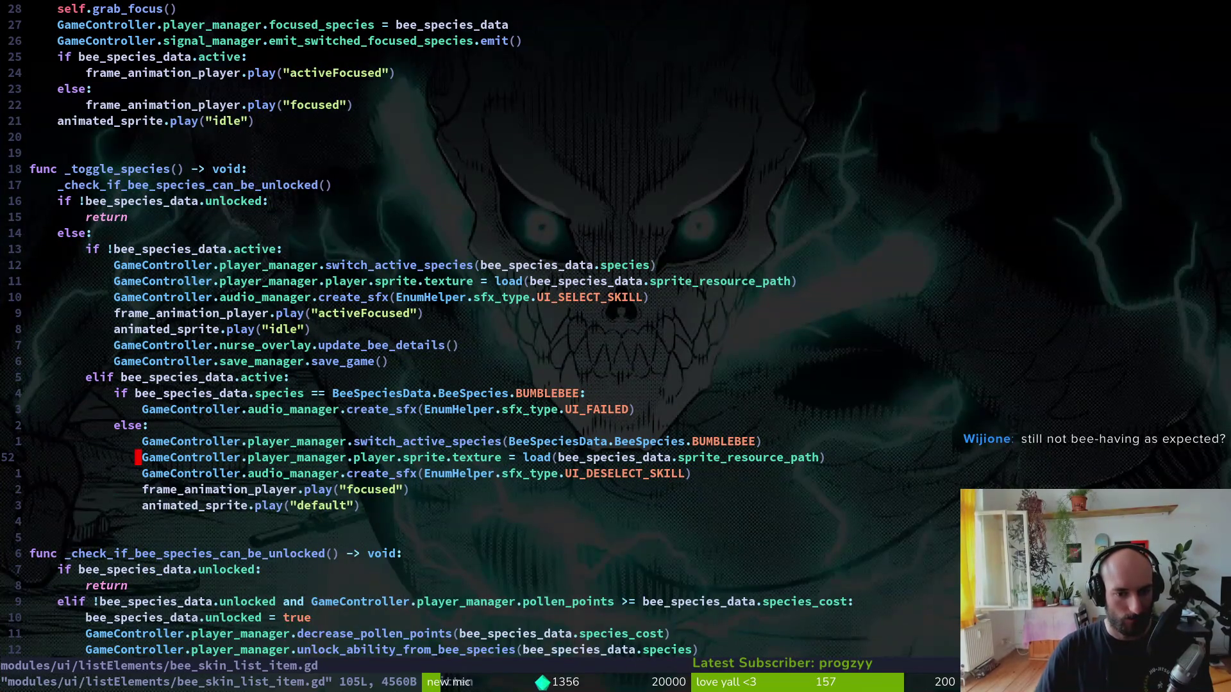
- Undo the pasted line and an added blank line, saving the deselect branch unchanged
{"action": "type", "text": "uu"}
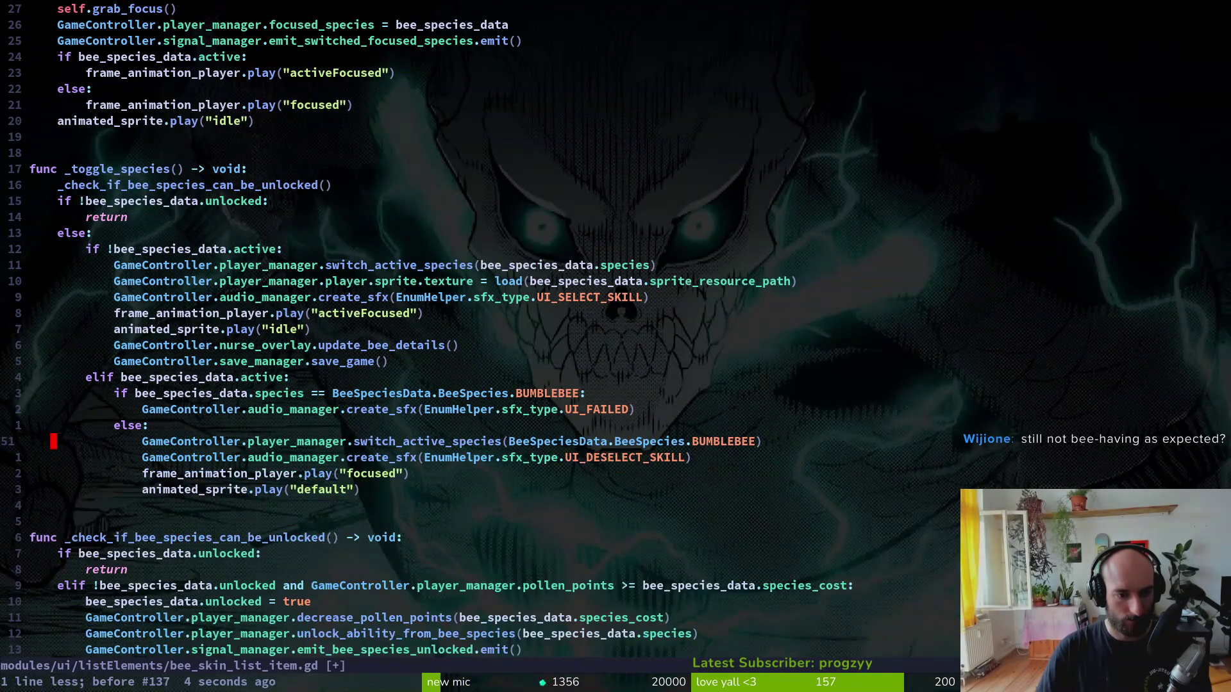
{"action": "type", "text": ":w"}
{"action": "key", "text": "Return"}
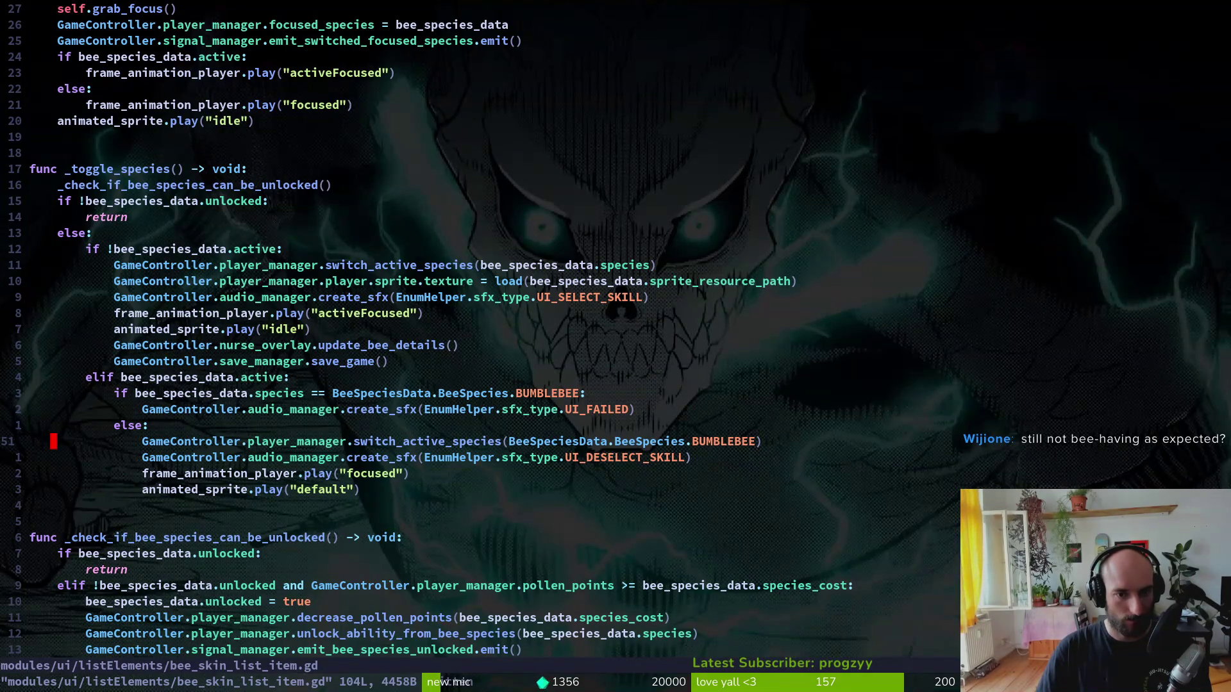
{"action": "key", "text": "shift+o"}
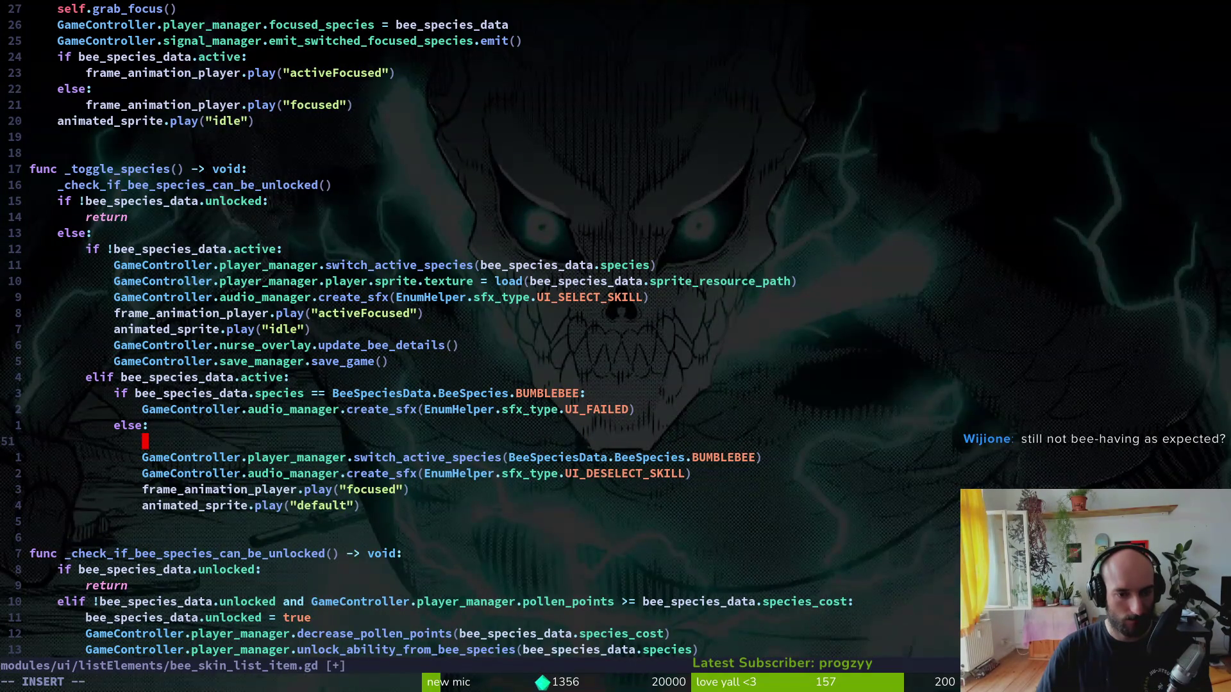
{"action": "key", "text": "Escape"}
{"action": "type", "text": "u:w"}
{"action": "key", "text": "Return"}
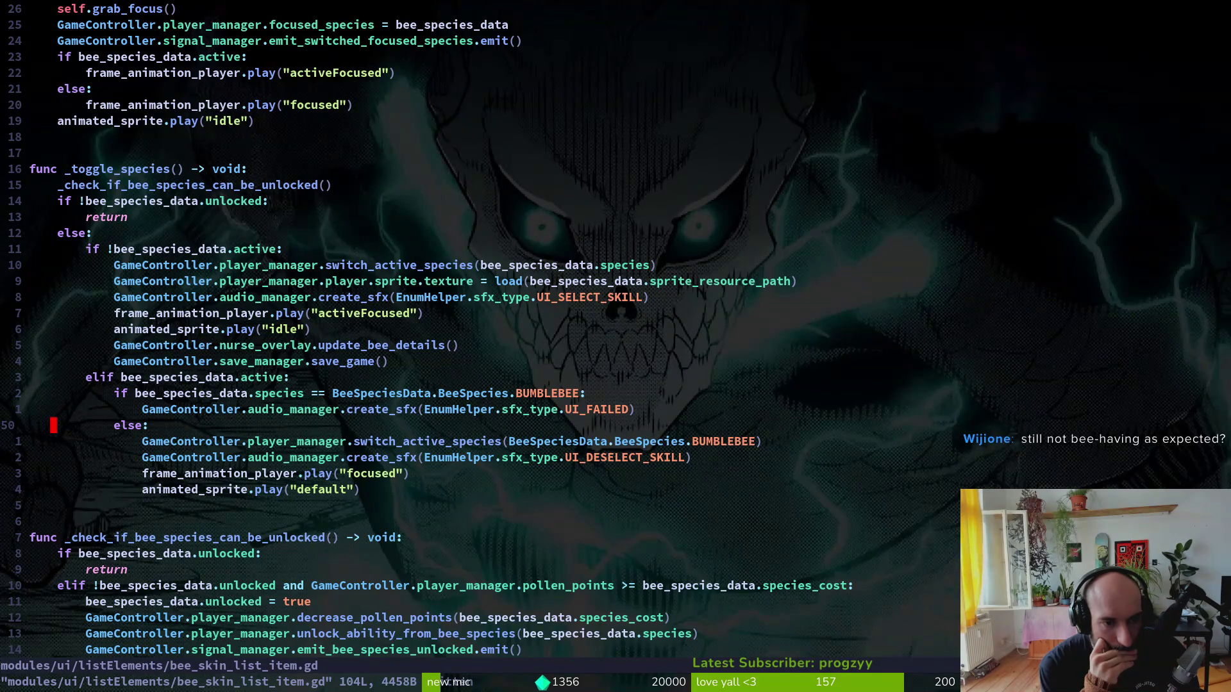
- Move the cursor onto the switch_active_species call in the elif active branch
{"action": "key", "text": "k"}
{"action": "key", "text": "k"}
{"action": "key", "text": "k"}
{"action": "key", "text": "k"}
{"action": "key", "text": "k"}
{"action": "key", "text": "j"}
{"action": "key", "text": "j"}
{"action": "key", "text": "j"}
{"action": "key", "text": "j"}
{"action": "key", "text": "j"}
{"action": "key", "text": "j"}
{"action": "key", "text": "w"}
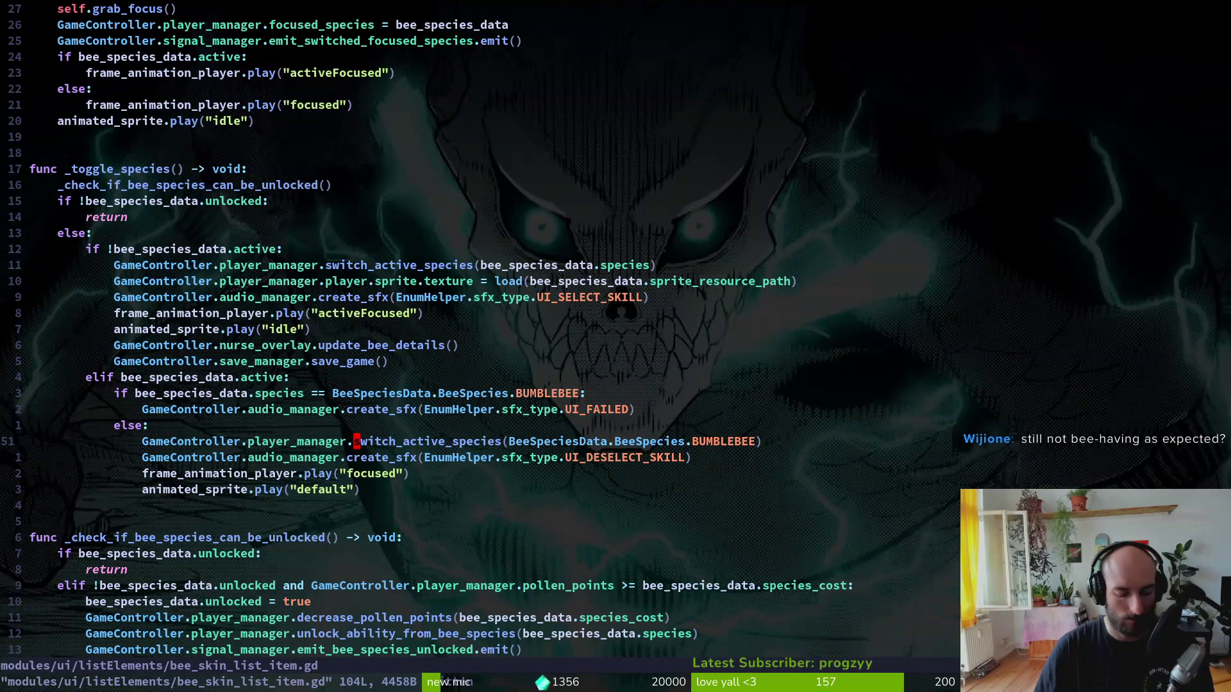
- Jump to switch_active_species in player.manager.gd and review its bee.active and active_species lines
{"action": "key", "text": "g"}
{"action": "key", "text": "d"}
{"action": "key", "text": "j"}
{"action": "key", "text": "j"}
{"action": "key", "text": "j"}
{"action": "key", "text": "j"}
{"action": "key", "text": "k"}
{"action": "key", "text": "k"}
{"action": "key", "text": "k"}
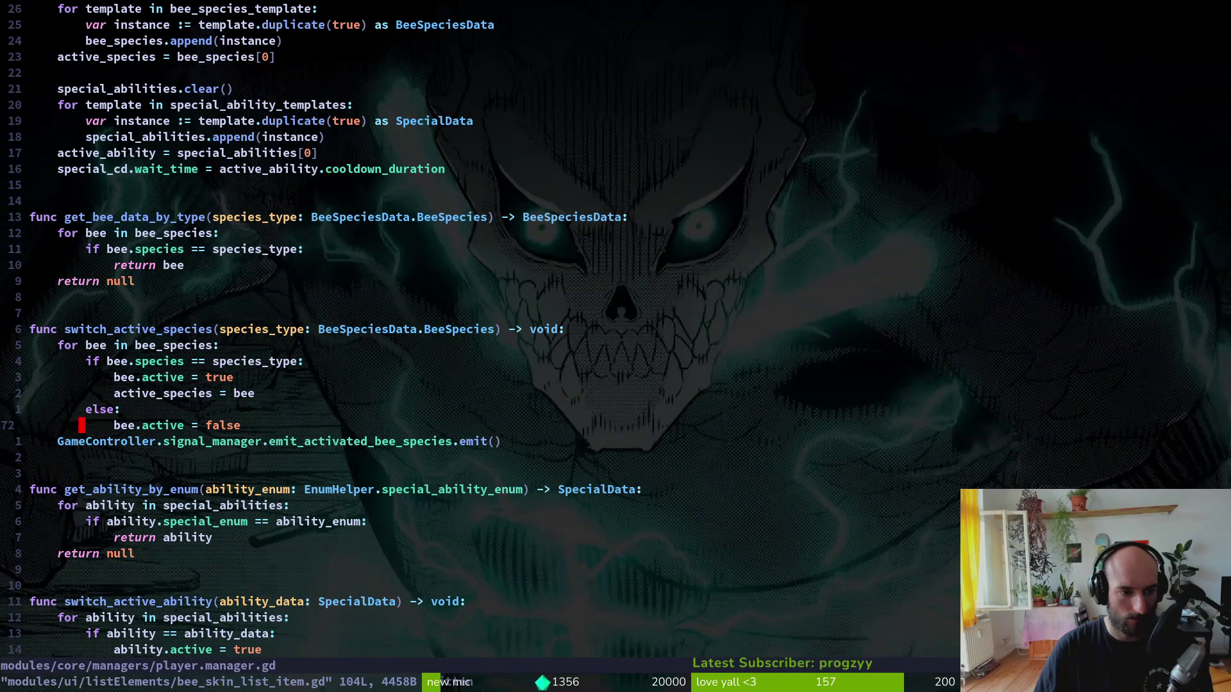
{"action": "key", "text": "k"}
{"action": "key", "text": "k"}
{"action": "key", "text": "k"}
{"action": "key", "text": "j"}
{"action": "key", "text": "j"}
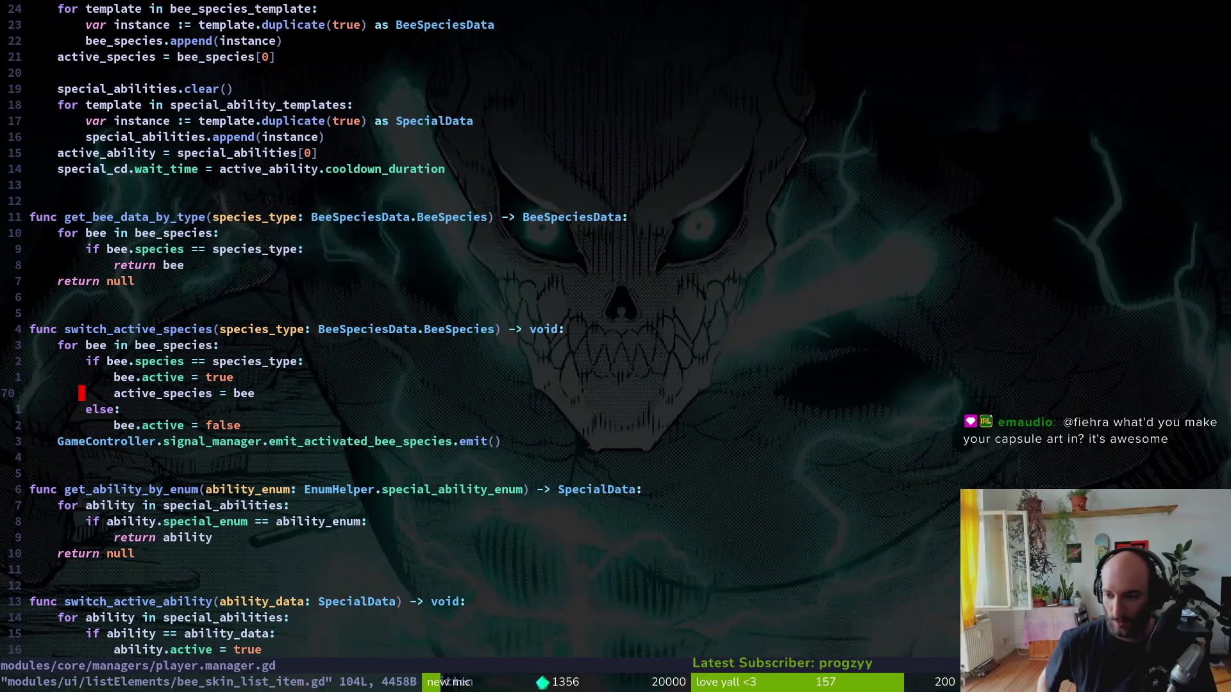
- Save player.manager.gd and launch the game in debug mode with F5
{"action": "type", "text": "ft:w"}
{"action": "key", "text": "Return"}
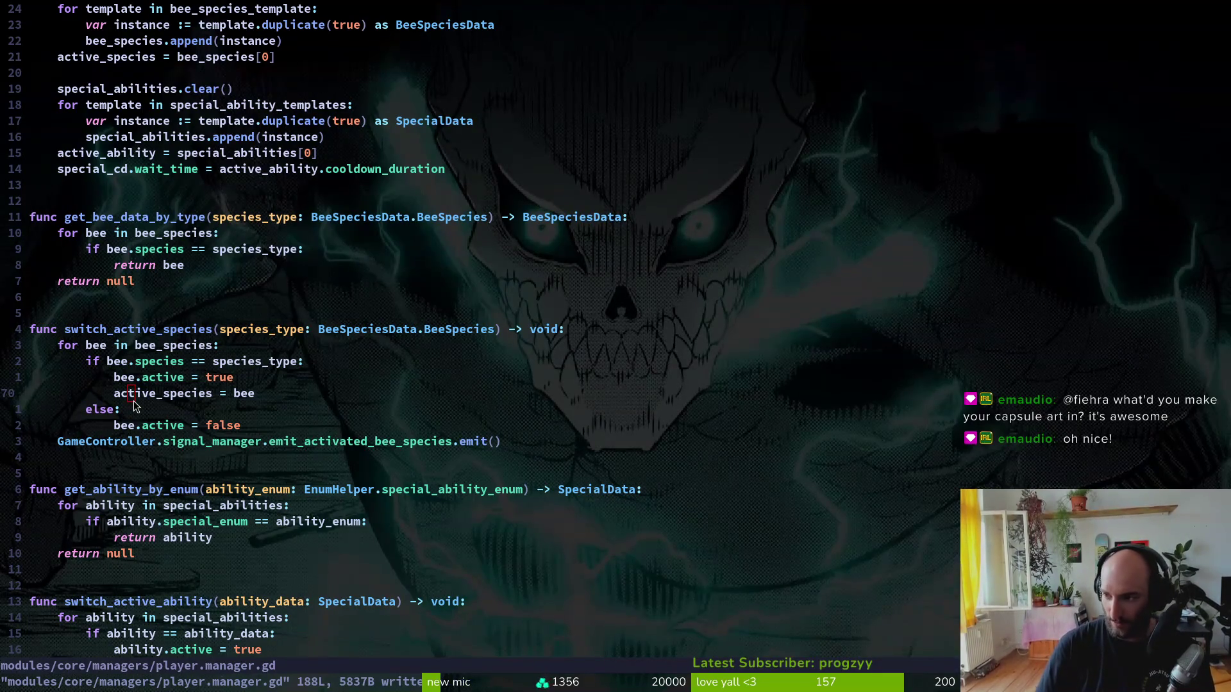
{"action": "key", "text": "alt+Tab"}
{"action": "key", "text": "F5"}
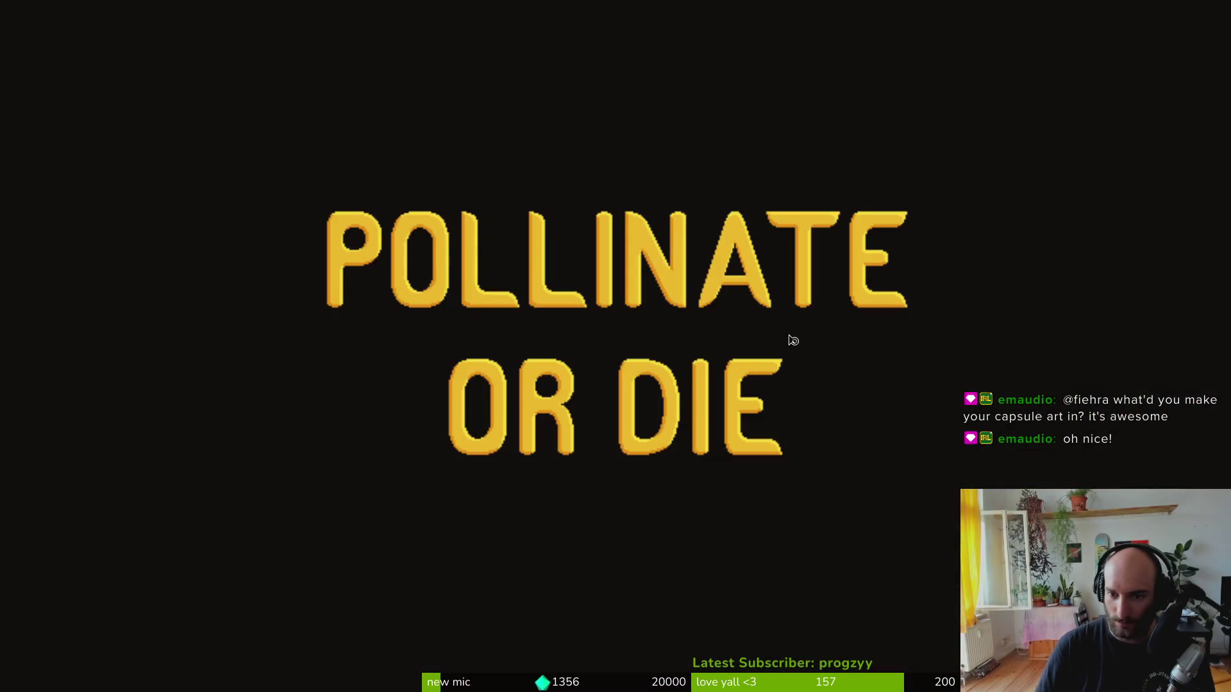
- Continue the saved game into the hive and activate the top-left bee species
{"action": "key", "text": "Up"}
{"action": "key", "text": "Return"}
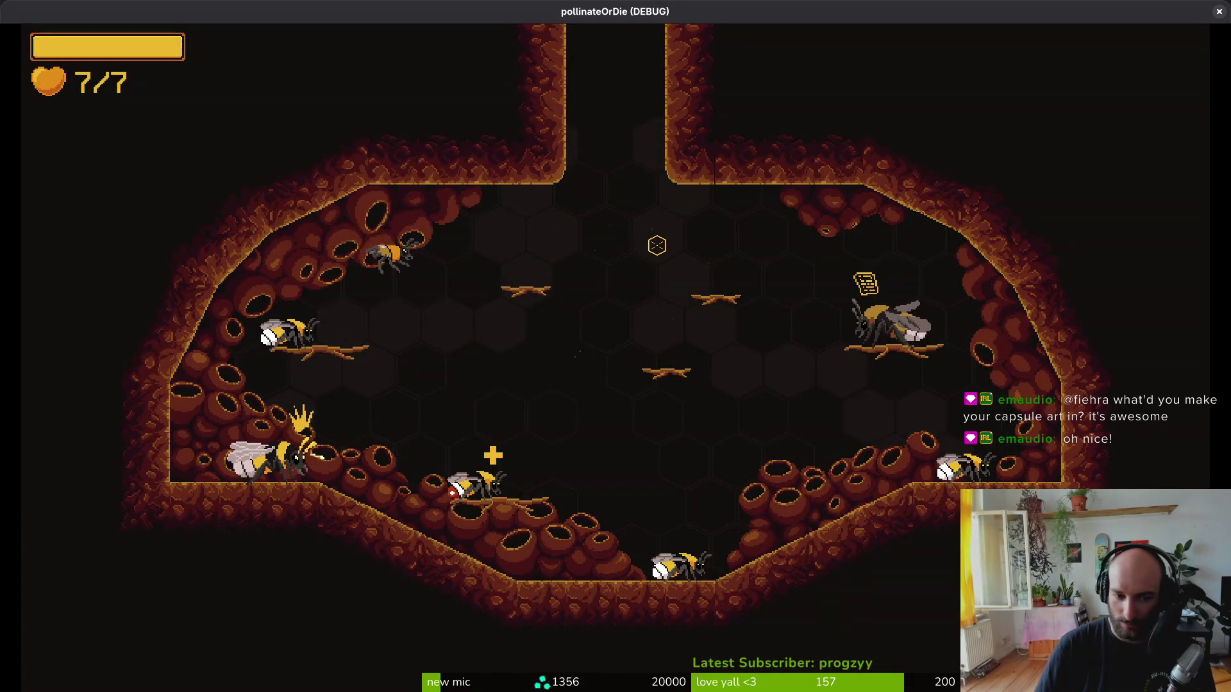
{"action": "key", "text": "Tab"}
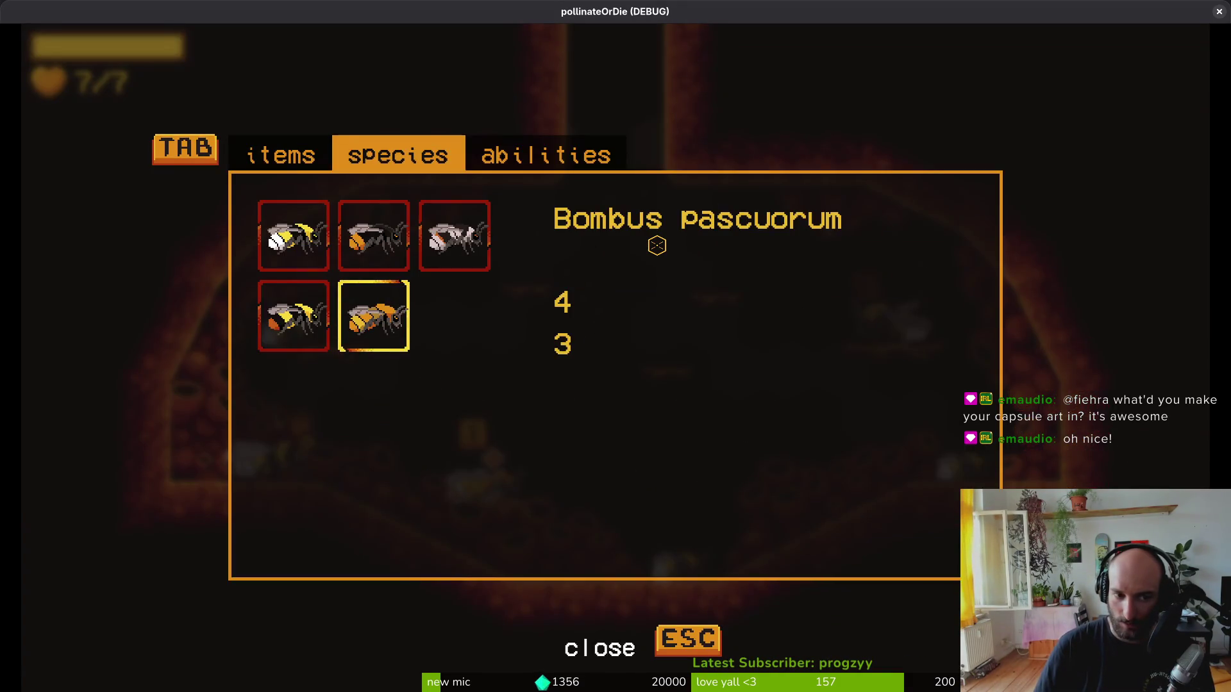
{"action": "key", "text": "Up"}
{"action": "key", "text": "Left"}
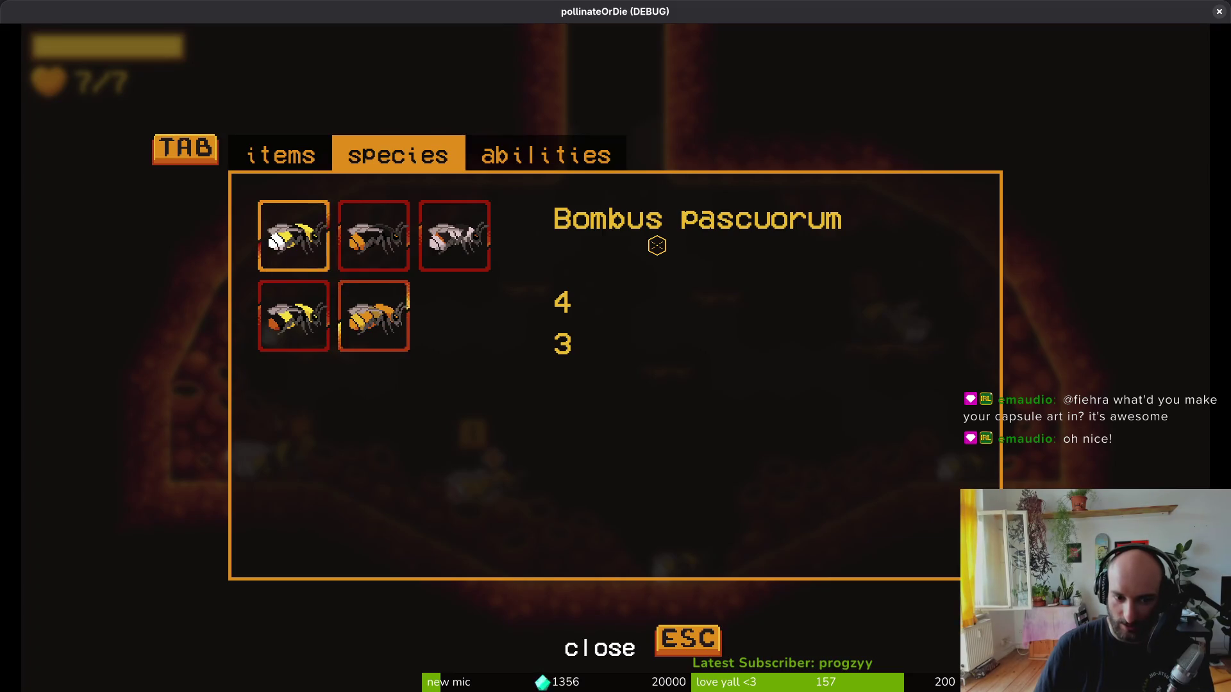
{"action": "key", "text": "Tab"}
- Toggle the second and first bee species, then close the game and return to Neovim
{"action": "key", "text": "Tab"}
{"action": "key", "text": "Right"}
{"action": "key", "text": "Tab"}
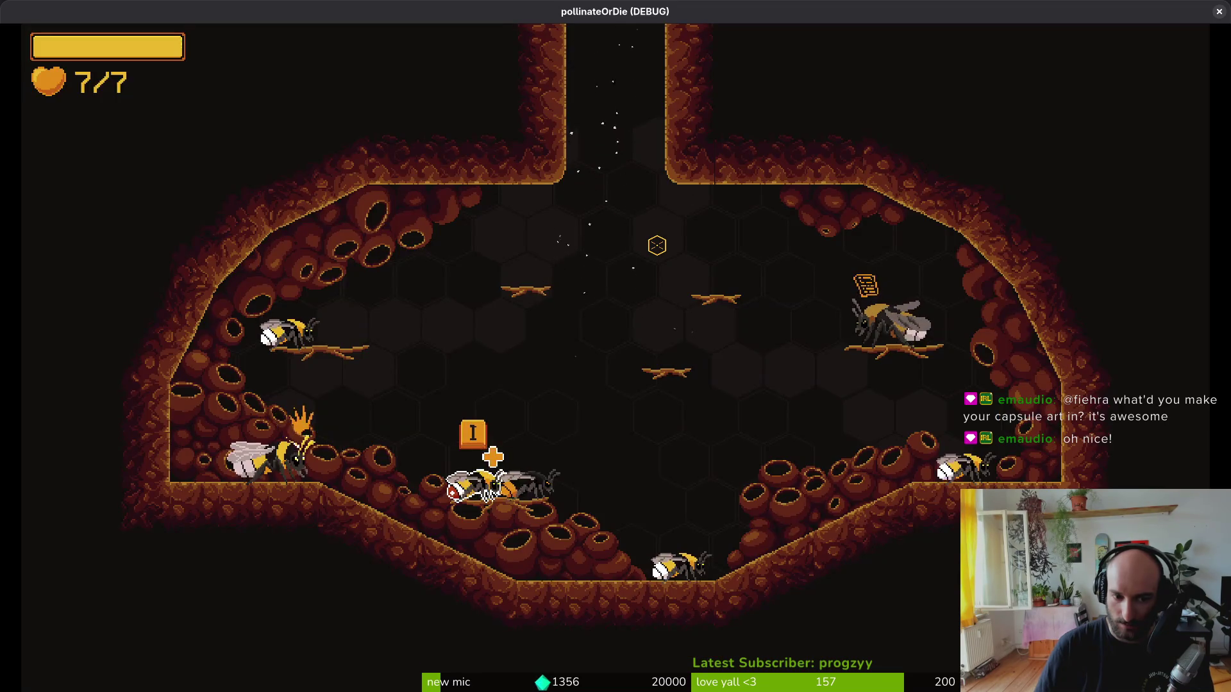
{"action": "key", "text": "Tab"}
{"action": "key", "text": "Left"}
{"action": "key", "text": "Tab"}
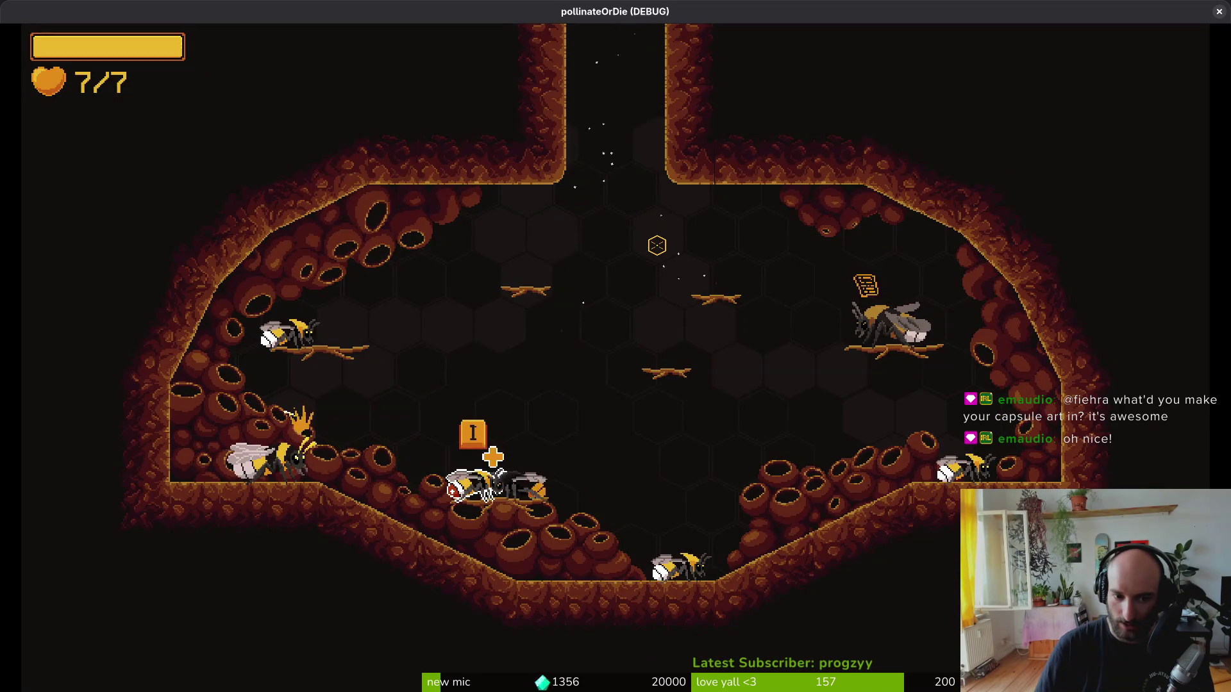
{"action": "key", "text": "Escape"}
{"action": "key", "text": "alt+Tab"}
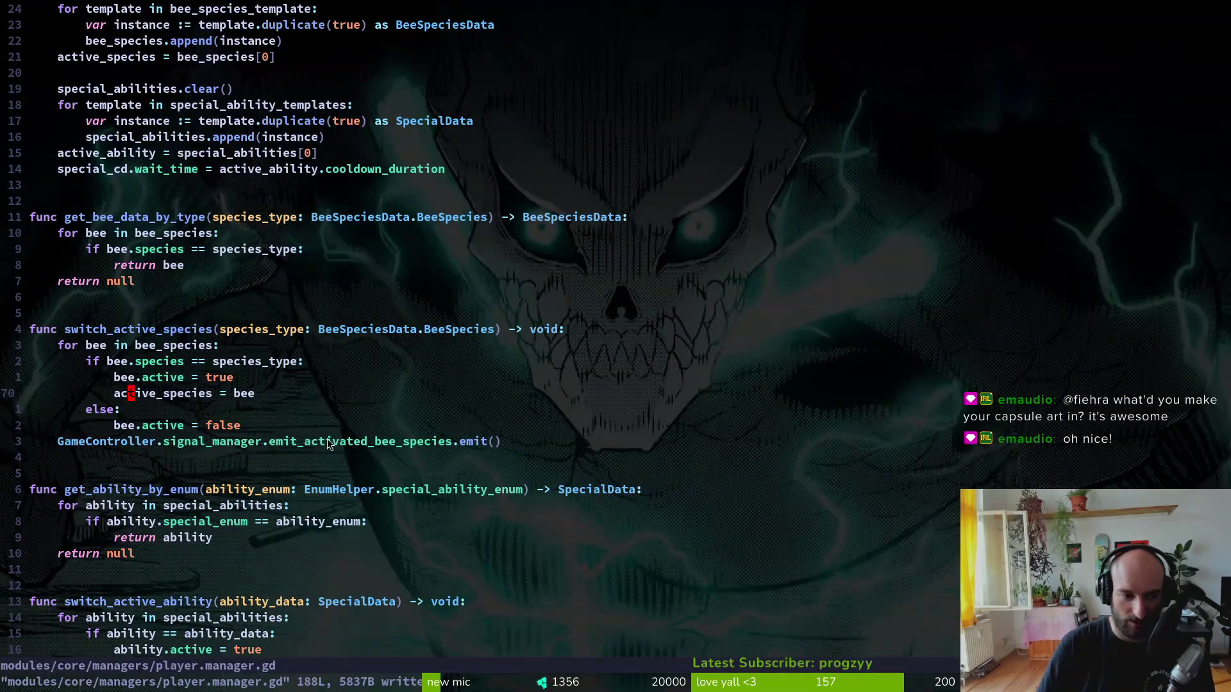
- Return to bee_skin_list_item.gd and inspect the else branch's switch call, animation lines and UI_DESELECT_SKILL
{"action": "key", "text": "ctrl+o"}
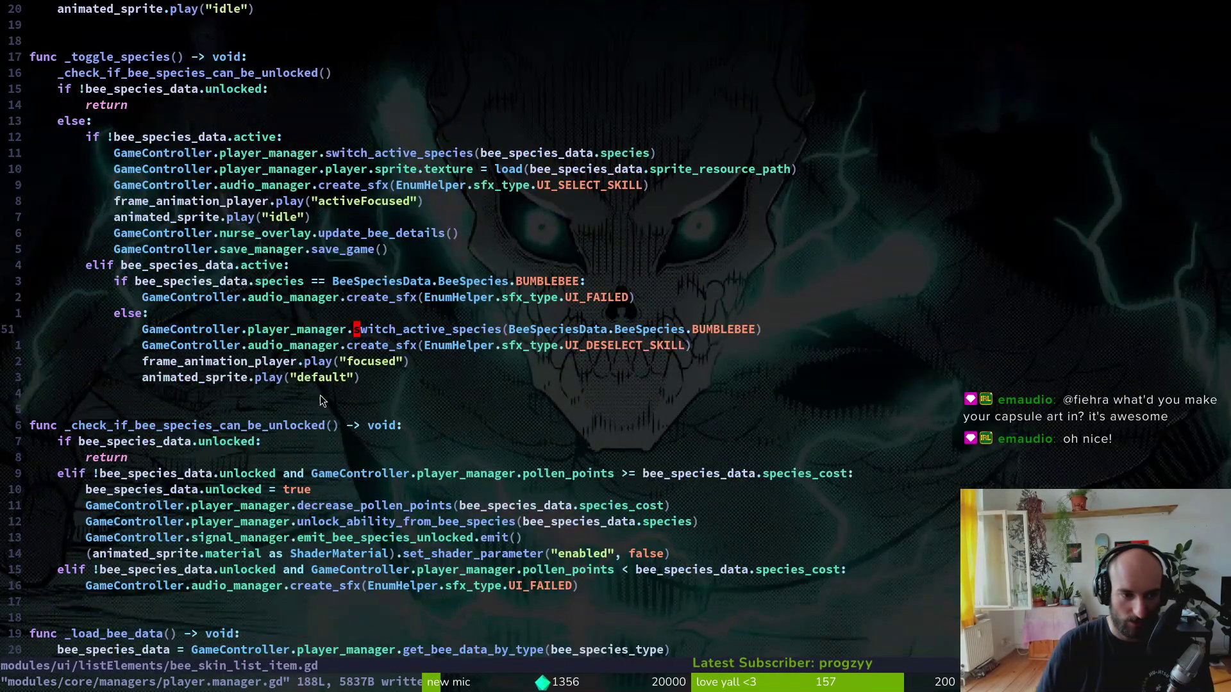
{"action": "left_click", "coordinate": [390, 333]}
{"action": "left_click", "coordinate": [176, 317]}
{"action": "left_click_drag", "start_coordinate": [354, 371], "coordinate": [184, 317]}
{"action": "left_click", "coordinate": [357, 331]}
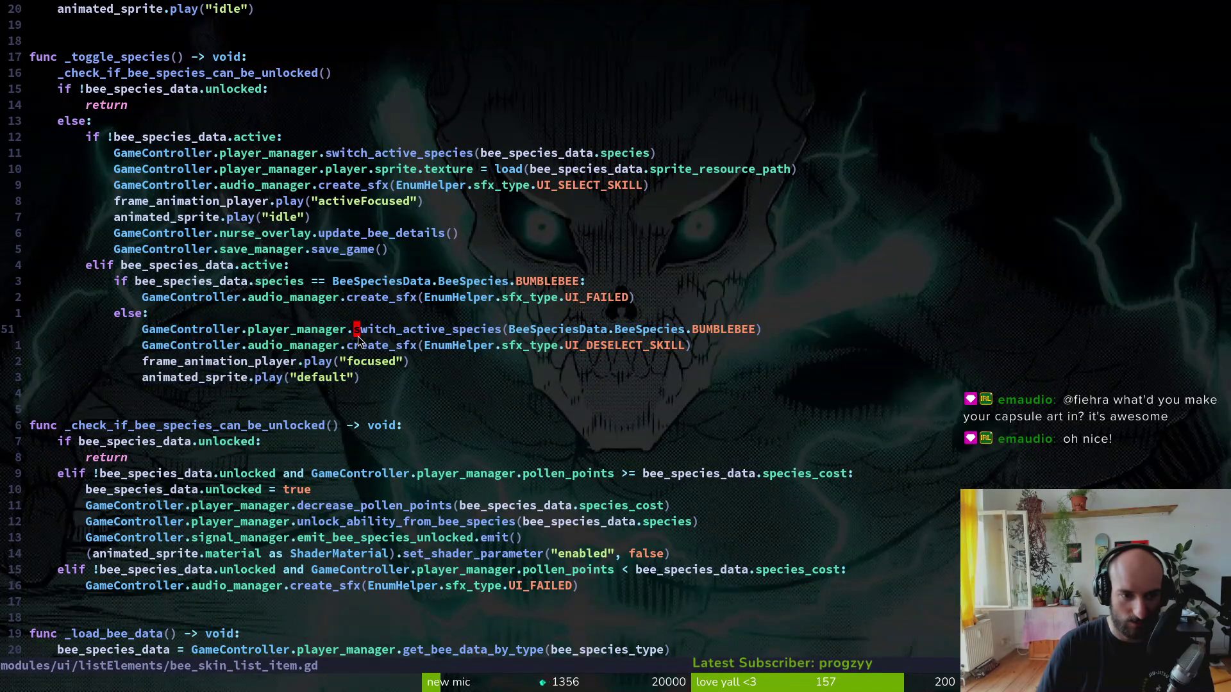
{"action": "left_click", "coordinate": [344, 380]}
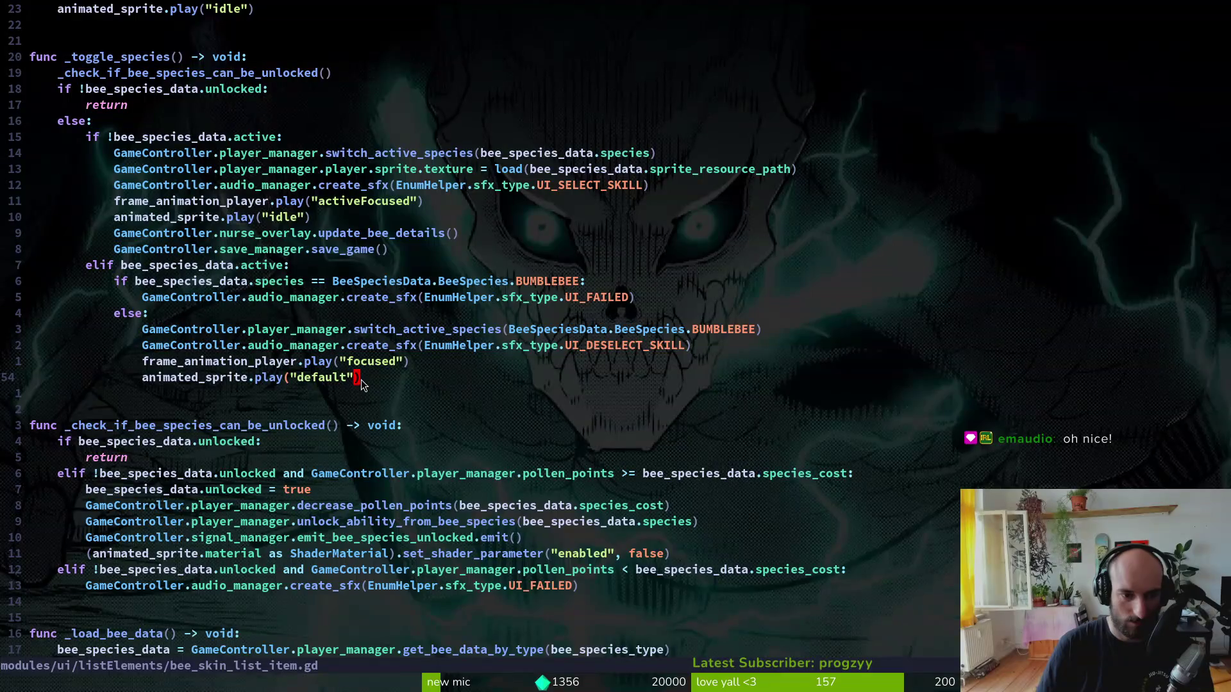
{"action": "left_click", "coordinate": [361, 362]}
{"action": "left_click", "coordinate": [350, 378]}
{"action": "left_click", "coordinate": [625, 349]}
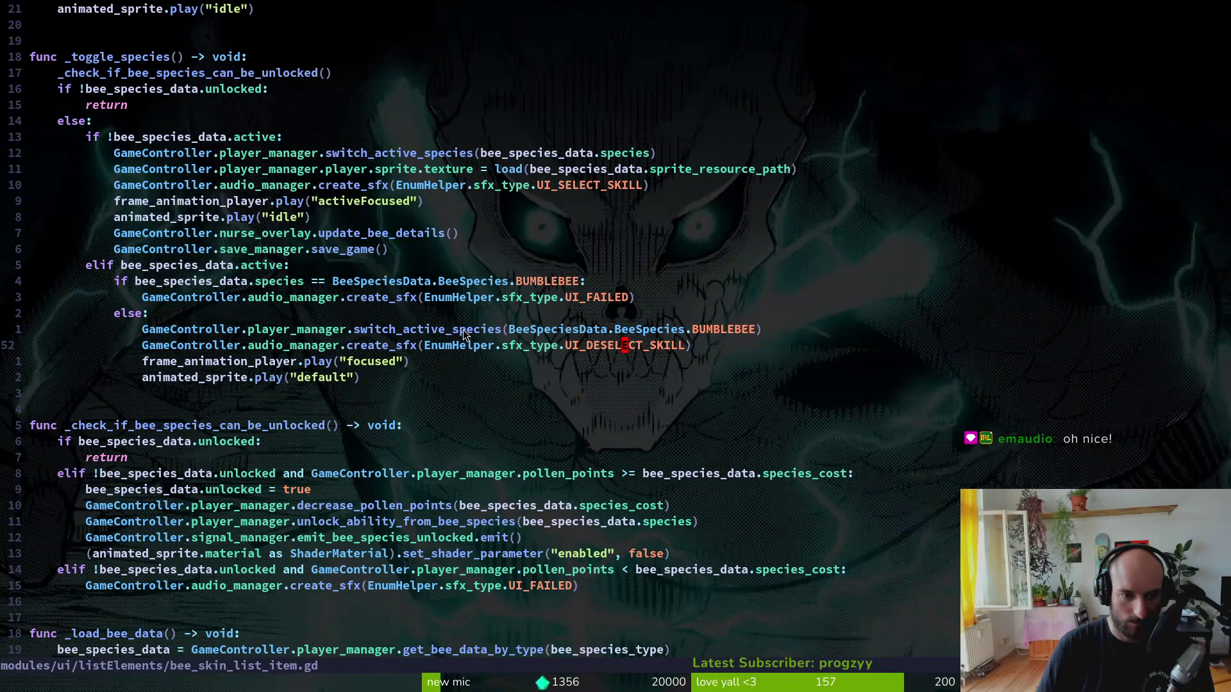
{"action": "left_click", "coordinate": [506, 330]}
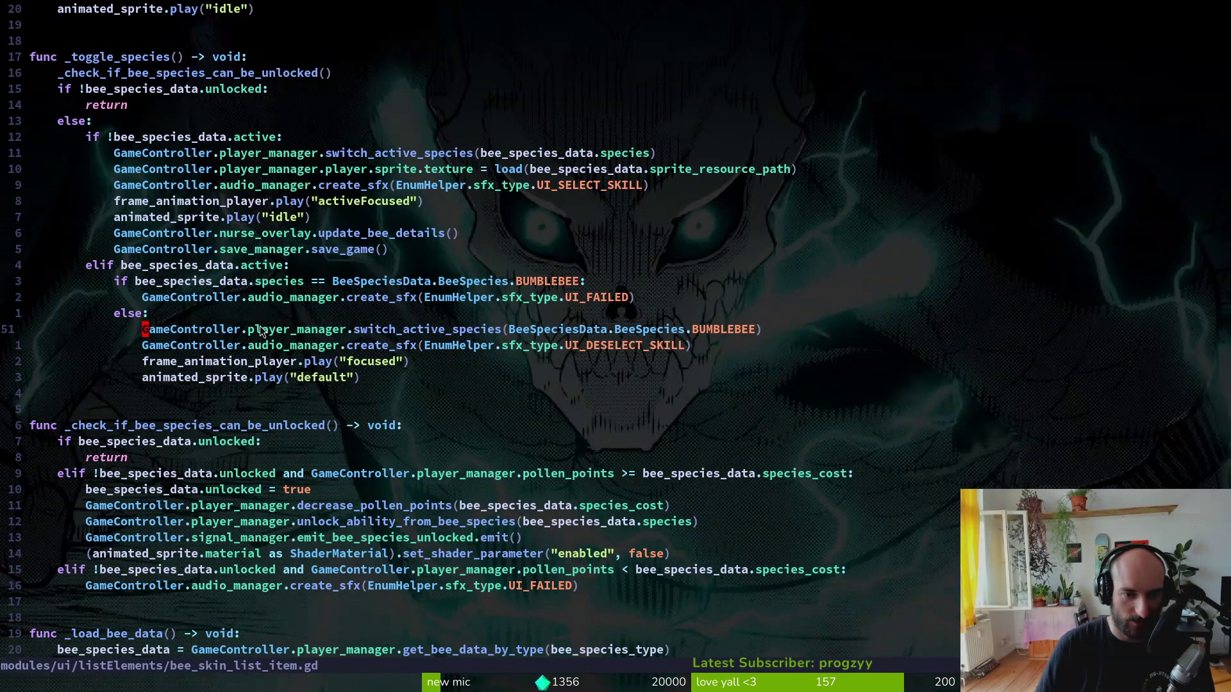
{"action": "left_click", "coordinate": [444, 170]}
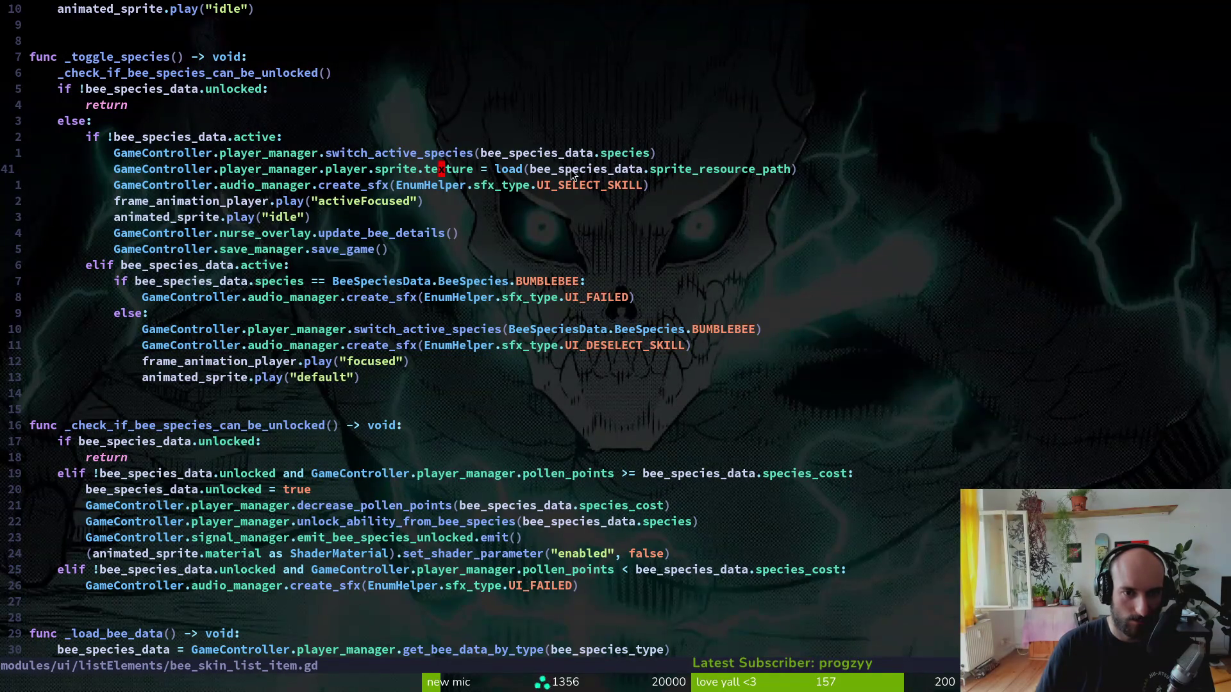
{"action": "left_click", "coordinate": [485, 316]}
- Under else, assign bee_species_data = GameController.player_manager.get_bee_data_by_type(BeeSpeciesData.BeeSpecies.BUMBLEBEE)
{"action": "key", "text": "o"}
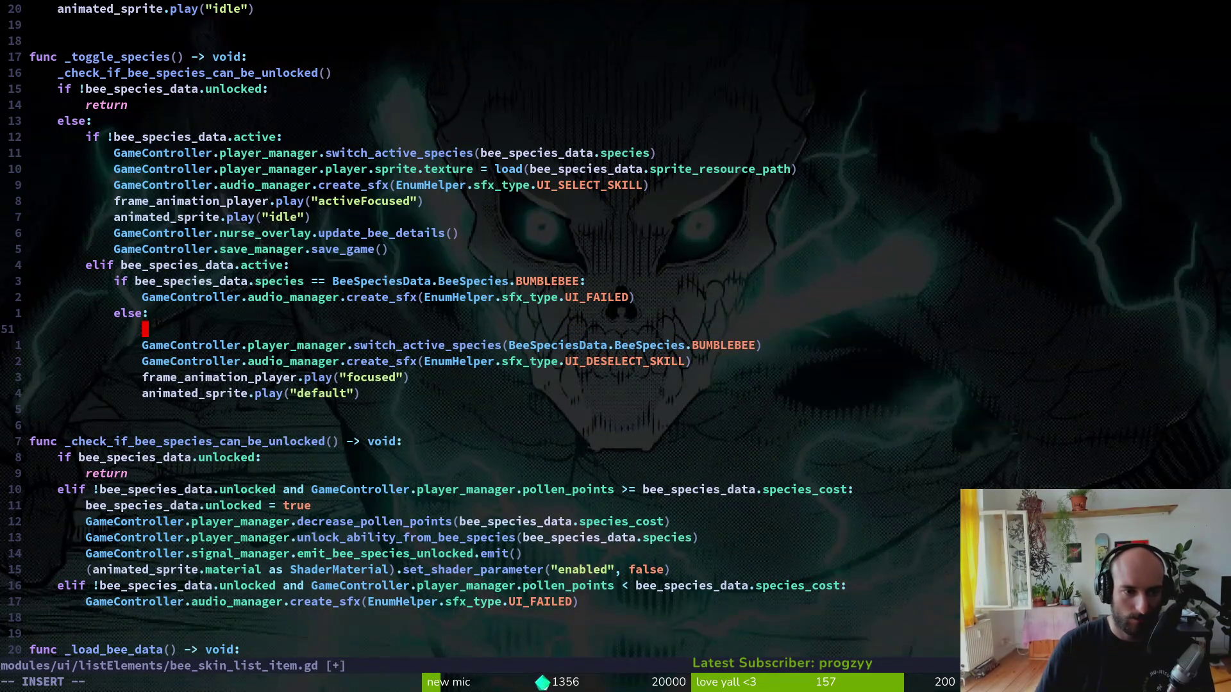
{"action": "type", "text": "bee_species_data = G"}
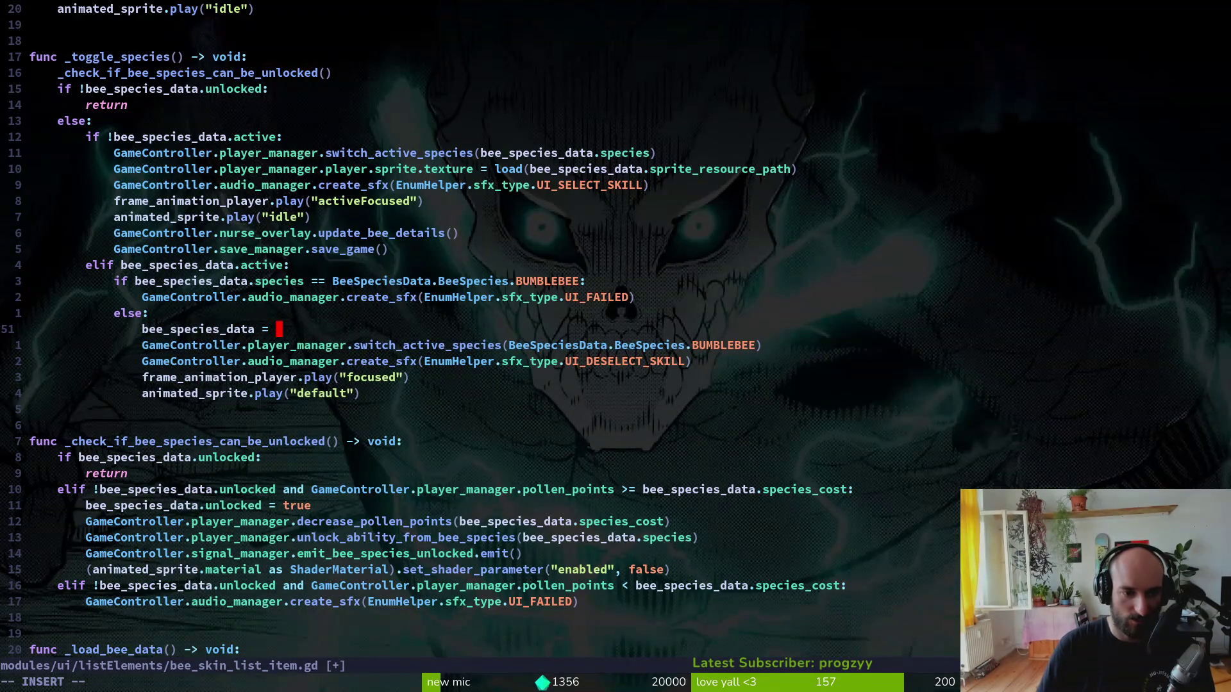
{"action": "type", "text": "ameController.pl"}
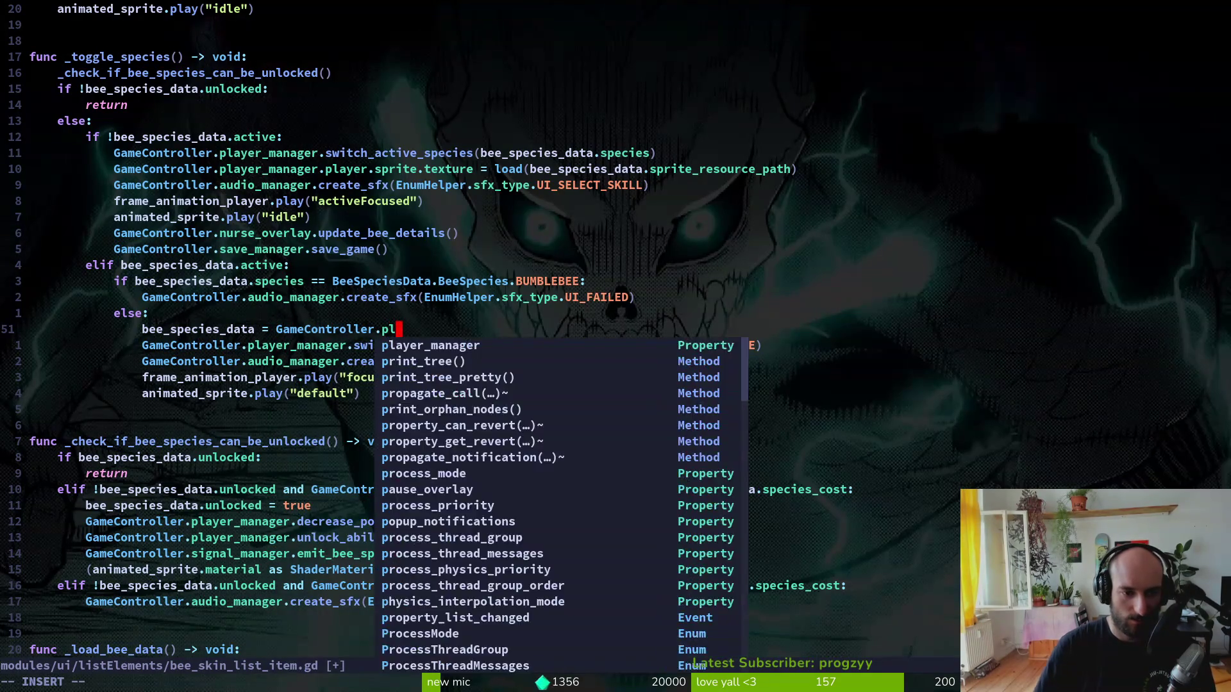
{"action": "type", "text": "ayer_manager.gespe"}
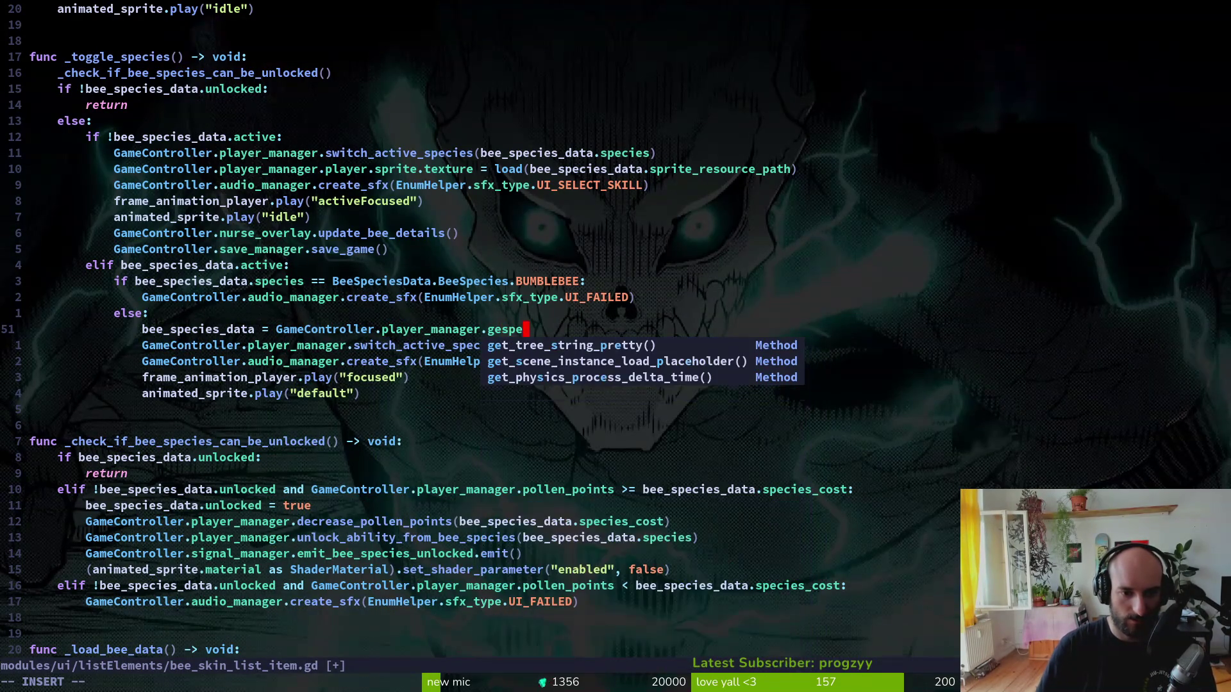
{"action": "key", "text": "BackSpace"}
{"action": "key", "text": "BackSpace"}
{"action": "key", "text": "BackSpace"}
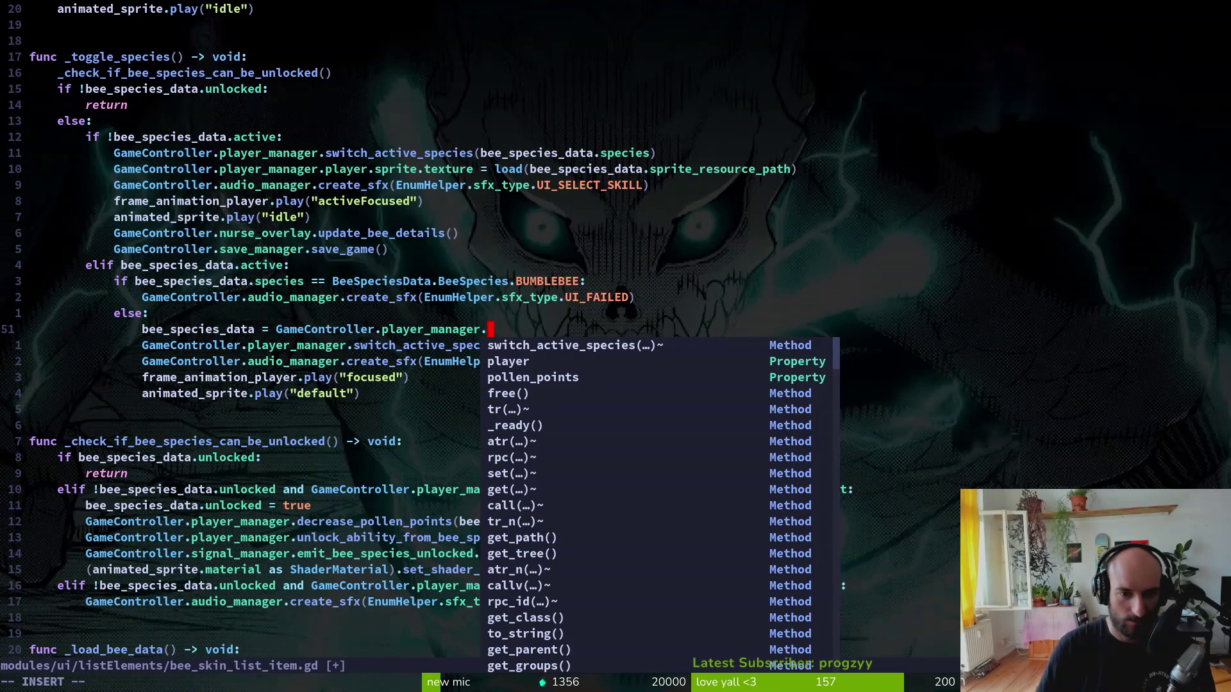
{"action": "type", "text": "ac"}
{"action": "key", "text": "BackSpace"}
{"action": "key", "text": "BackSpace"}
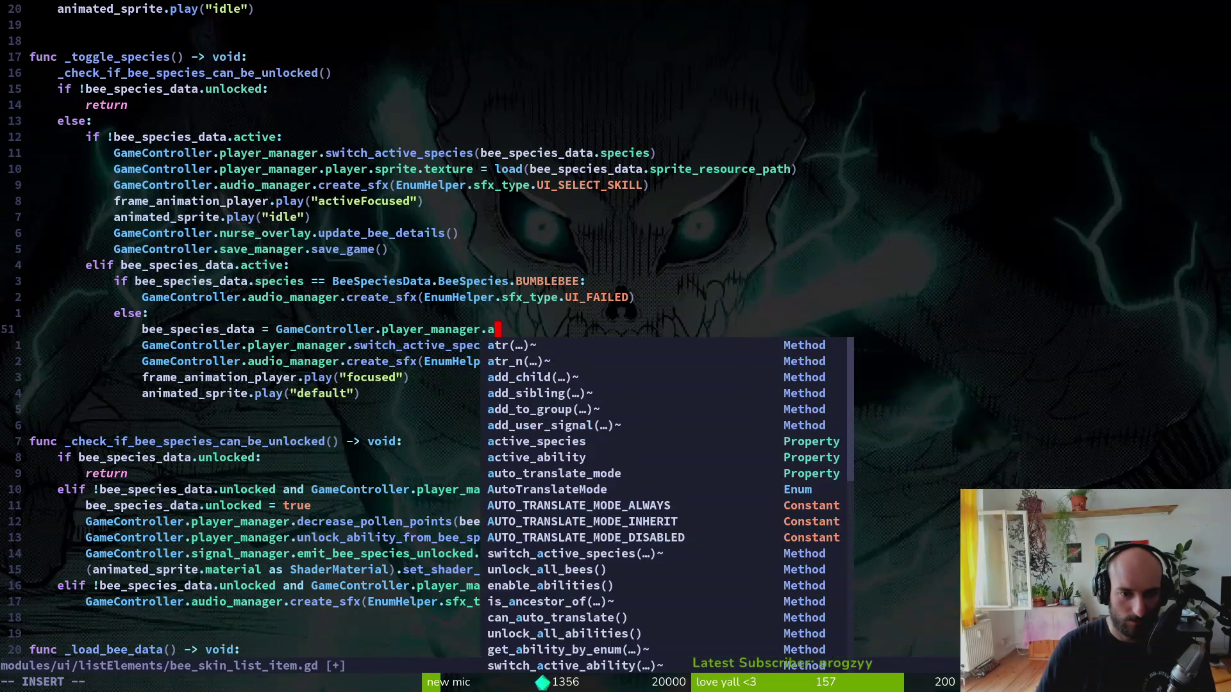
{"action": "type", "text": "sw"}
{"action": "key", "text": "BackSpace"}
{"action": "key", "text": "BackSpace"}
{"action": "type", "text": "get"}
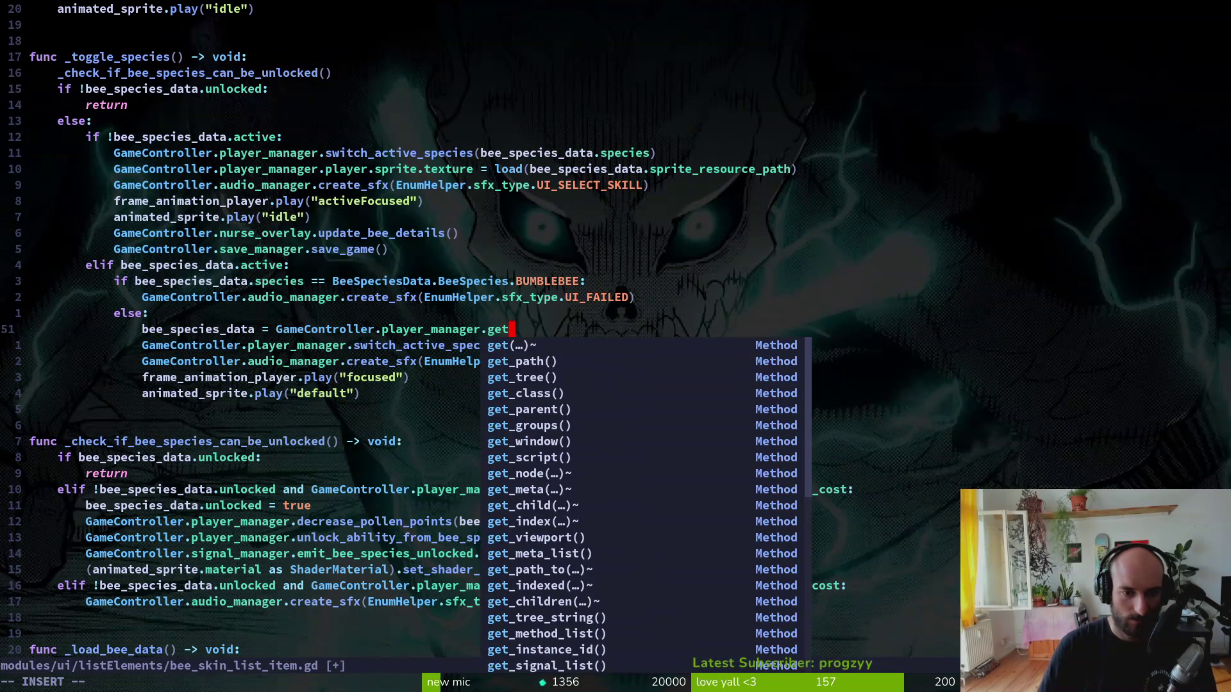
{"action": "type", "text": "ty"}
{"action": "key", "text": "Tab"}
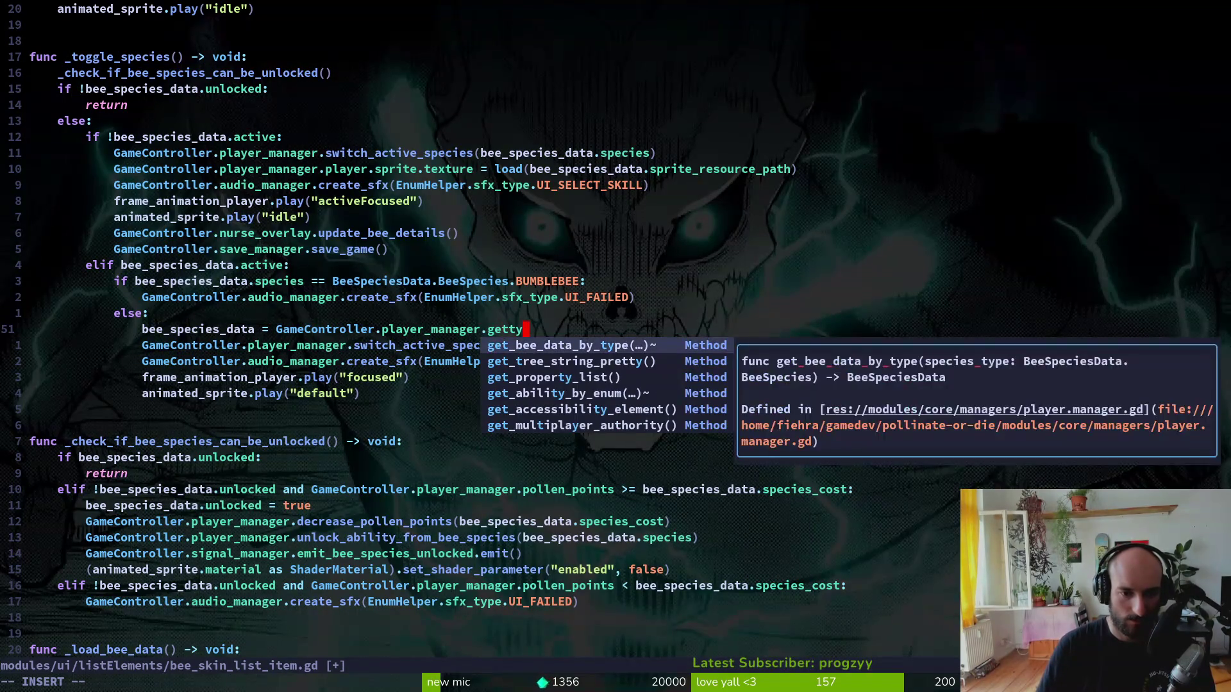
{"action": "key", "text": "Return"}
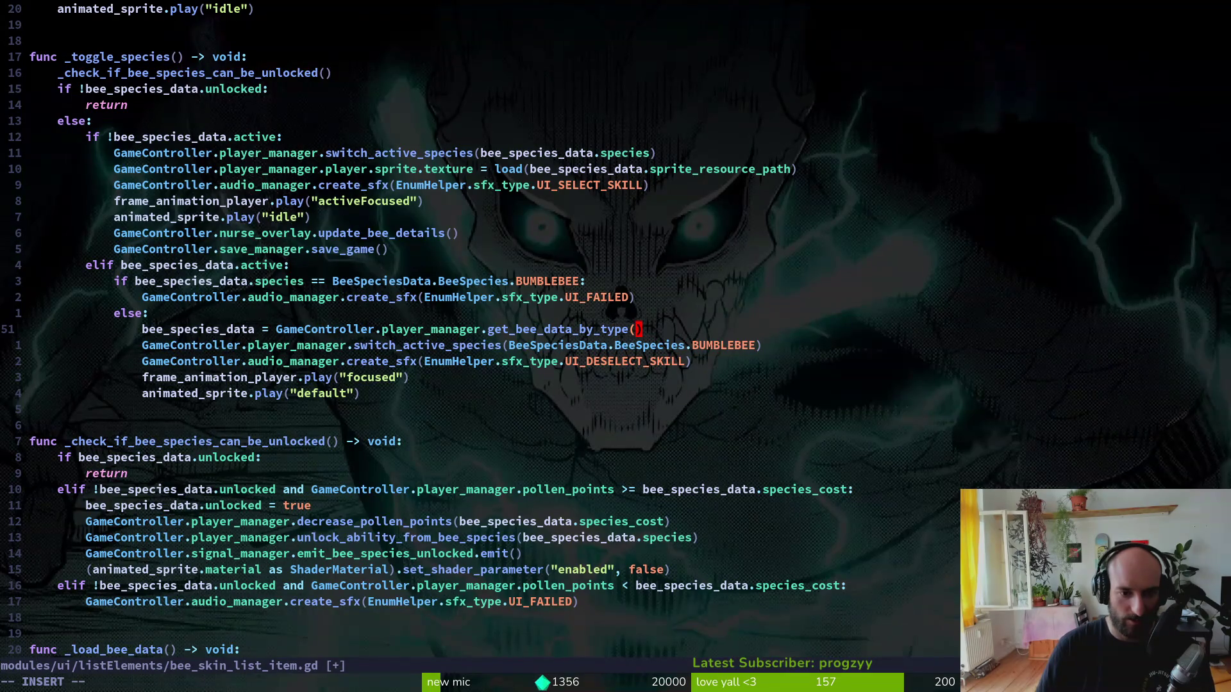
{"action": "type", "text": "BeeSpeciesData.BeeSpecies."}
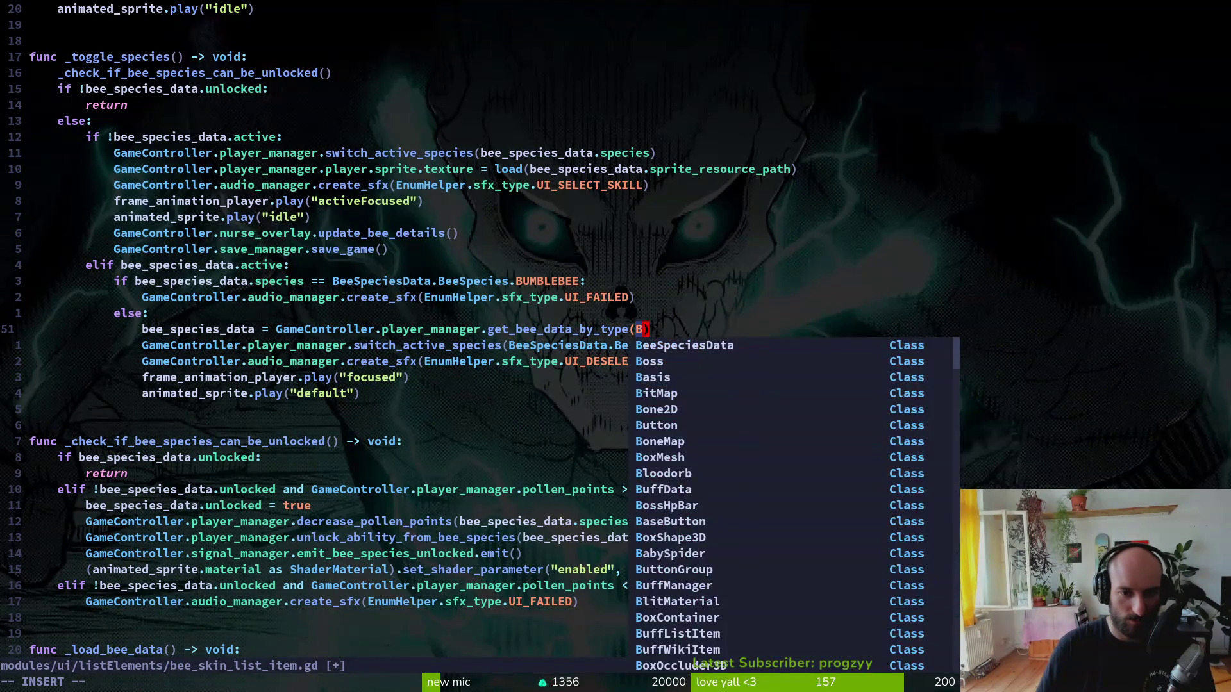
{"action": "key", "text": "Return"}
{"action": "key", "text": "Escape"}
- Change the switch_active_species argument to bee_species_data.species
{"action": "key", "text": "j"}
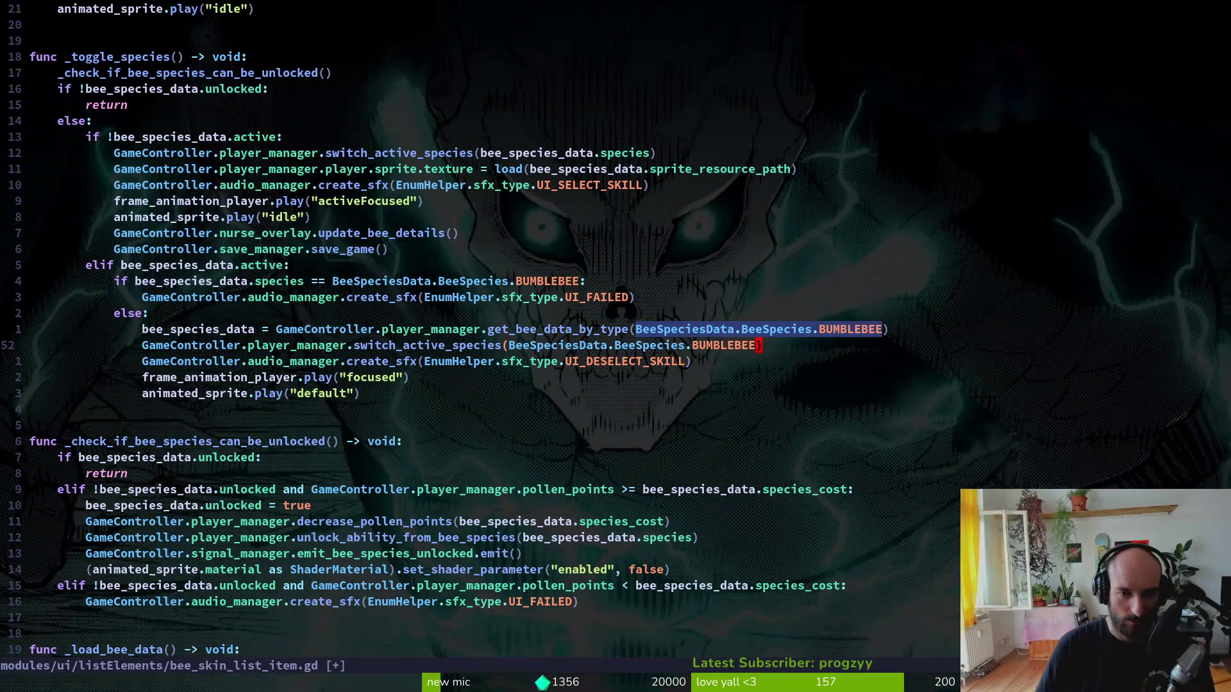
{"action": "key", "text": "i"}
{"action": "key", "text": "BackSpace"}
{"action": "key", "text": "BackSpace"}
{"action": "key", "text": "BackSpace"}
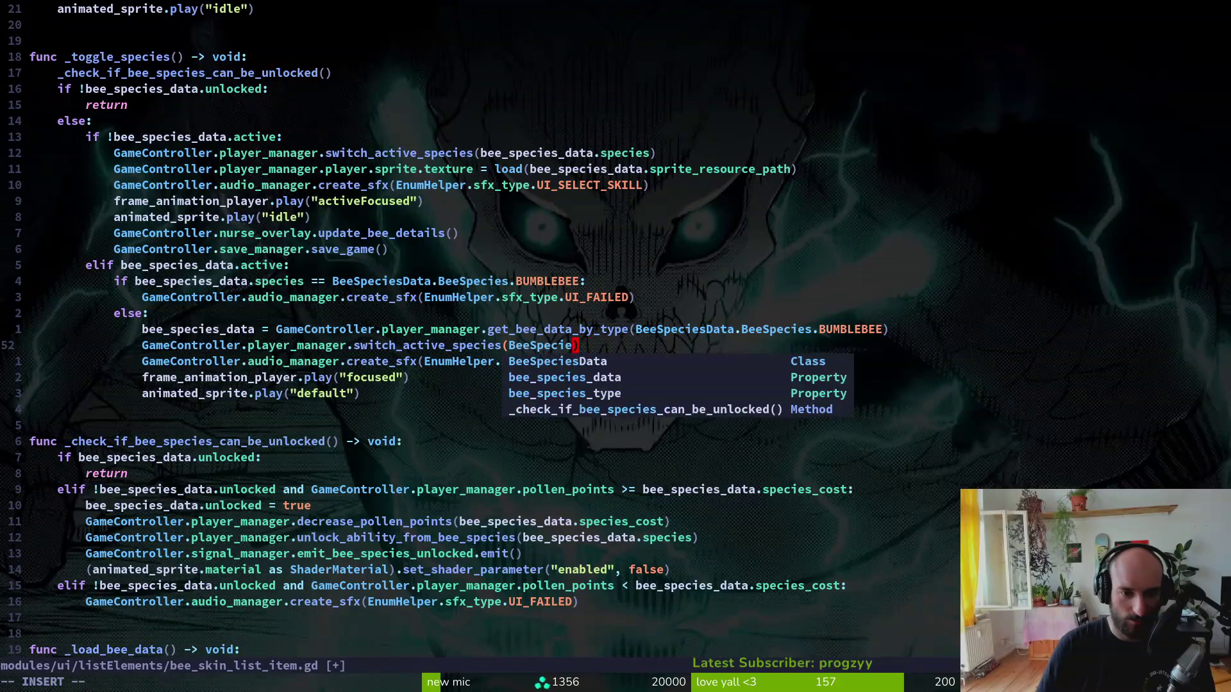
{"action": "key", "text": "BackSpace"}
{"action": "type", "text": "b"}
{"action": "key", "text": "Tab"}
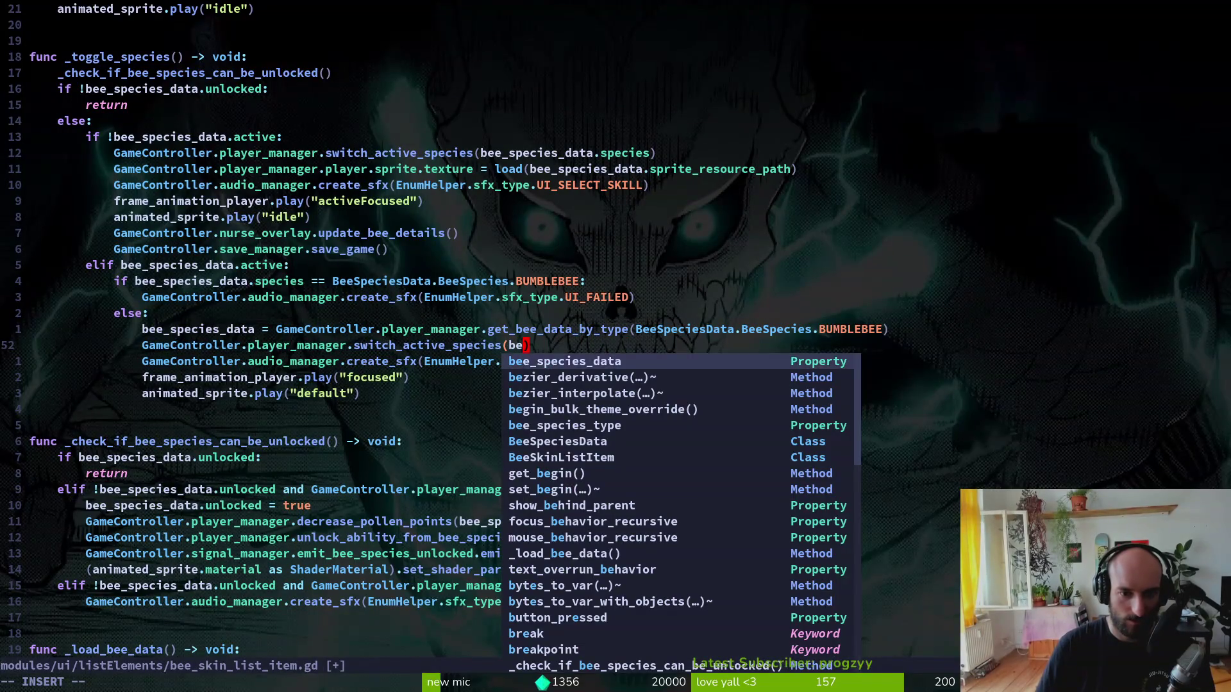
{"action": "key", "text": "Return"}
{"action": "type", "text": "."}
{"action": "key", "text": "Tab"}
{"action": "key", "text": "Return"}
{"action": "key", "text": "Escape"}
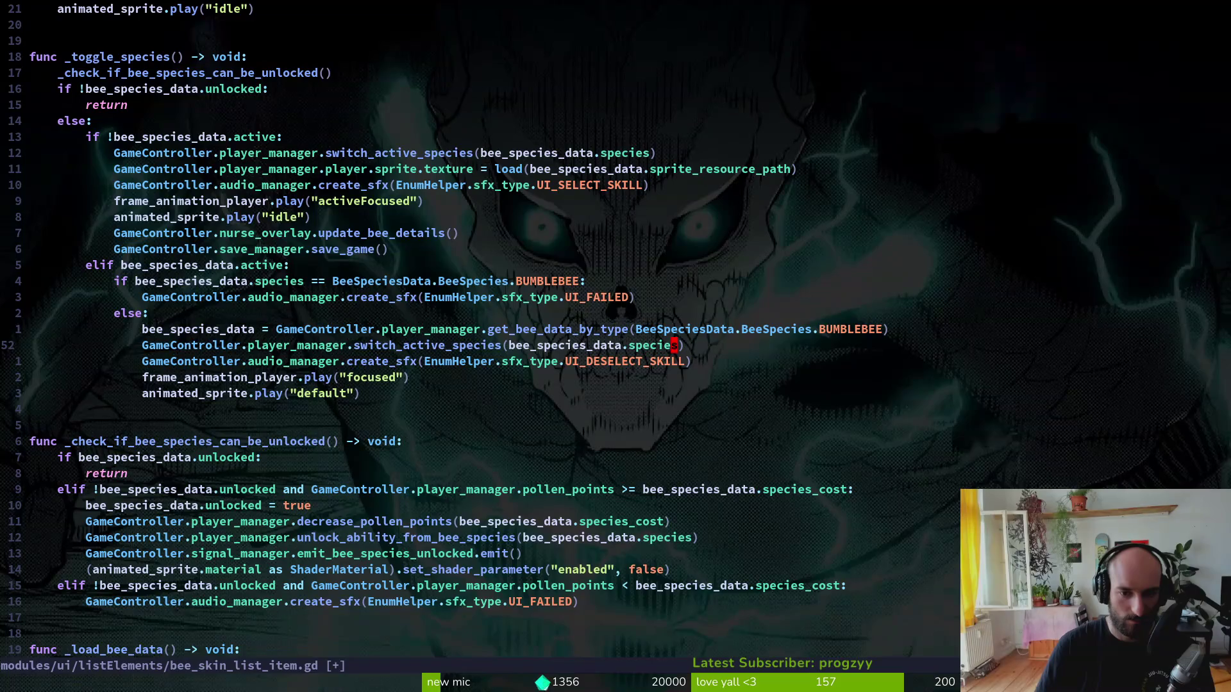
- Save bee_skin_list_item.gd and relaunch the game with F5
{"action": "type", "text": ":w"}
{"action": "key", "text": "Return"}
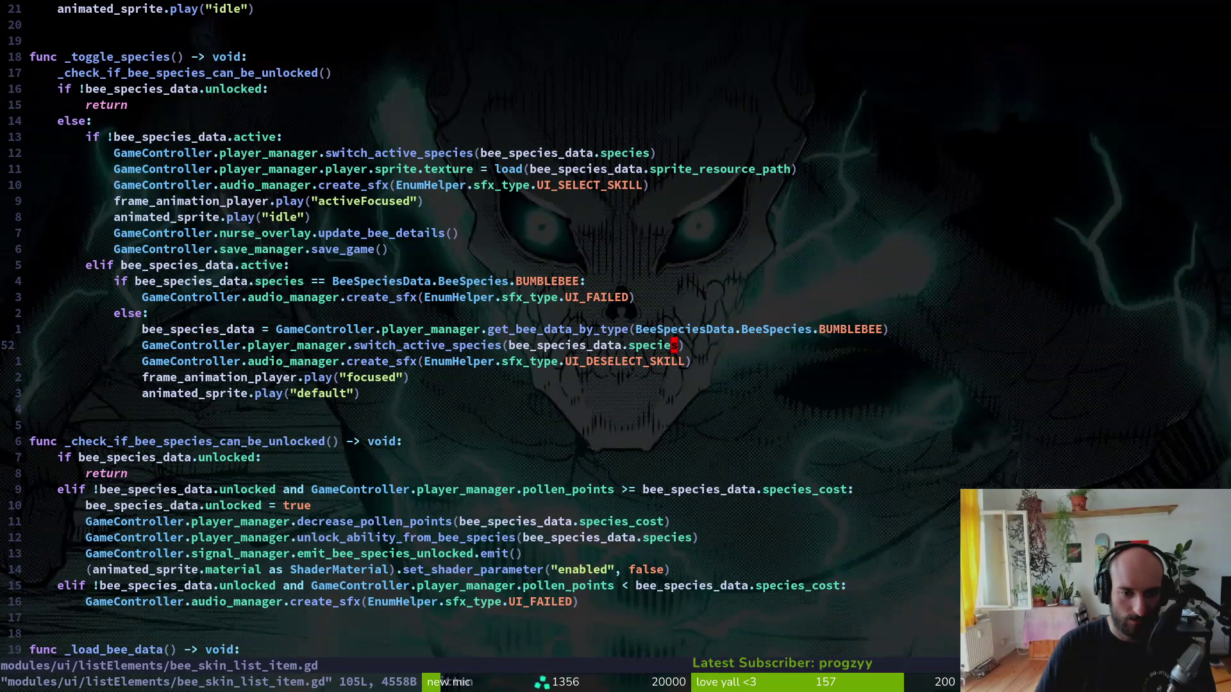
{"action": "key", "text": "k"}
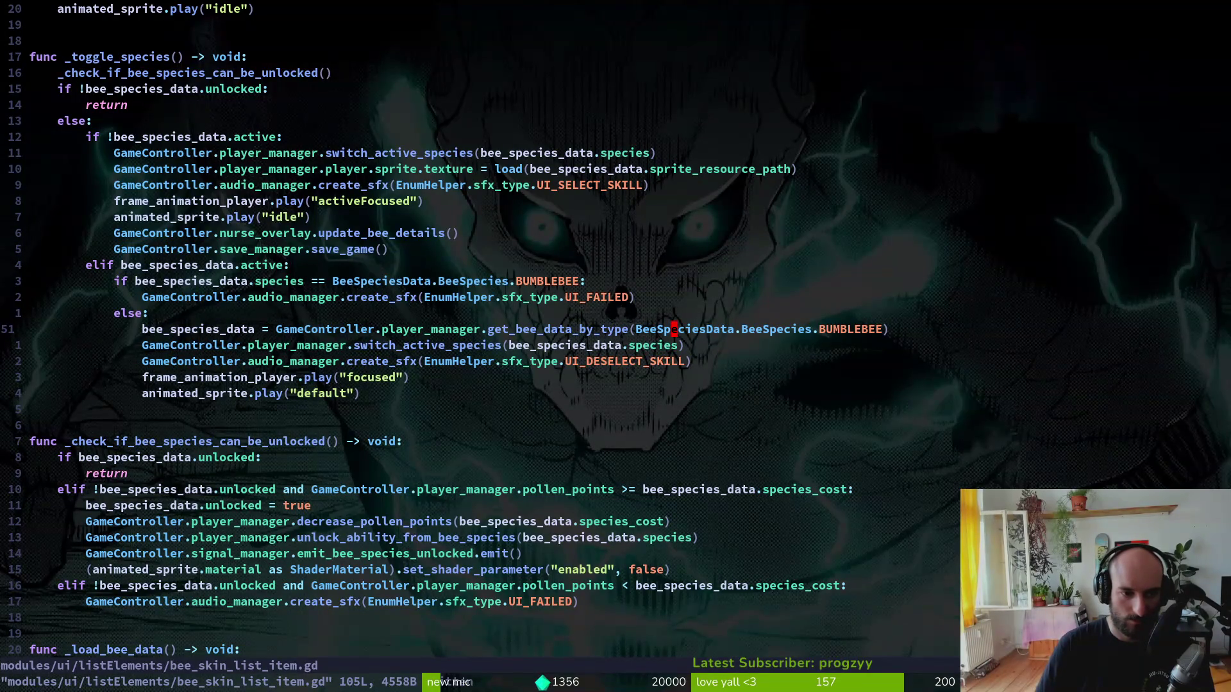
{"action": "key", "text": "alt+Tab"}
{"action": "key", "text": "F5"}
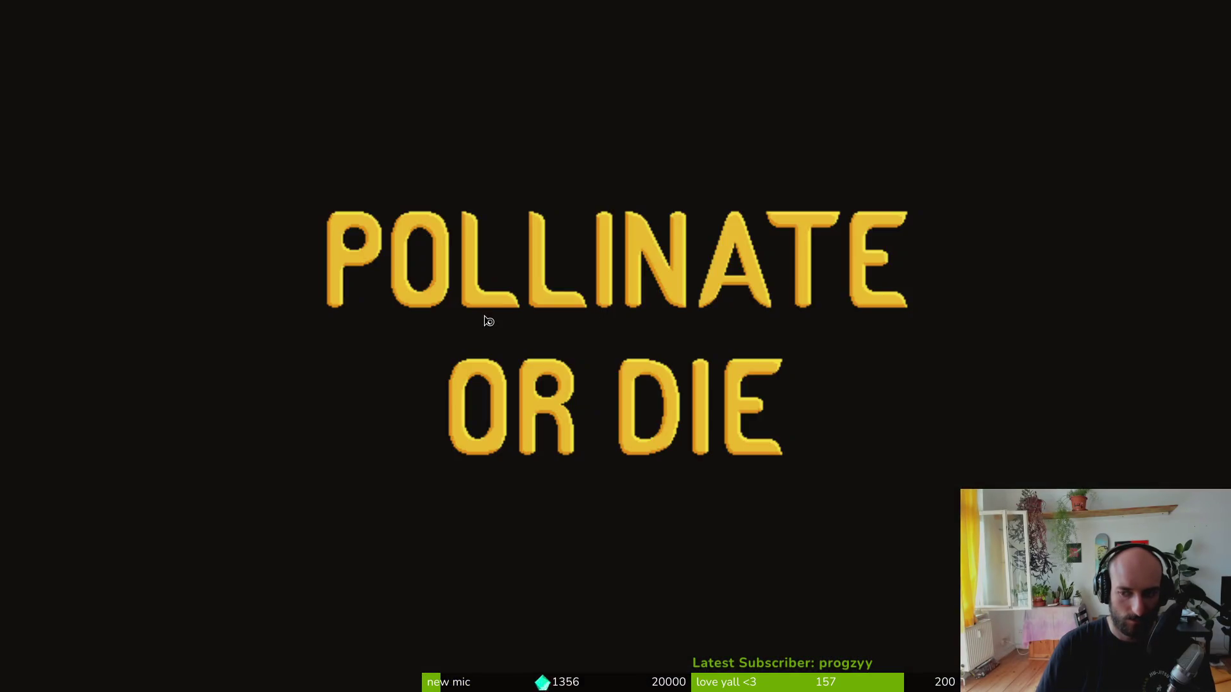
- Continue into the hive, deselect the first bee in the species journal, and stop the game
{"action": "key", "text": "Return"}
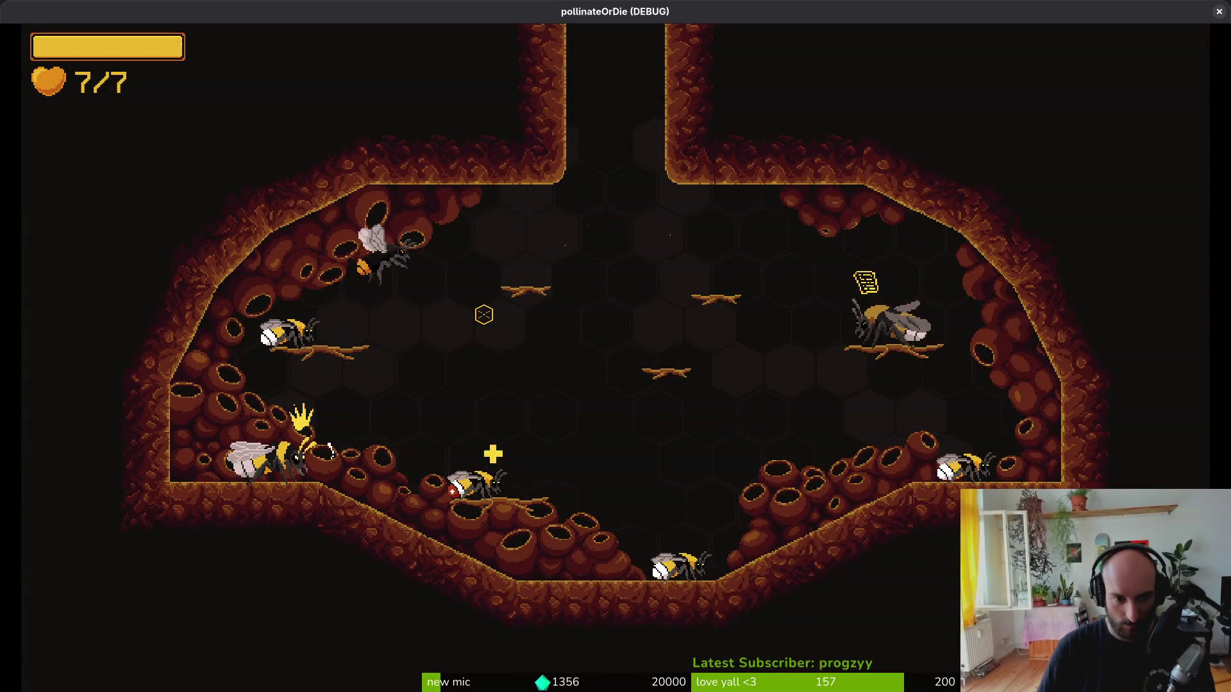
{"action": "key", "text": "Tab"}
{"action": "key", "text": "Left"}
{"action": "key", "text": "Escape"}
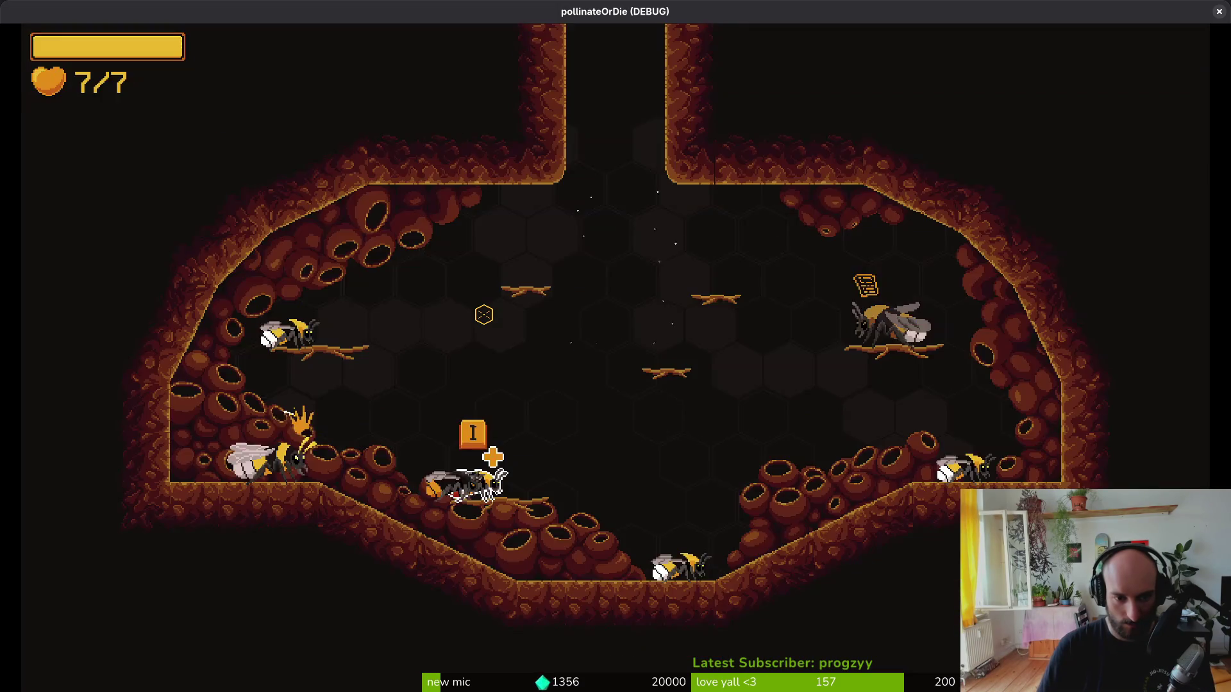
{"action": "key", "text": "F8"}
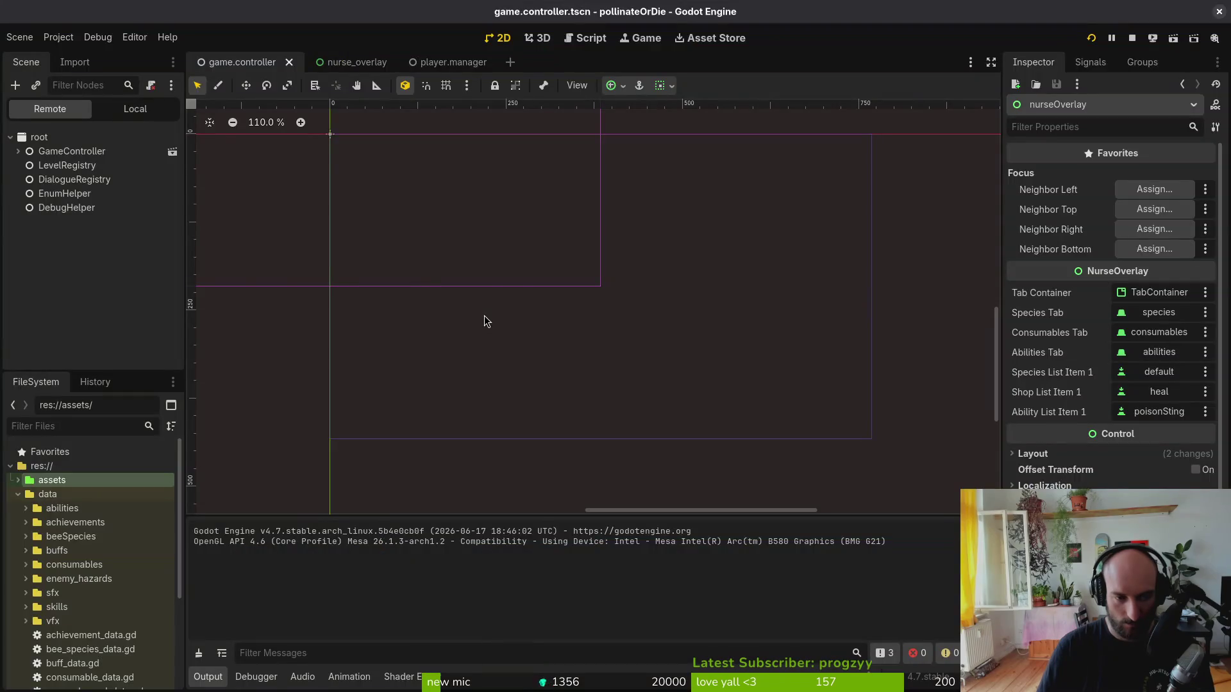
{"action": "key", "text": "alt+Tab"}
- Copy the sprite texture-load line into the deselect branch, indent it, and save
{"action": "key", "text": "1"}
{"action": "key", "text": "0"}
{"action": "key", "text": "k"}
{"action": "key", "text": "y"}
{"action": "key", "text": "y"}
{"action": "key", "text": "1"}
{"action": "key", "text": "0"}
{"action": "key", "text": "j"}
{"action": "key", "text": "p"}
{"action": "key", "text": "V"}
{"action": "key", "text": "greater"}
{"action": "type", "text": ":write"}
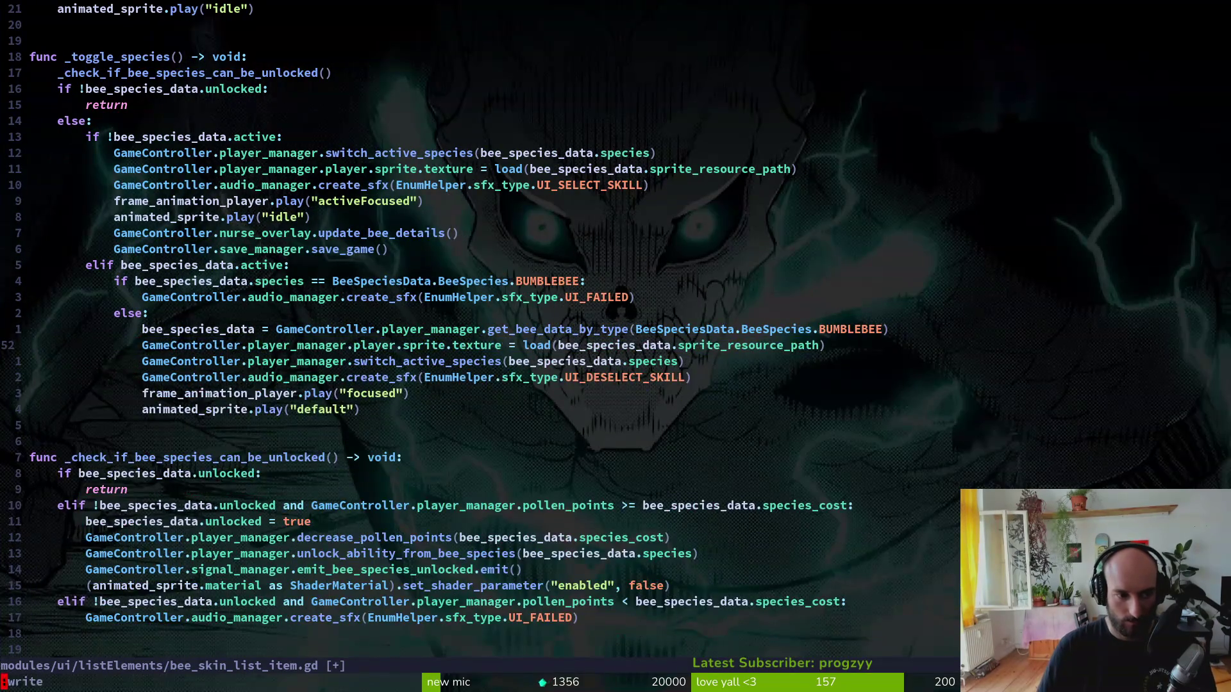
{"action": "key", "text": "Return"}
- Relaunch the game, deselect the first bee again, and return to the script
{"action": "key", "text": "alt+Tab"}
{"action": "key", "text": "F5"}
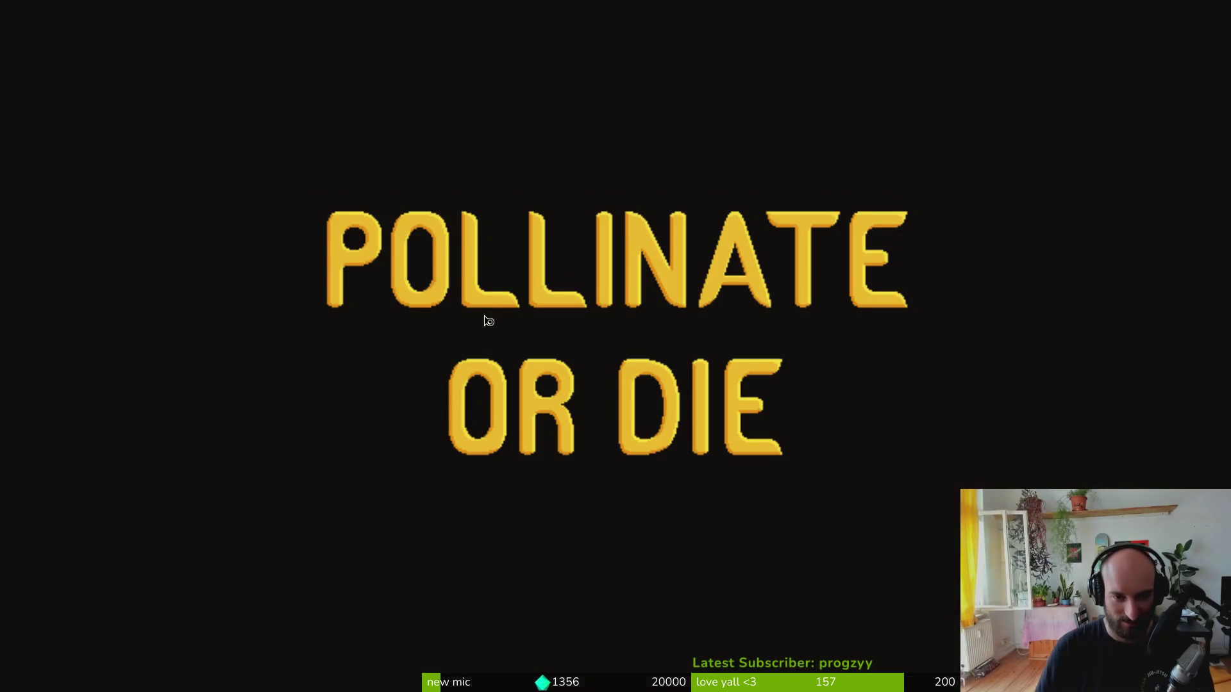
{"action": "key", "text": "Return"}
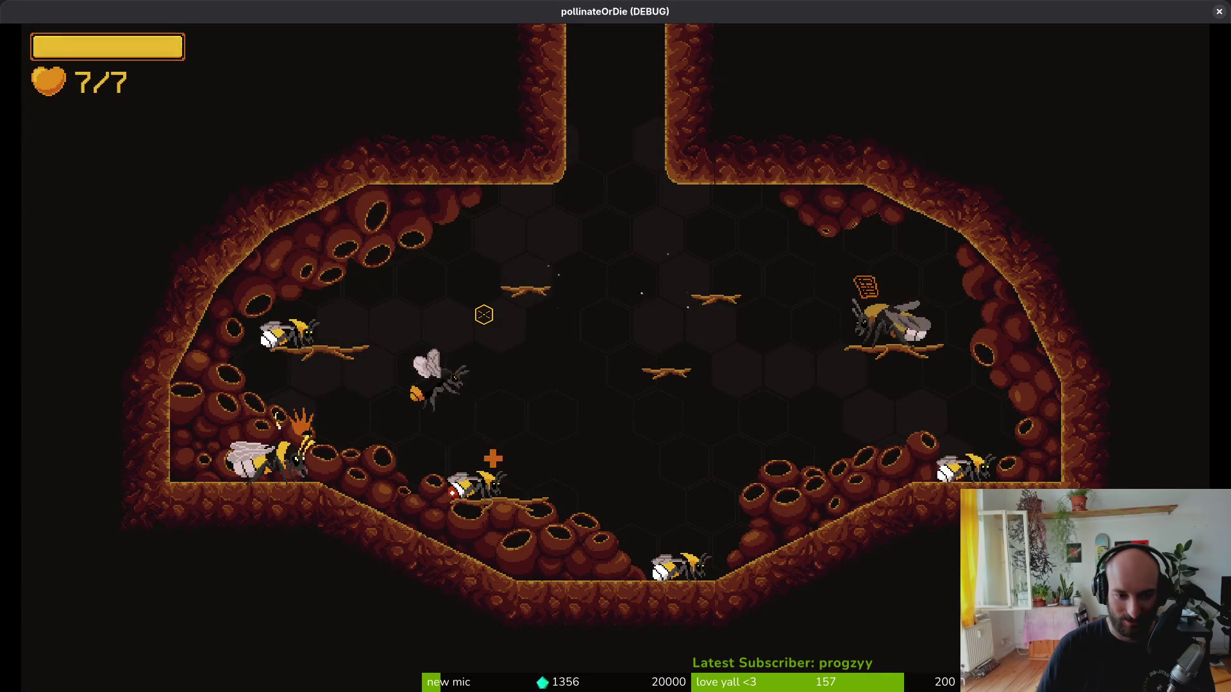
{"action": "key", "text": "Tab"}
{"action": "key", "text": "Left"}
{"action": "key", "text": "Escape"}
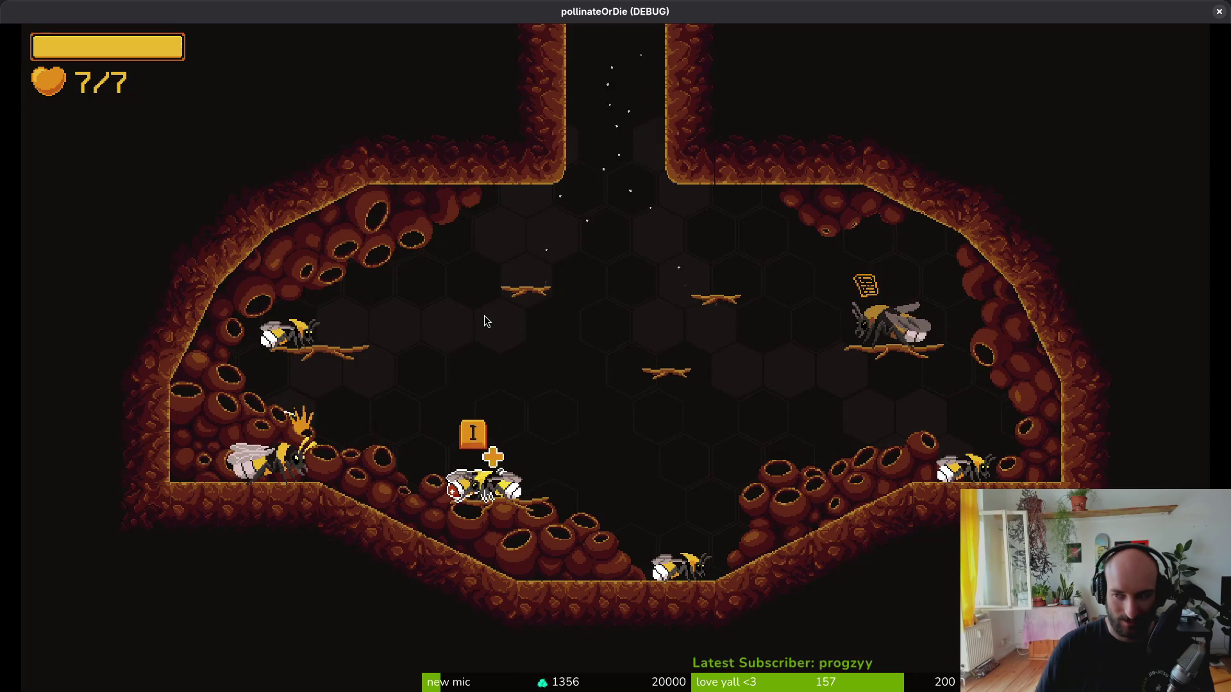
{"action": "key", "text": "alt+Tab"}
- Paste the save_game call into the deselect branch, indent it, and join it at the branch end
{"action": "key", "text": "k"}
{"action": "key", "text": "k"}
{"action": "key", "text": "k"}
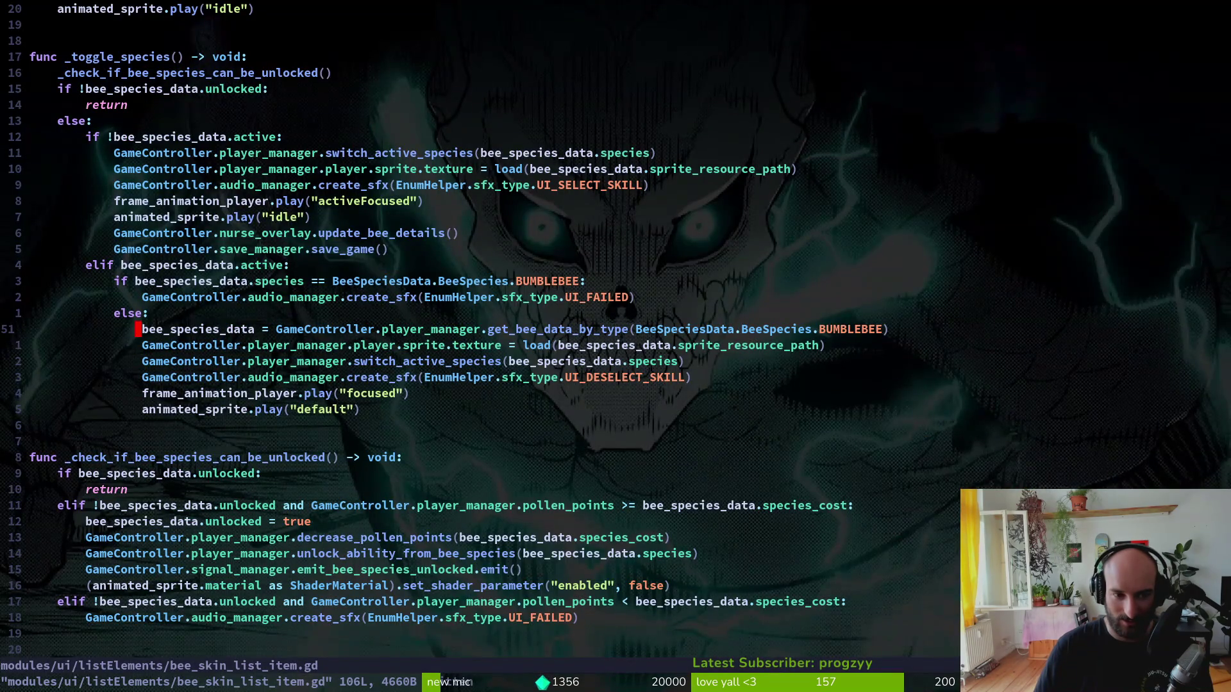
{"action": "key", "text": "j"}
{"action": "key", "text": "j"}
{"action": "key", "text": "j"}
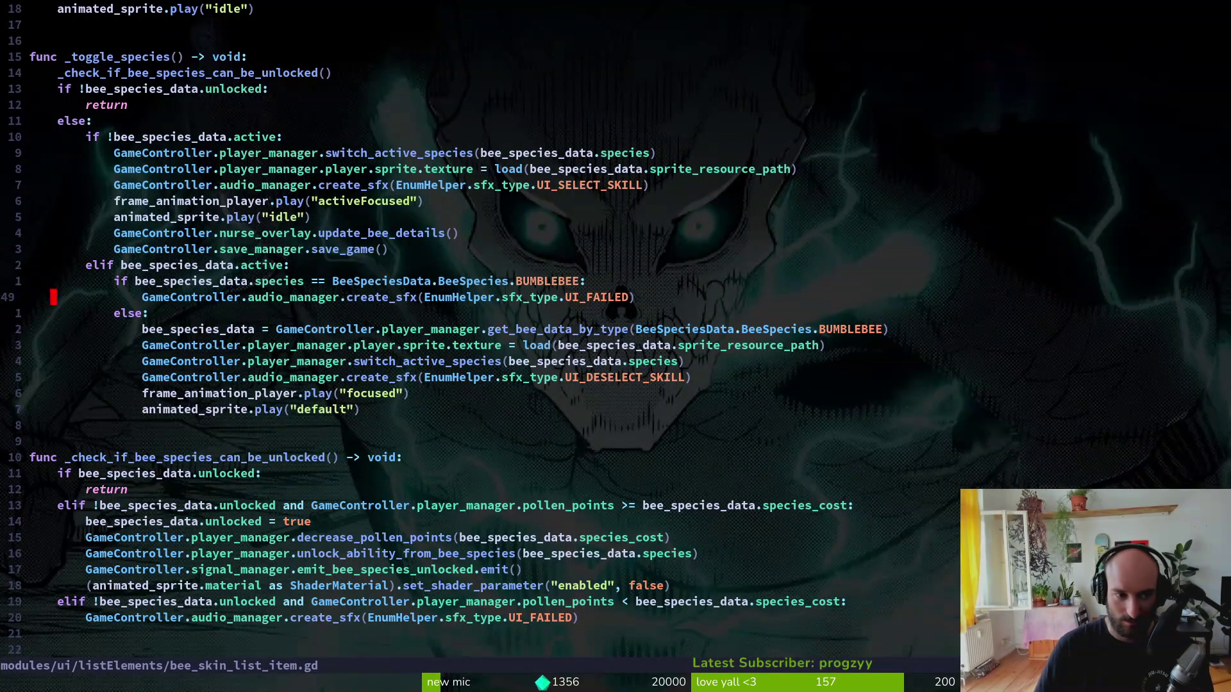
{"action": "key", "text": "j"}
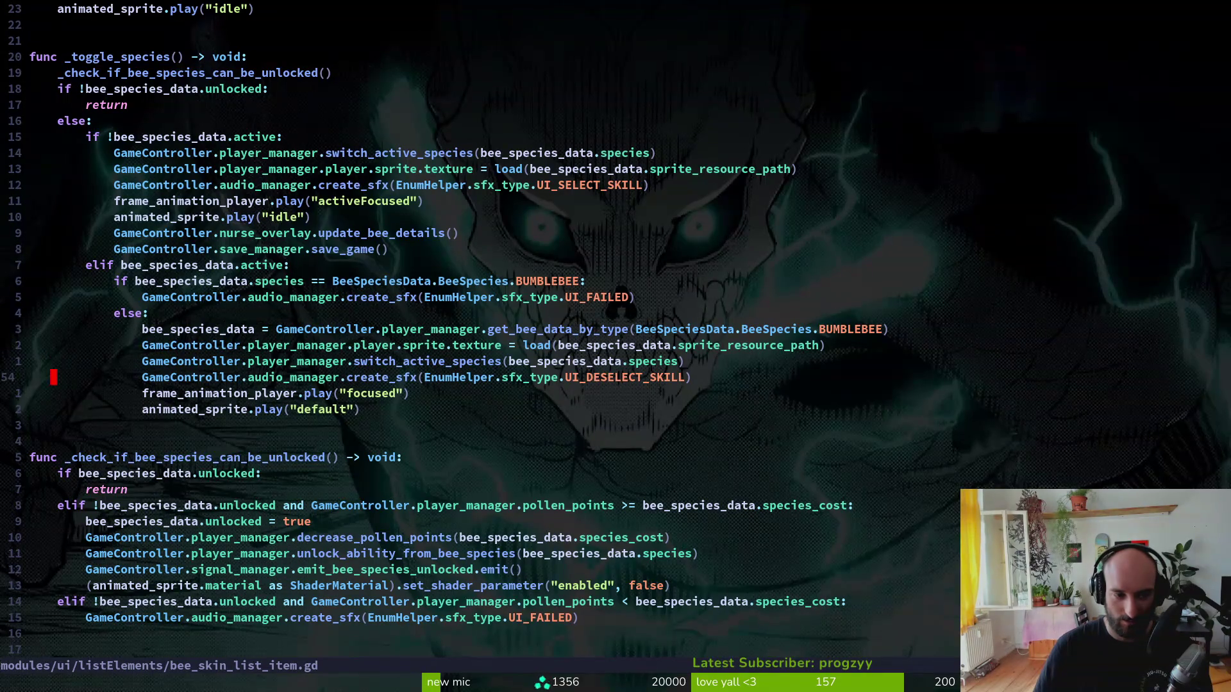
{"action": "key", "text": "p"}
{"action": "key", "text": "V"}
{"action": "key", "text": "greater"}
{"action": "key", "text": "shift+v"}
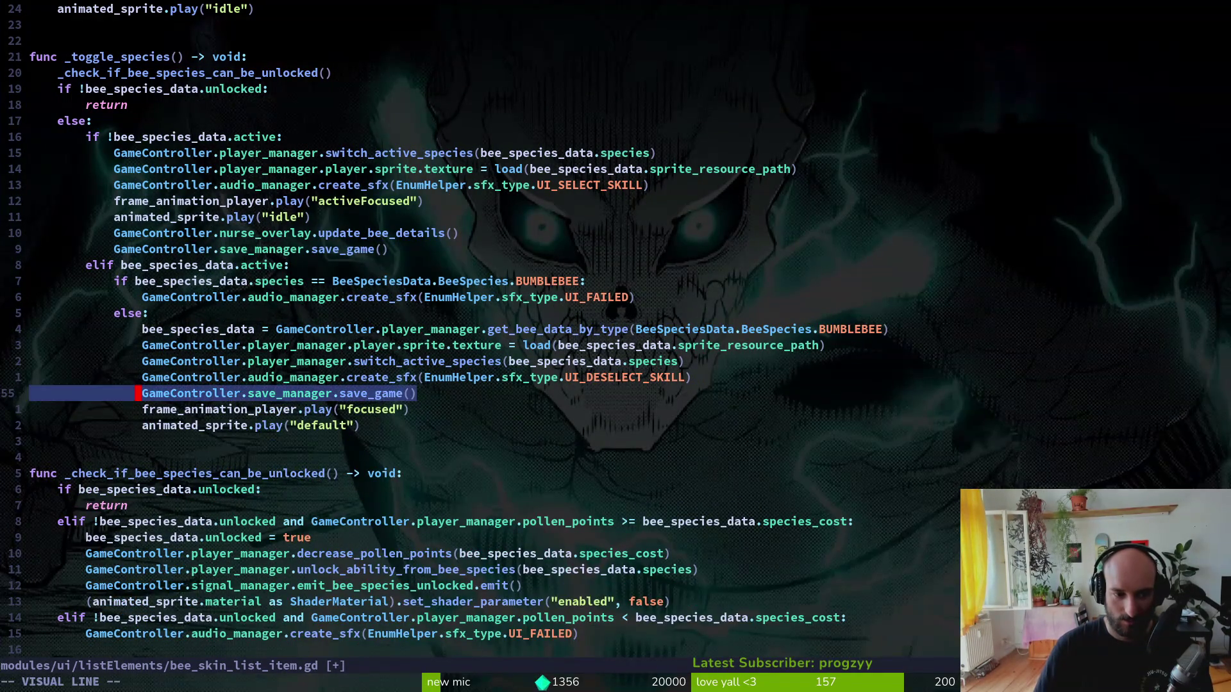
{"action": "key", "text": "shift+j"}
{"action": "key", "text": "shift+j"}
{"action": "key", "text": "Escape"}
{"action": "key", "text": "k"}
{"action": "key", "text": "k"}
{"action": "key", "text": "k"}
{"action": "key", "text": "k"}
{"action": "key", "text": "k"}
{"action": "key", "text": "k"}
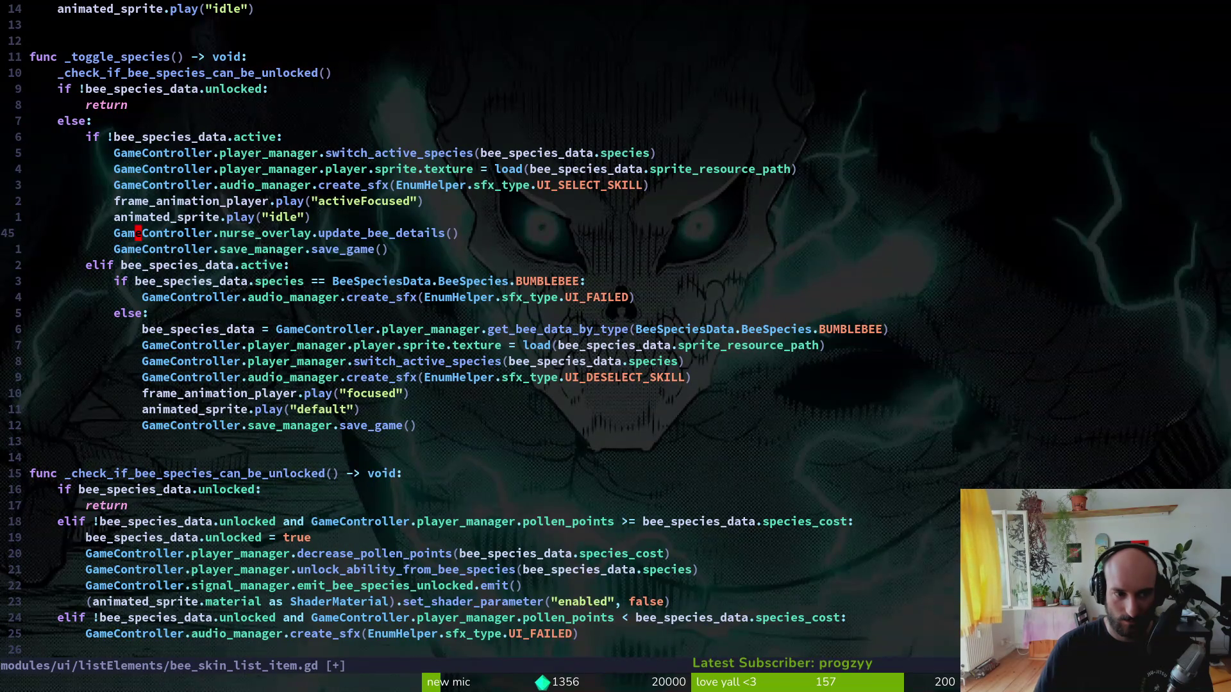
- Add nurse_overlay.update_bee_details() after the default animation line and save
{"action": "key", "text": "shift+v"}
{"action": "key", "text": "y"}
{"action": "key", "text": "j"}
{"action": "key", "text": "j"}
{"action": "key", "text": "j"}
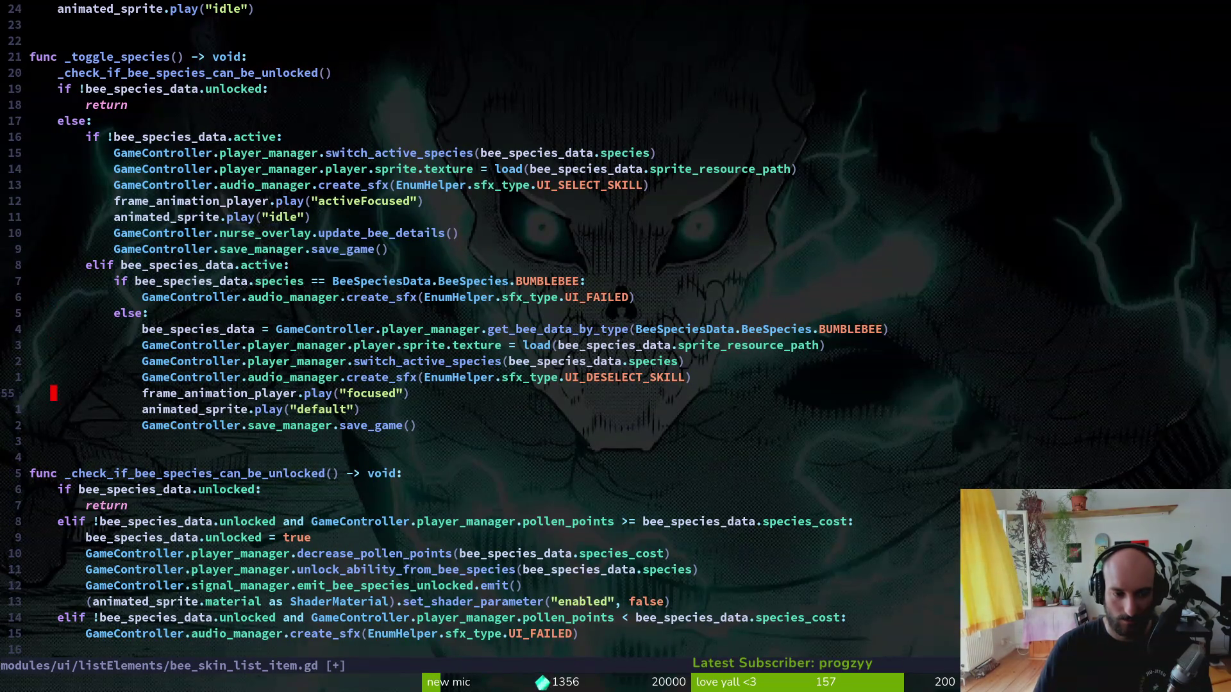
{"action": "type", "text": "p:w"}
{"action": "key", "text": "Return"}
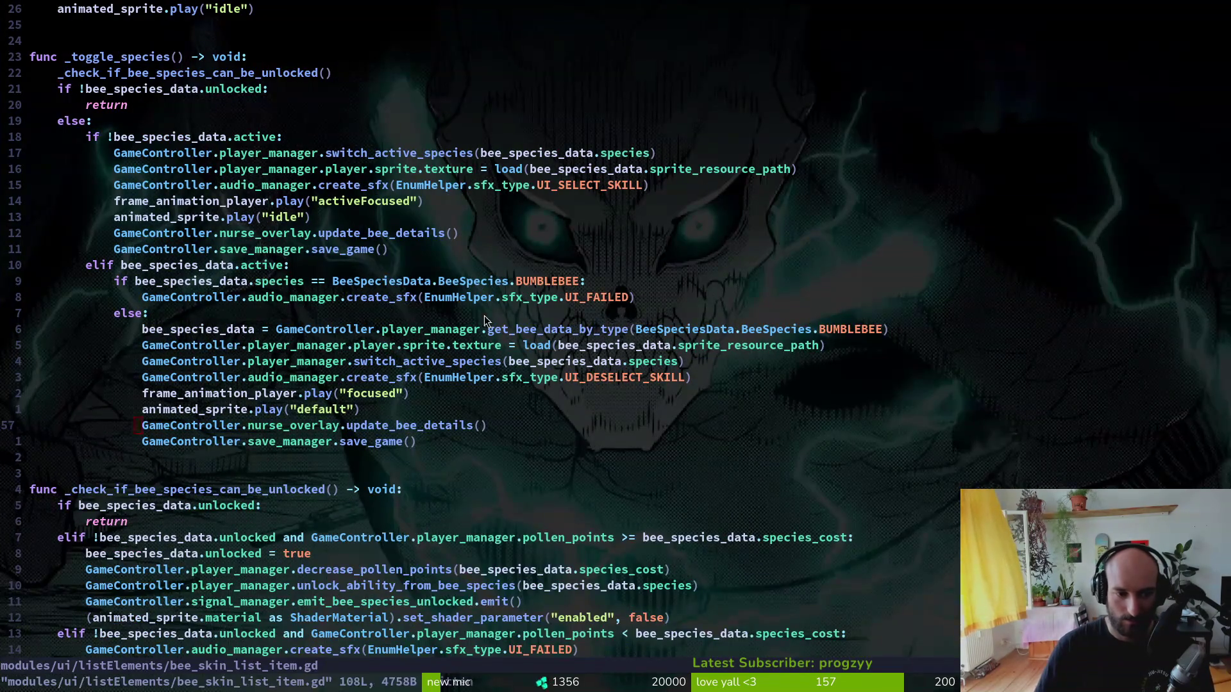
- In the game's species overlay, toggle between Bombus pascuorum, Bombus terrestris and other bees
{"action": "key", "text": "alt+Tab"}
{"action": "key", "text": "i"}
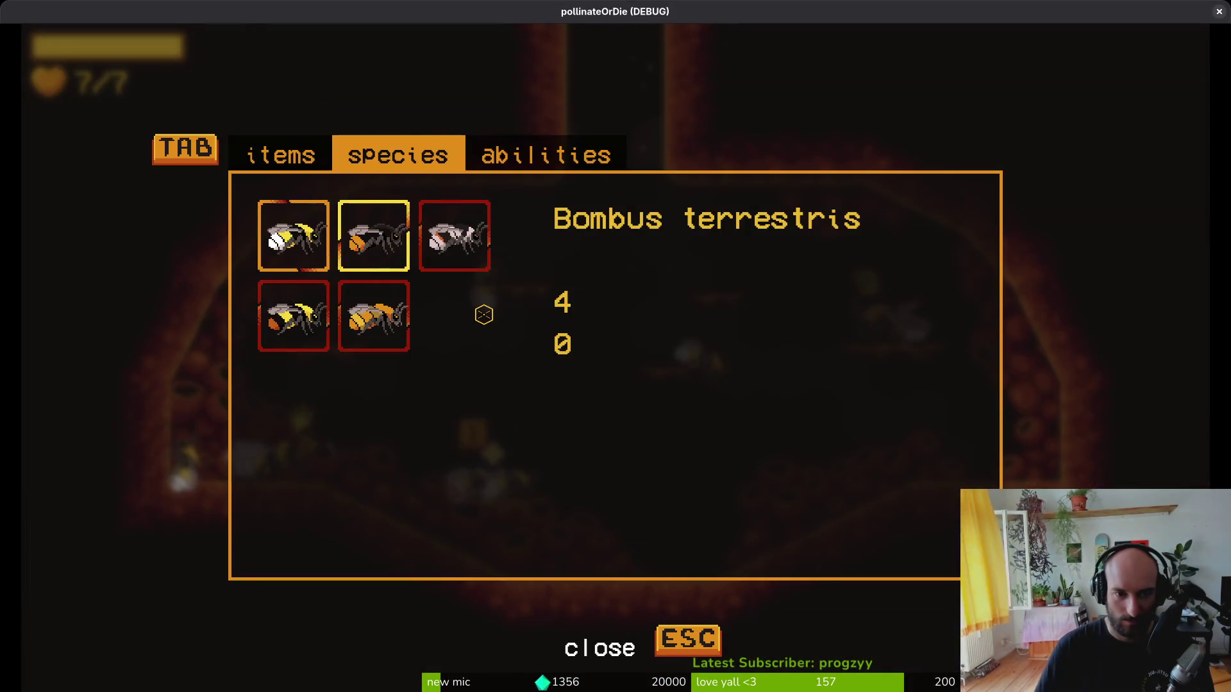
{"action": "key", "text": "Down"}
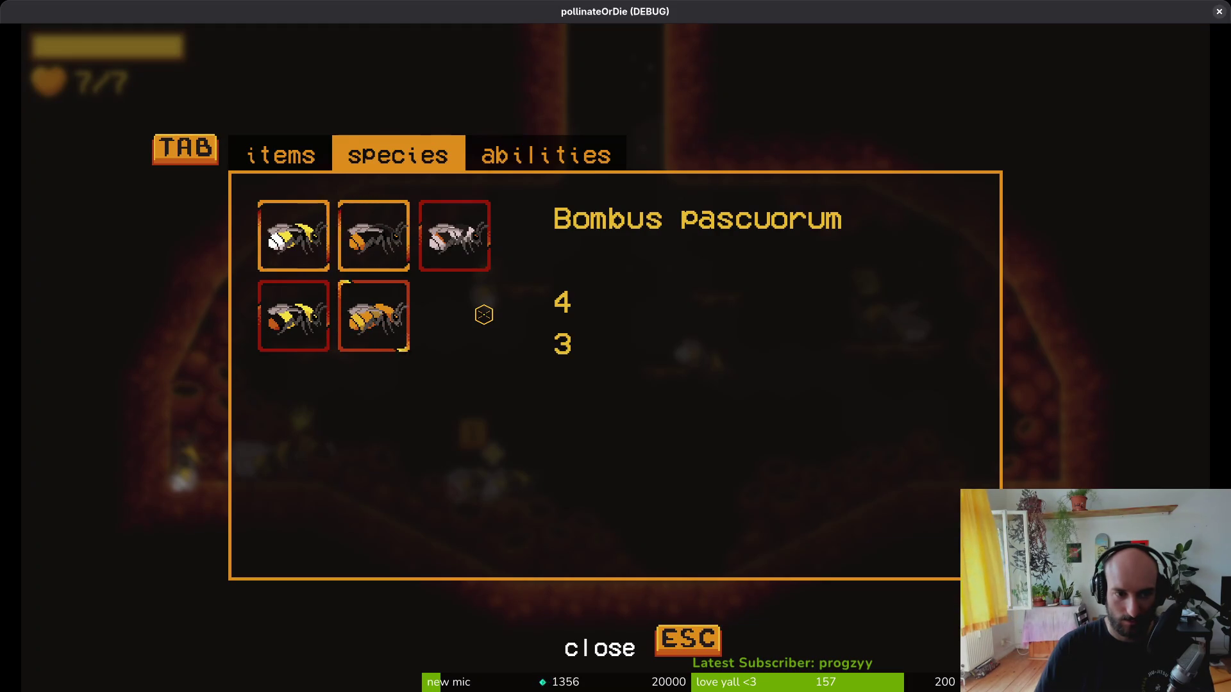
{"action": "key", "text": "Up"}
{"action": "key", "text": "Left"}
{"action": "key", "text": "Down"}
{"action": "key", "text": "Right"}
{"action": "key", "text": "Up"}
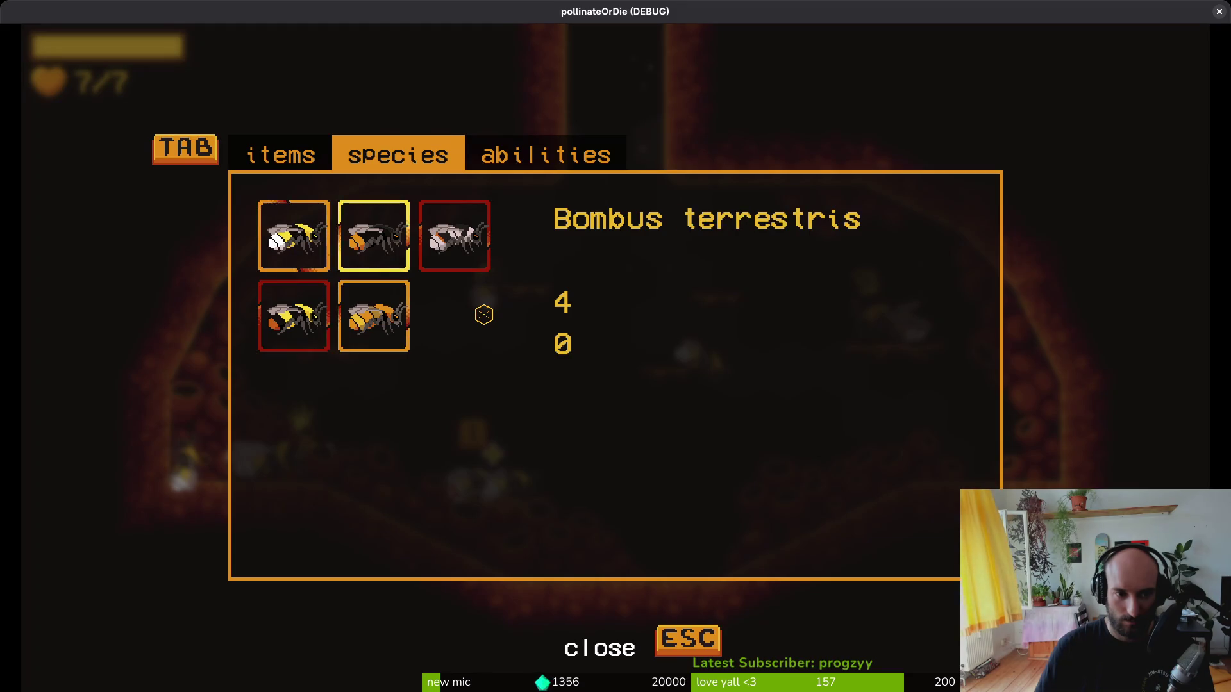
{"action": "key", "text": "Down"}
{"action": "key", "text": "alt+Tab"}
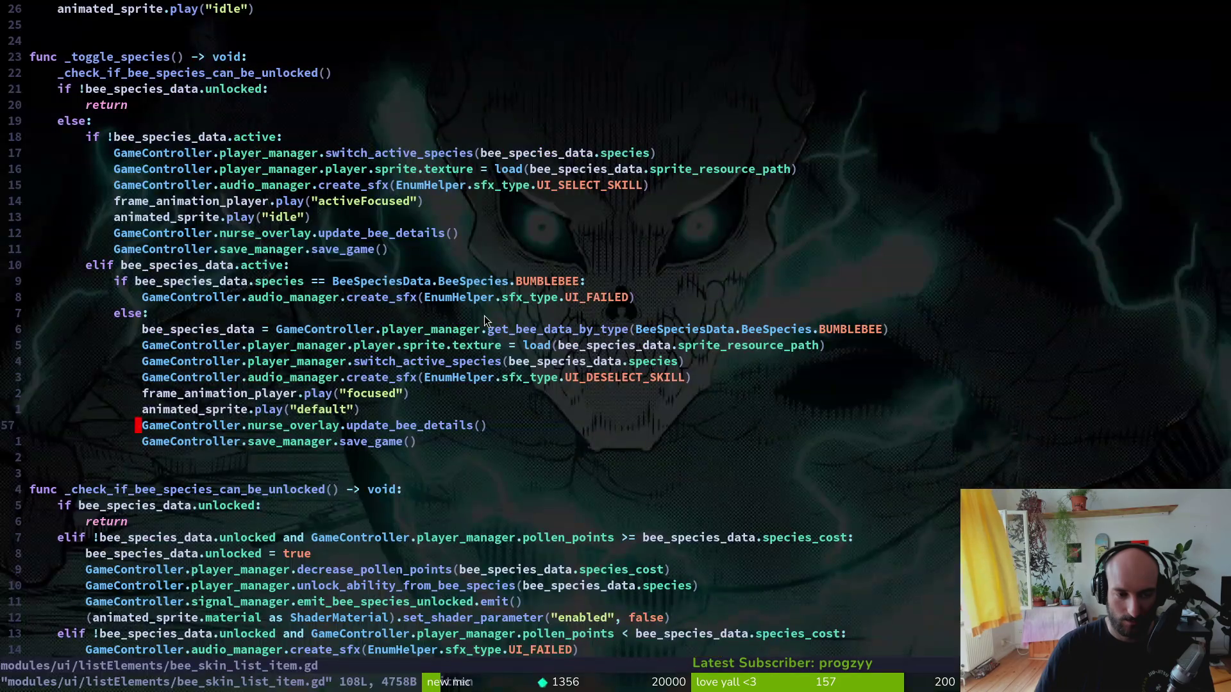
- Undo the added refresh and save lines, then test the reverted script in the game
{"action": "key", "text": "u"}
{"action": "key", "text": "u"}
{"action": "key", "text": "u"}
{"action": "key", "text": "u"}
{"action": "key", "text": "u"}
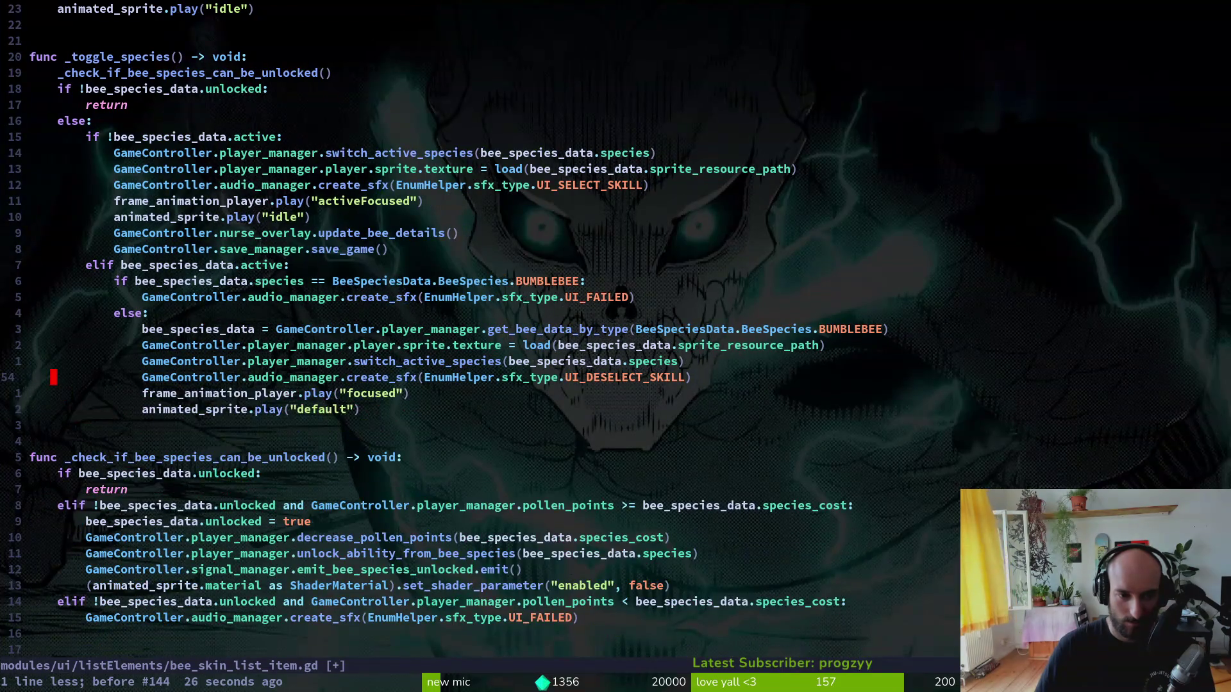
{"action": "key", "text": "alt+Tab"}
{"action": "key", "text": "alt+Tab"}
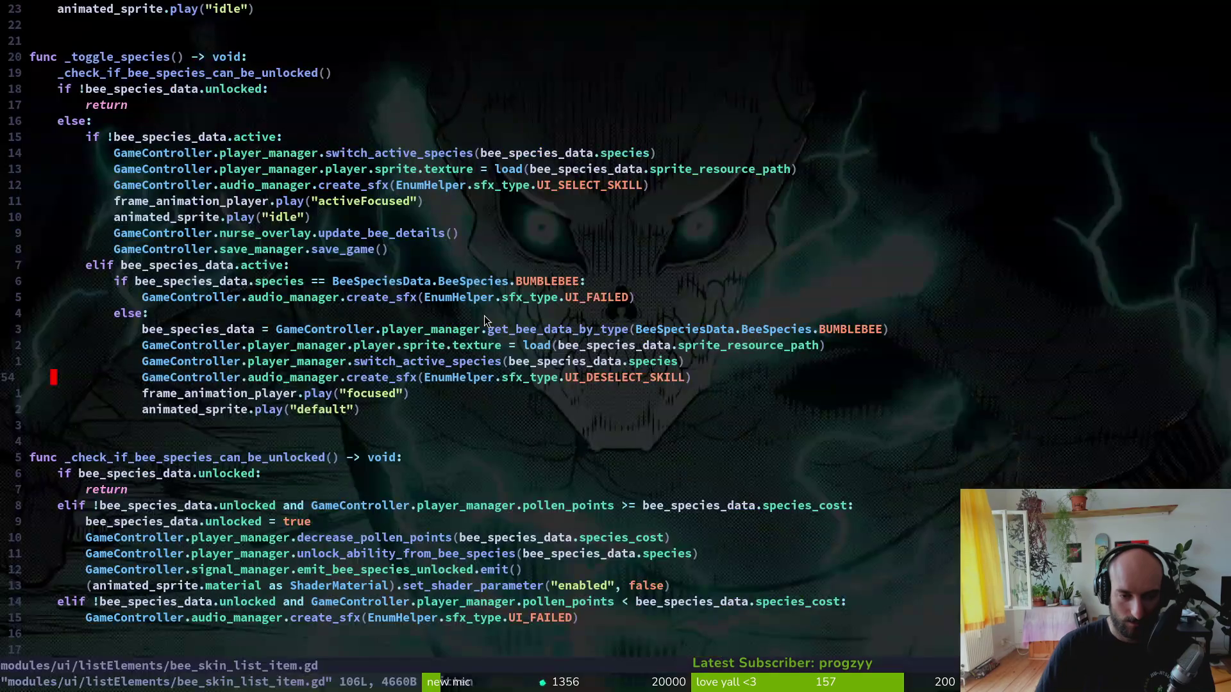
{"action": "key", "text": "alt+Tab"}
{"action": "key", "text": "F5"}
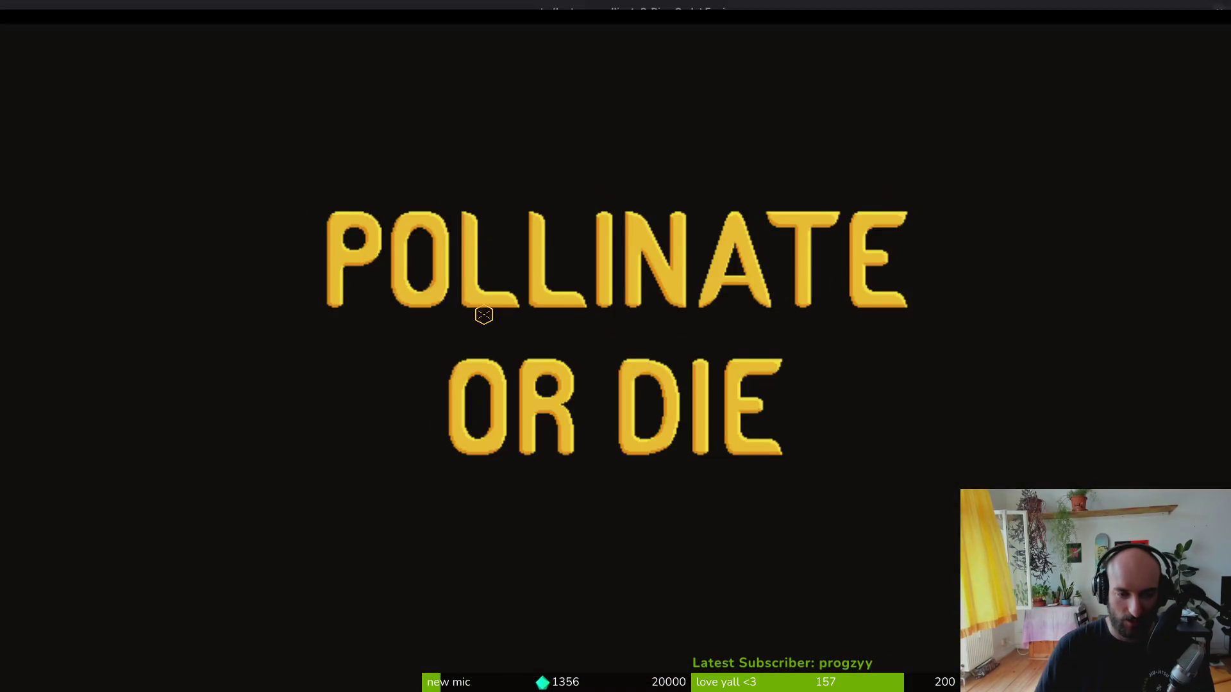
{"action": "key", "text": "Return"}
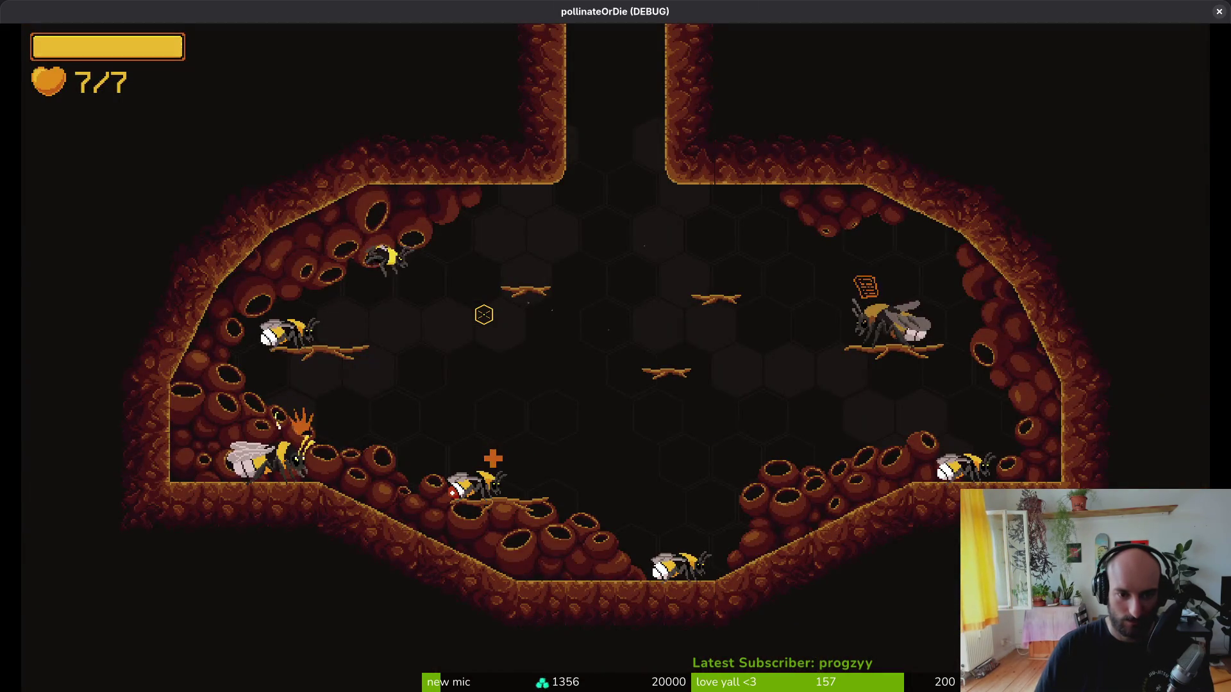
{"action": "key", "text": "alt+F4"}
{"action": "key", "text": "alt+Tab"}
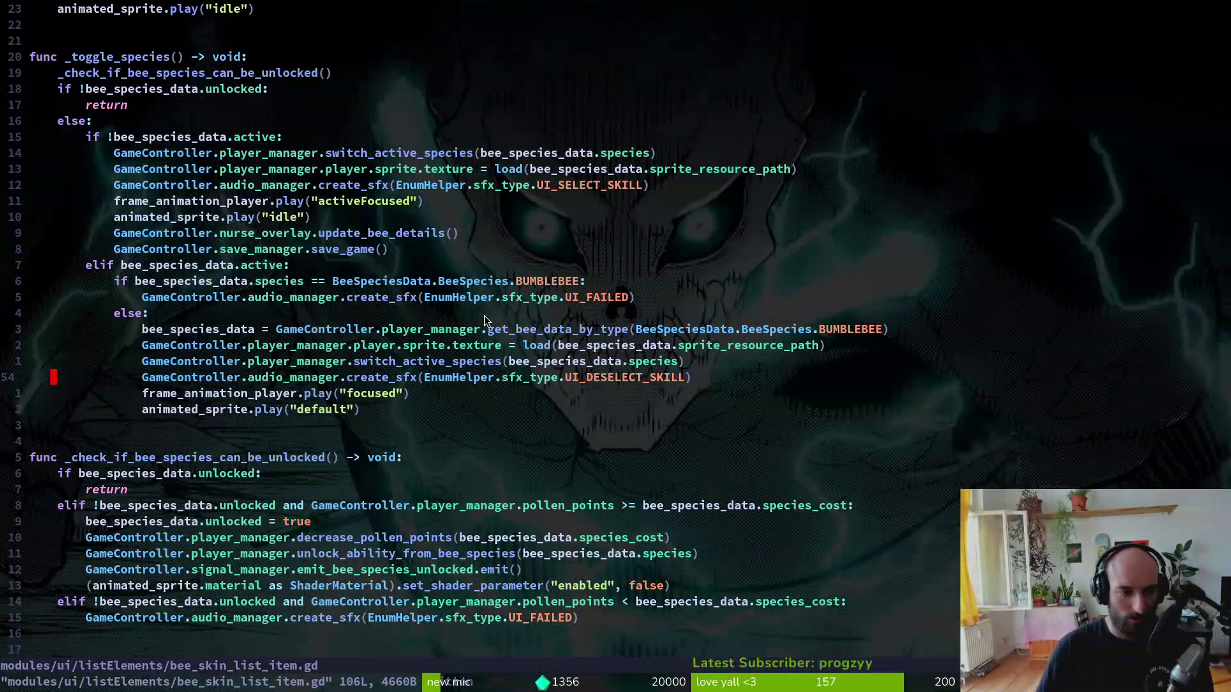
- Copy the UI_FAILED create_sfx line to sit directly under the elif, de-indented
{"action": "key", "text": "k"}
{"action": "key", "text": "k"}
{"action": "key", "text": "k"}
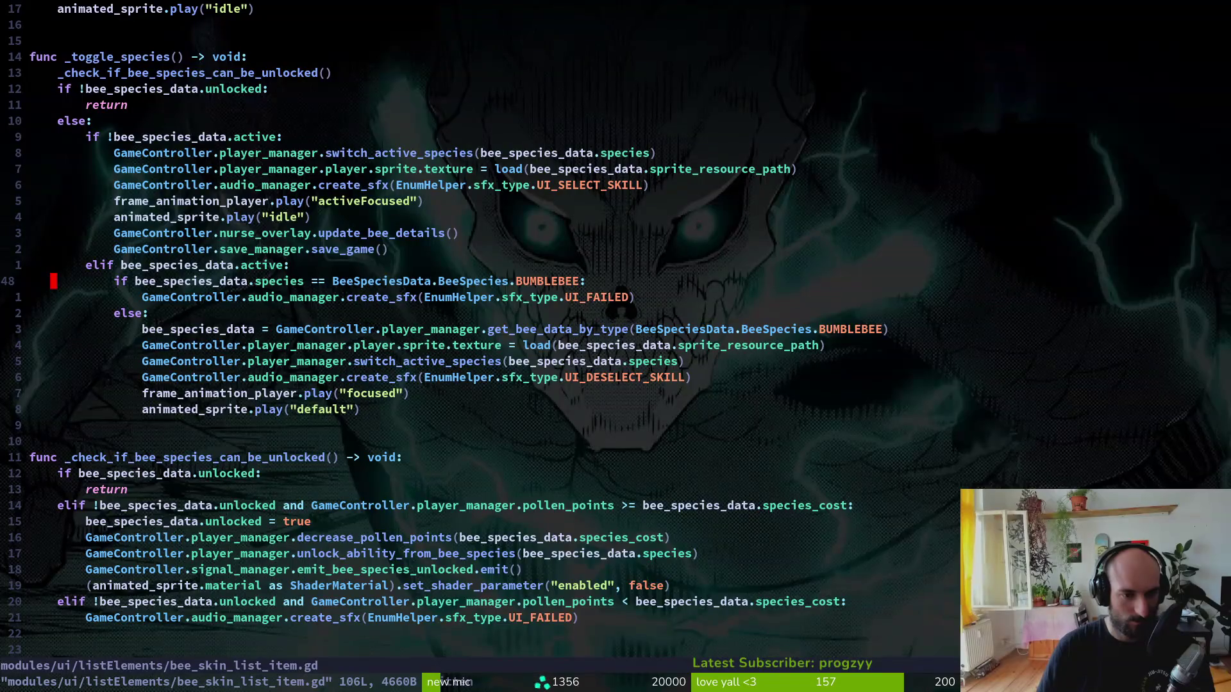
{"action": "key", "text": "O"}
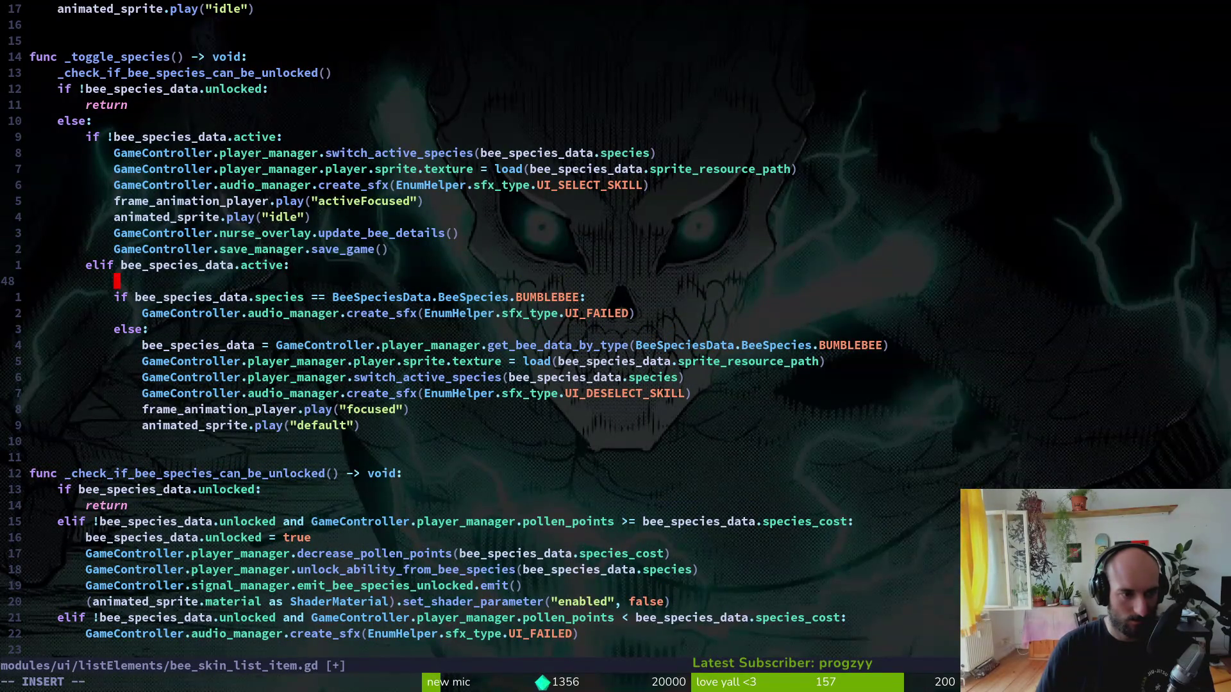
{"action": "key", "text": "Escape"}
{"action": "key", "text": "j"}
{"action": "key", "text": "j"}
{"action": "key", "text": "y"}
{"action": "key", "text": "y"}
{"action": "key", "text": "k"}
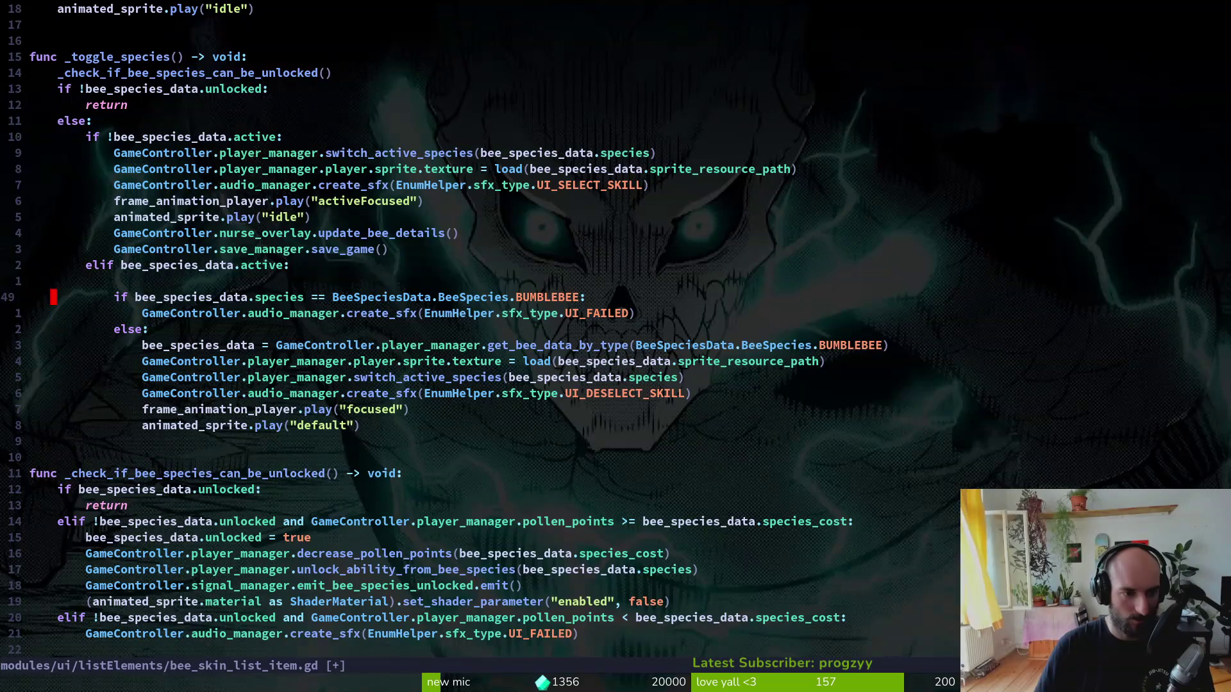
{"action": "key", "text": "k"}
{"action": "key", "text": "p"}
{"action": "key", "text": "V"}
{"action": "key", "text": "less"}
{"action": "key", "text": "k"}
{"action": "key", "text": "d"}
{"action": "key", "text": "d"}
- Delete the bumblebee if/else fallback block and relaunch the game from Godot
{"action": "key", "text": "j"}
{"action": "key", "text": "V"}
{"action": "key", "text": "j"}
{"action": "key", "text": "j"}
{"action": "key", "text": "j"}
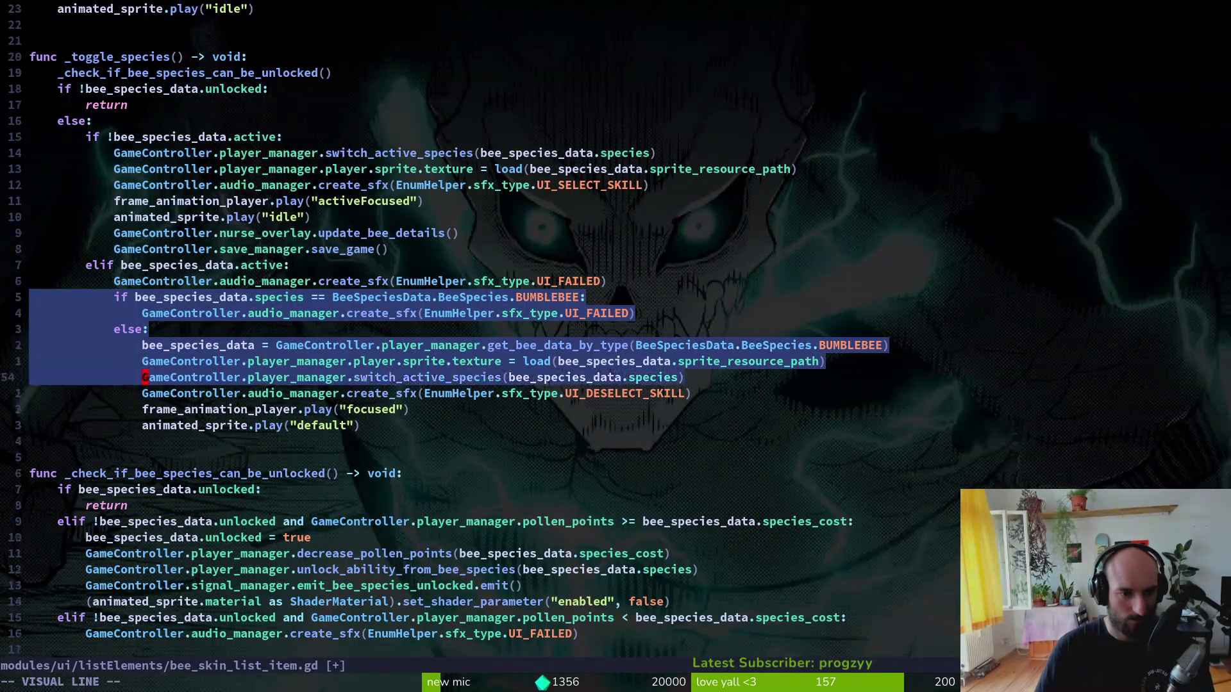
{"action": "key", "text": "j"}
{"action": "key", "text": "d"}
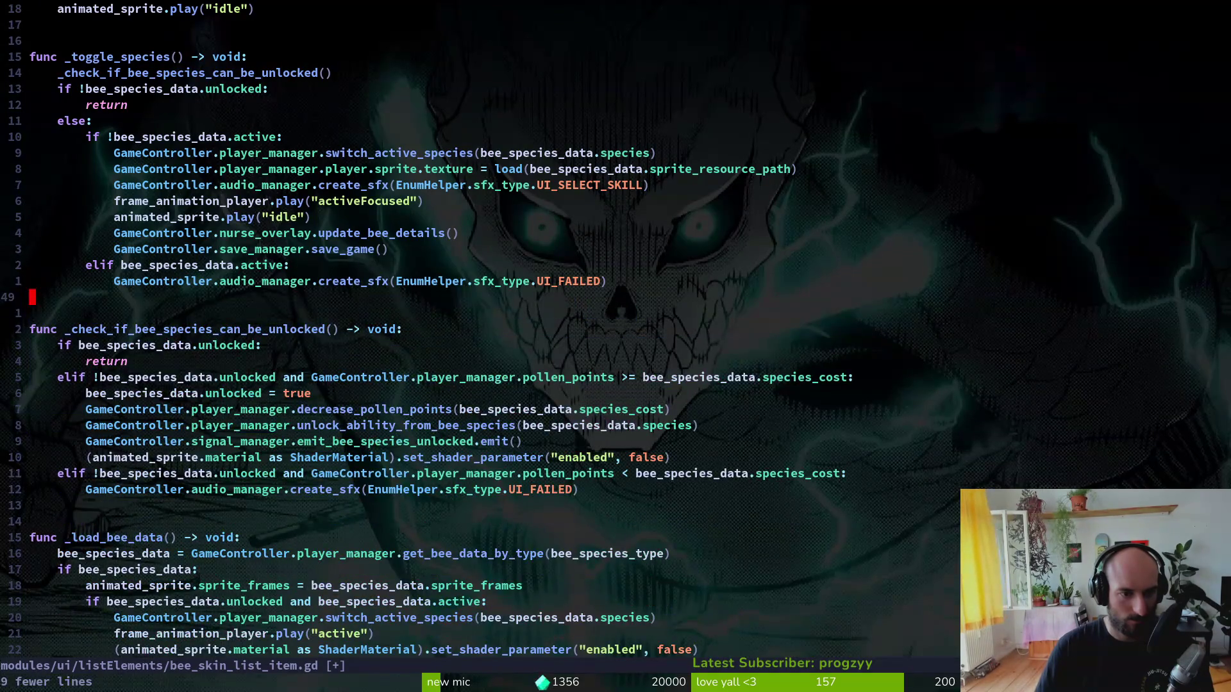
{"action": "key", "text": "alt+Tab"}
{"action": "key", "text": "F5"}
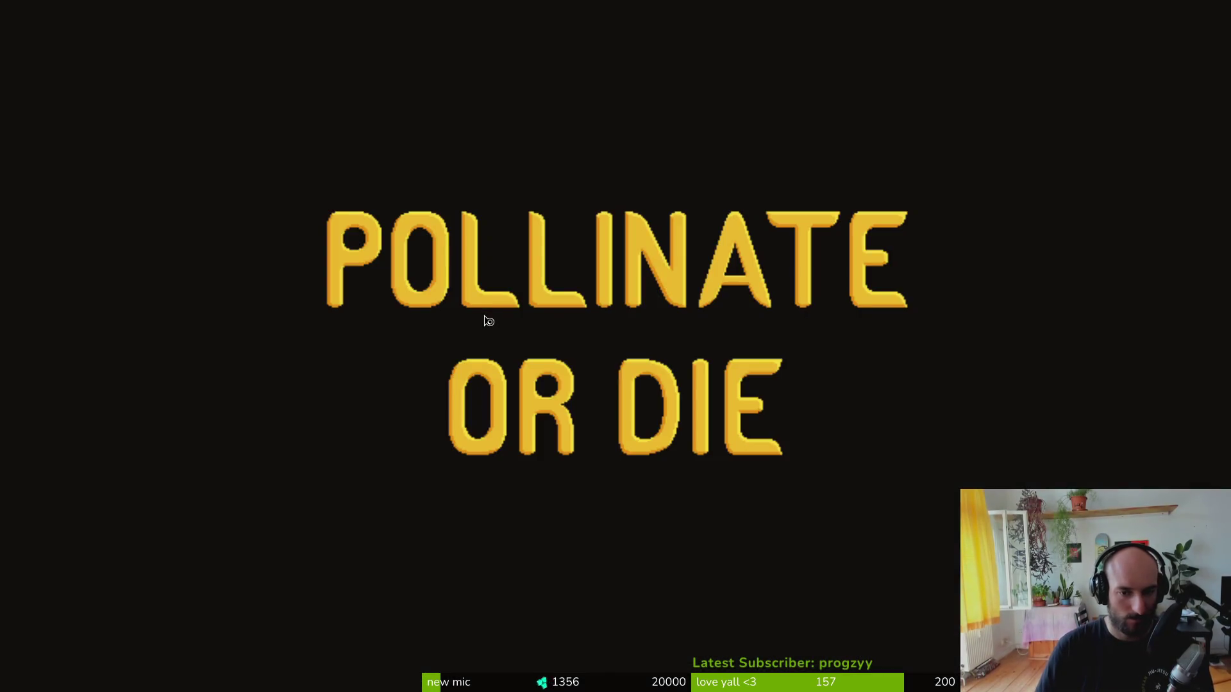
- Enter the hive, toggle Bombus pascuorum and Bombus mucidus in the species overlay, then close the game
{"action": "key", "text": "Return"}
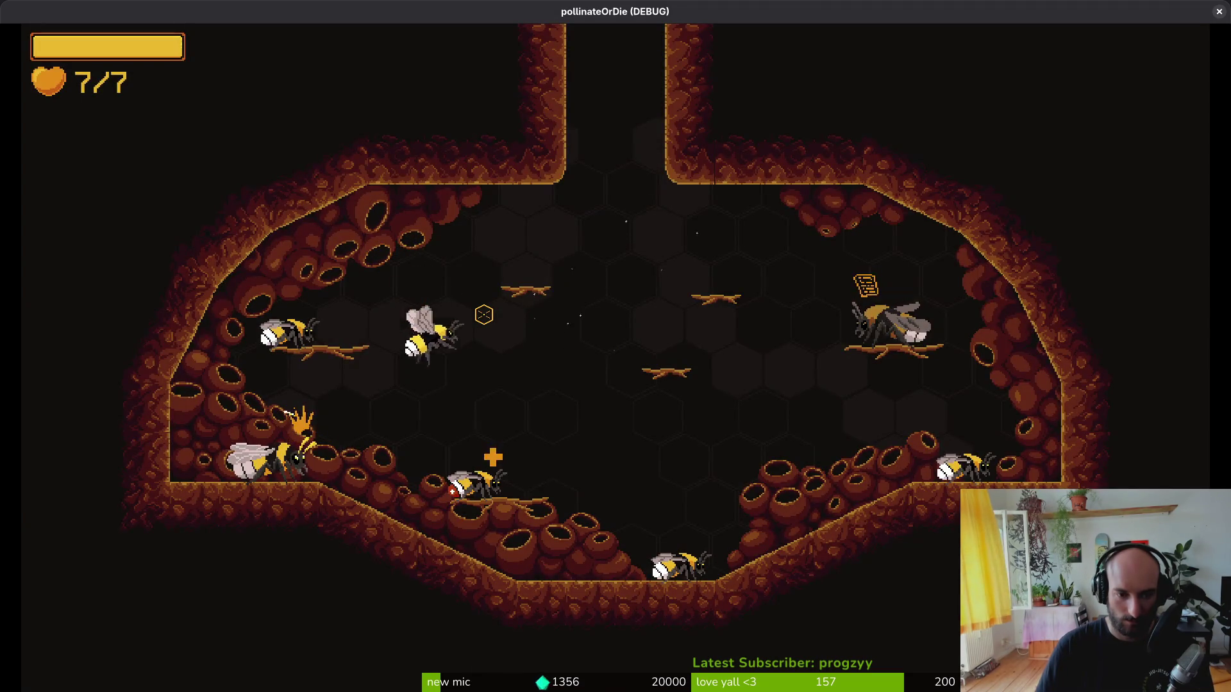
{"action": "key", "text": "Tab"}
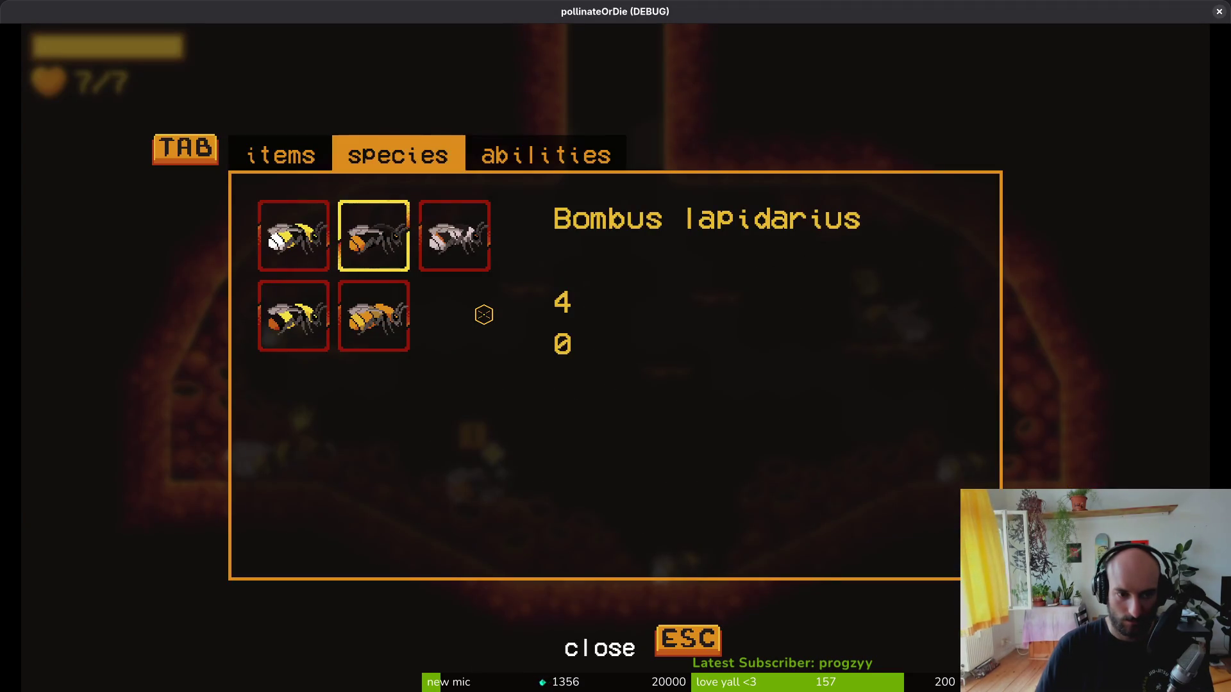
{"action": "key", "text": "Down"}
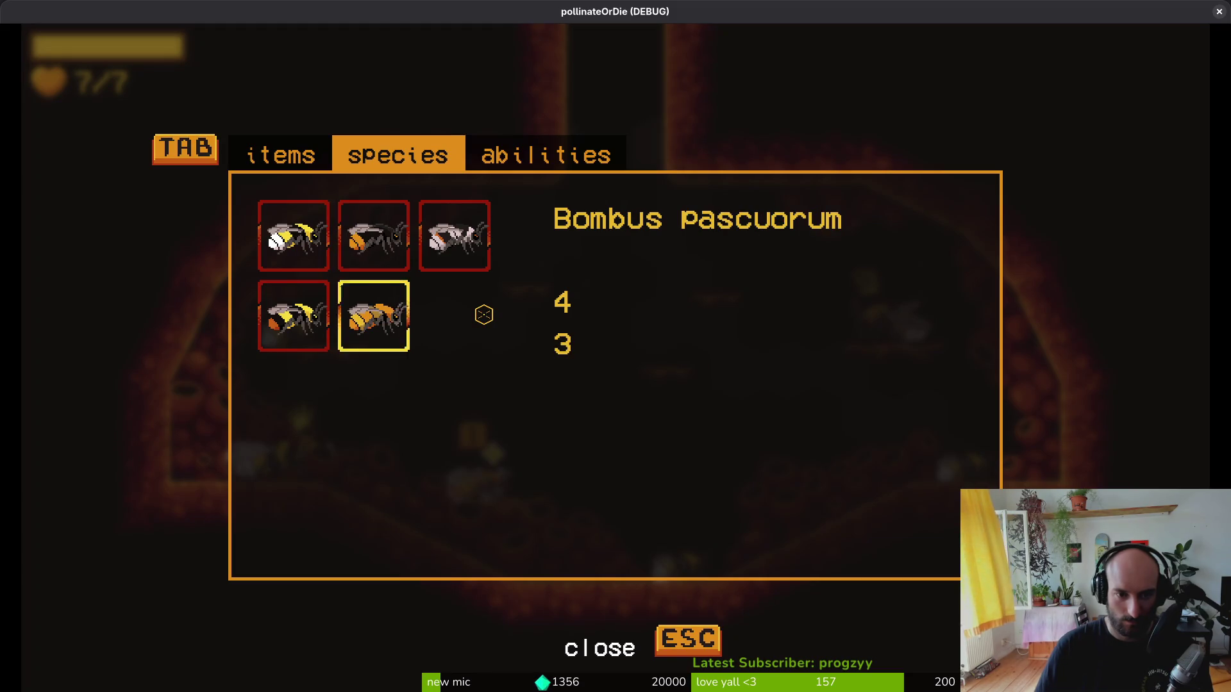
{"action": "key", "text": "Left"}
{"action": "key", "text": "Escape"}
{"action": "key", "text": "i"}
{"action": "key", "text": "Up"}
{"action": "key", "text": "Right"}
{"action": "key", "text": "Right"}
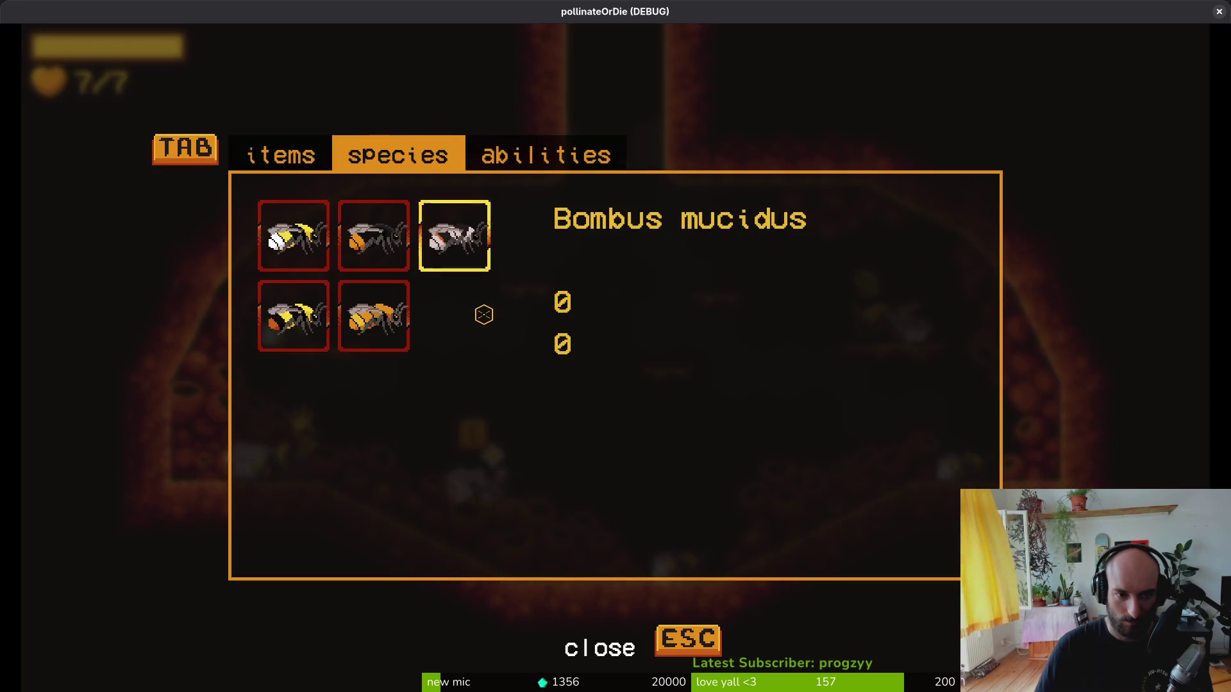
{"action": "key", "text": "alt+F4"}
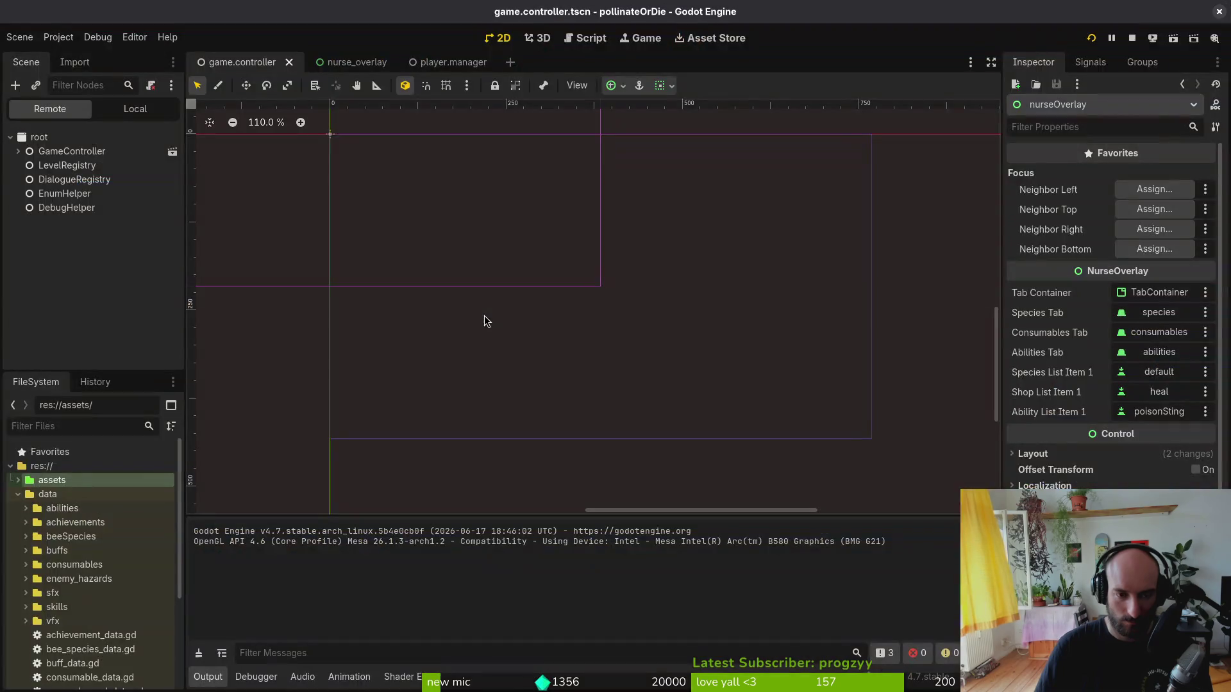
- Restore the bumblebee block and replace the UI_FAILED line with the UI_DESELECT_SKILL sound call
{"action": "key", "text": "alt+Tab"}
{"action": "key", "text": "k"}
{"action": "key", "text": "dollar"}
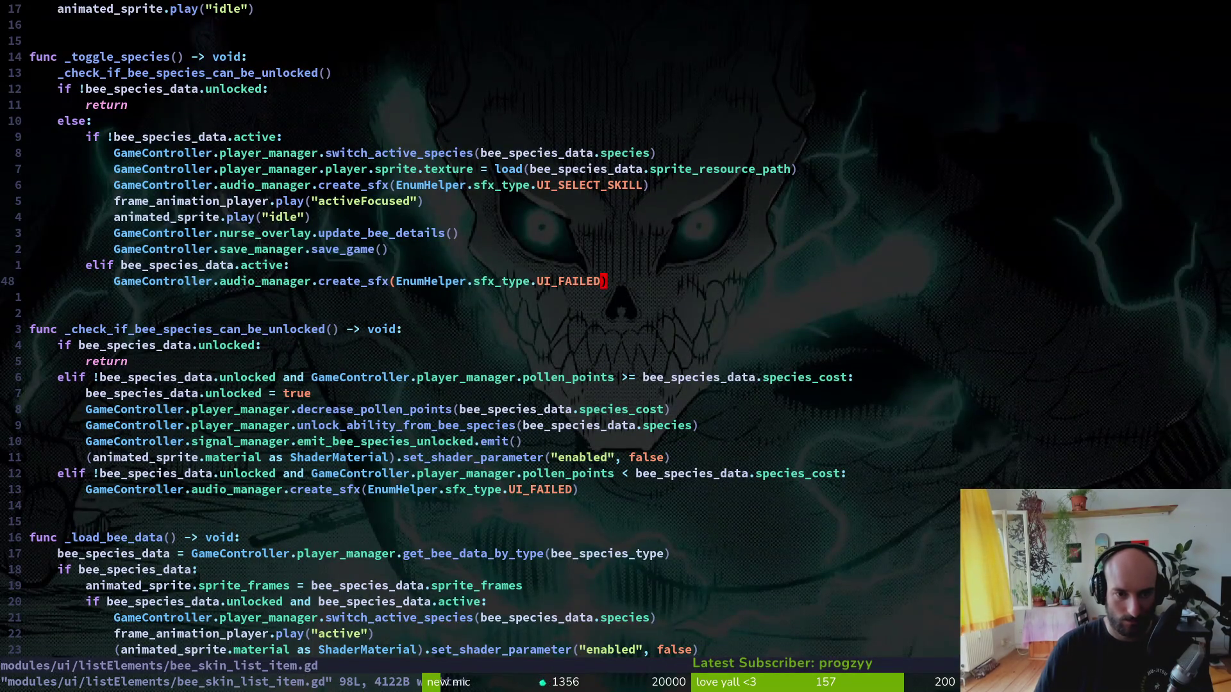
{"action": "key", "text": "u"}
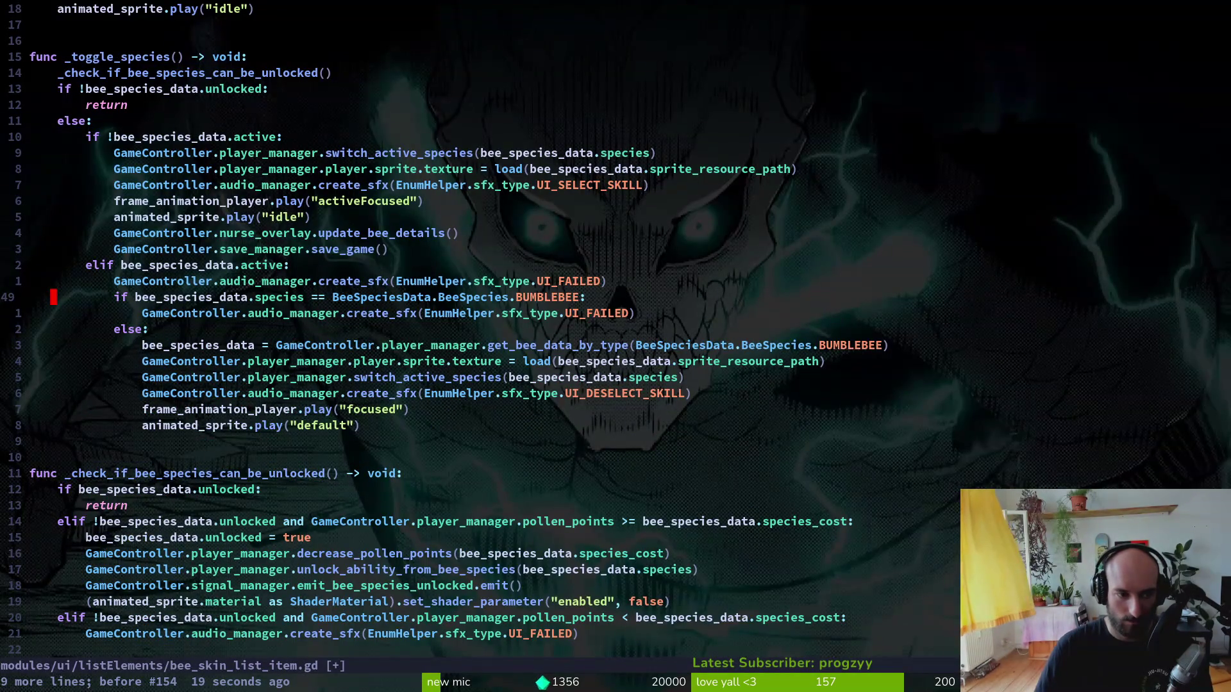
{"action": "key", "text": "6j"}
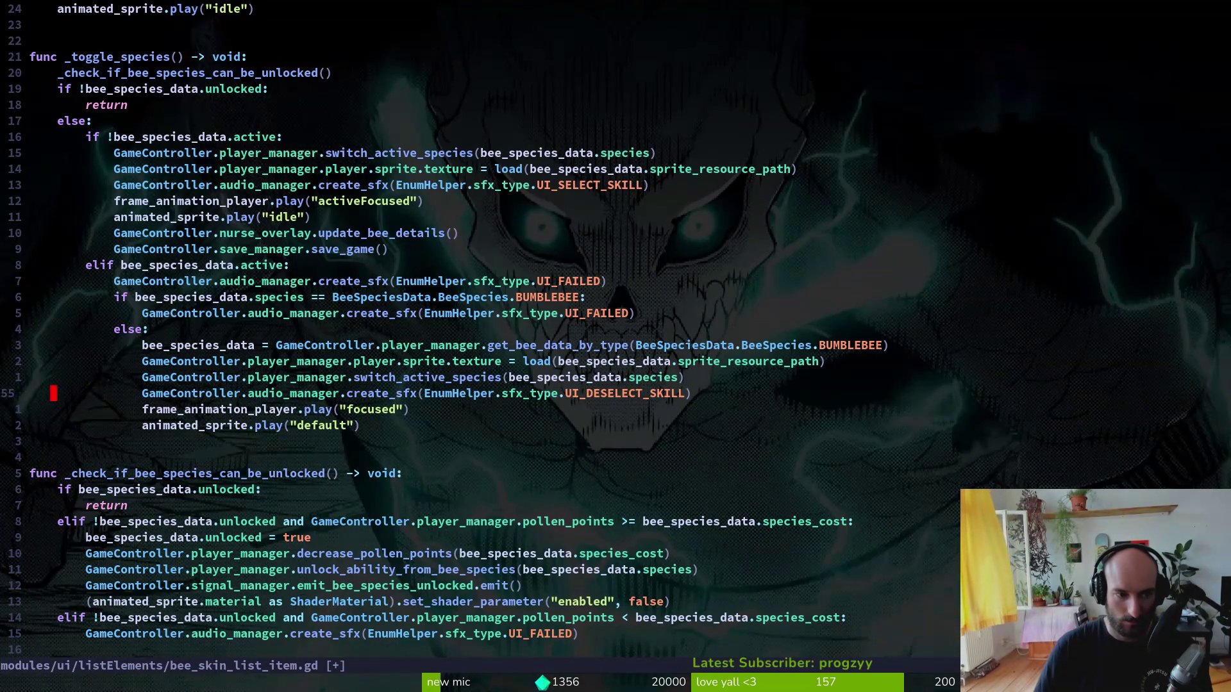
{"action": "key", "text": "k"}
{"action": "key", "text": "V"}
{"action": "key", "text": "p"}
{"action": "key", "text": "V"}
{"action": "key", "text": "<"}
- Delete the bumblebee if/else block, save with :w and quit Neovim with :q
{"action": "key", "text": "j"}
{"action": "key", "text": "V"}
{"action": "key", "text": "j"}
{"action": "key", "text": "j"}
{"action": "key", "text": "j"}
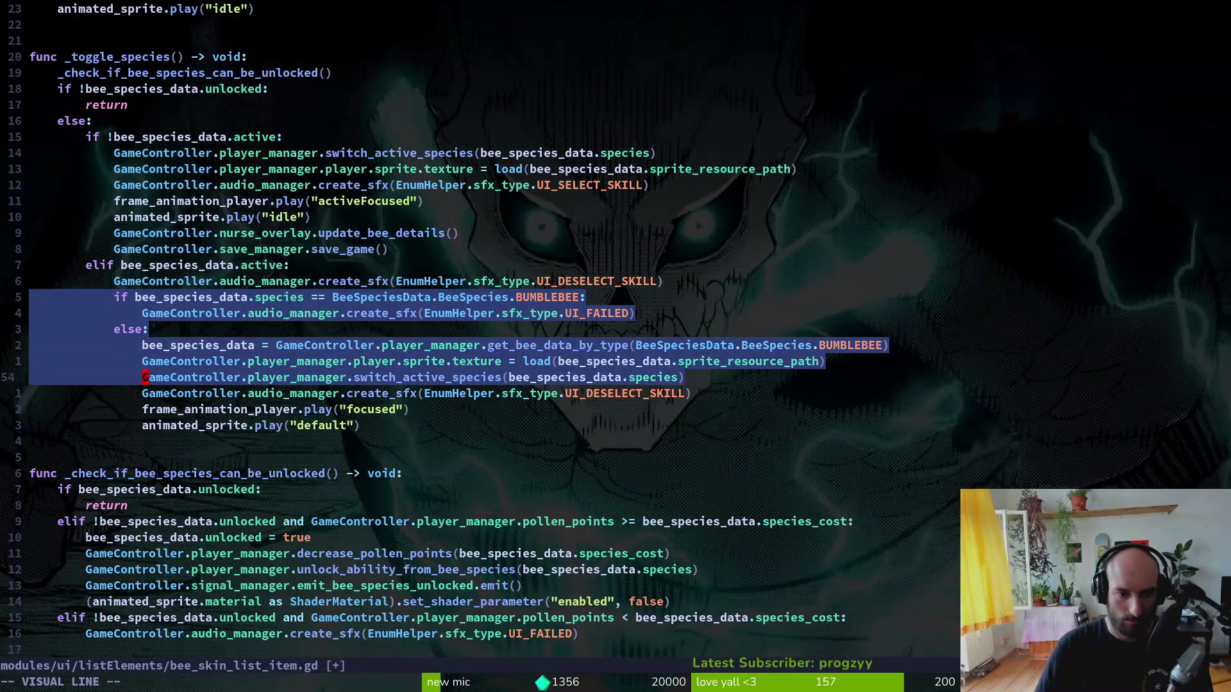
{"action": "type", "text": "d:w"}
{"action": "key", "text": "Return"}
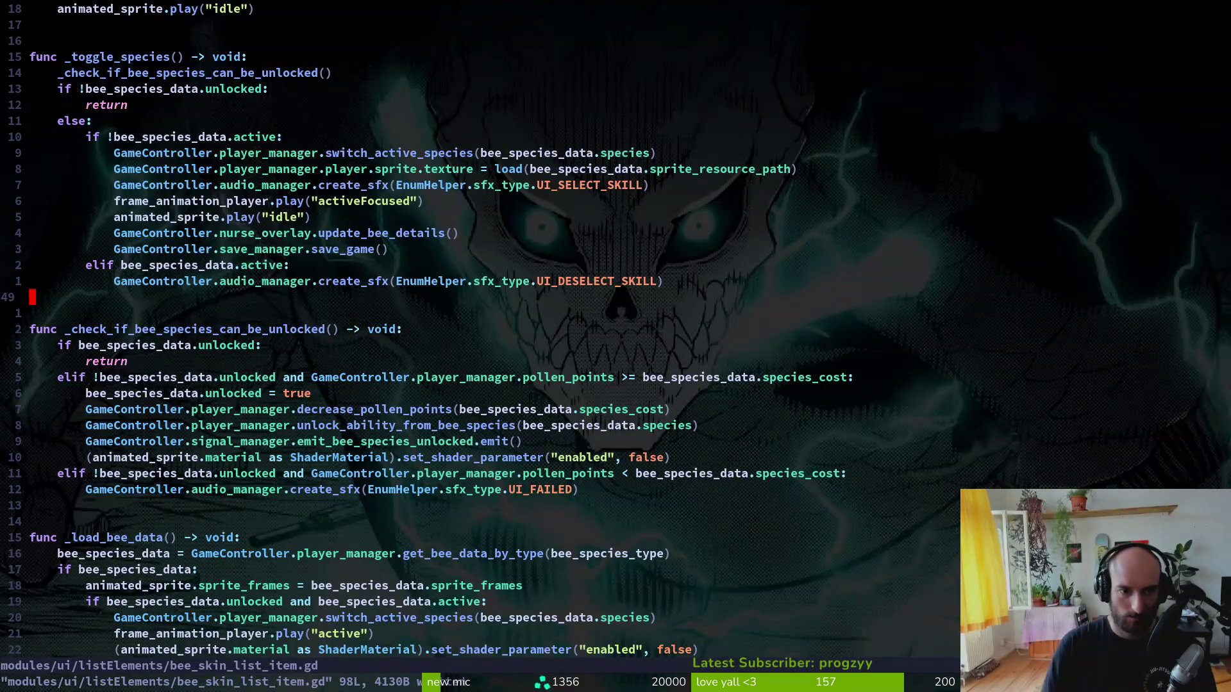
{"action": "type", "text": ":q"}
{"action": "key", "text": "Return"}
{"action": "key", "text": "super+2"}
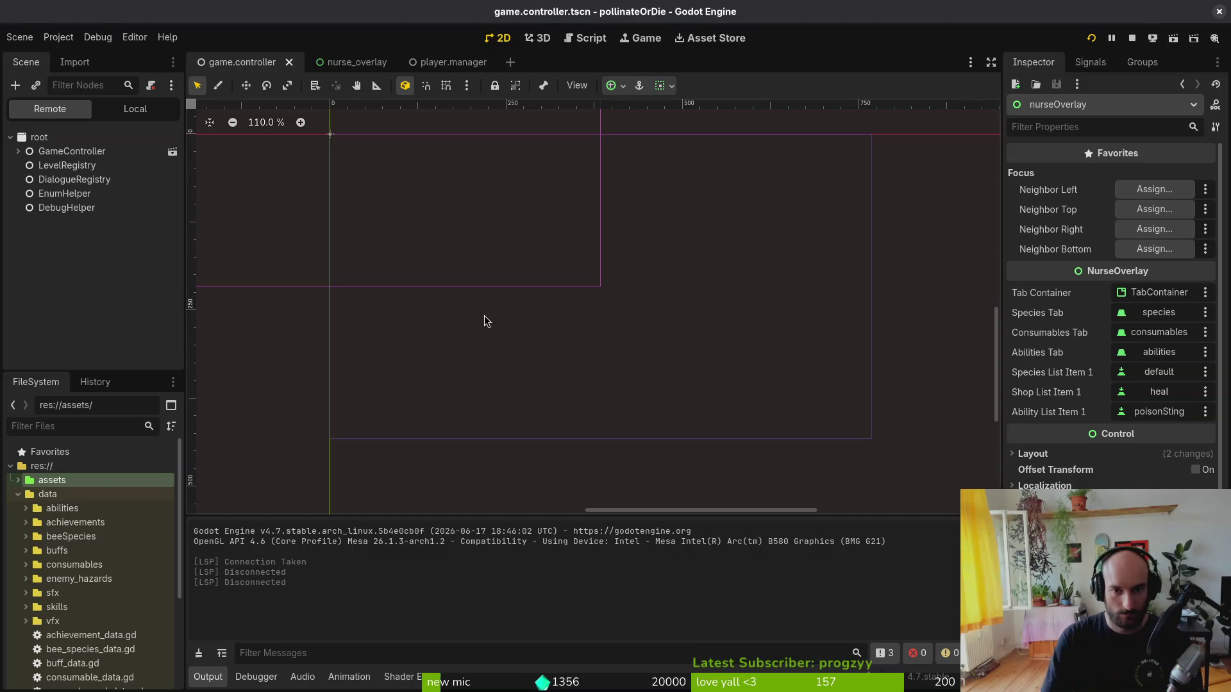
- Launch the game and toggle Bombus lapidarius and Bombus terrestris in the species inventory
{"action": "key", "text": "F5"}
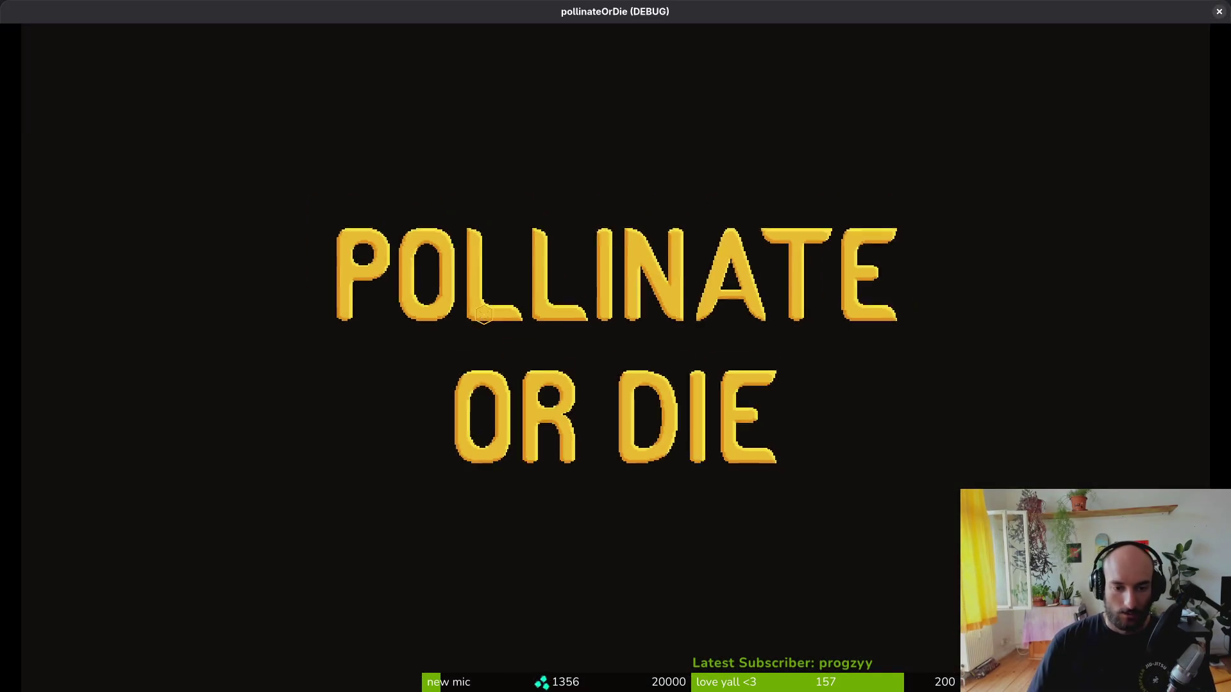
{"action": "key", "text": "Return"}
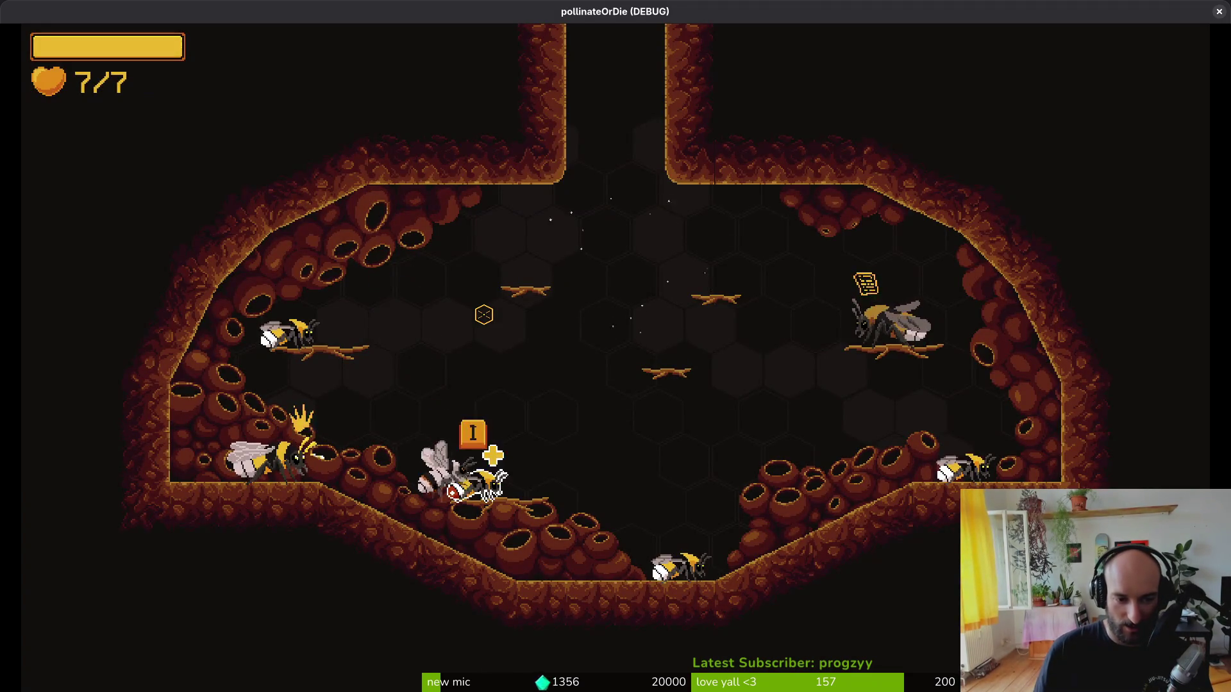
{"action": "key", "text": "Tab"}
{"action": "key", "text": "Left"}
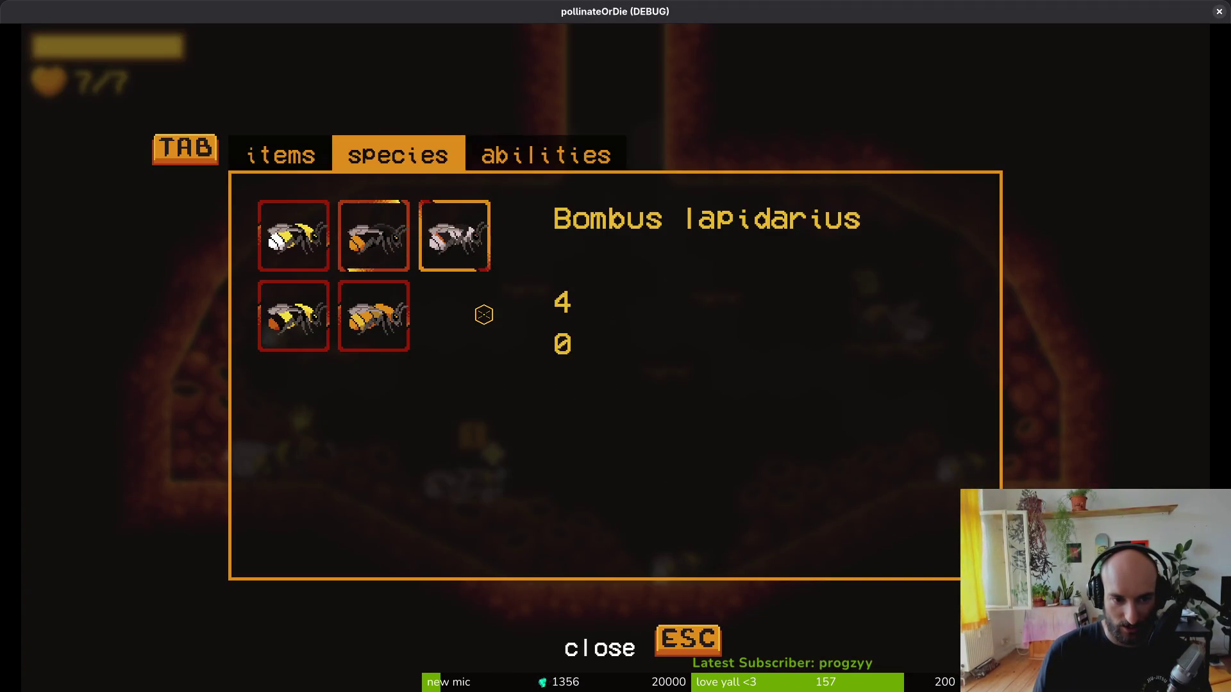
{"action": "key", "text": "Left"}
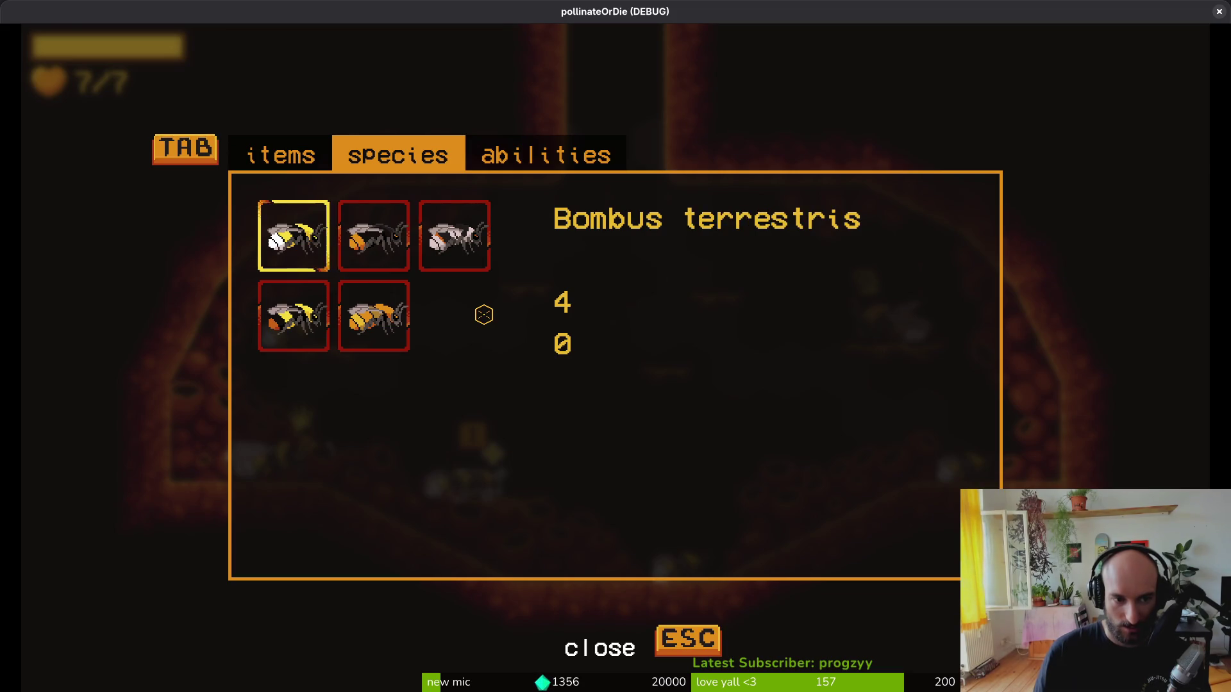
{"action": "key", "text": "Down"}
{"action": "key", "text": "Right"}
{"action": "key", "text": "Left"}
{"action": "key", "text": "Up"}
- Step through the species to Bombus mucidus, close the inventory and quit the game
{"action": "key", "text": "Right"}
{"action": "key", "text": "Down"}
{"action": "key", "text": "Left"}
{"action": "key", "text": "Up"}
{"action": "key", "text": "Right"}
{"action": "key", "text": "Right"}
{"action": "key", "text": "Escape"}
{"action": "key", "text": "Escape"}
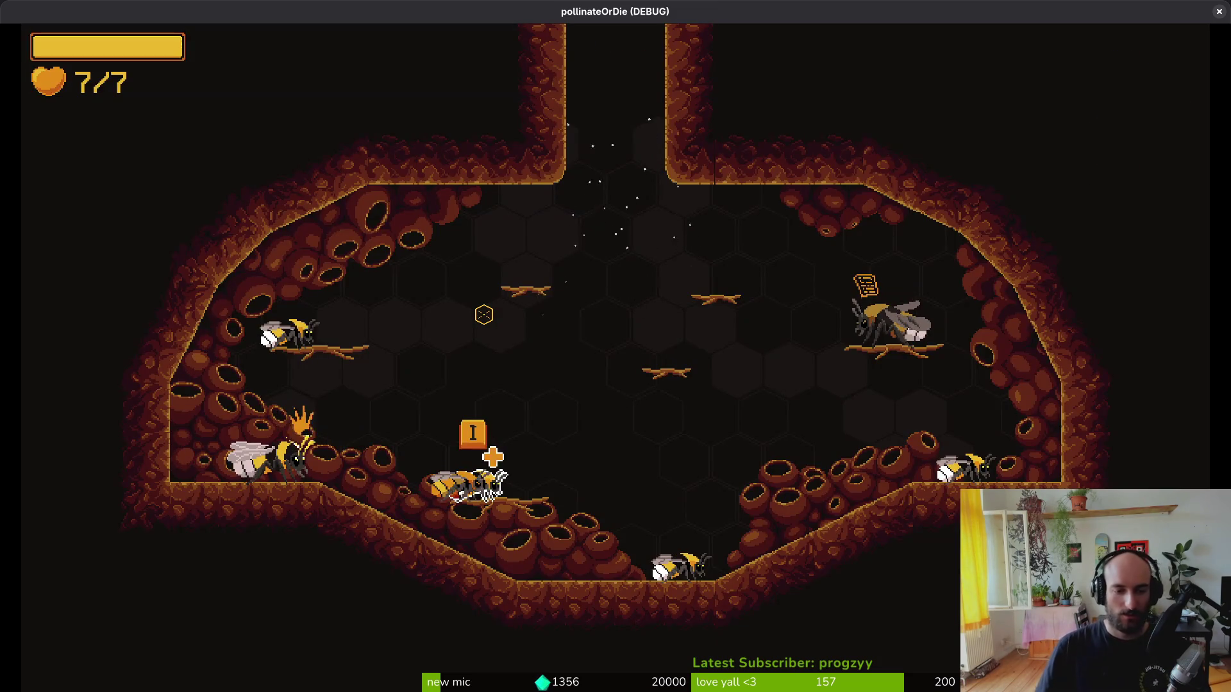
{"action": "key", "text": "i"}
{"action": "key", "text": "Escape"}
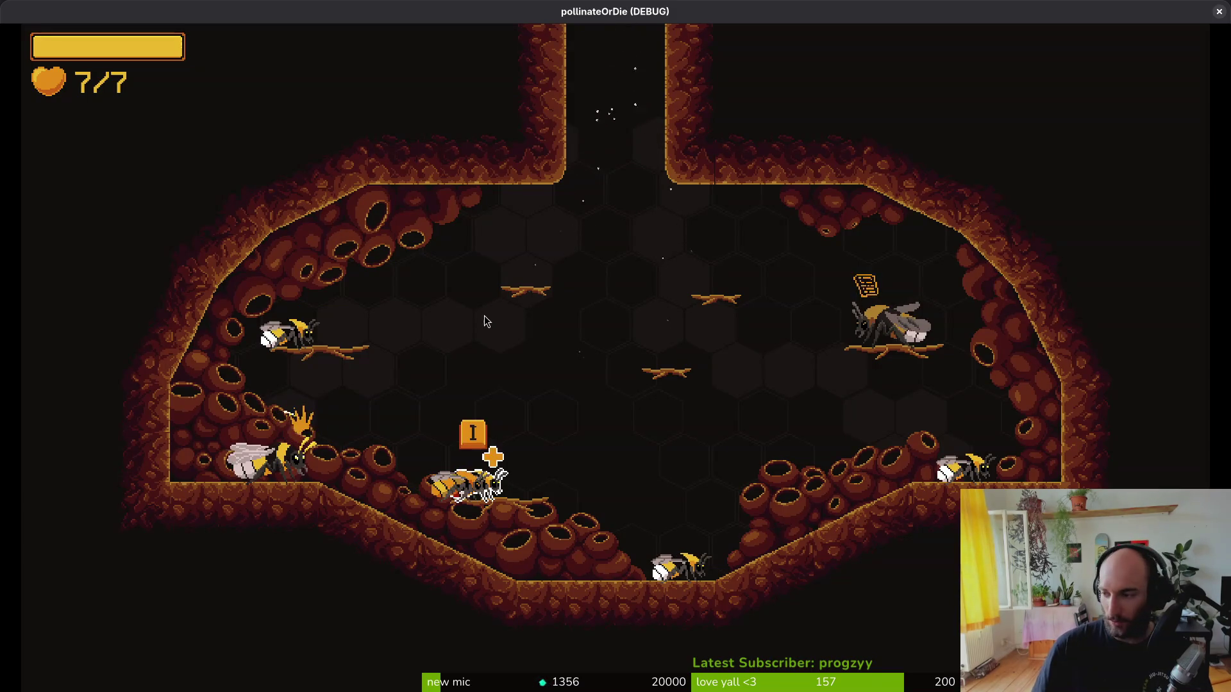
{"action": "key", "text": "alt+F4"}
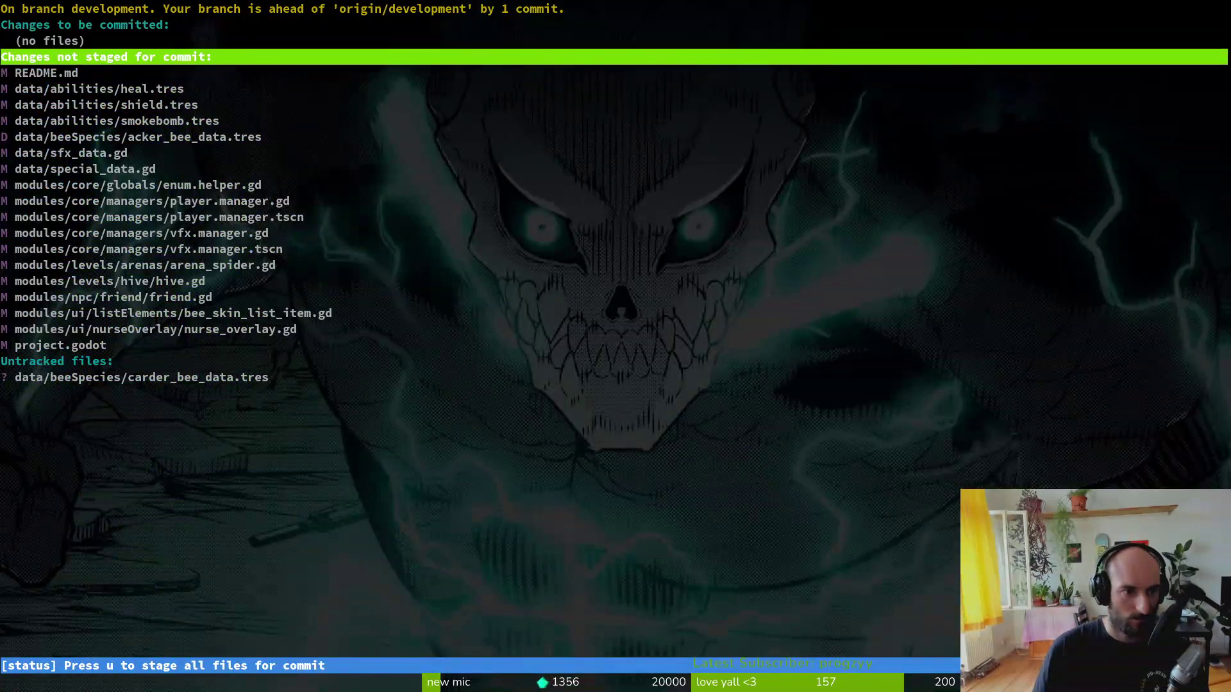
- Stage heal.tres, shield.tres, smokebomb.tres and the acker_bee_data.tres deletion, leaving README.md unstaged
{"action": "key", "text": "Down"}
{"action": "key", "text": "Down"}
{"action": "key", "text": "Return"}
{"action": "key", "text": "u"}
{"action": "key", "text": "u"}
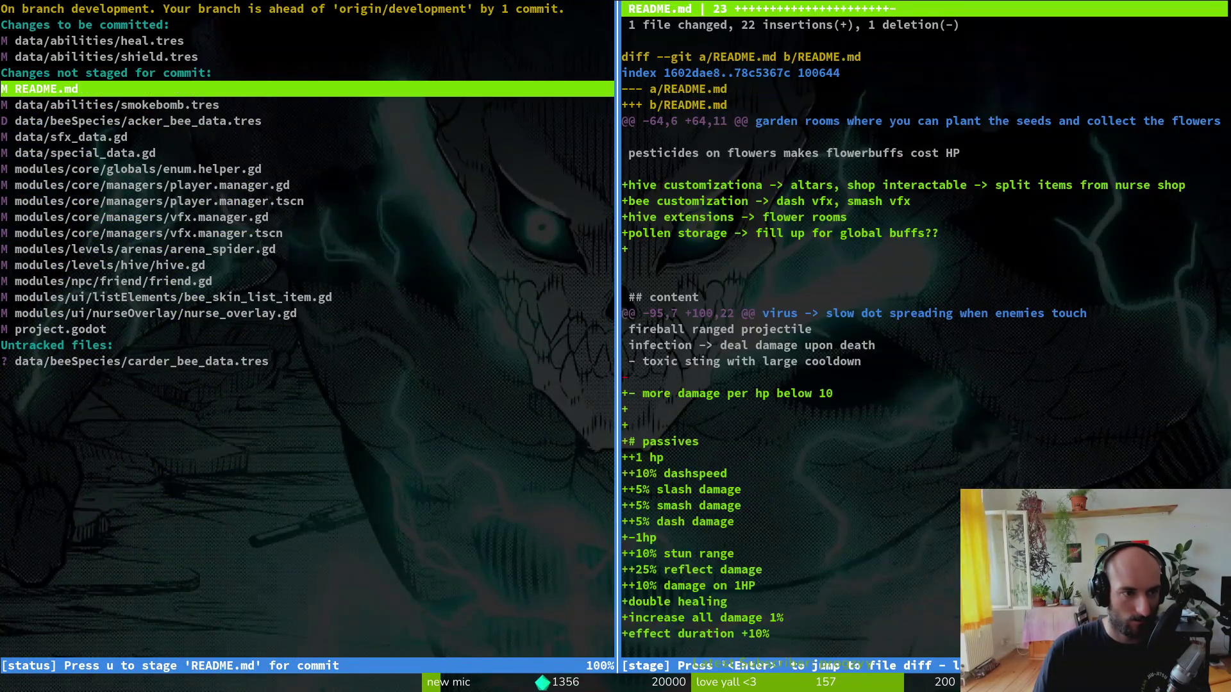
{"action": "key", "text": "u"}
{"action": "key", "text": "Up"}
{"action": "key", "text": "Up"}
{"action": "key", "text": "Up"}
{"action": "key", "text": "u"}
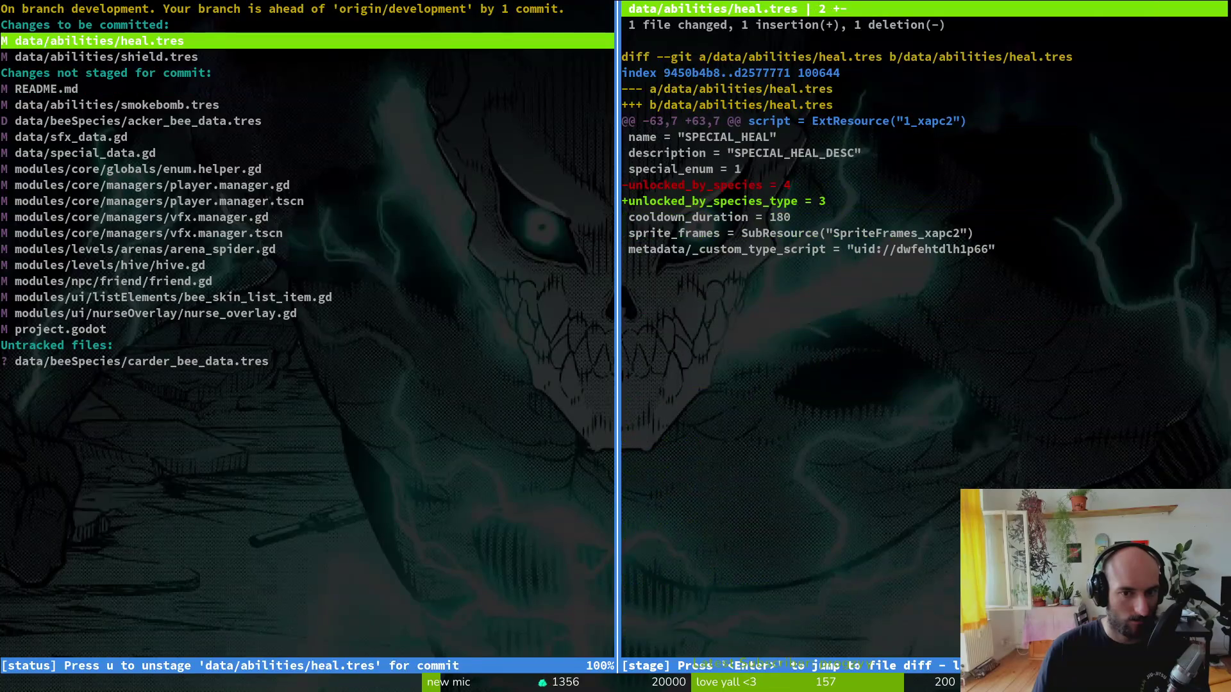
{"action": "key", "text": "Down"}
{"action": "key", "text": "Down"}
{"action": "key", "text": "Down"}
{"action": "key", "text": "u"}
{"action": "key", "text": "Down"}
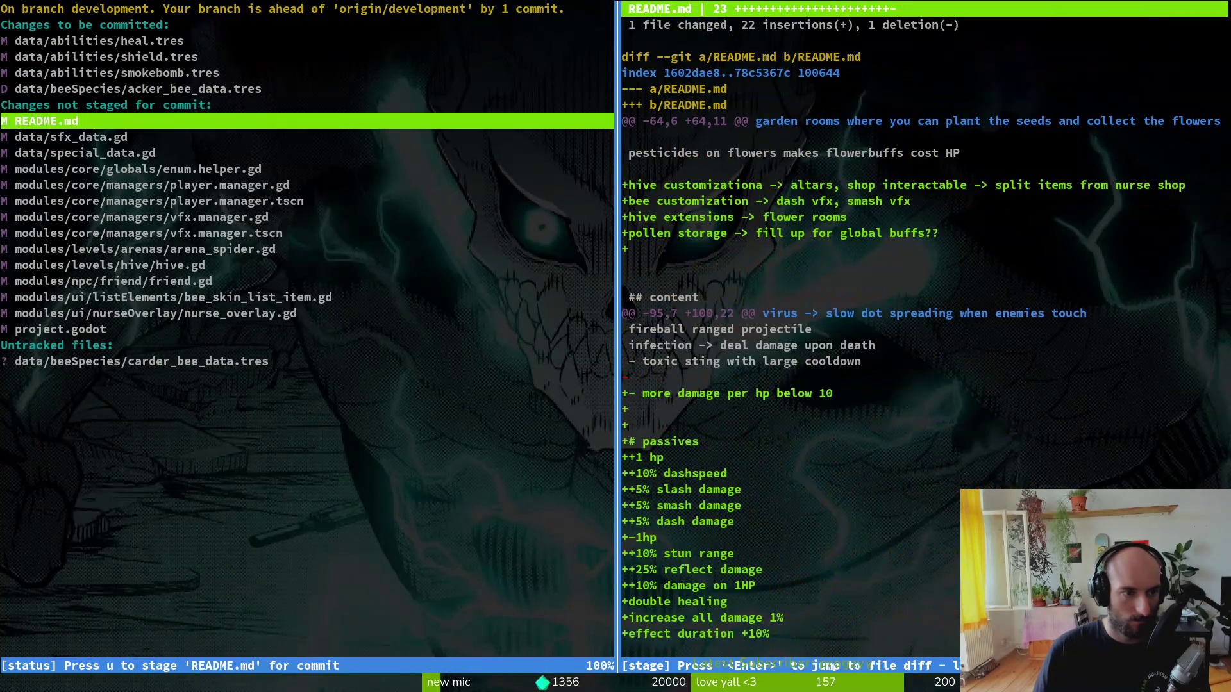
{"action": "key", "text": "u"}
{"action": "key", "text": "Up"}
- Stage carder_bee_data.tres, bee_skin_list_item.gd, hive.gd, the manager files, friend.gd, enum.helper.gd and special_data.gd
{"action": "key", "text": "Down"}
{"action": "key", "text": "Down"}
{"action": "key", "text": "Down"}
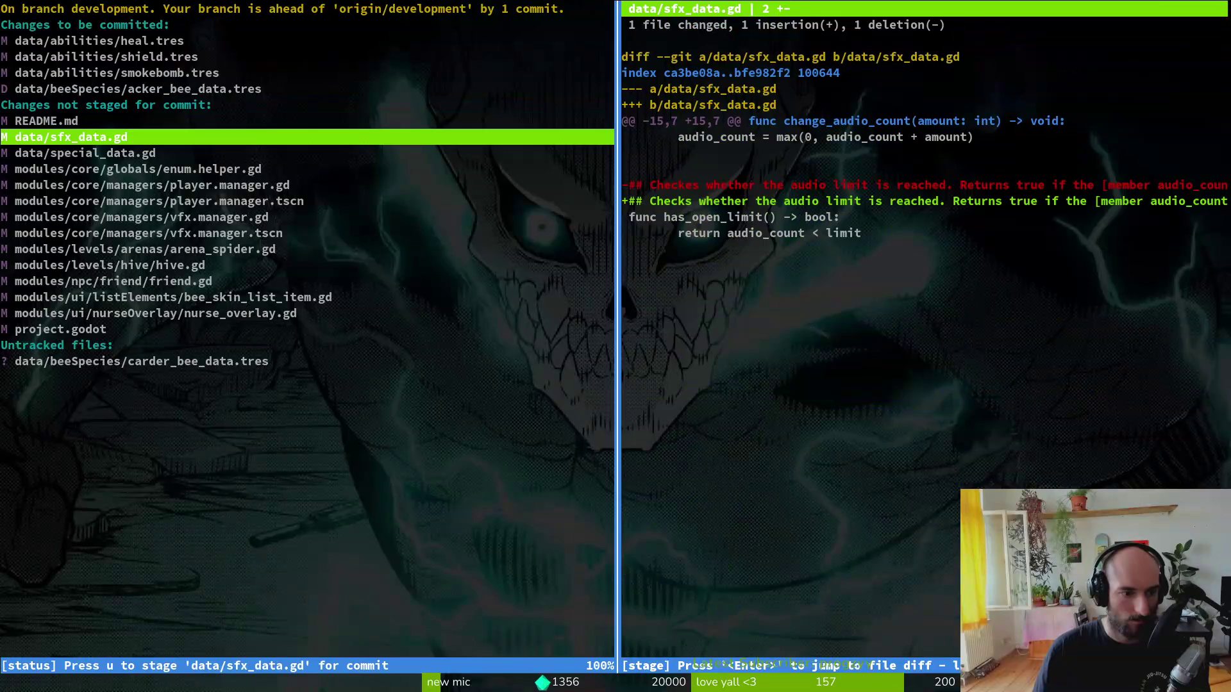
{"action": "key", "text": "u"}
{"action": "key", "text": "Up"}
{"action": "key", "text": "u"}
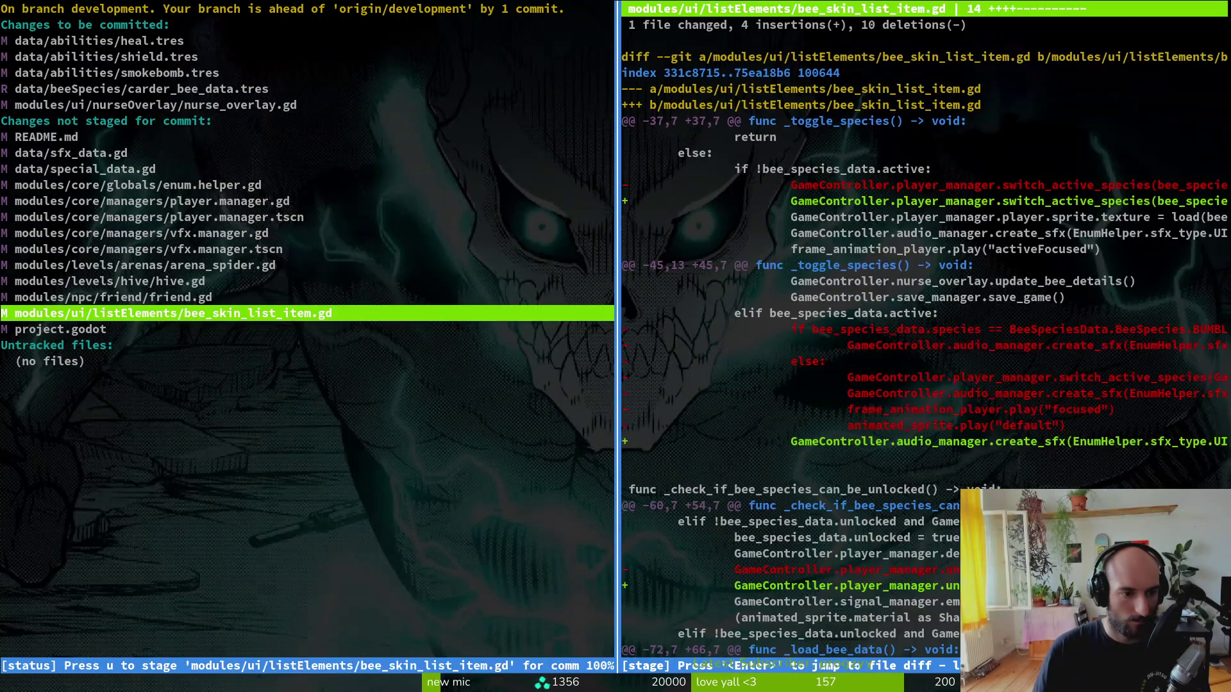
{"action": "key", "text": "u"}
{"action": "key", "text": "Up"}
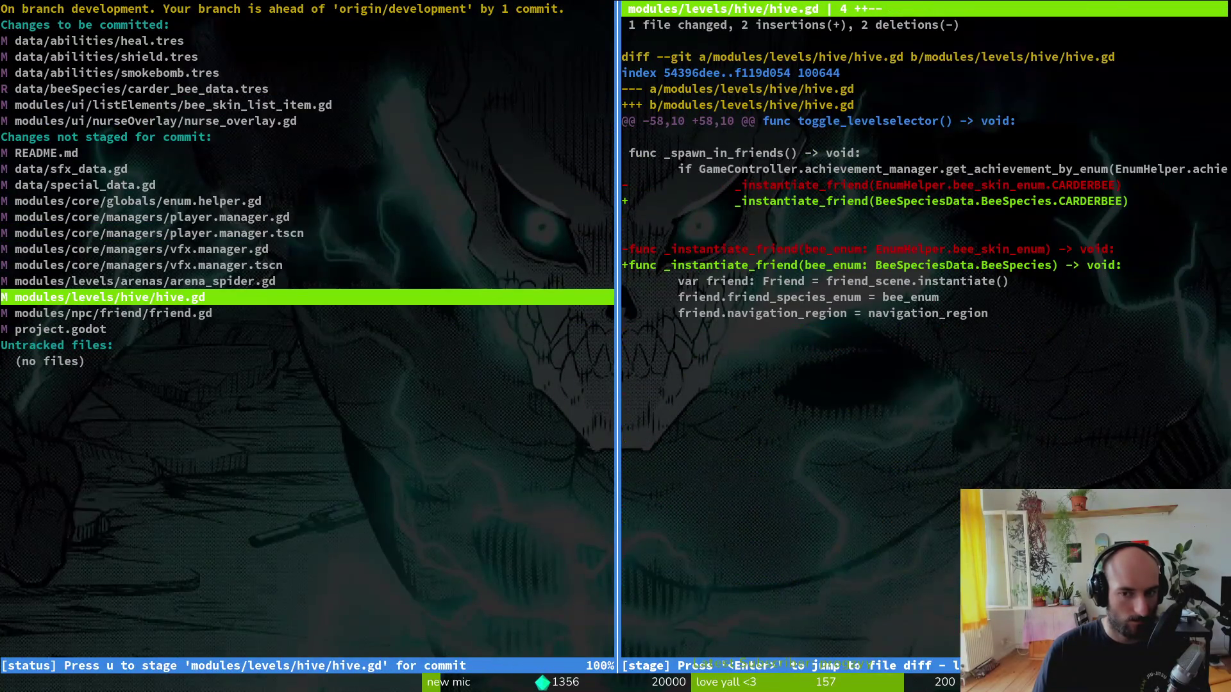
{"action": "key", "text": "u"}
{"action": "key", "text": "u"}
{"action": "key", "text": "u"}
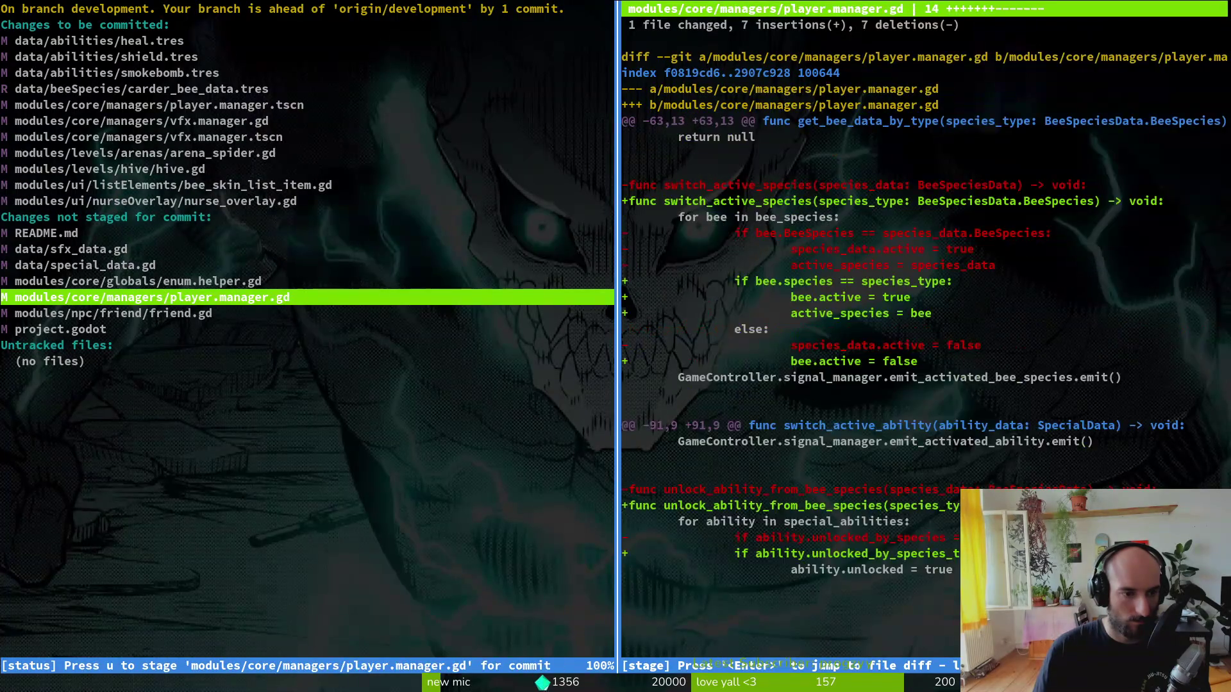
{"action": "key", "text": "u"}
{"action": "key", "text": "Down"}
{"action": "key", "text": "u"}
{"action": "key", "text": "u"}
{"action": "key", "text": "Up"}
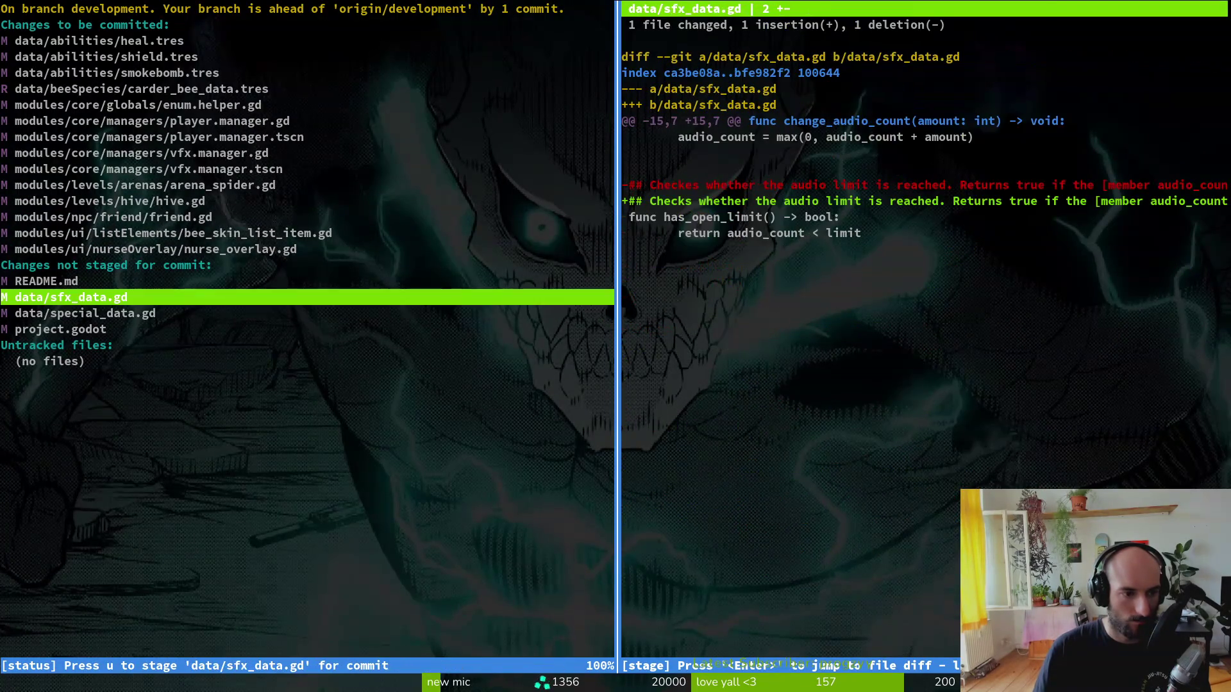
{"action": "key", "text": "Down"}
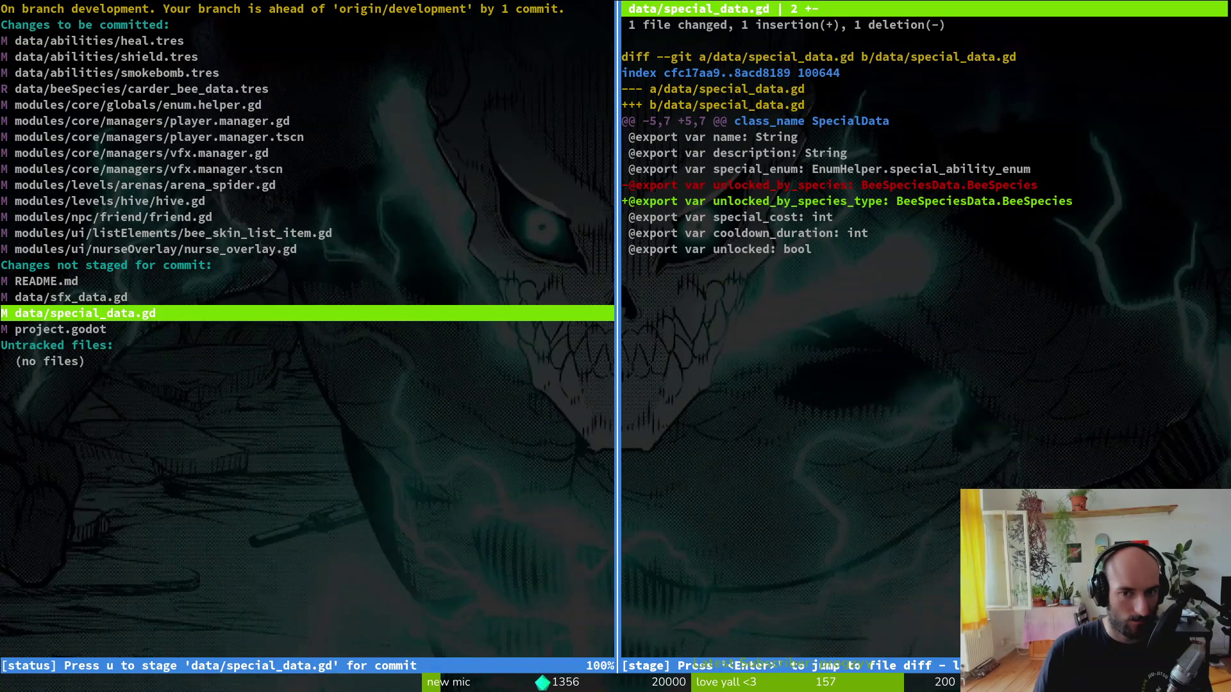
{"action": "key", "text": "u"}
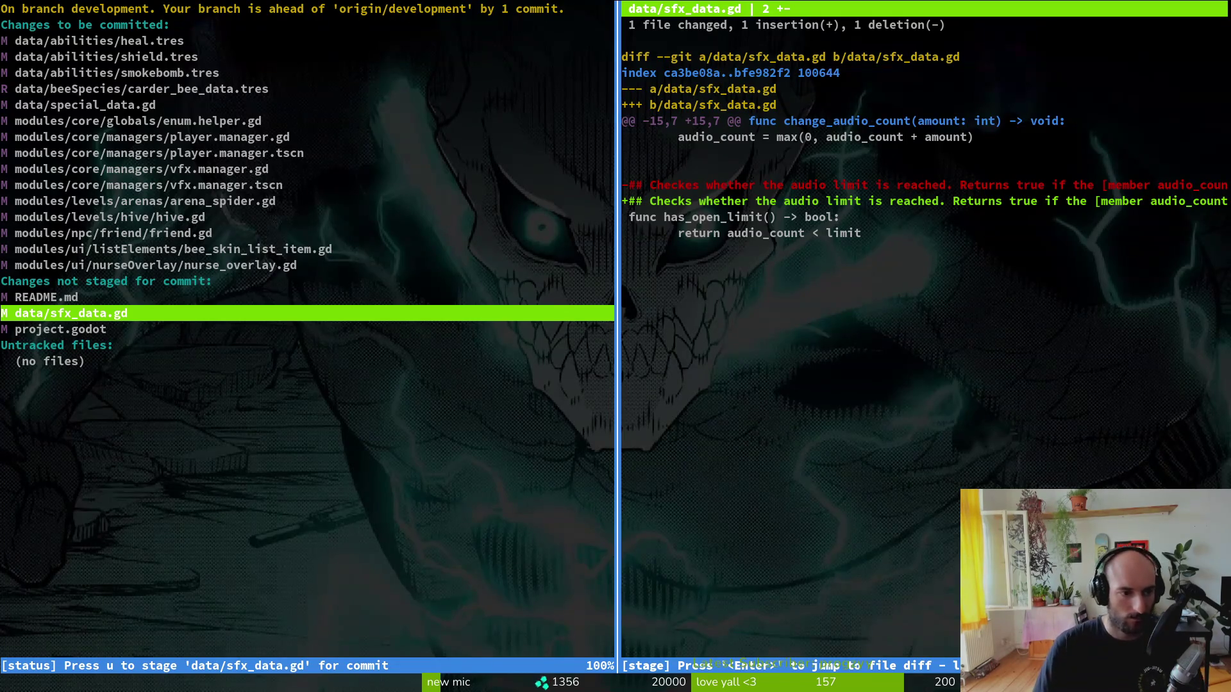
{"action": "type", "text": "Qgi"}
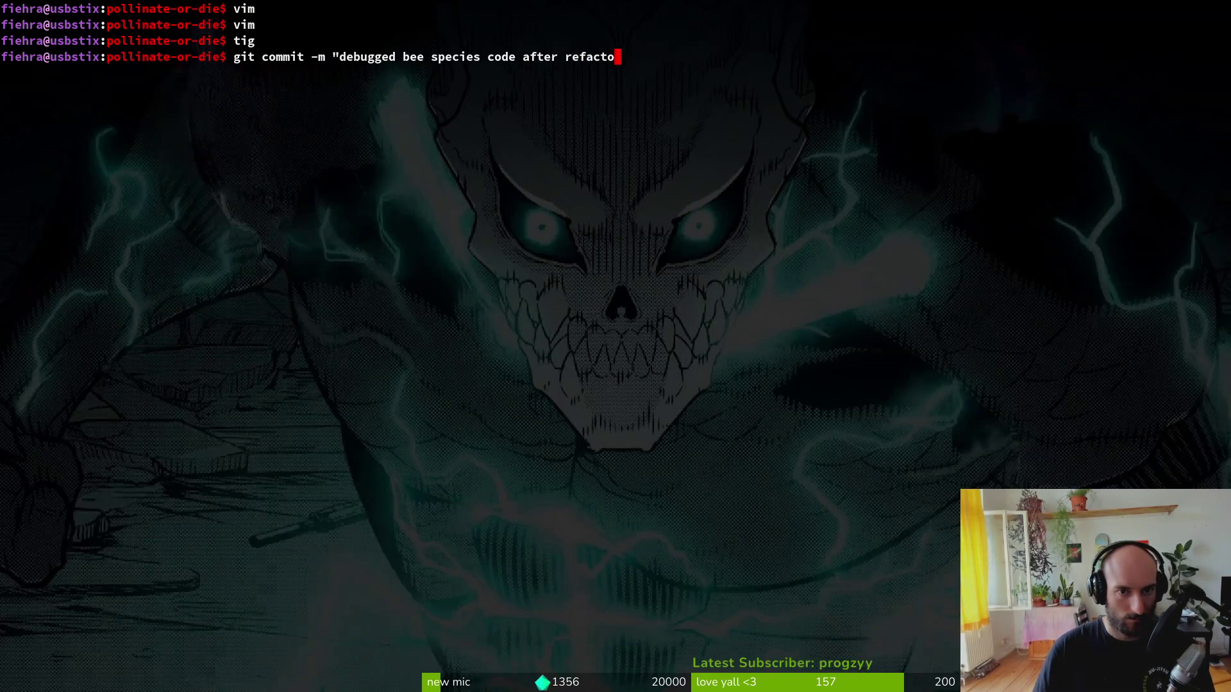
- Commit the fix as "debugged bee species code after refacto", then stage README.md and sfx_data.gd in tig
{"action": "type", "text": "\""}
{"action": "key", "text": "Return"}
{"action": "type", "text": "iig"}
{"action": "key", "text": "Return"}
{"action": "key", "text": "s"}
{"action": "key", "text": "Down"}
{"action": "key", "text": "Return"}
{"action": "key", "text": "u"}
{"action": "key", "text": "u"}
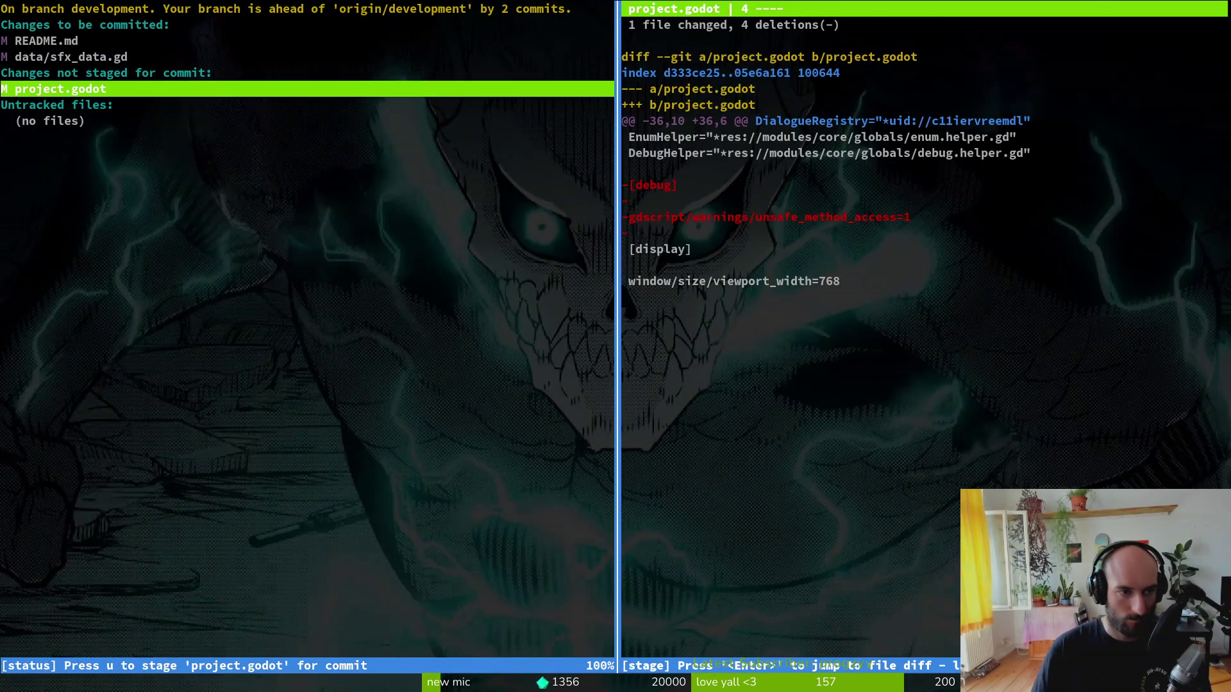
- Commit the README and comment changes with git commit -m and push both commits to GitLab
{"action": "type", "text": "qgit"}
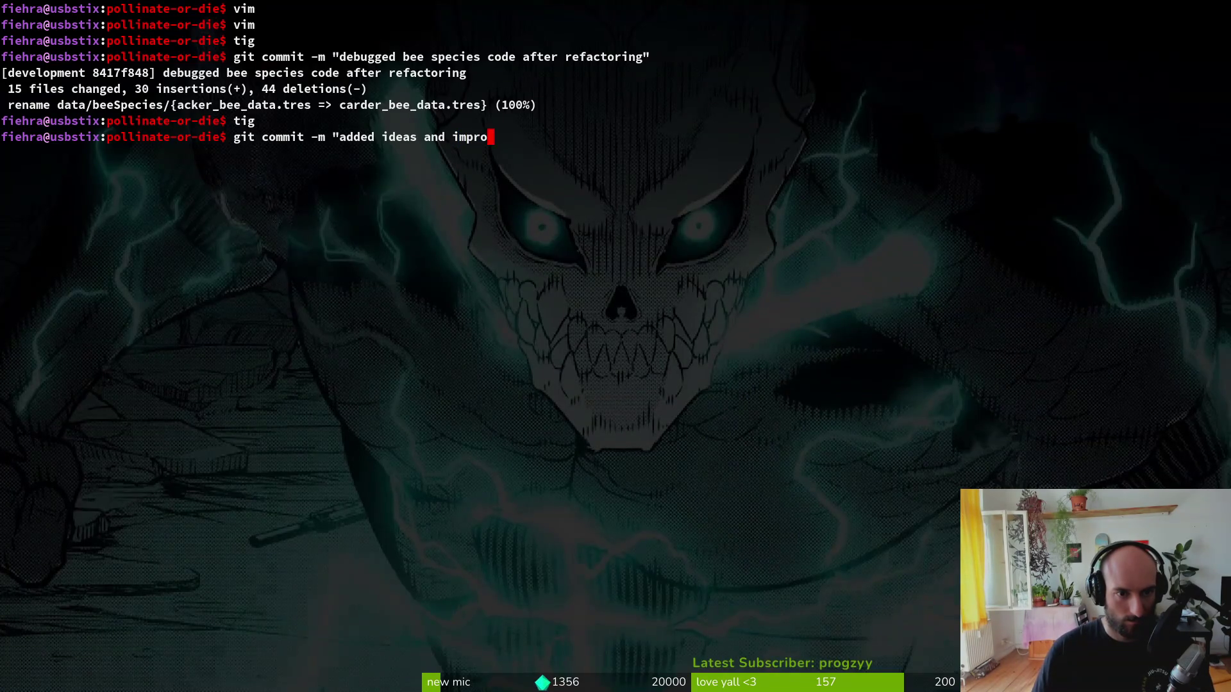
{"action": "type", "text": "\""}
{"action": "key", "text": "Return"}
{"action": "type", "text": "git push"}
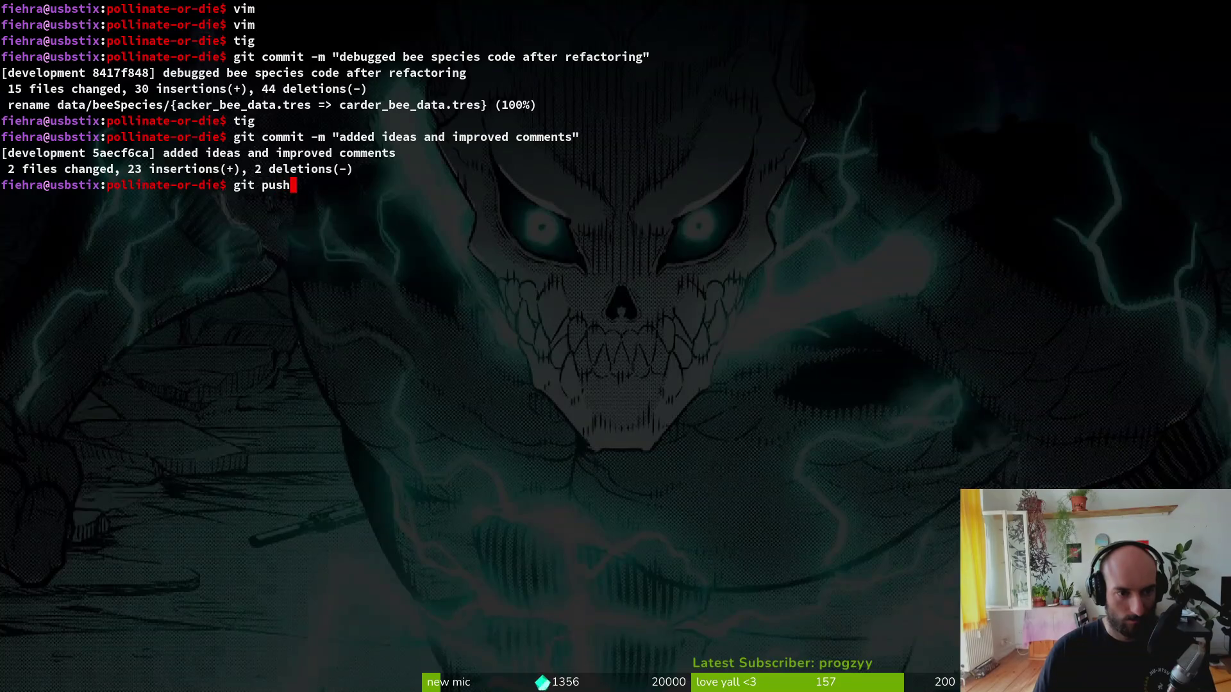
{"action": "key", "text": "Return"}
- Check the running game's pause menu settings, then resume gameplay
{"action": "key", "text": "alt+Tab"}
{"action": "key", "text": "Escape"}
{"action": "key", "text": "Return"}
{"action": "key", "text": "Escape"}
{"action": "key", "text": "Escape"}
{"action": "key", "text": "Escape"}
{"action": "key", "text": "Escape"}
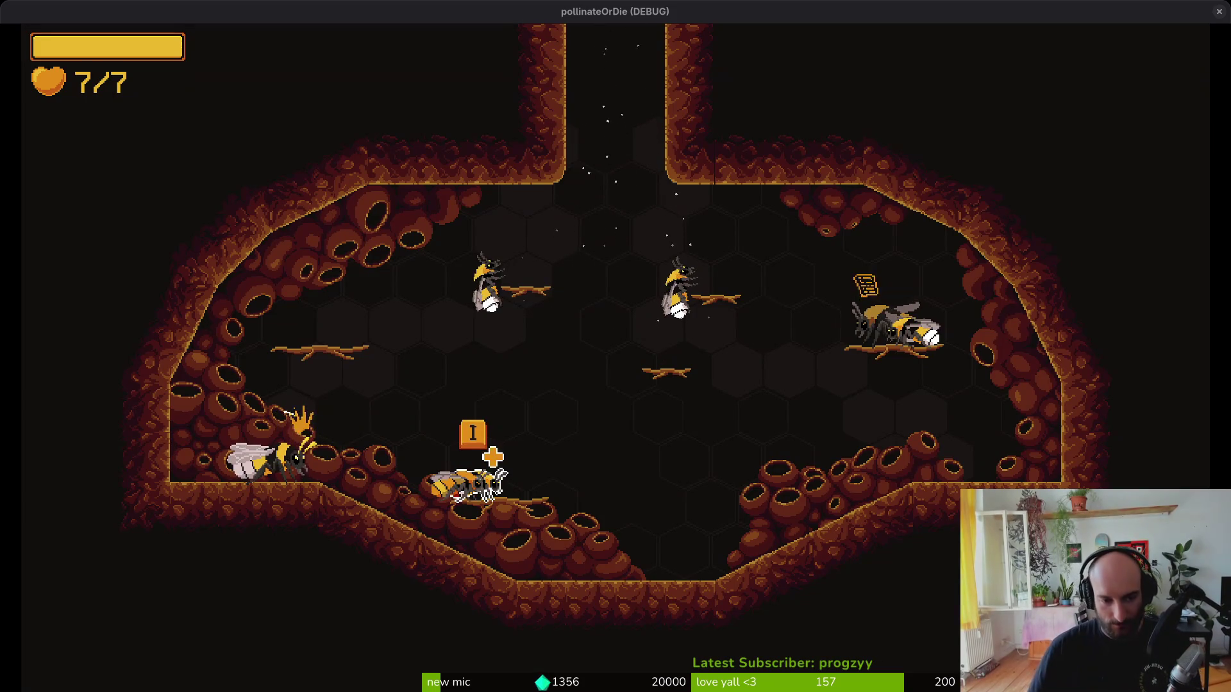
- Quit pollinateOrDie to the main menu and close the game window
{"action": "key", "text": "Escape"}
{"action": "left_click", "coordinate": [613, 412]}
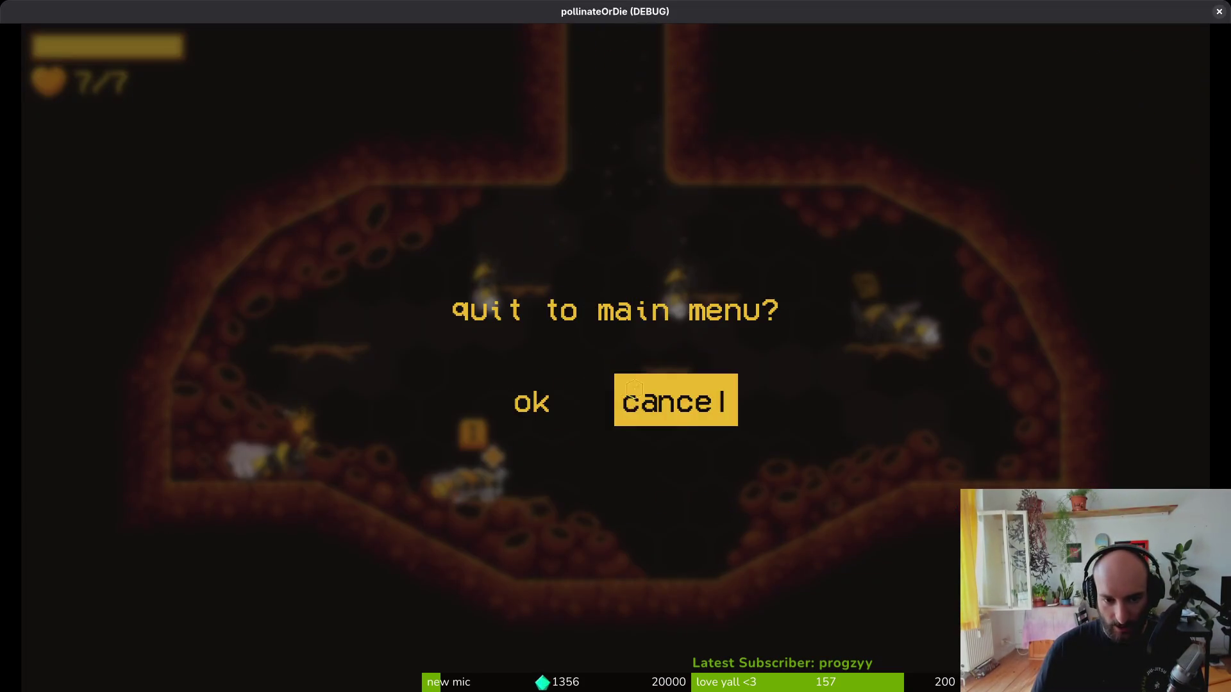
{"action": "left_click", "coordinate": [546, 394]}
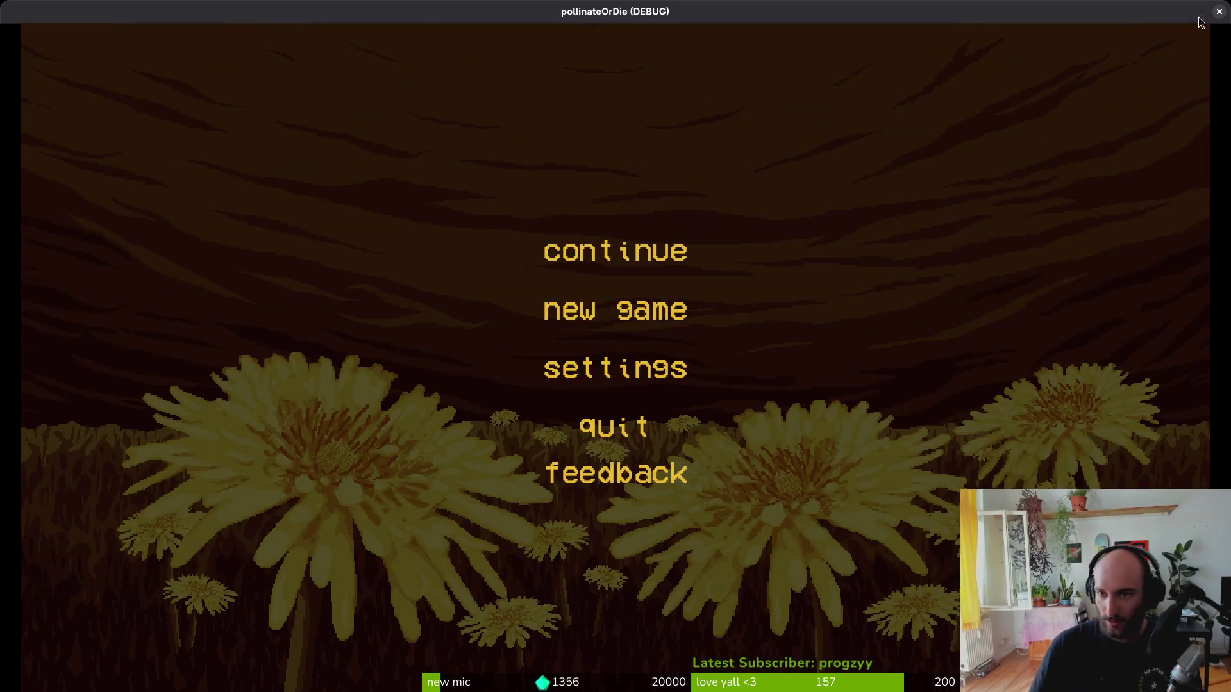
{"action": "left_click", "coordinate": [1218, 11]}
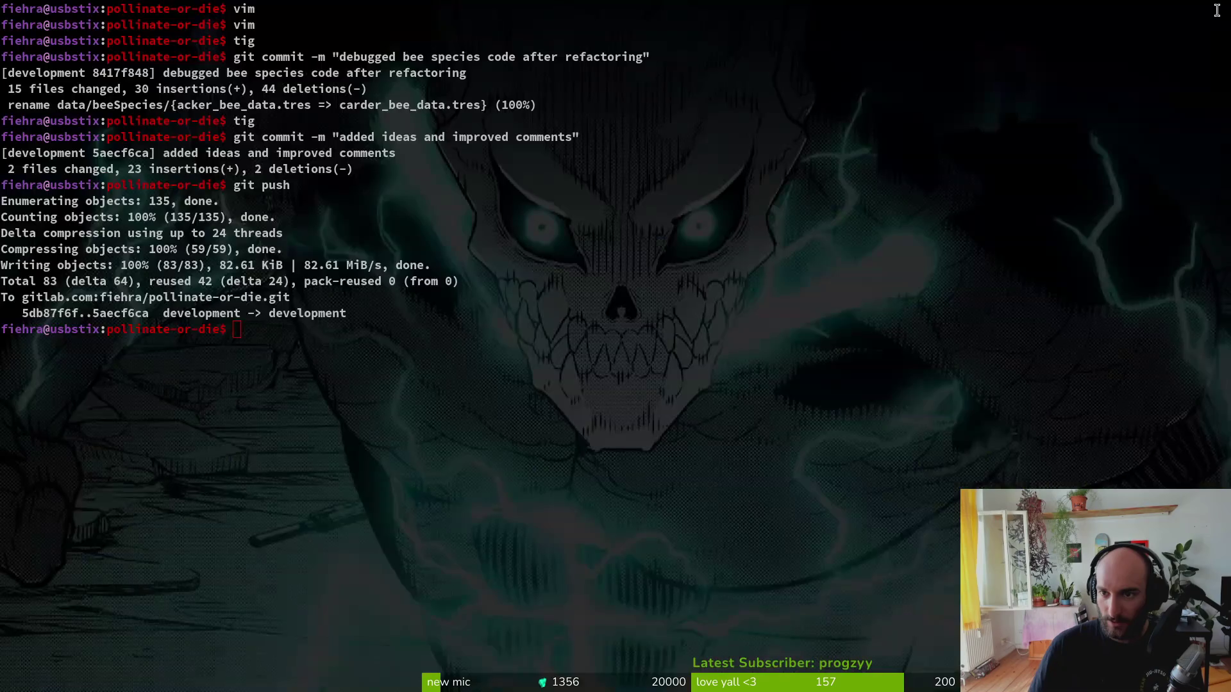
- Confirm in tig that the push finished, then bring up the GitLab work items page
{"action": "type", "text": "tig"}
{"action": "key", "text": "Return"}
{"action": "key", "text": "q"}
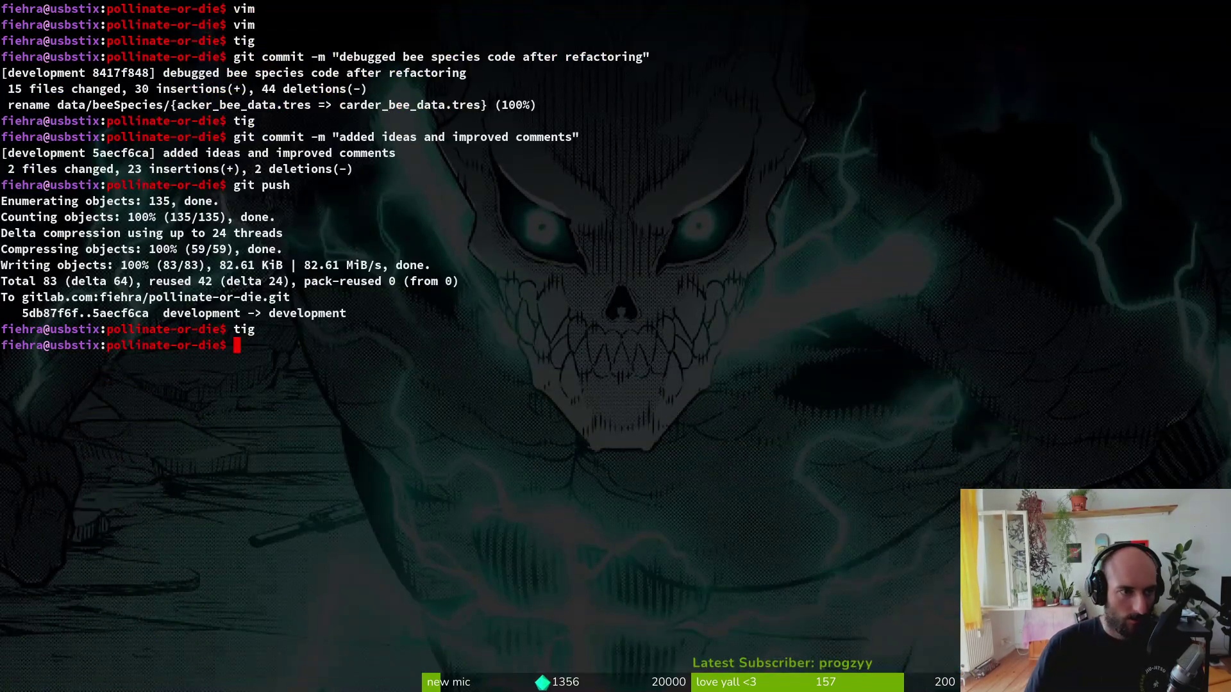
{"action": "key", "text": "alt+Tab"}
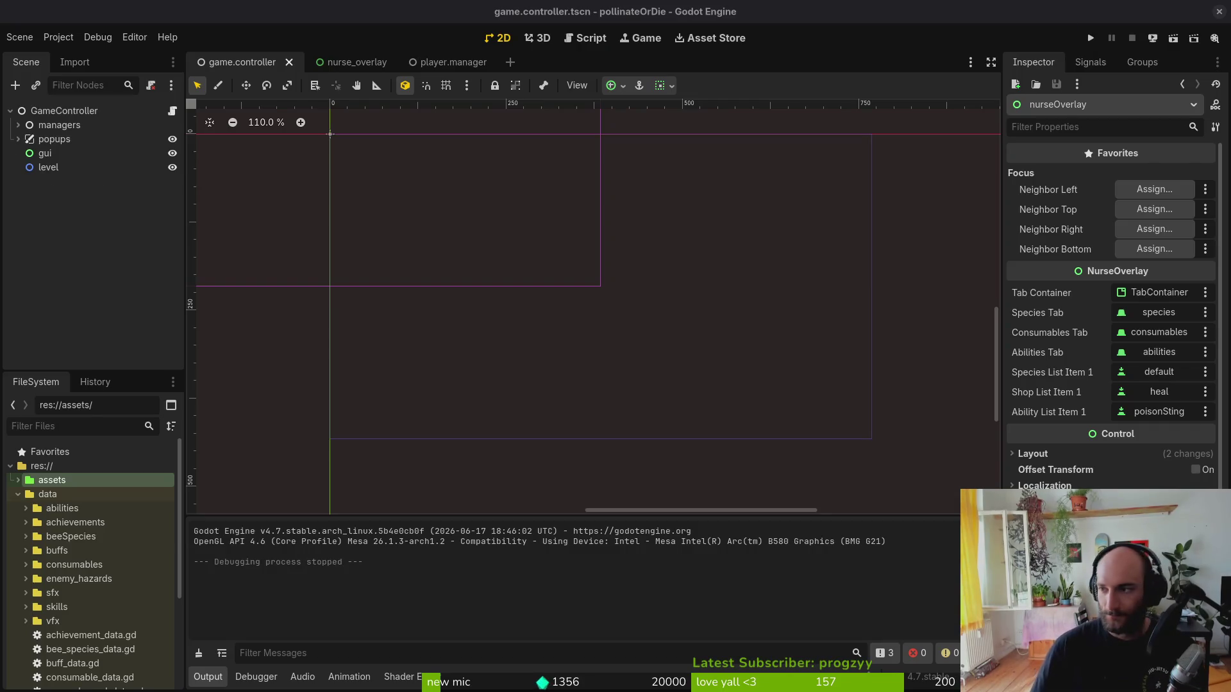
{"action": "key", "text": "alt+Tab"}
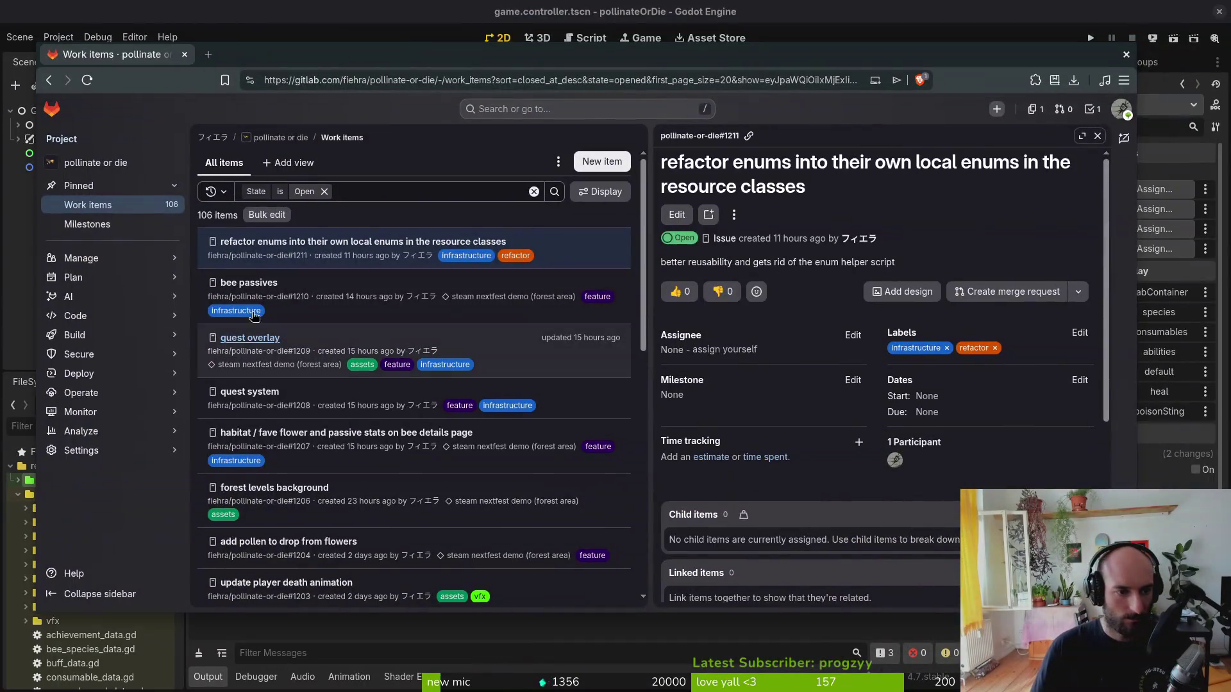